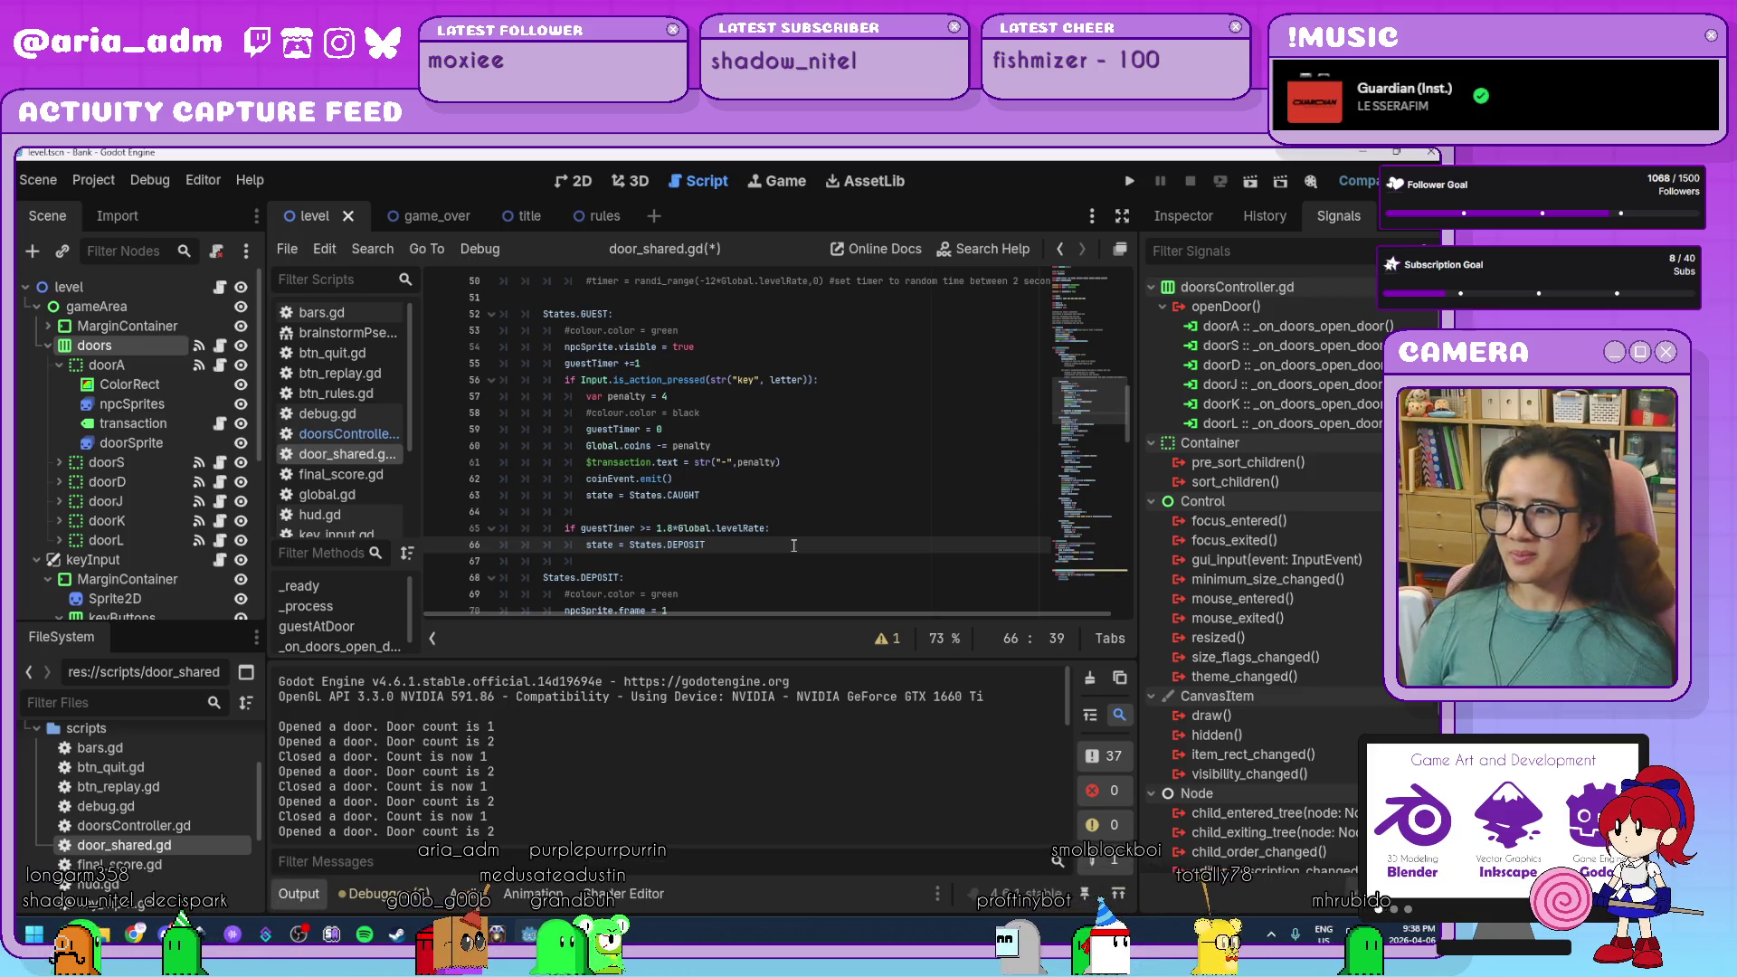
# Review the levelRate condition and DEPOSIT assignment on lines 65-66 of door_shared.gd.
pyautogui.click(859, 528)
pyautogui.click(849, 546)
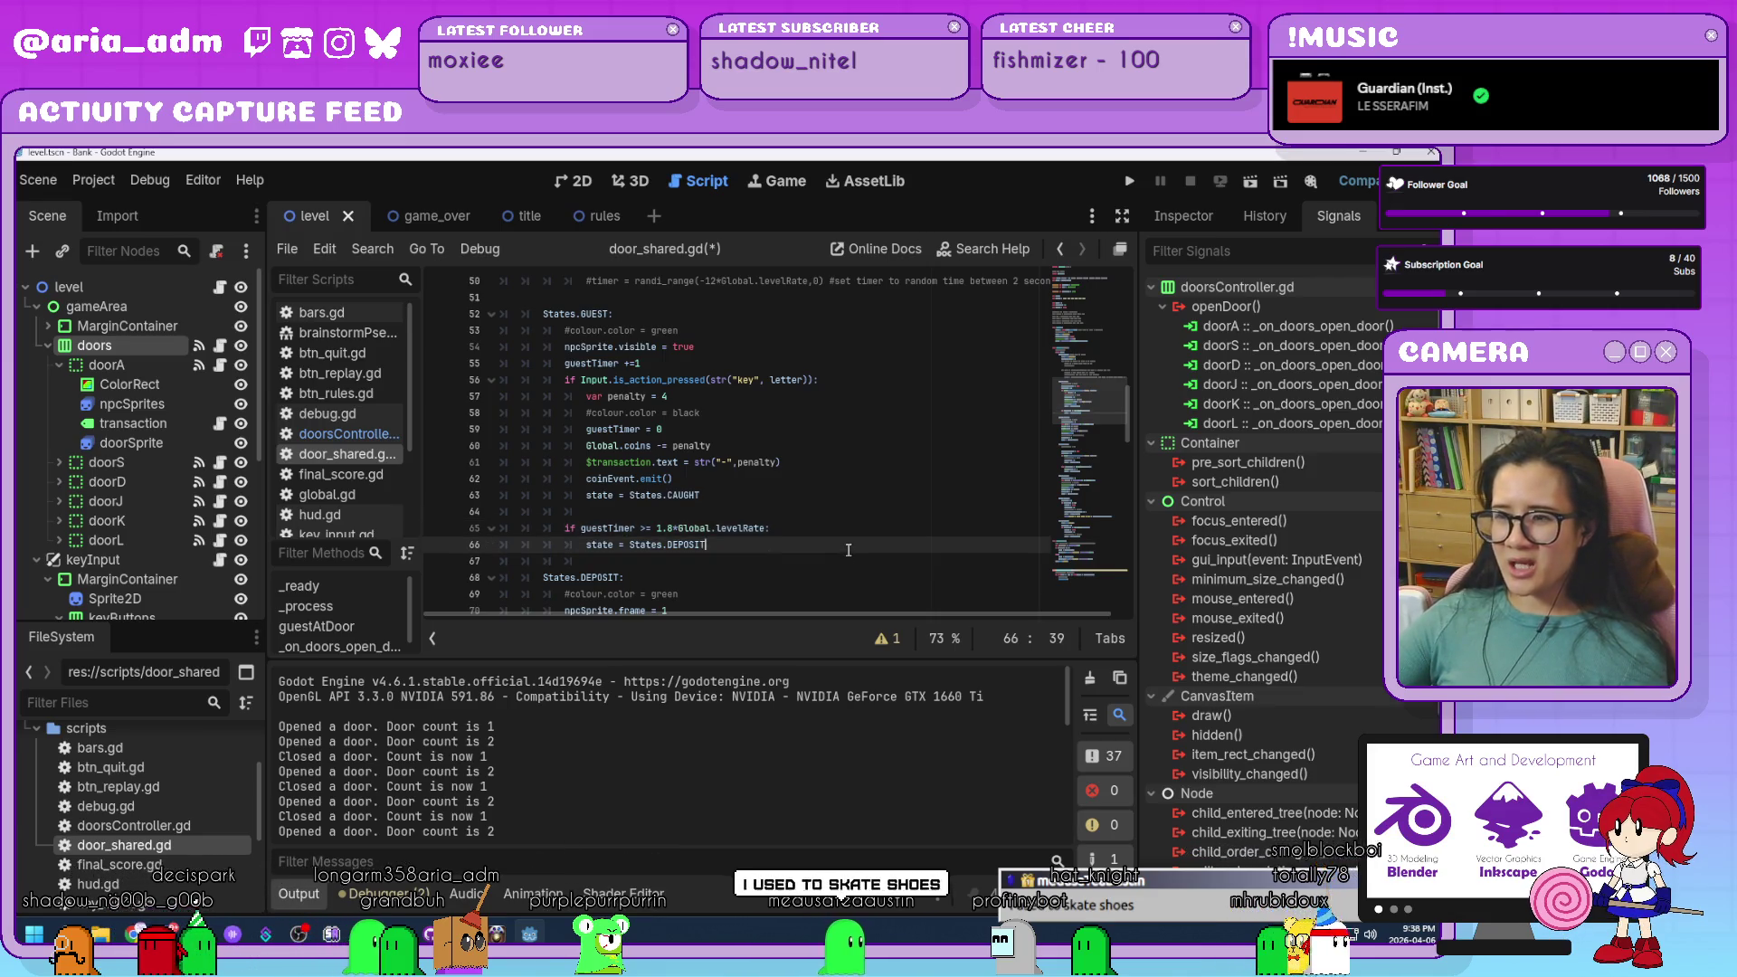
pyautogui.click(865, 532)
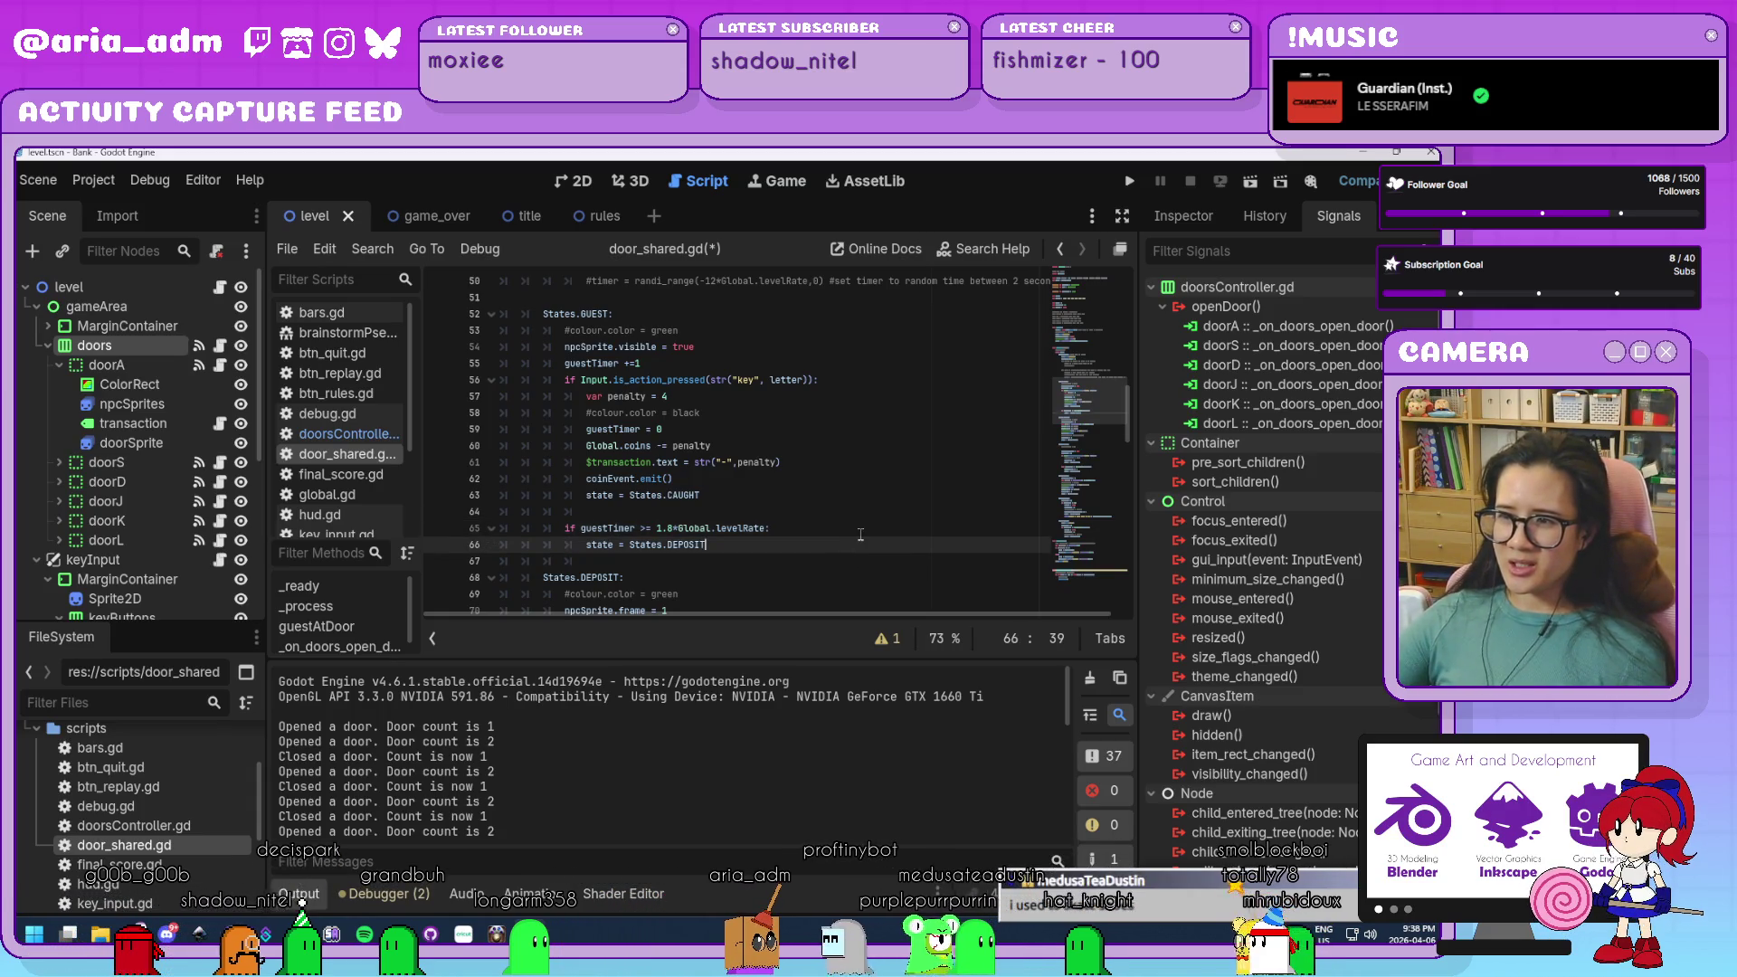
pyautogui.click(866, 542)
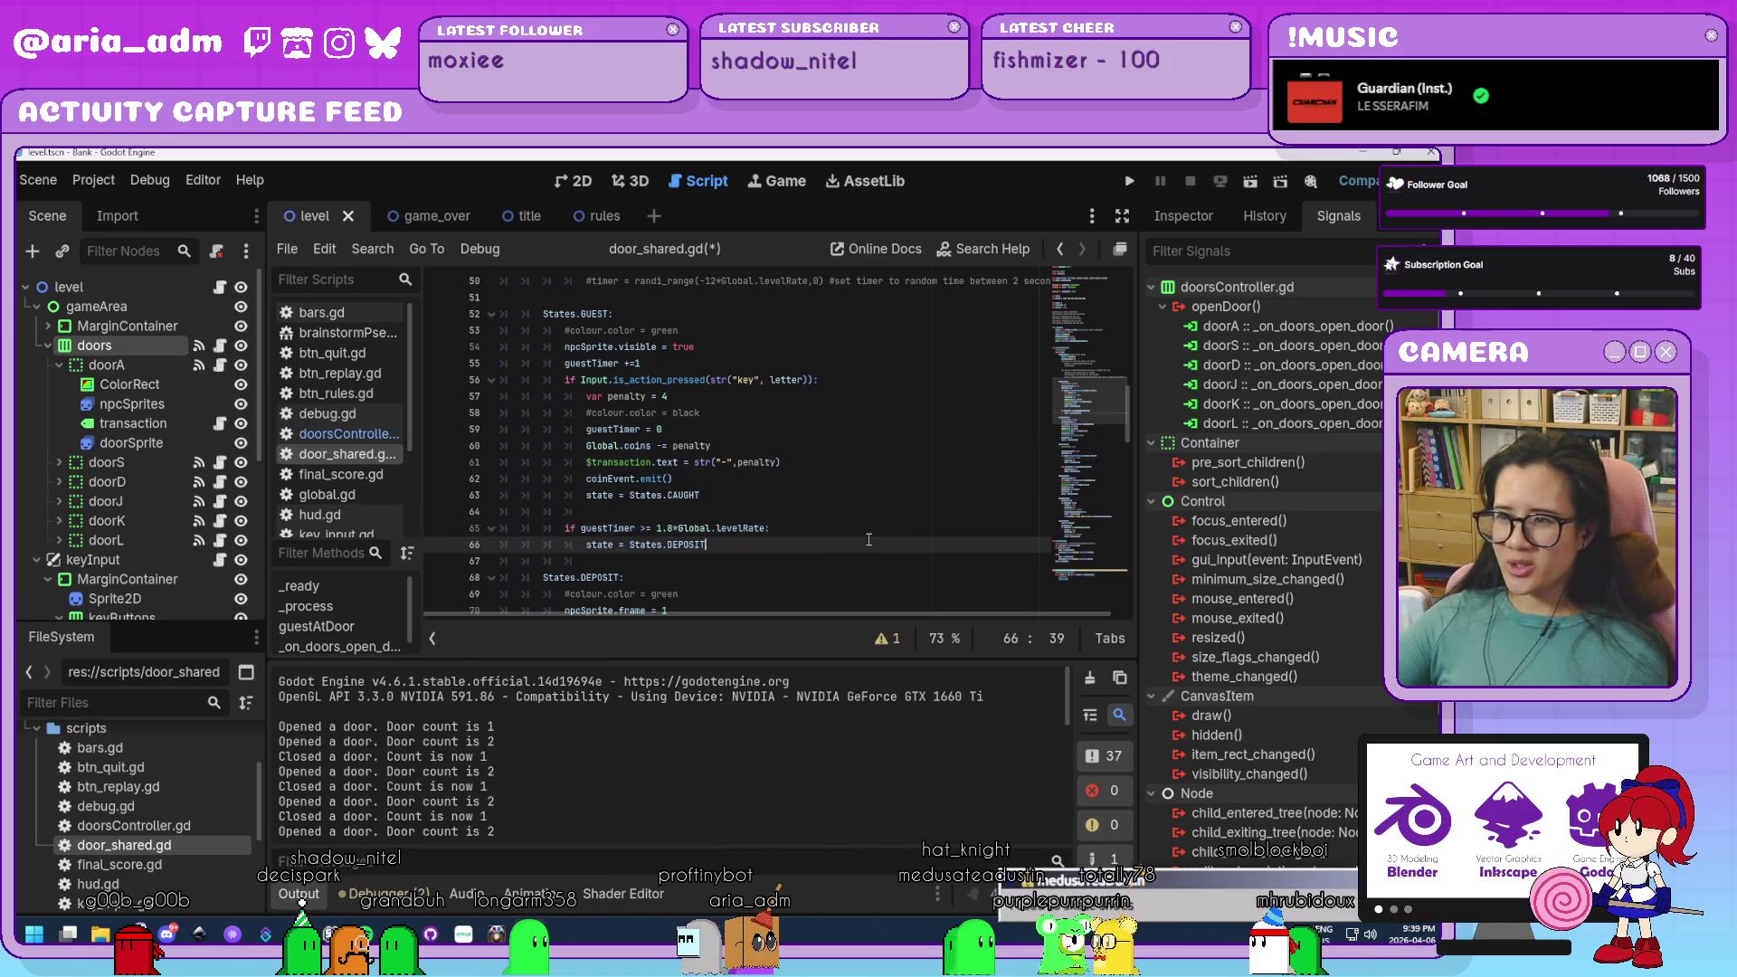
pyautogui.click(860, 531)
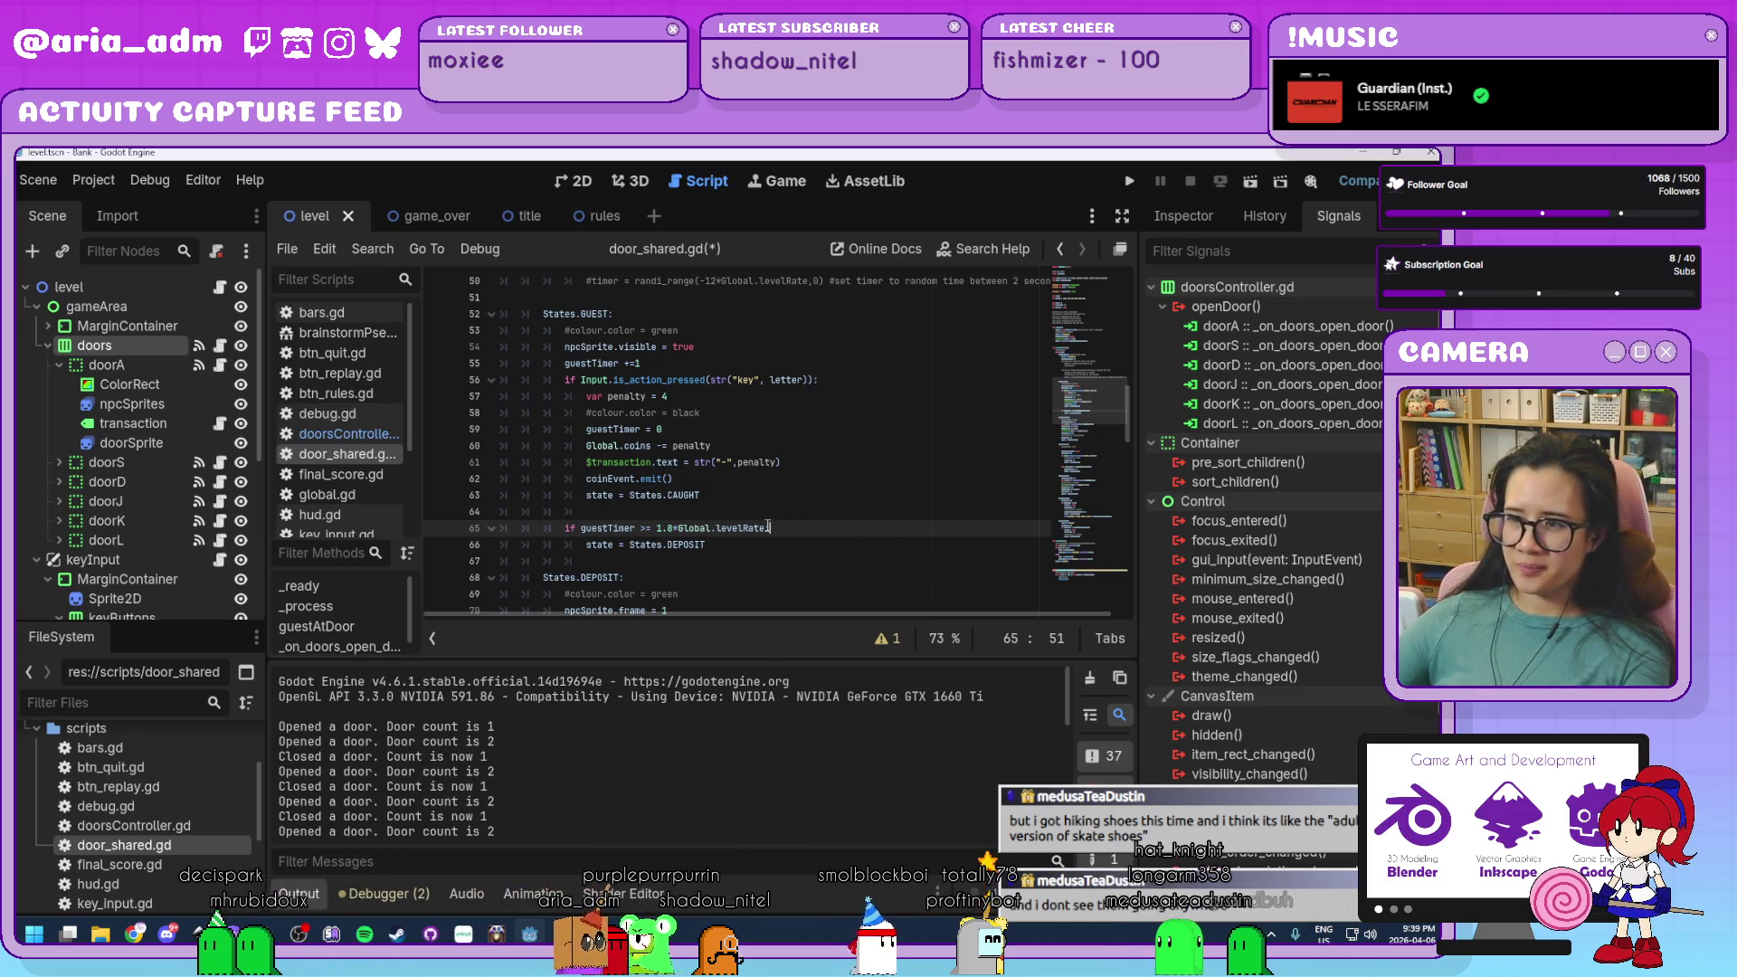
pyautogui.moveTo(767, 526)
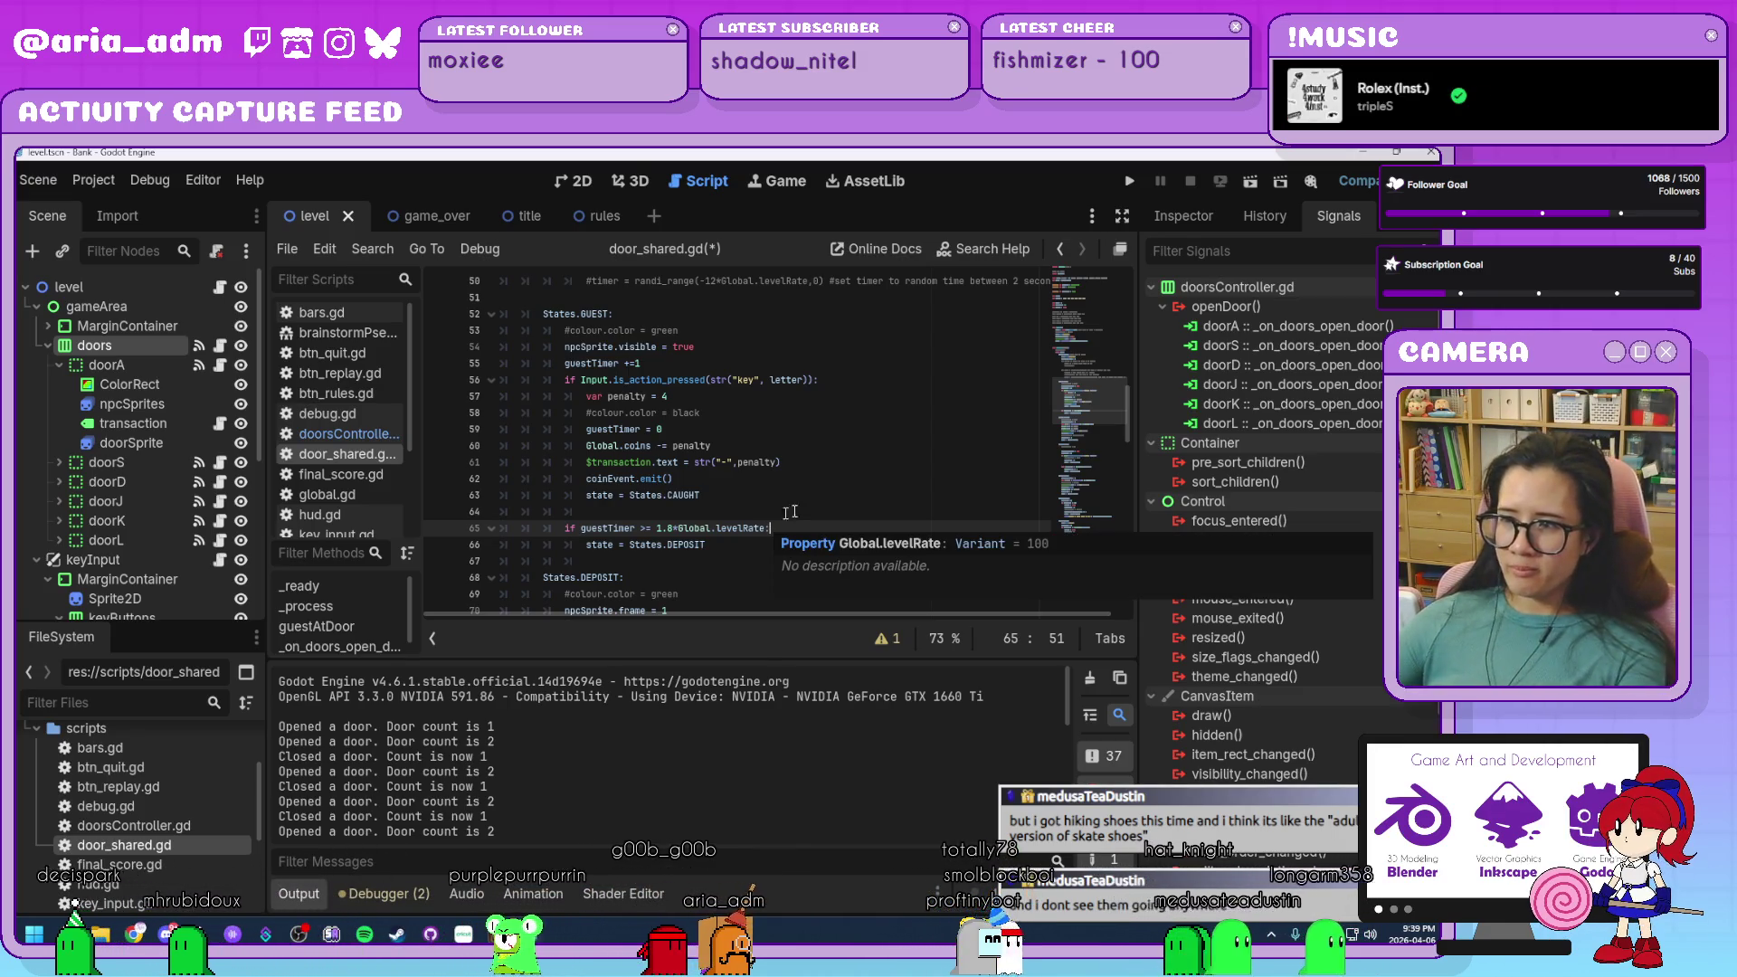
pyautogui.write(':')
pyautogui.click(742, 546)
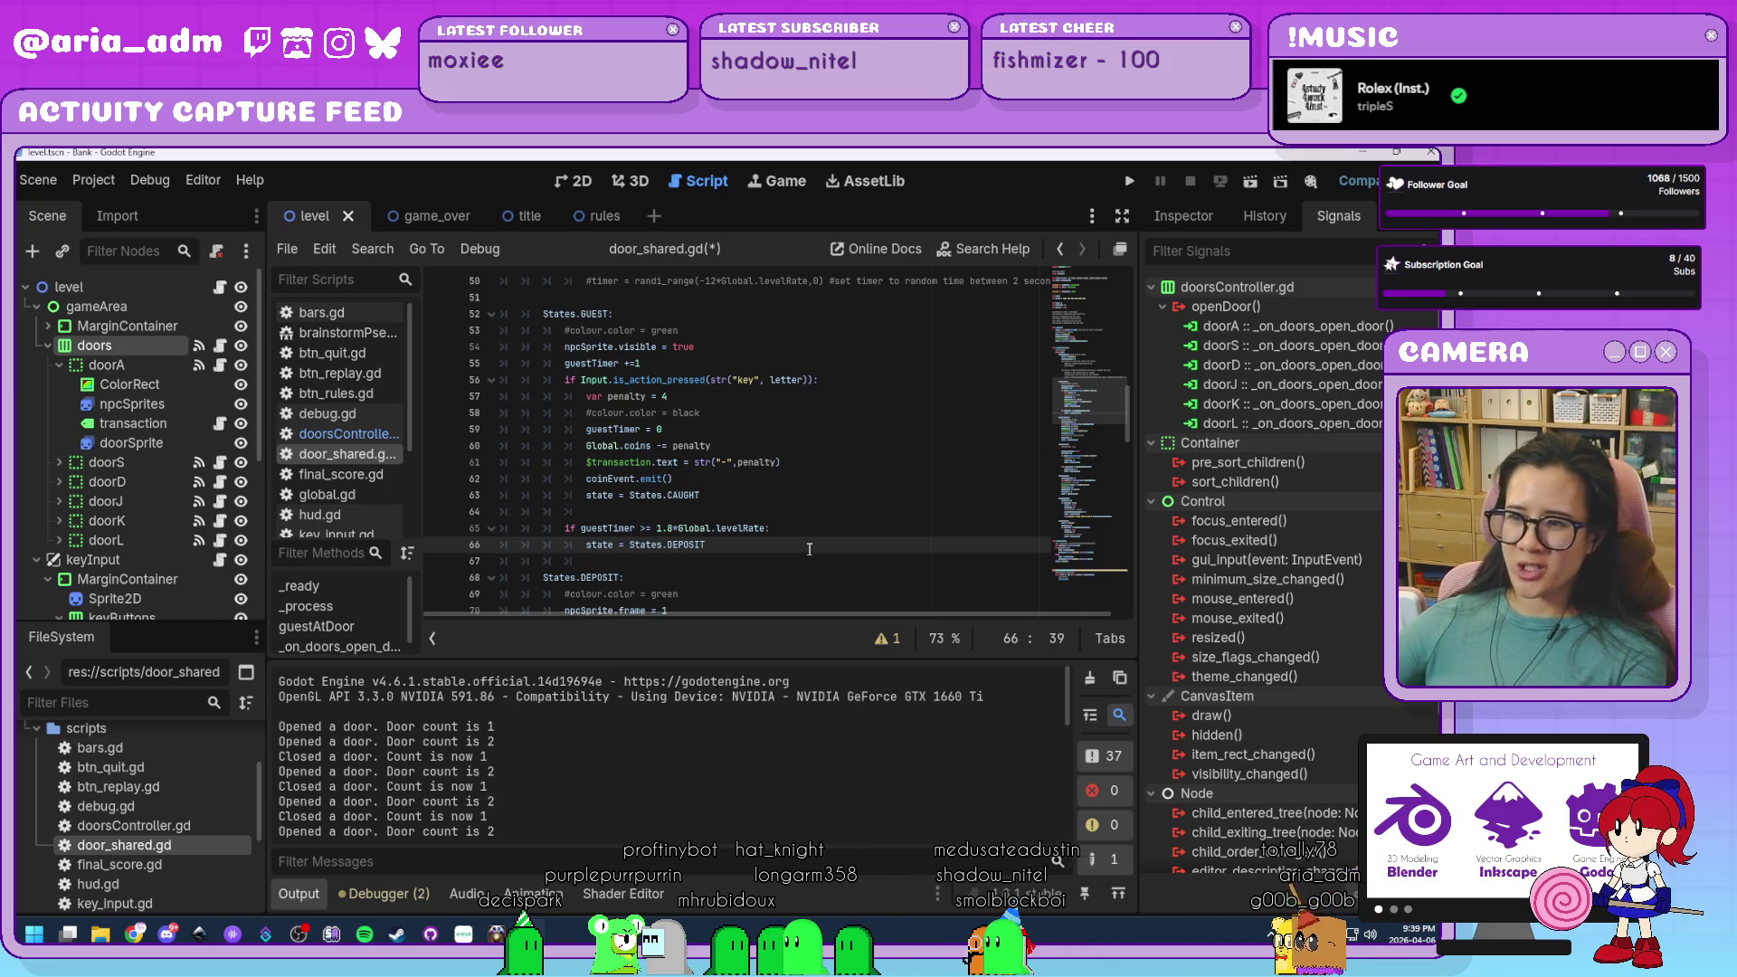
pyautogui.press('Up')
pyautogui.press('End')
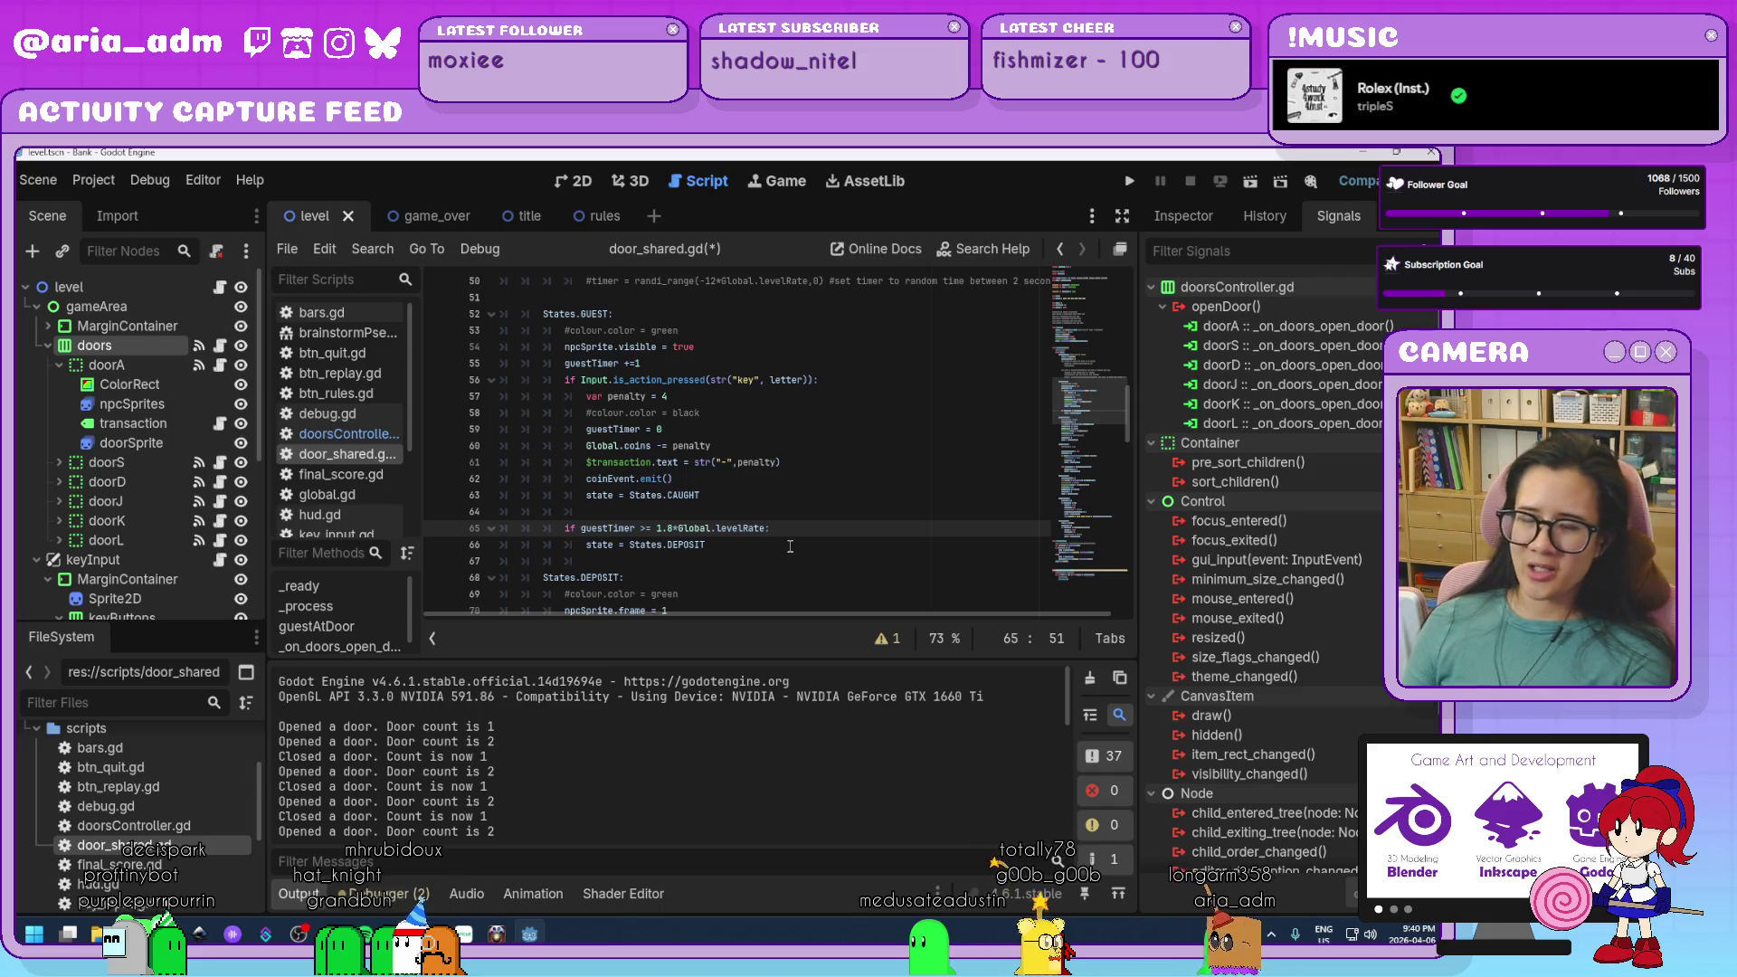
pyautogui.click(790, 546)
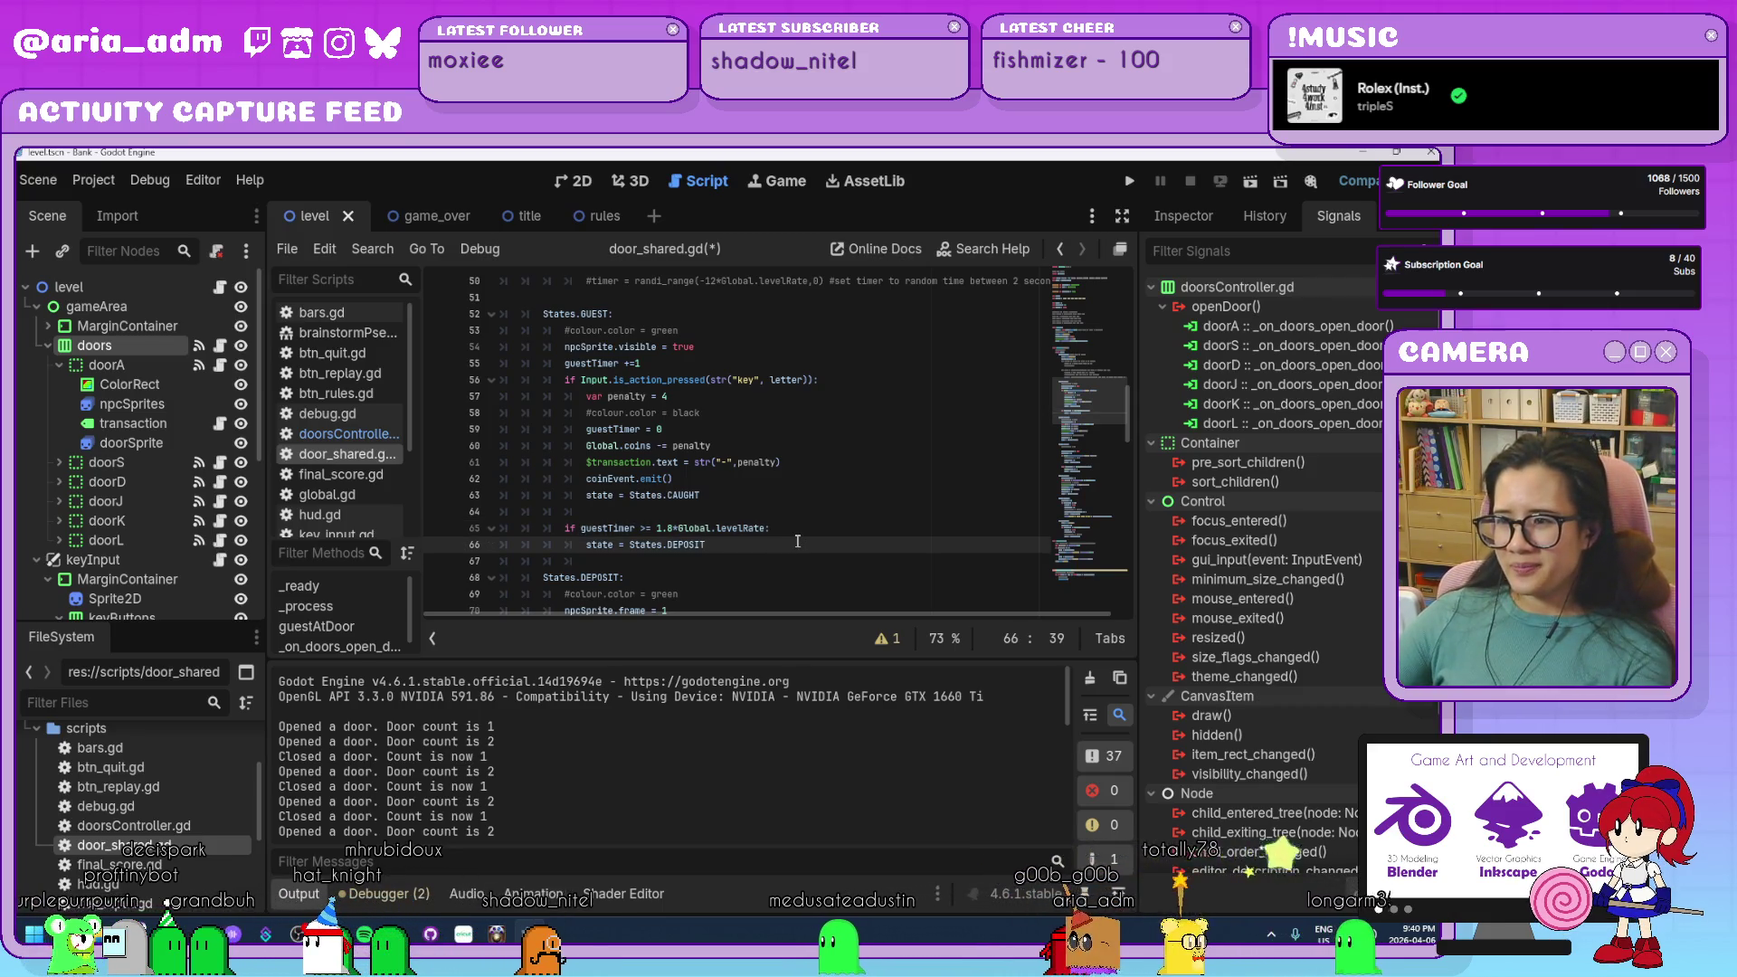
# Scroll the script and revisit the levelRate check and DEPOSIT state lines.
pyautogui.scroll(-1, 793, 542)
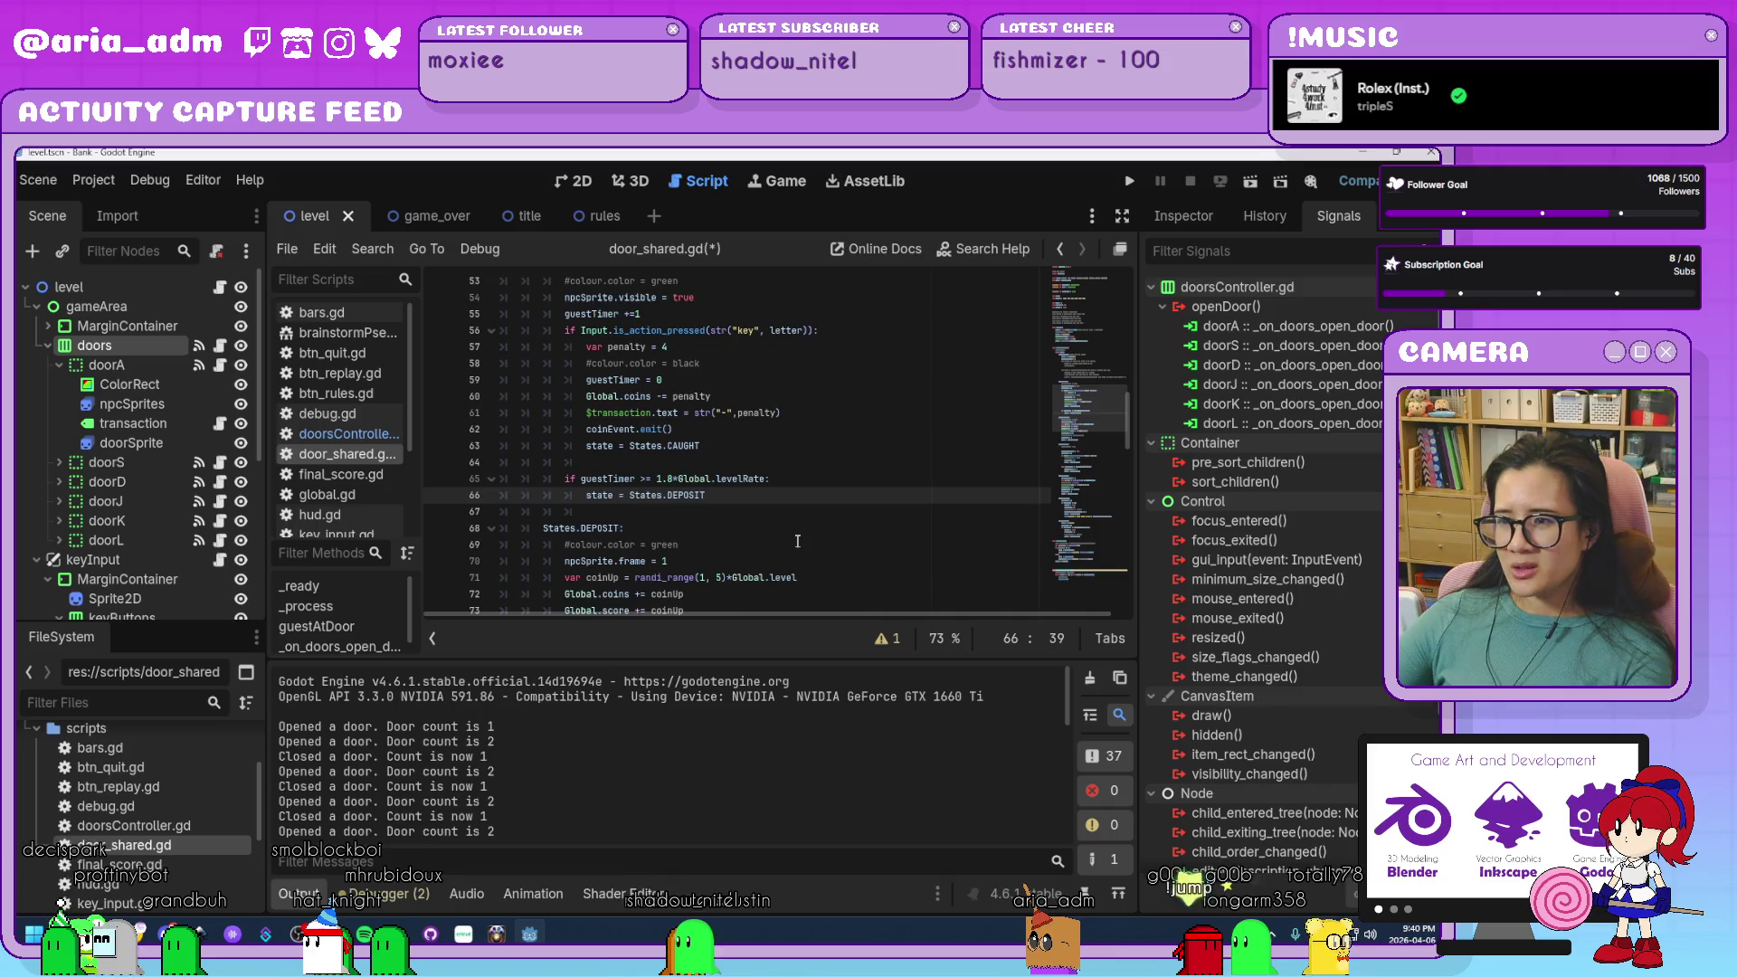
pyautogui.scroll(-1, 797, 541)
pyautogui.scroll(1, 798, 541)
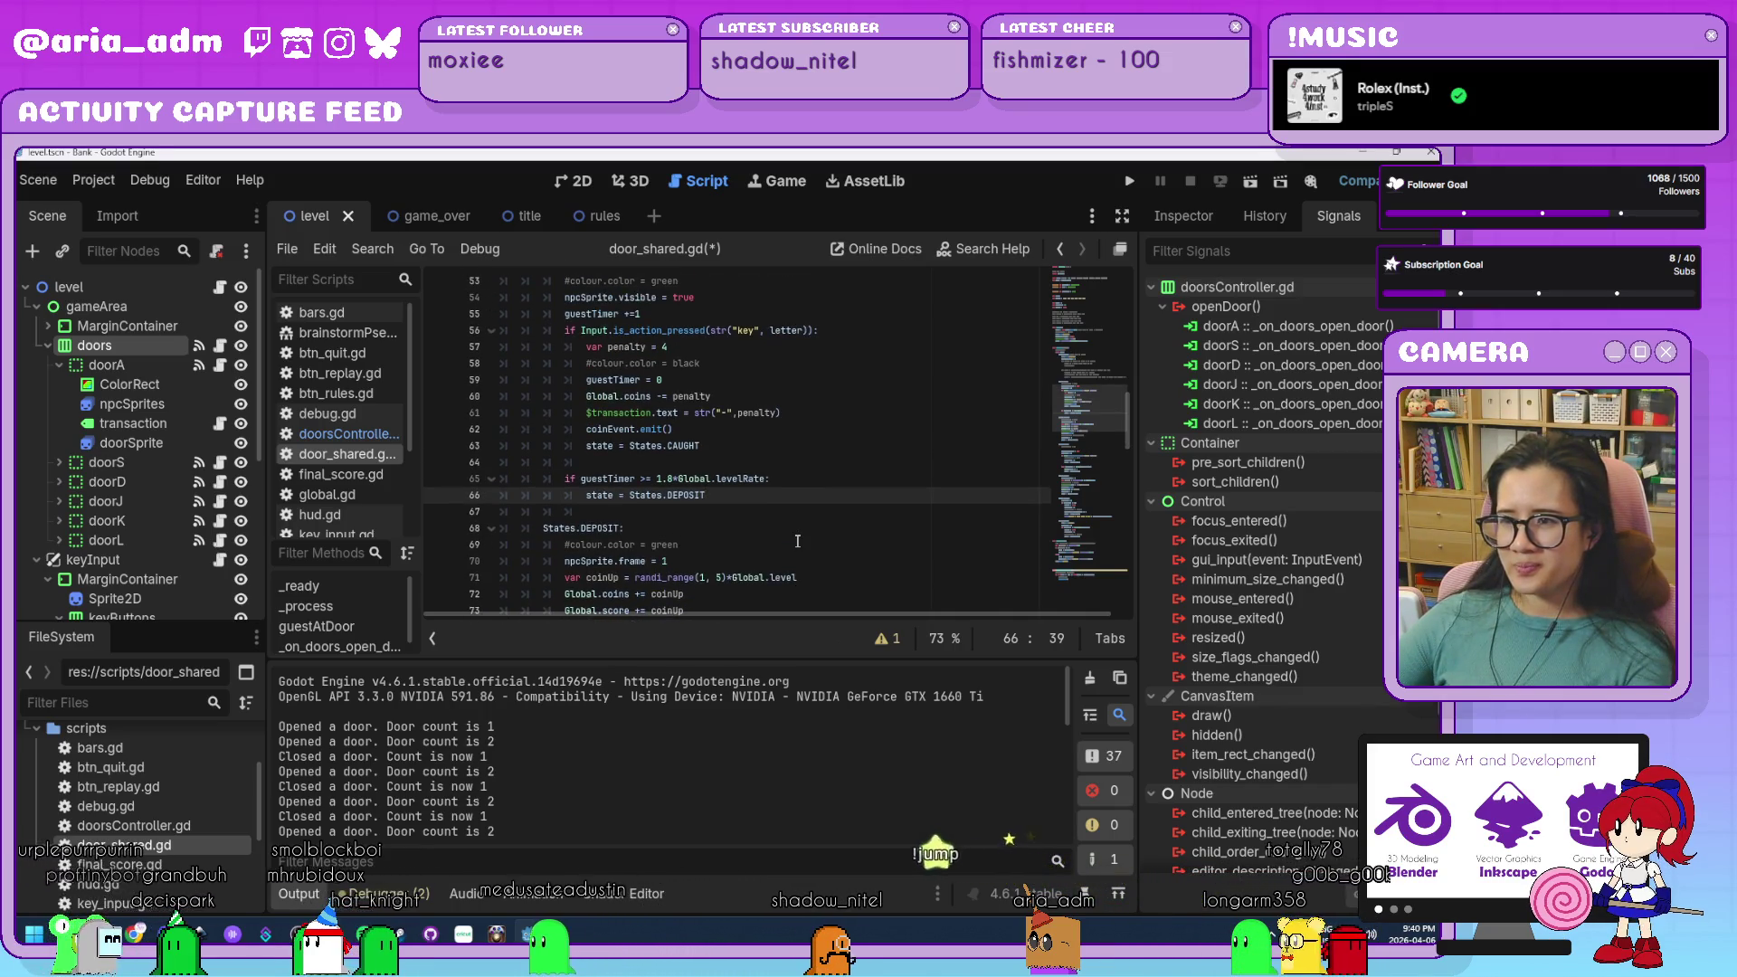
pyautogui.scroll(1, 798, 541)
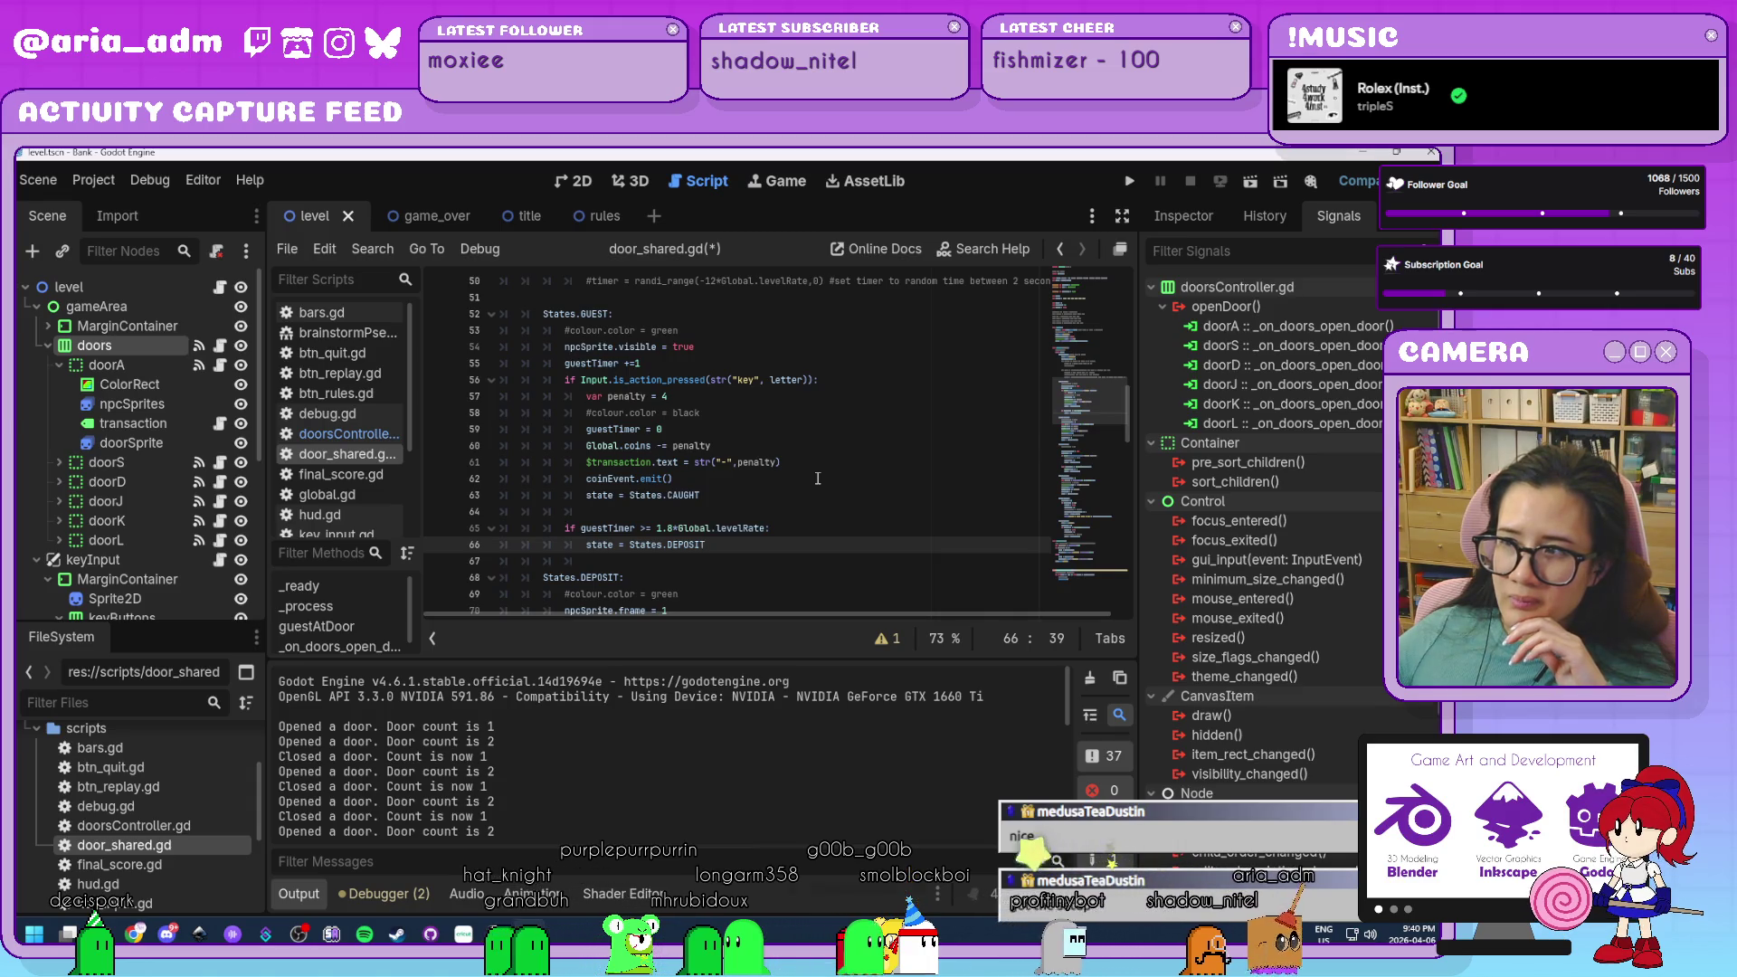
pyautogui.click(816, 532)
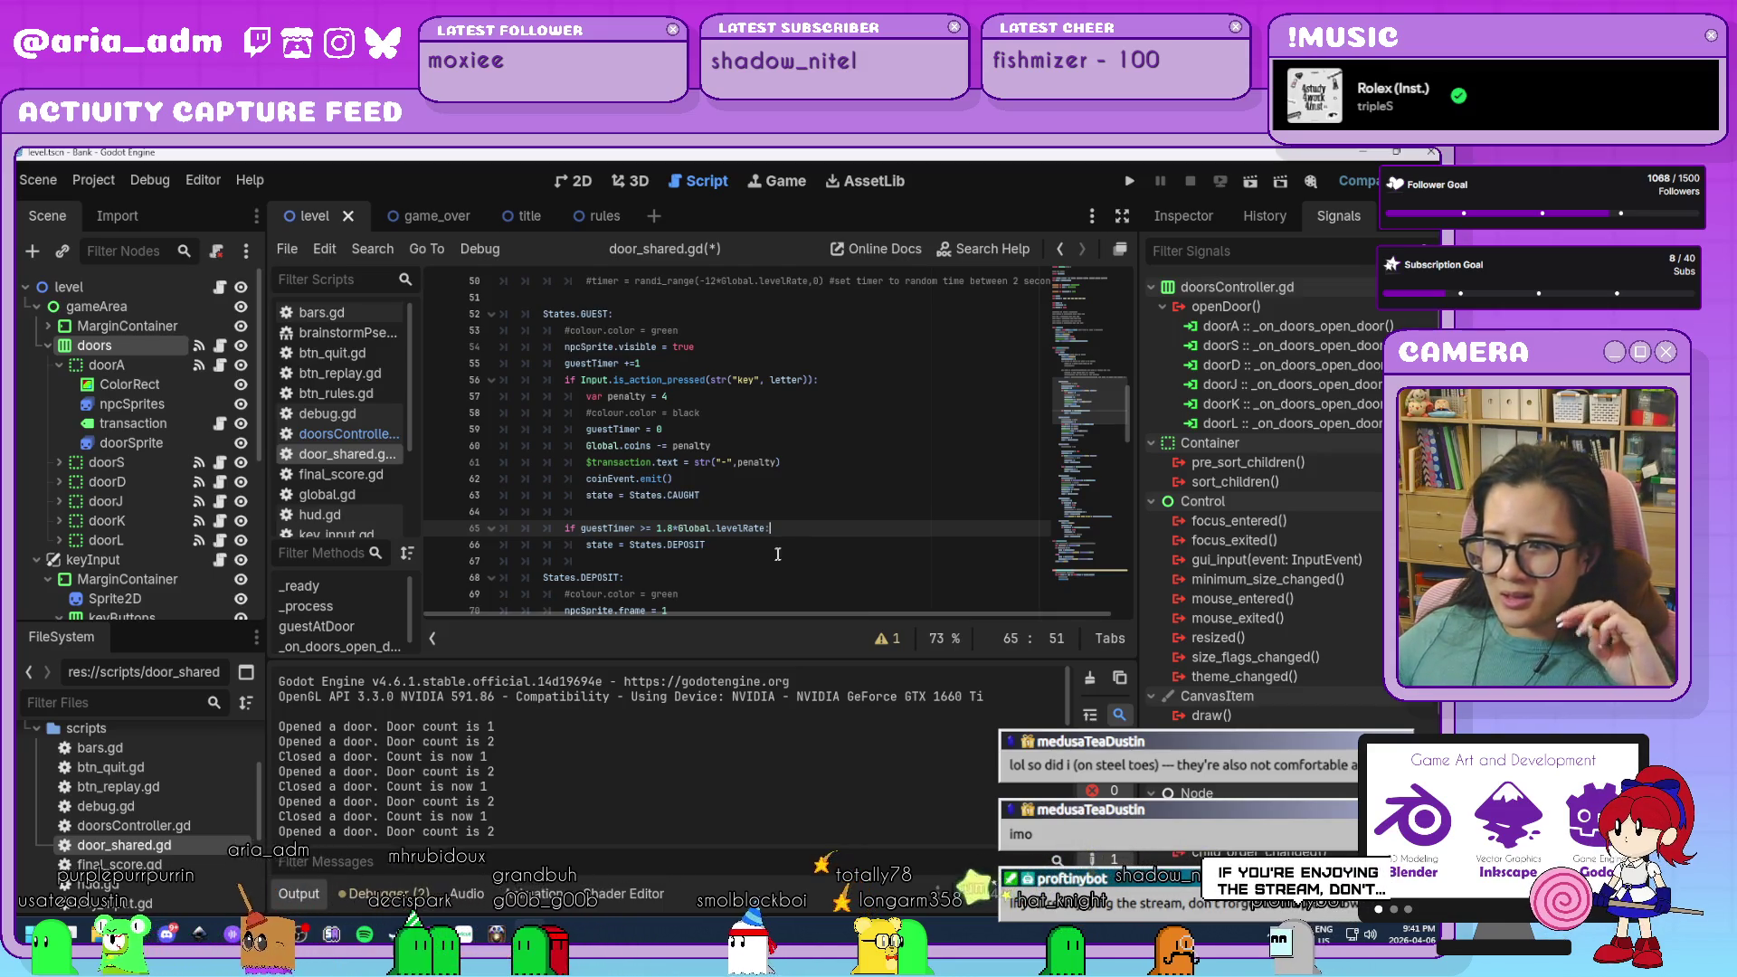
pyautogui.click(789, 549)
pyautogui.write(':')
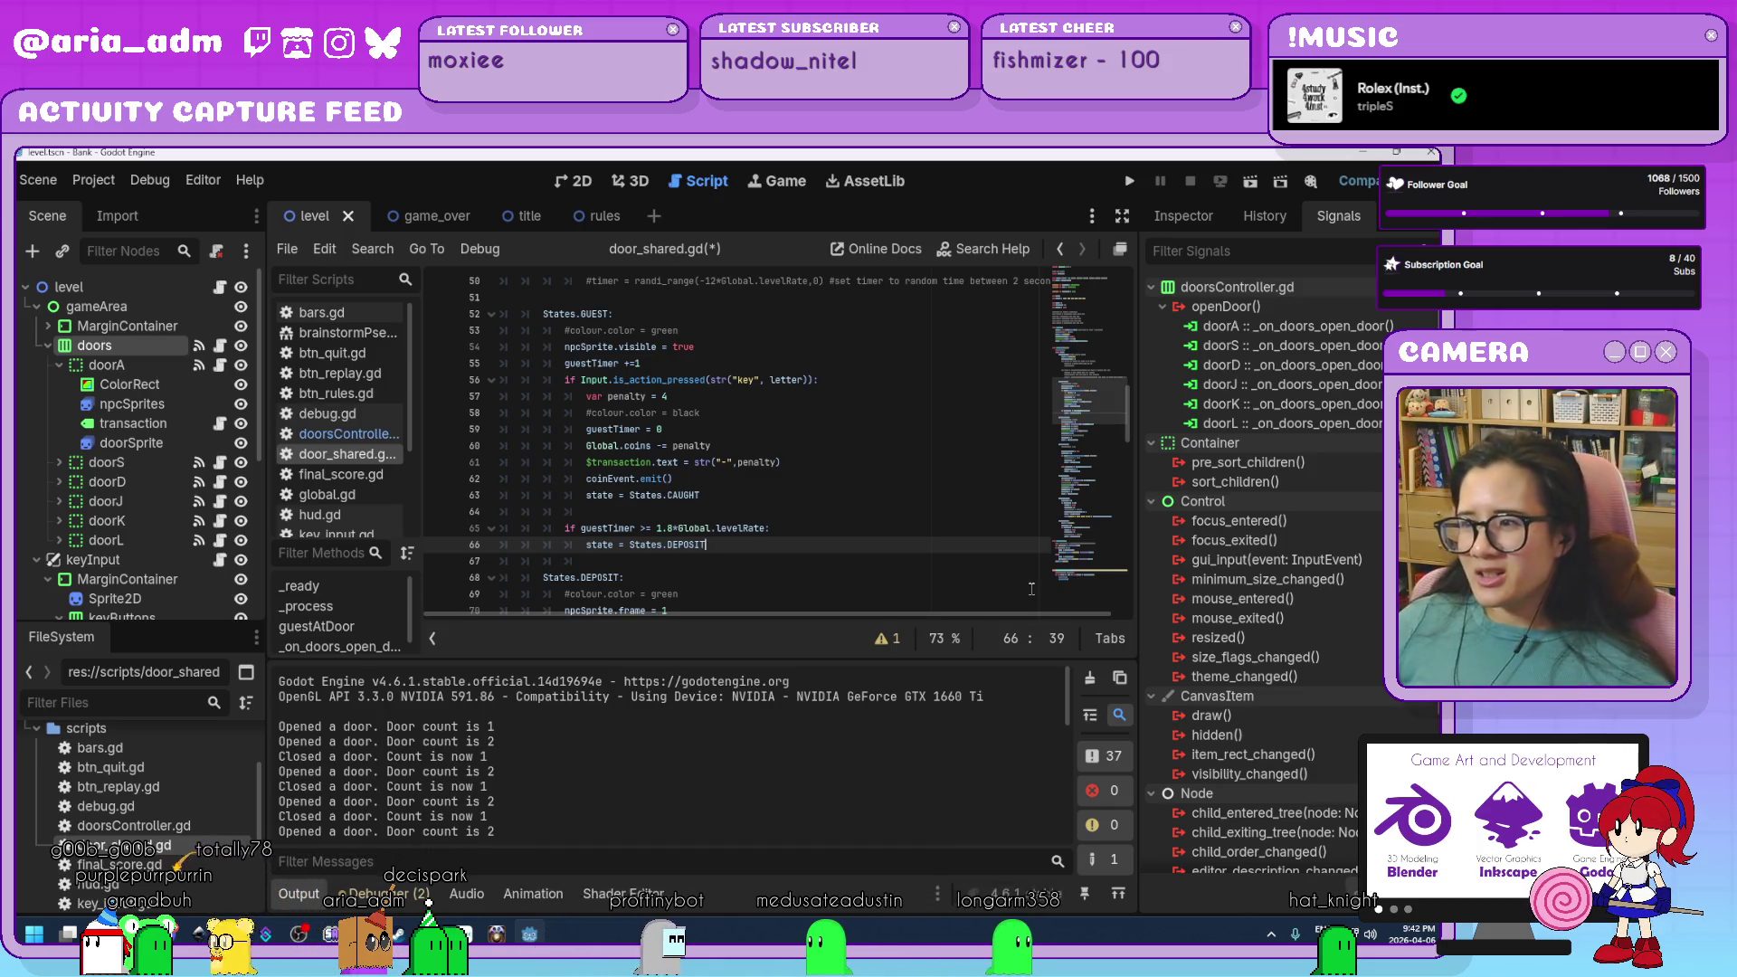
pyautogui.click(897, 526)
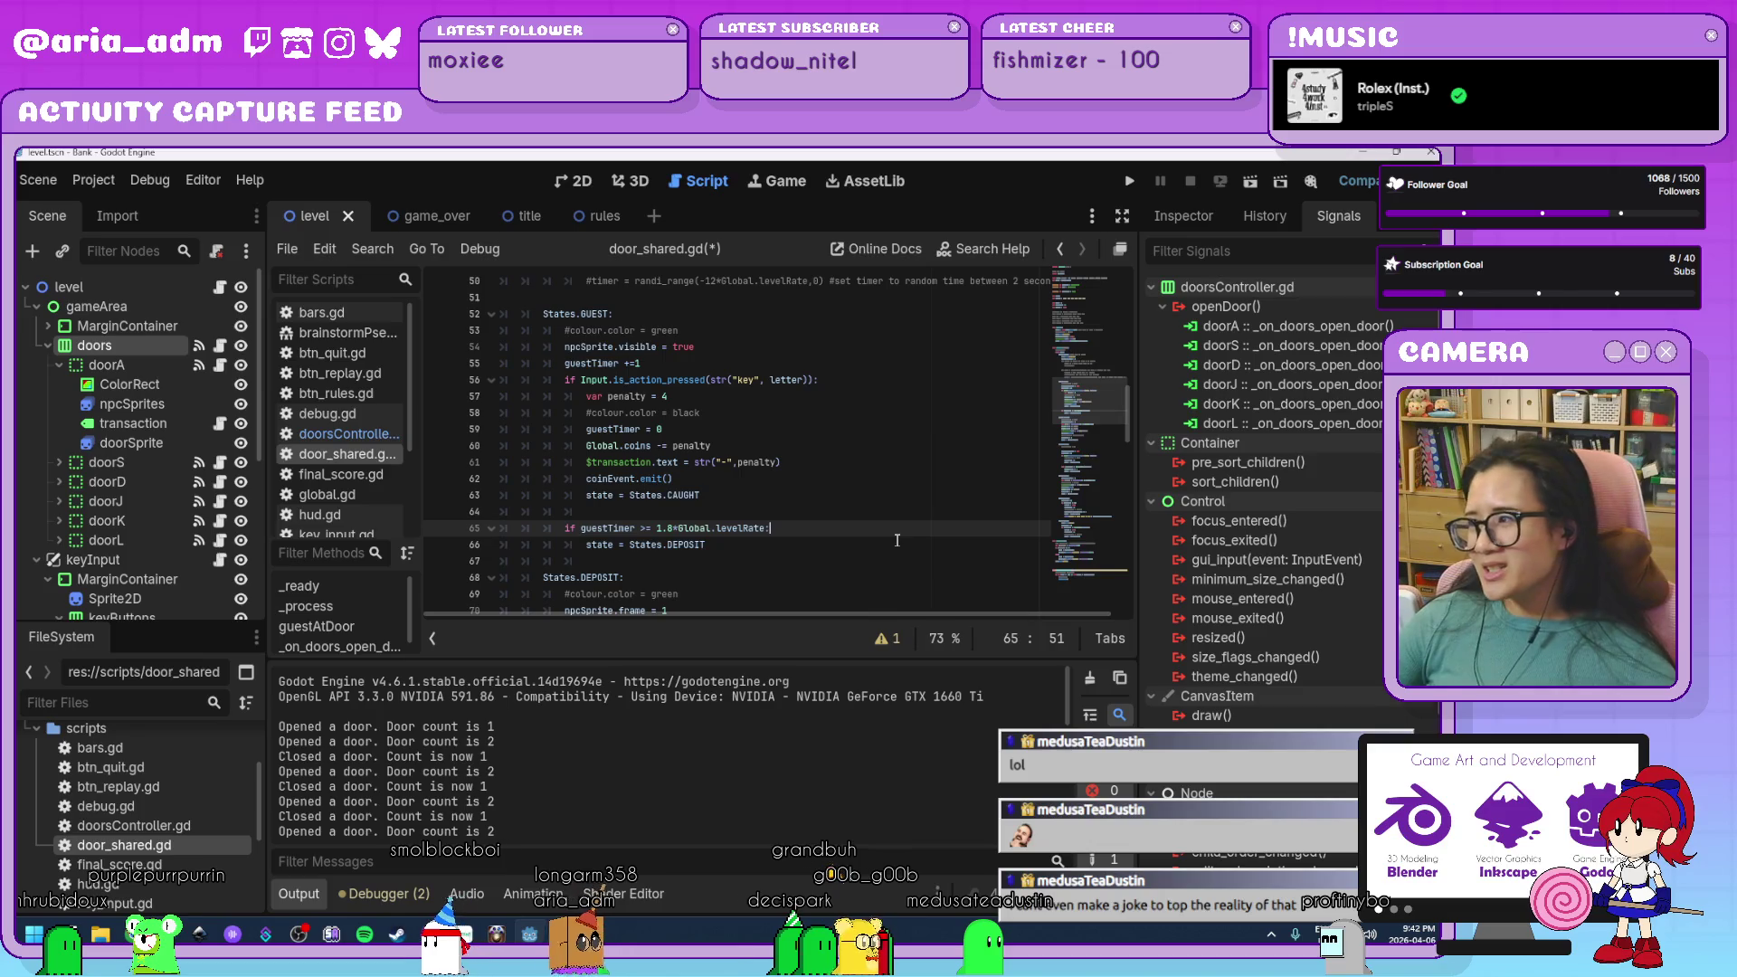
# Inspect the CAUGHT branch: coinEvent.emit(), the penalty transaction text and States.CAUGHT.
pyautogui.scroll(-2, 886, 553)
pyautogui.click(874, 448)
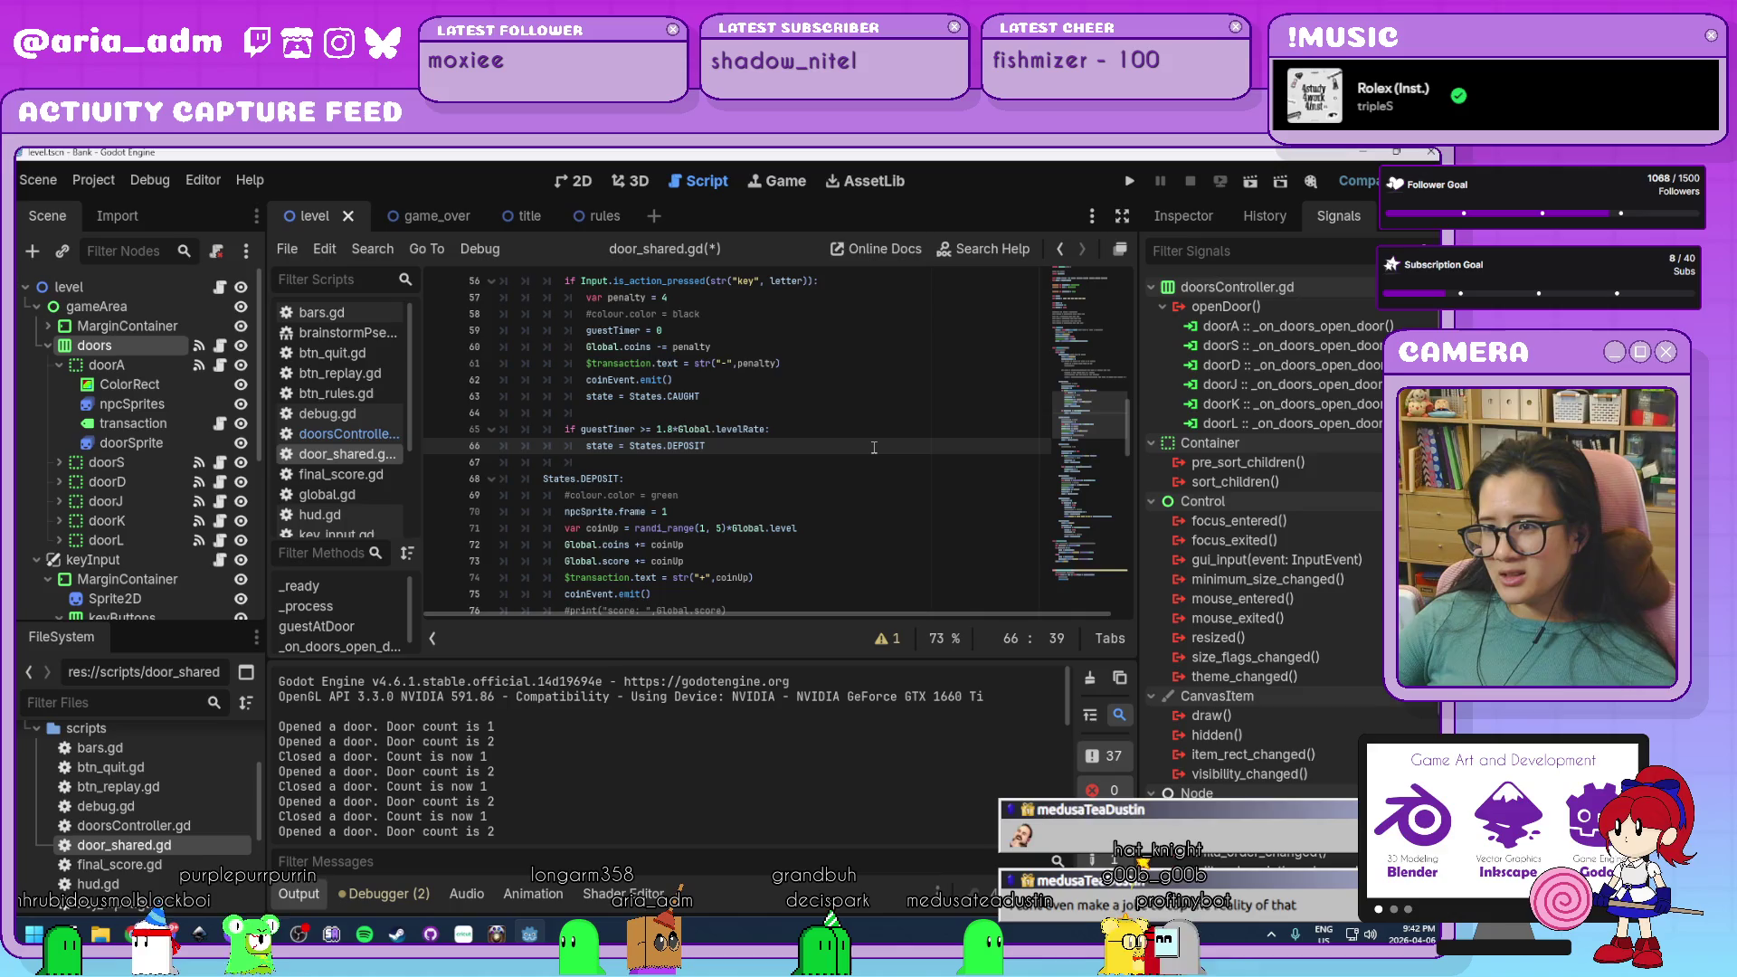
pyautogui.scroll(1, 869, 457)
pyautogui.press('Up')
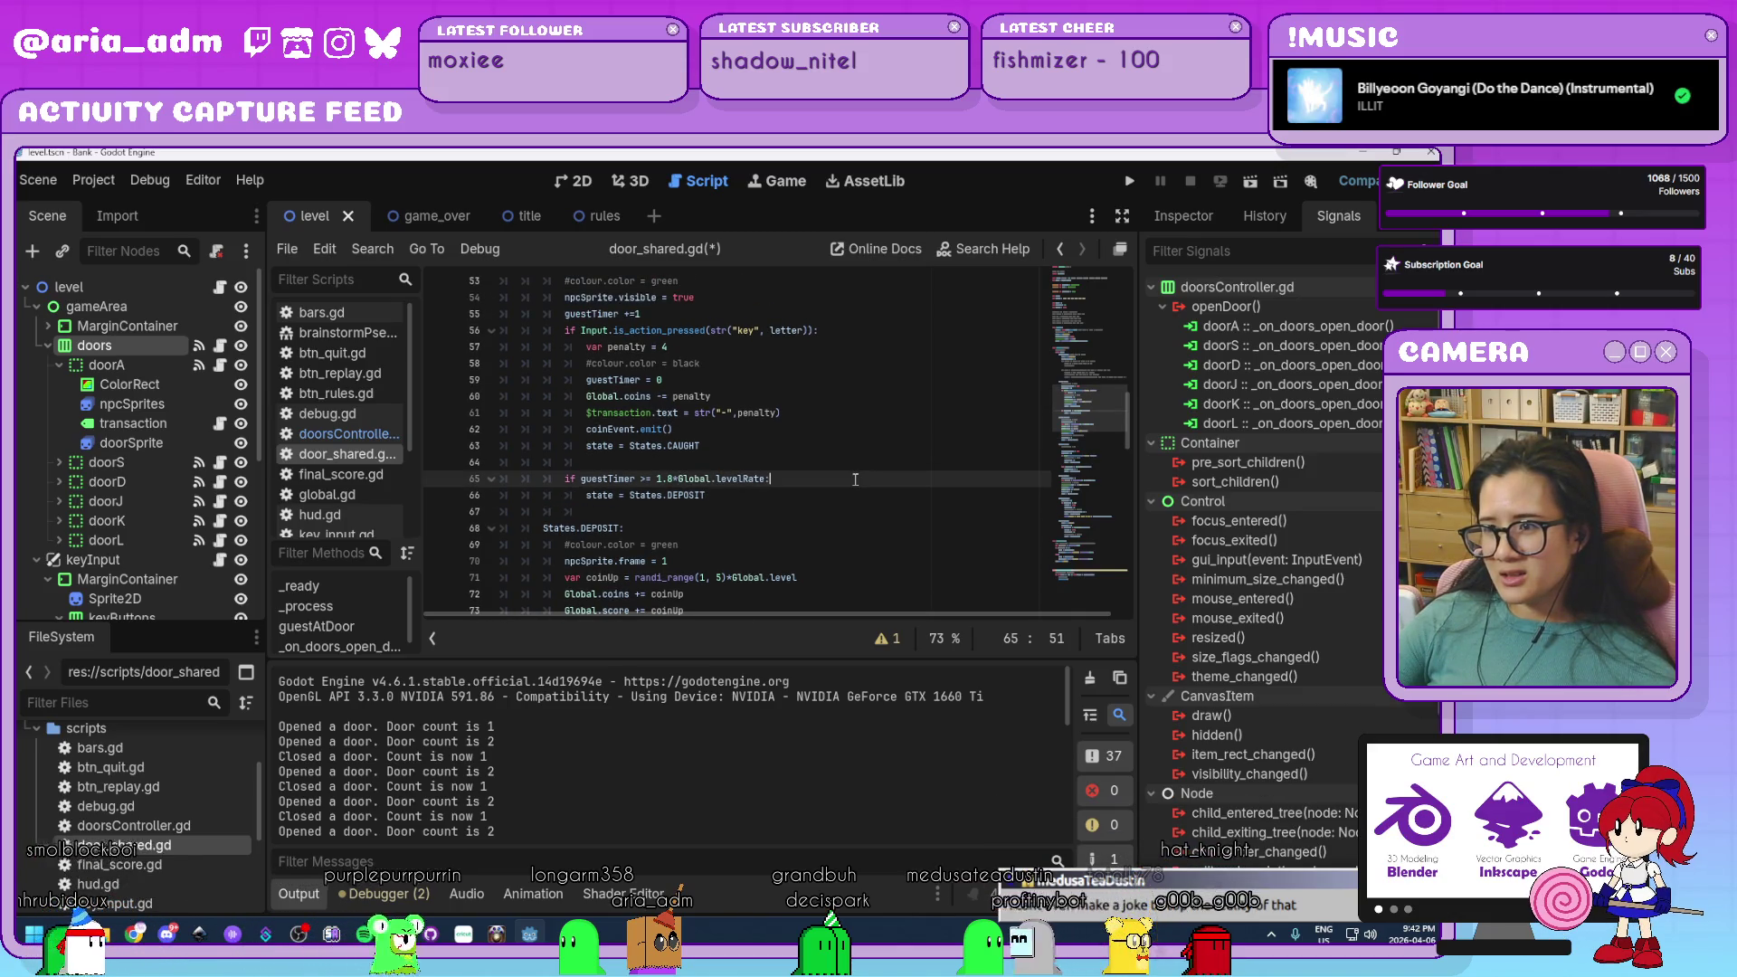
pyautogui.scroll(1, 855, 480)
pyautogui.press('Up')
pyautogui.click(845, 497)
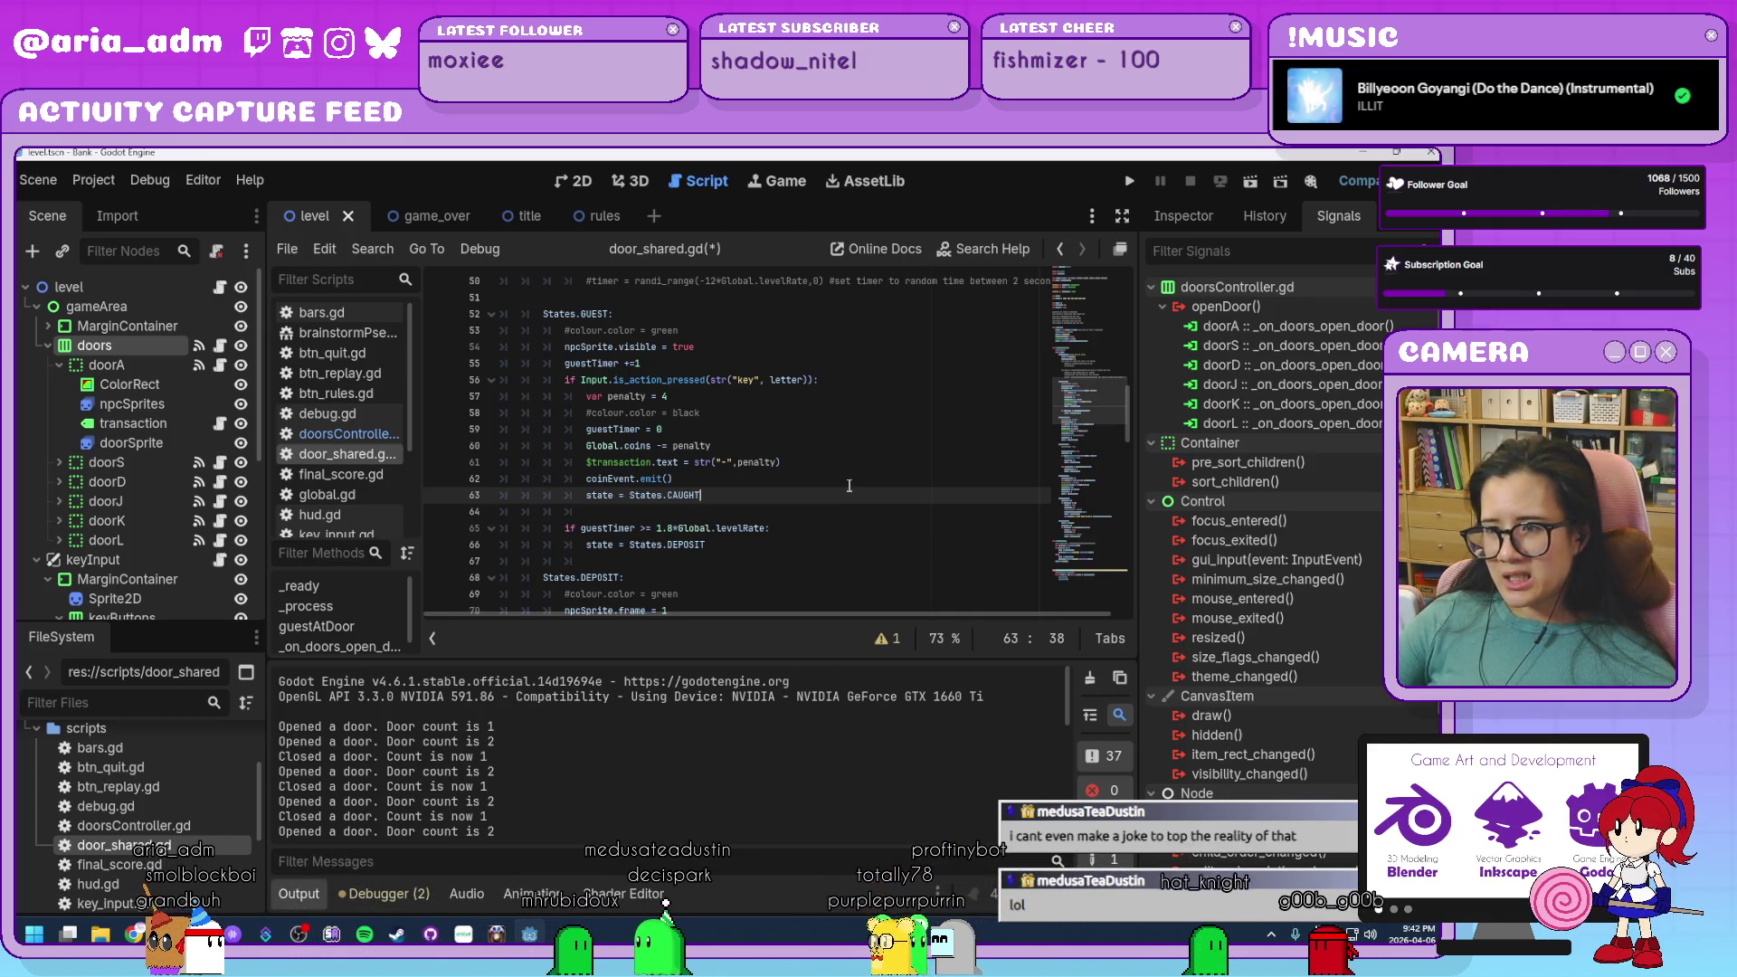
pyautogui.click(848, 486)
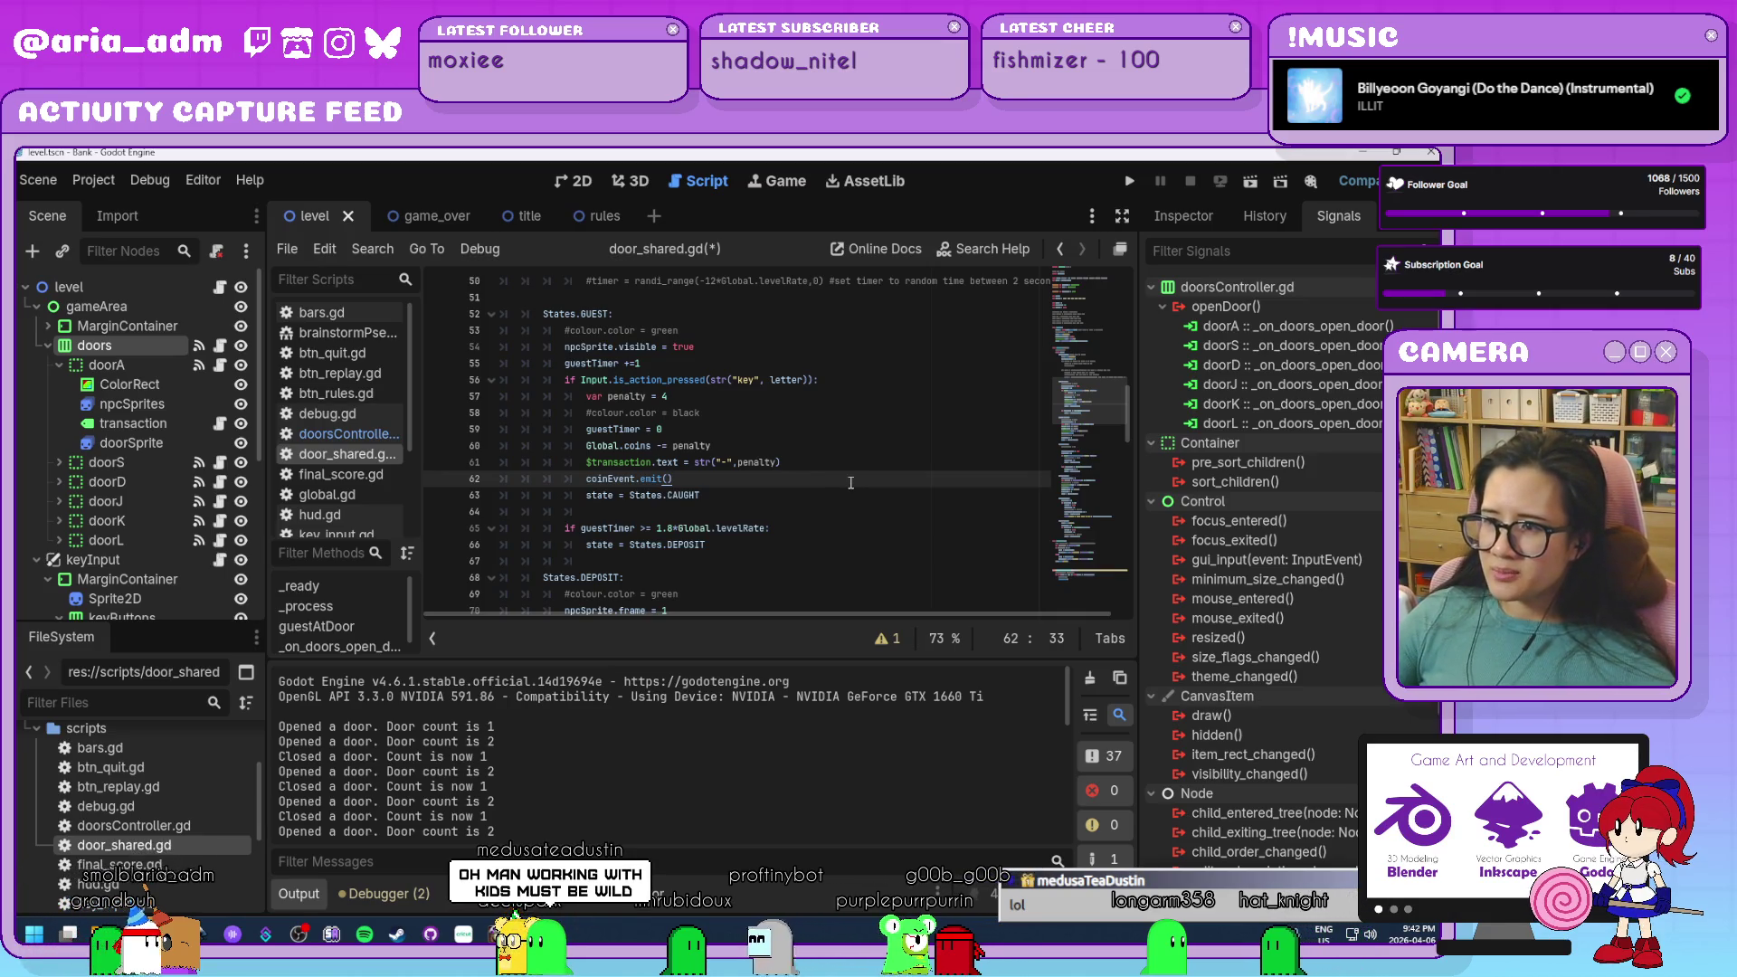
pyautogui.click(846, 480)
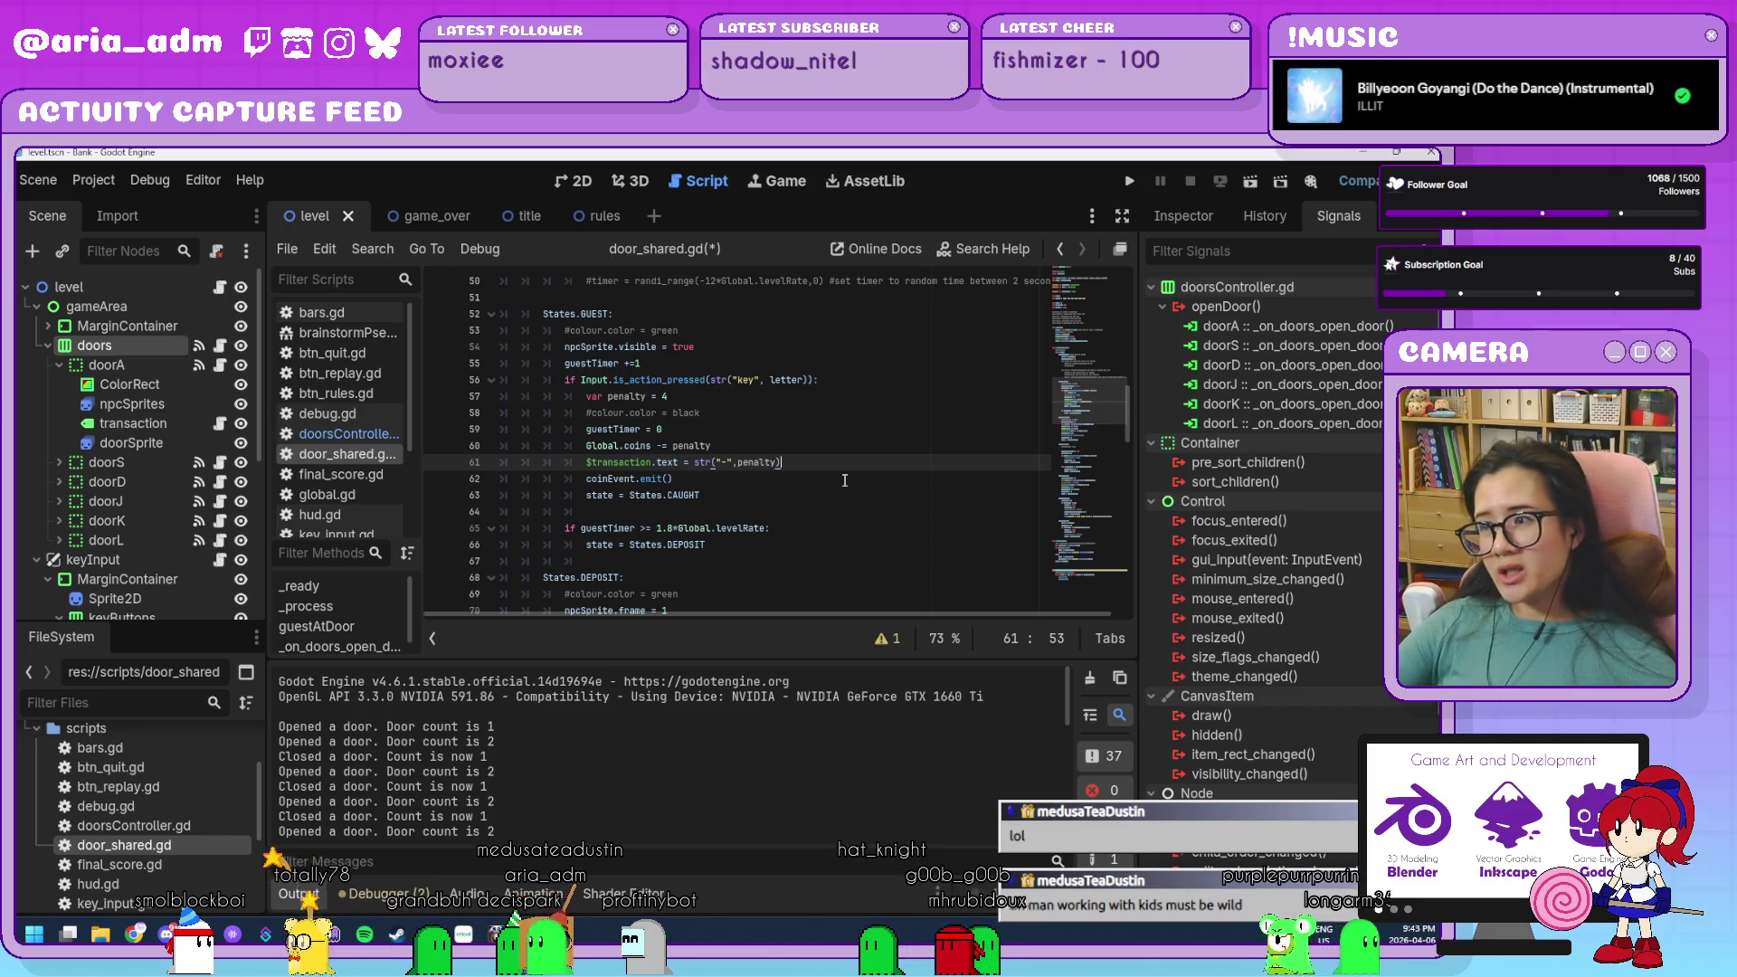
pyautogui.click(849, 473)
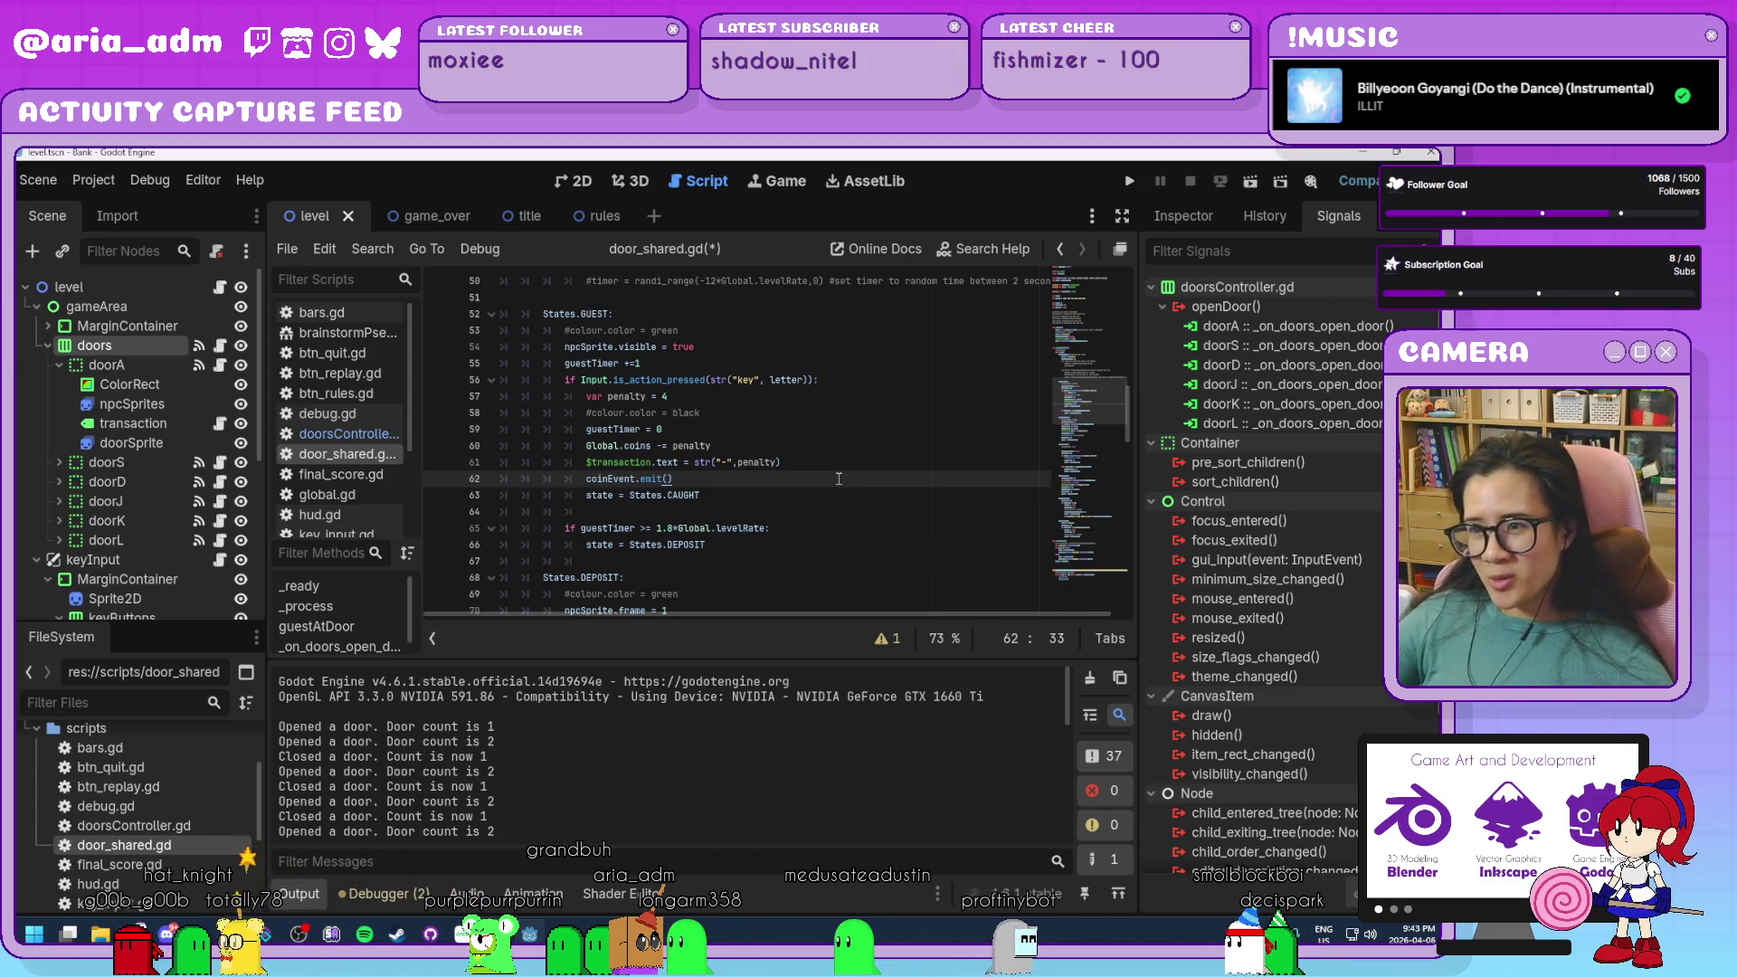
pyautogui.click(823, 462)
# Re-examine the Global.coins penalty, penalty text and CAUGHT state lines.
pyautogui.press('Up')
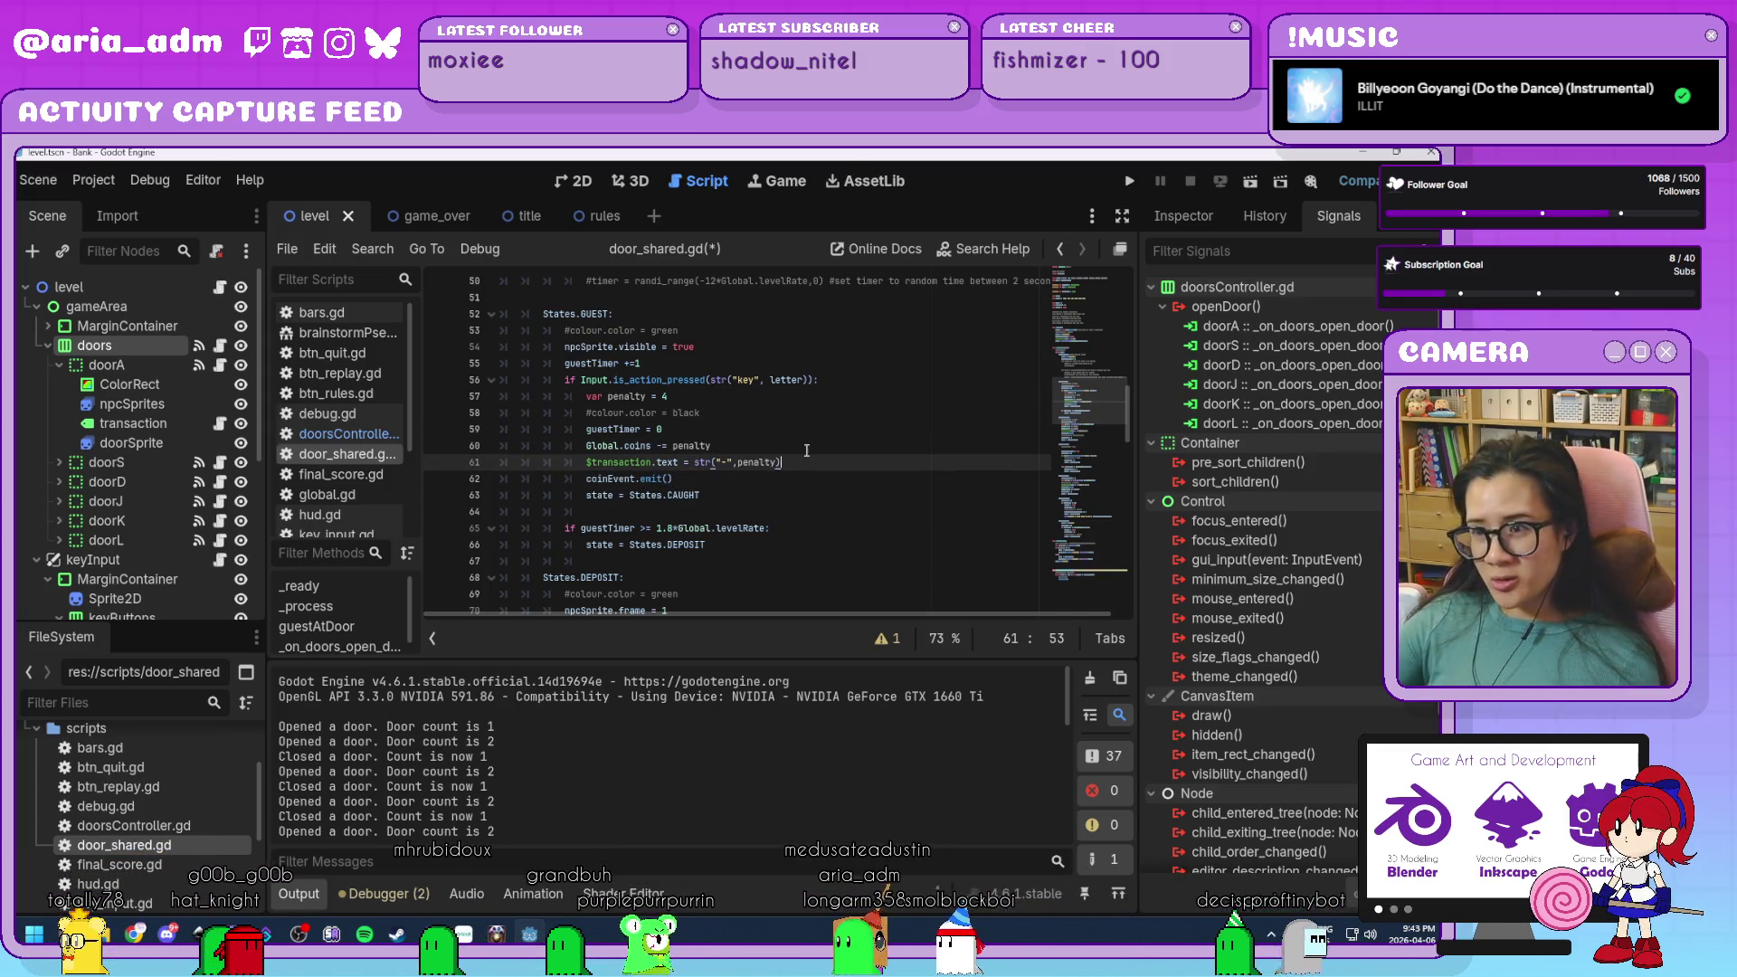
pyautogui.click(803, 479)
pyautogui.click(800, 490)
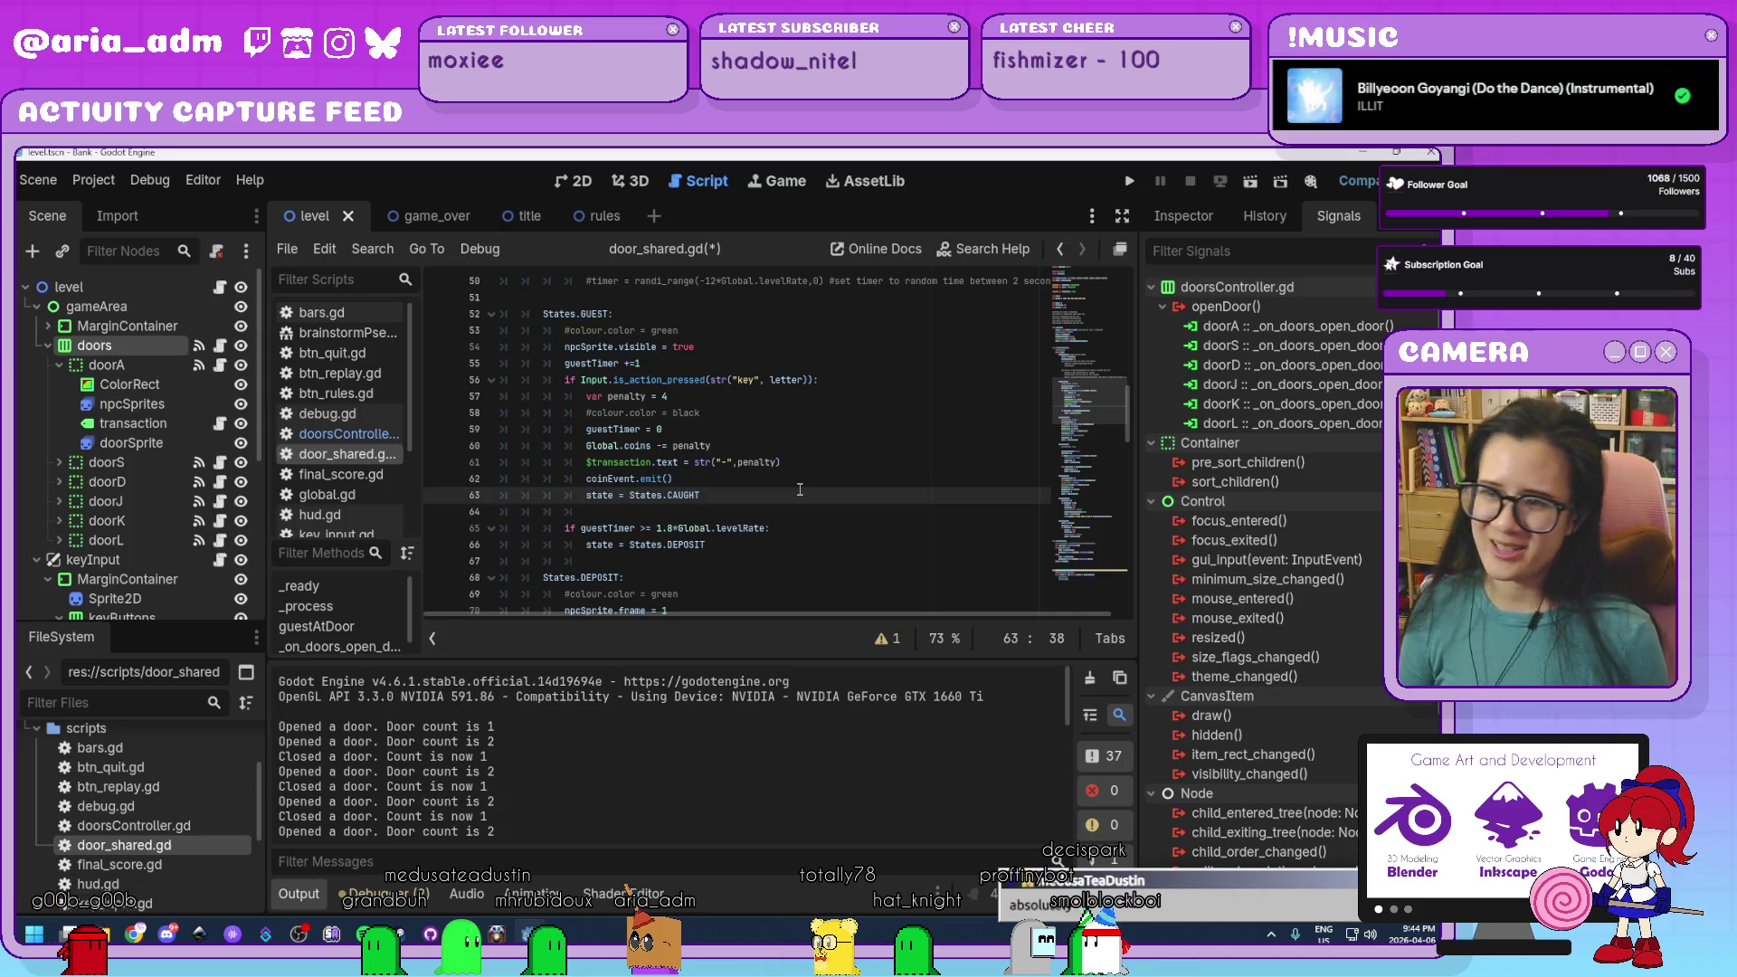
pyautogui.click(812, 478)
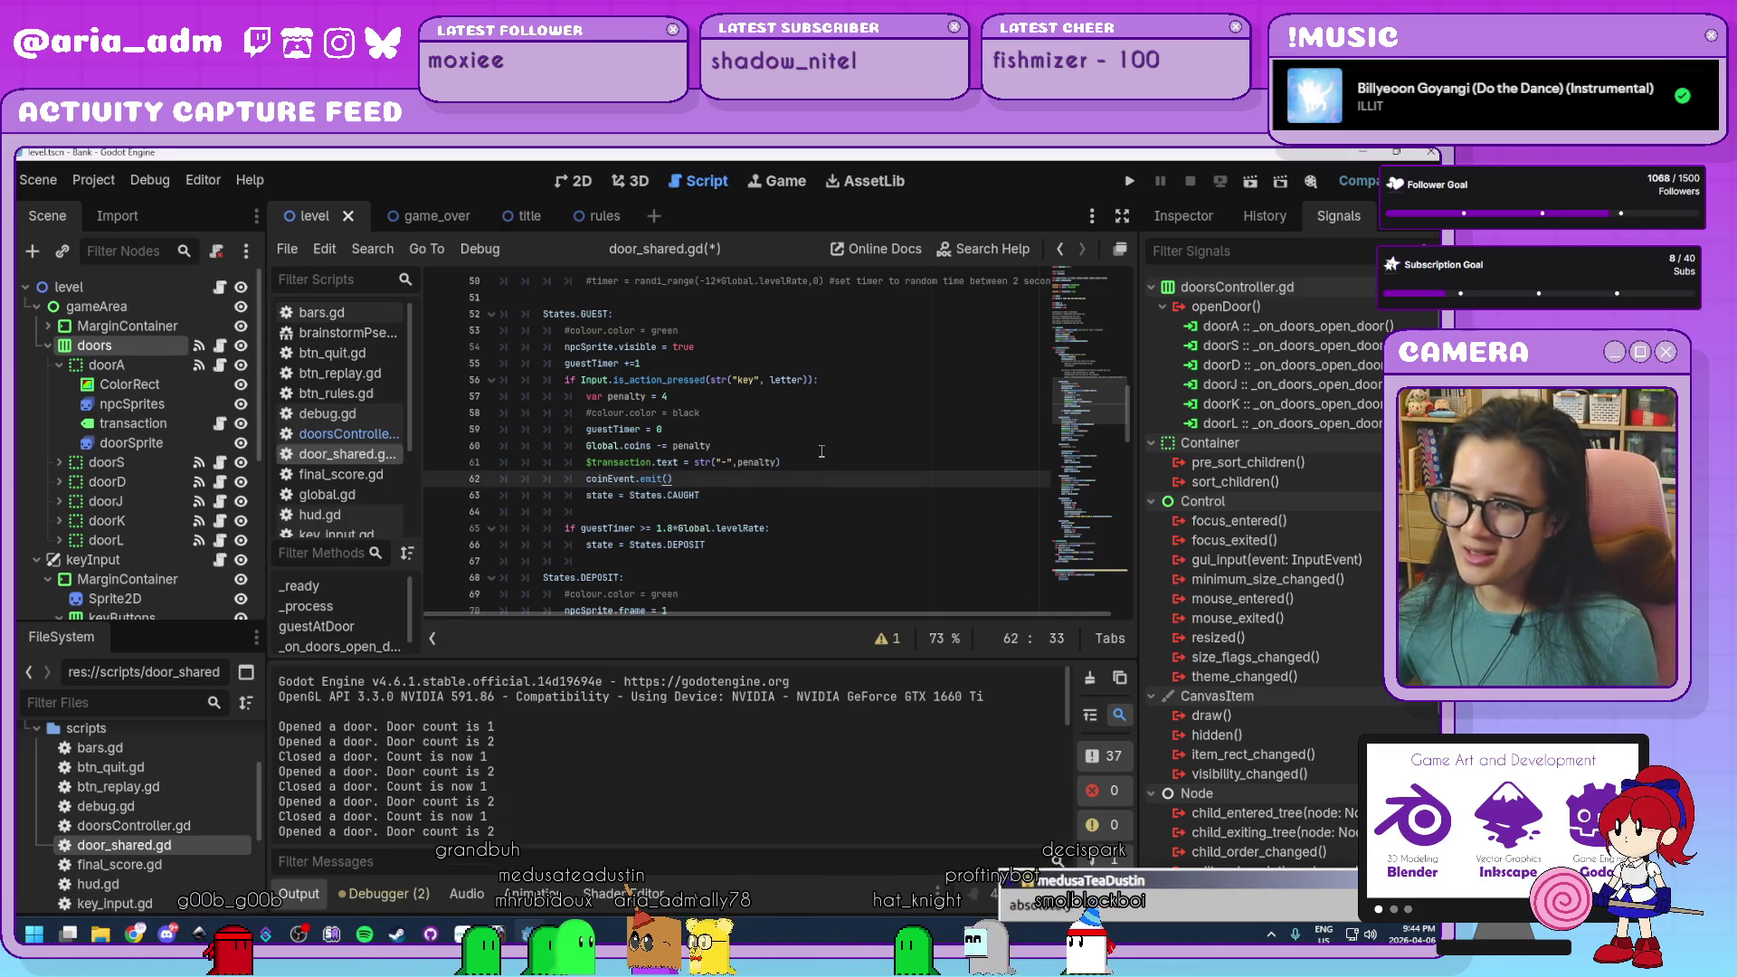
pyautogui.click(814, 463)
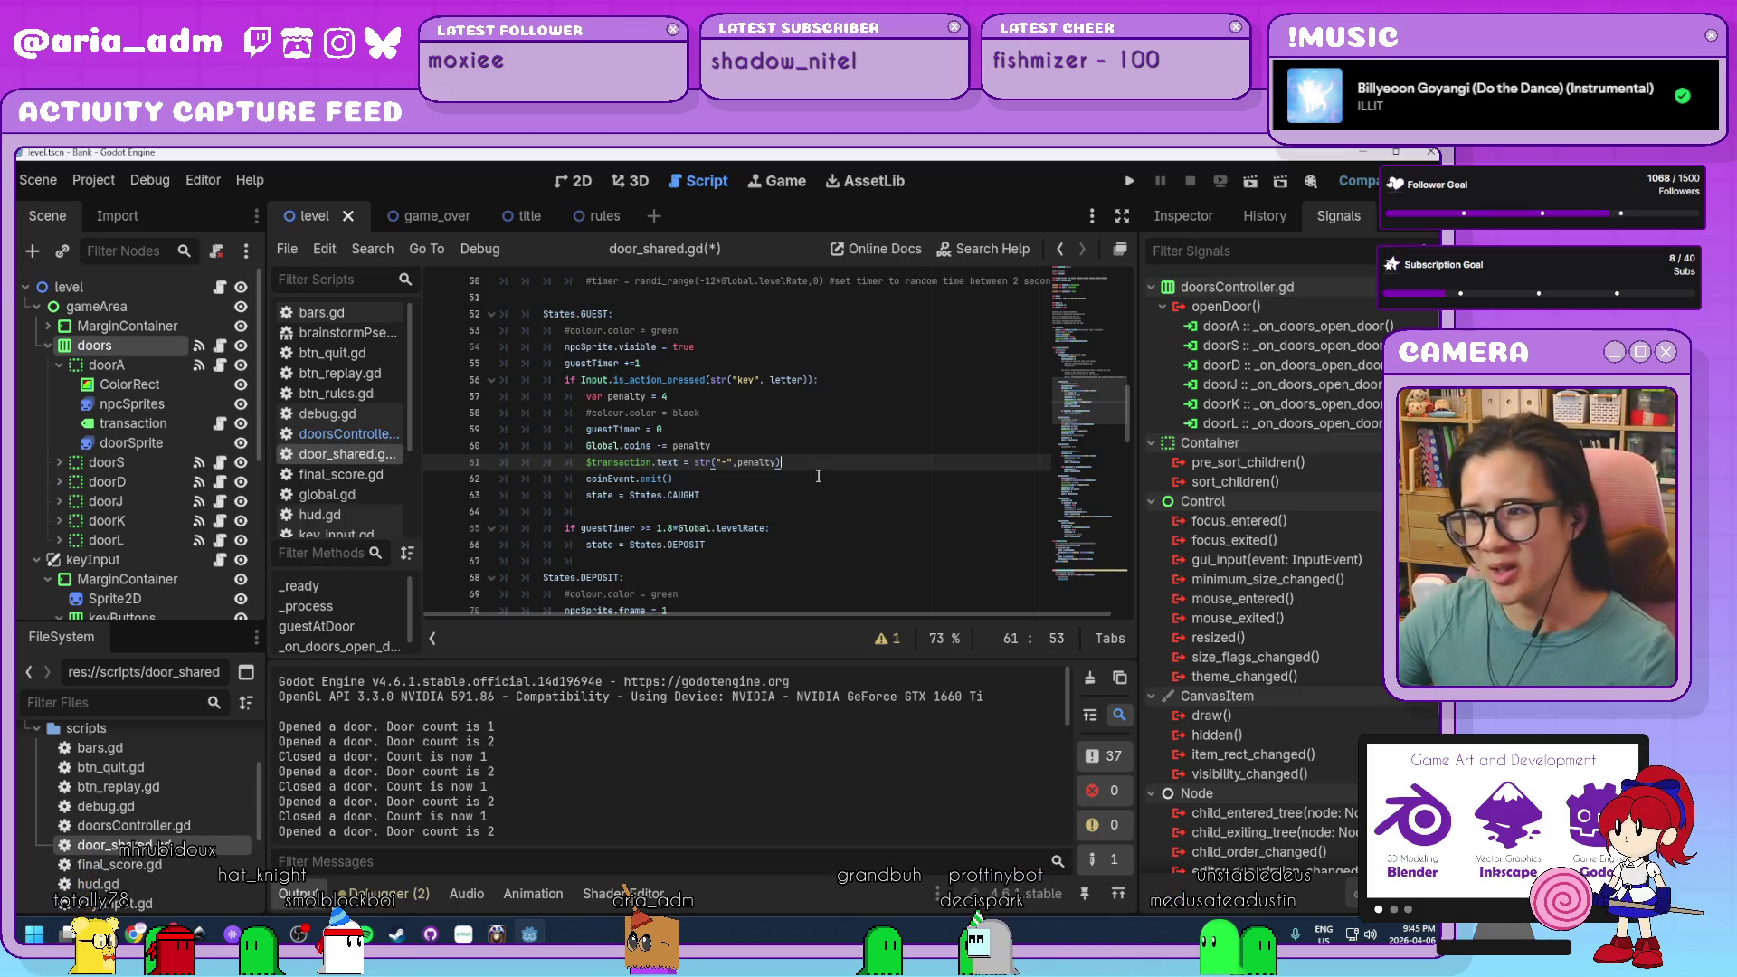
pyautogui.scroll(1, 818, 476)
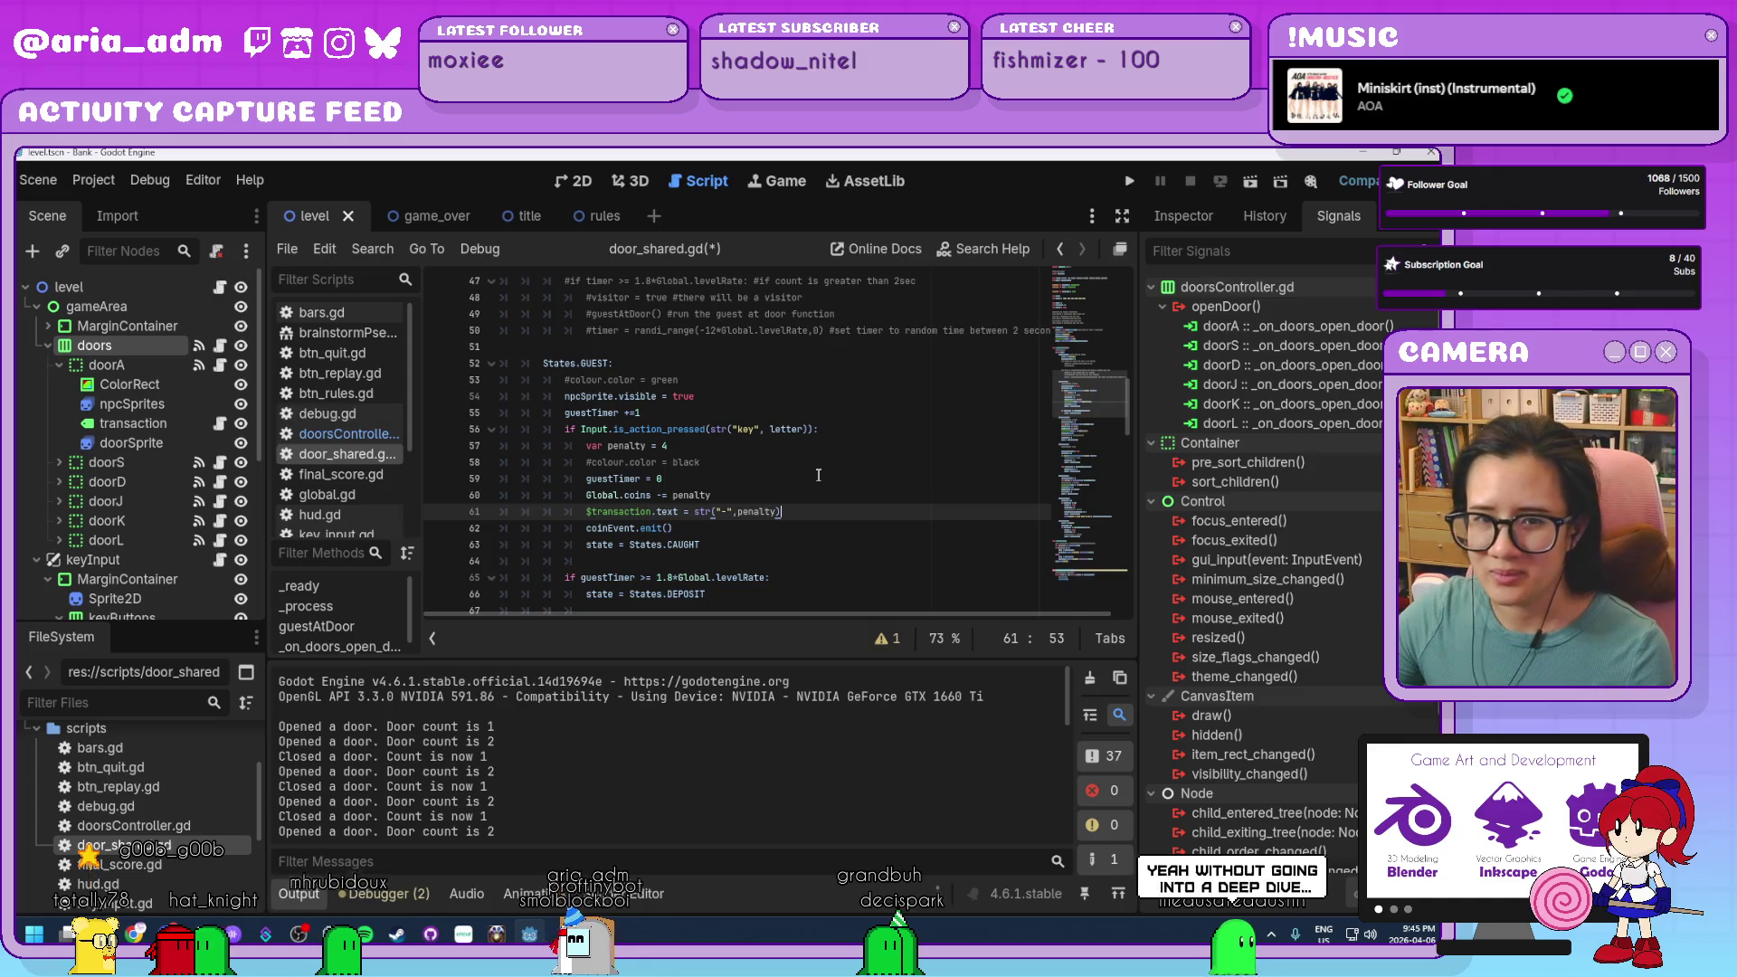
pyautogui.scroll(-1, 823, 483)
pyautogui.click(815, 501)
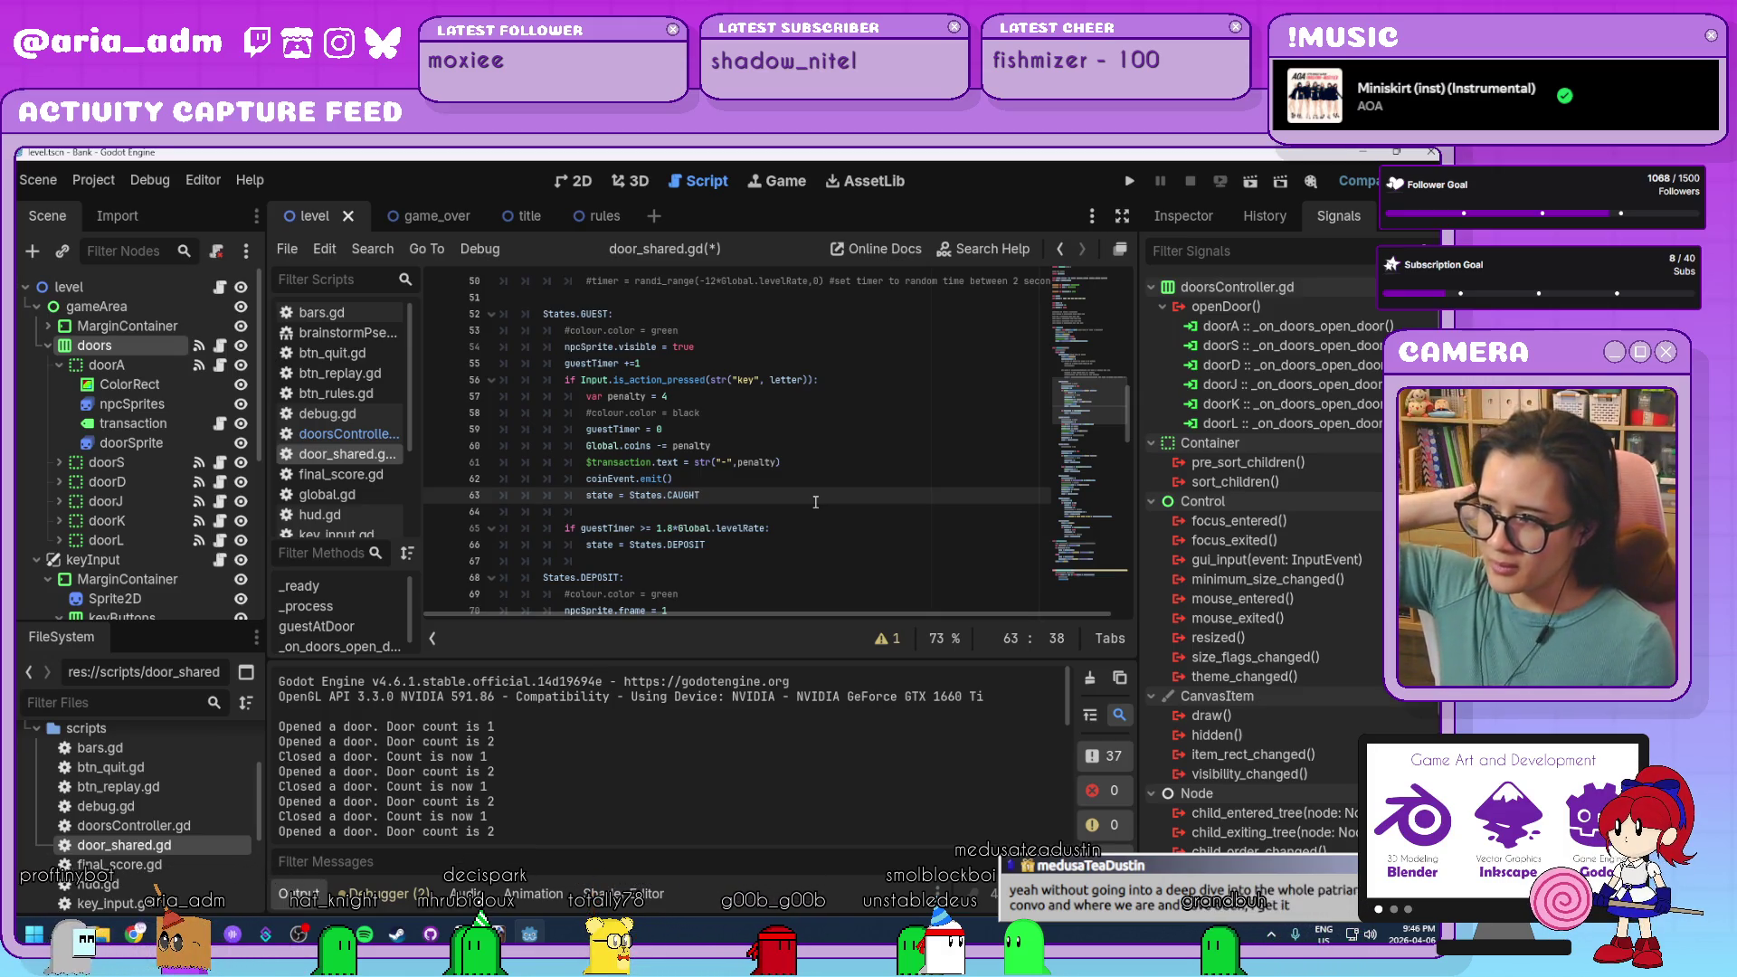
pyautogui.click(836, 482)
pyautogui.click(838, 470)
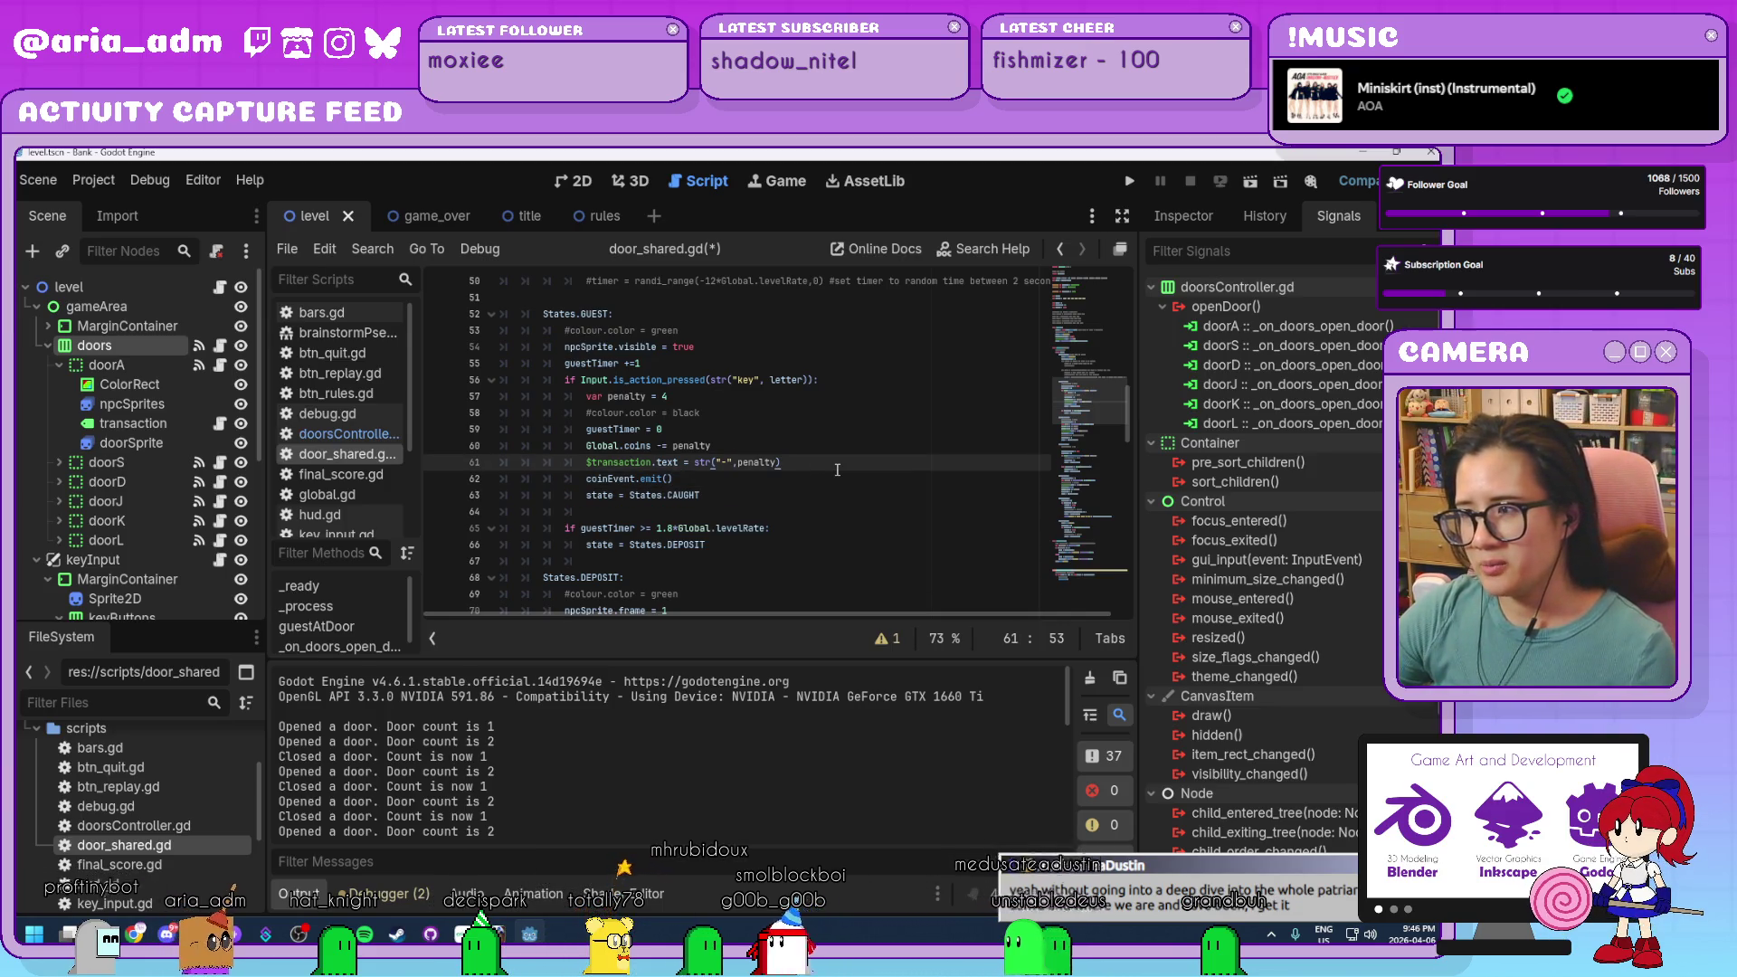
pyautogui.click(844, 512)
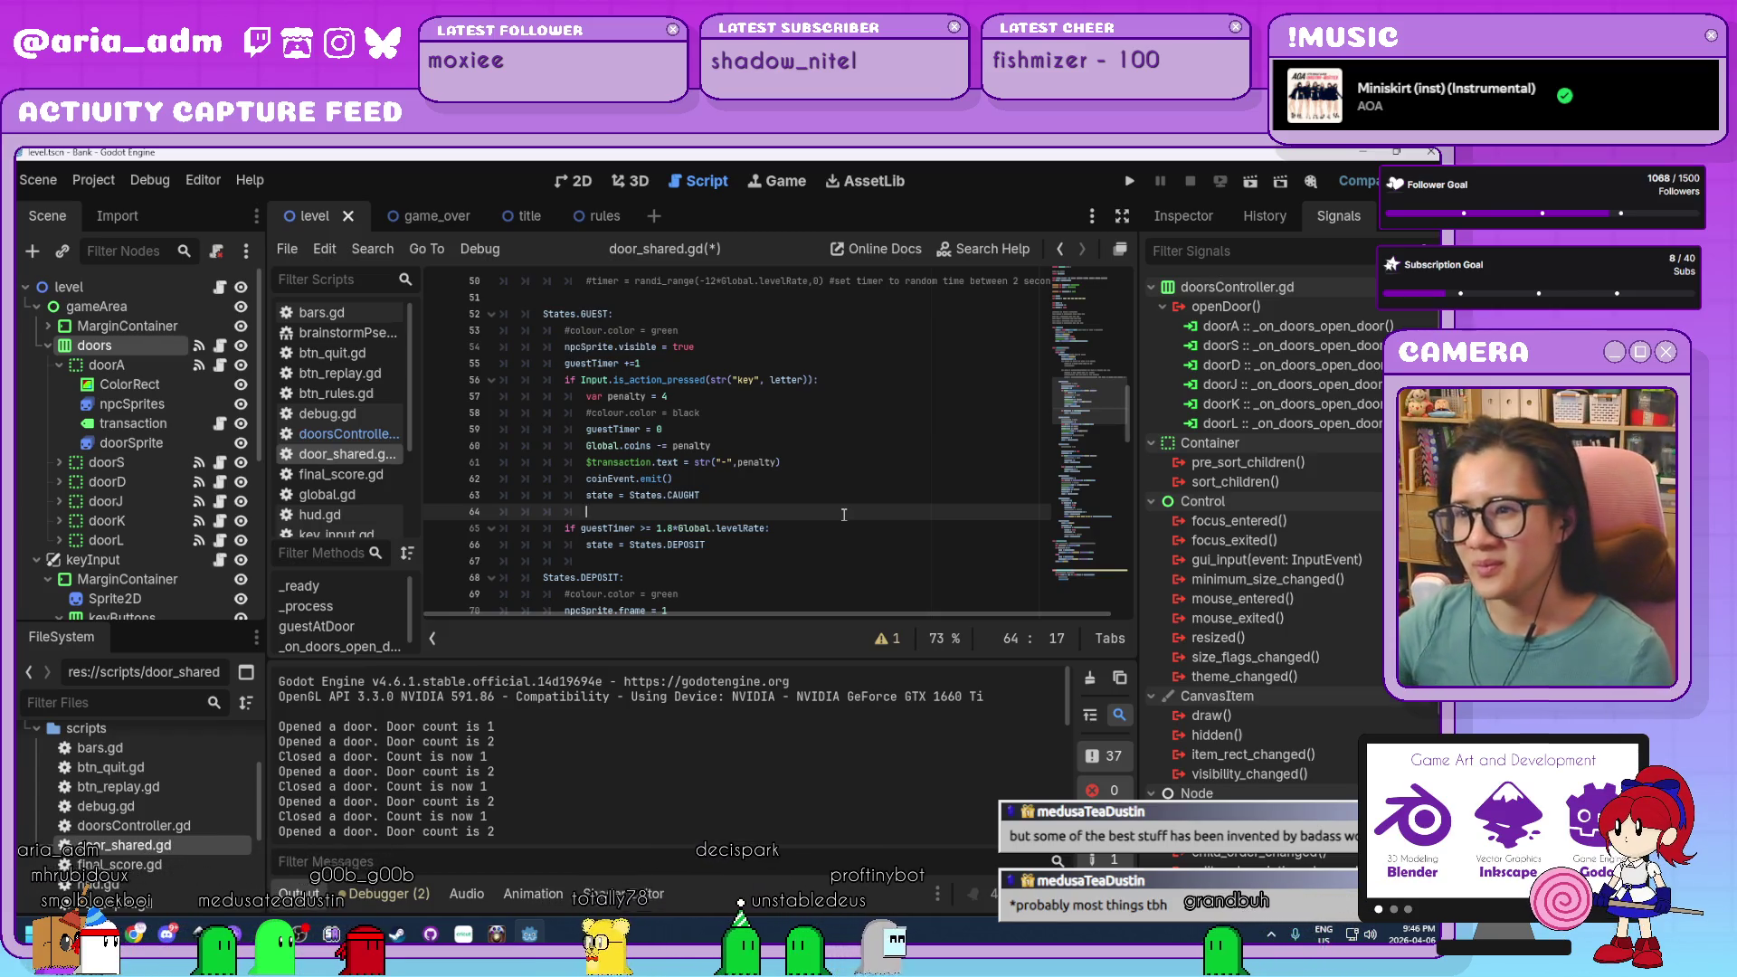
# Scroll through door_shared.gd starting from the commented-out black colour line.
pyautogui.click(797, 418)
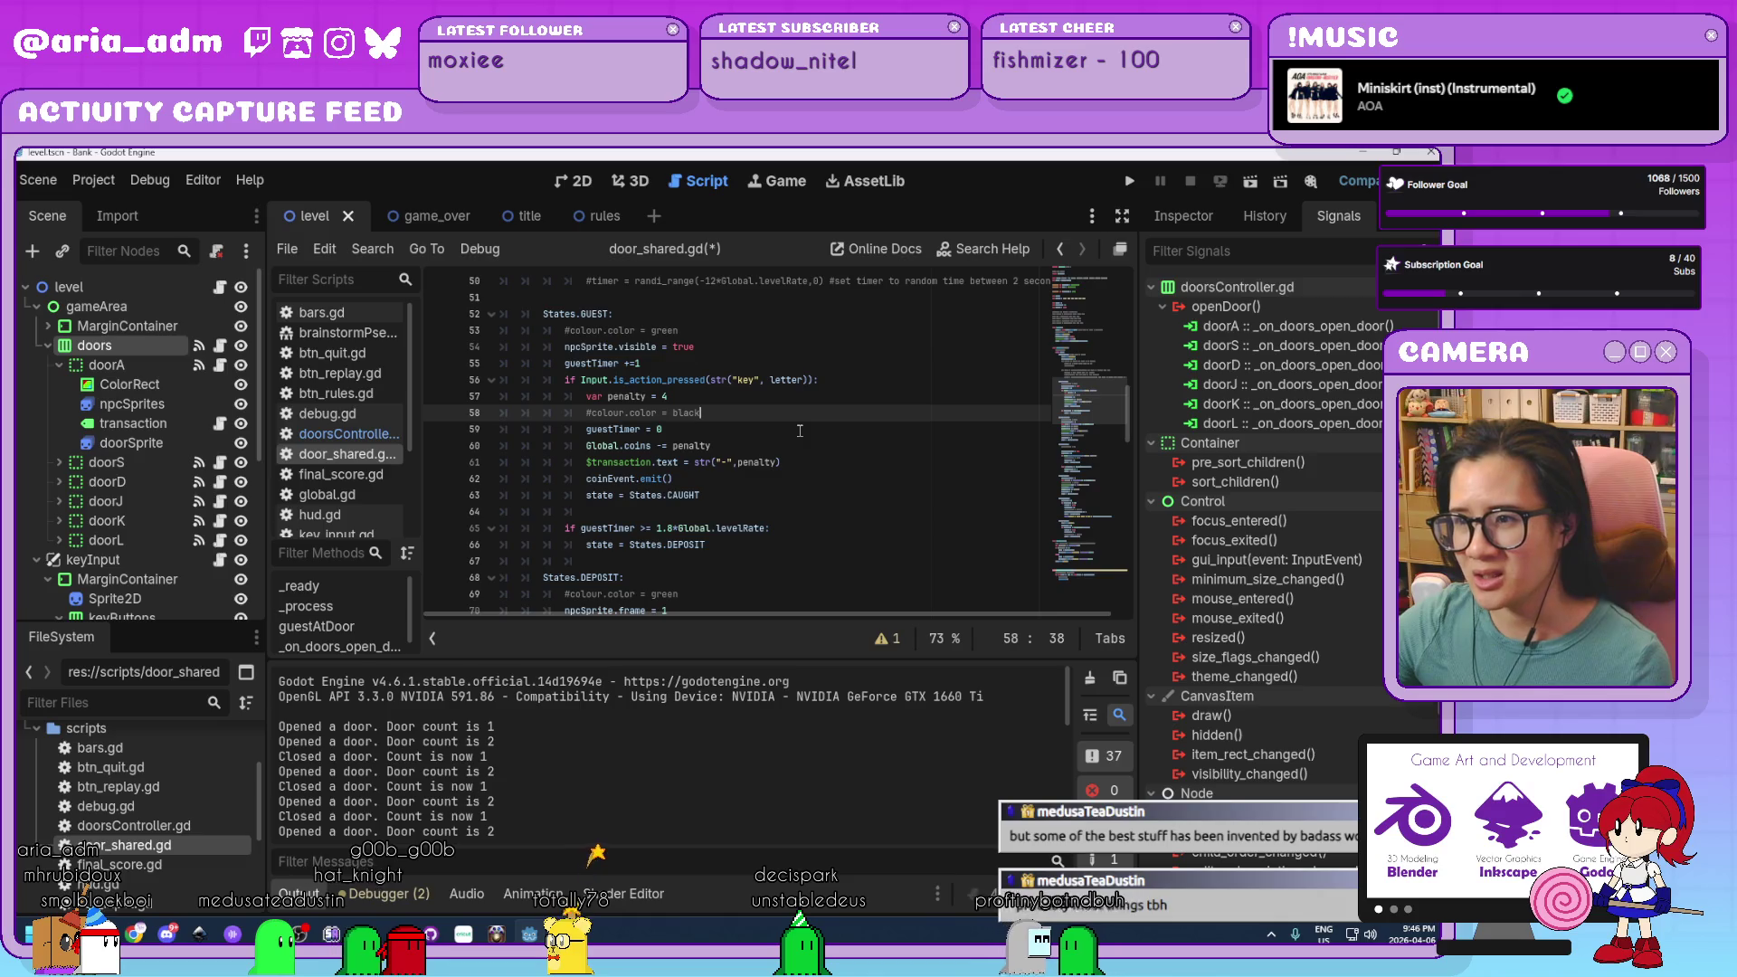
pyautogui.scroll(1, 877, 496)
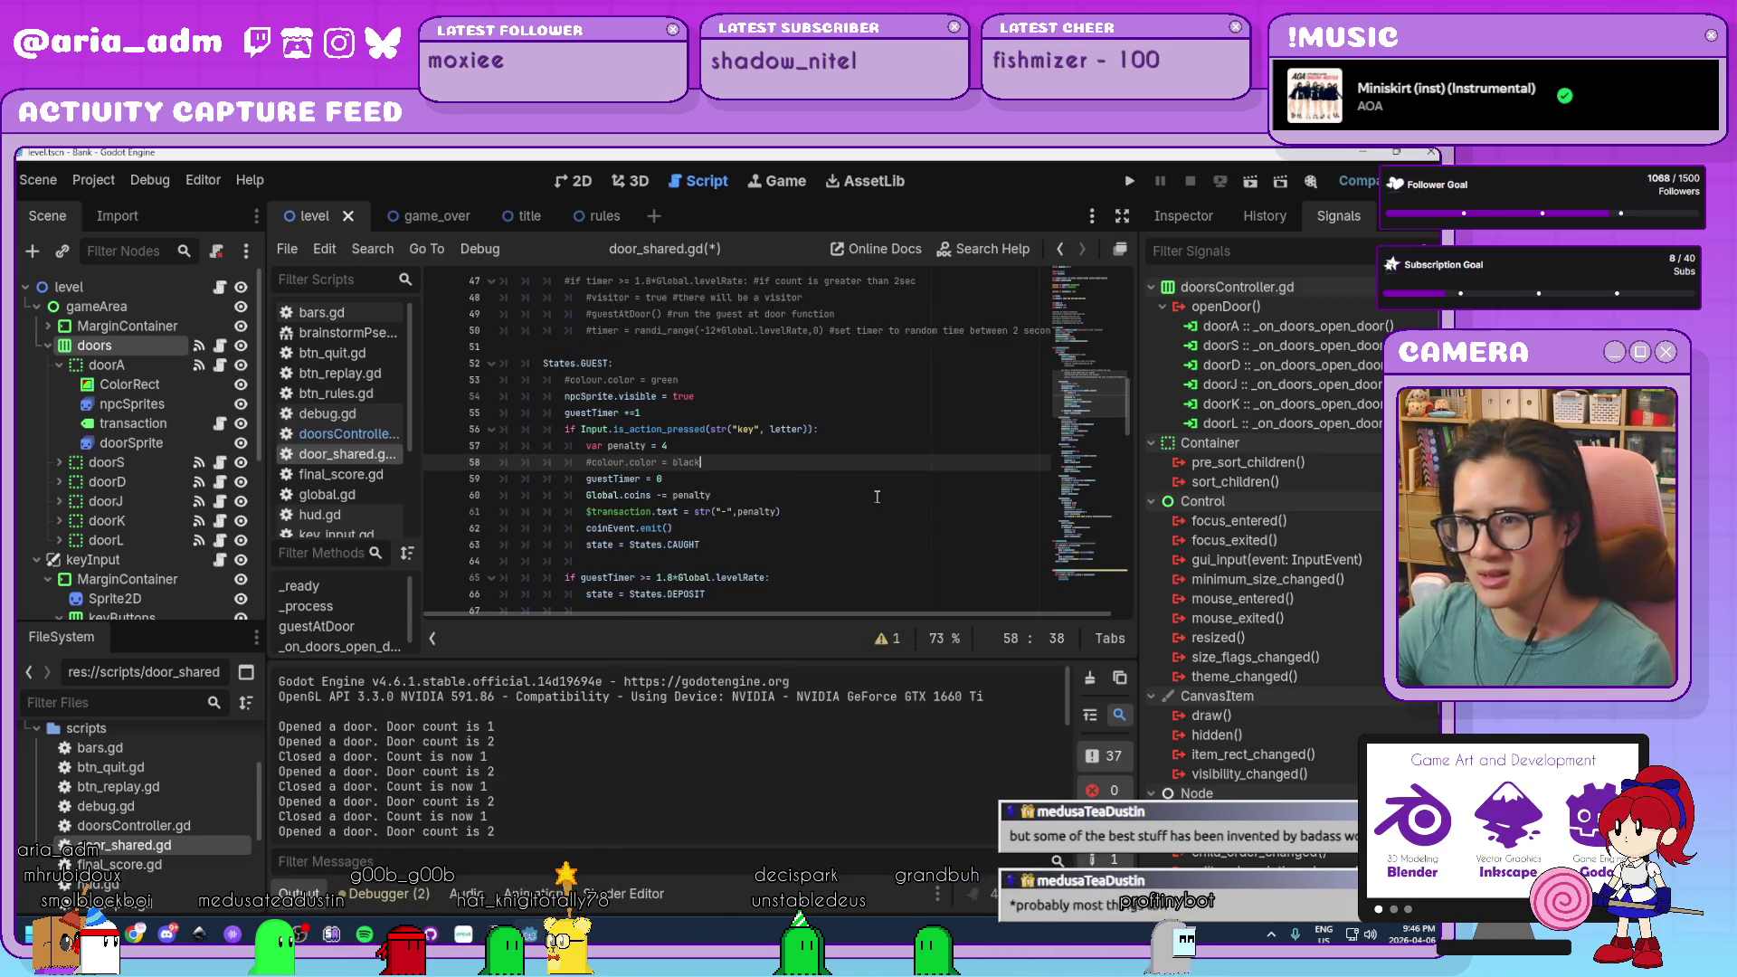
pyautogui.scroll(2, 876, 496)
pyautogui.scroll(-2, 877, 496)
pyautogui.scroll(-6, 877, 496)
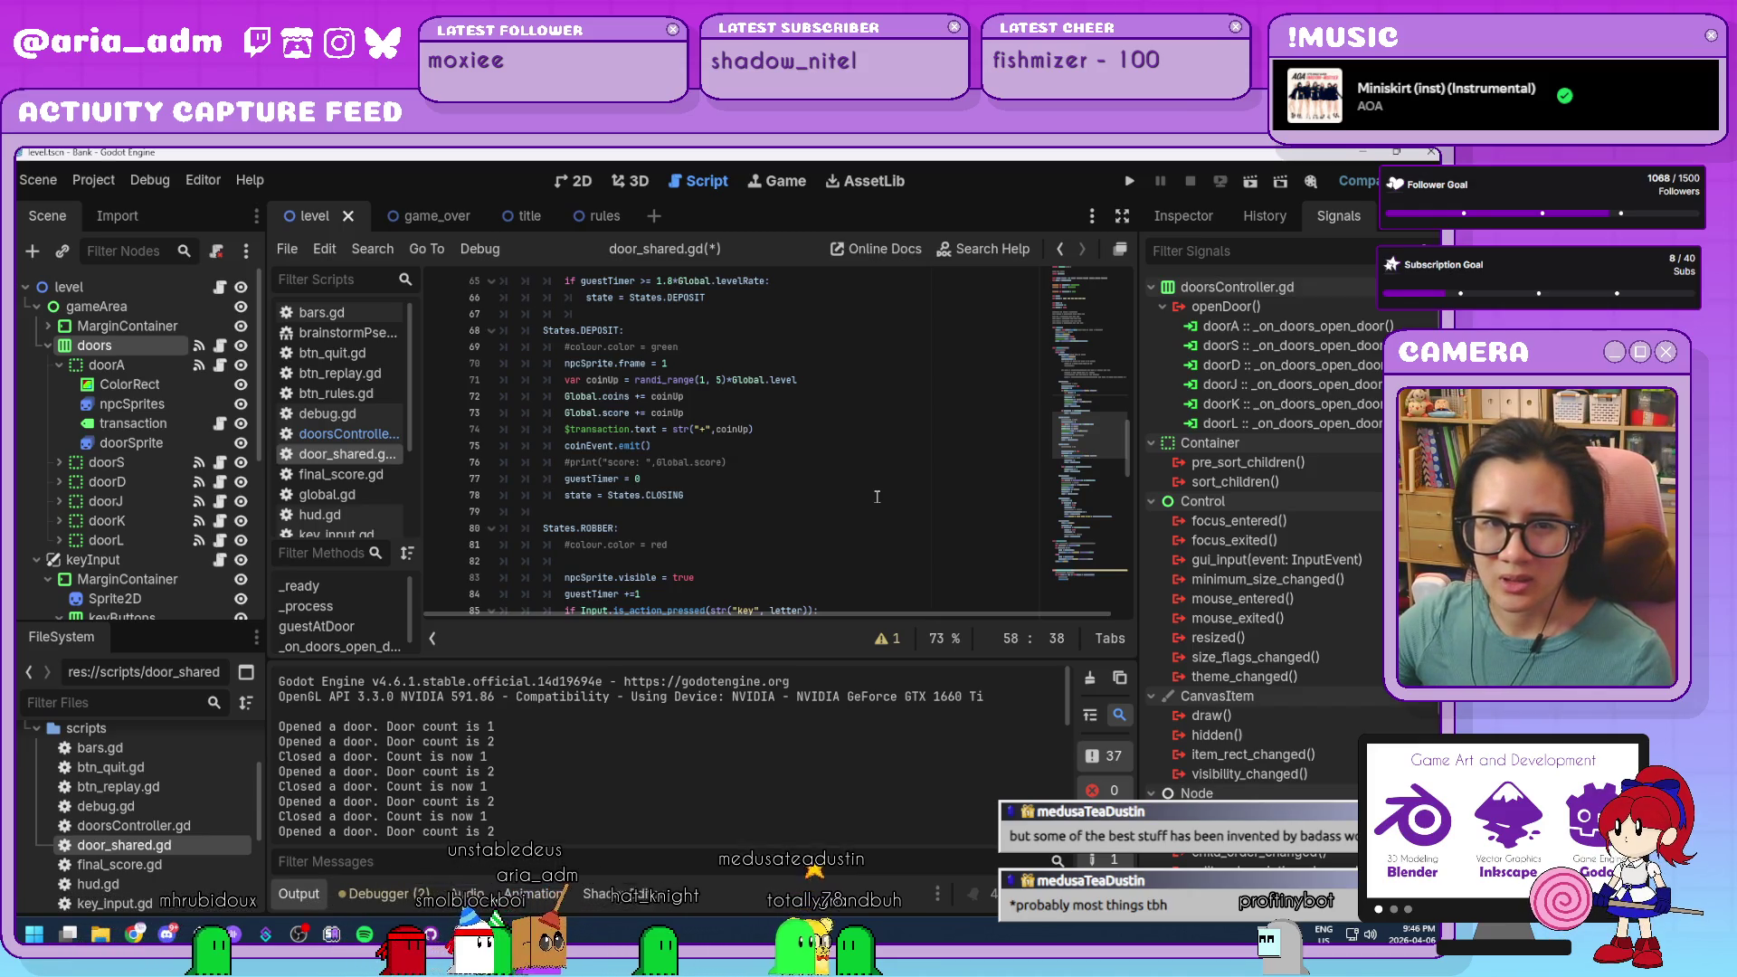
pyautogui.scroll(-2, 877, 496)
pyautogui.scroll(-10, 876, 495)
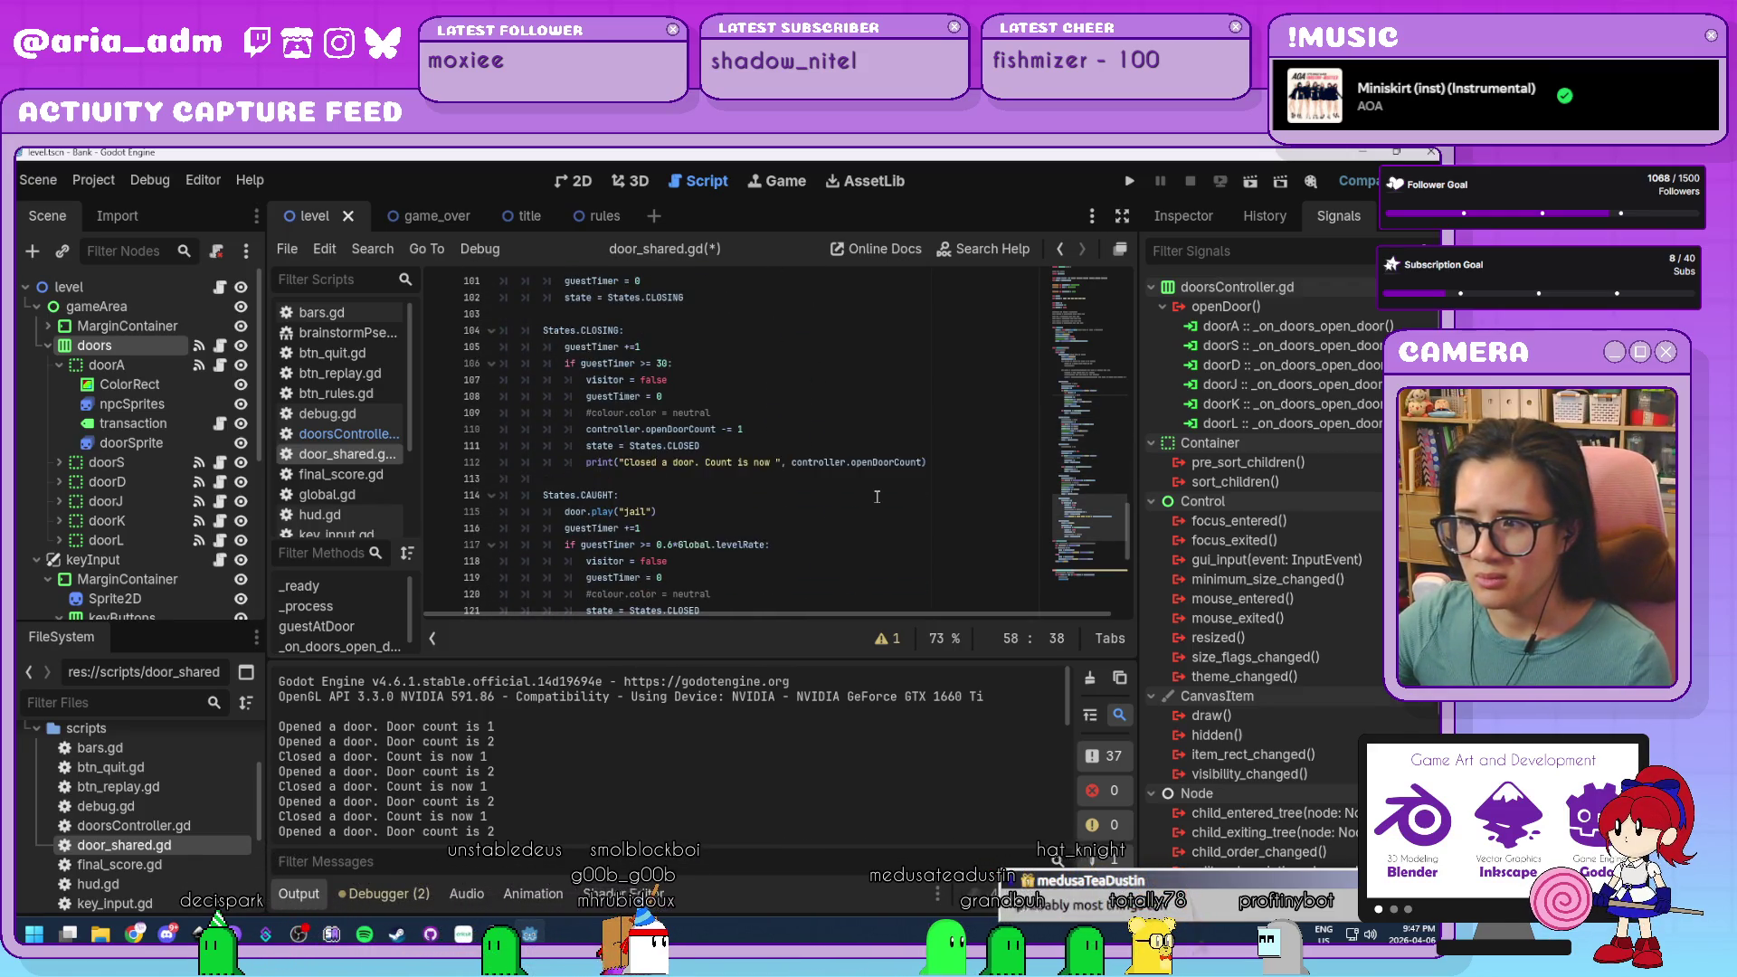
pyautogui.scroll(5, 877, 496)
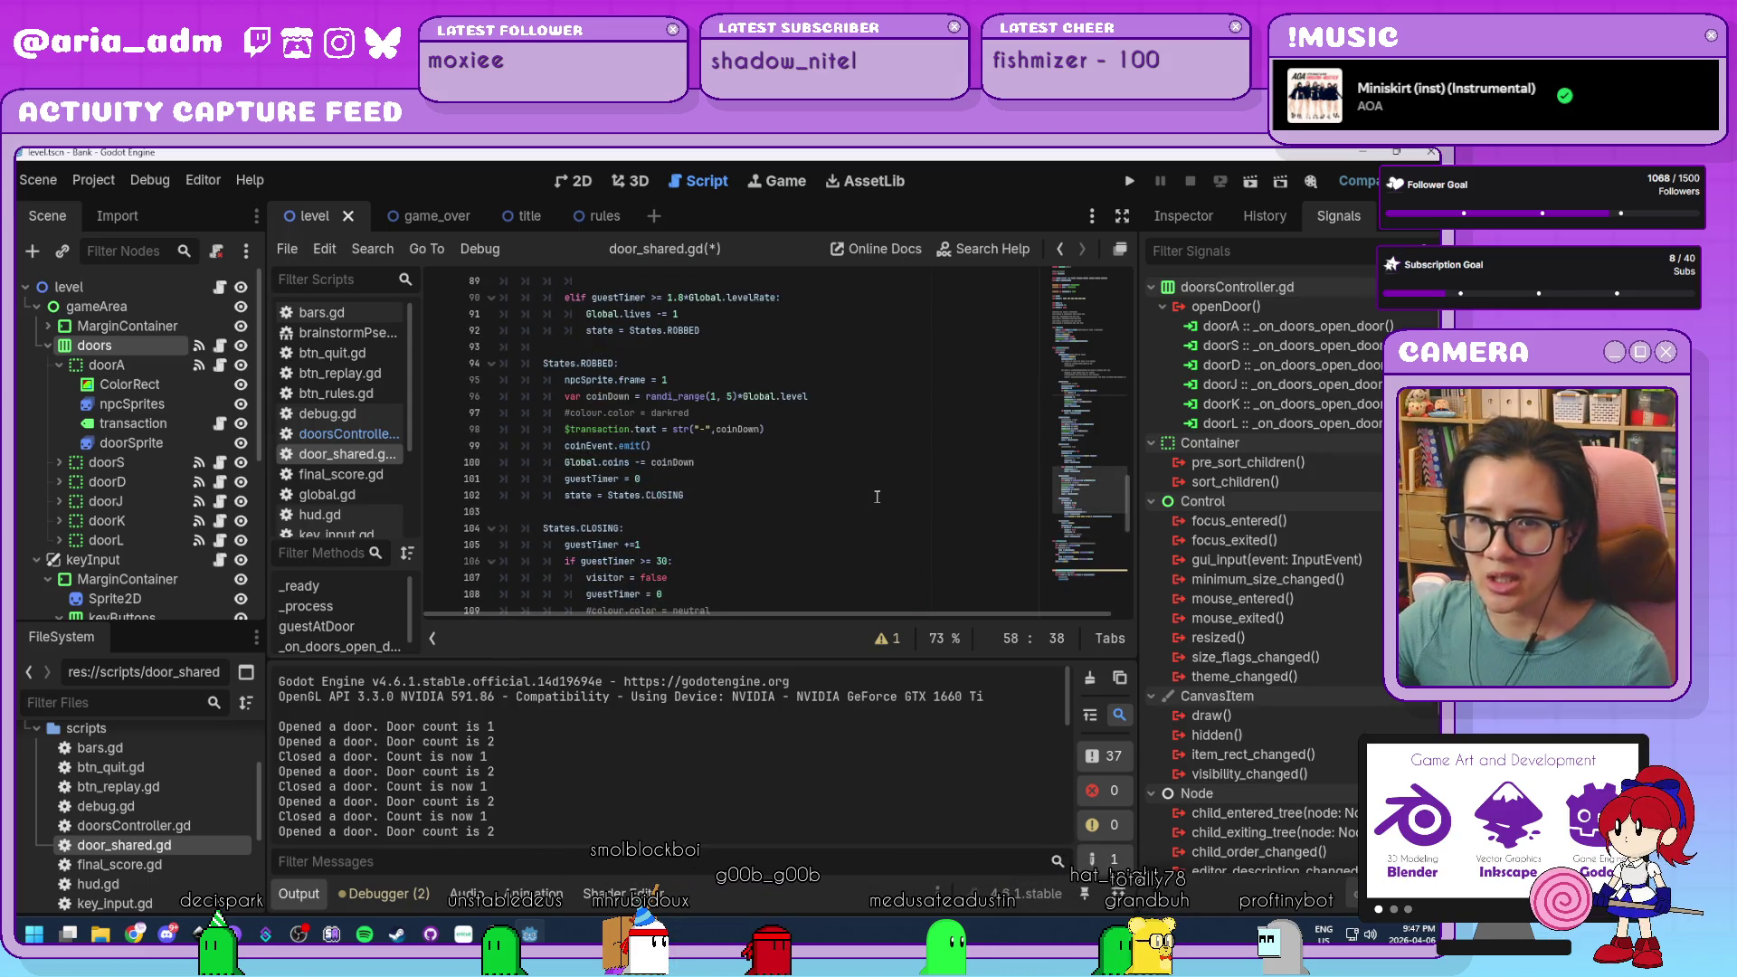
pyautogui.scroll(13, 877, 496)
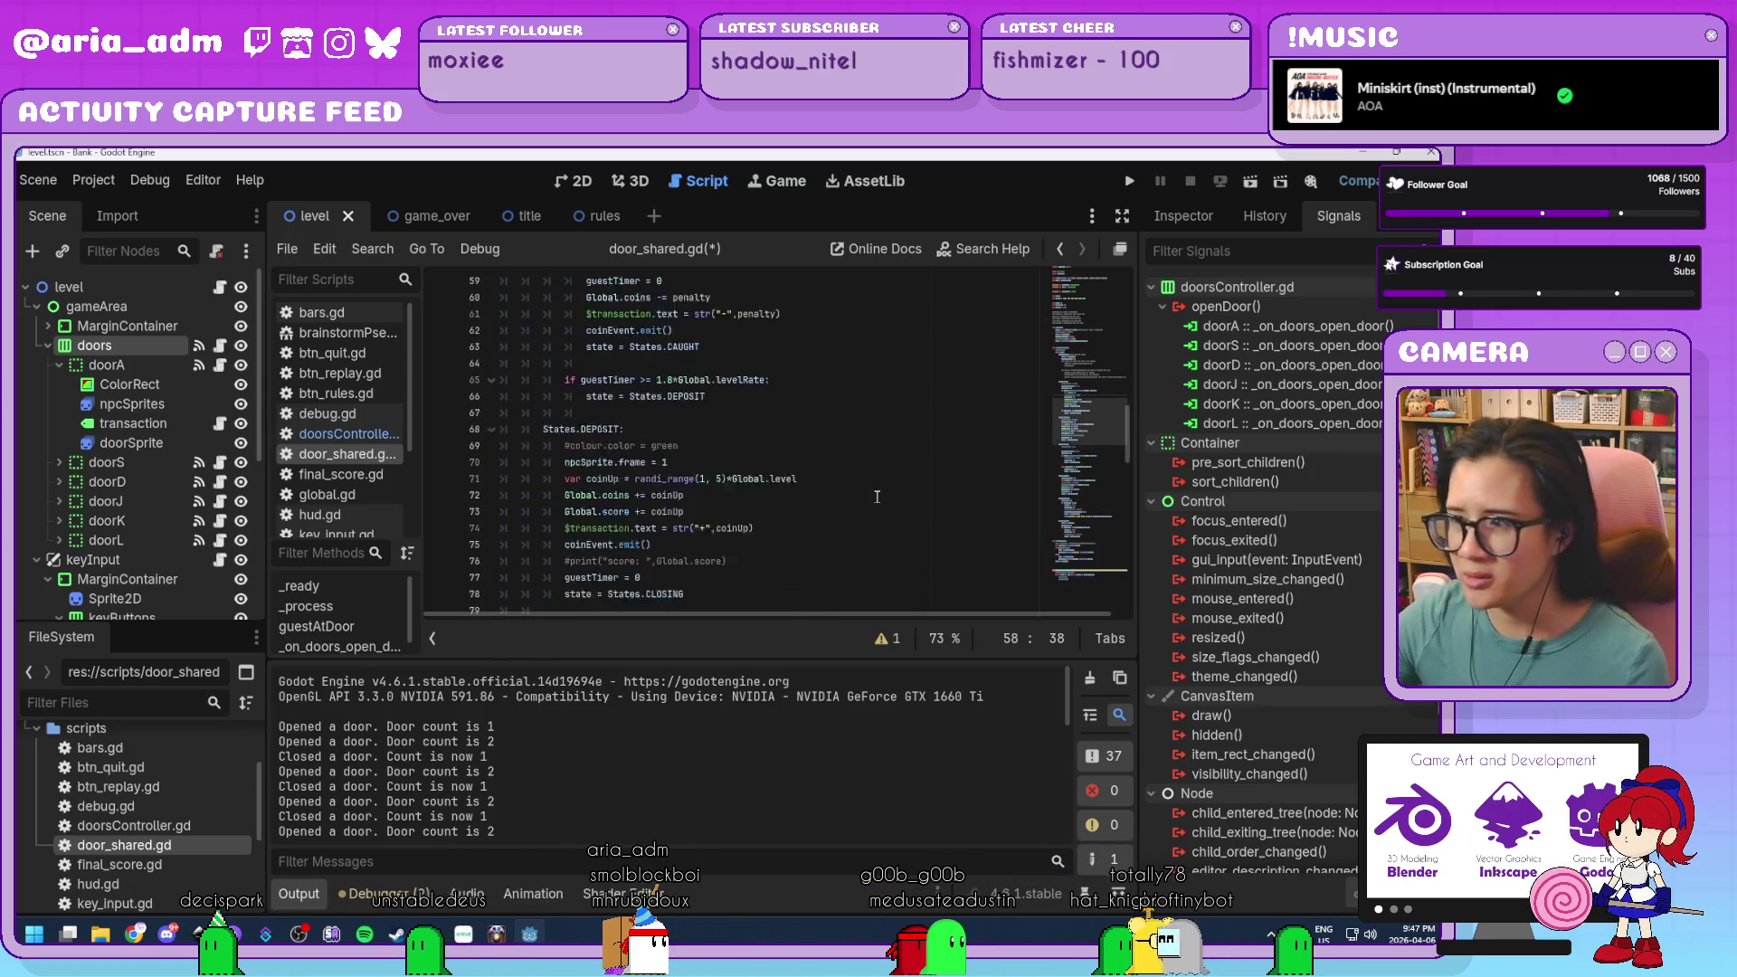
pyautogui.scroll(3, 877, 496)
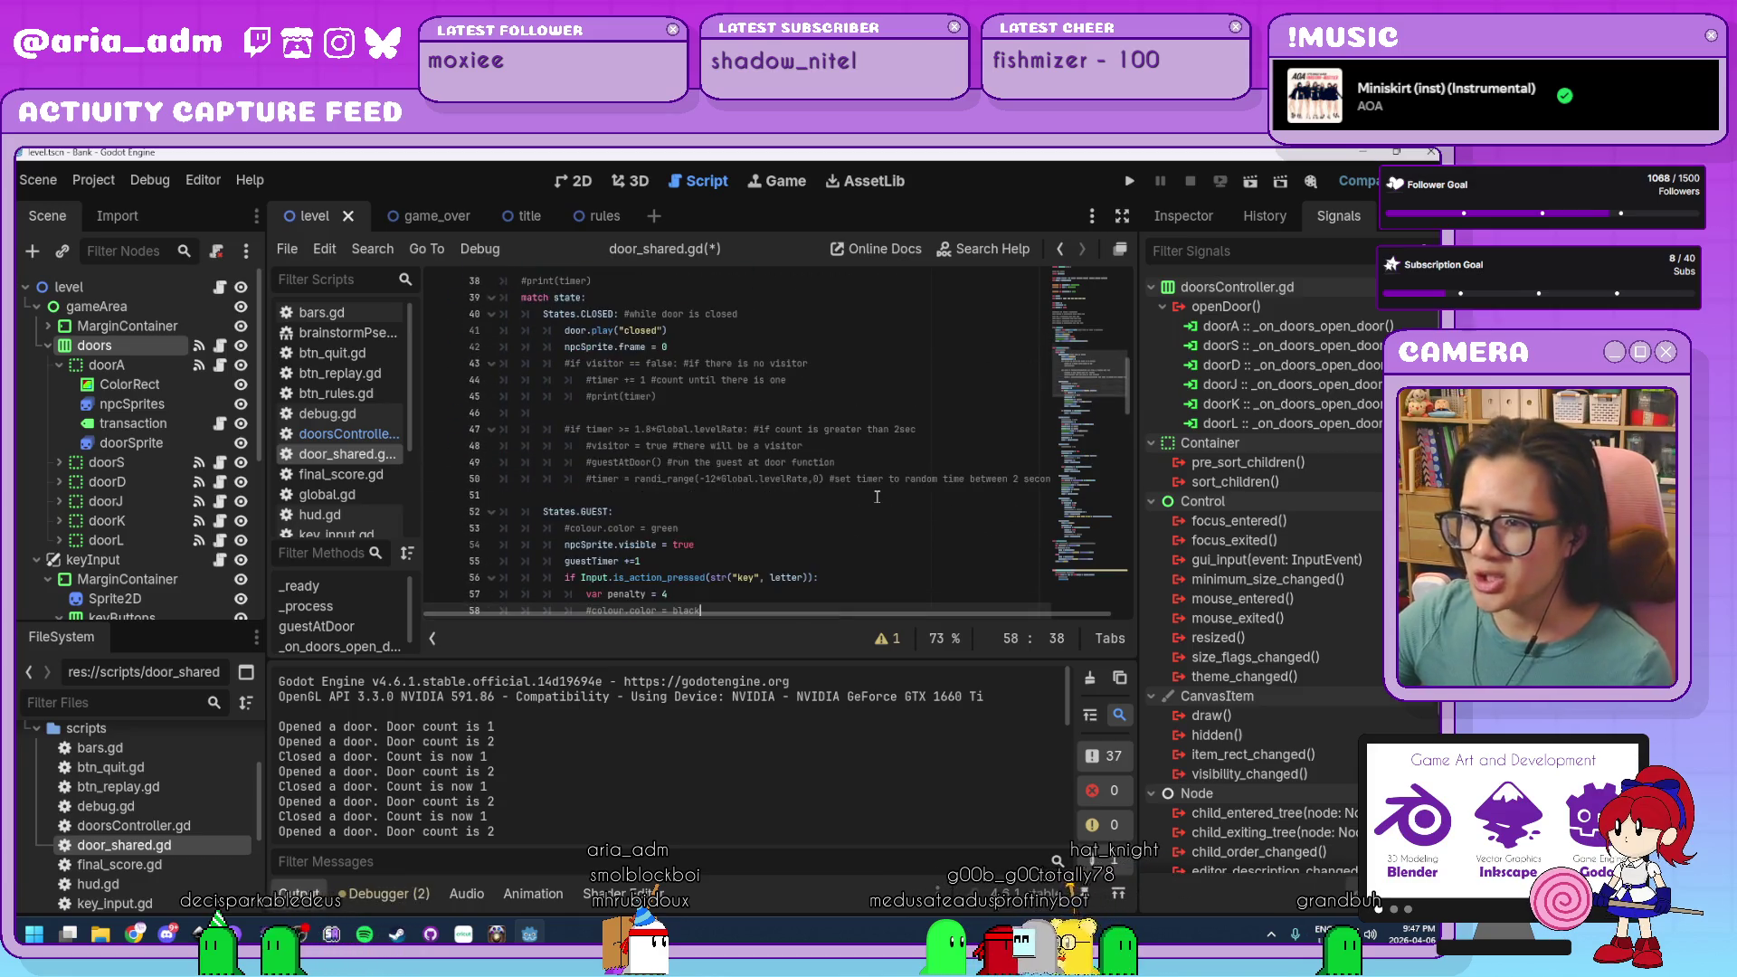
pyautogui.scroll(1, 877, 495)
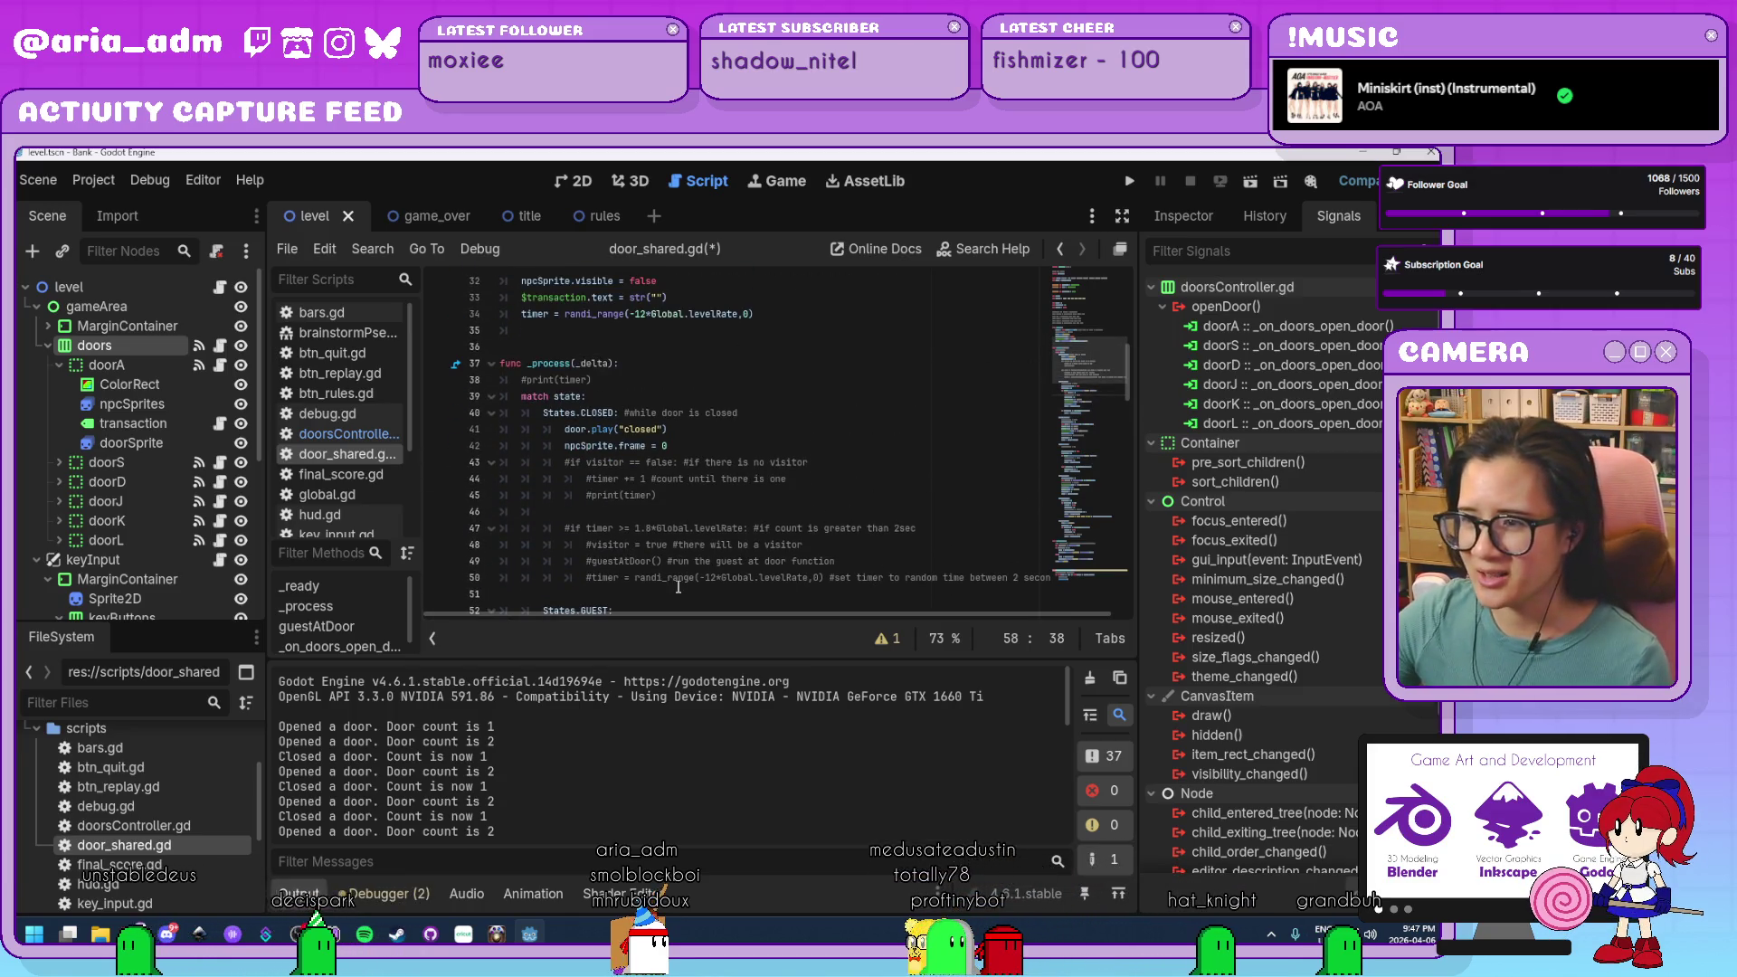
pyautogui.scroll(-1, 670, 561)
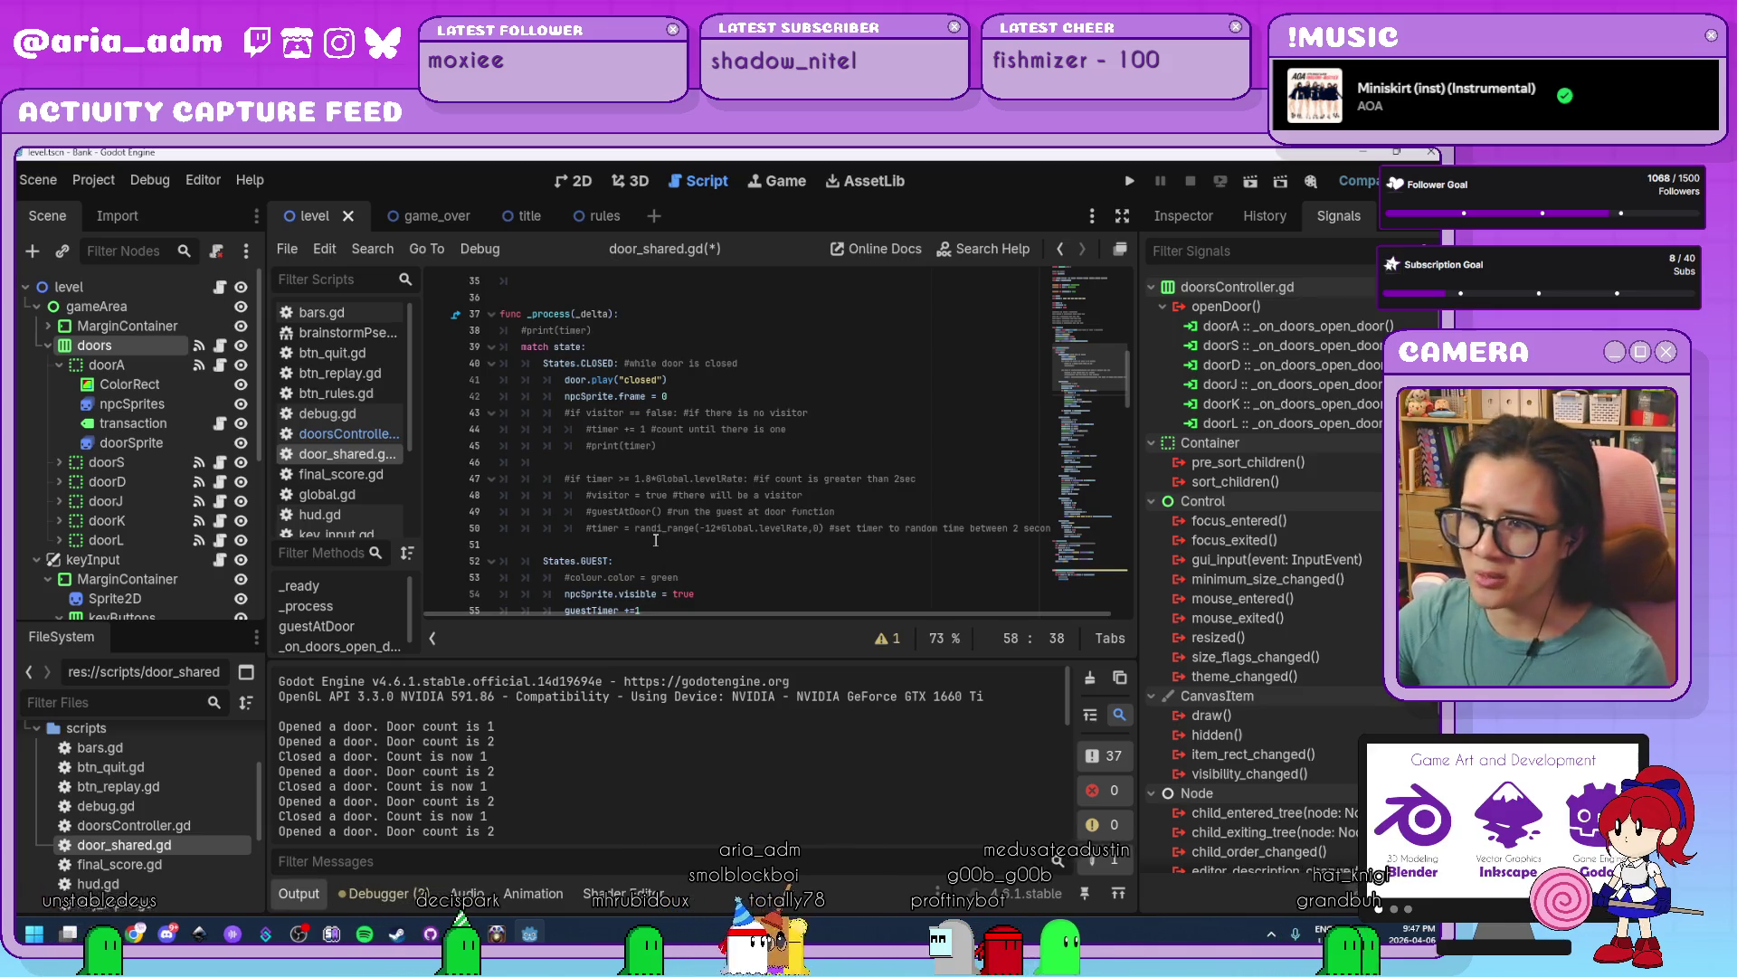
pyautogui.scroll(-3, 715, 540)
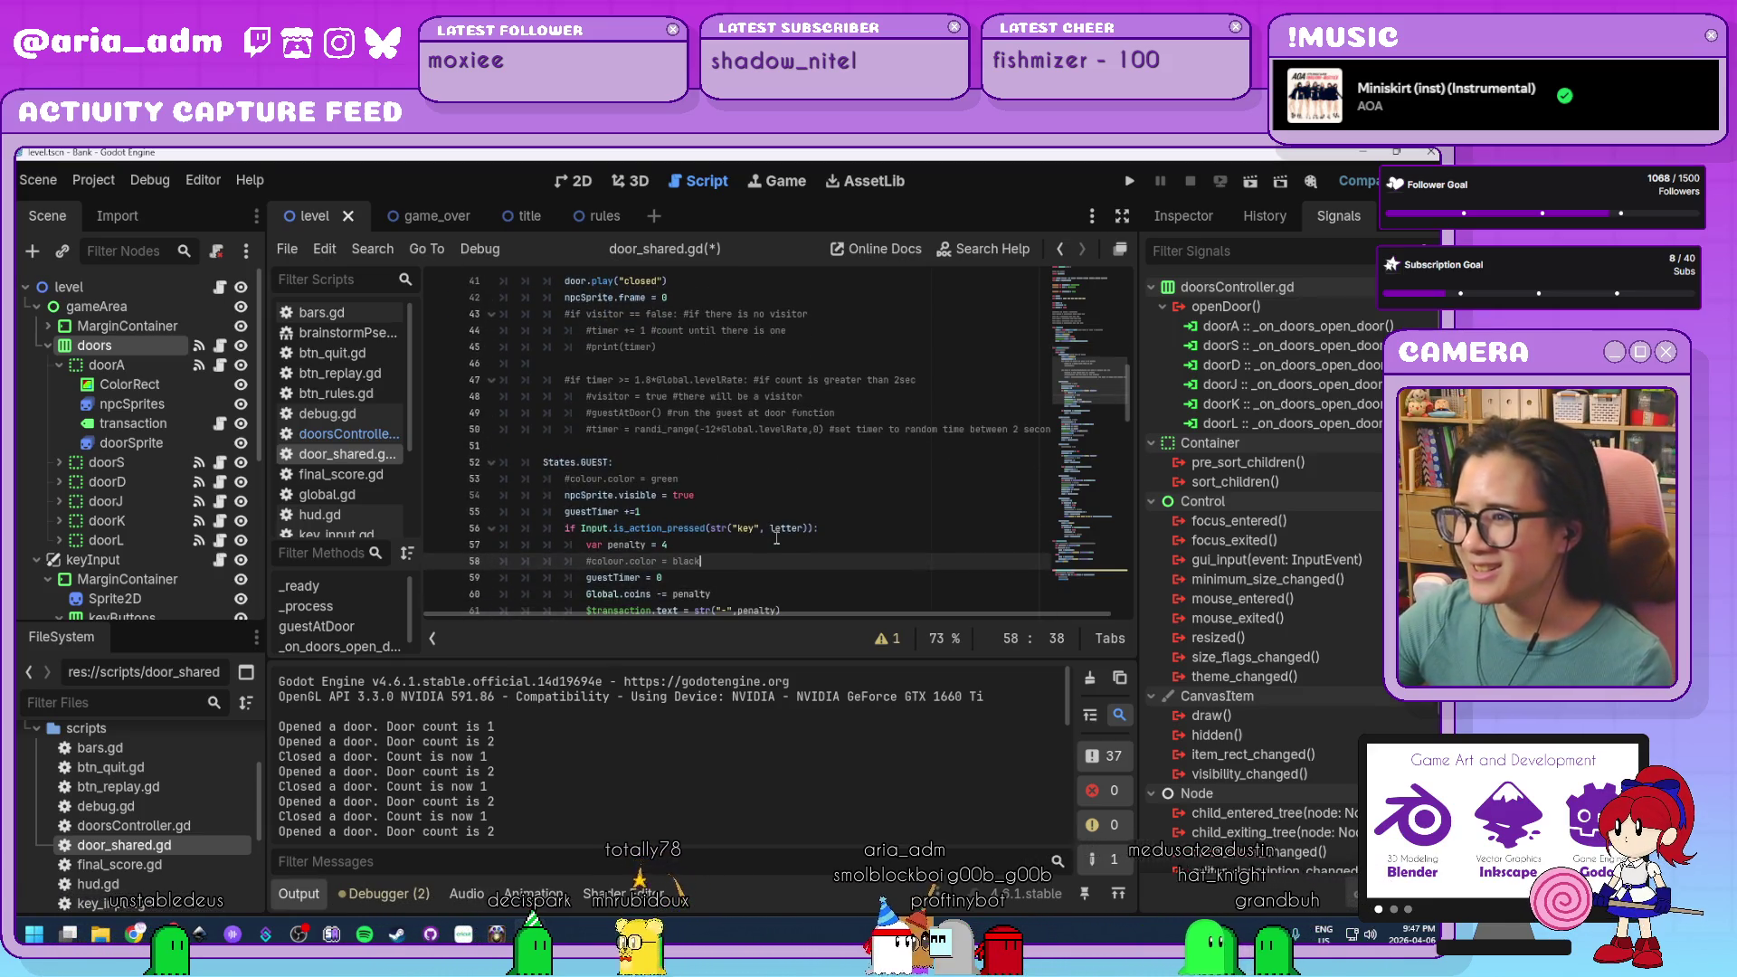
# Place the caret among lines 62-66 around the levelRate condition.
pyautogui.click(776, 538)
pyautogui.scroll(-1, 776, 539)
pyautogui.click(776, 538)
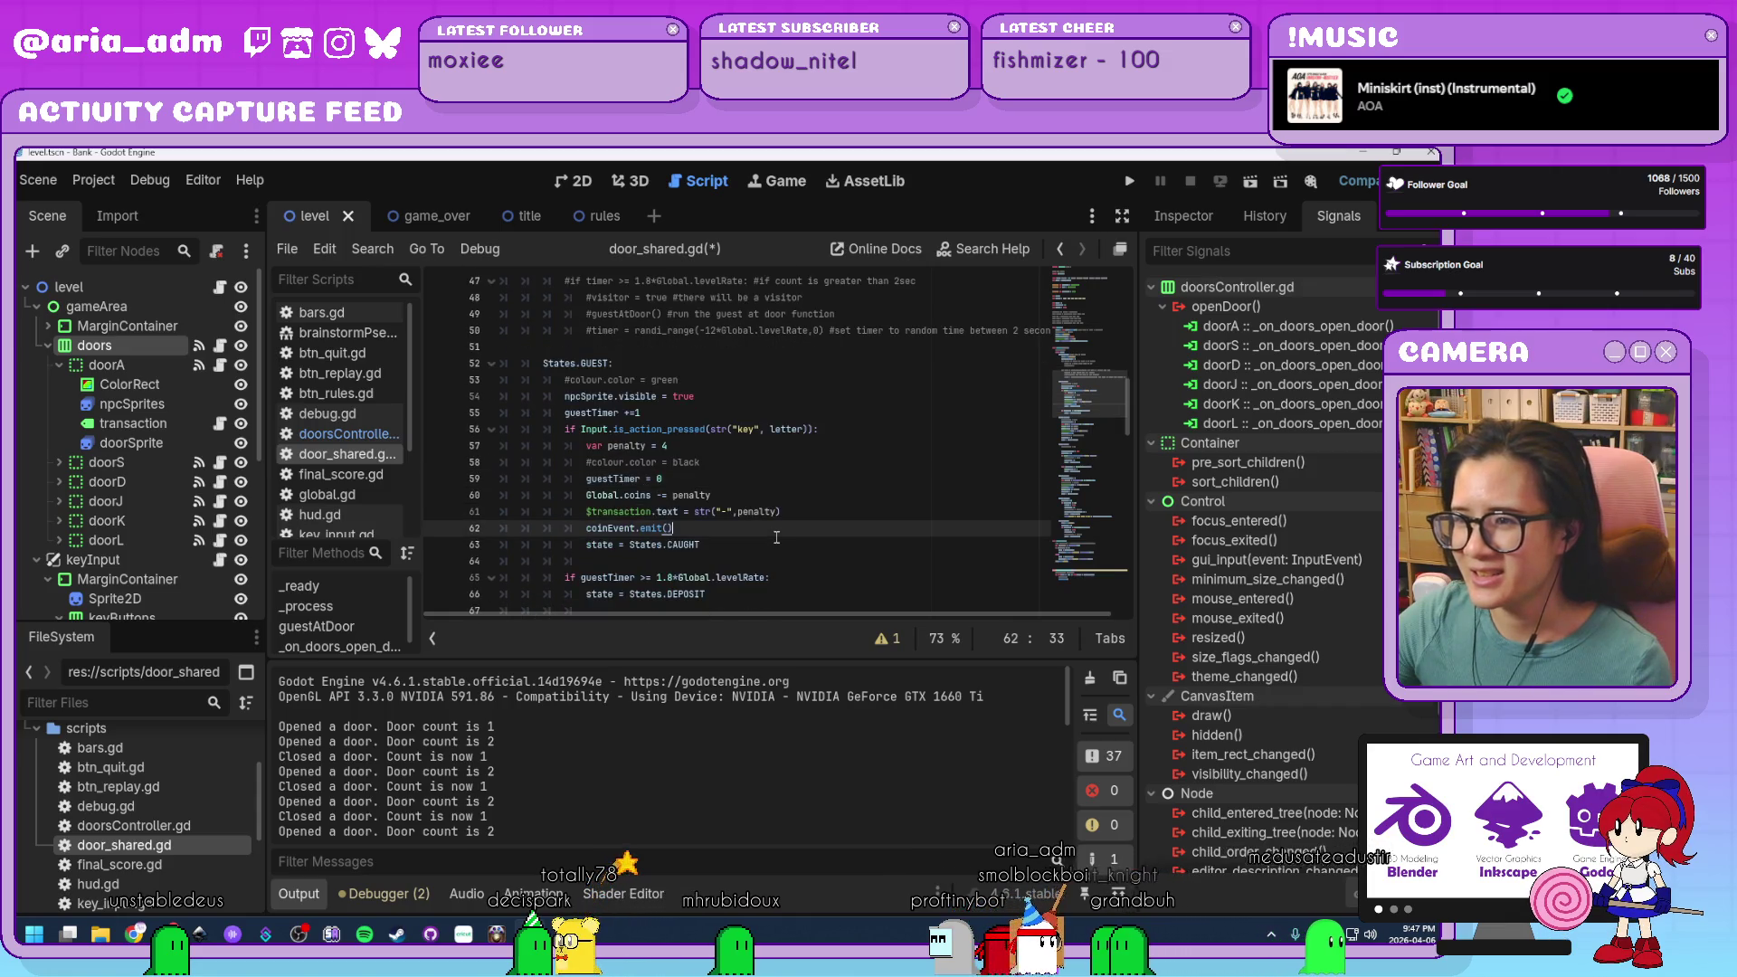
pyautogui.click(744, 552)
pyautogui.scroll(-1, 745, 552)
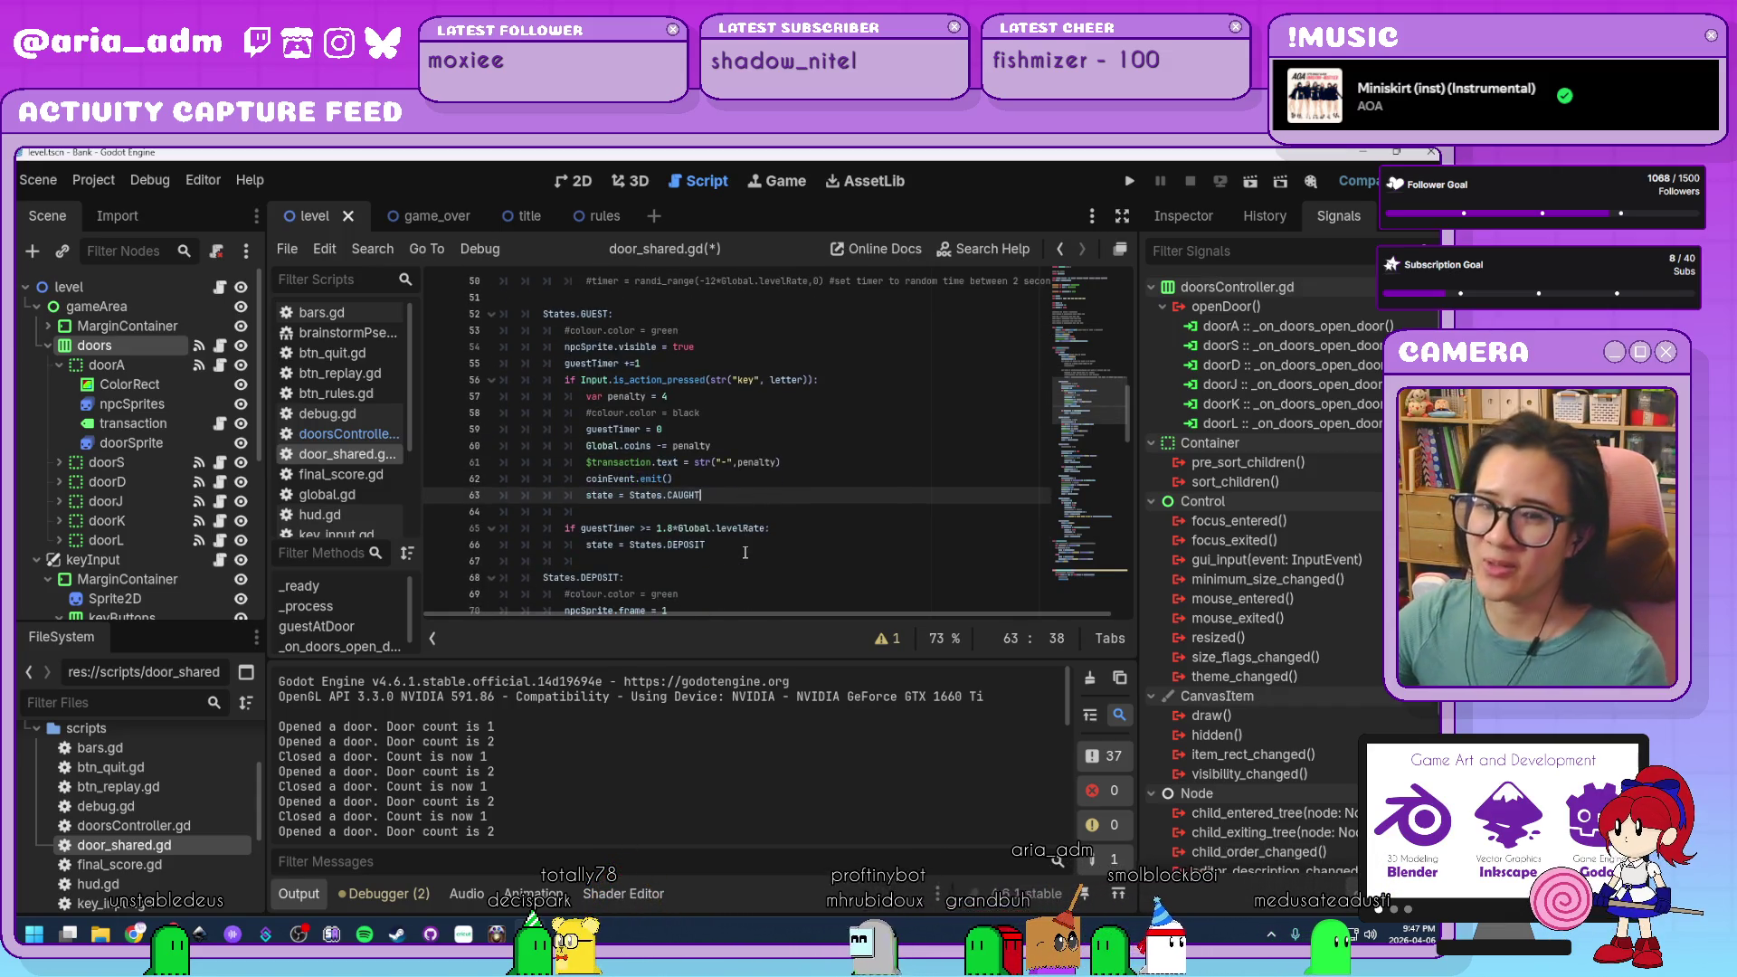
pyautogui.click(745, 552)
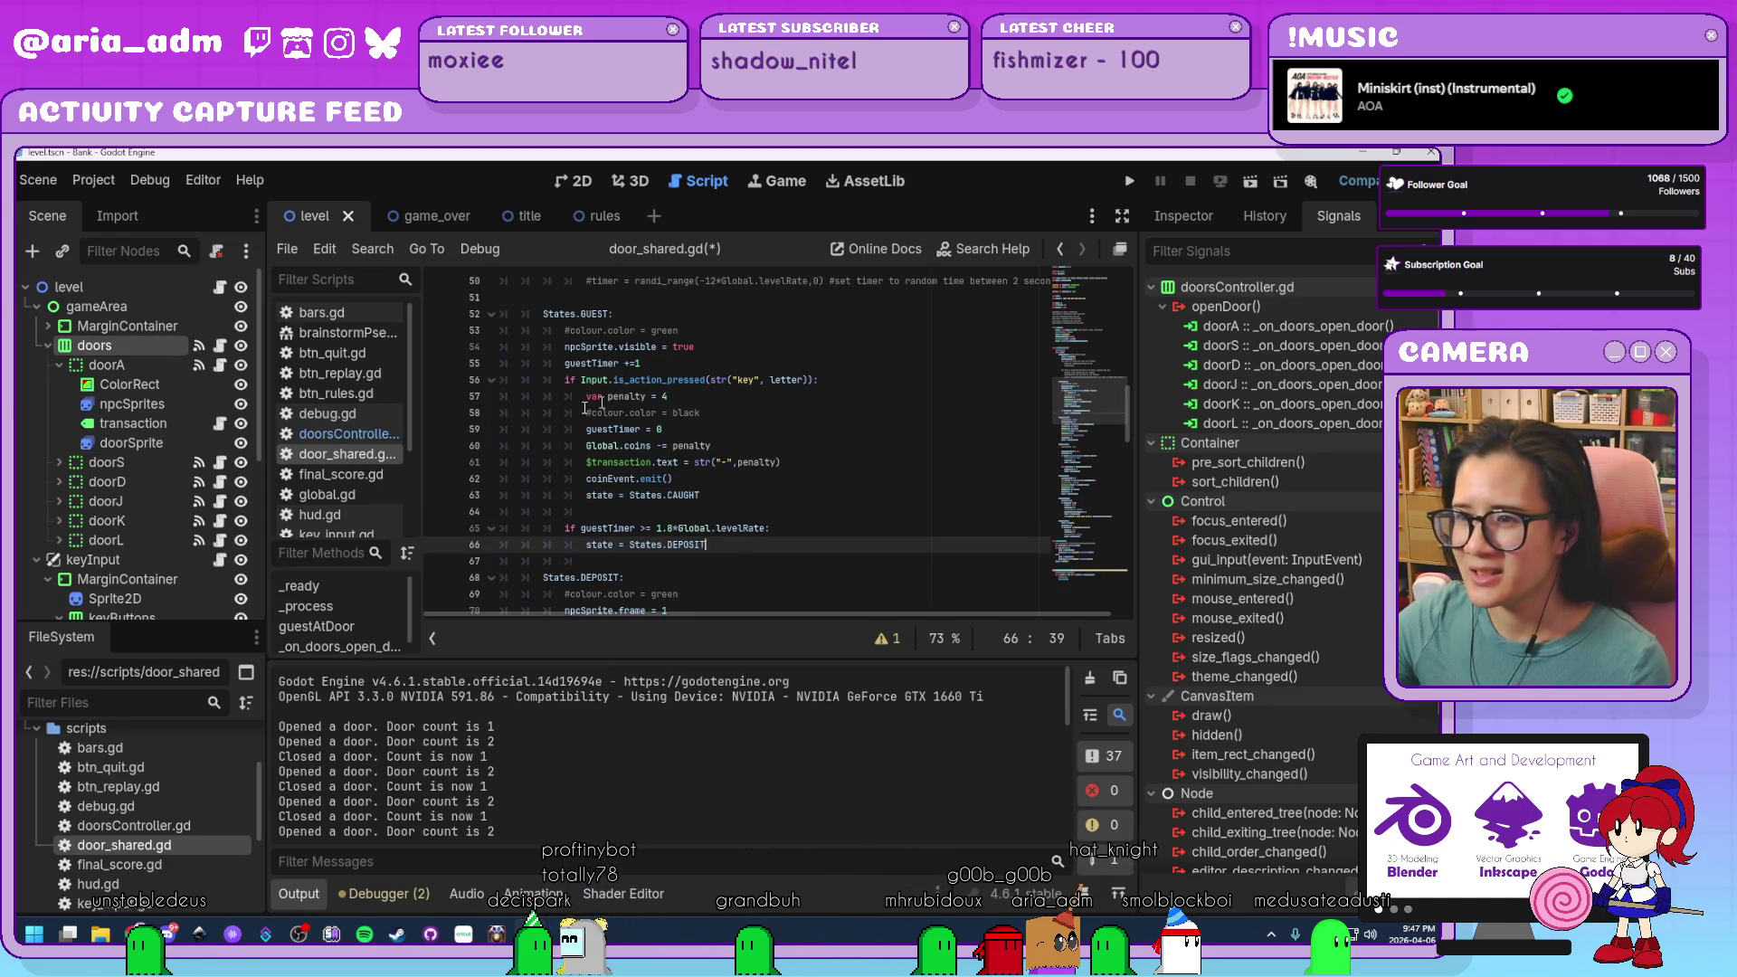
pyautogui.click(724, 493)
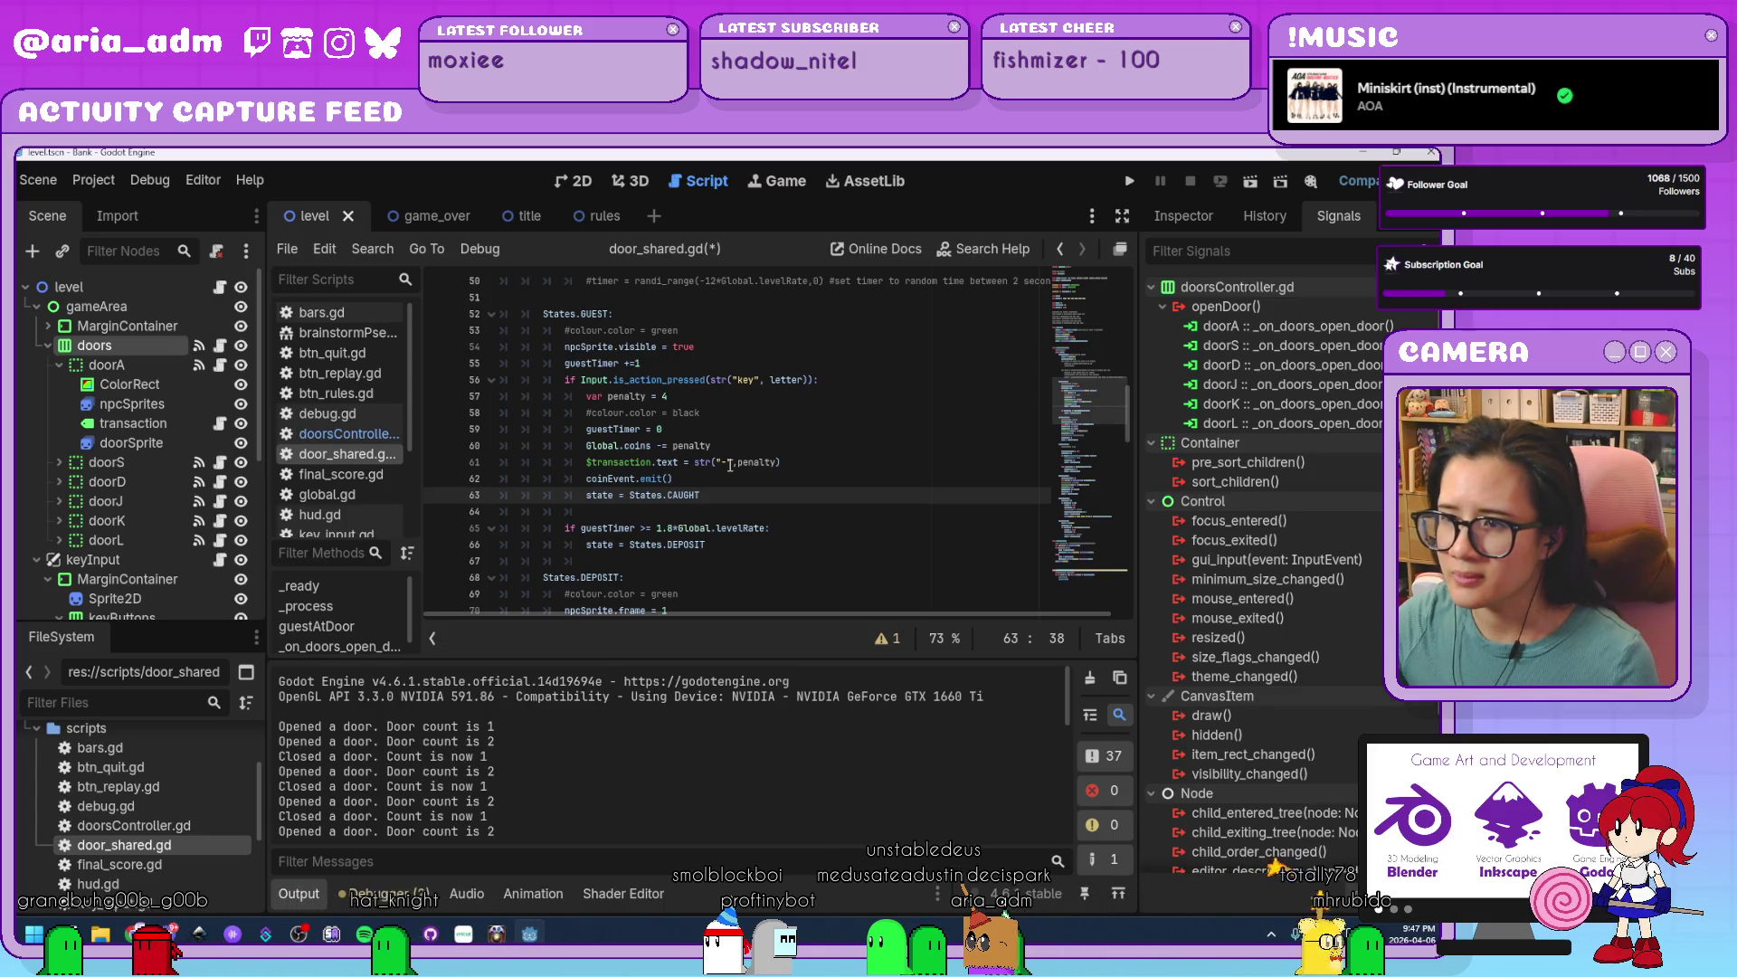
# Replace 1.8*Global.levelRate on line 65 with doorsController's countdownReset reference.
pyautogui.moveTo(765, 528); pyautogui.dragTo(657, 529)
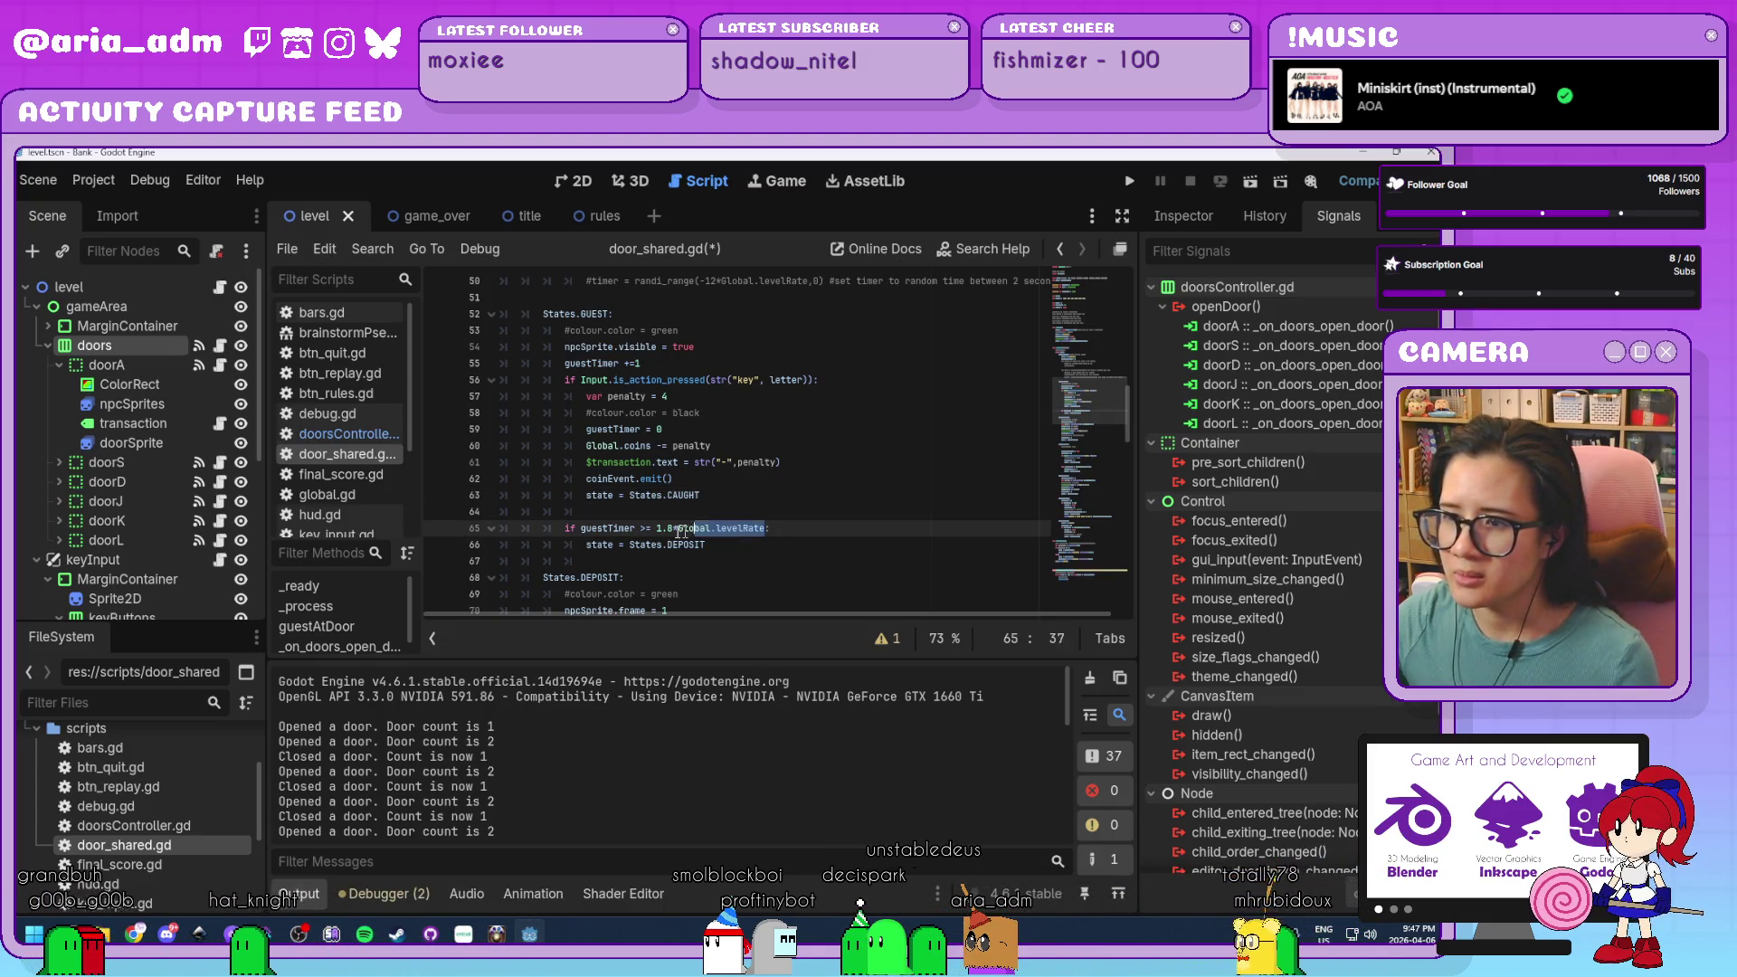
pyautogui.click(329, 434)
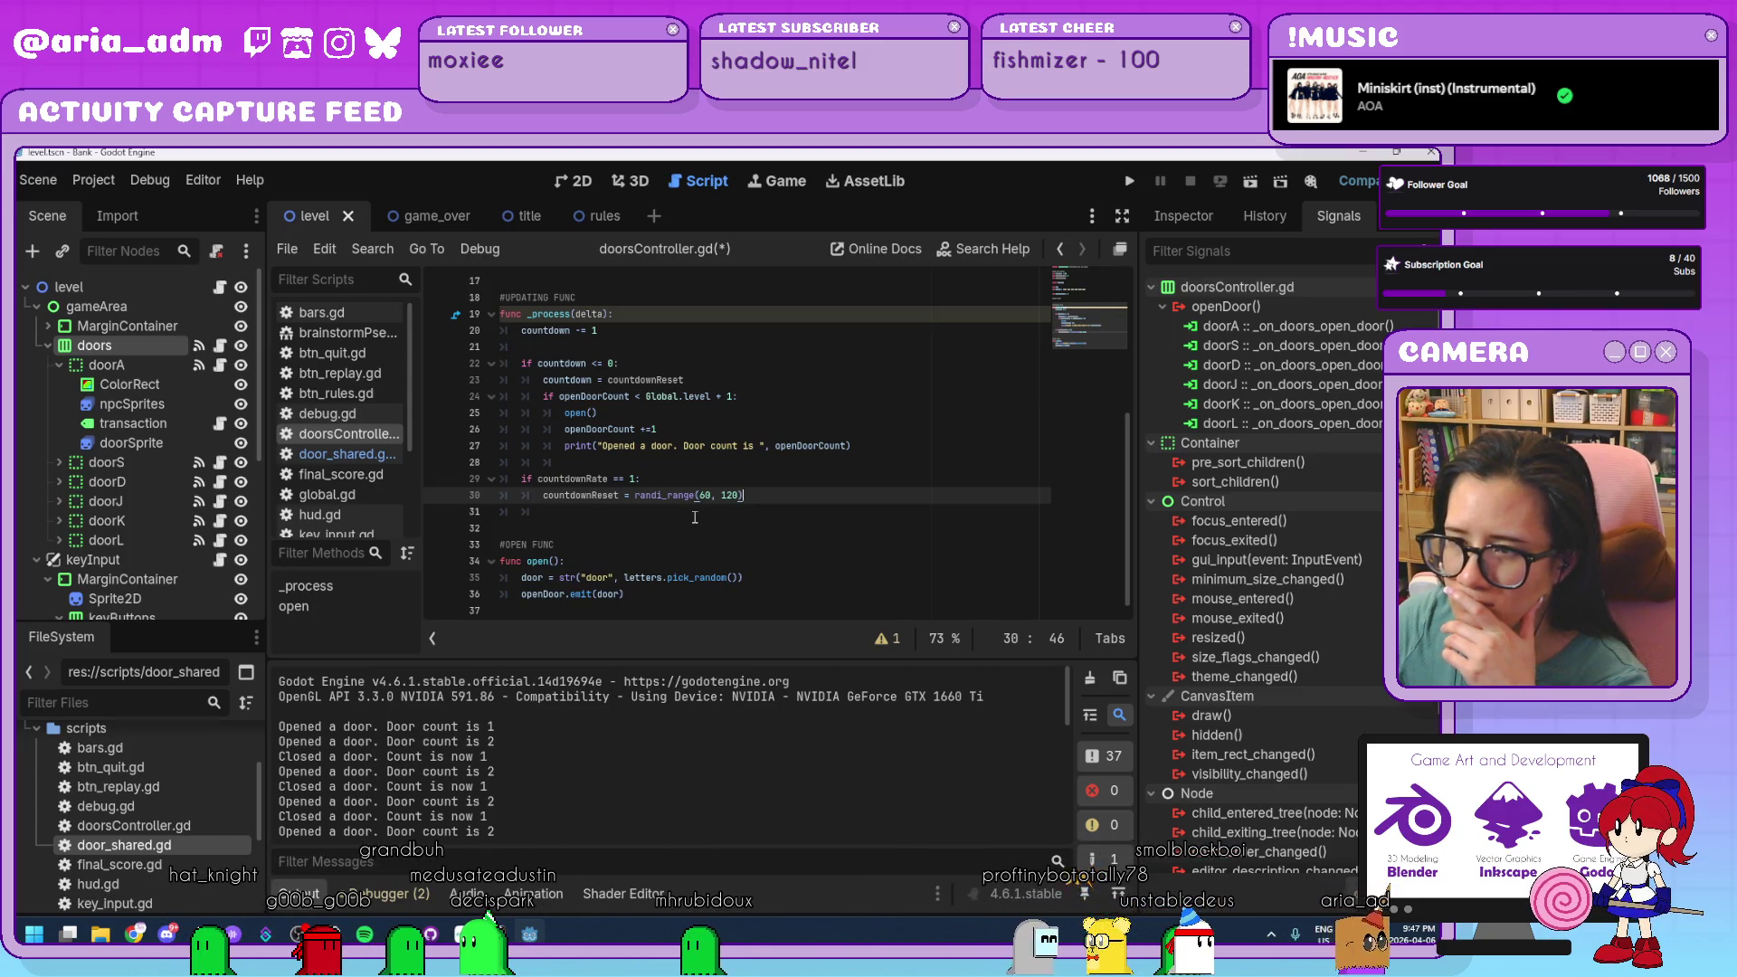
pyautogui.click(350, 462)
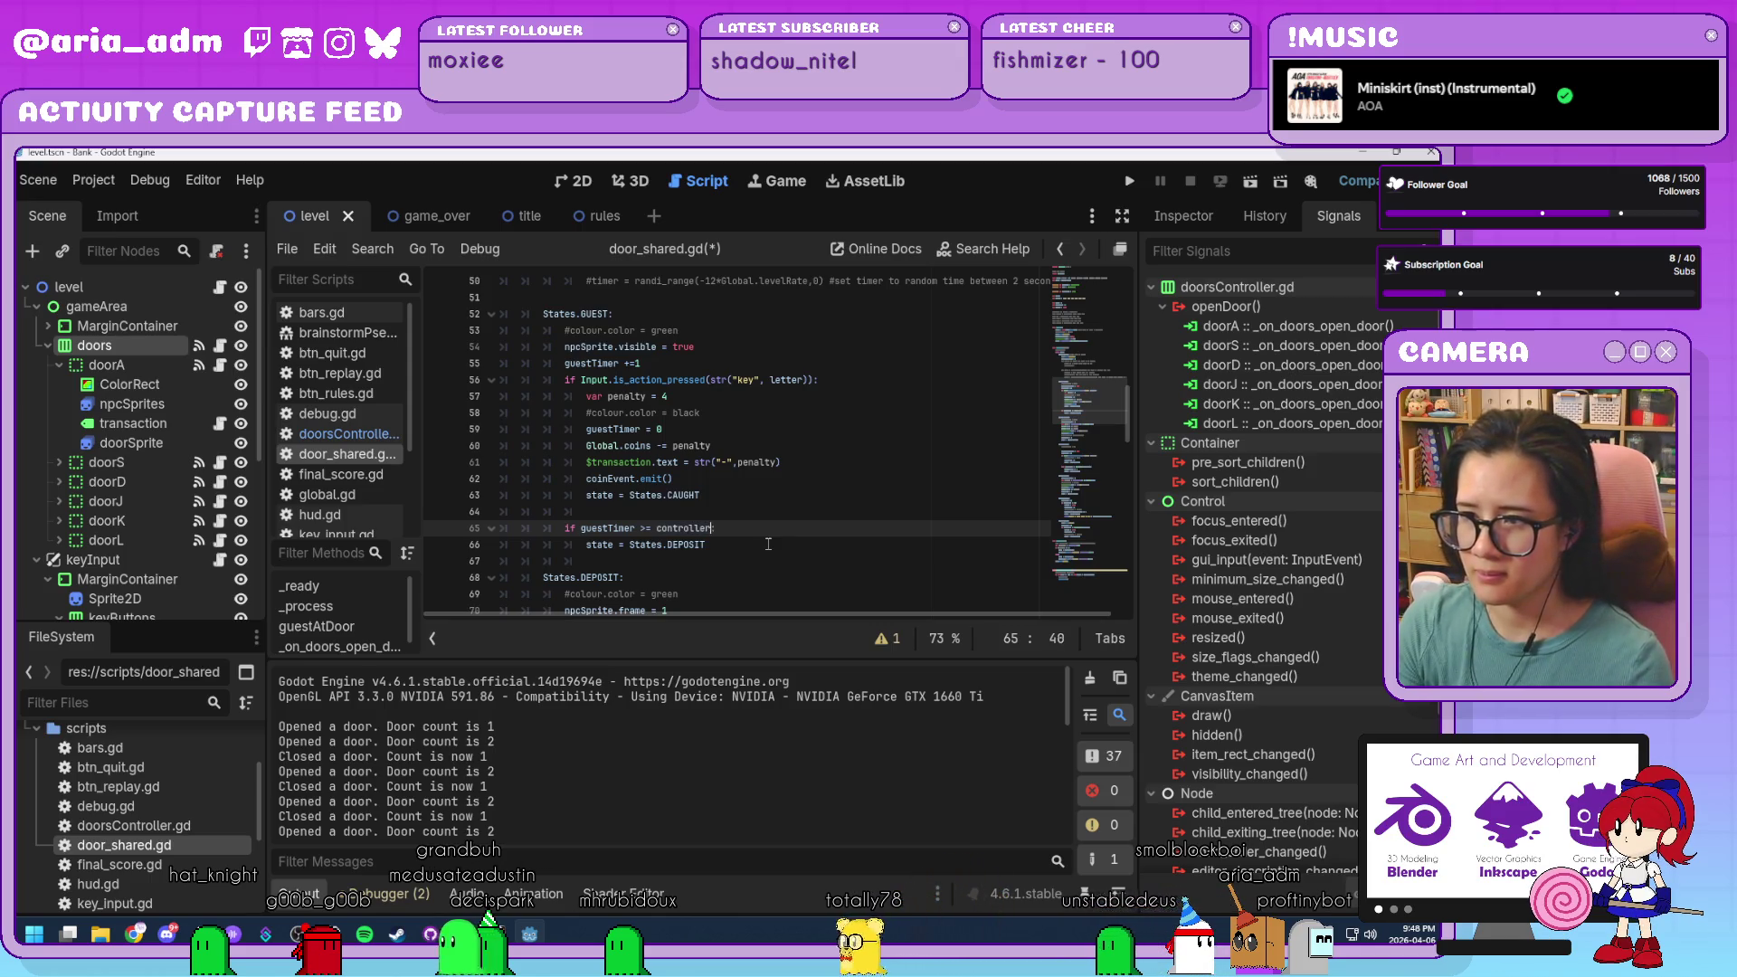
pyautogui.write('ler.count')
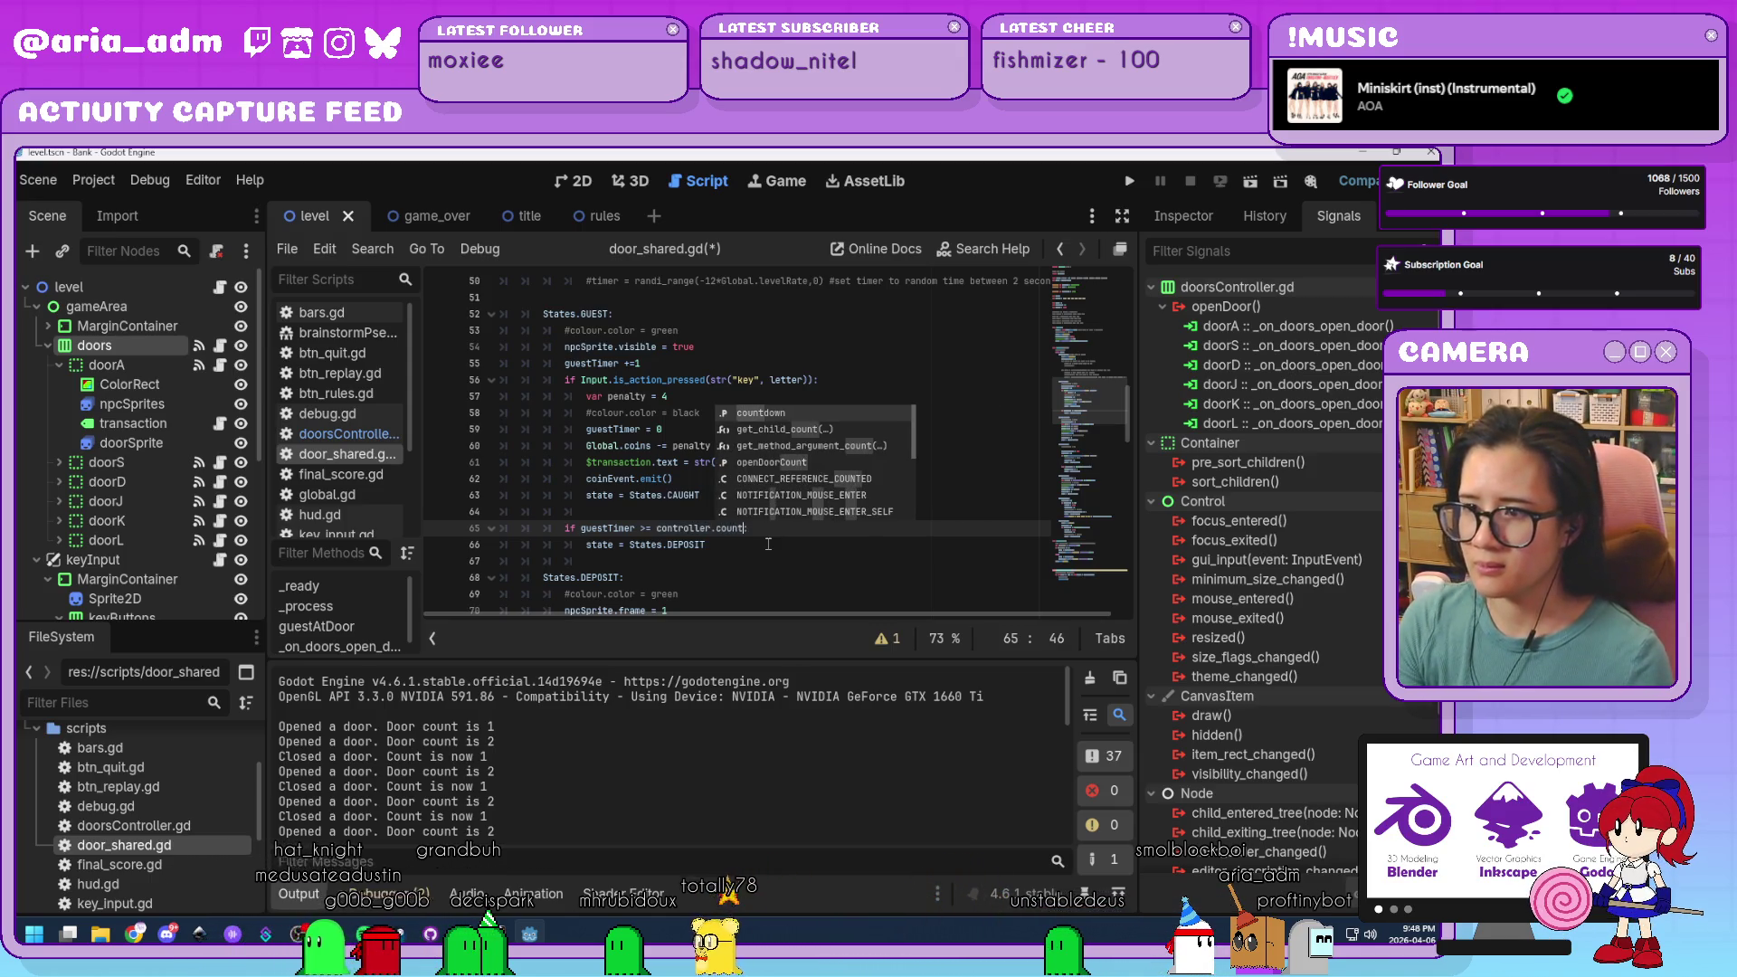
pyautogui.write('down:')
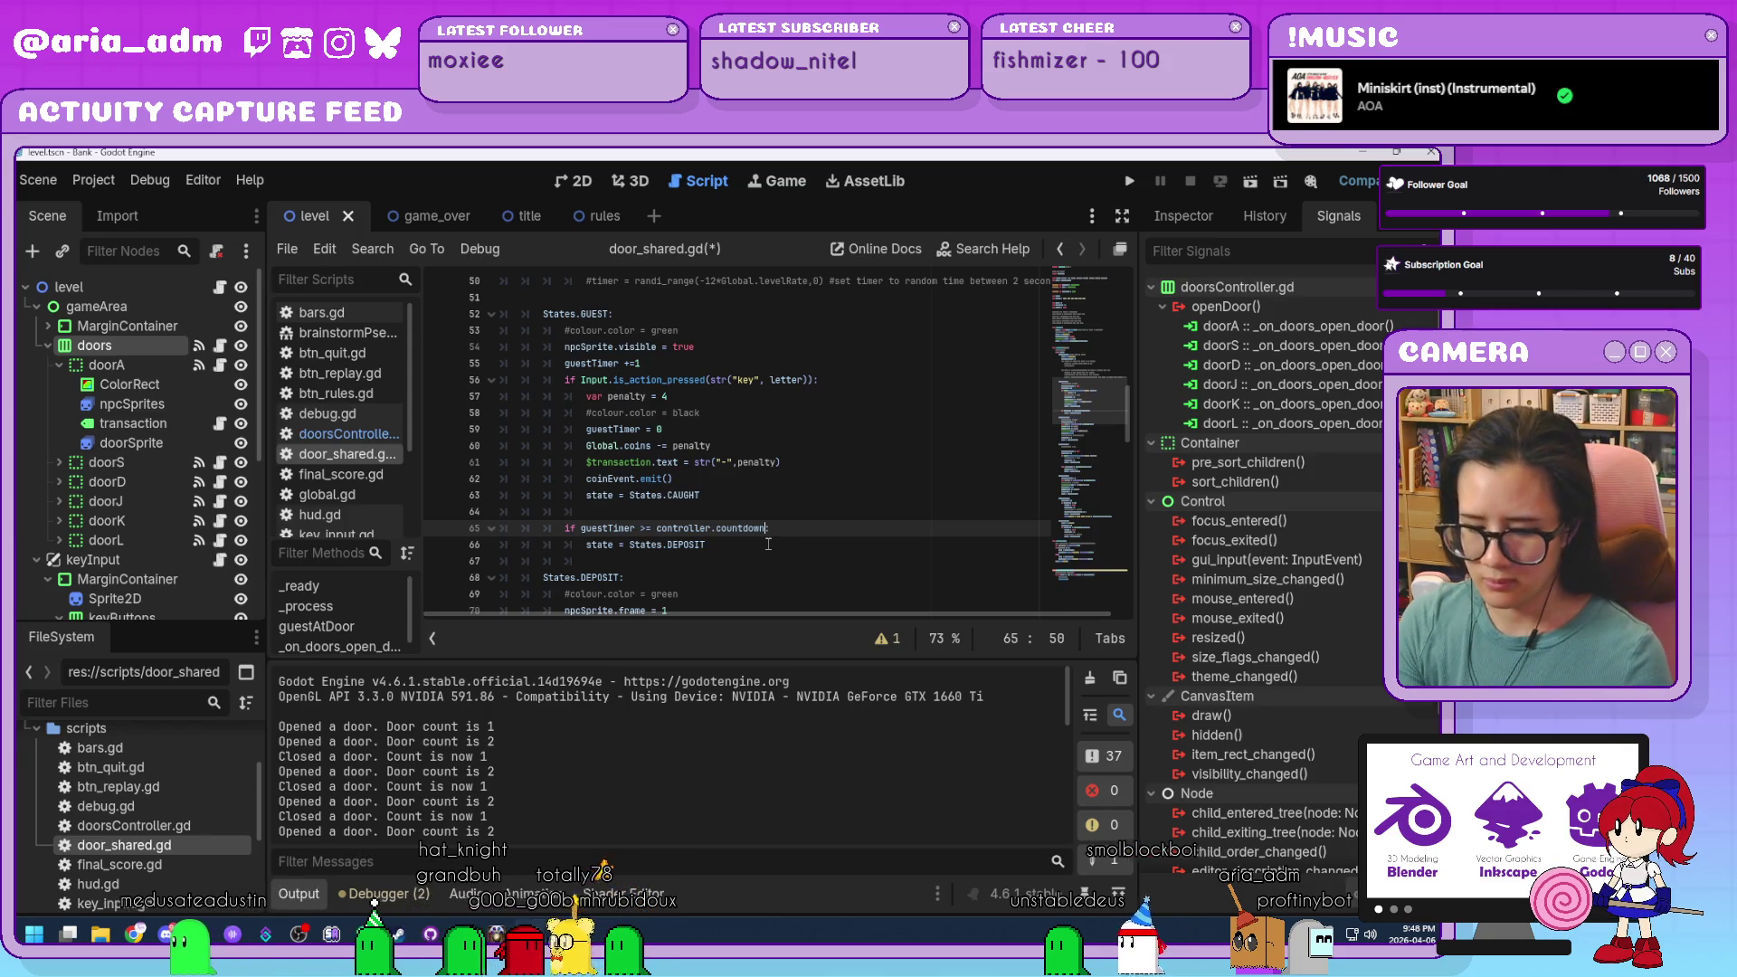
pyautogui.write('set')
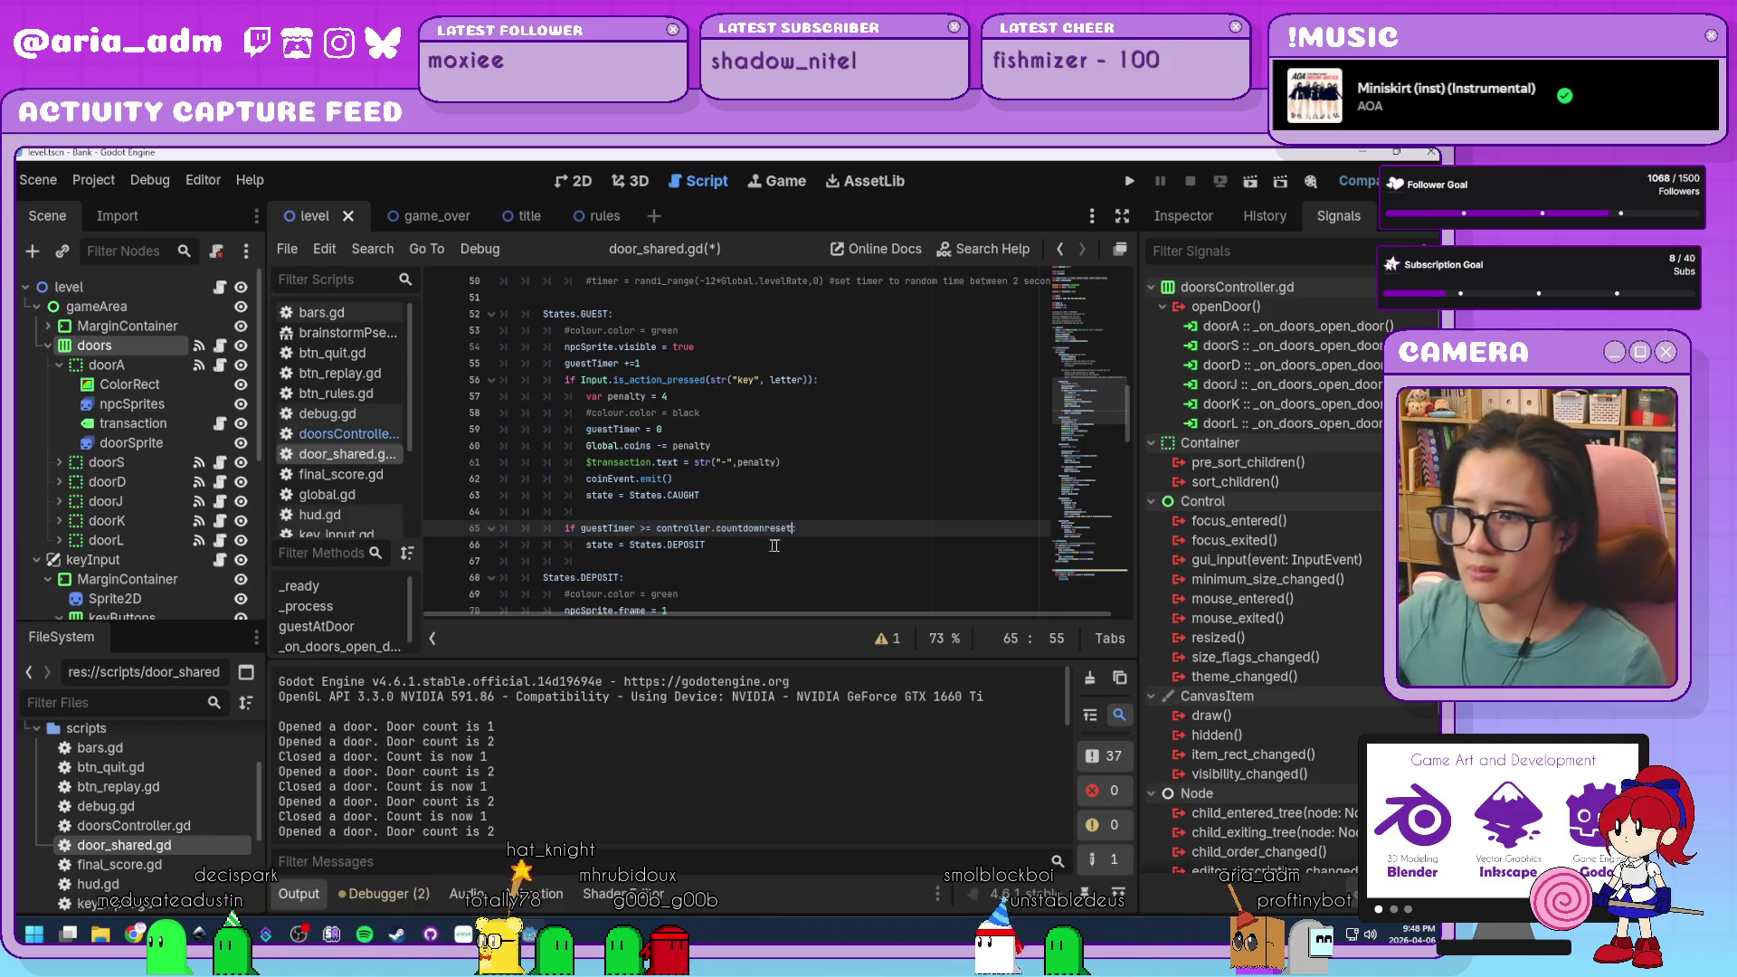
pyautogui.click(365, 433)
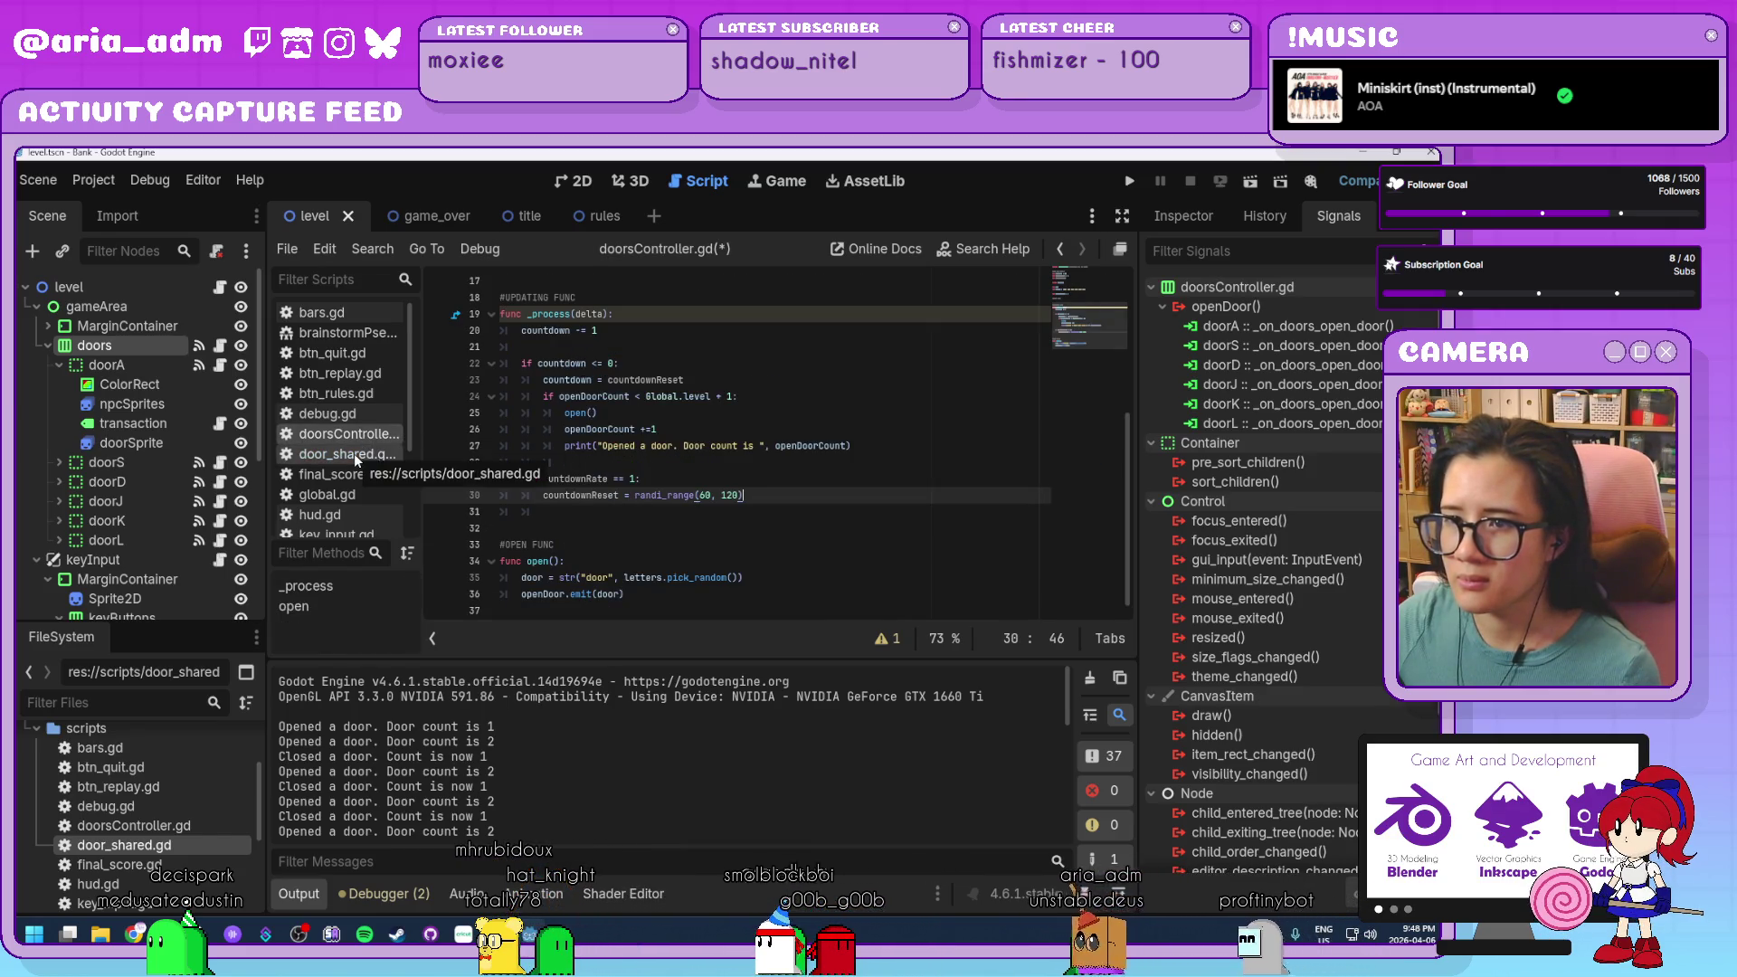
pyautogui.click(354, 454)
pyautogui.click(776, 530)
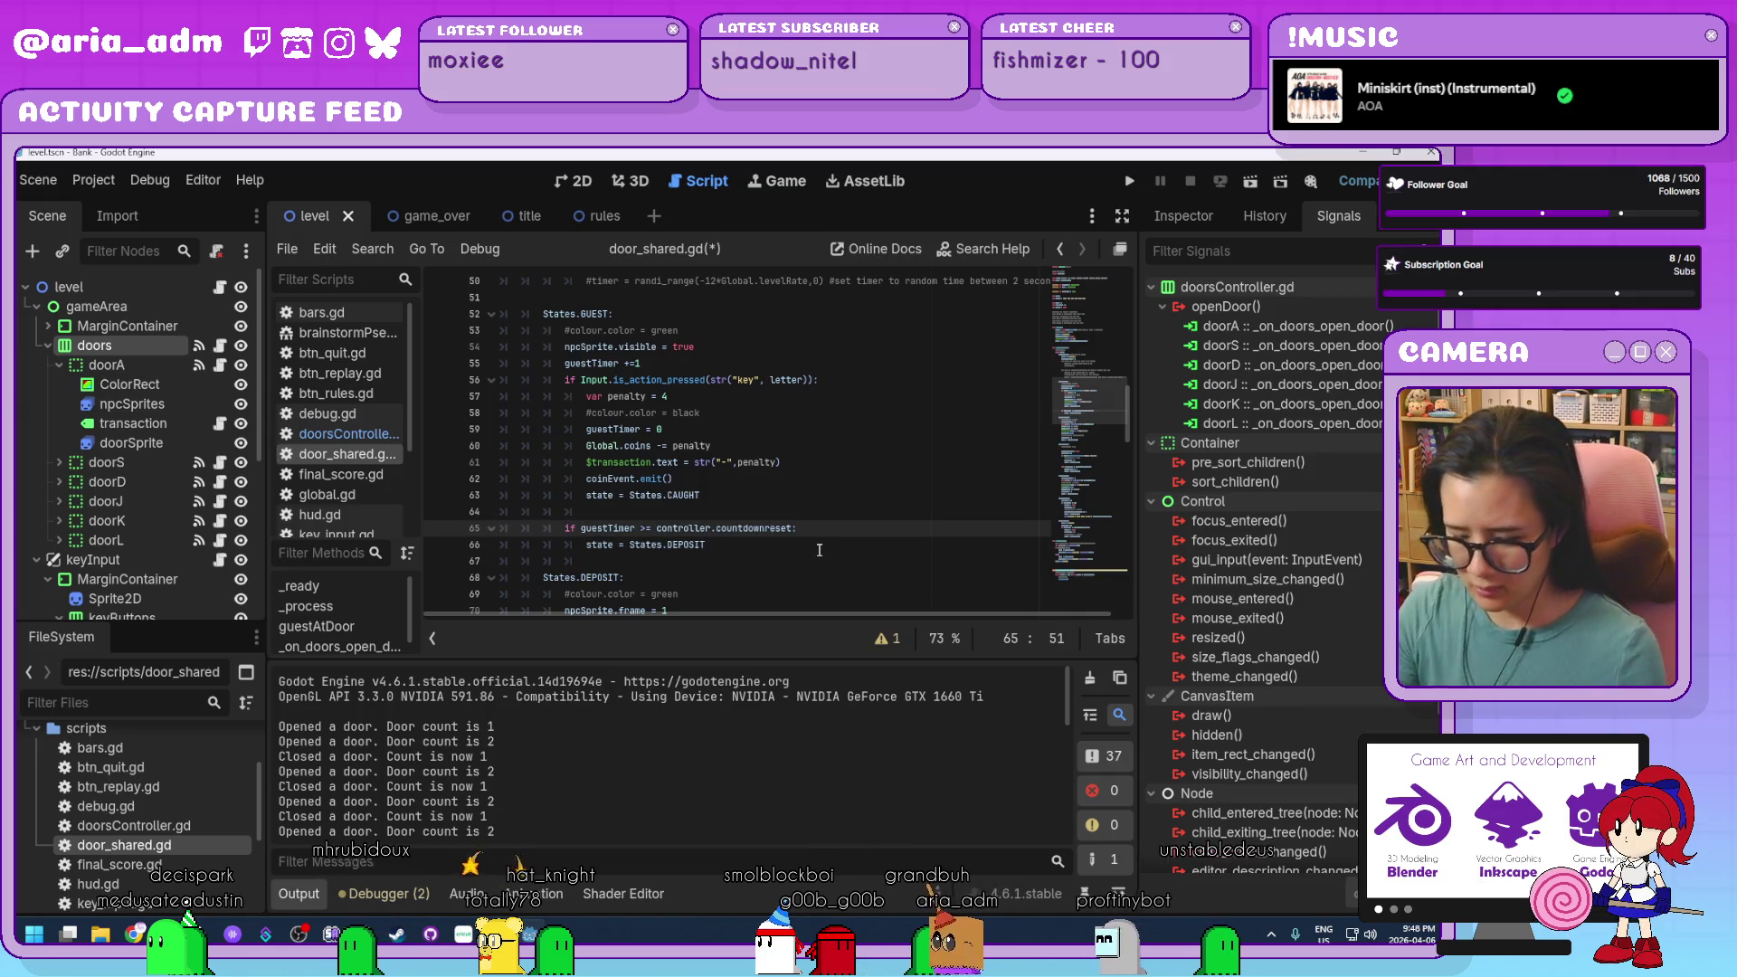
pyautogui.press('BackSpace')
pyautogui.write('R')
pyautogui.press('Down')
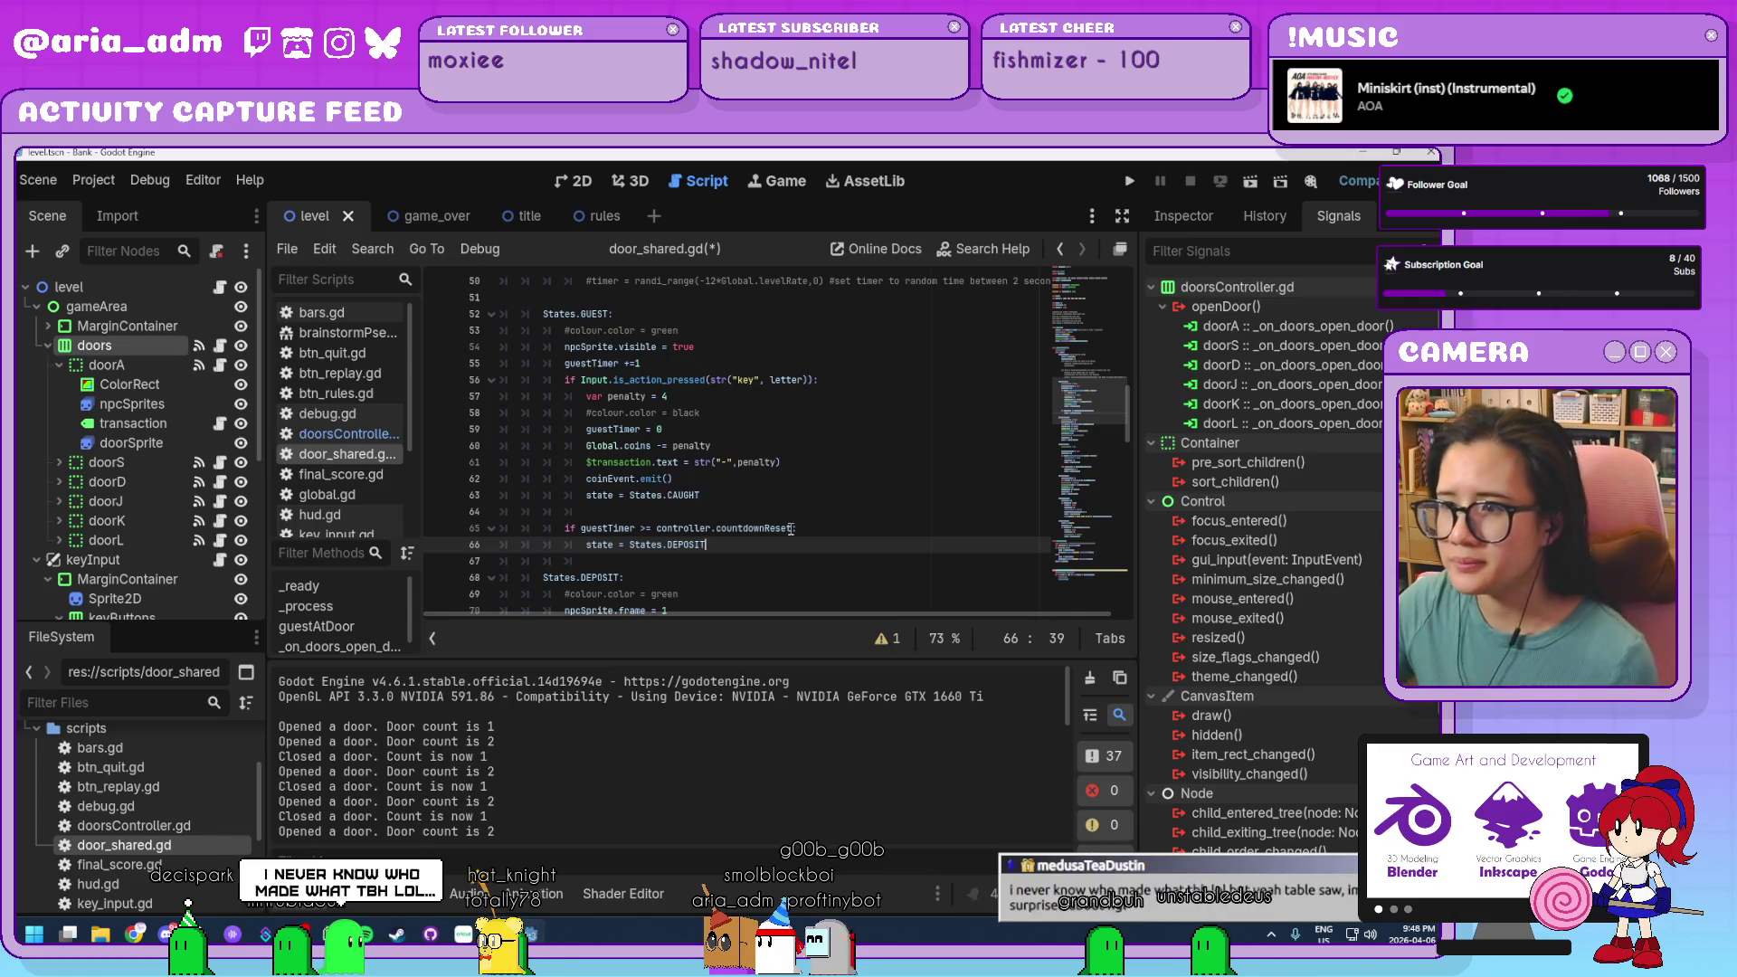
# Undo the edit, restoring the 1.8*Global.levelRate threshold on line 65.
pyautogui.moveTo(793, 528); pyautogui.dragTo(763, 529)
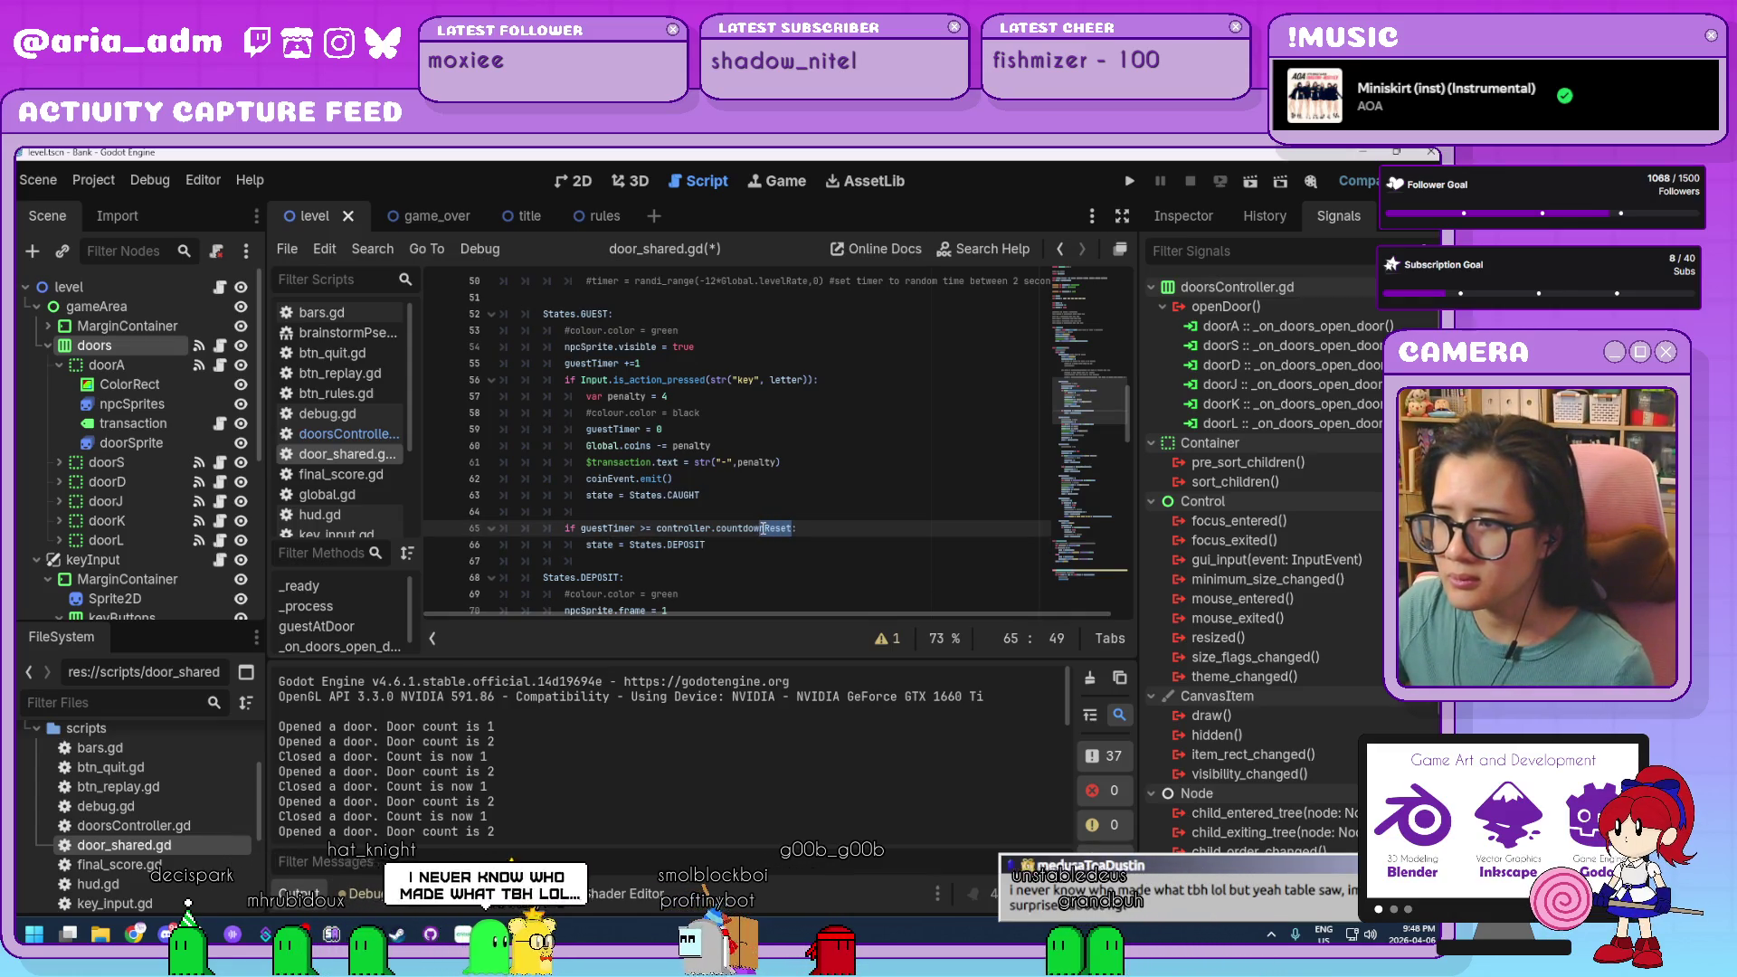
pyautogui.press('Down')
pyautogui.press('Down')
pyautogui.click(743, 544)
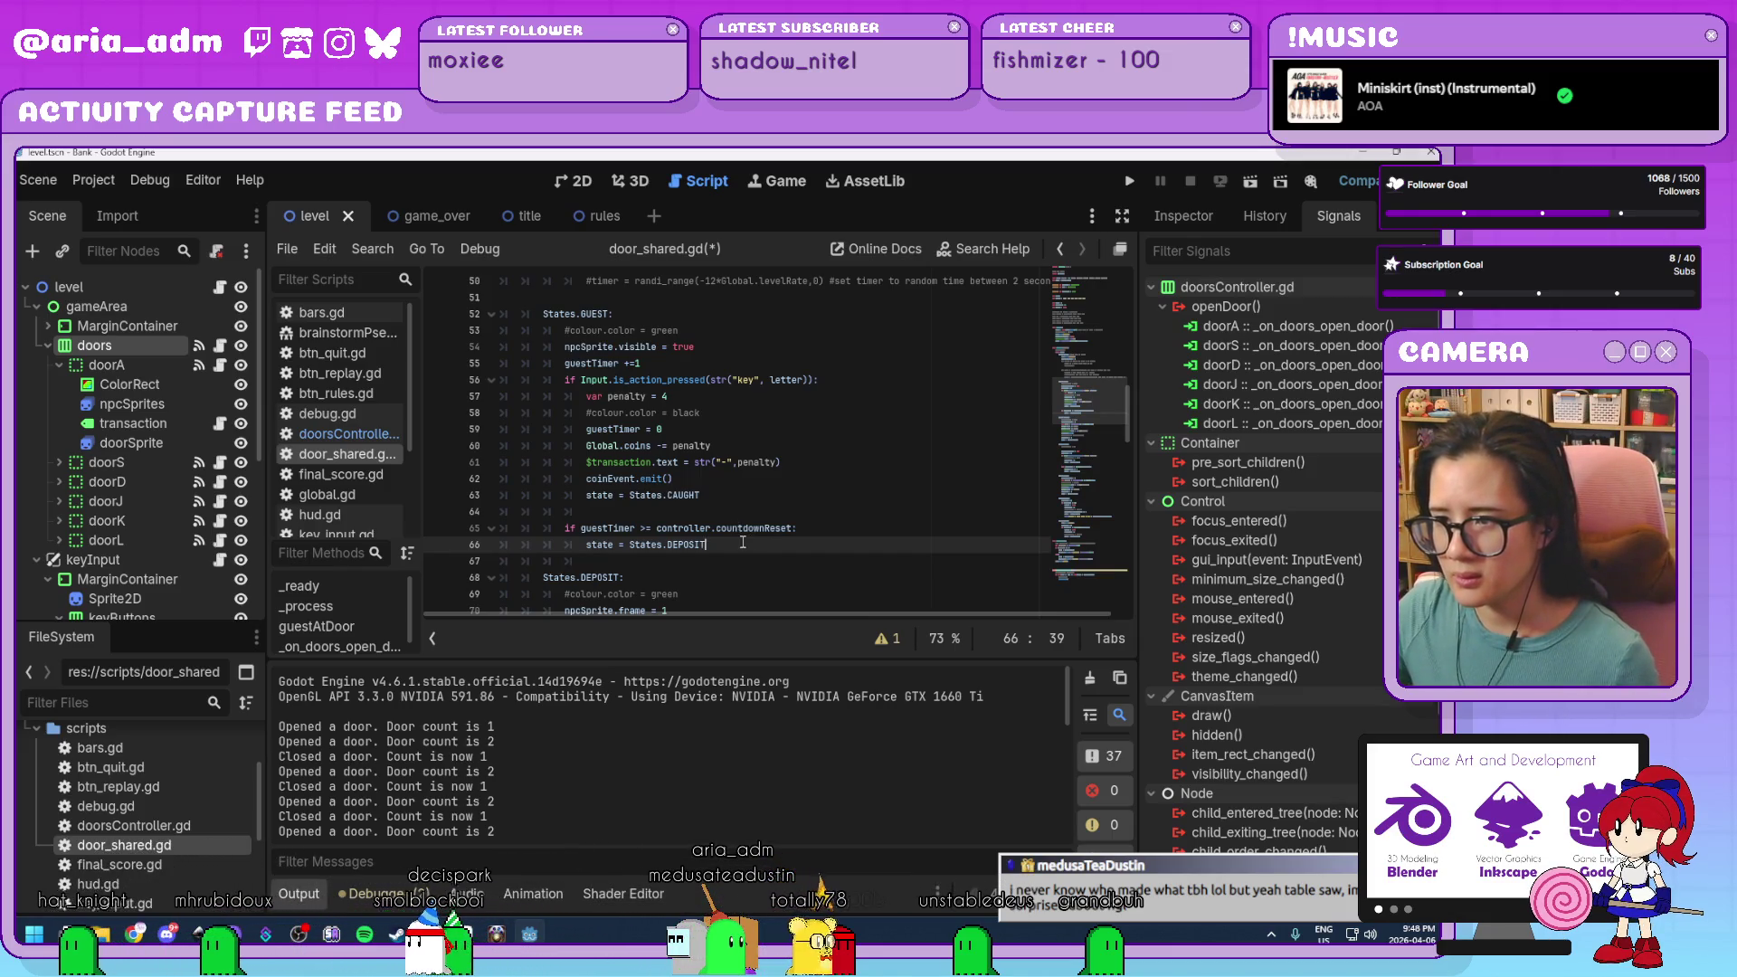
pyautogui.press('Up')
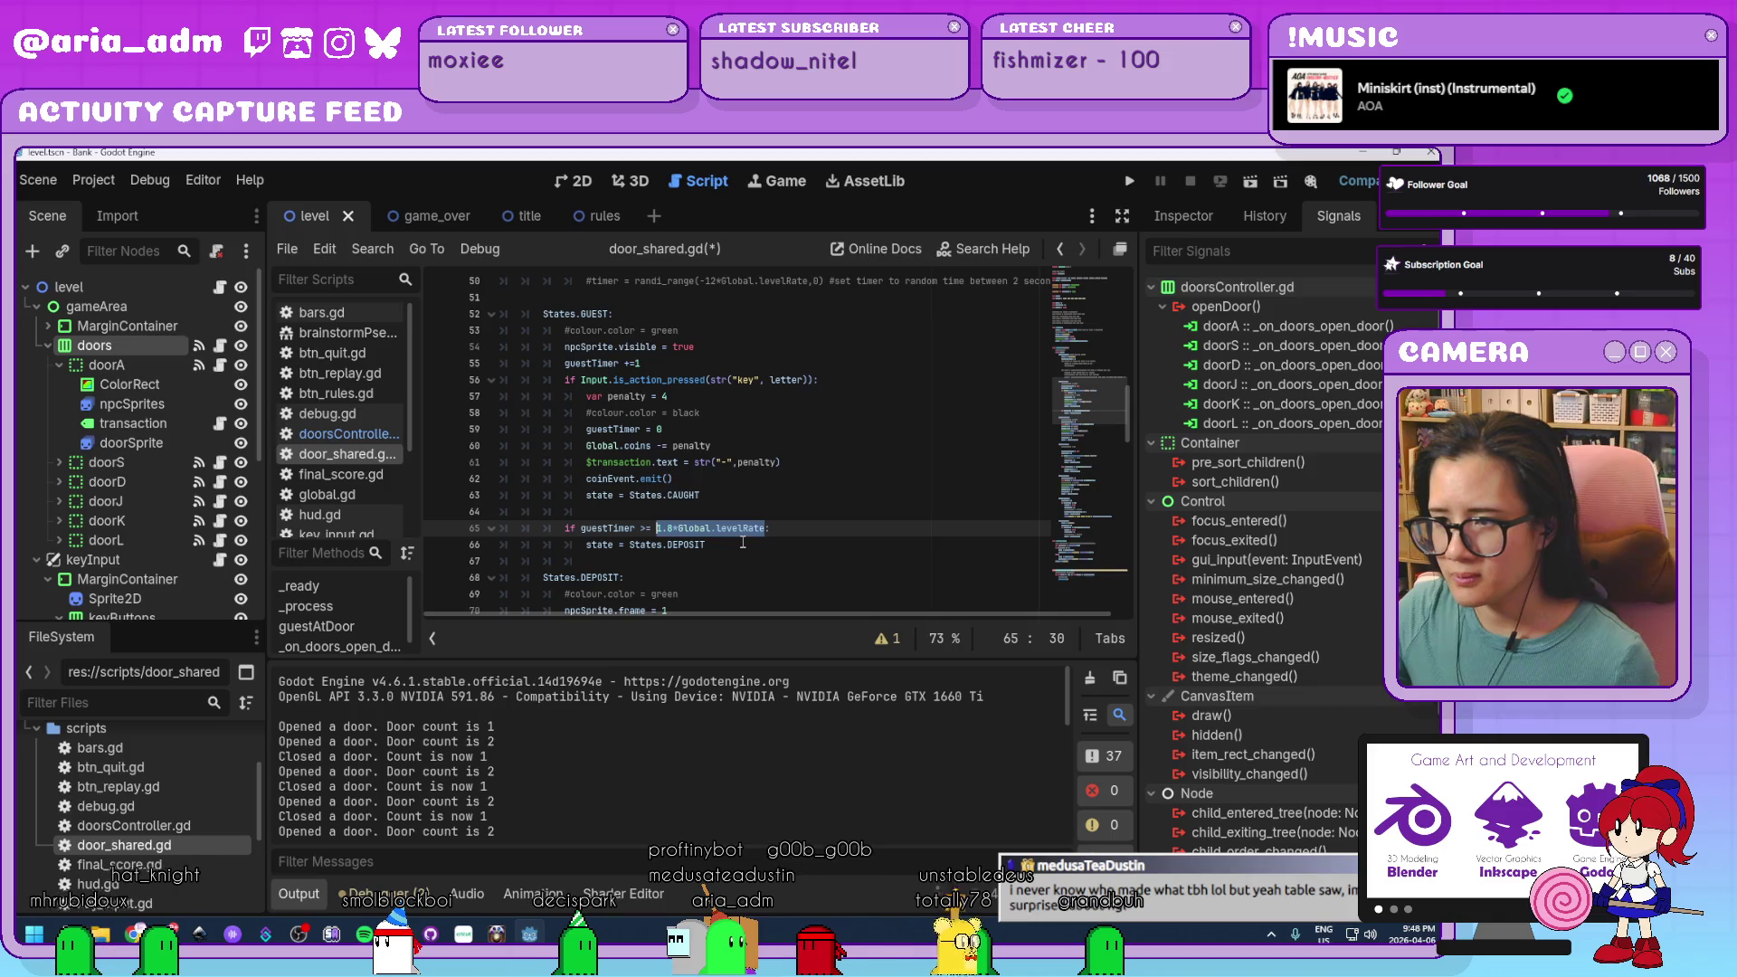
pyautogui.hotkey('ctrl', 'z')
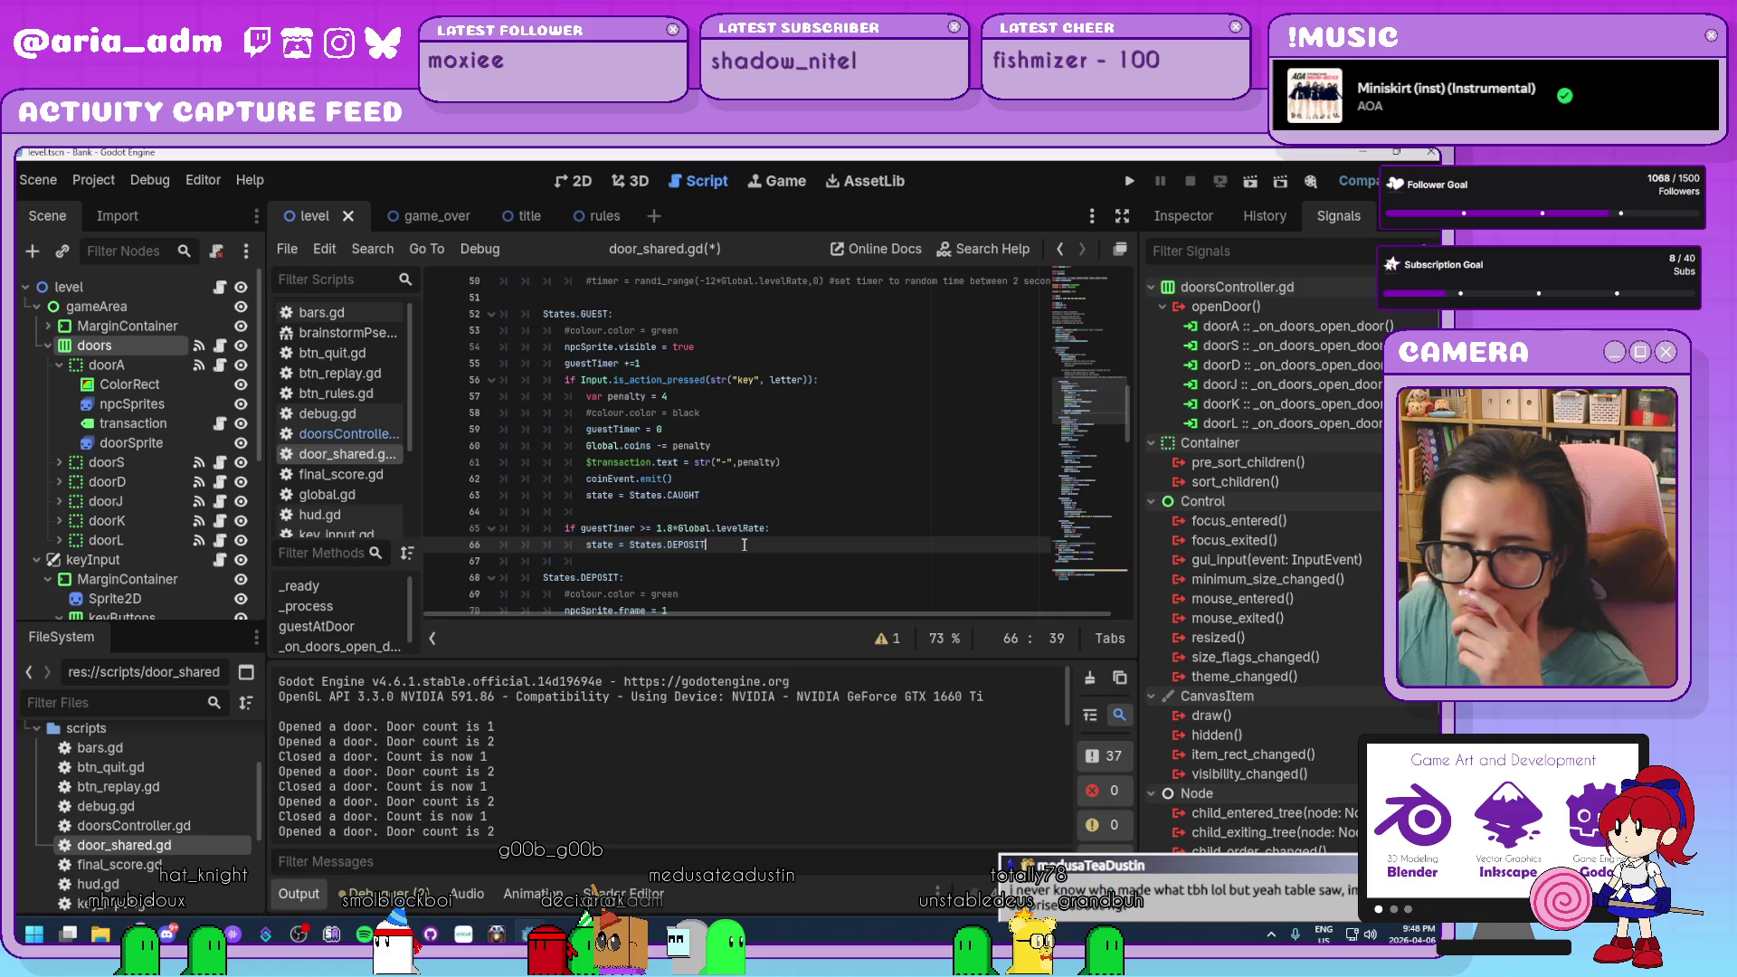
# Scroll down to the commented score print line.
pyautogui.click(812, 531)
pyautogui.scroll(-2, 812, 531)
pyautogui.scroll(-1, 811, 531)
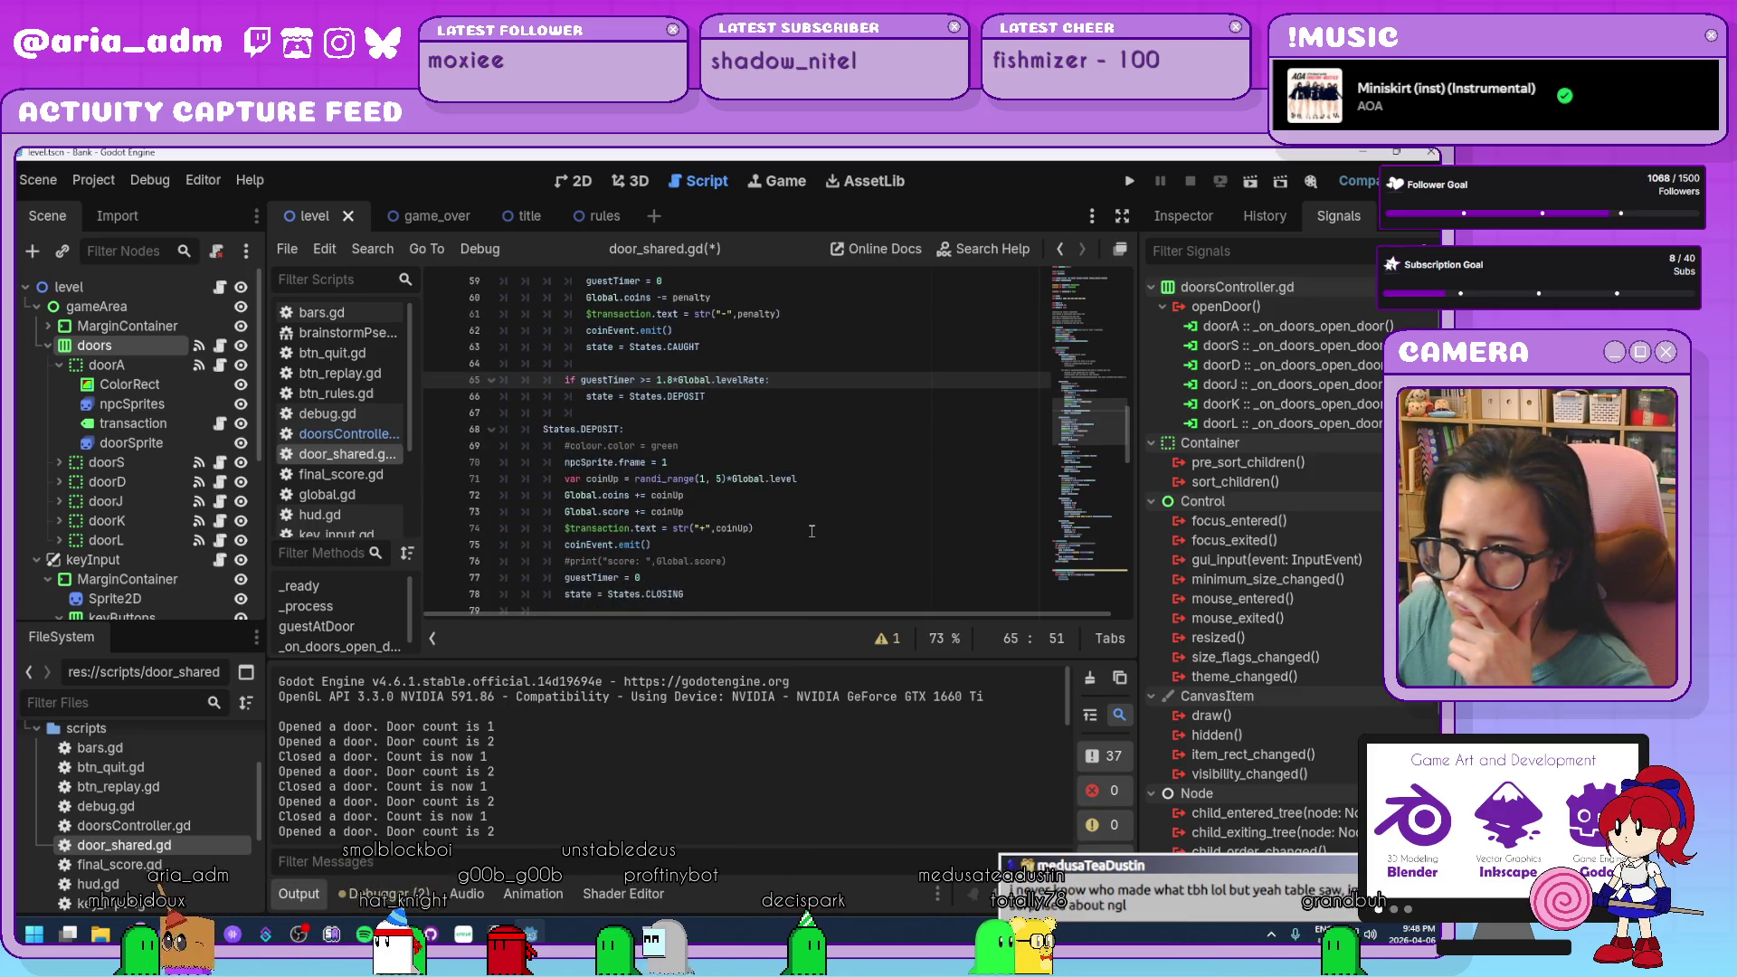
pyautogui.scroll(-1, 812, 531)
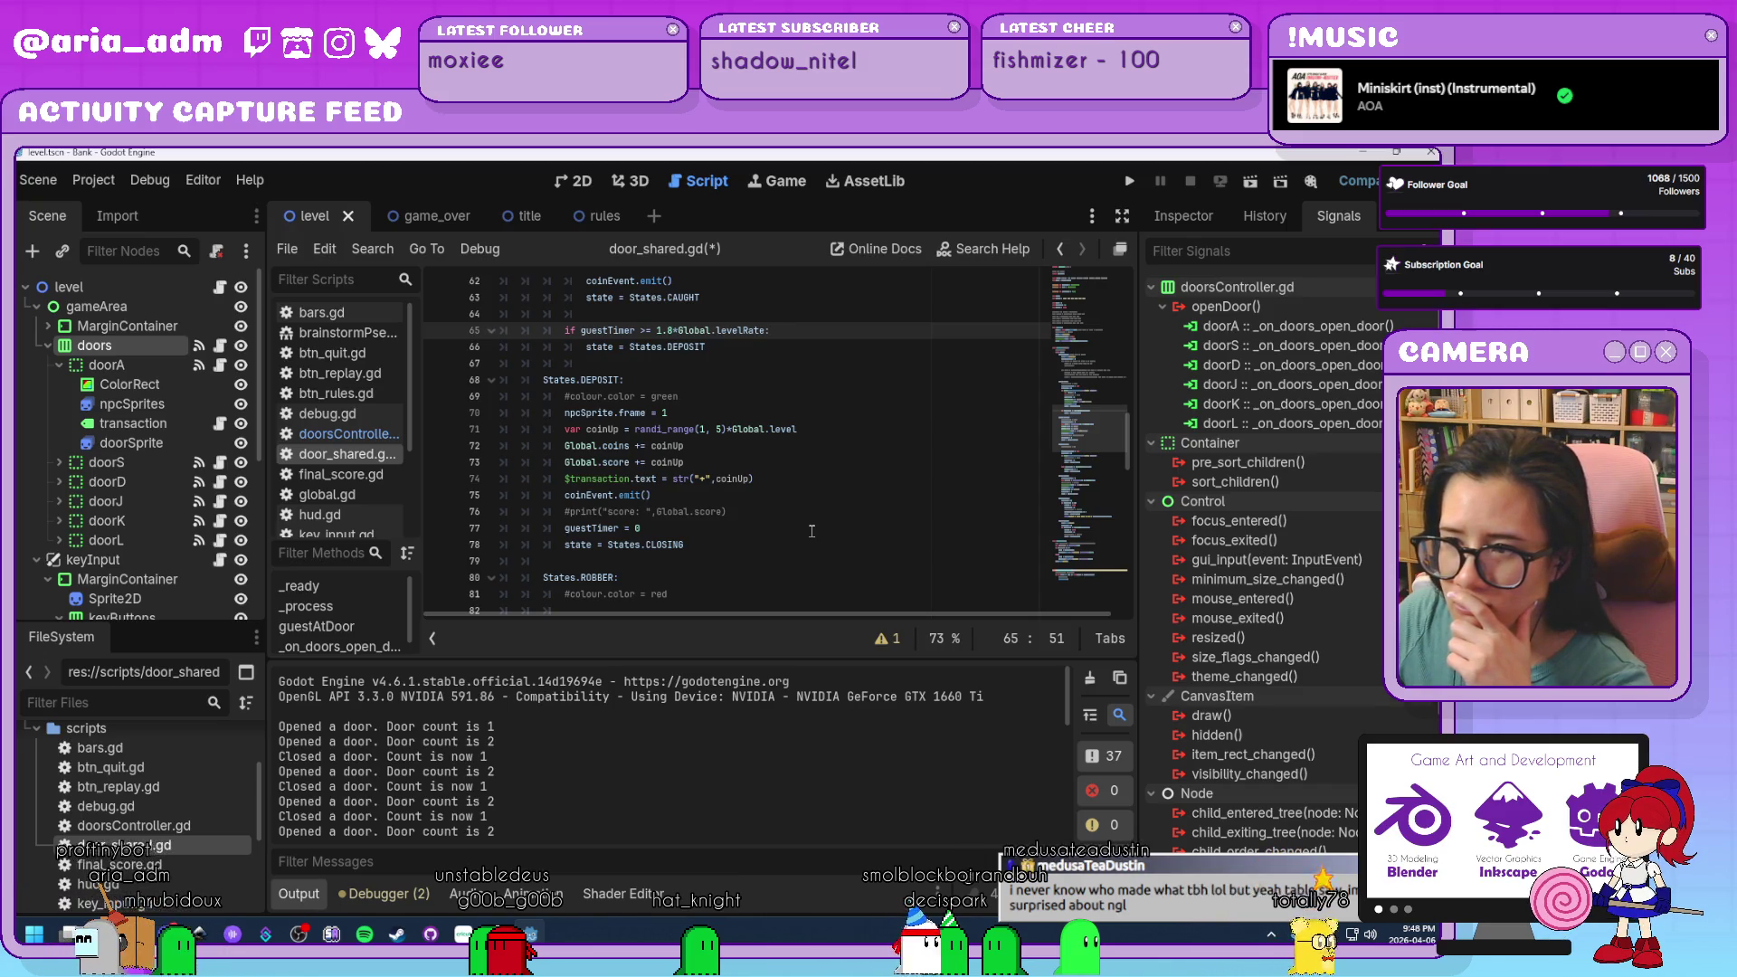
pyautogui.click(744, 513)
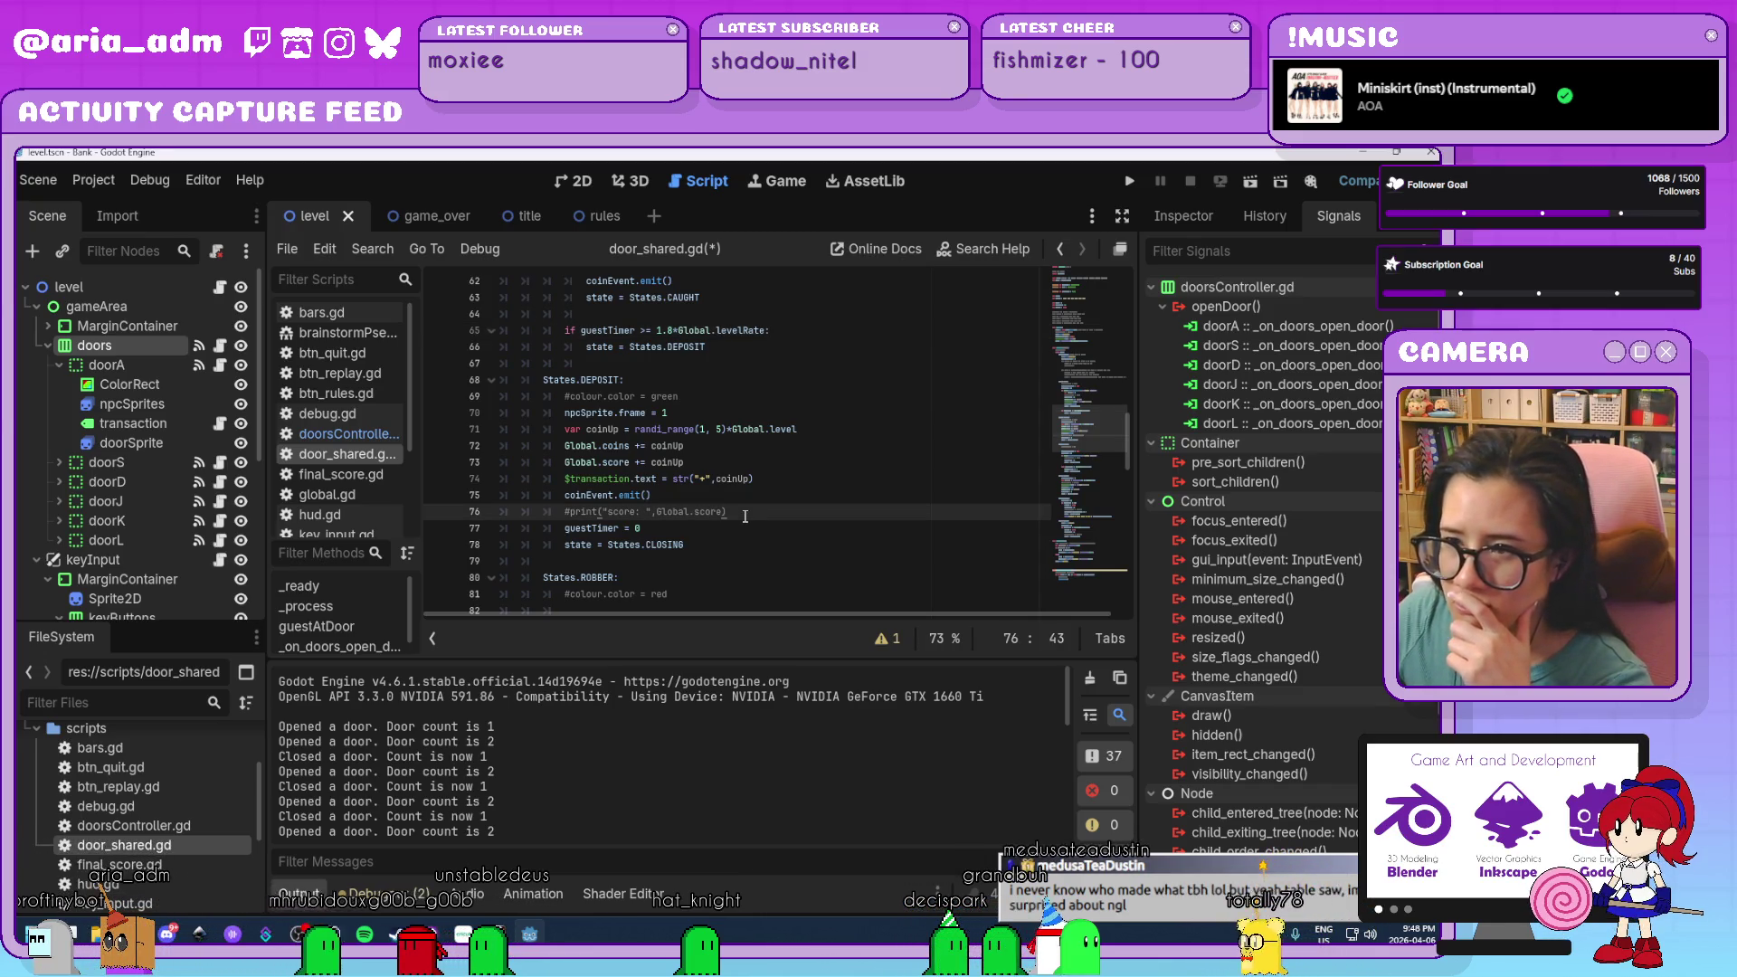
pyautogui.scroll(-1, 745, 516)
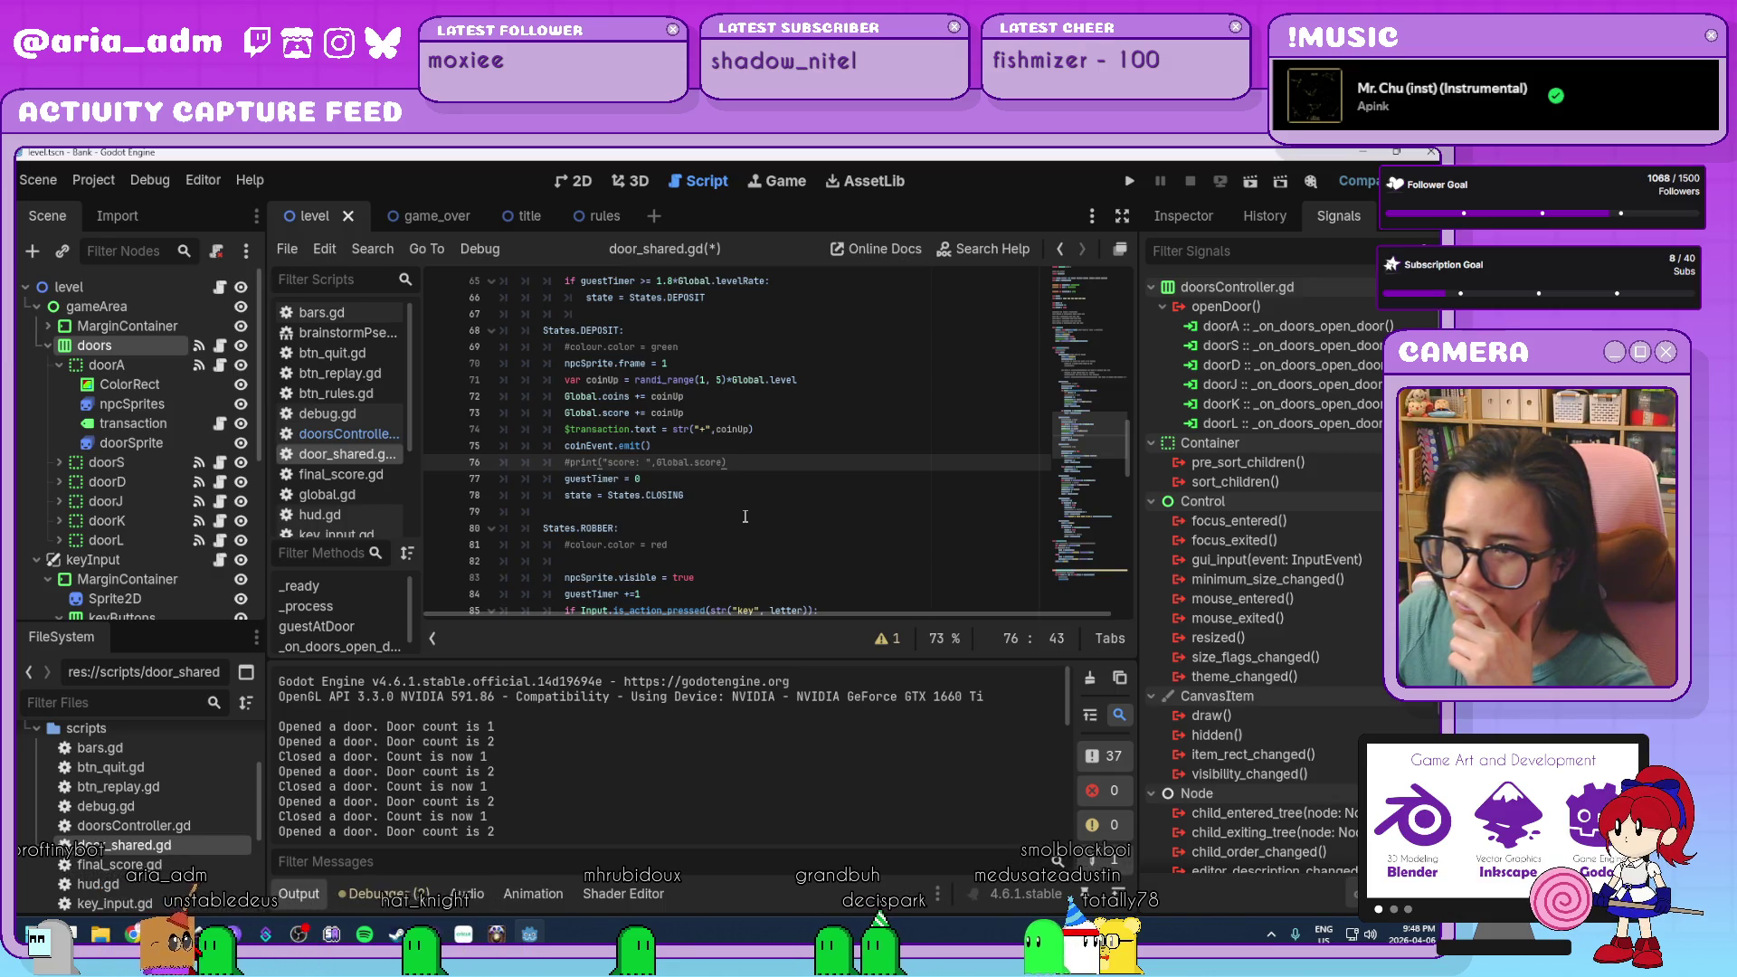
pyautogui.scroll(-11, 746, 516)
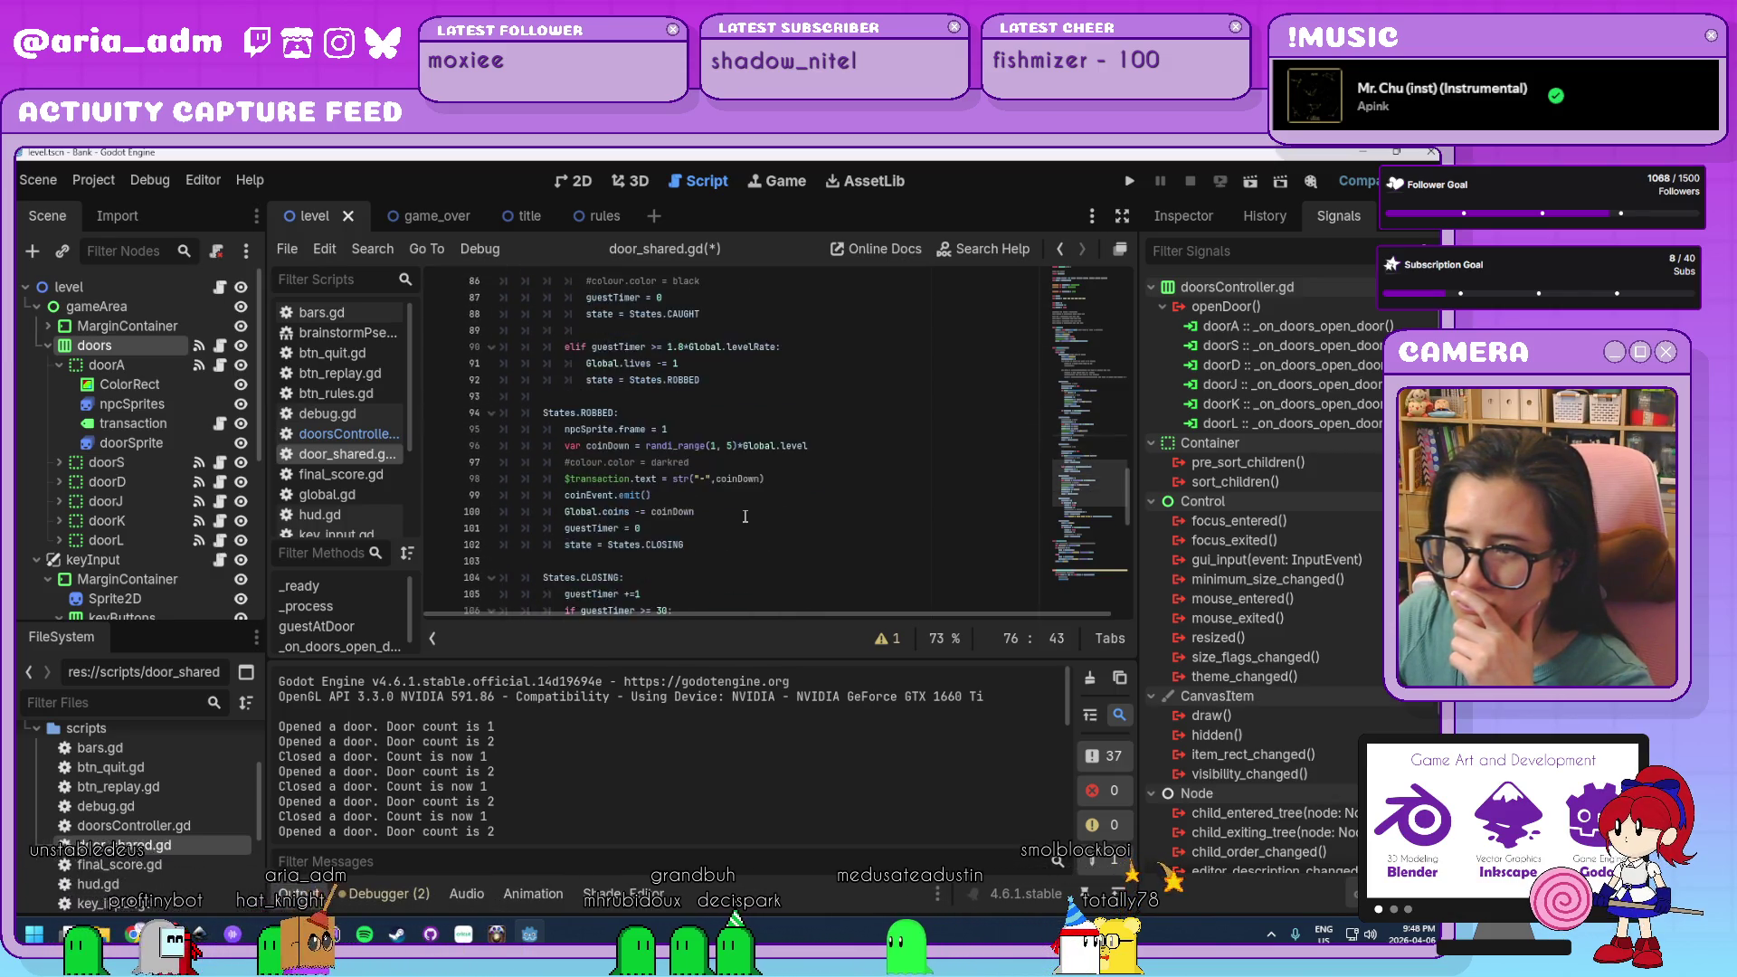
pyautogui.scroll(-8, 746, 517)
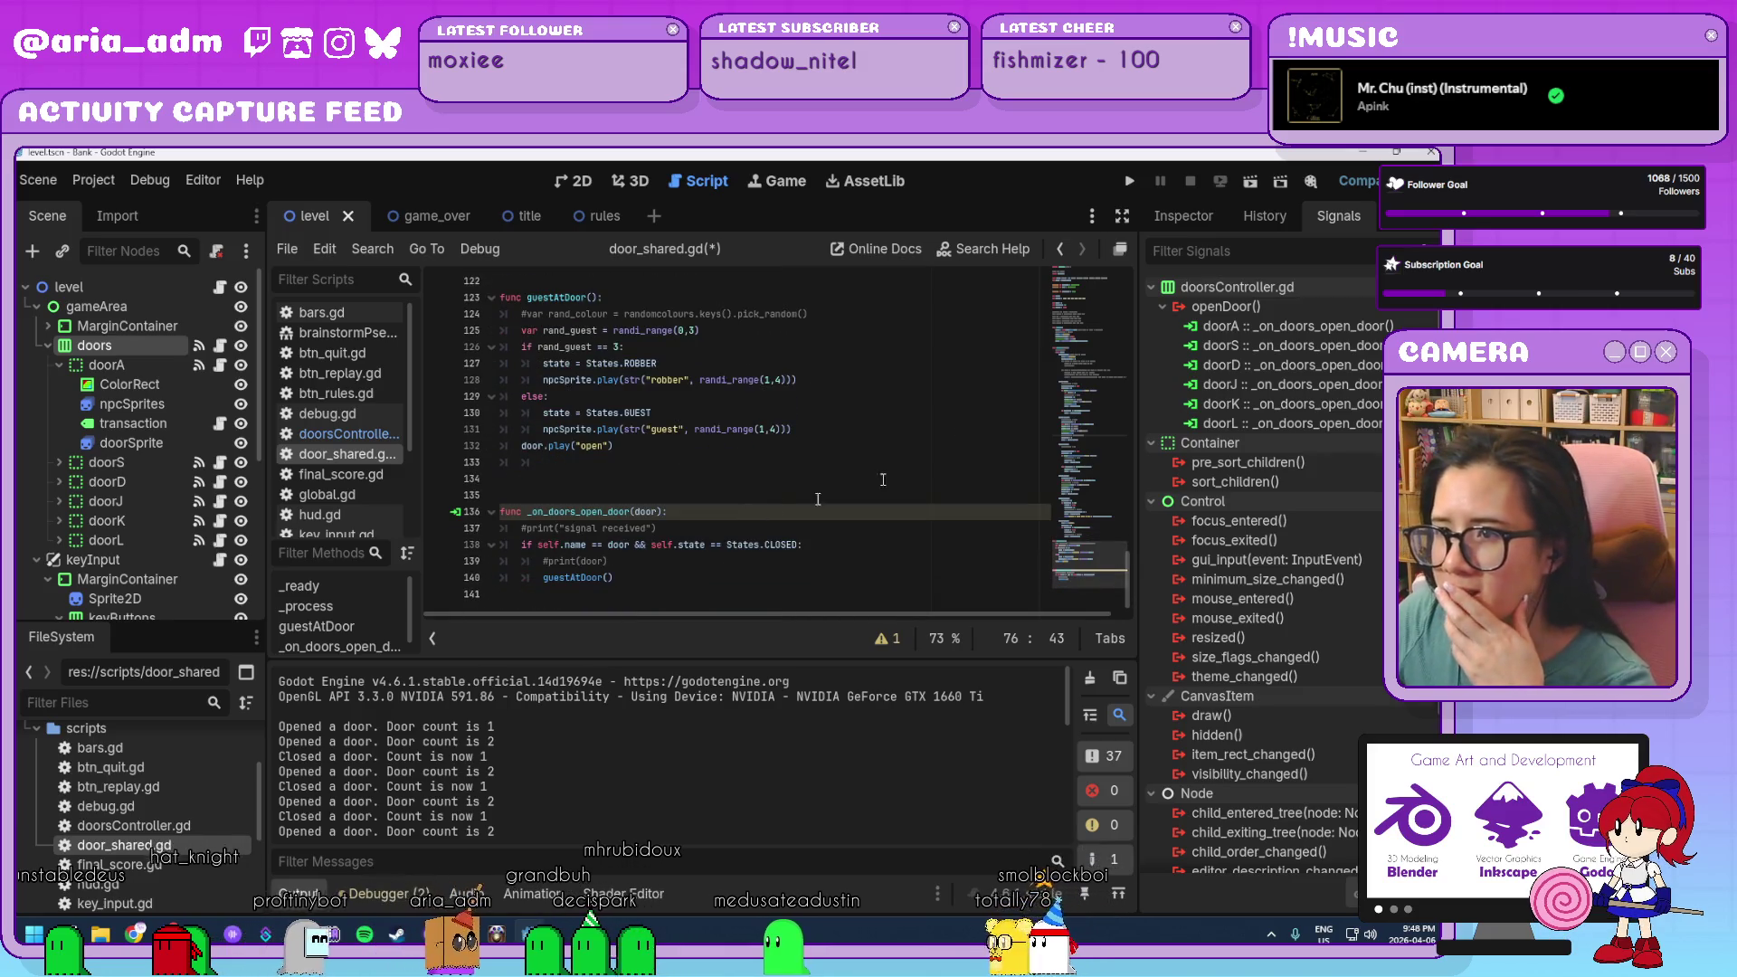
# Run the game, serve guests at doors K, L, J and D, then stop it.
pyautogui.click(1122, 184)
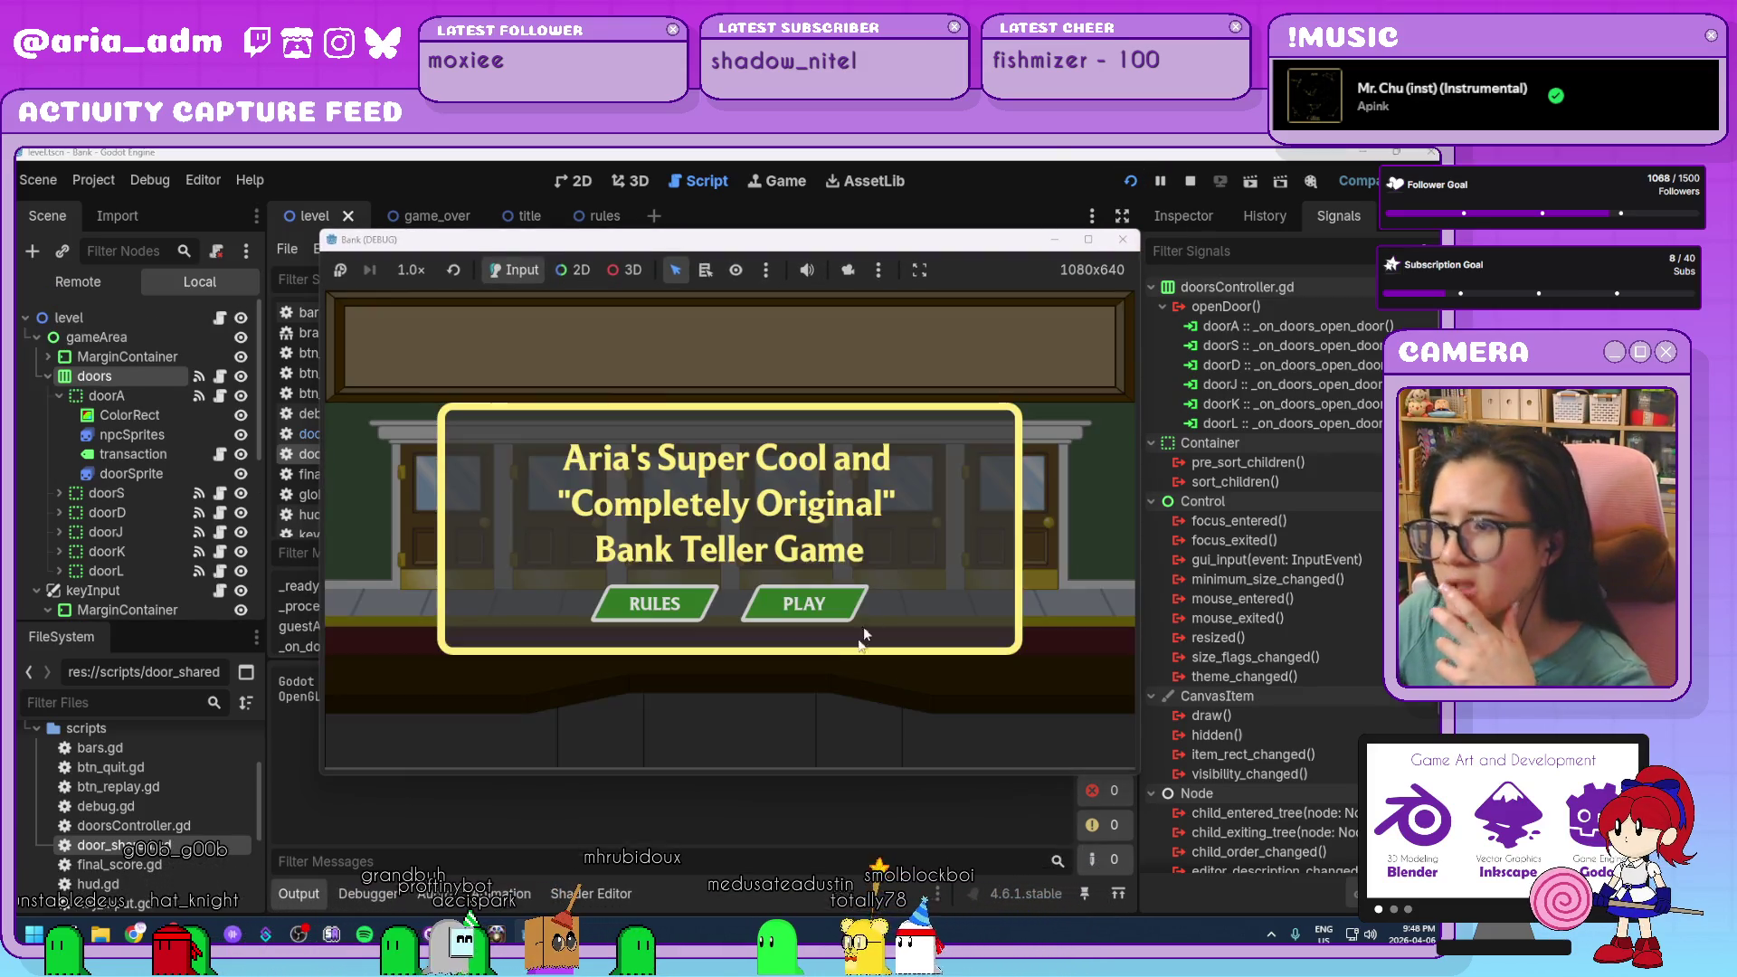
pyautogui.click(805, 602)
pyautogui.moveTo(809, 244); pyautogui.dragTo(1012, 239)
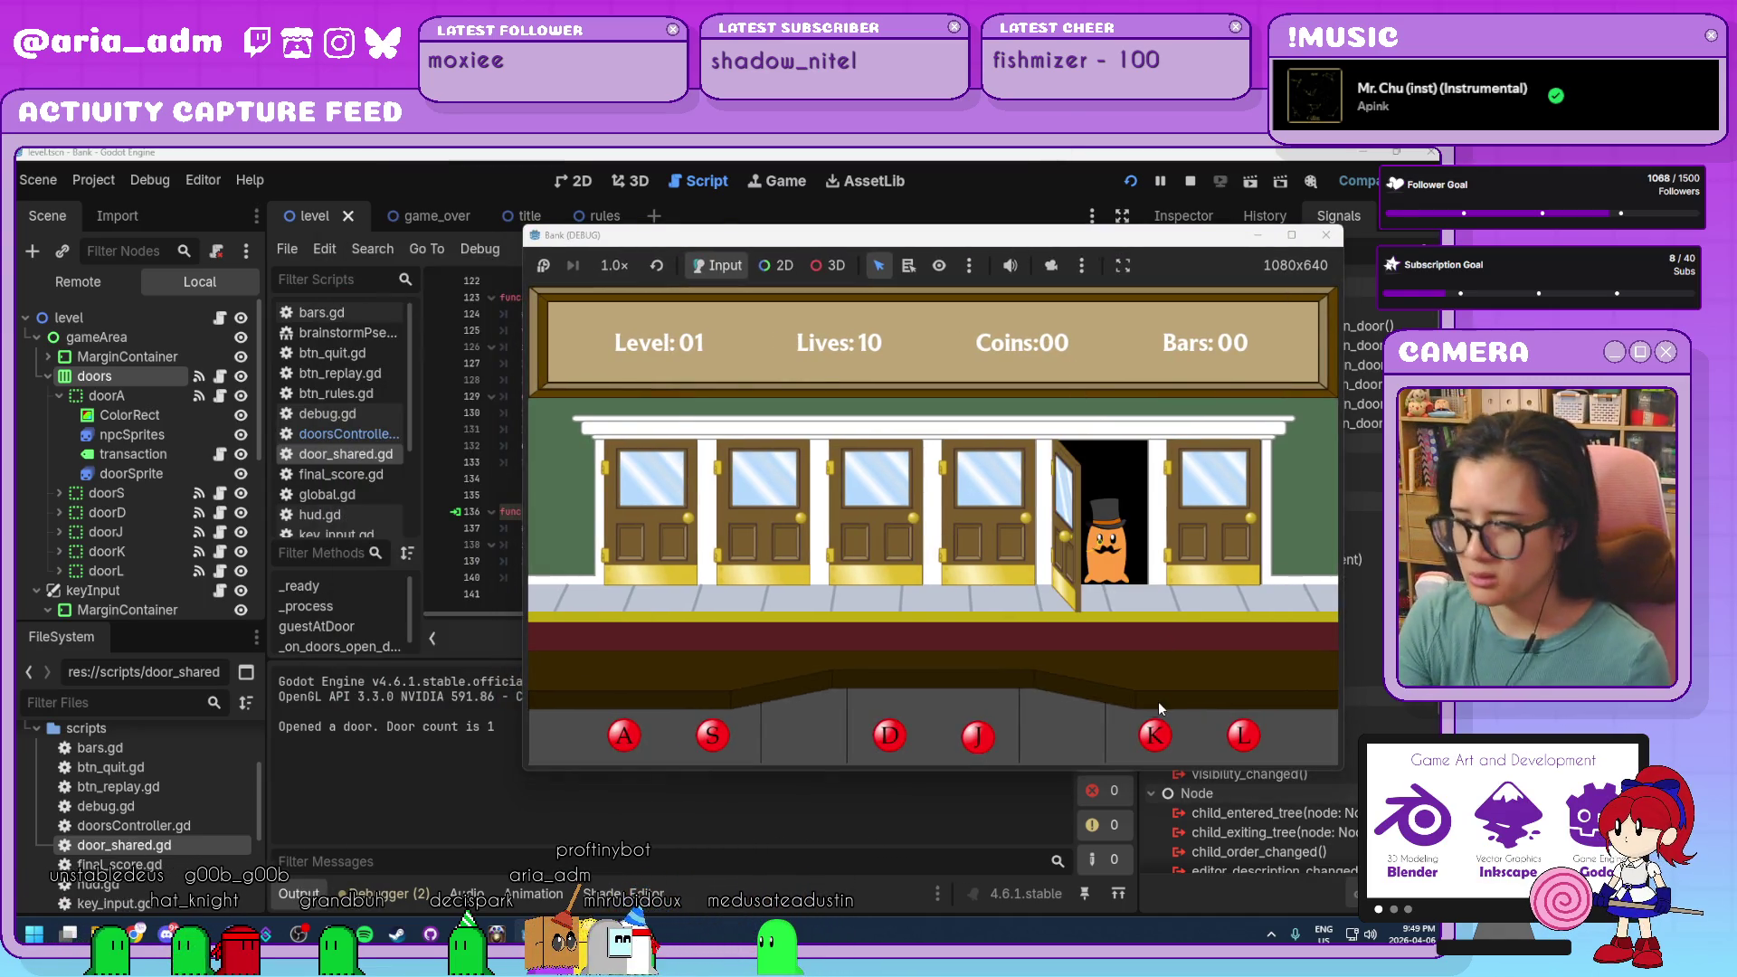
pyautogui.press('k')
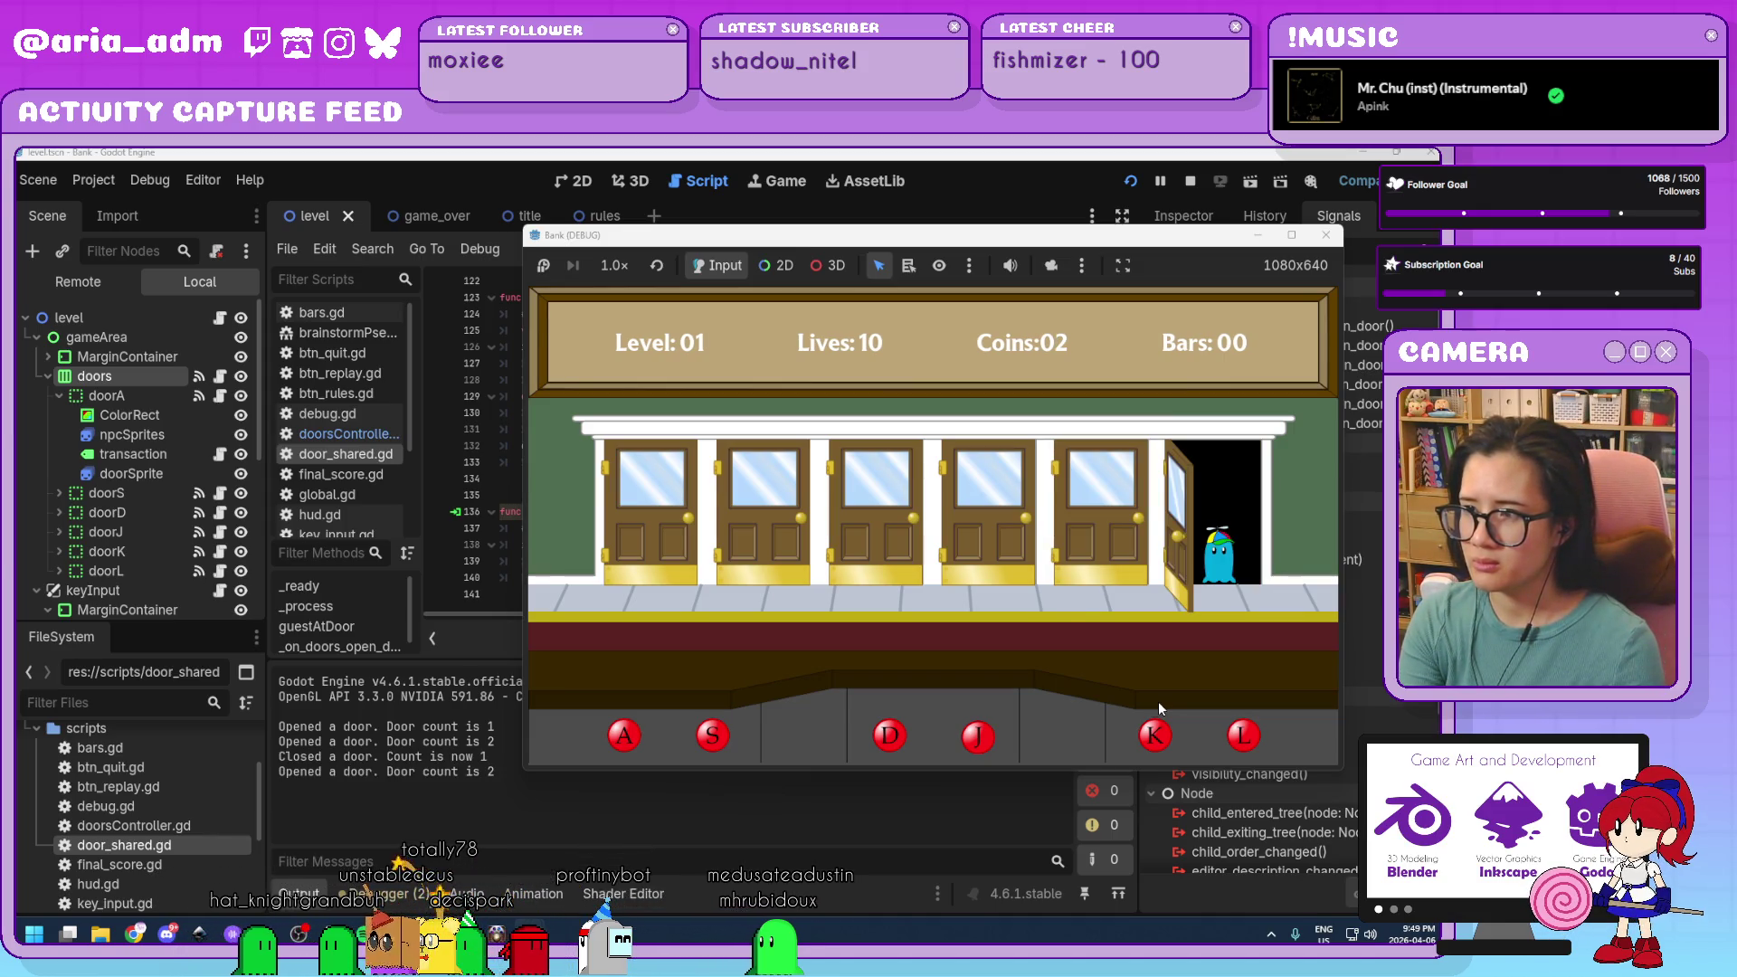
pyautogui.press('l')
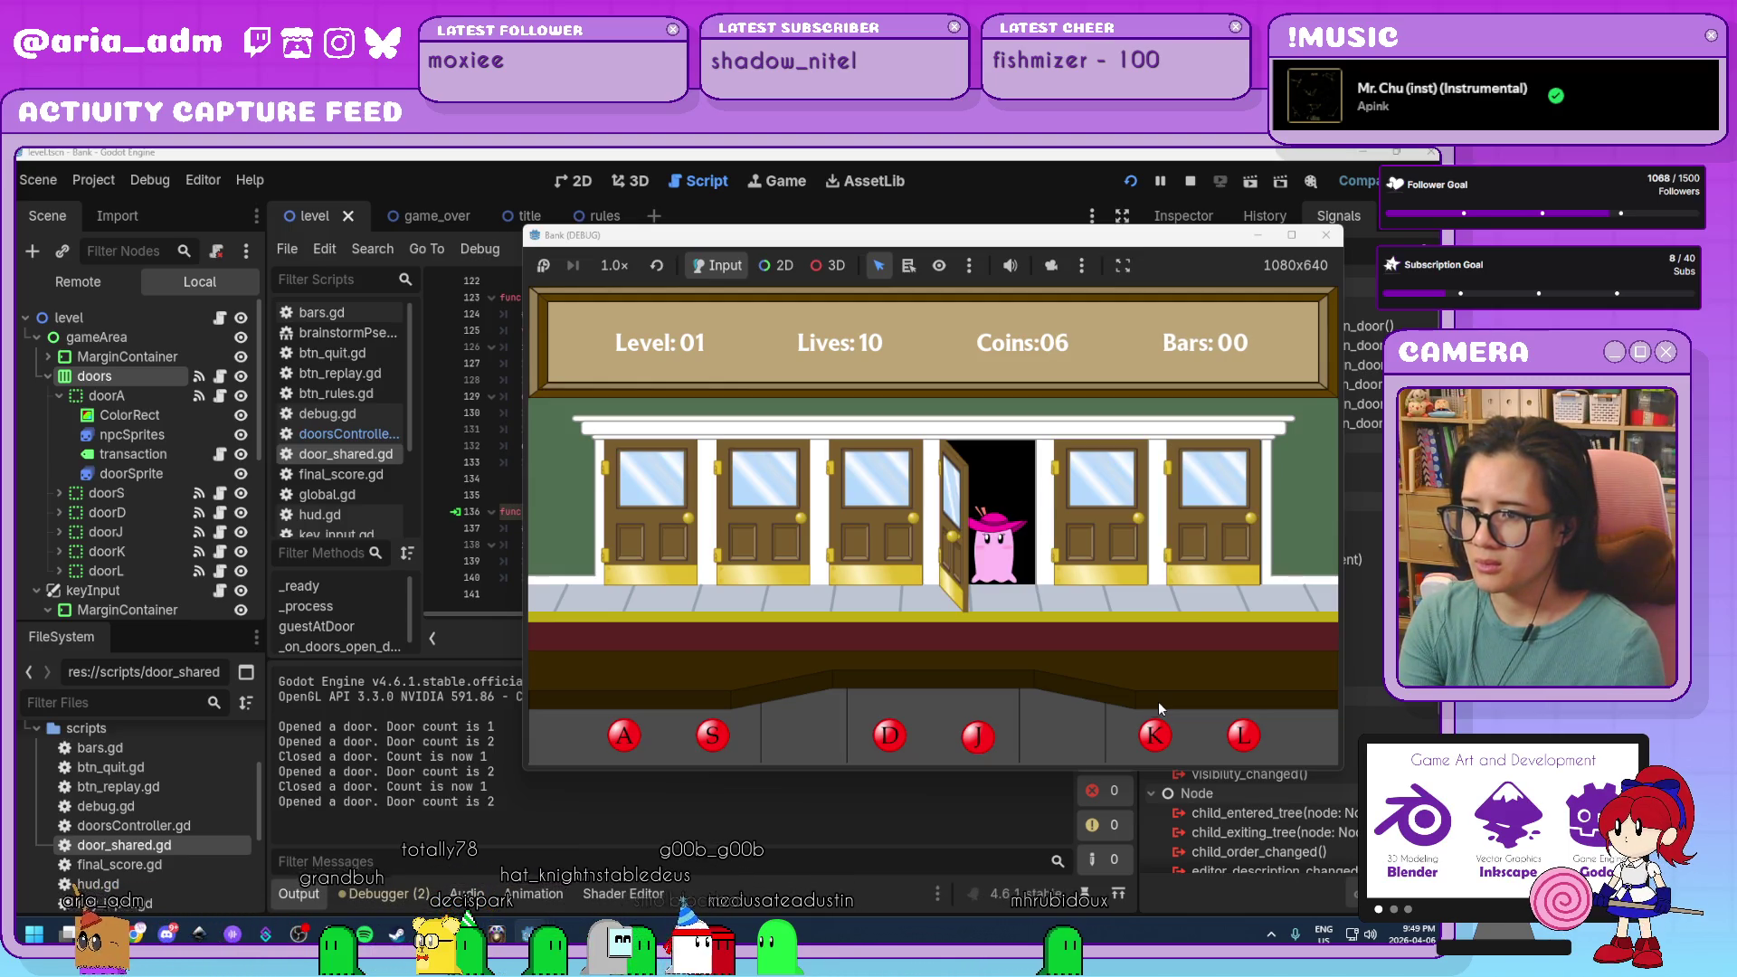
pyautogui.press('j')
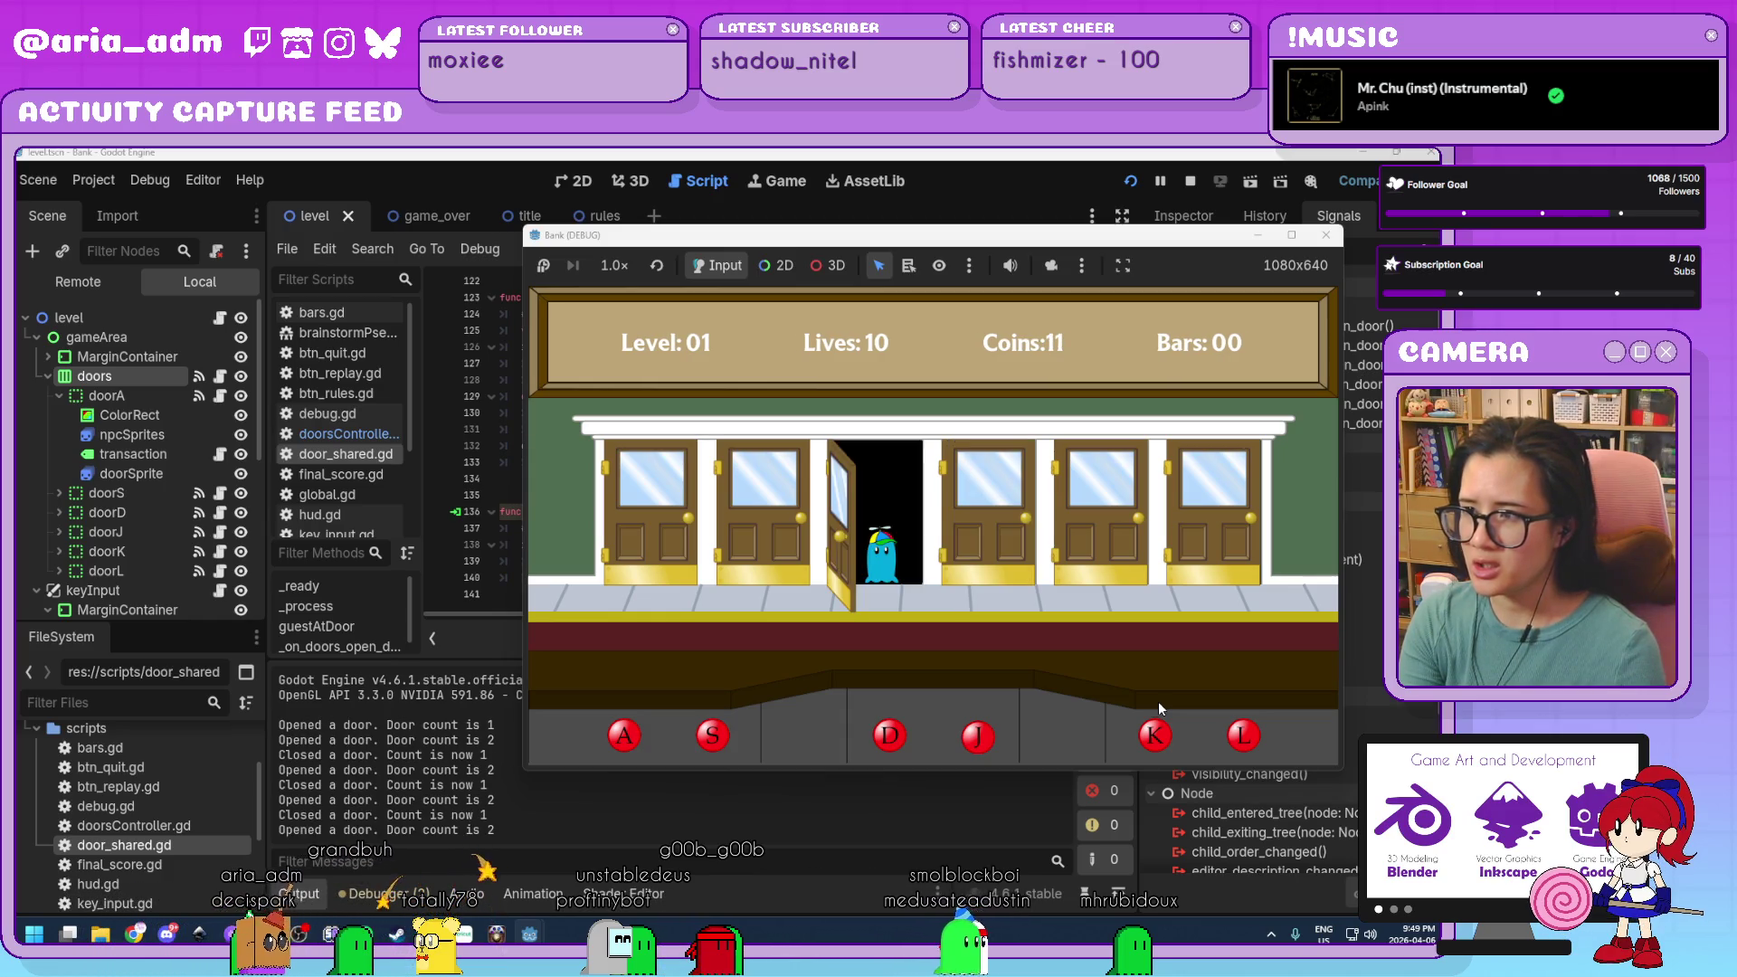
pyautogui.press('d')
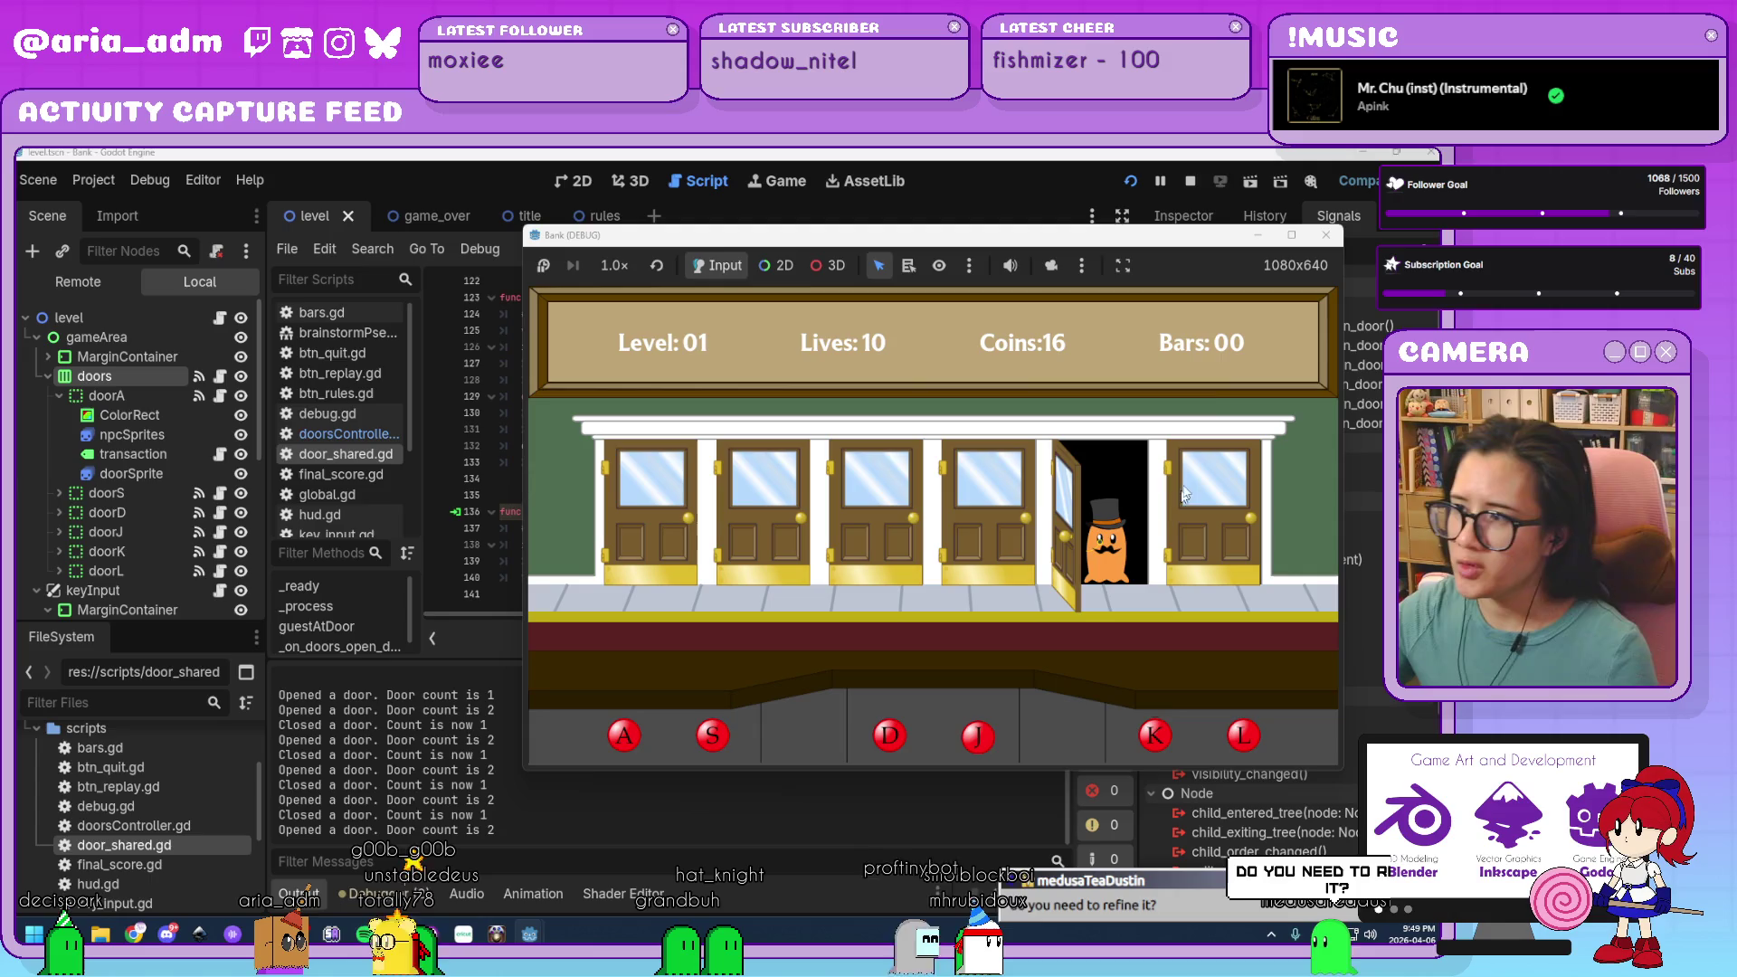
pyautogui.click(1327, 234)
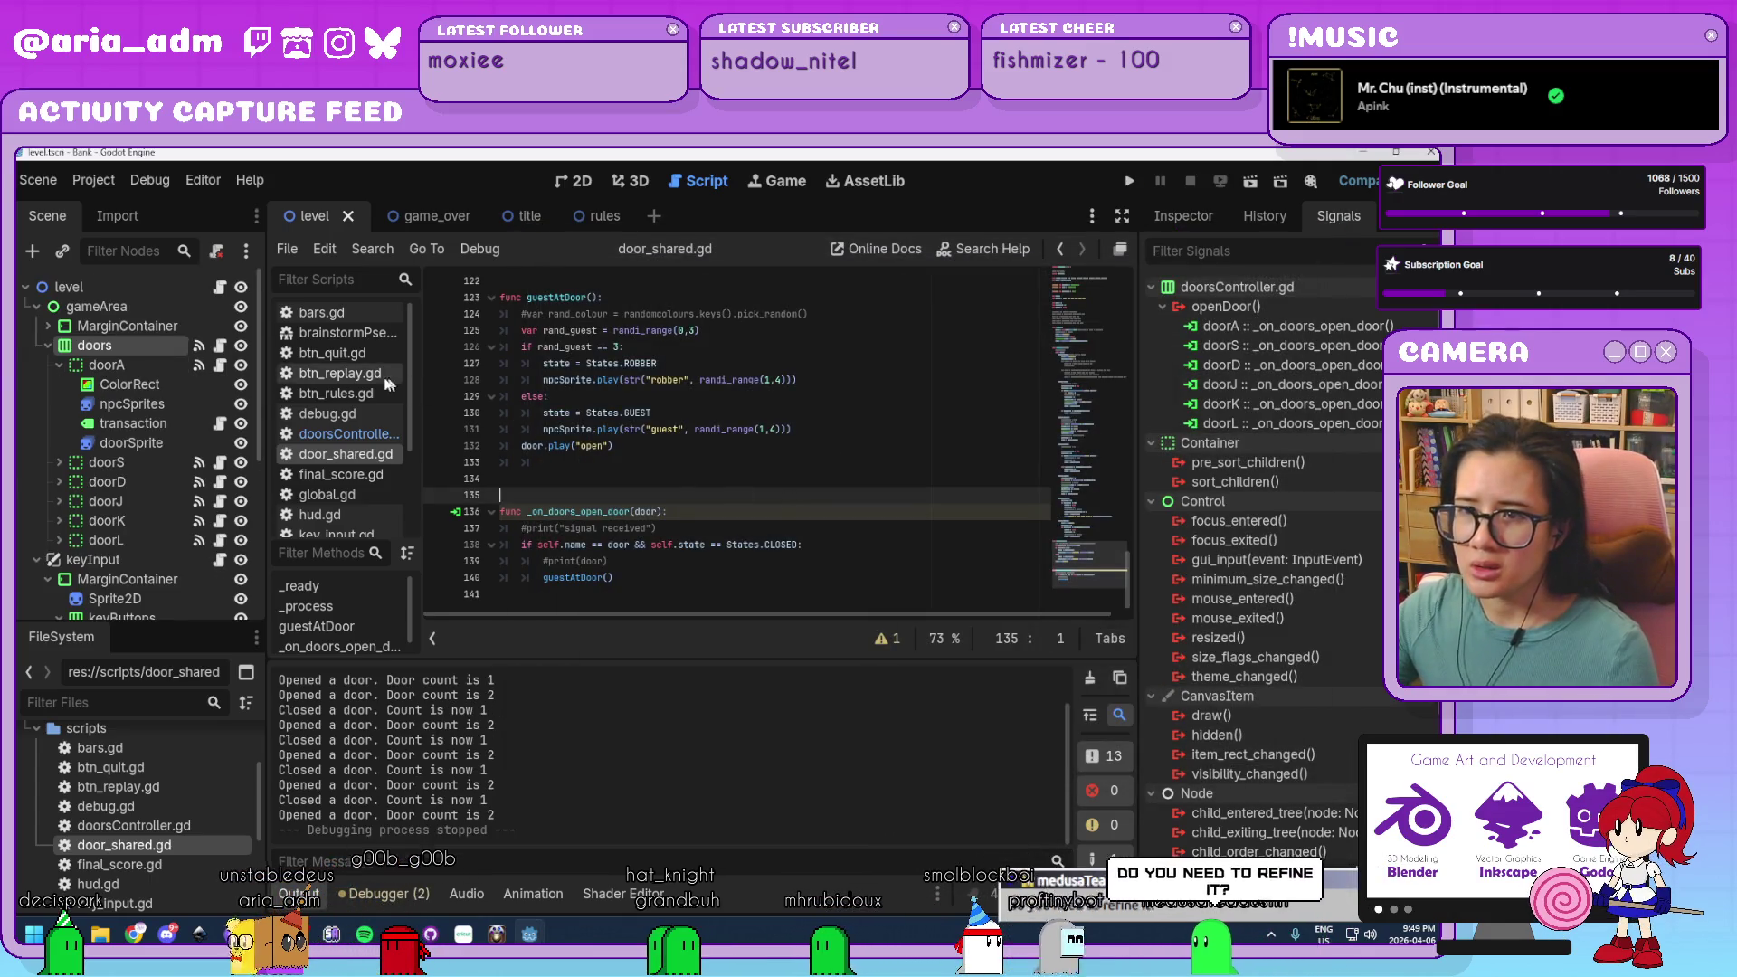
# Open global.gd at line 16, then run the project again.
pyautogui.click(361, 494)
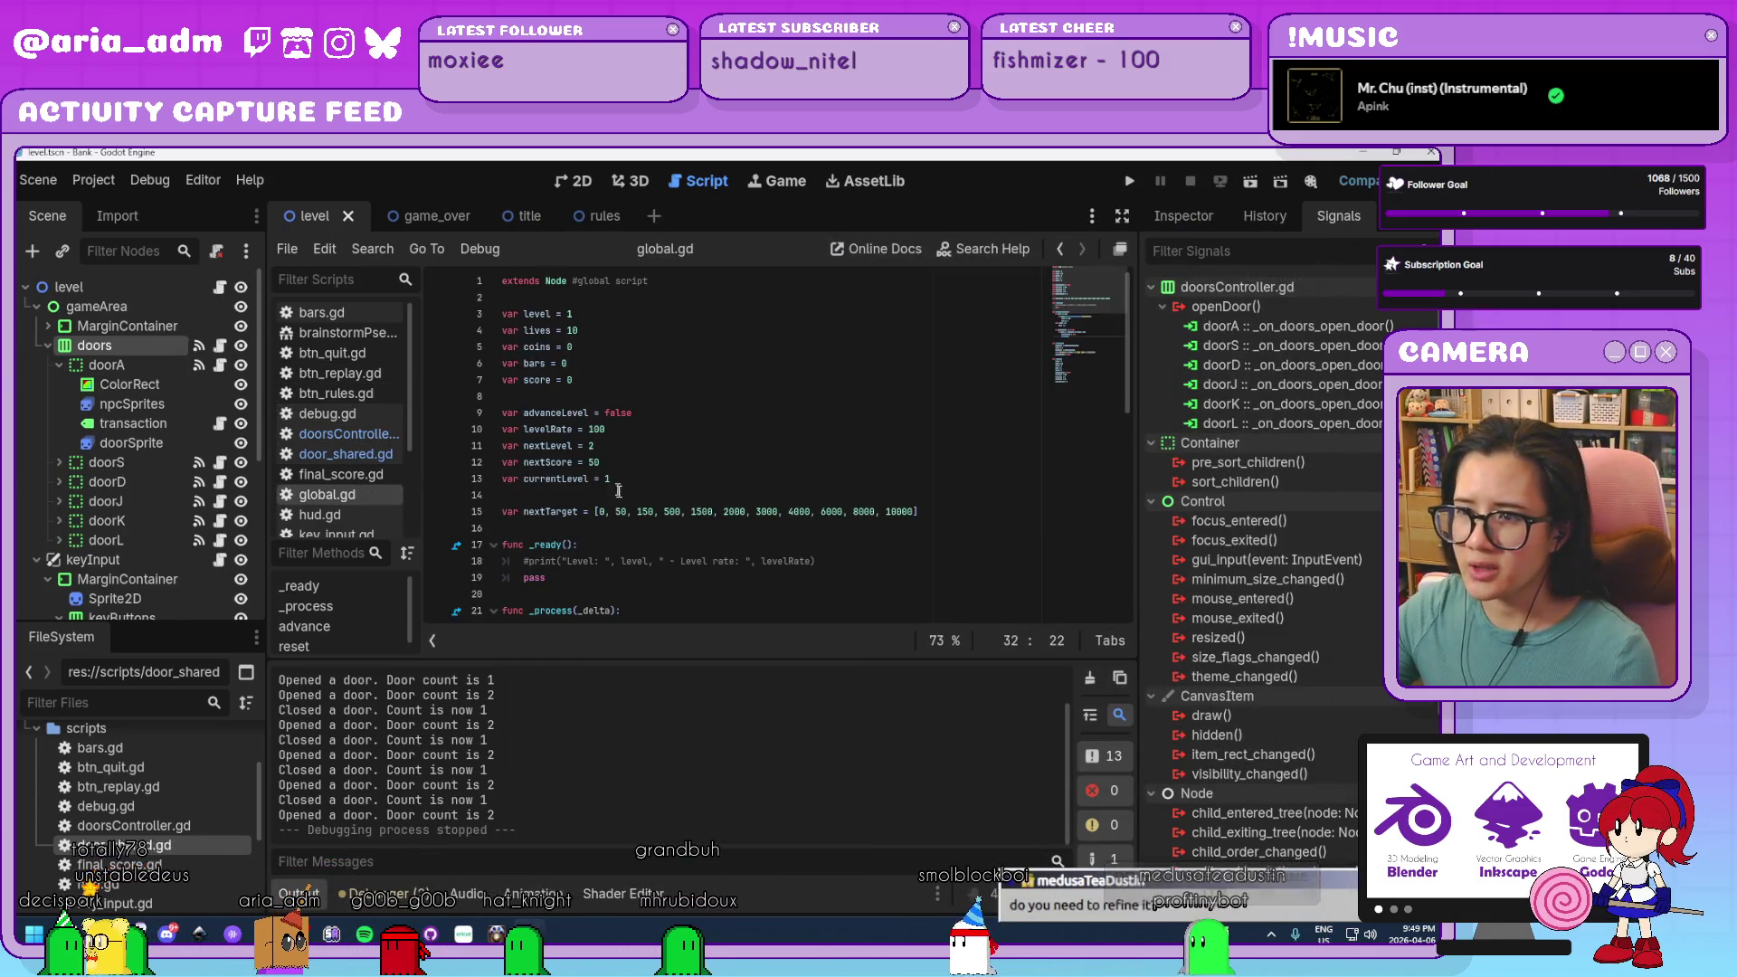
pyautogui.click(621, 532)
pyautogui.scroll(-1, 624, 525)
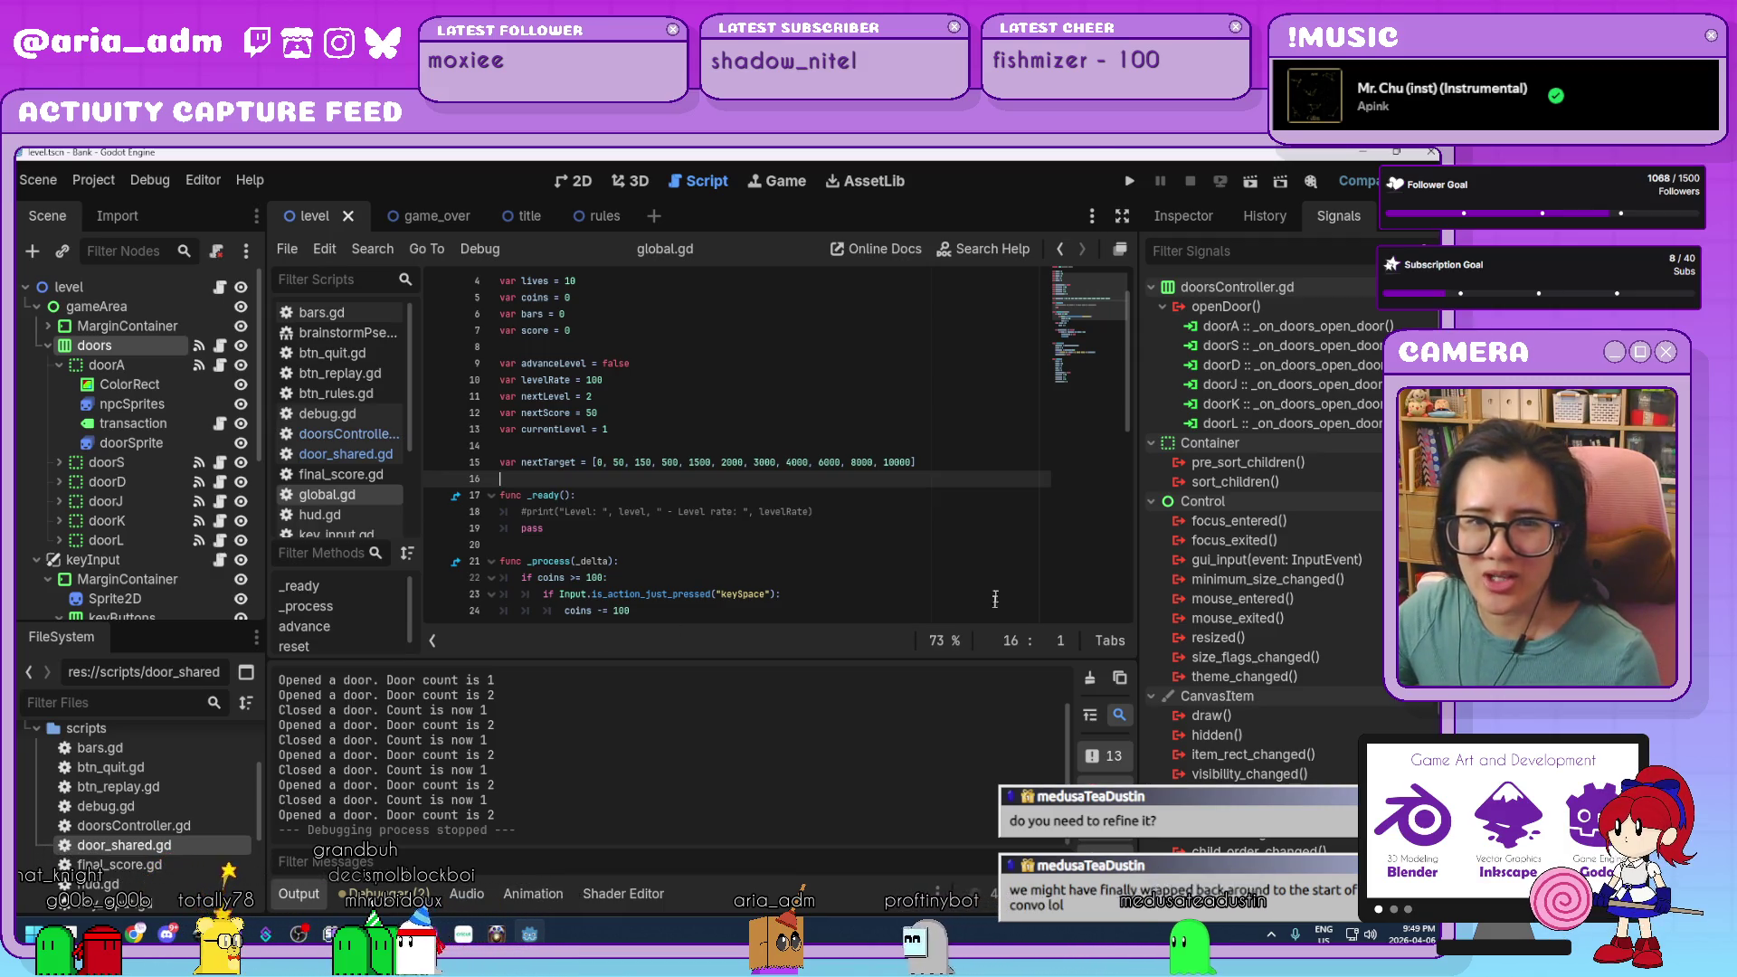
pyautogui.click(1136, 181)
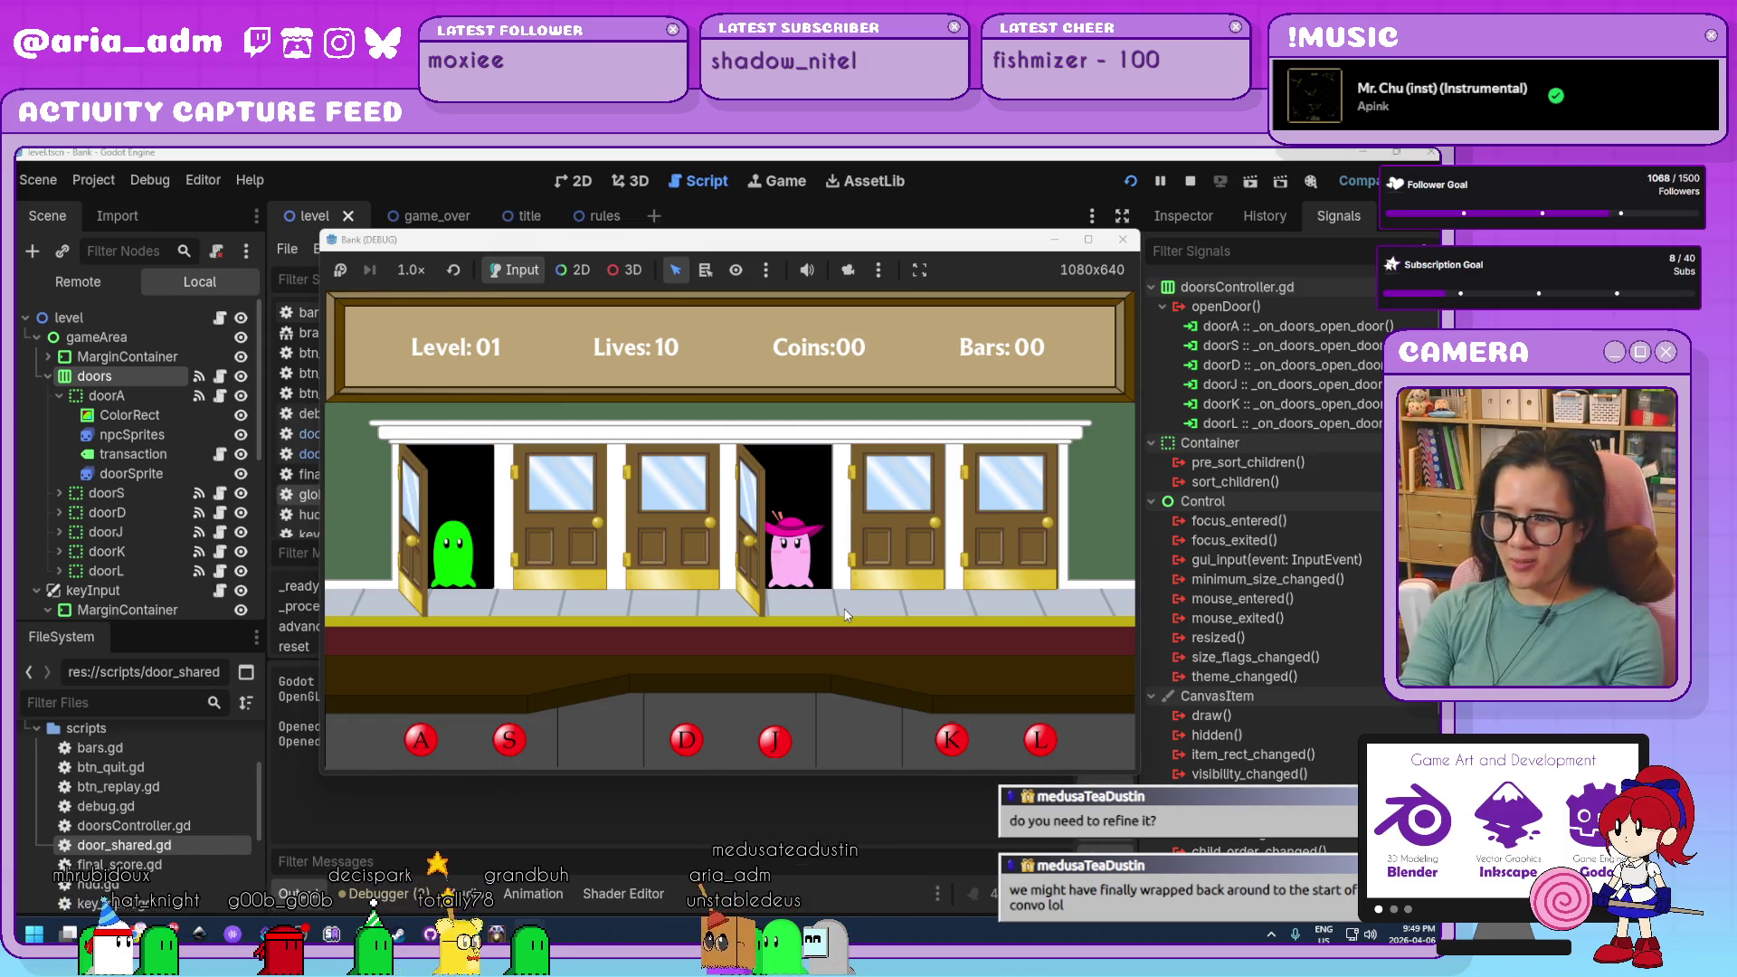
# Serve guests at doors J, A, J, S and A, catch the robber at K, then close the game.
pyautogui.press('j')
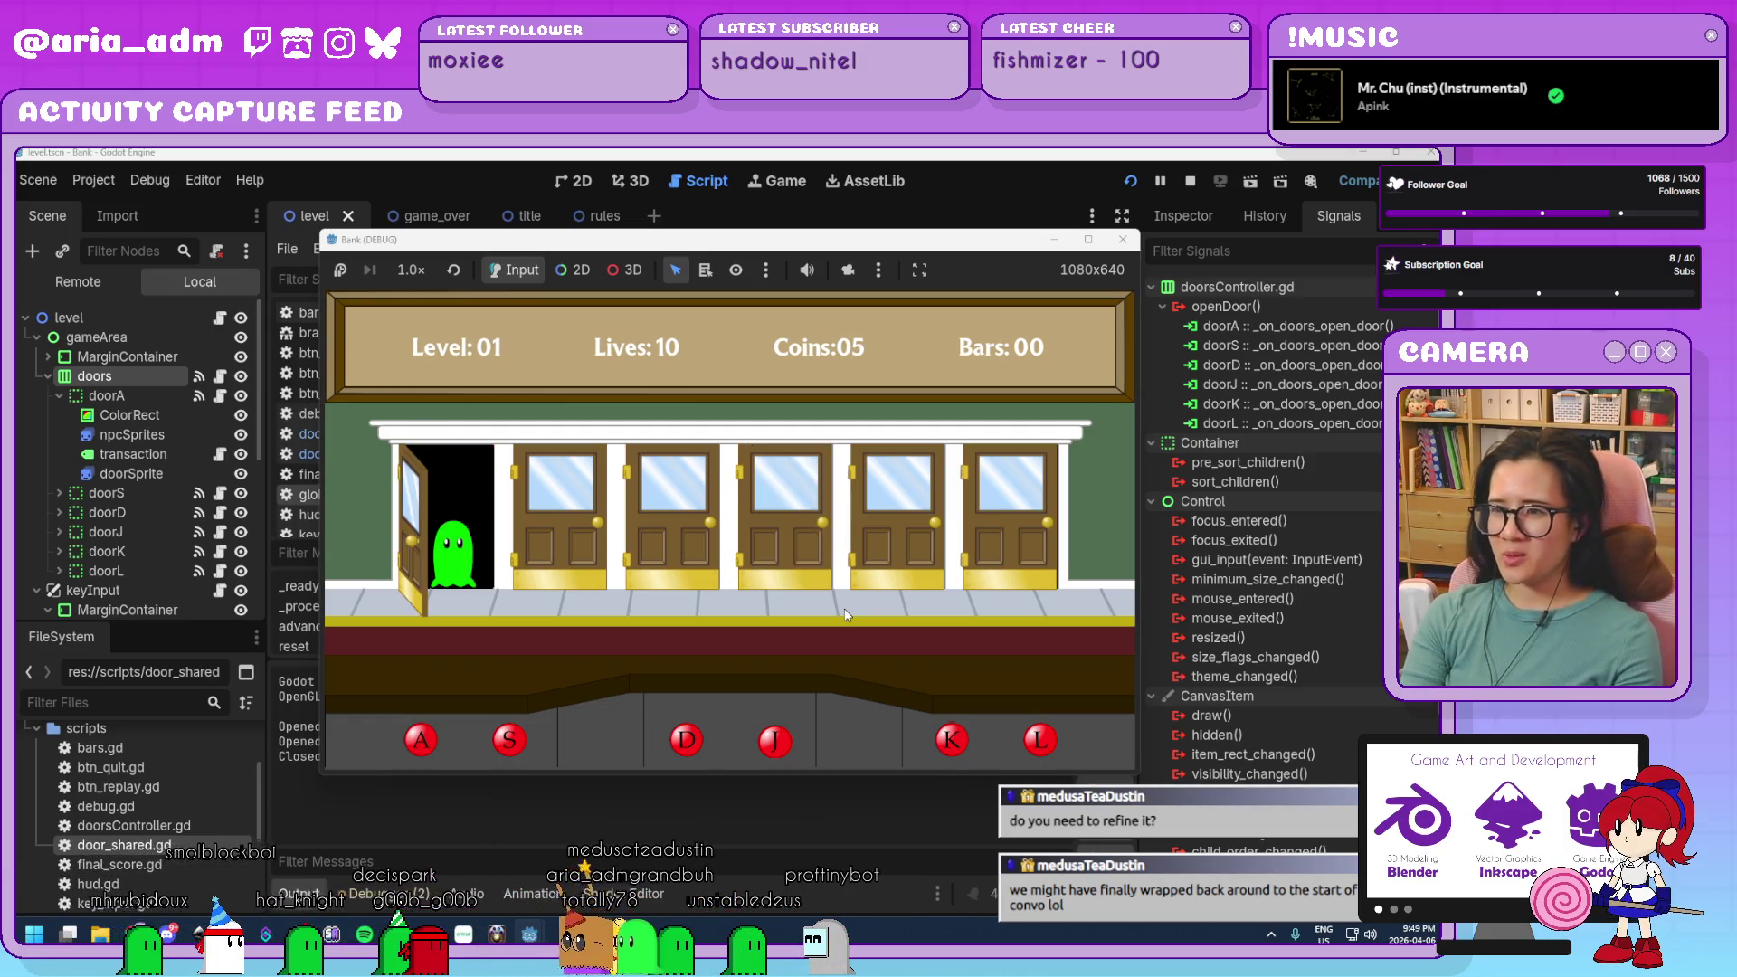
pyautogui.press('a')
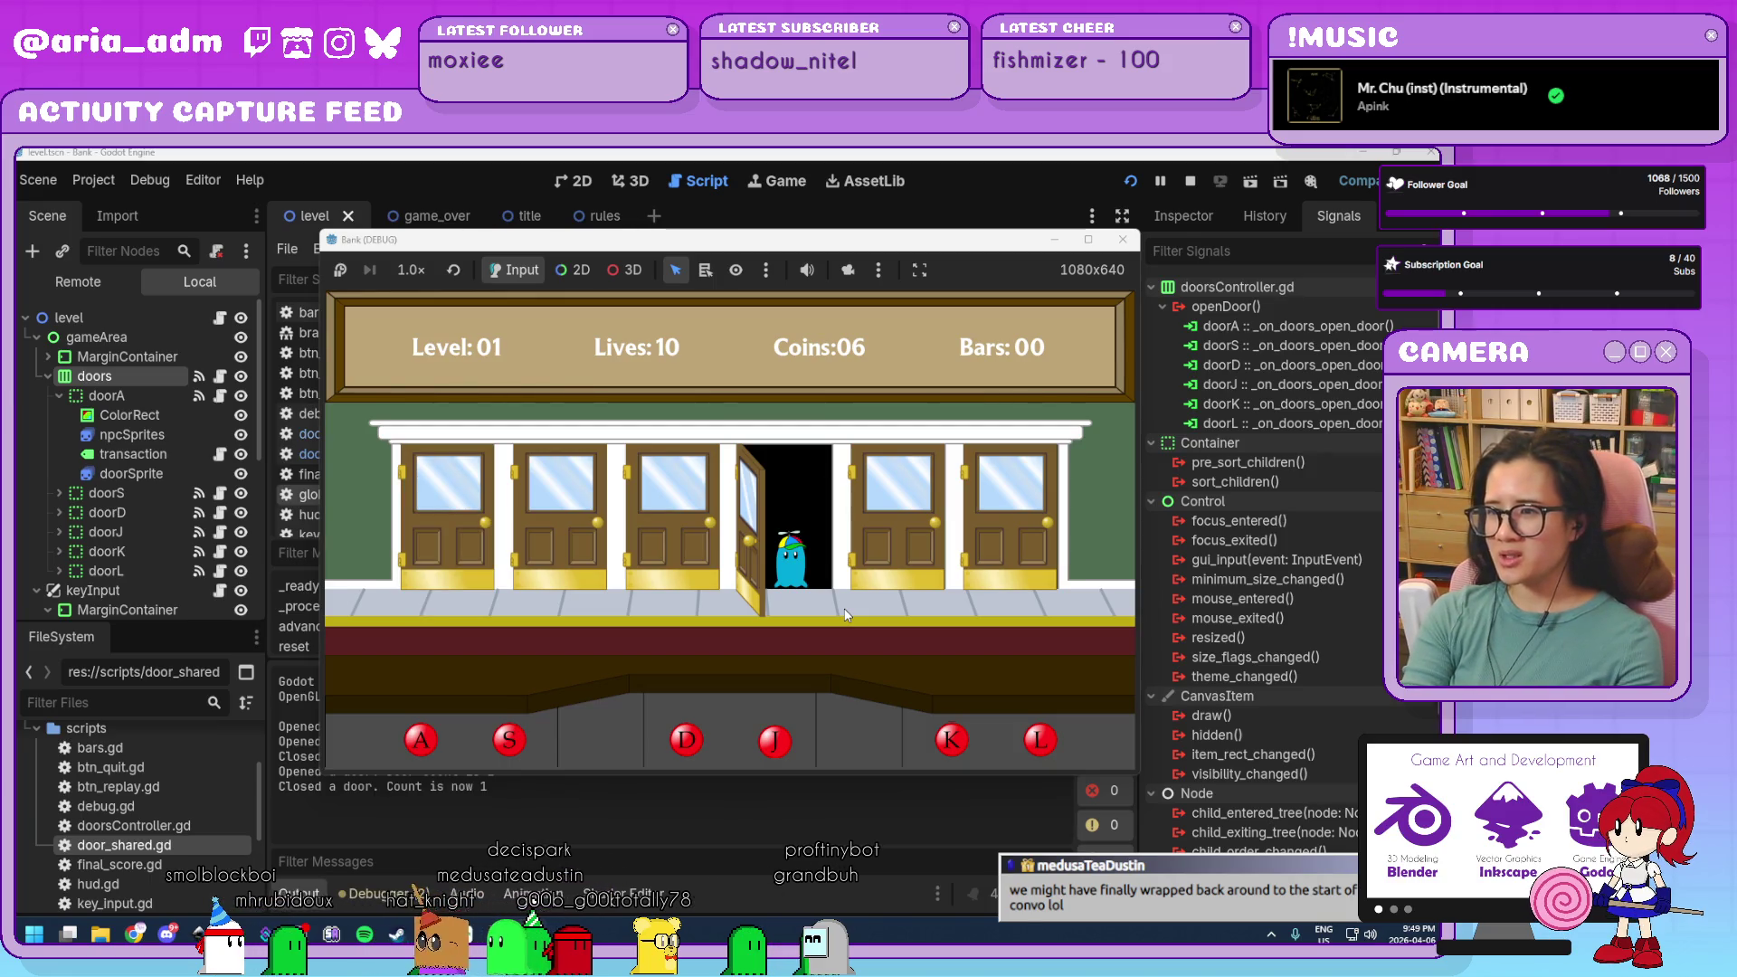
pyautogui.press('j')
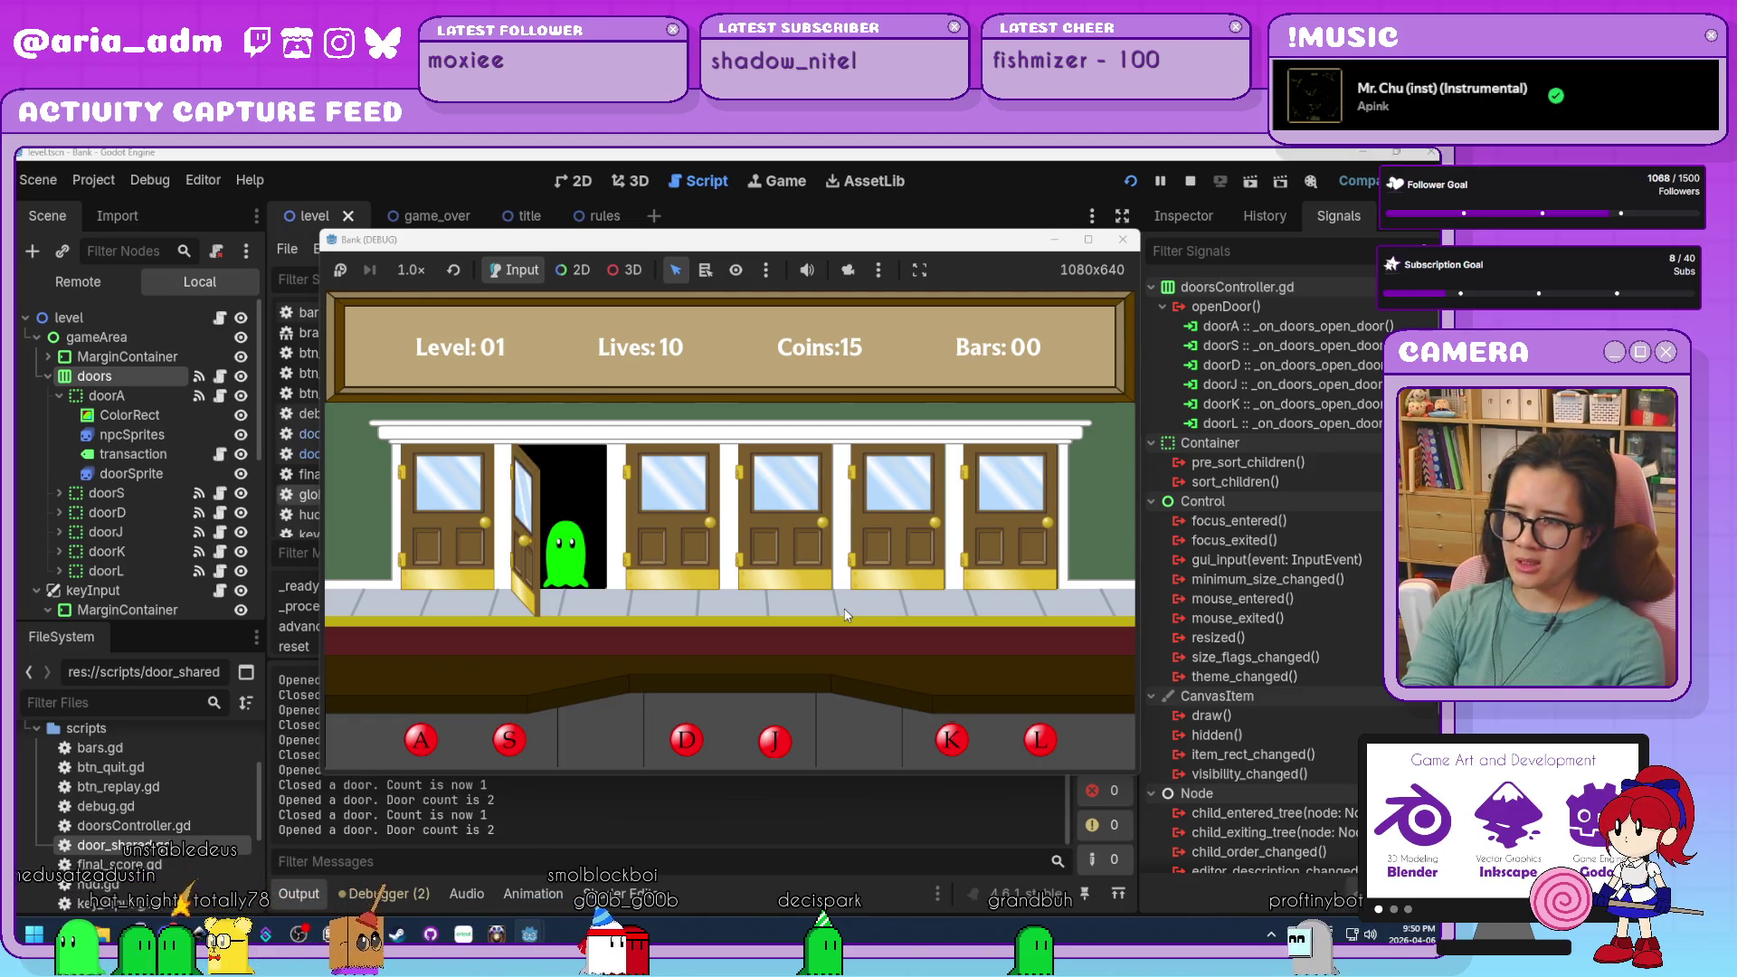
pyautogui.press('s')
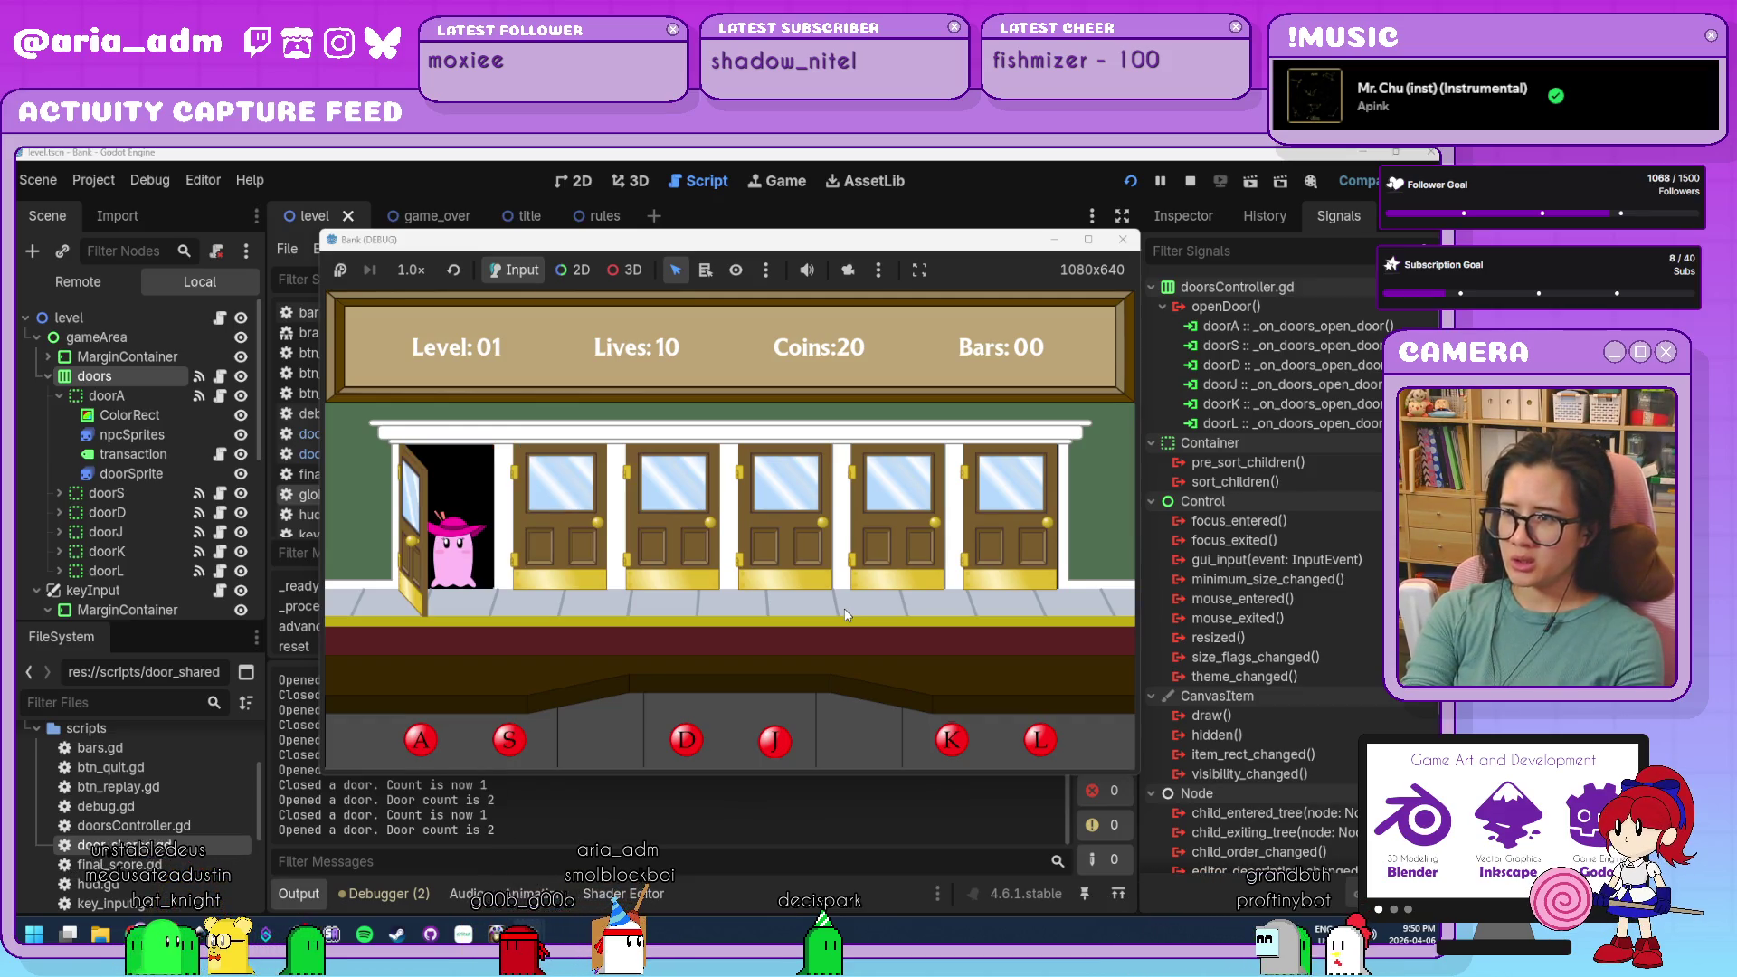
pyautogui.press('a')
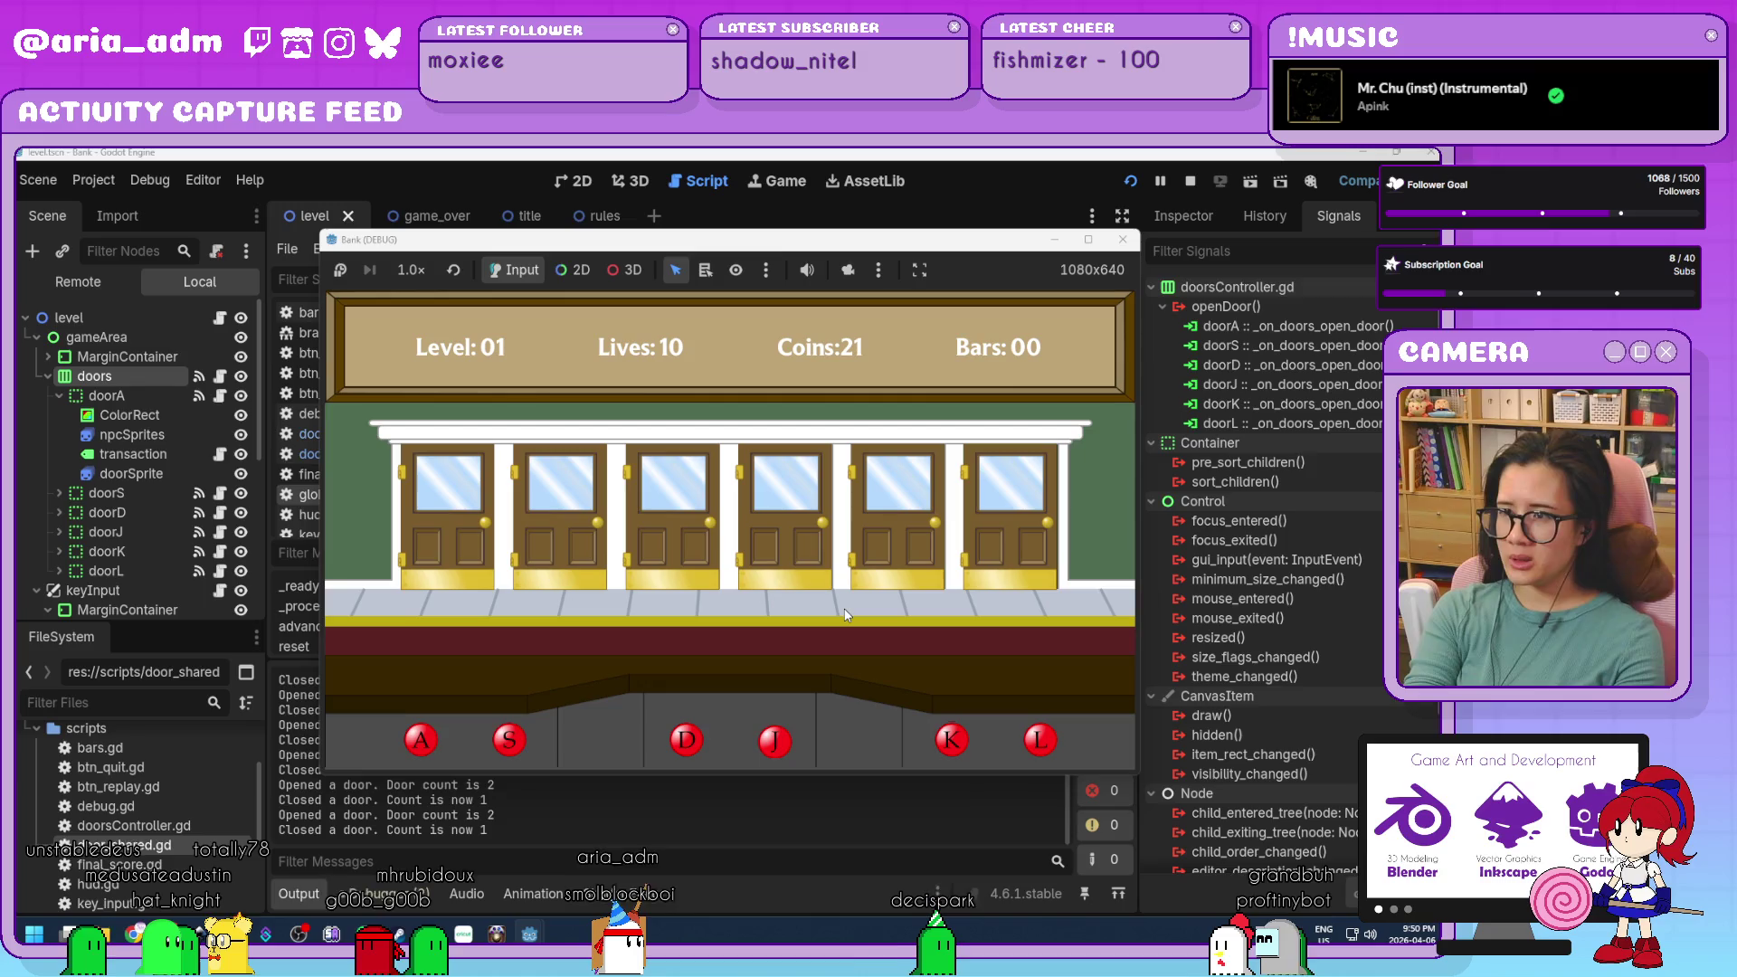
pyautogui.press('k')
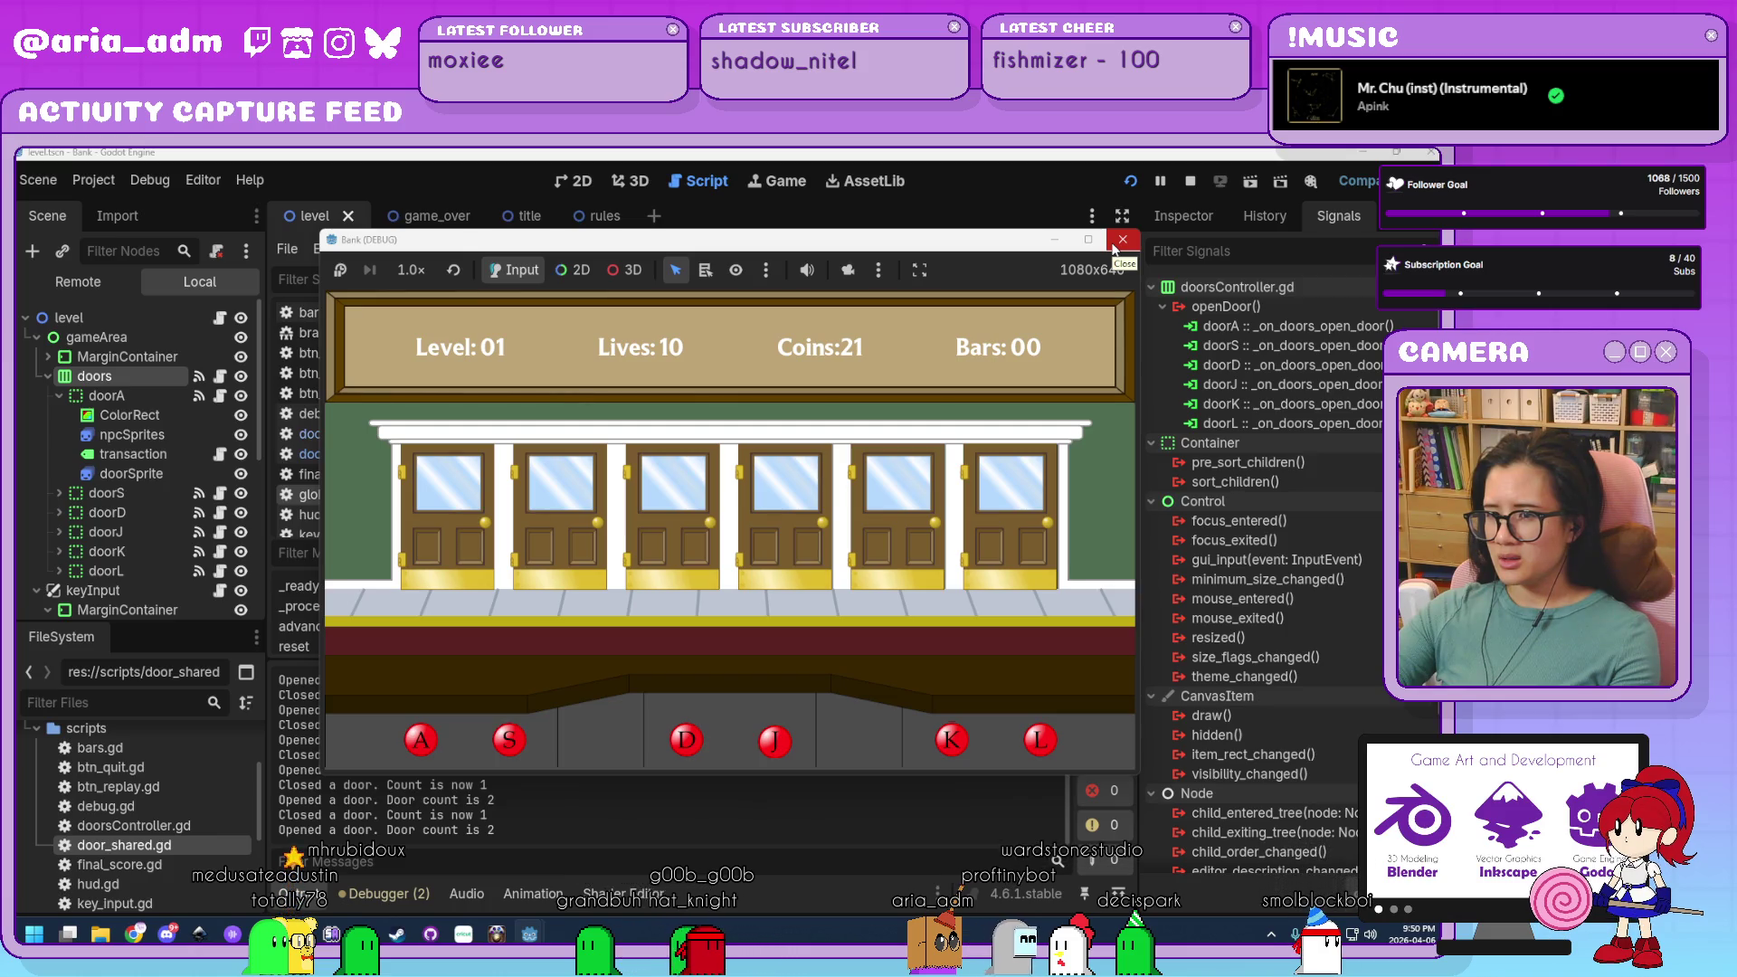
pyautogui.click(1118, 243)
pyautogui.scroll(-5, 902, 577)
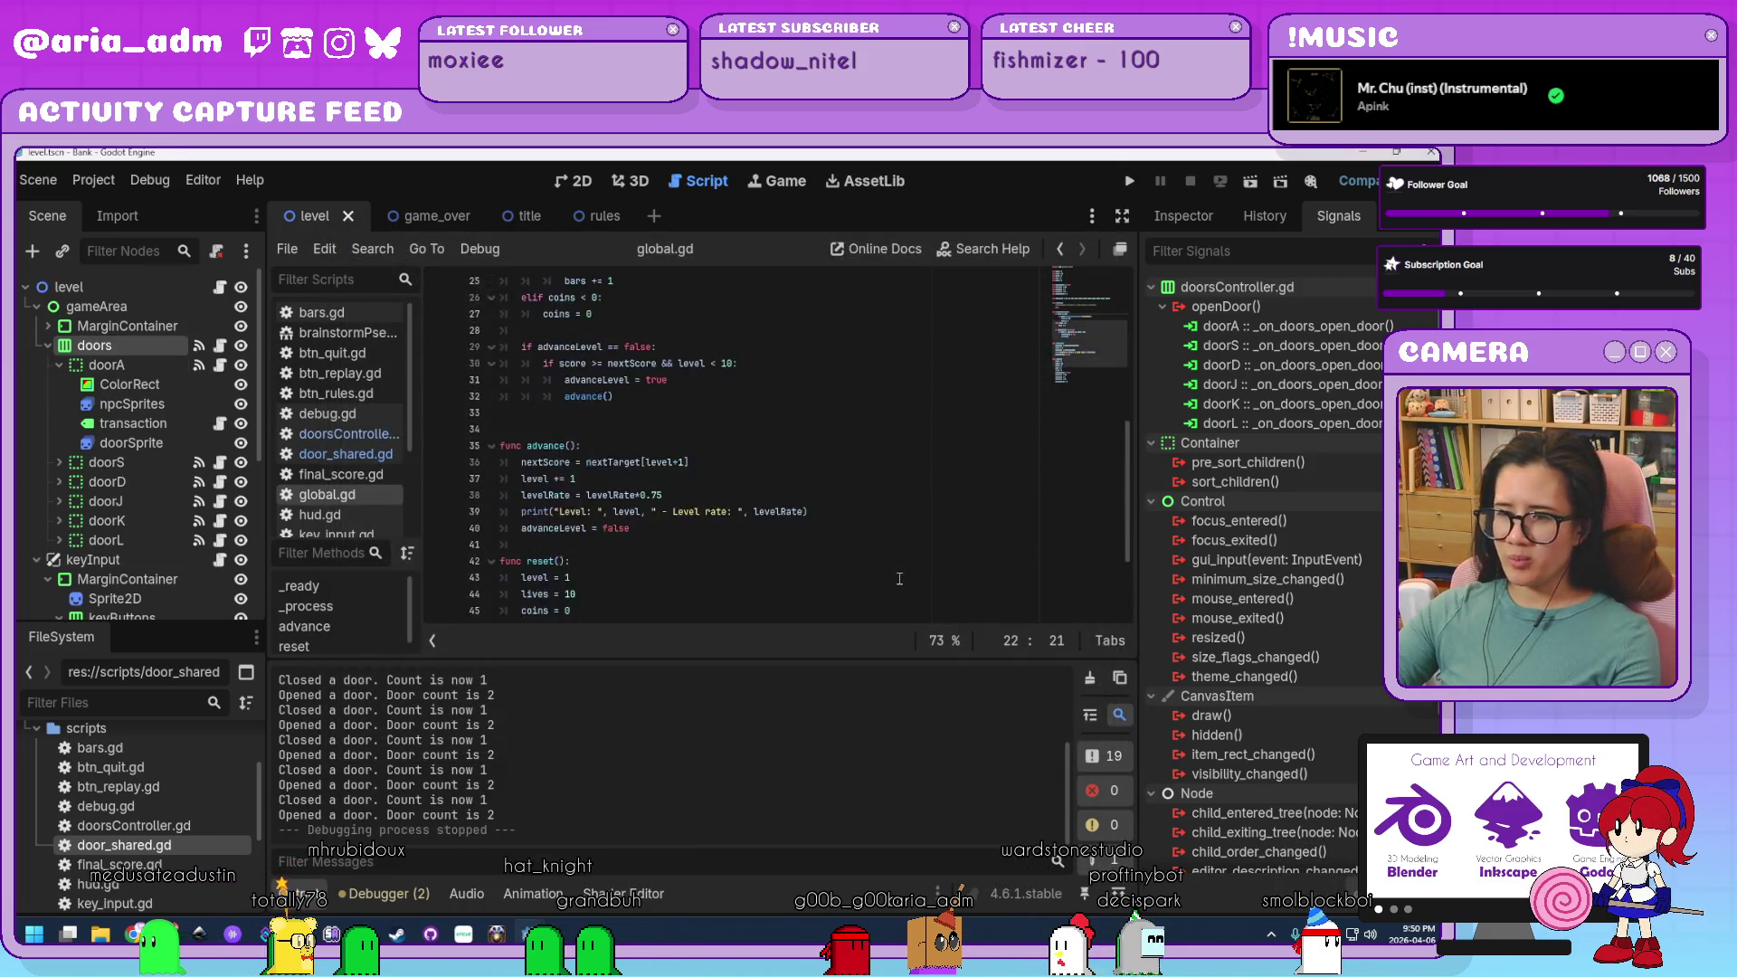
# Review doorsController.gd's countdownReset door-opening code, then switch to door_shared.gd.
pyautogui.scroll(5, 902, 577)
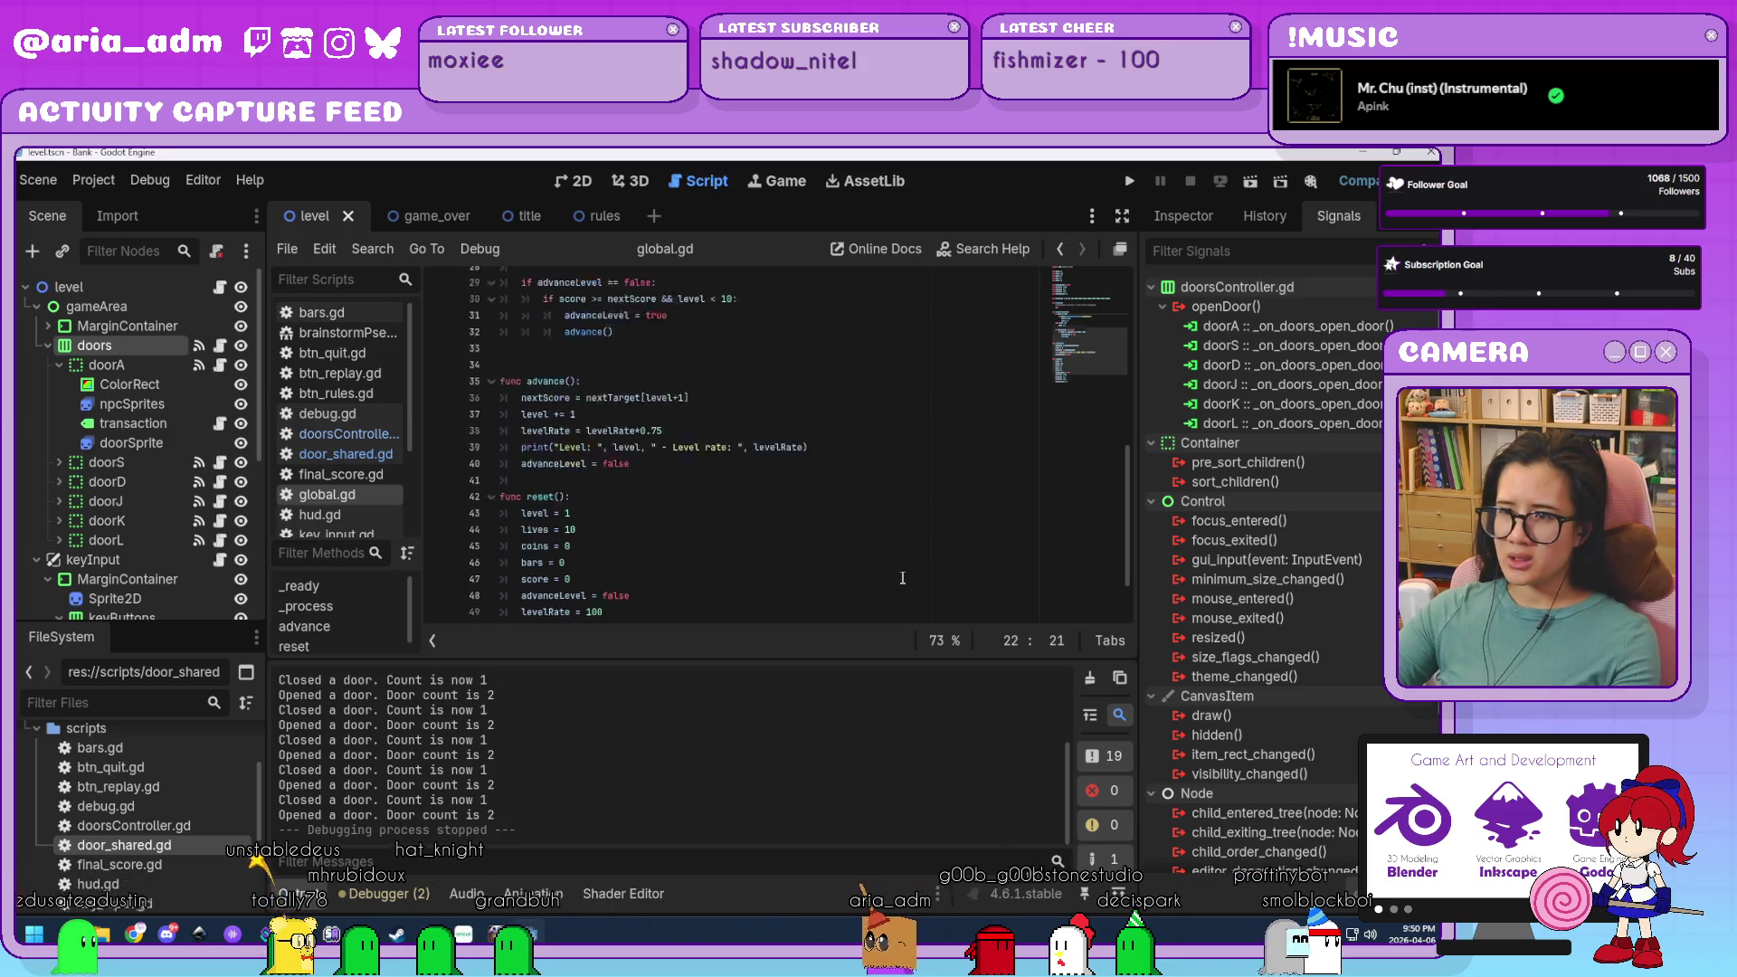
pyautogui.scroll(4, 902, 577)
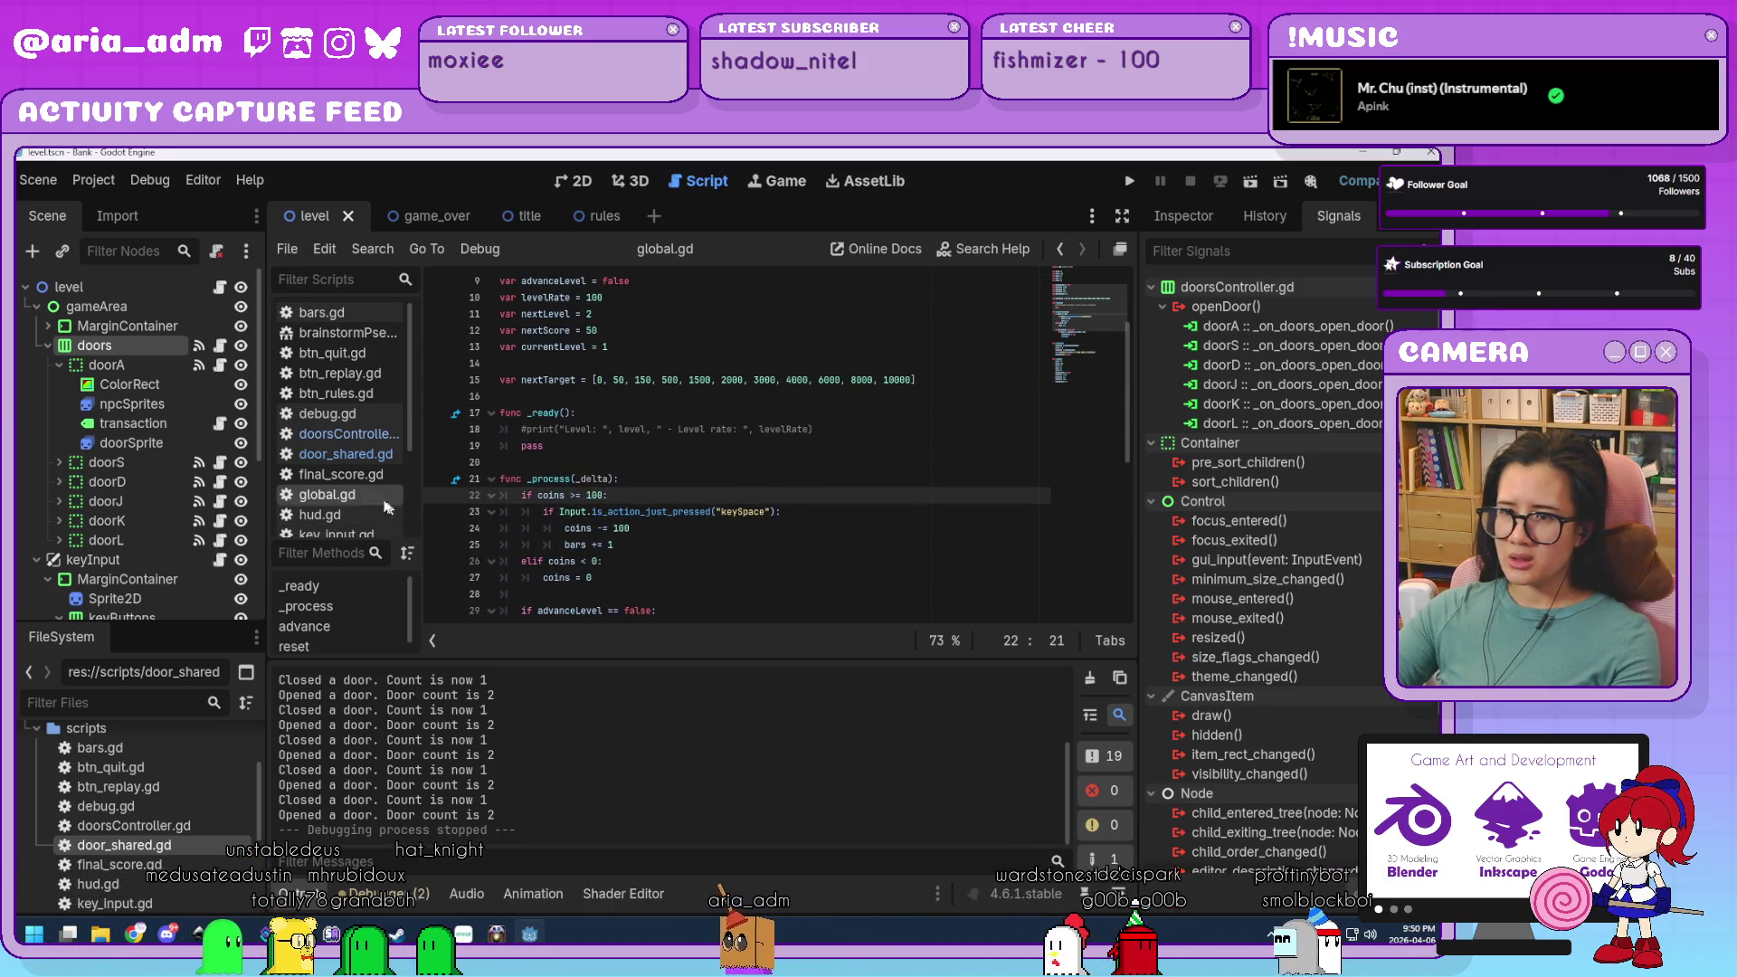
pyautogui.click(360, 437)
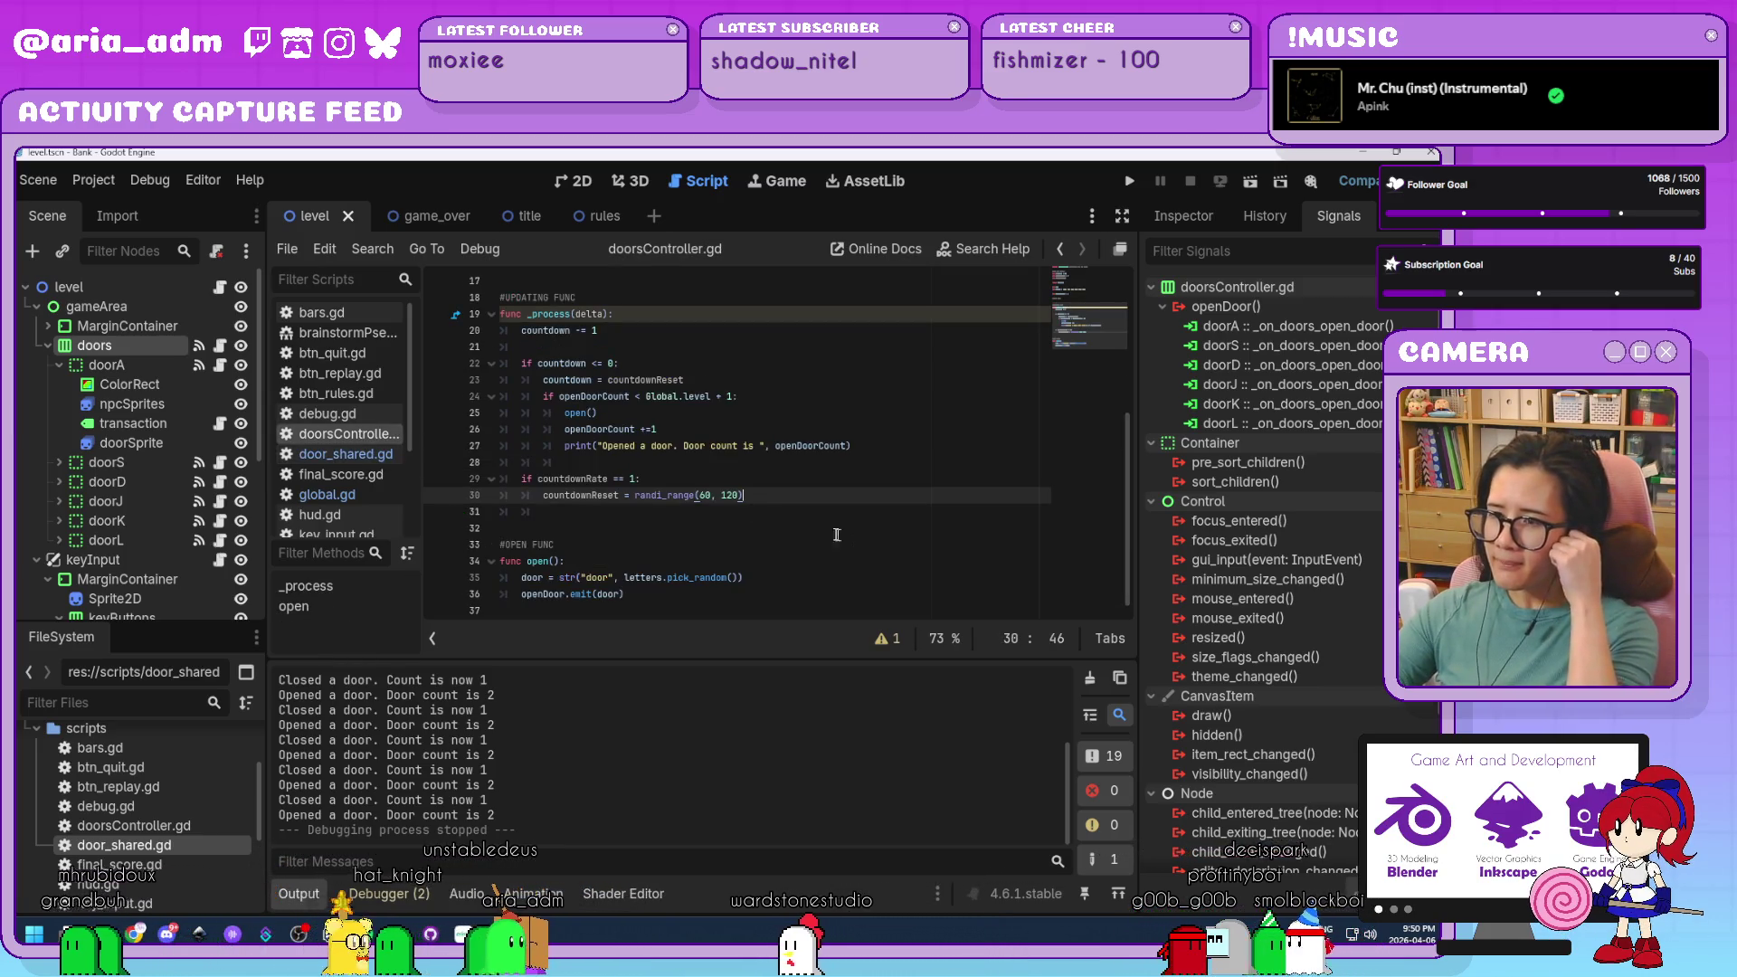
pyautogui.click(787, 512)
pyautogui.click(783, 500)
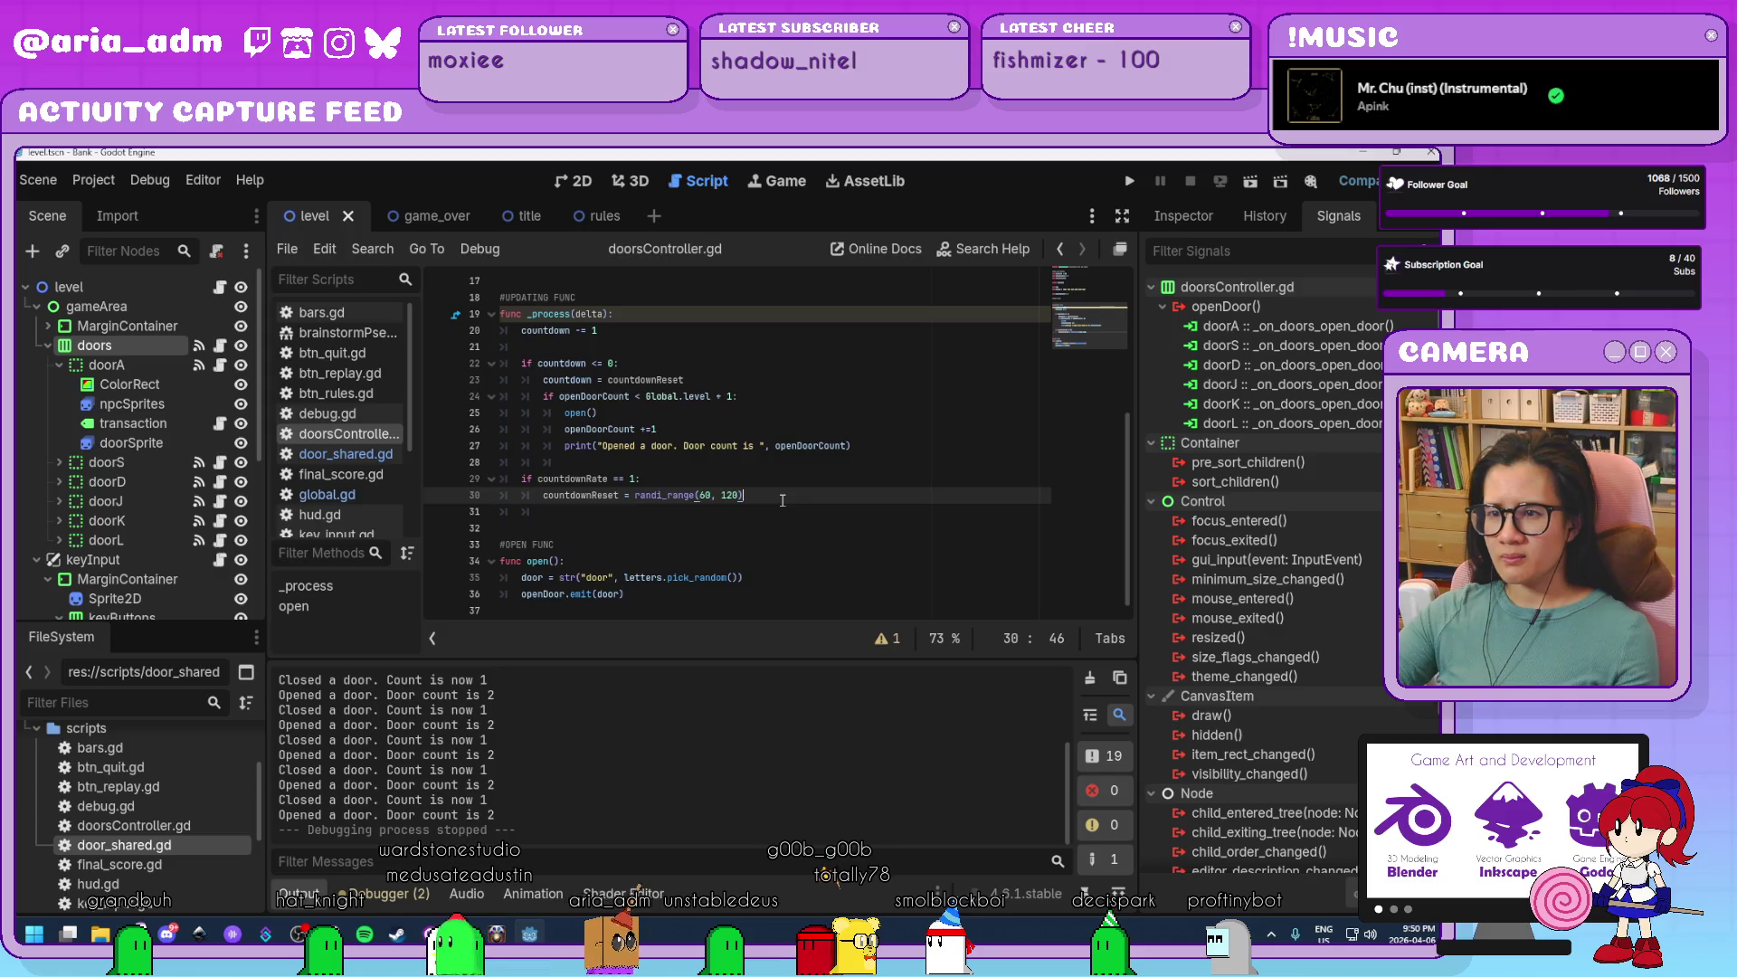
pyautogui.scroll(5, 782, 500)
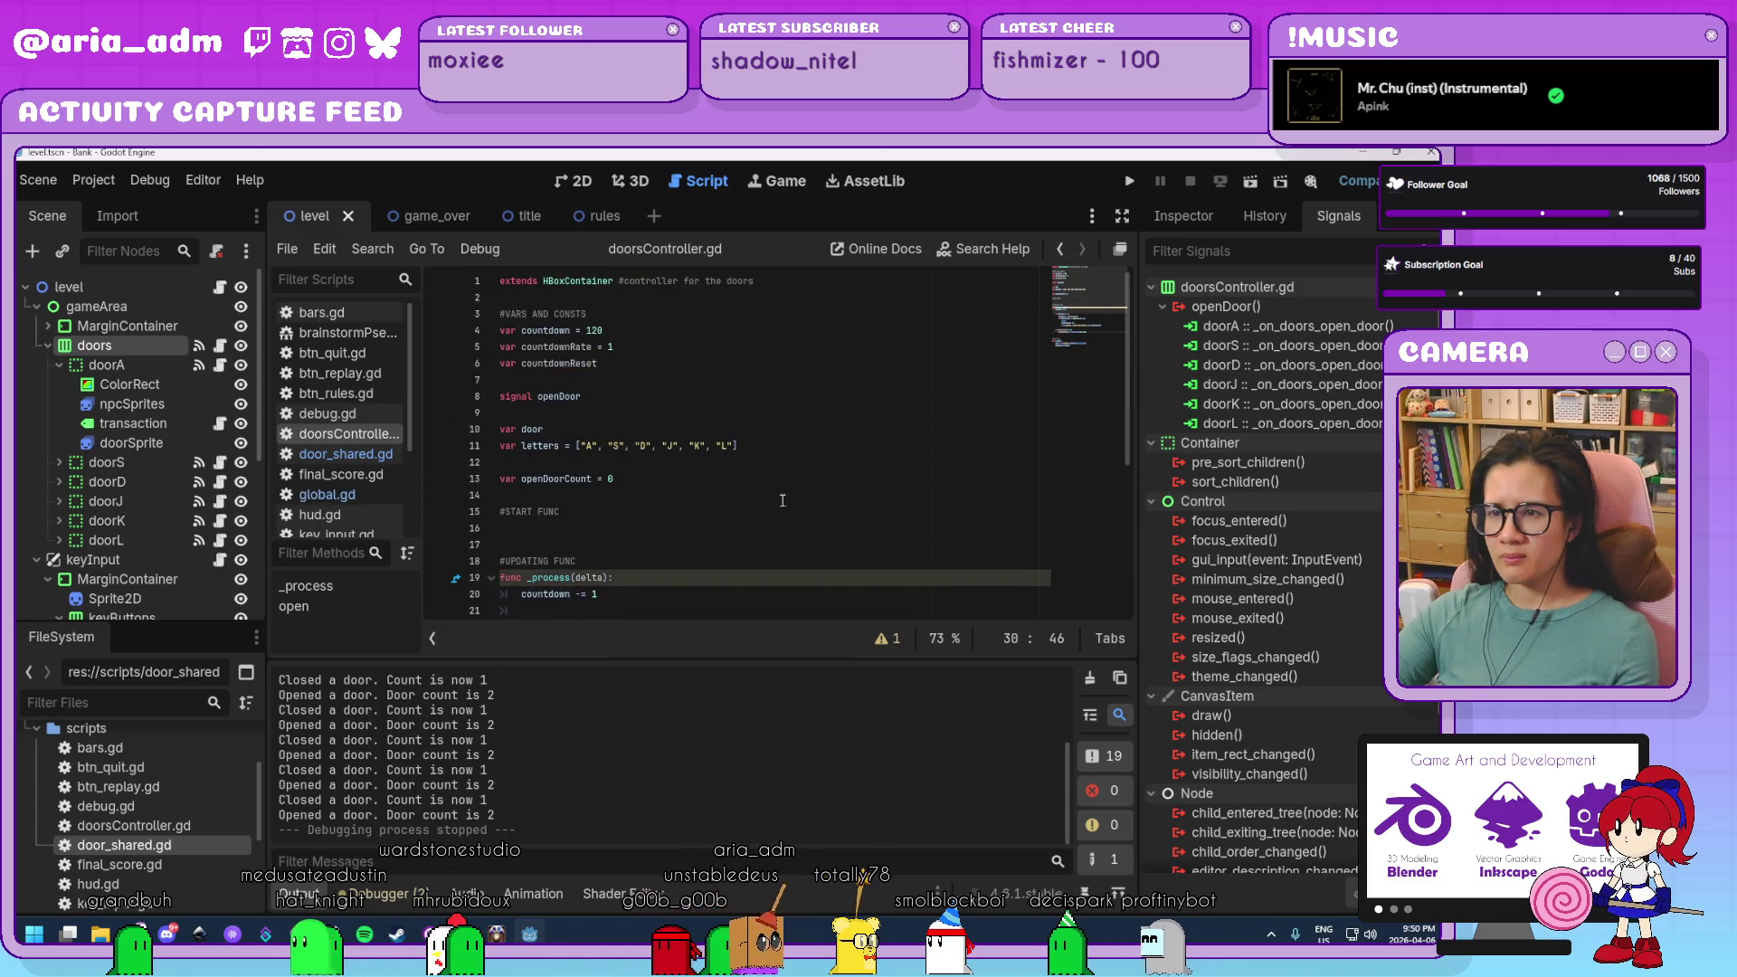
pyautogui.scroll(-4, 783, 500)
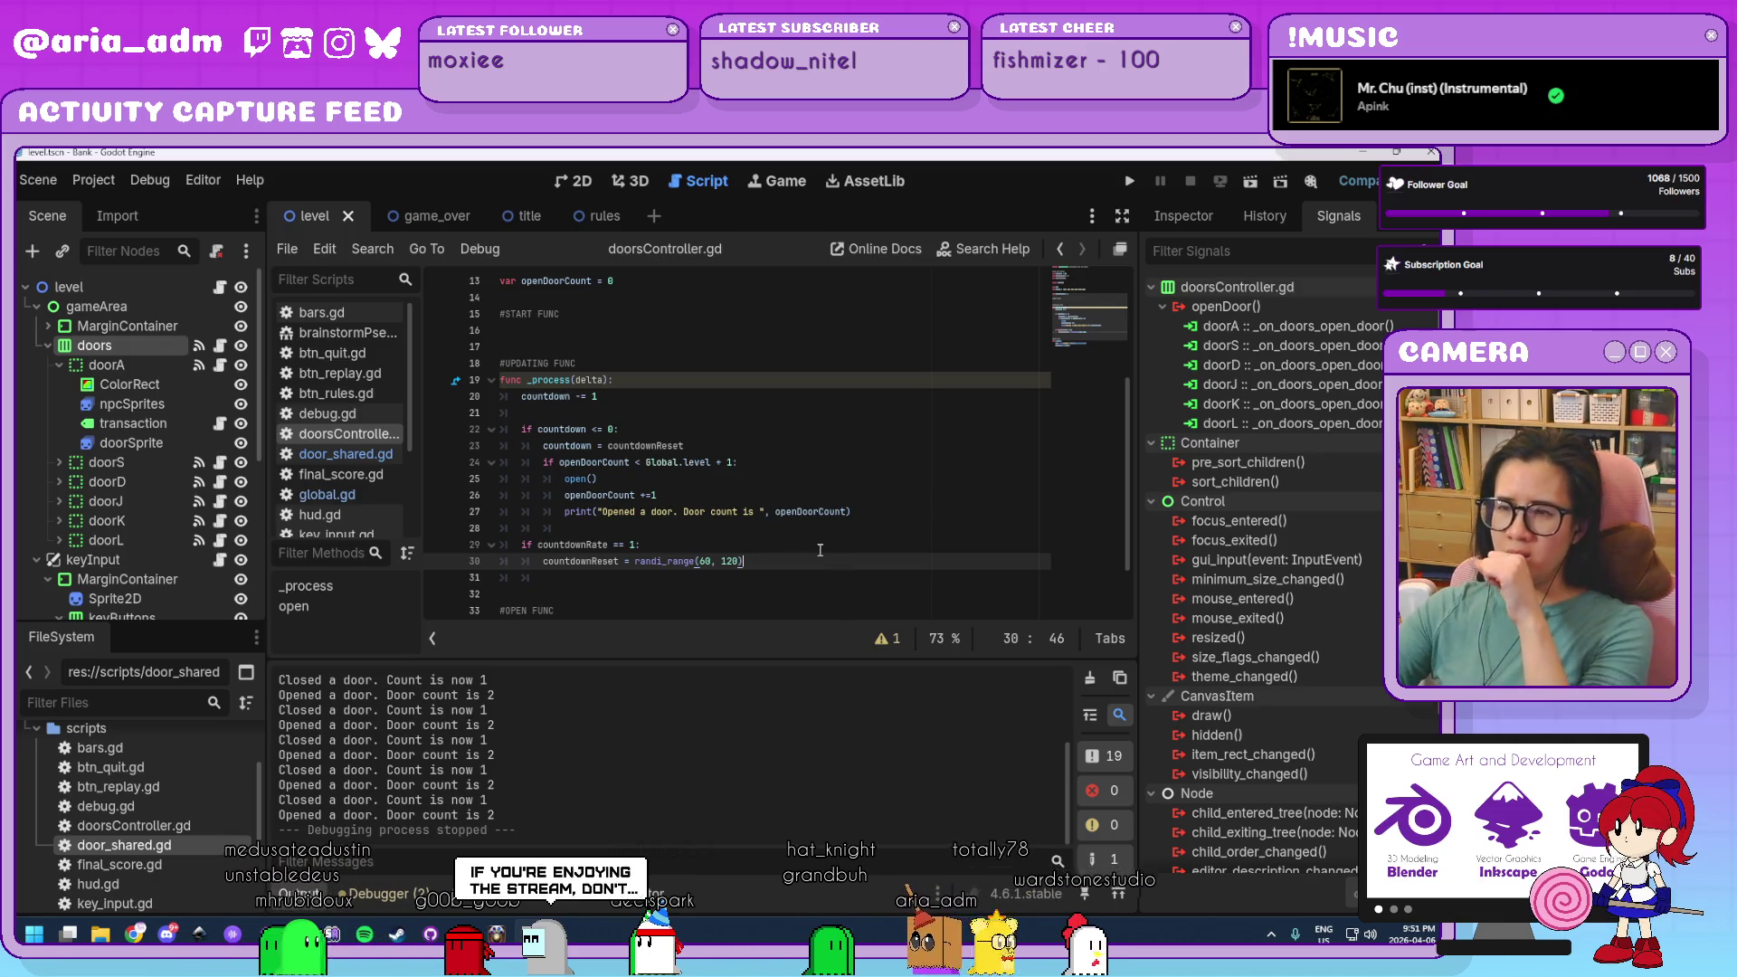
pyautogui.scroll(-2, 820, 544)
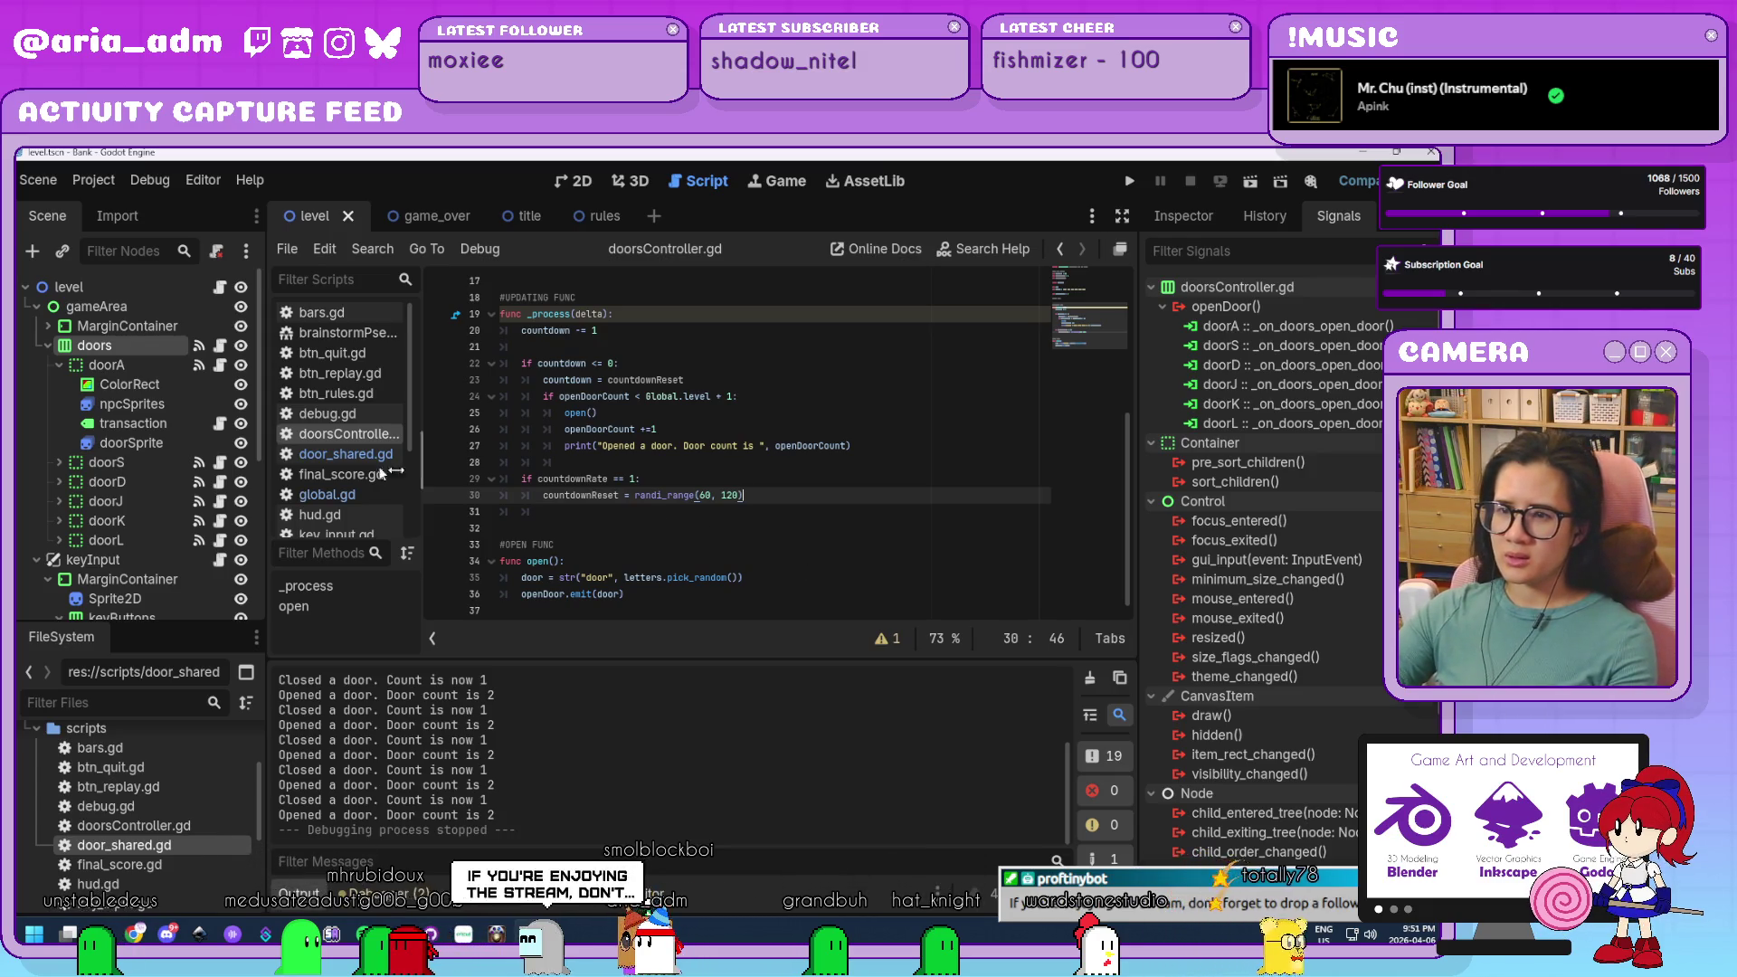
pyautogui.click(364, 454)
# Inspect the door-state check and 'Closed a door' print in door_shared.gd.
pyautogui.click(839, 551)
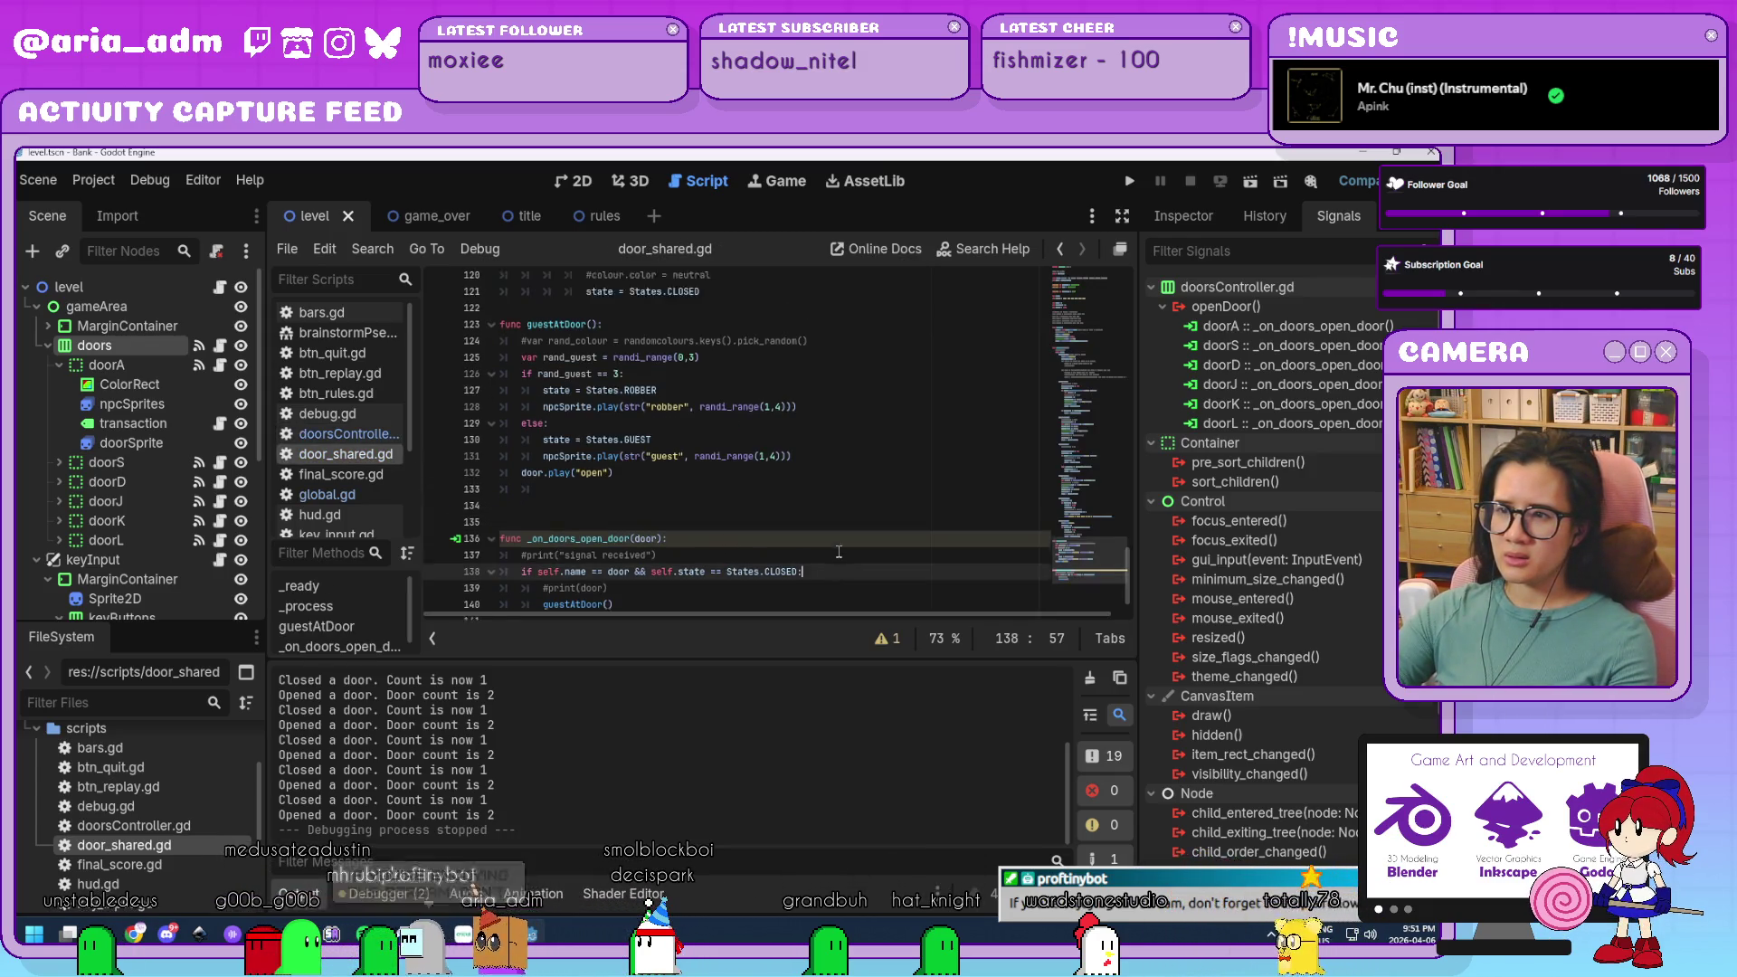
pyautogui.scroll(7, 839, 551)
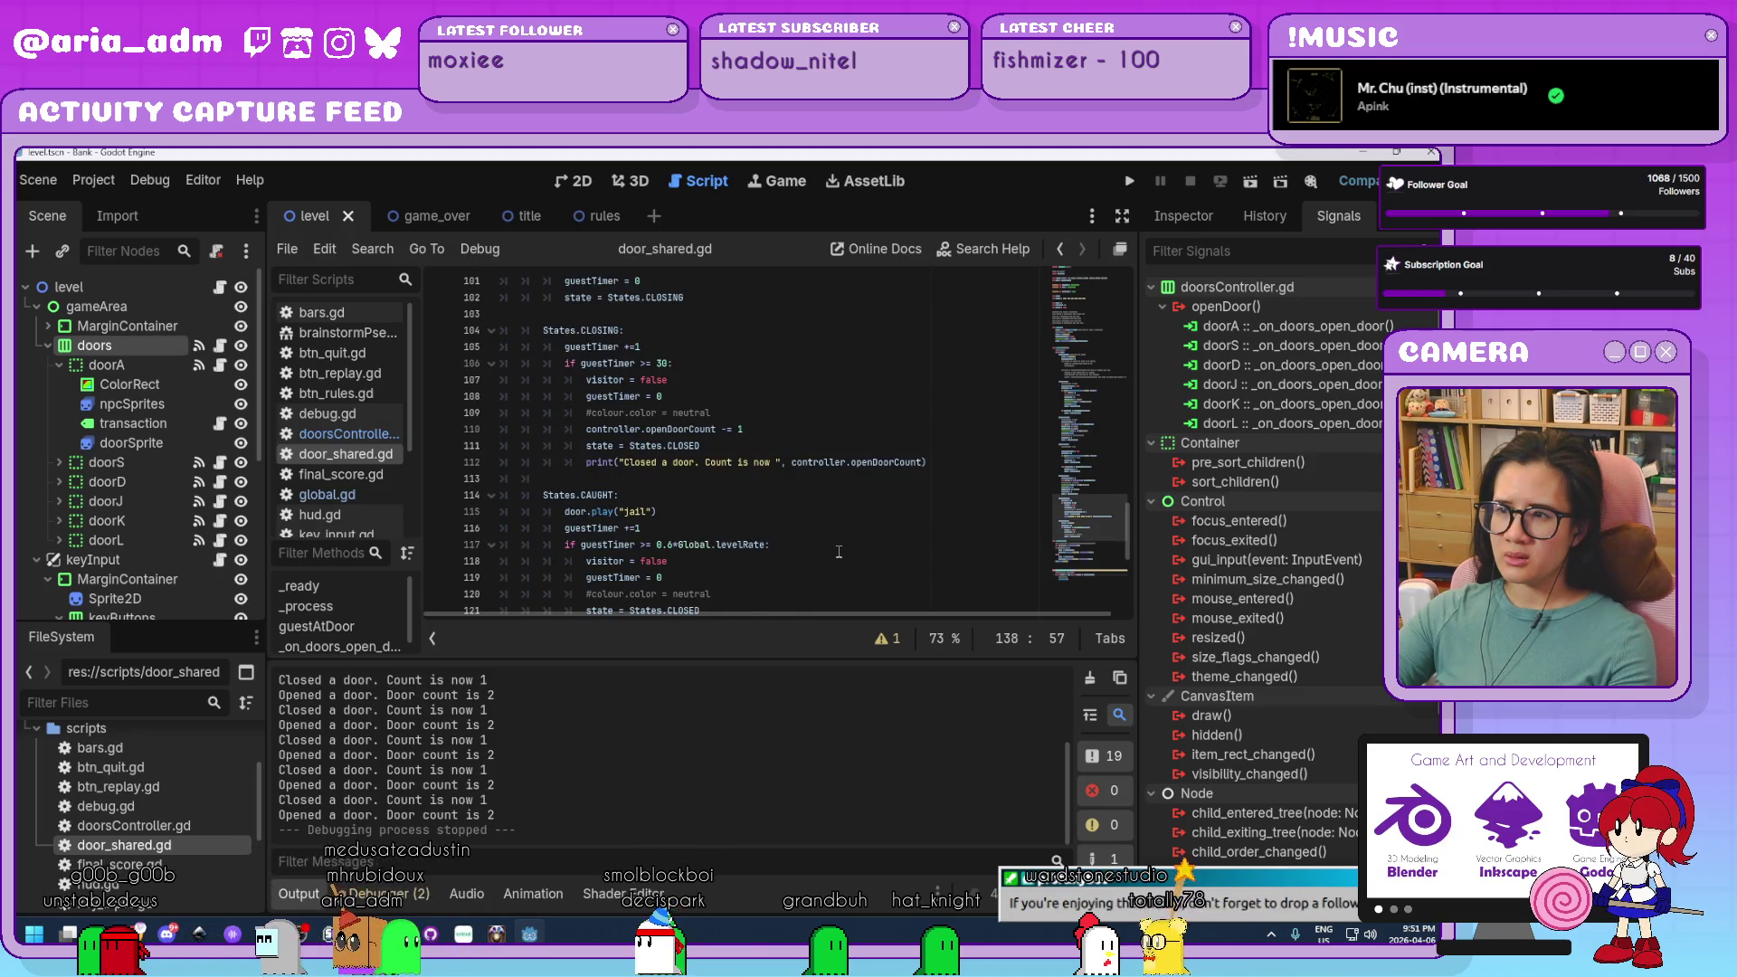
pyautogui.scroll(3, 838, 551)
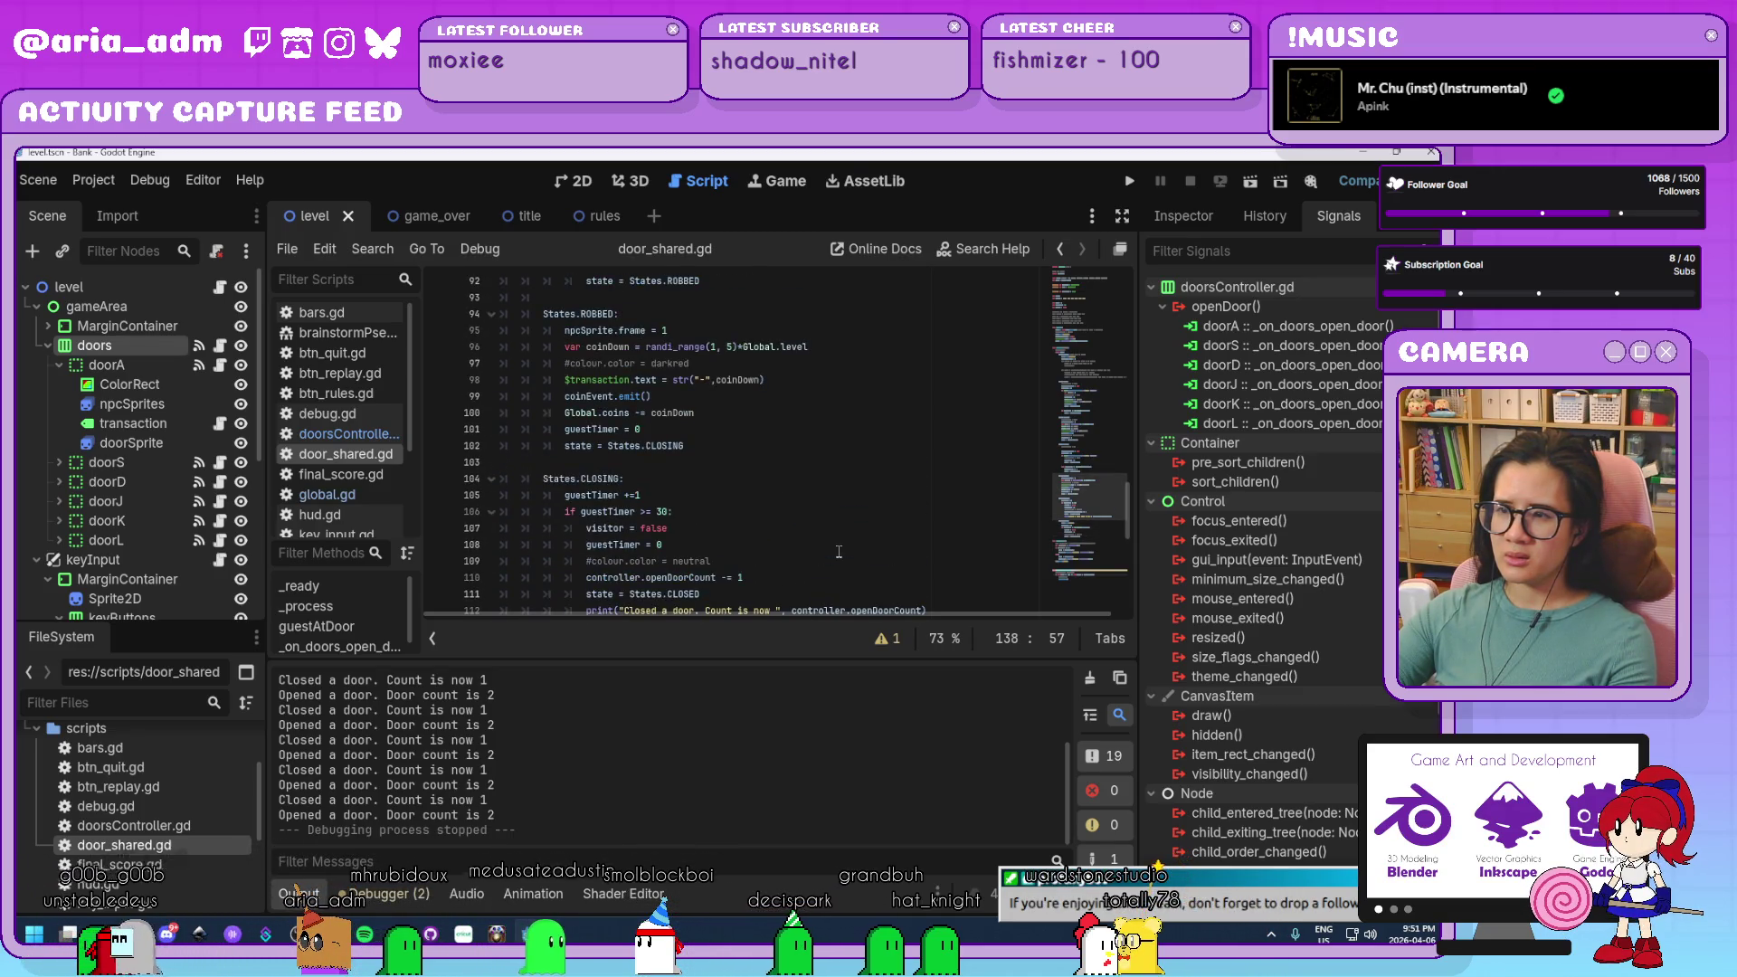
pyautogui.scroll(-2, 839, 551)
pyautogui.click(586, 512)
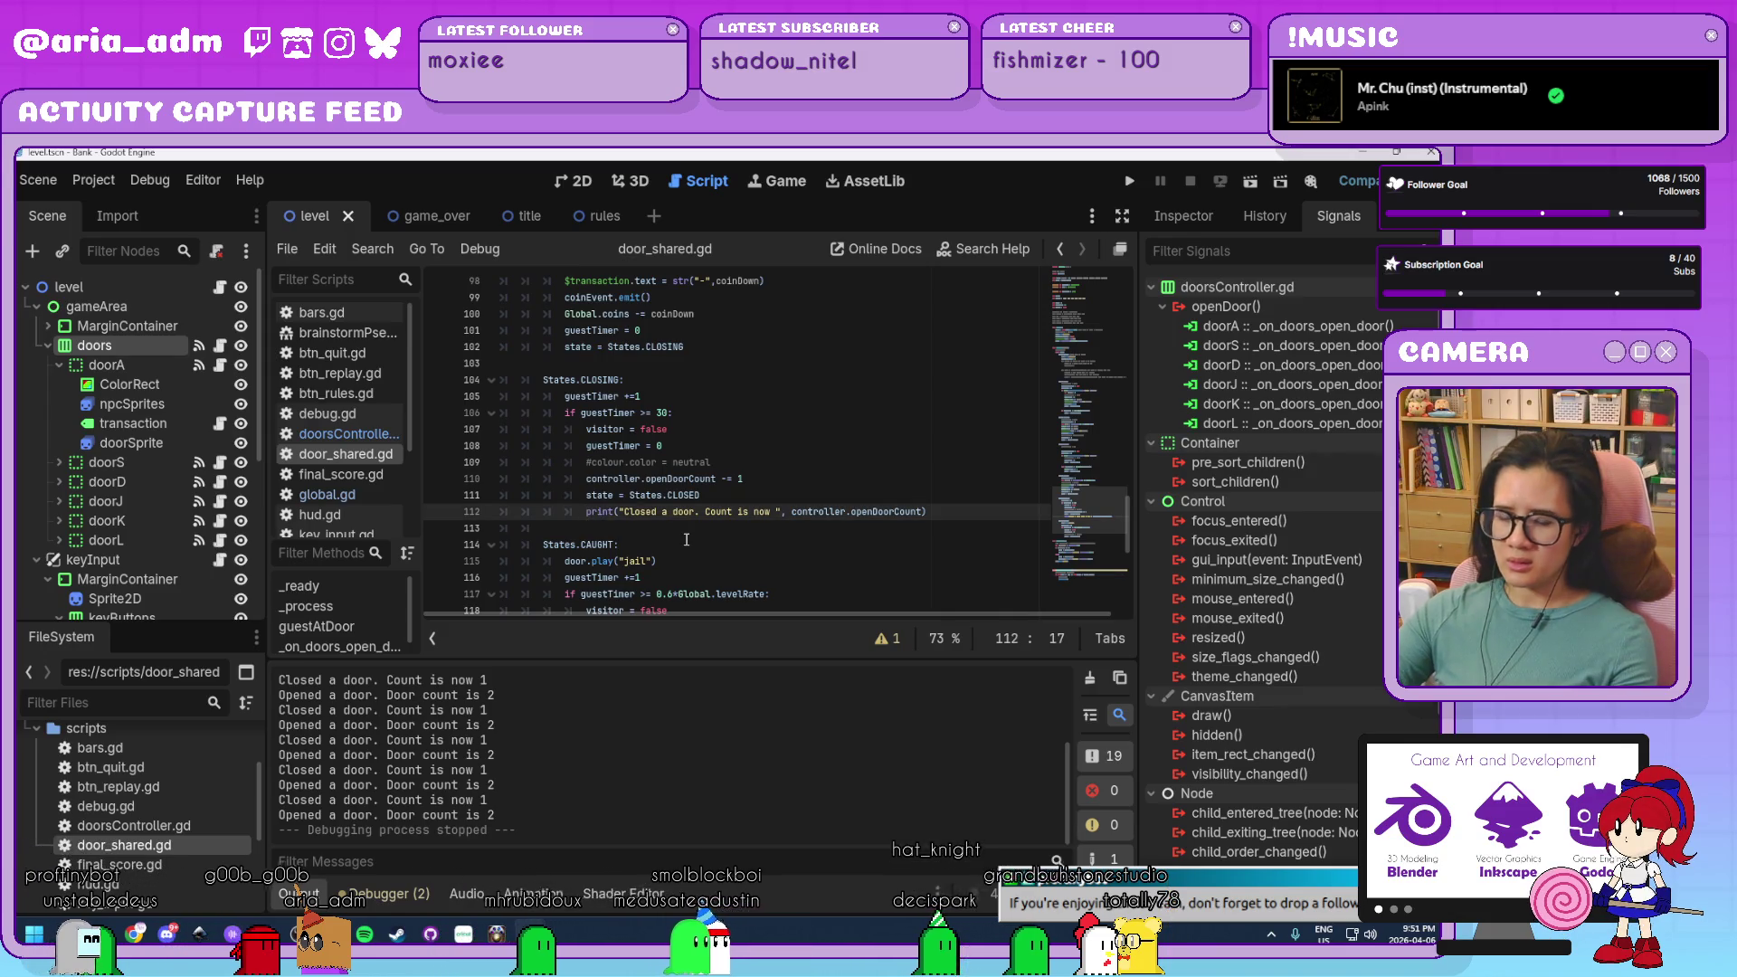
pyautogui.write('#')
pyautogui.scroll(12, 687, 539)
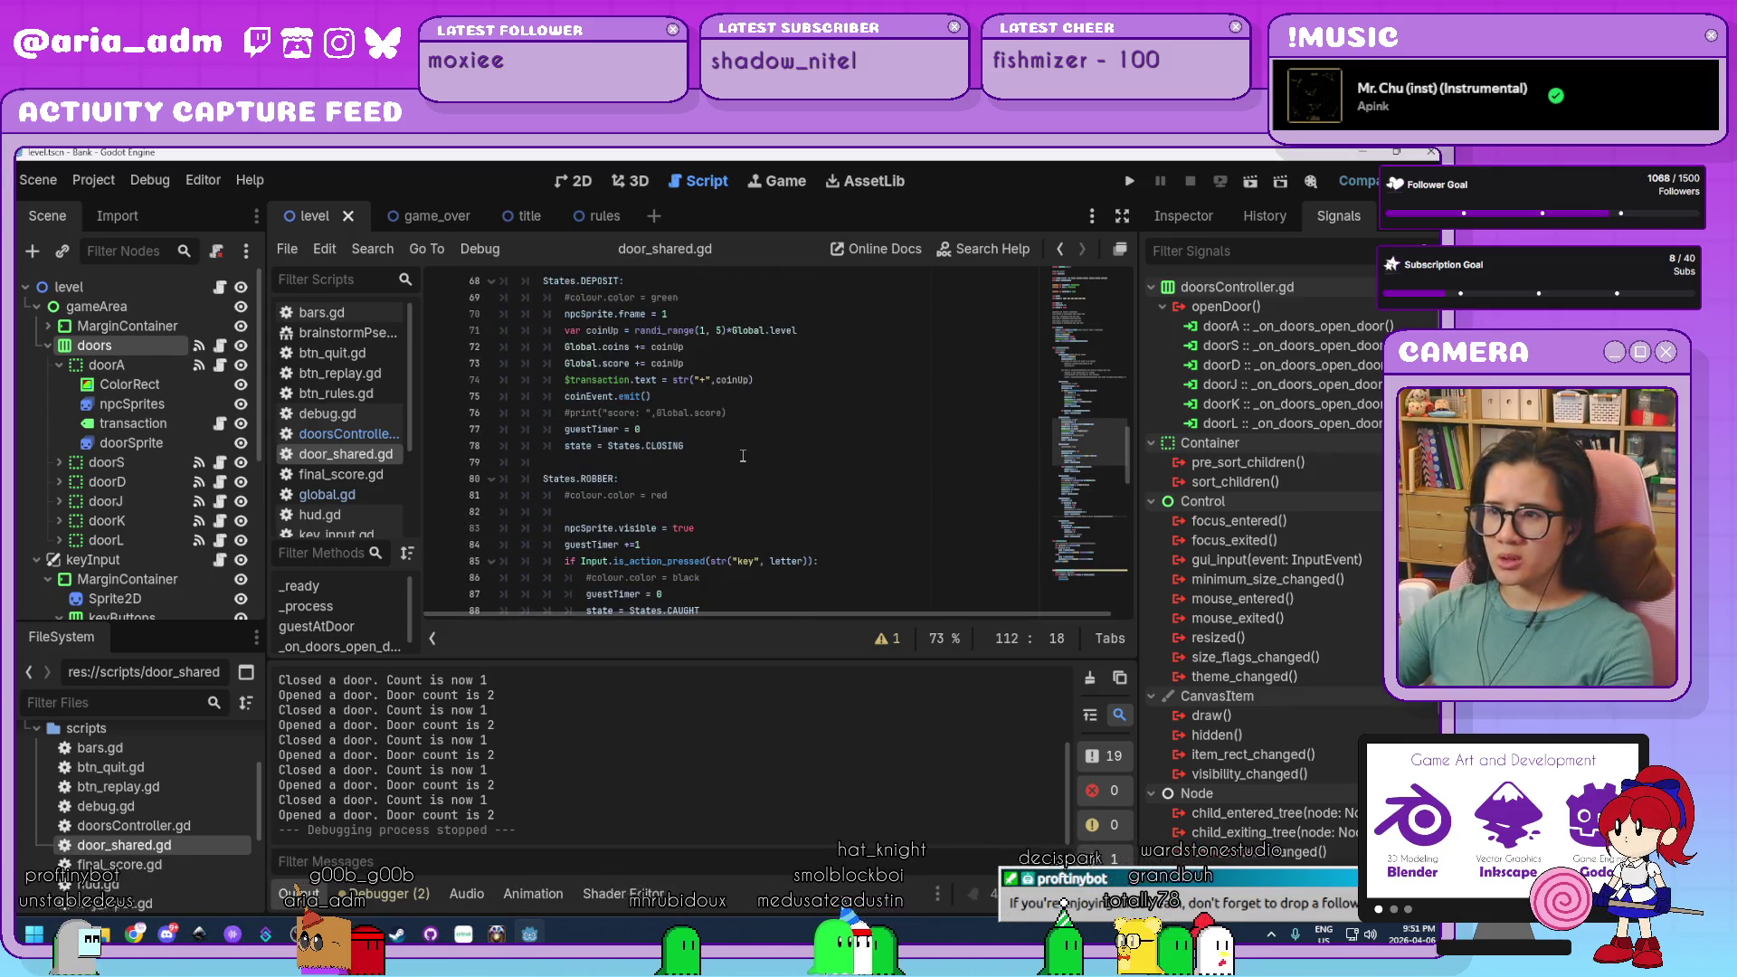
pyautogui.scroll(-19, 743, 455)
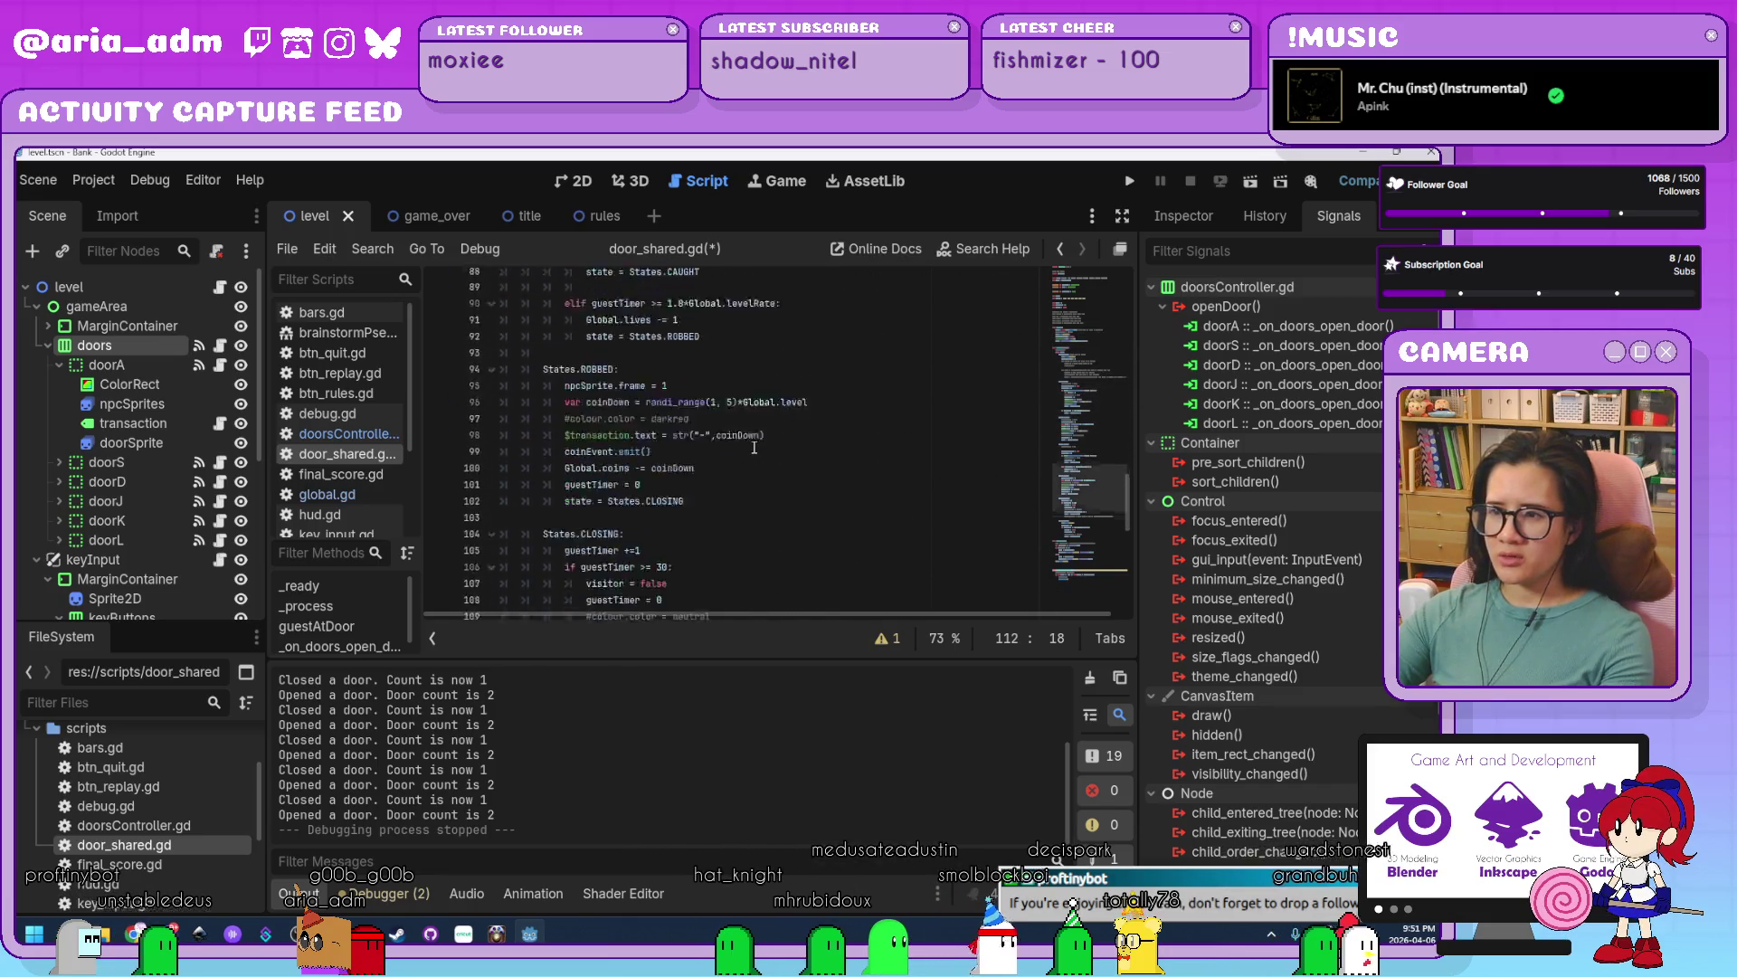
# Comment out the 'Opened a door' print in doorsController.gd and run the project.
pyautogui.click(351, 433)
pyautogui.click(728, 495)
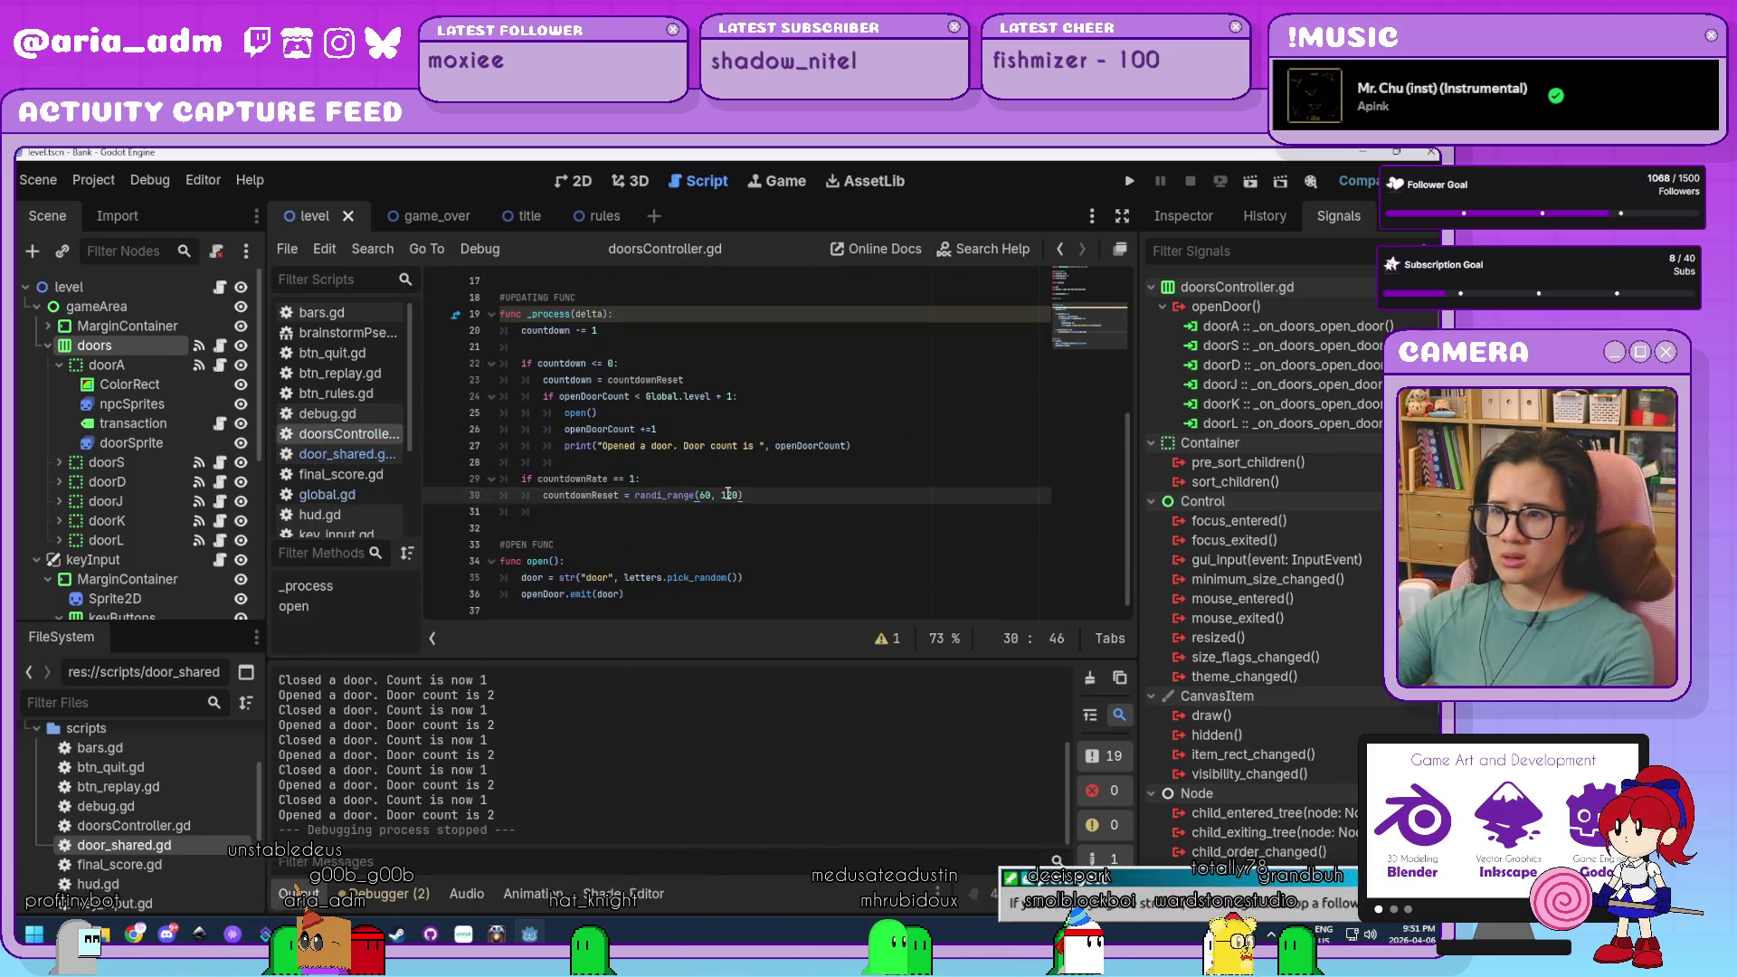
pyautogui.click(566, 445)
pyautogui.write('#')
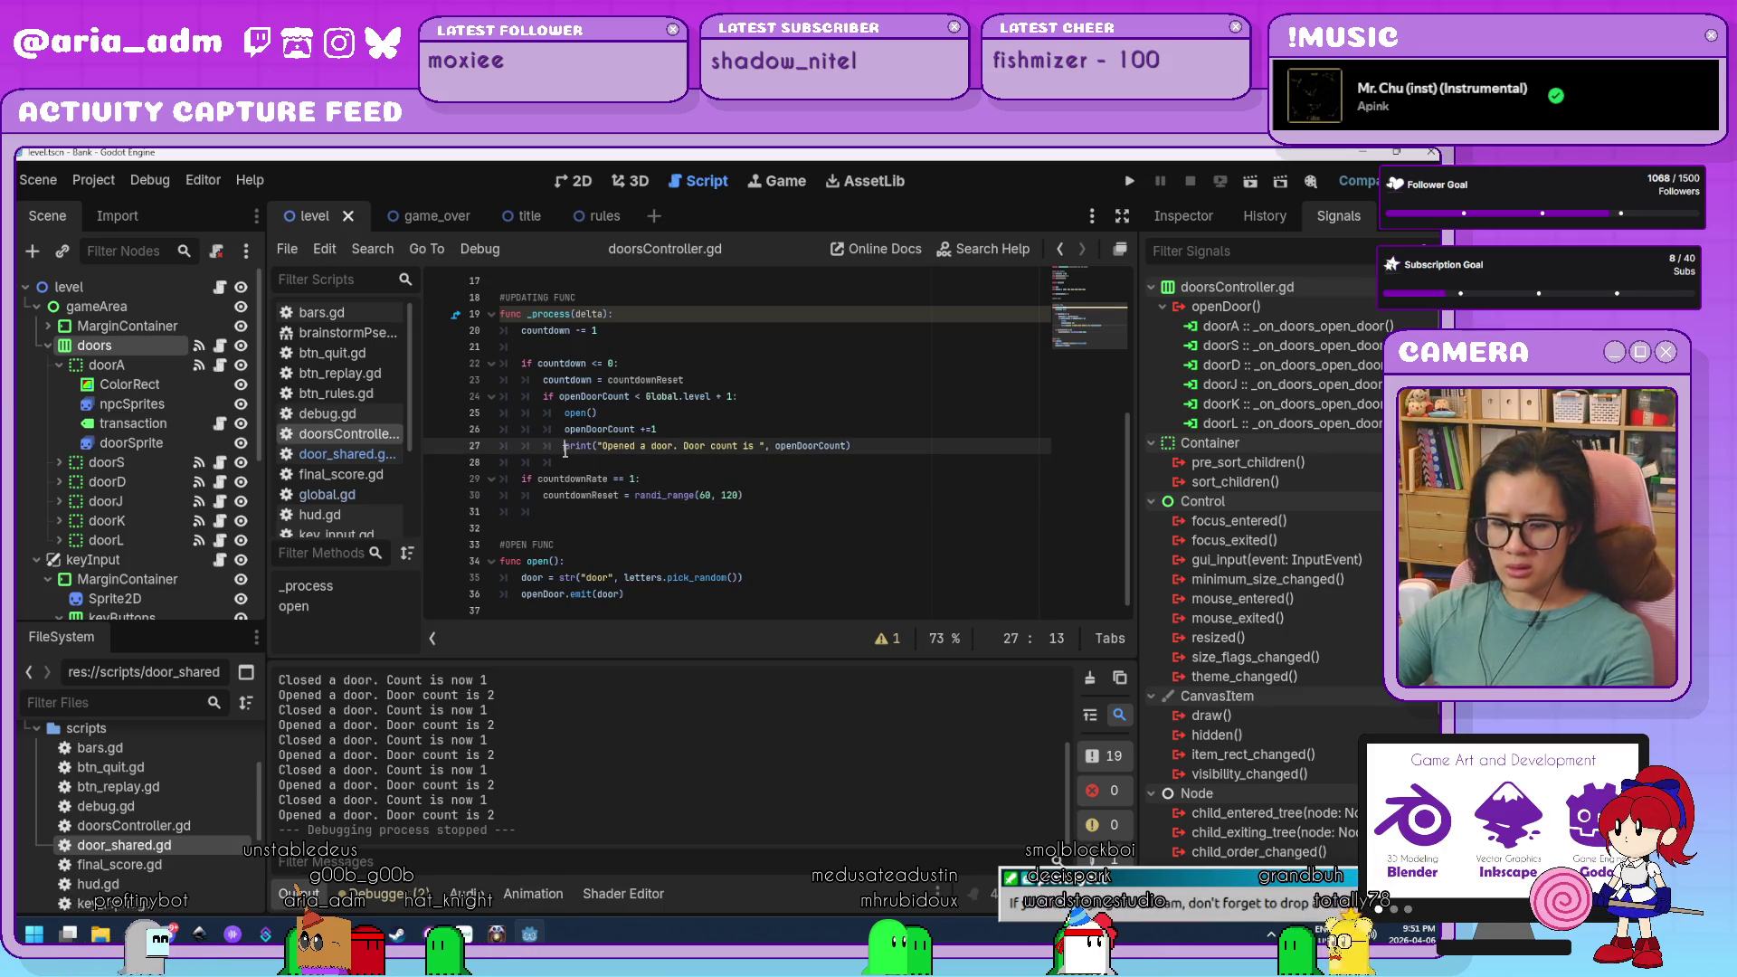
pyautogui.click(1131, 182)
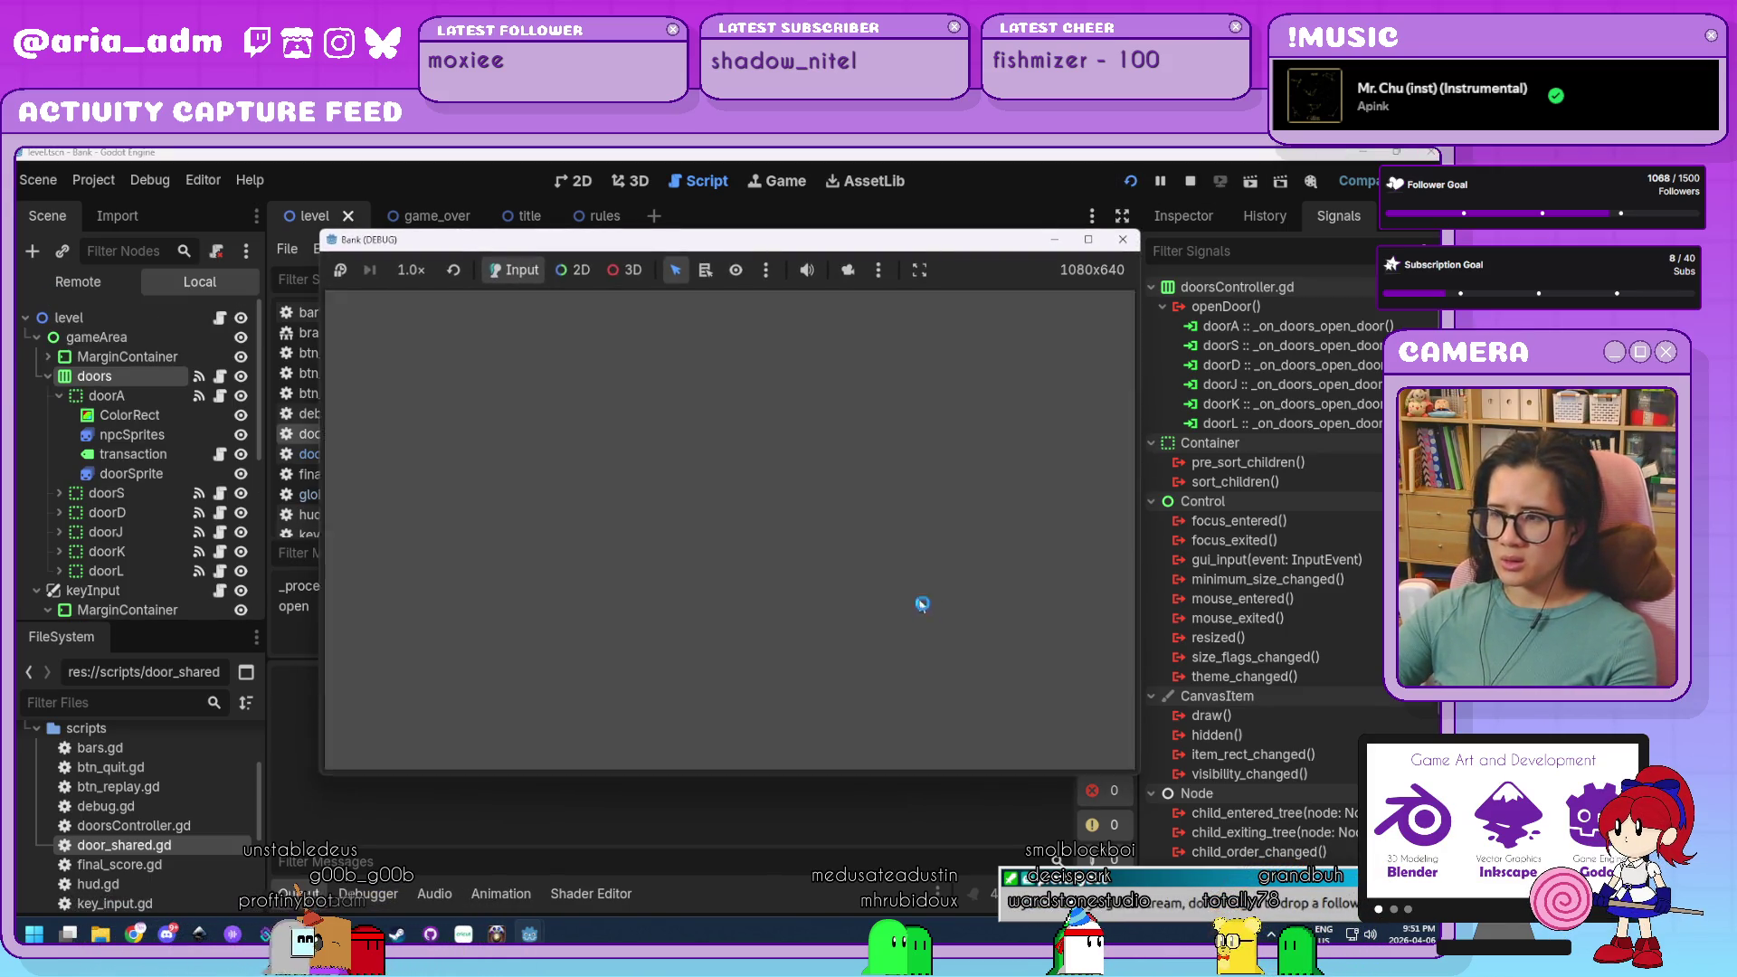
# Start Level 01 from the title screen, play it, then close the debug window.
pyautogui.click(803, 604)
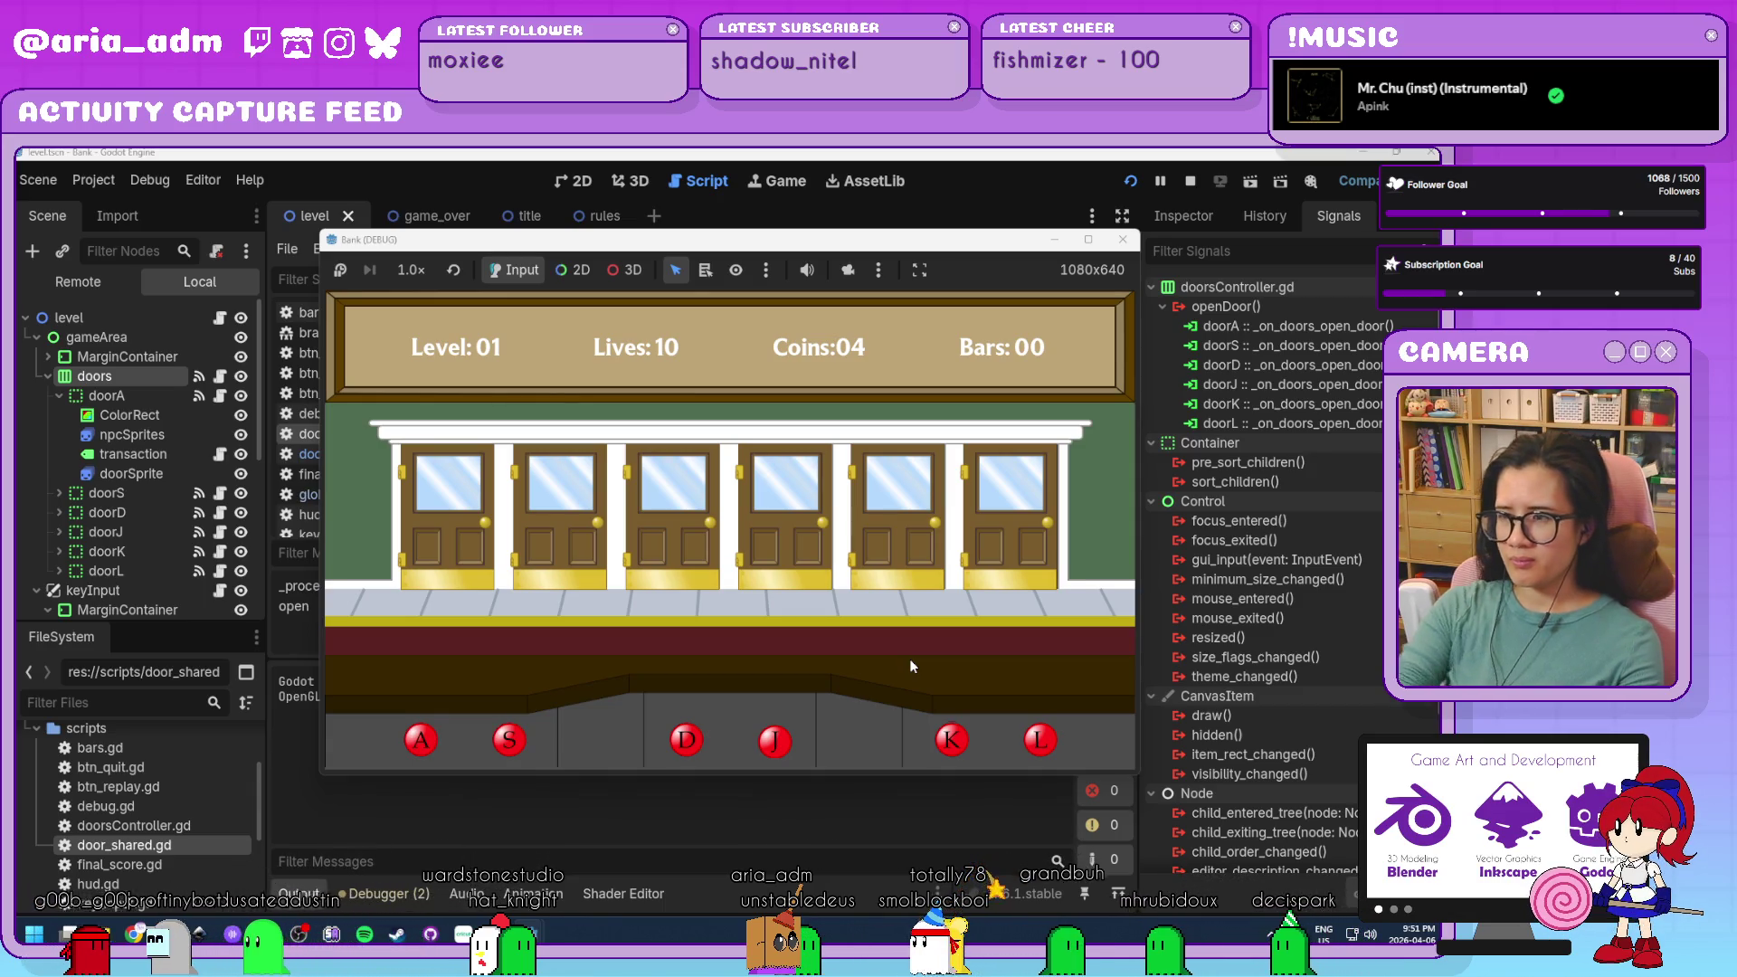
pyautogui.click(1122, 240)
# In door_shared.gd, uncomment the 'Closed a door' print on line 112 with Ctrl+K.
pyautogui.scroll(5, 722, 512)
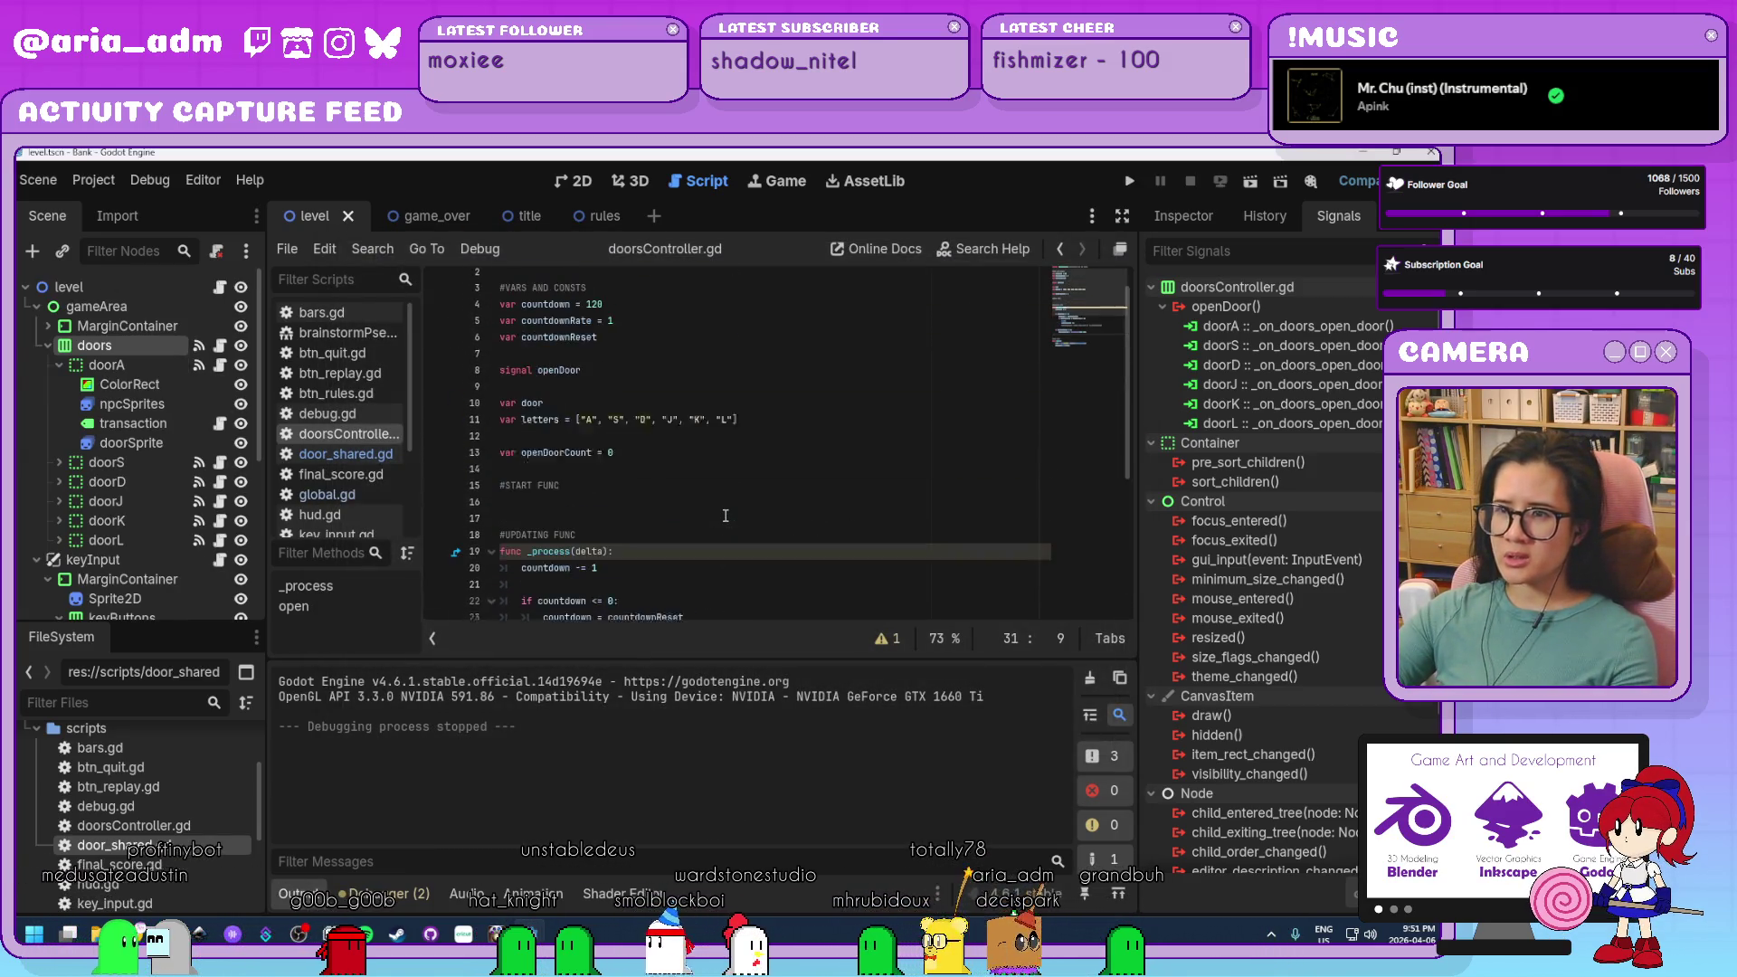
pyautogui.click(345, 455)
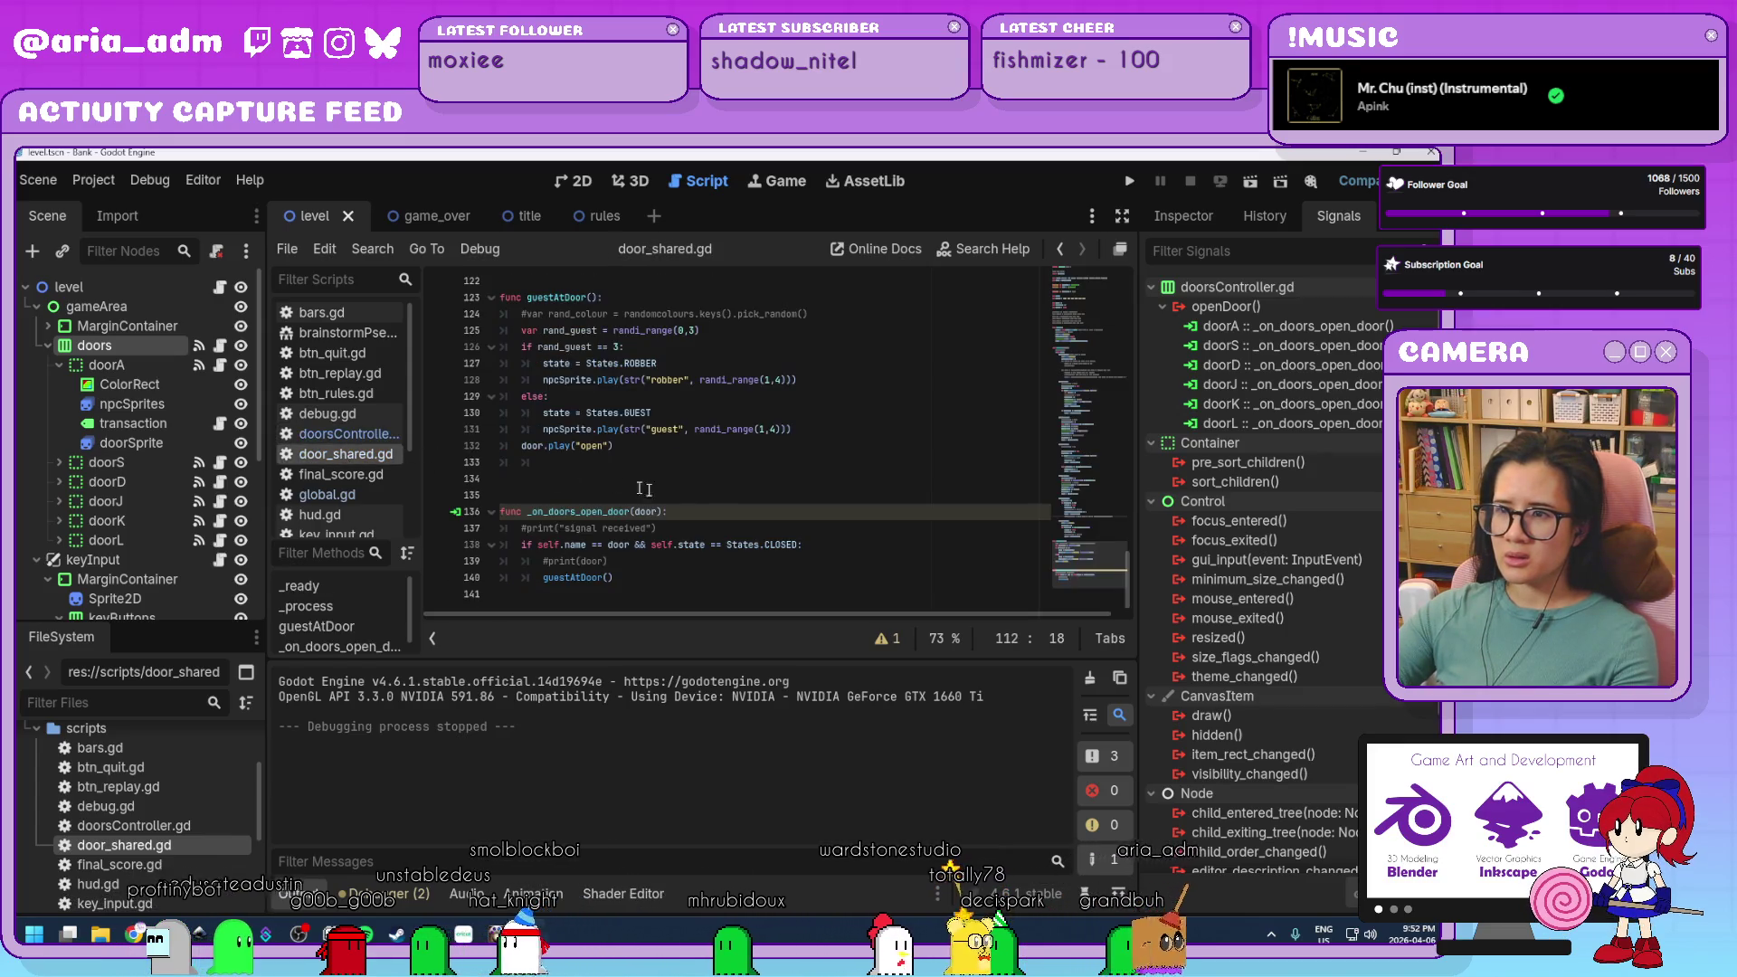
pyautogui.scroll(-2, 713, 511)
pyautogui.scroll(1, 713, 510)
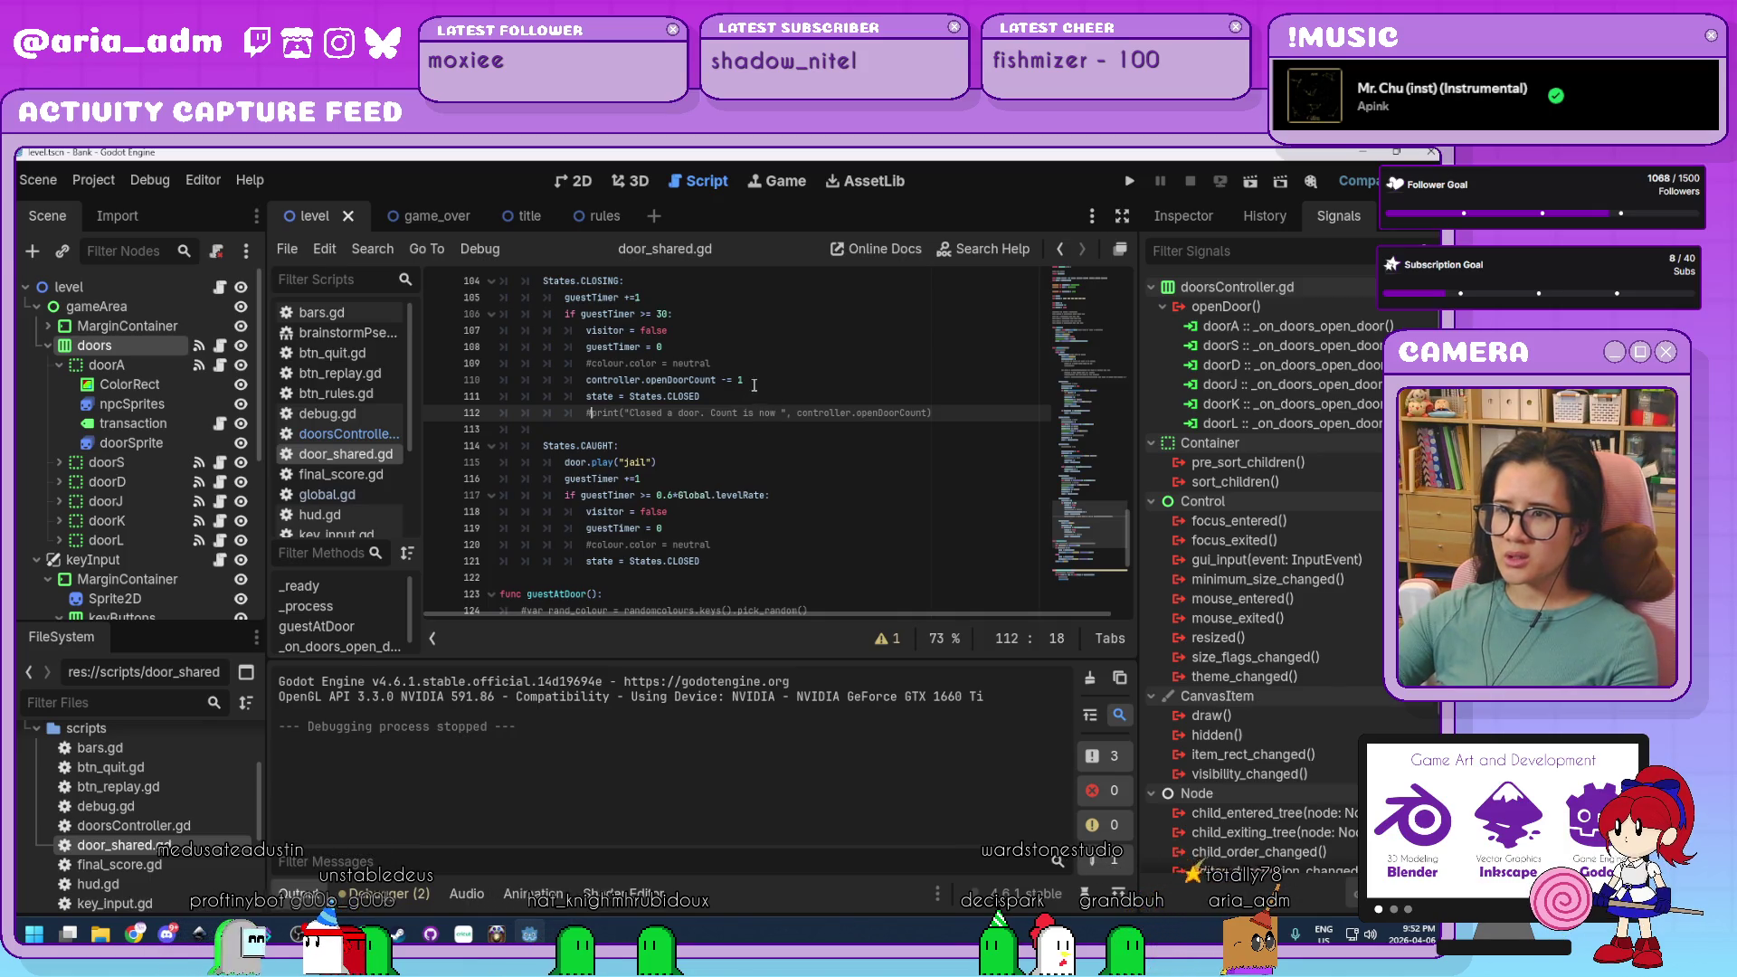
pyautogui.moveTo(744, 380); pyautogui.dragTo(588, 380)
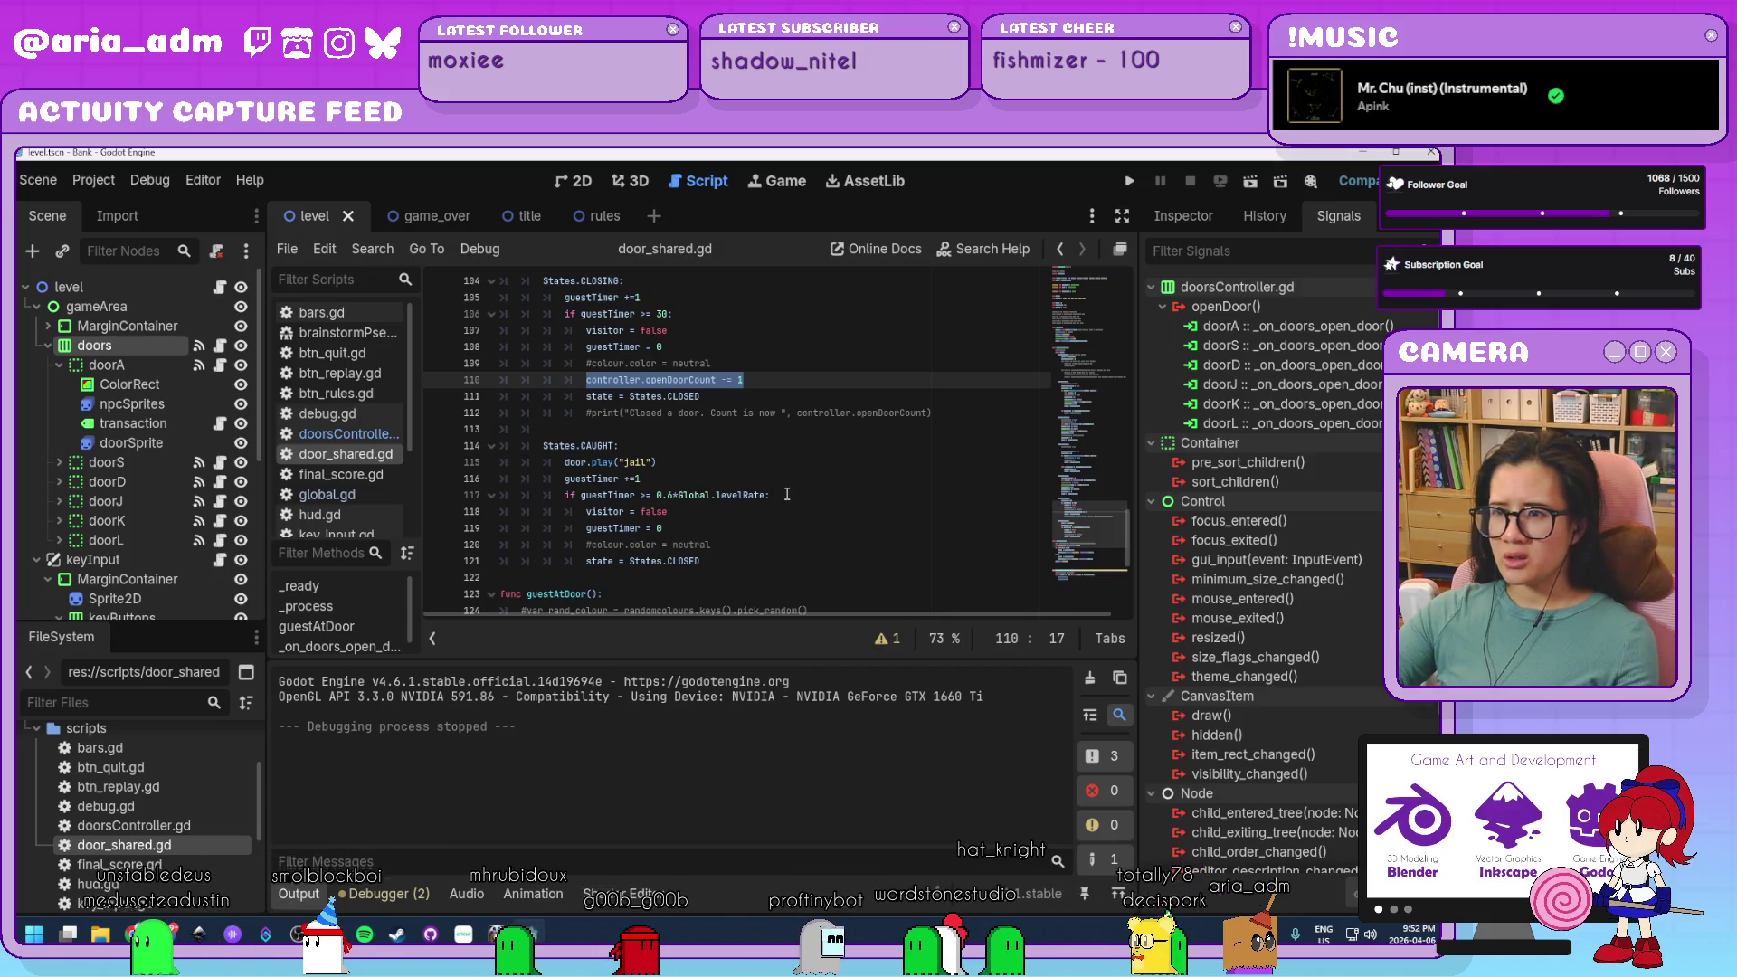
pyautogui.press('Down')
pyautogui.press('Down')
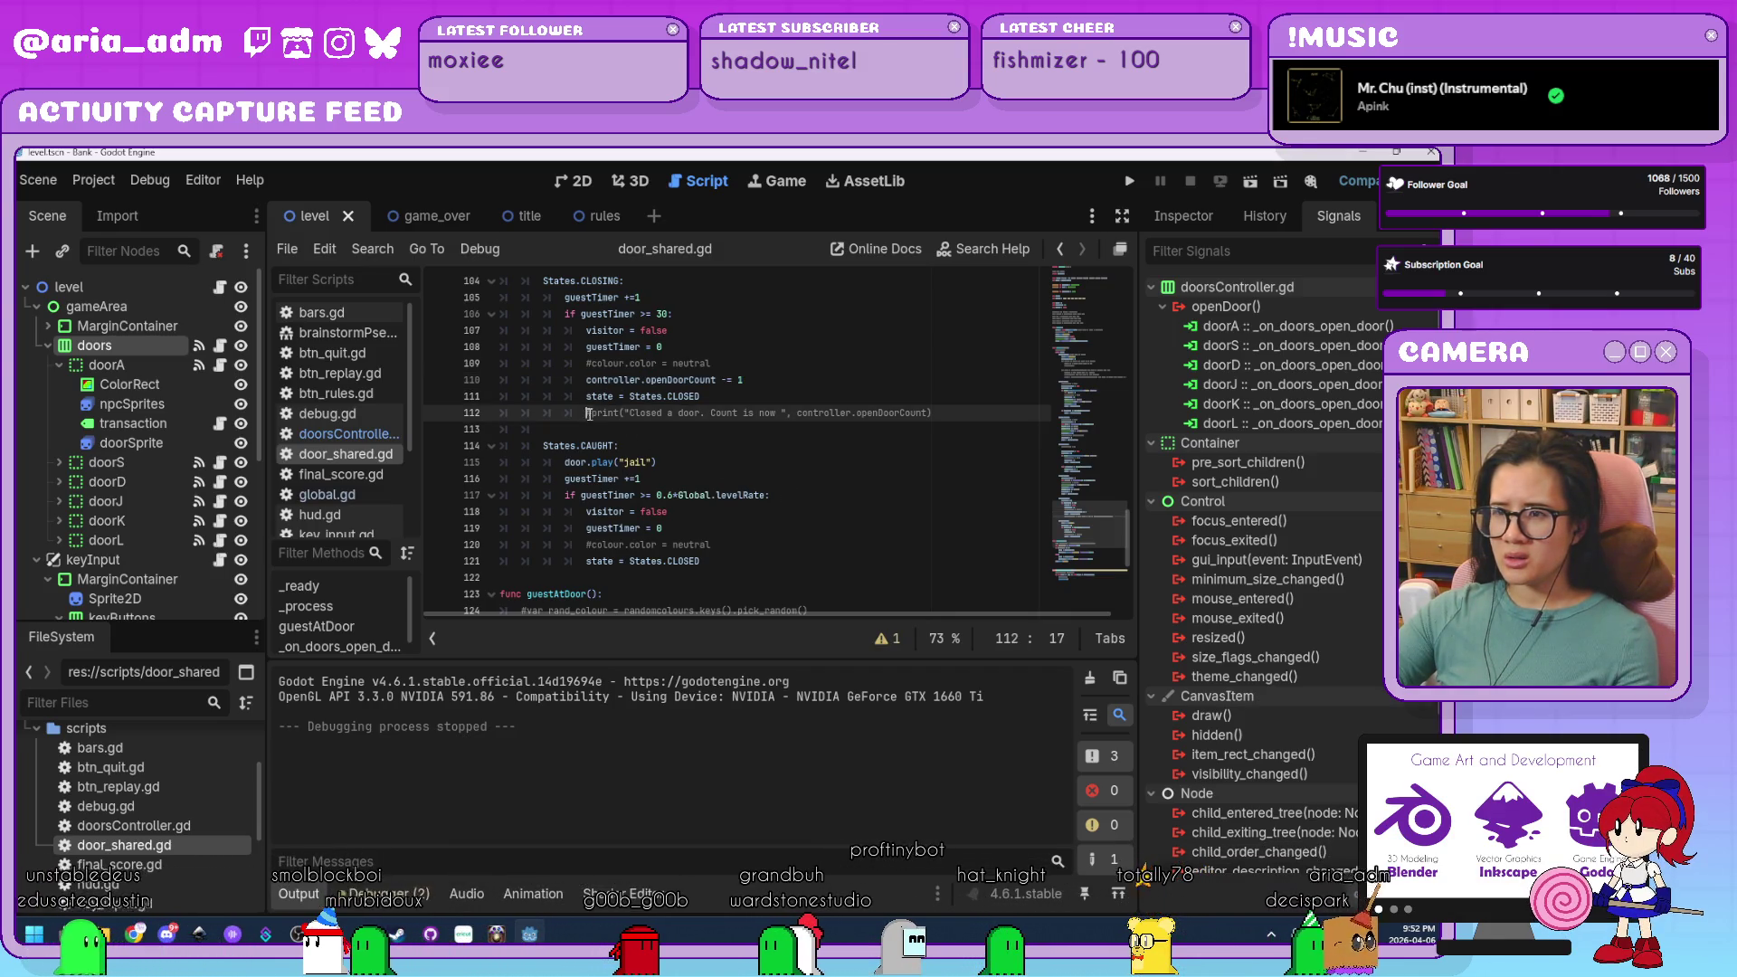
pyautogui.hotkey('ctrl', 'k')
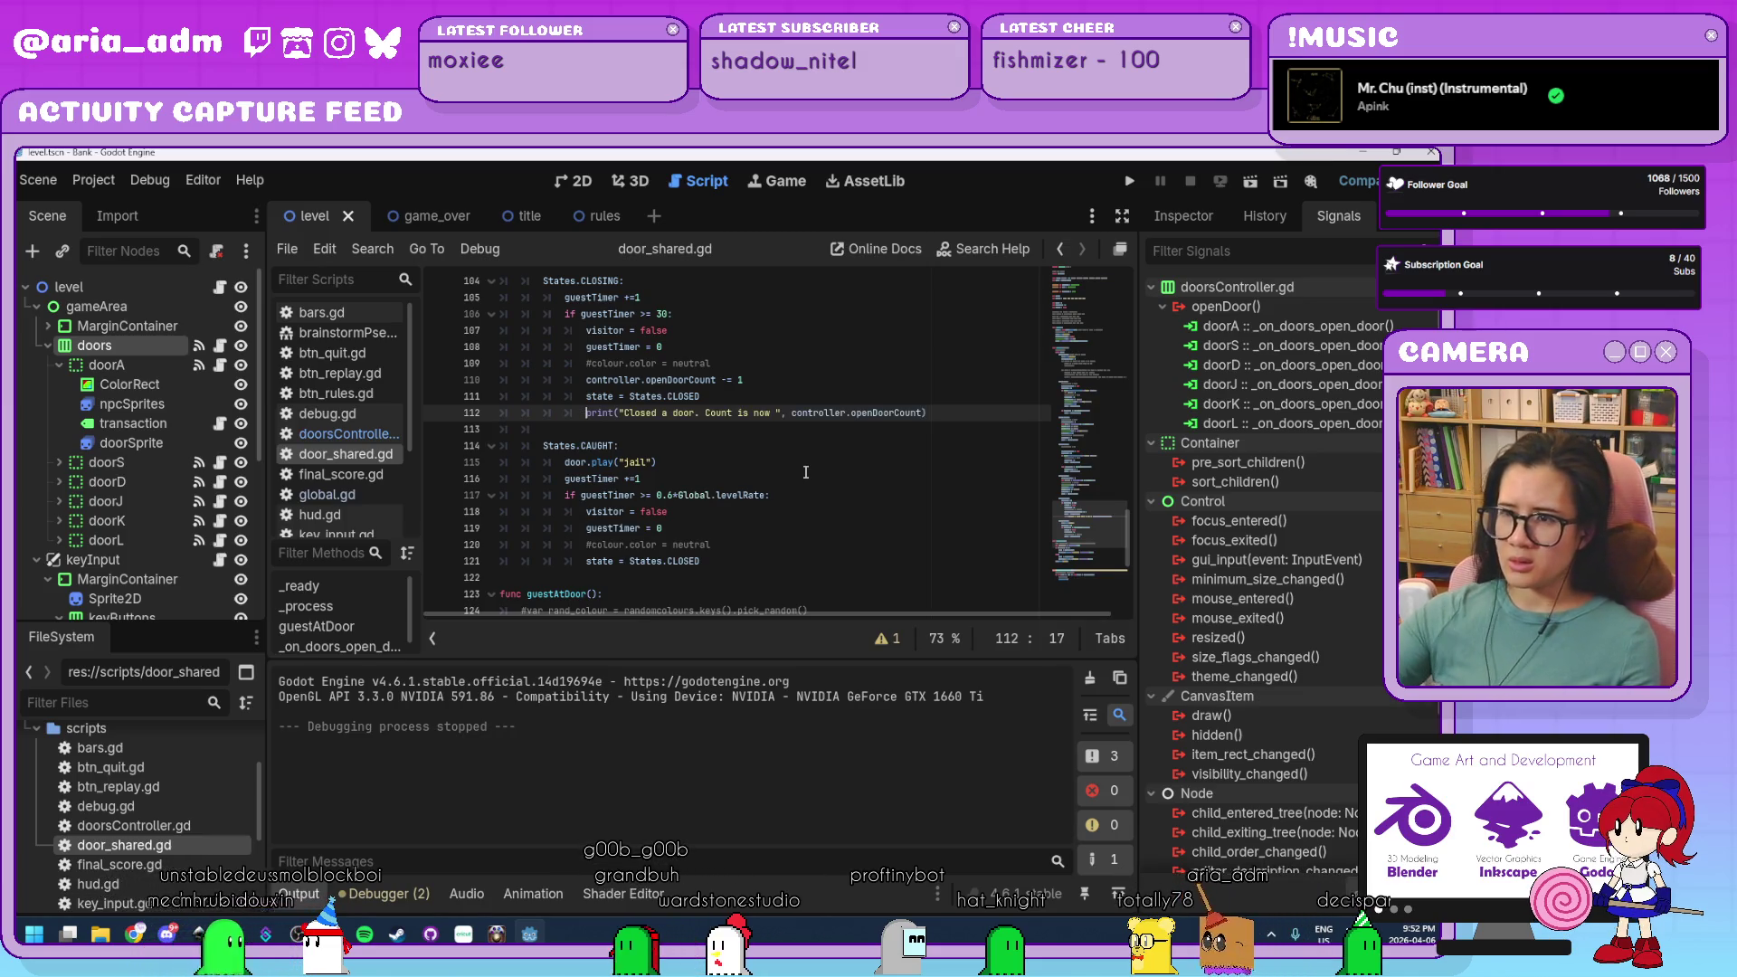
# Review the openDoorCount decrement in the CLOSING state and launch another test run.
pyautogui.scroll(3, 807, 470)
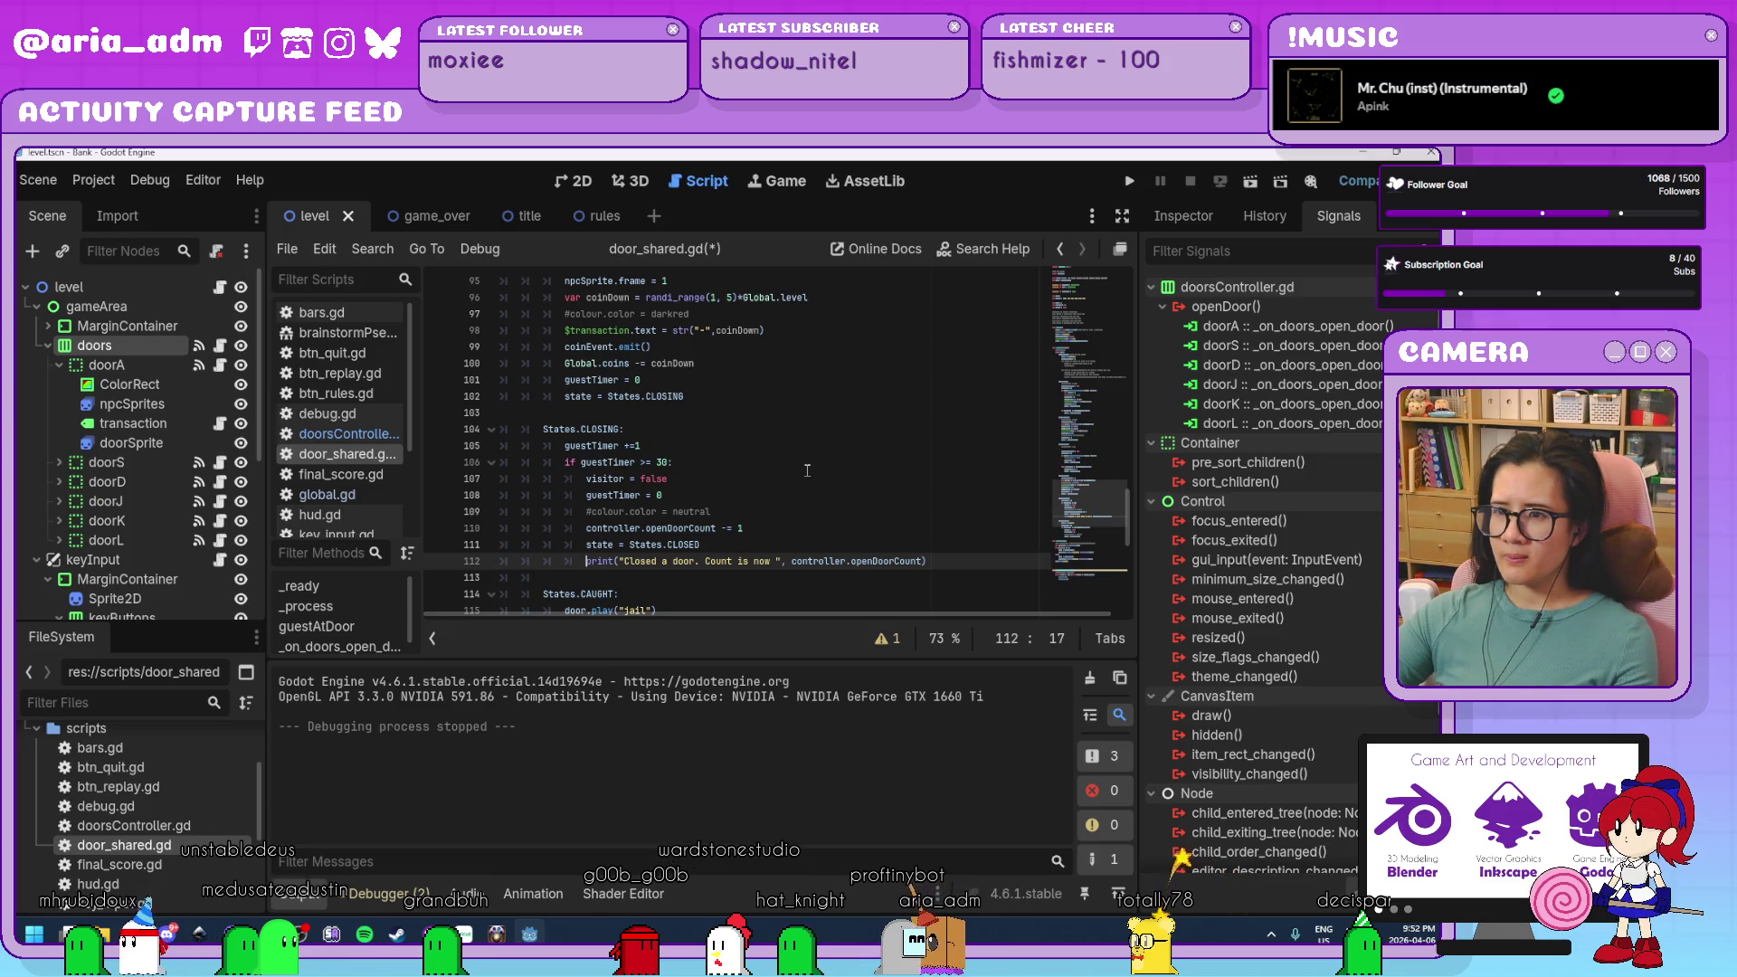
pyautogui.scroll(6, 807, 471)
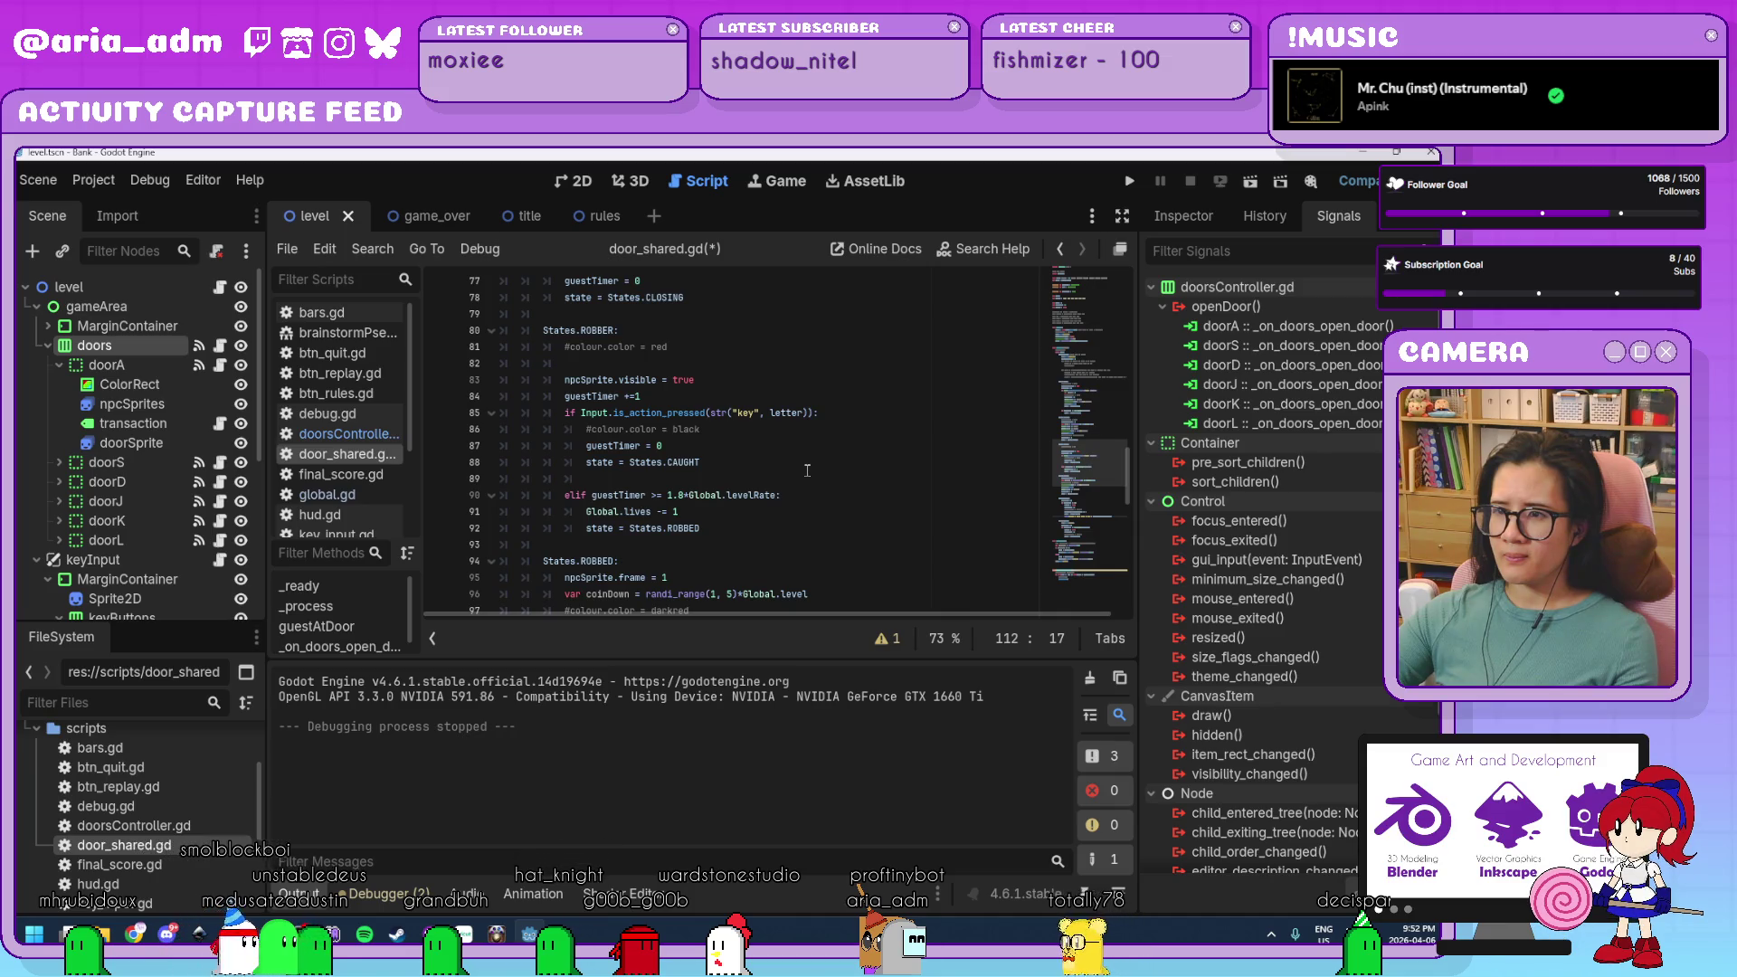
pyautogui.scroll(4, 807, 471)
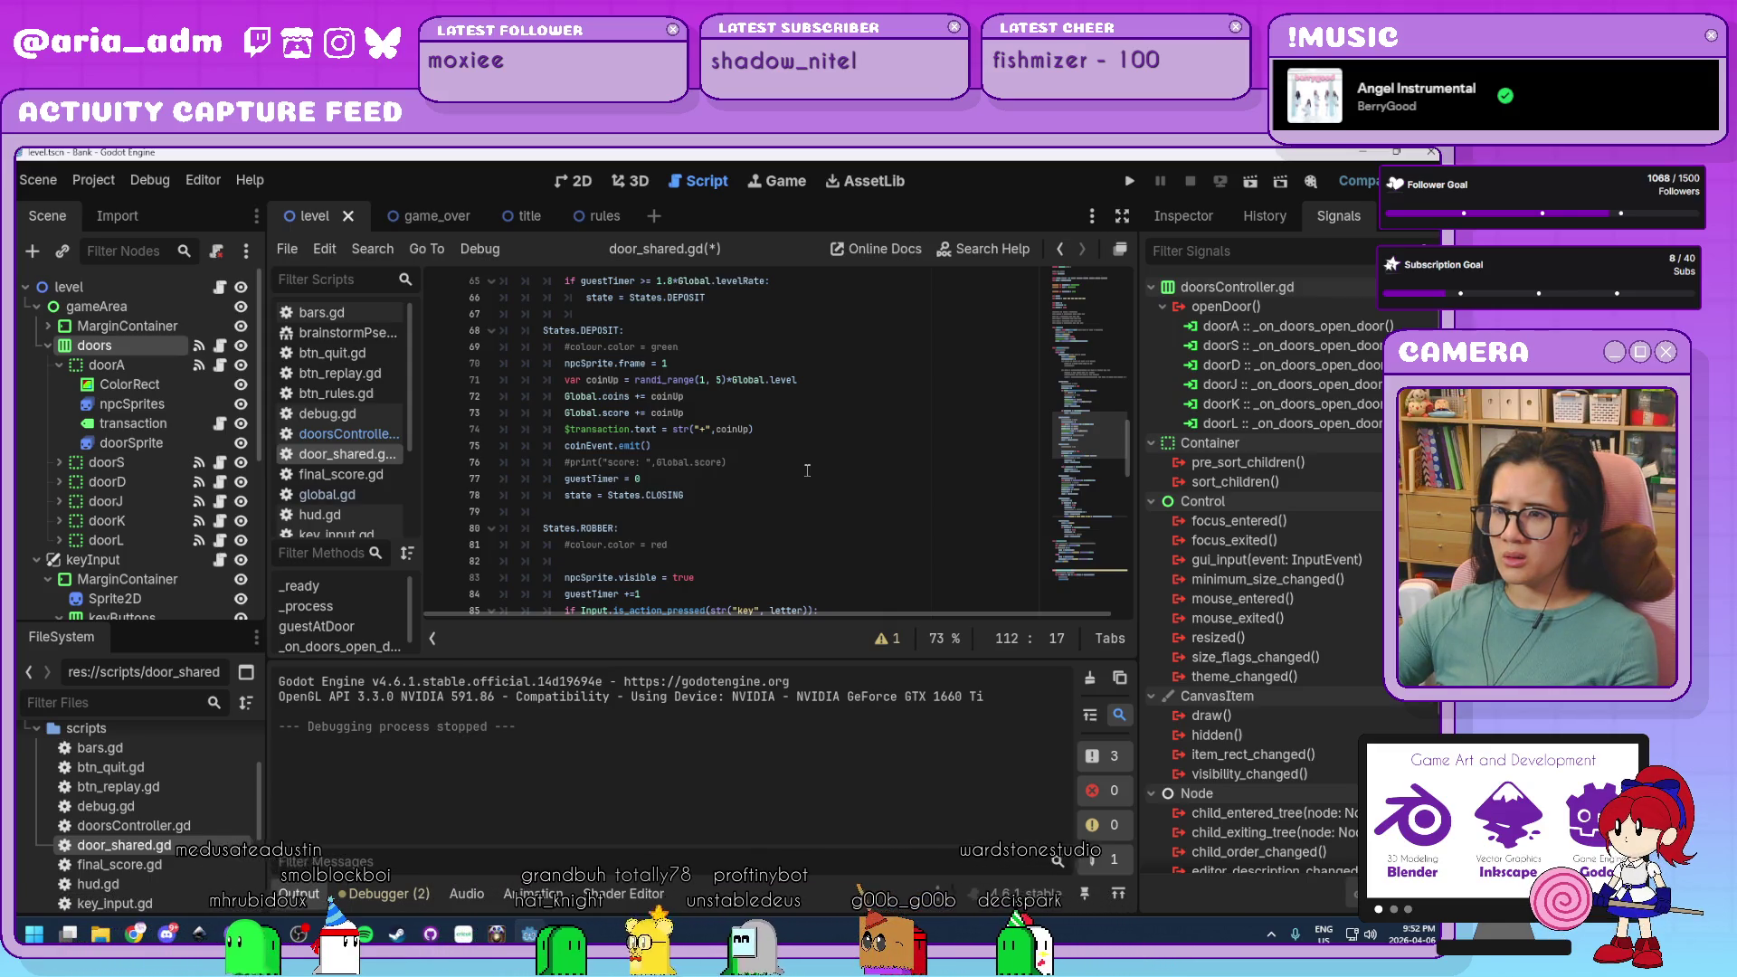
pyautogui.scroll(5, 807, 471)
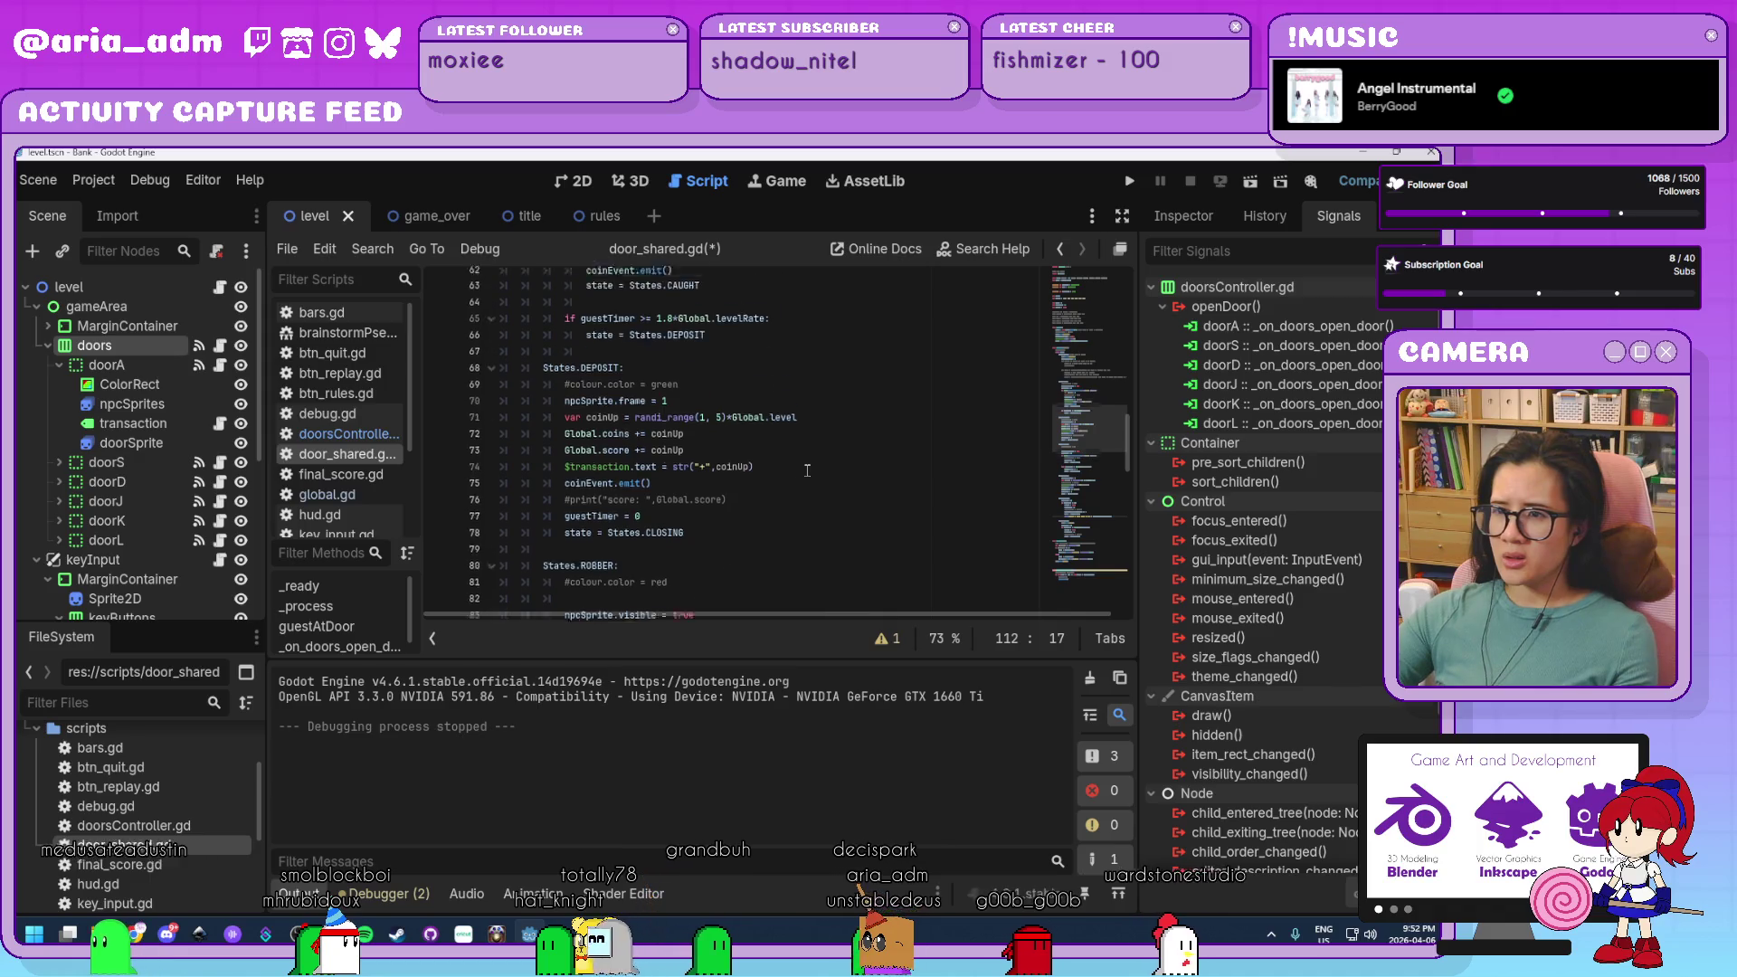
pyautogui.scroll(1, 807, 471)
pyautogui.scroll(3, 807, 471)
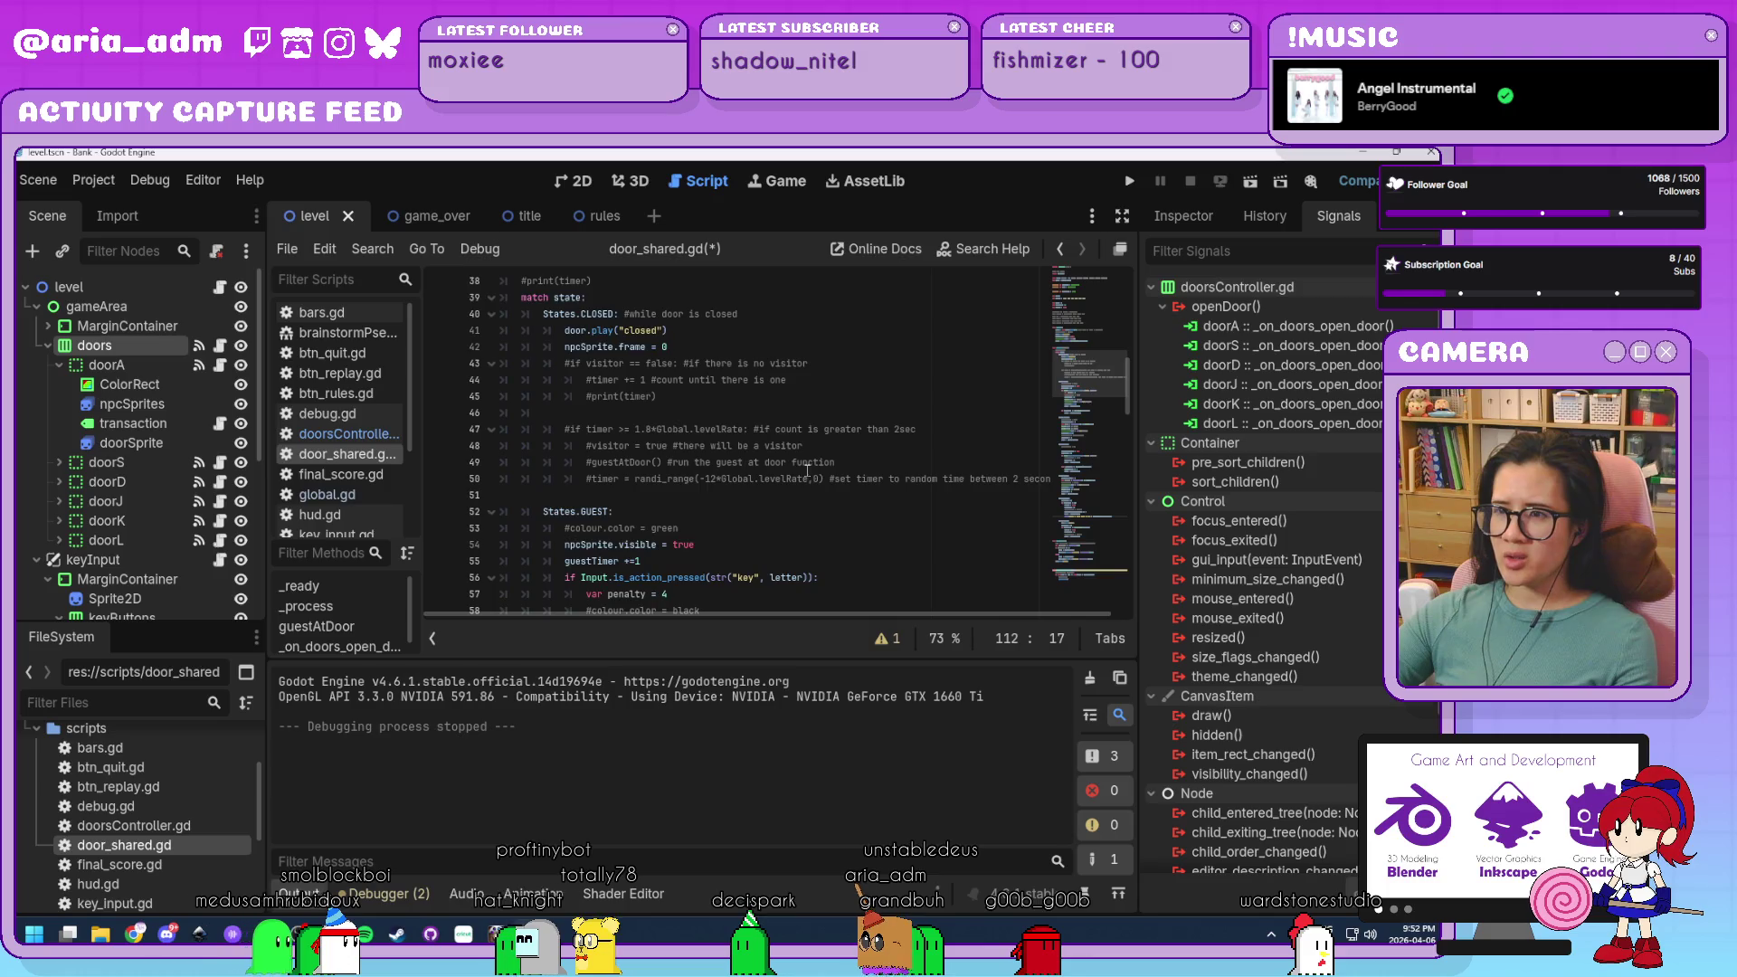
pyautogui.scroll(-13, 807, 471)
pyautogui.scroll(-9, 808, 470)
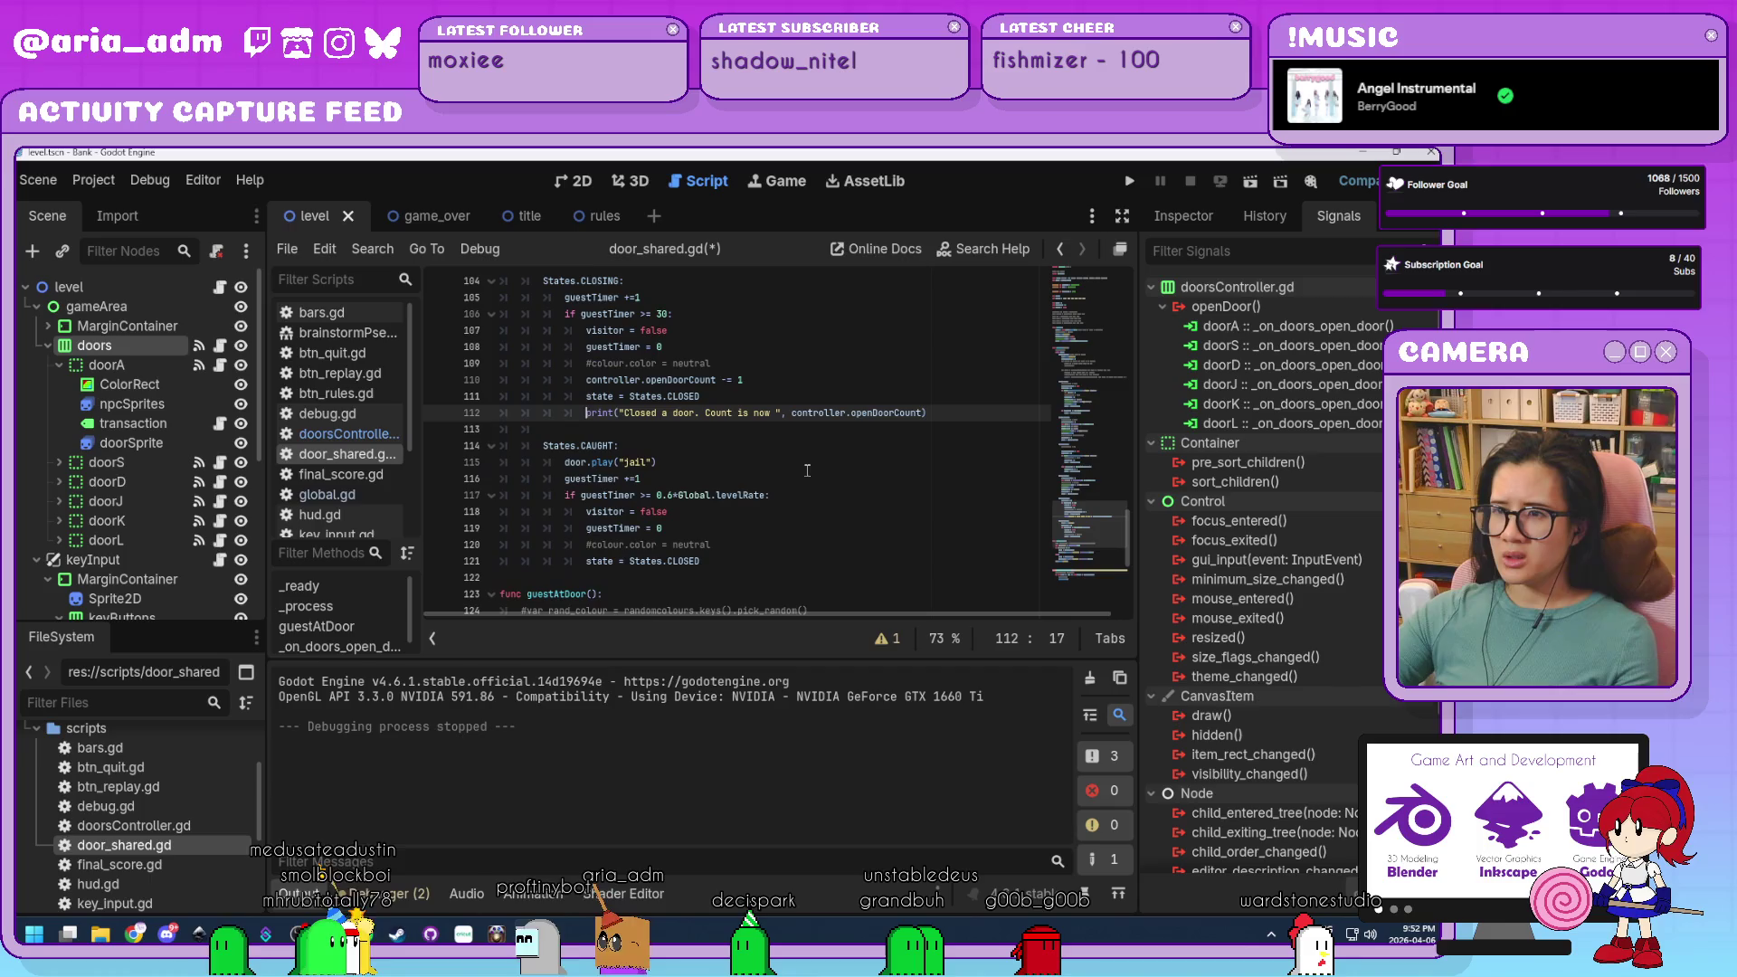
pyautogui.scroll(2, 807, 471)
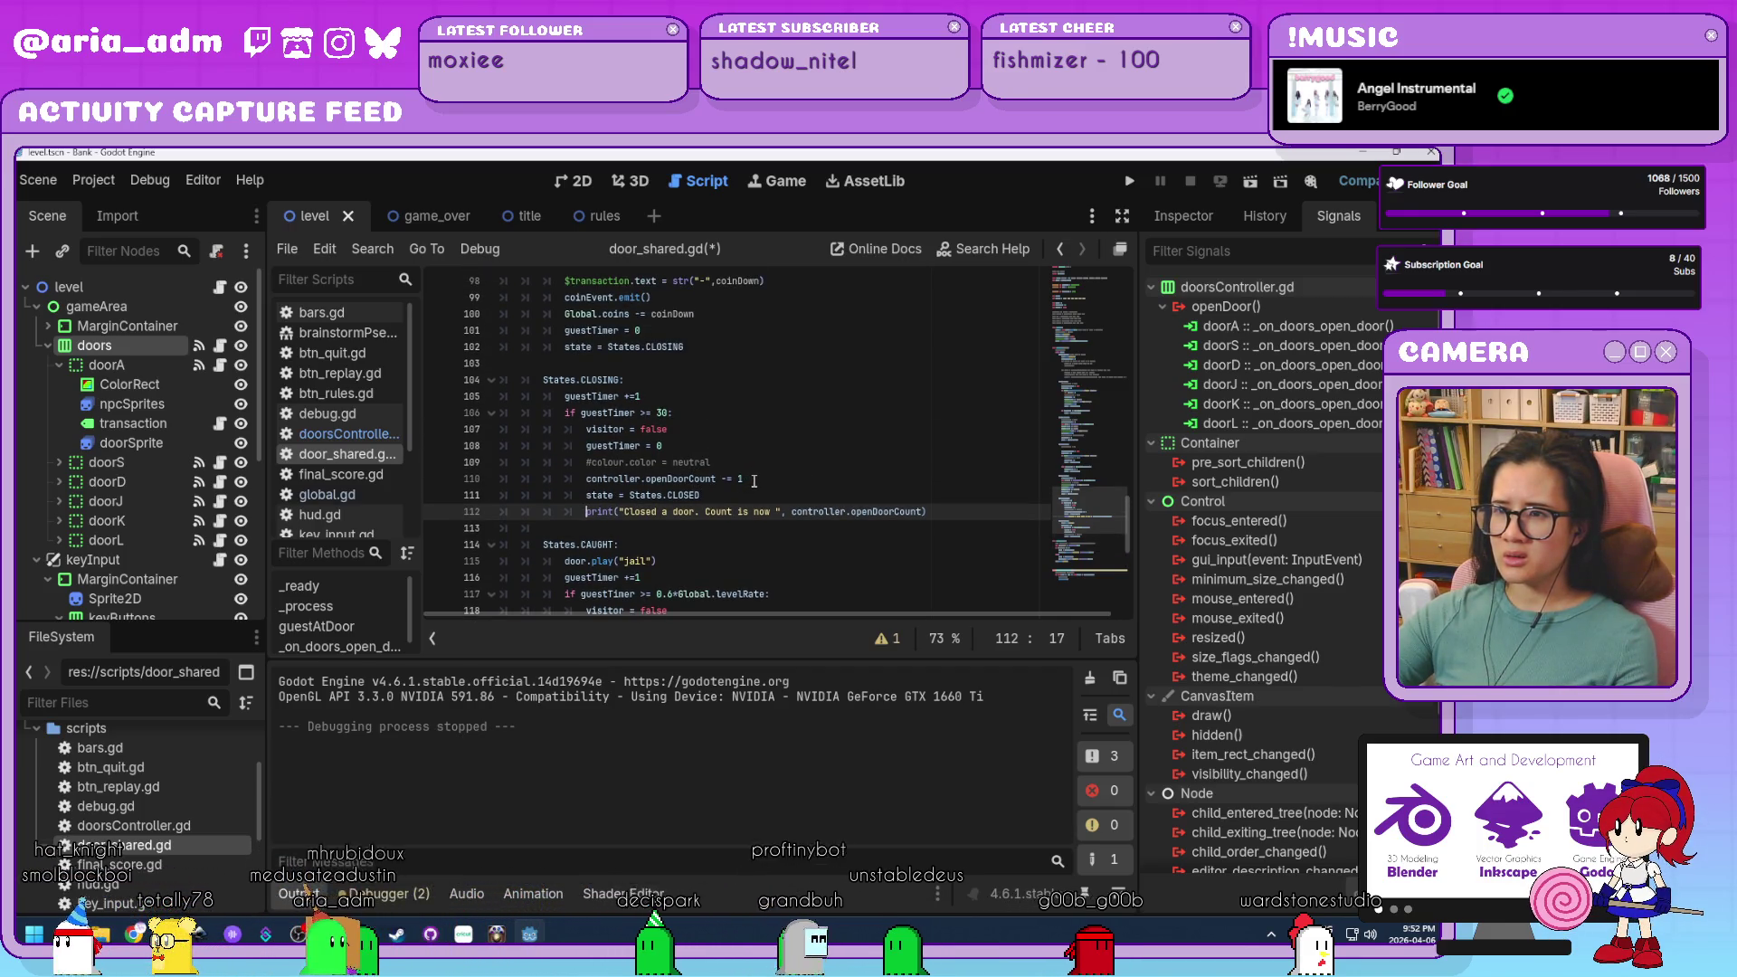
pyautogui.moveTo(756, 481); pyautogui.dragTo(587, 472)
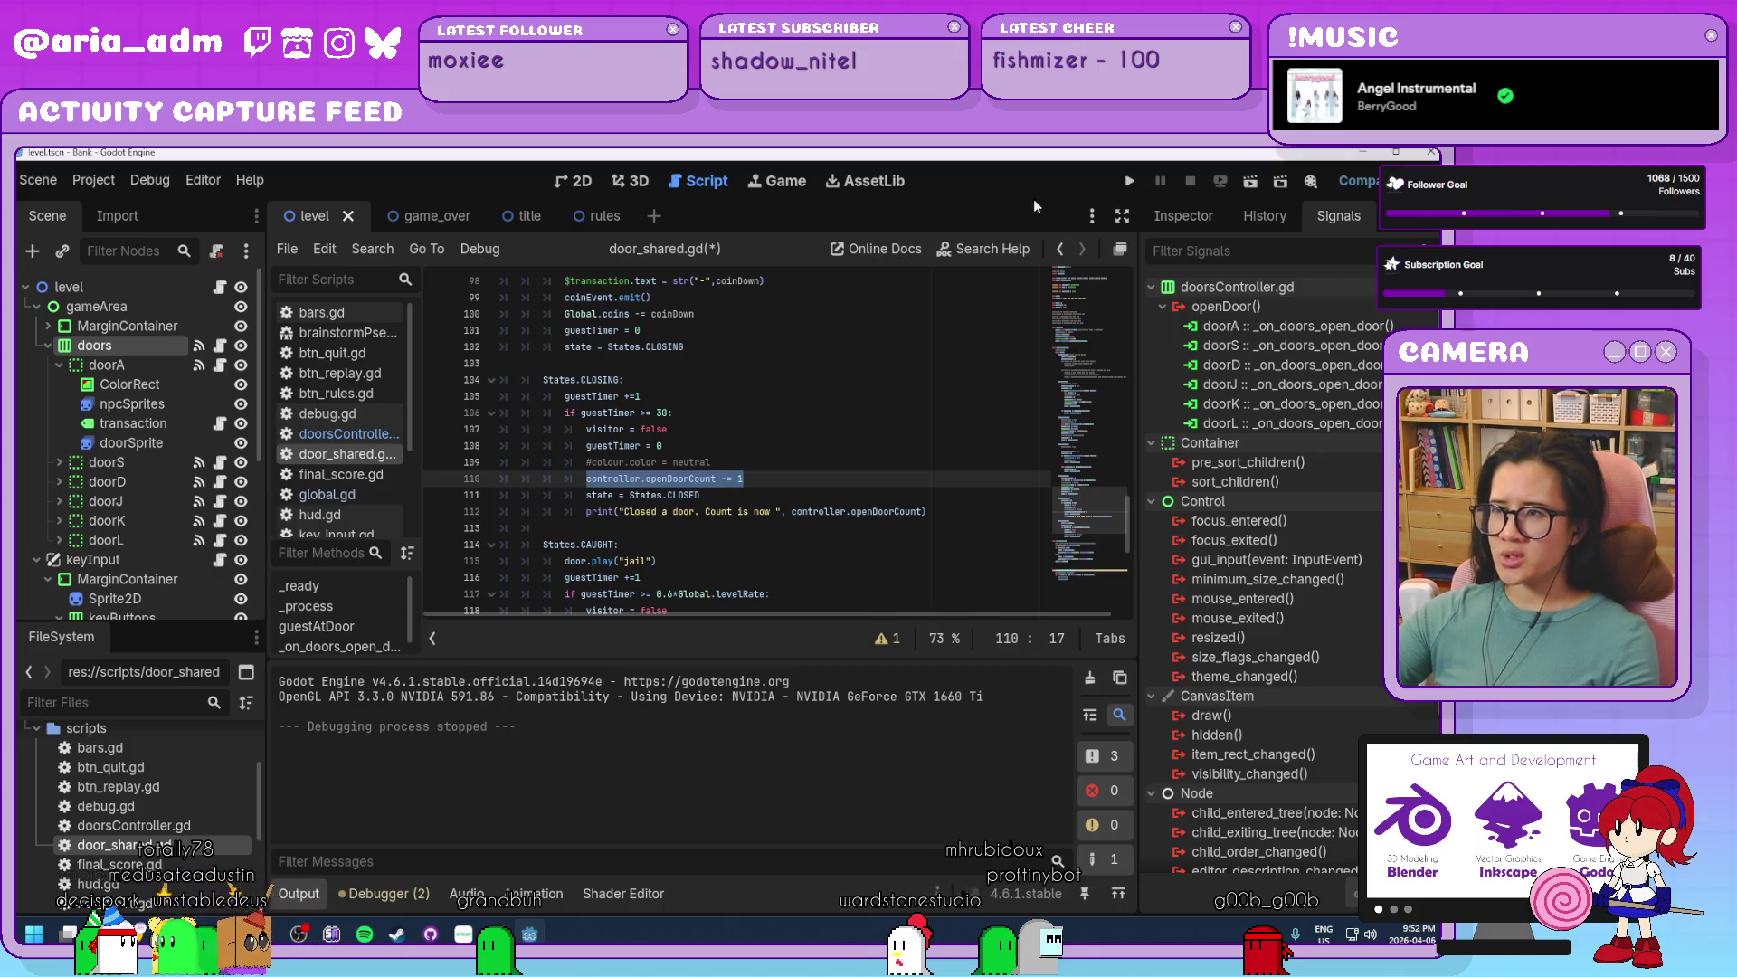
pyautogui.click(1130, 185)
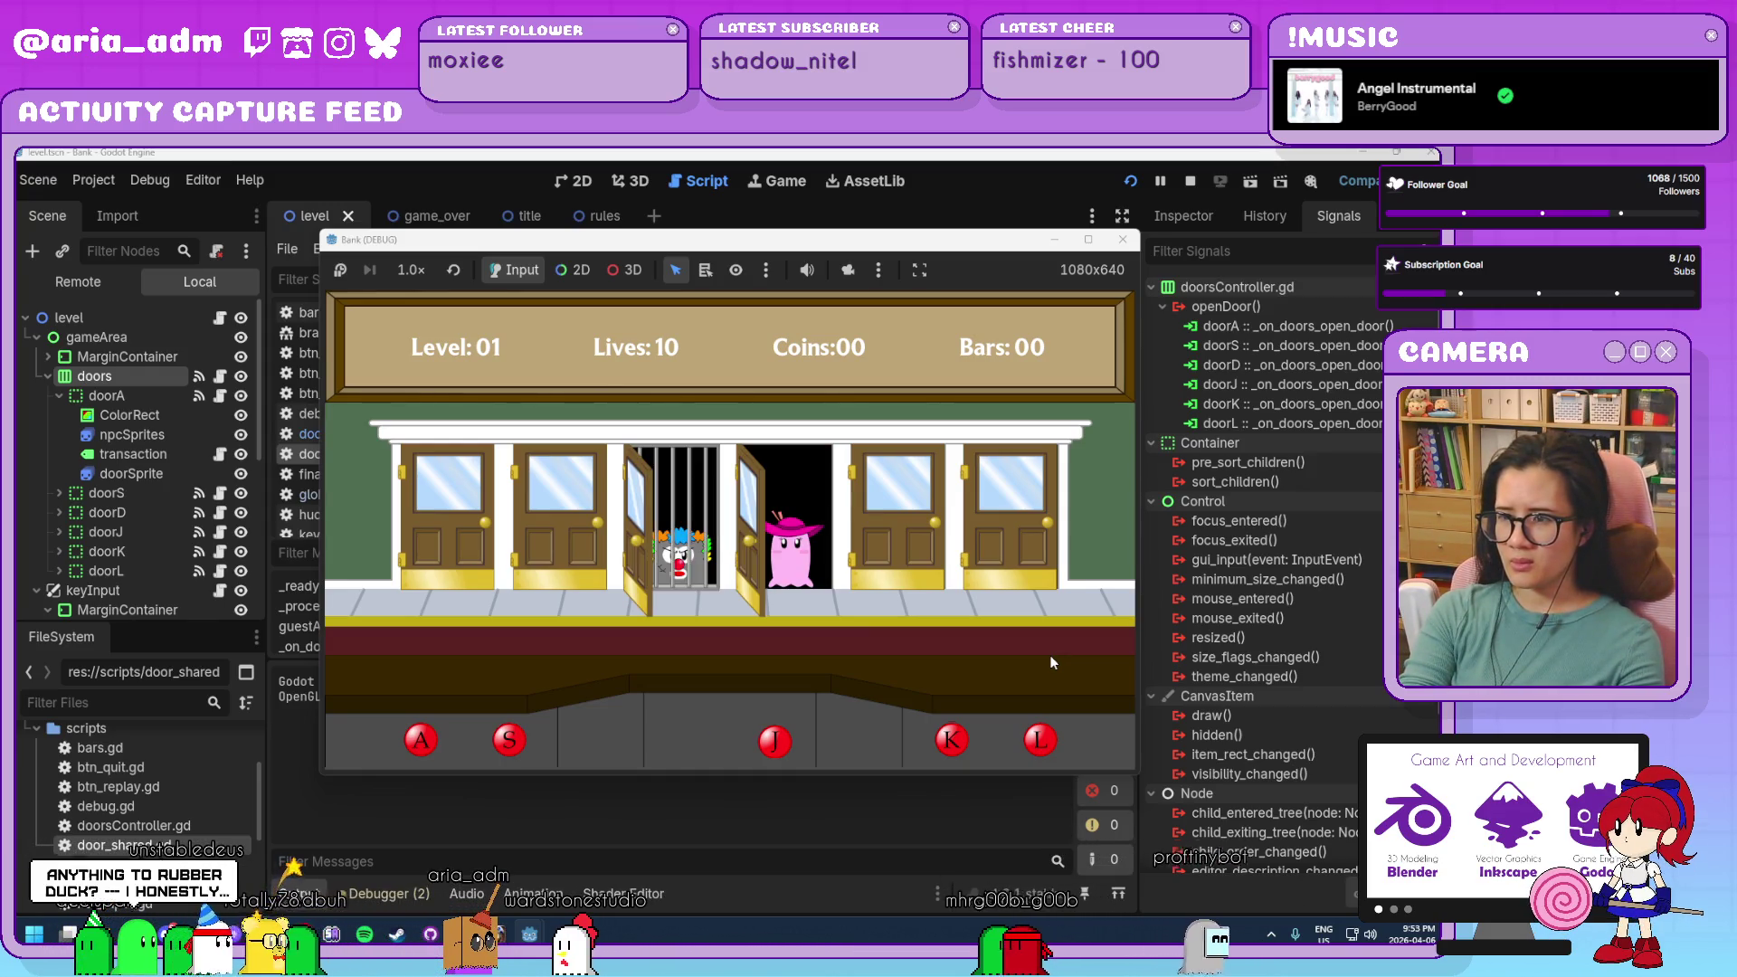
# Answer the visitor at door J, stop the game, and place the caret at line 119's end.
pyautogui.press('j')
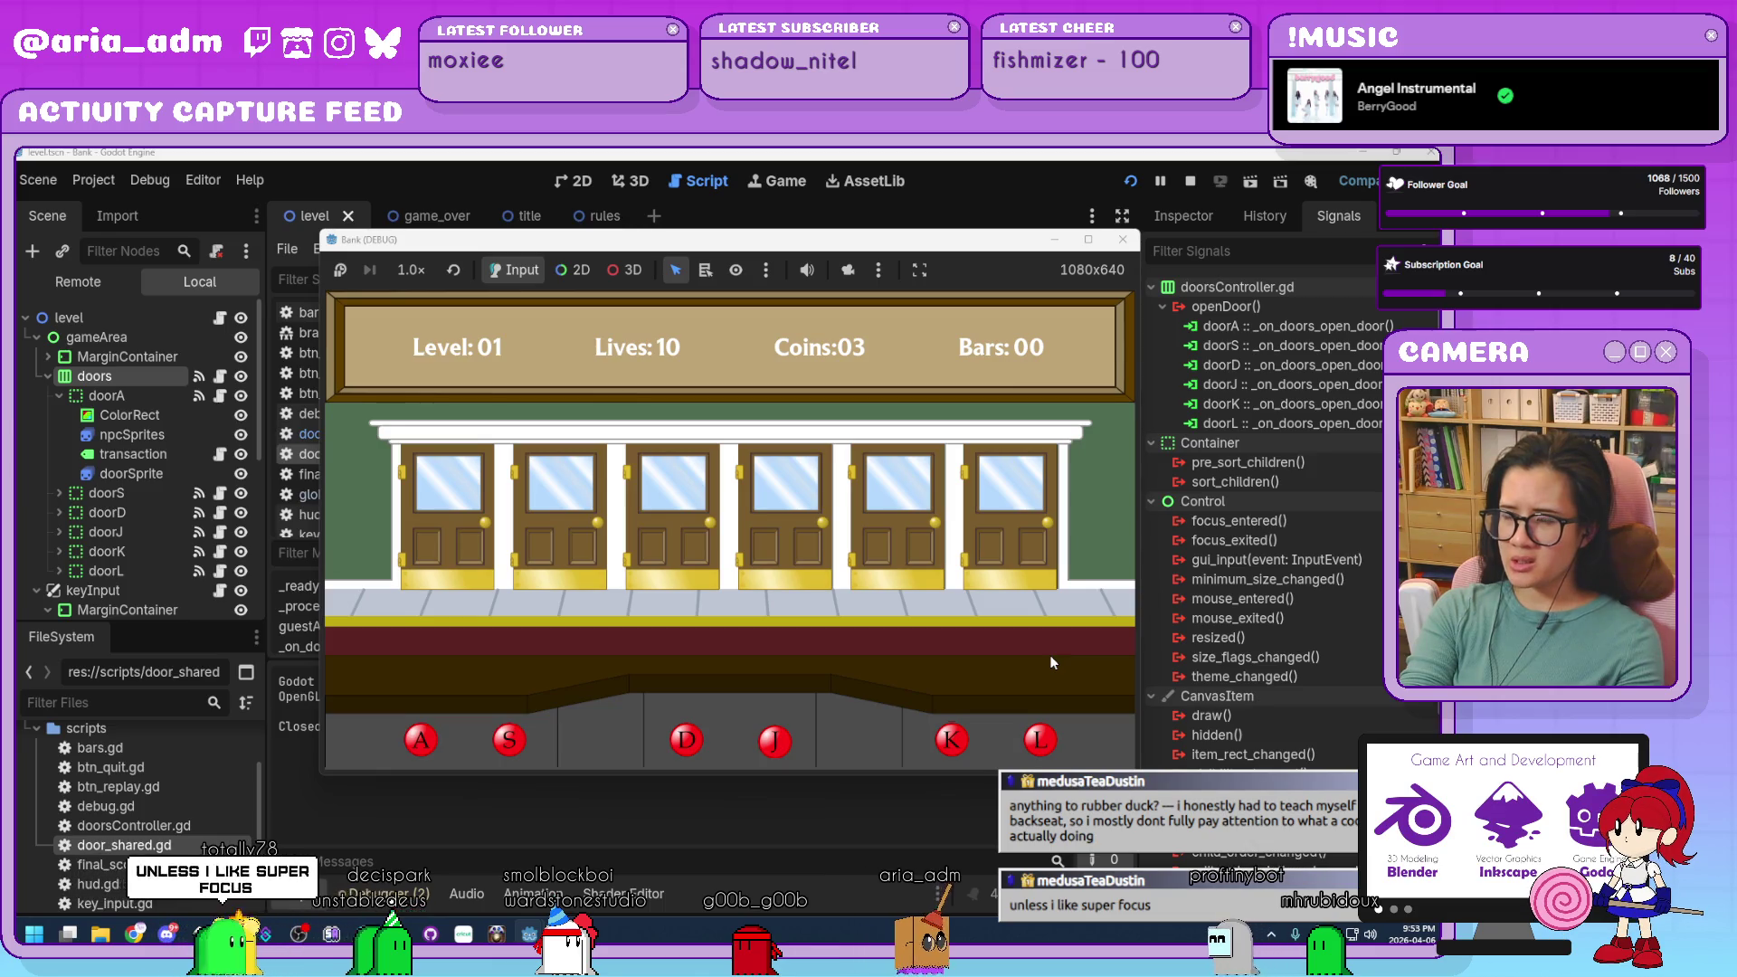
pyautogui.click(1114, 243)
pyautogui.scroll(-1, 853, 493)
pyautogui.click(787, 479)
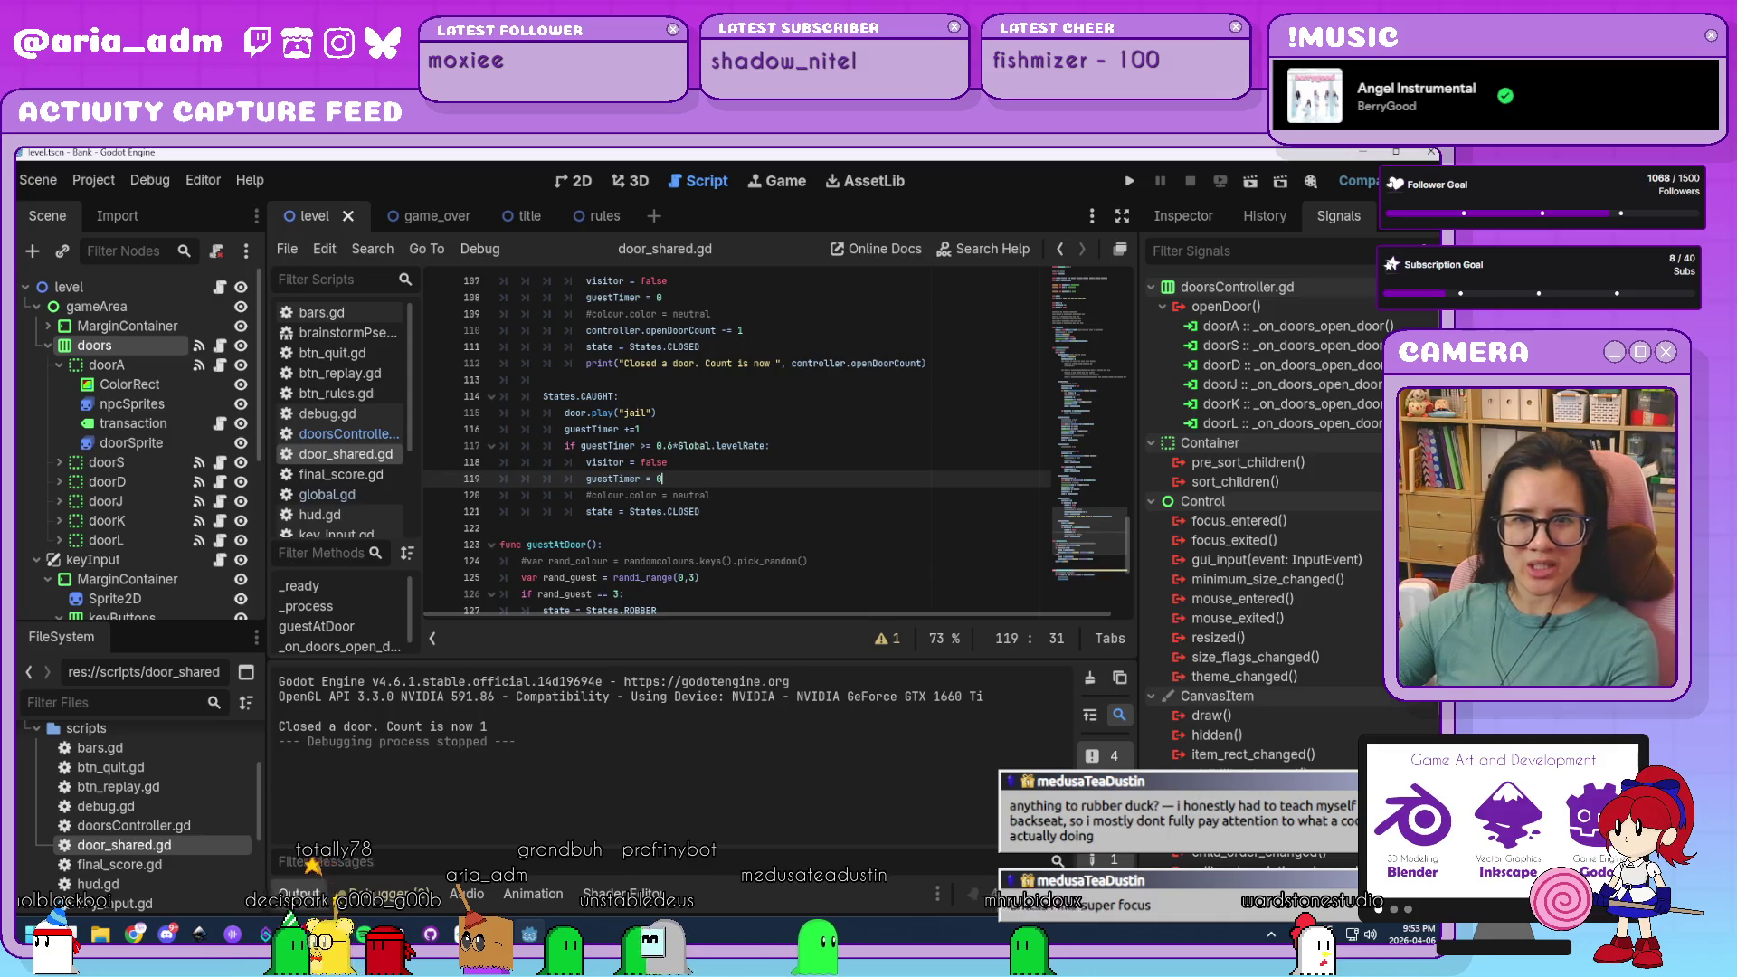
pyautogui.press('Up')
pyautogui.press('Up')
pyautogui.scroll(4, 805, 519)
pyautogui.click(831, 540)
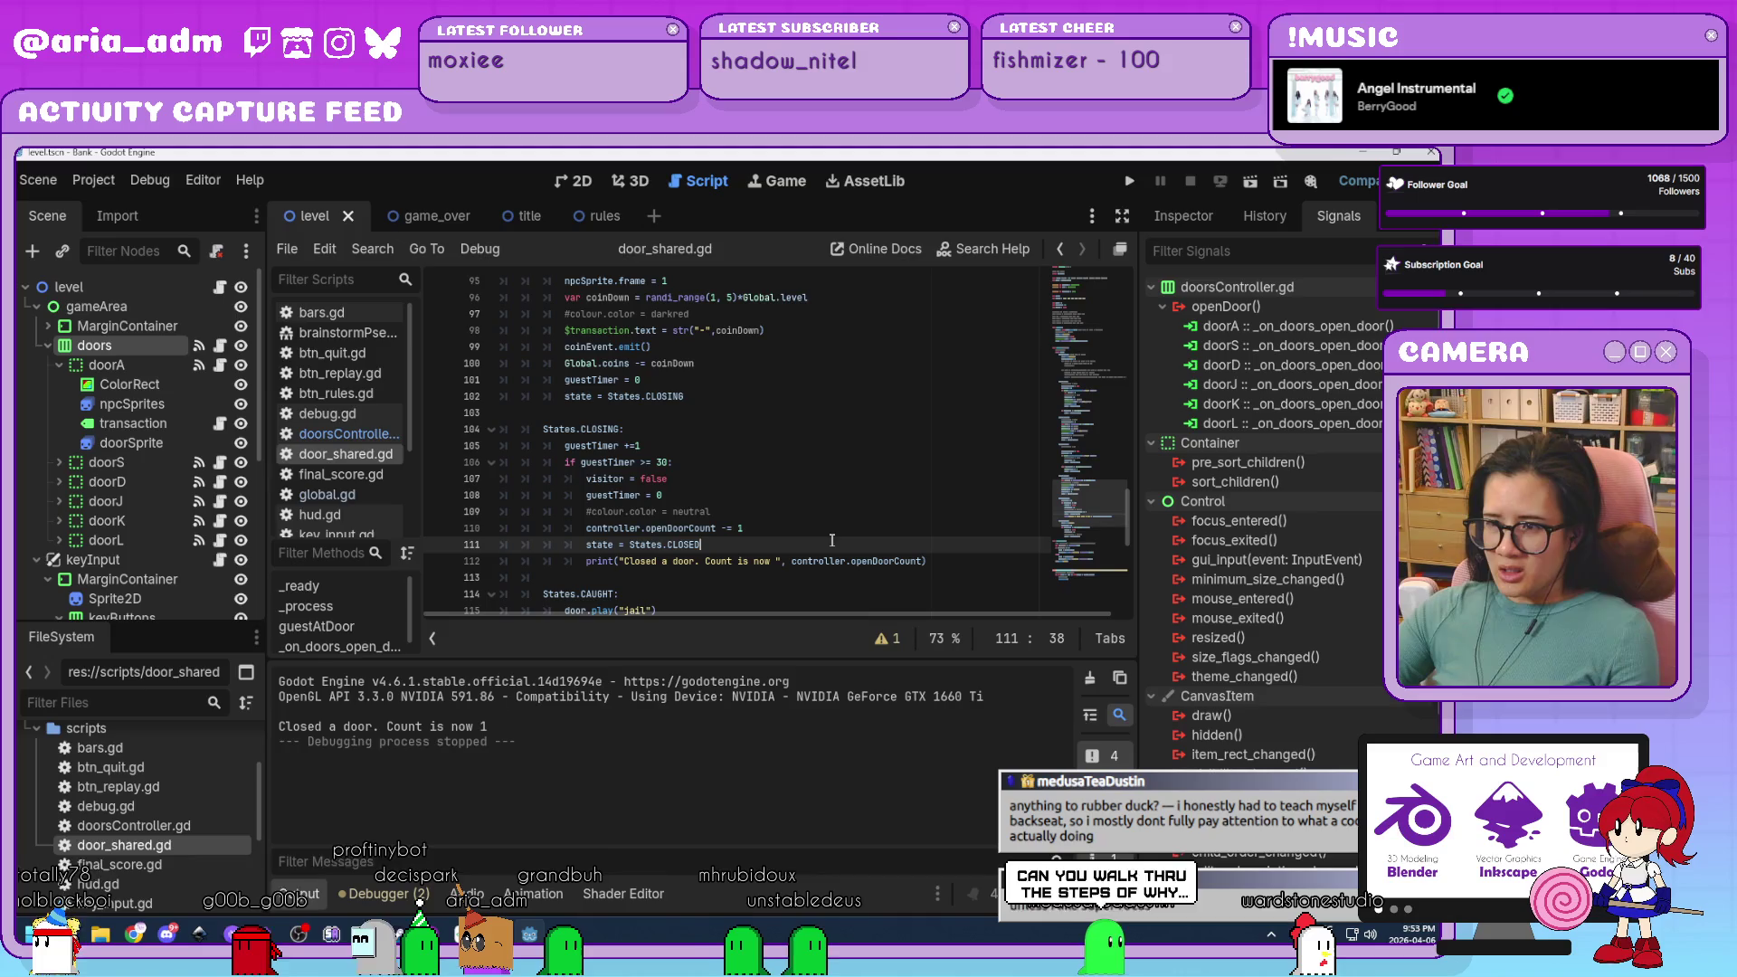
pyautogui.click(824, 521)
pyautogui.scroll(2, 826, 528)
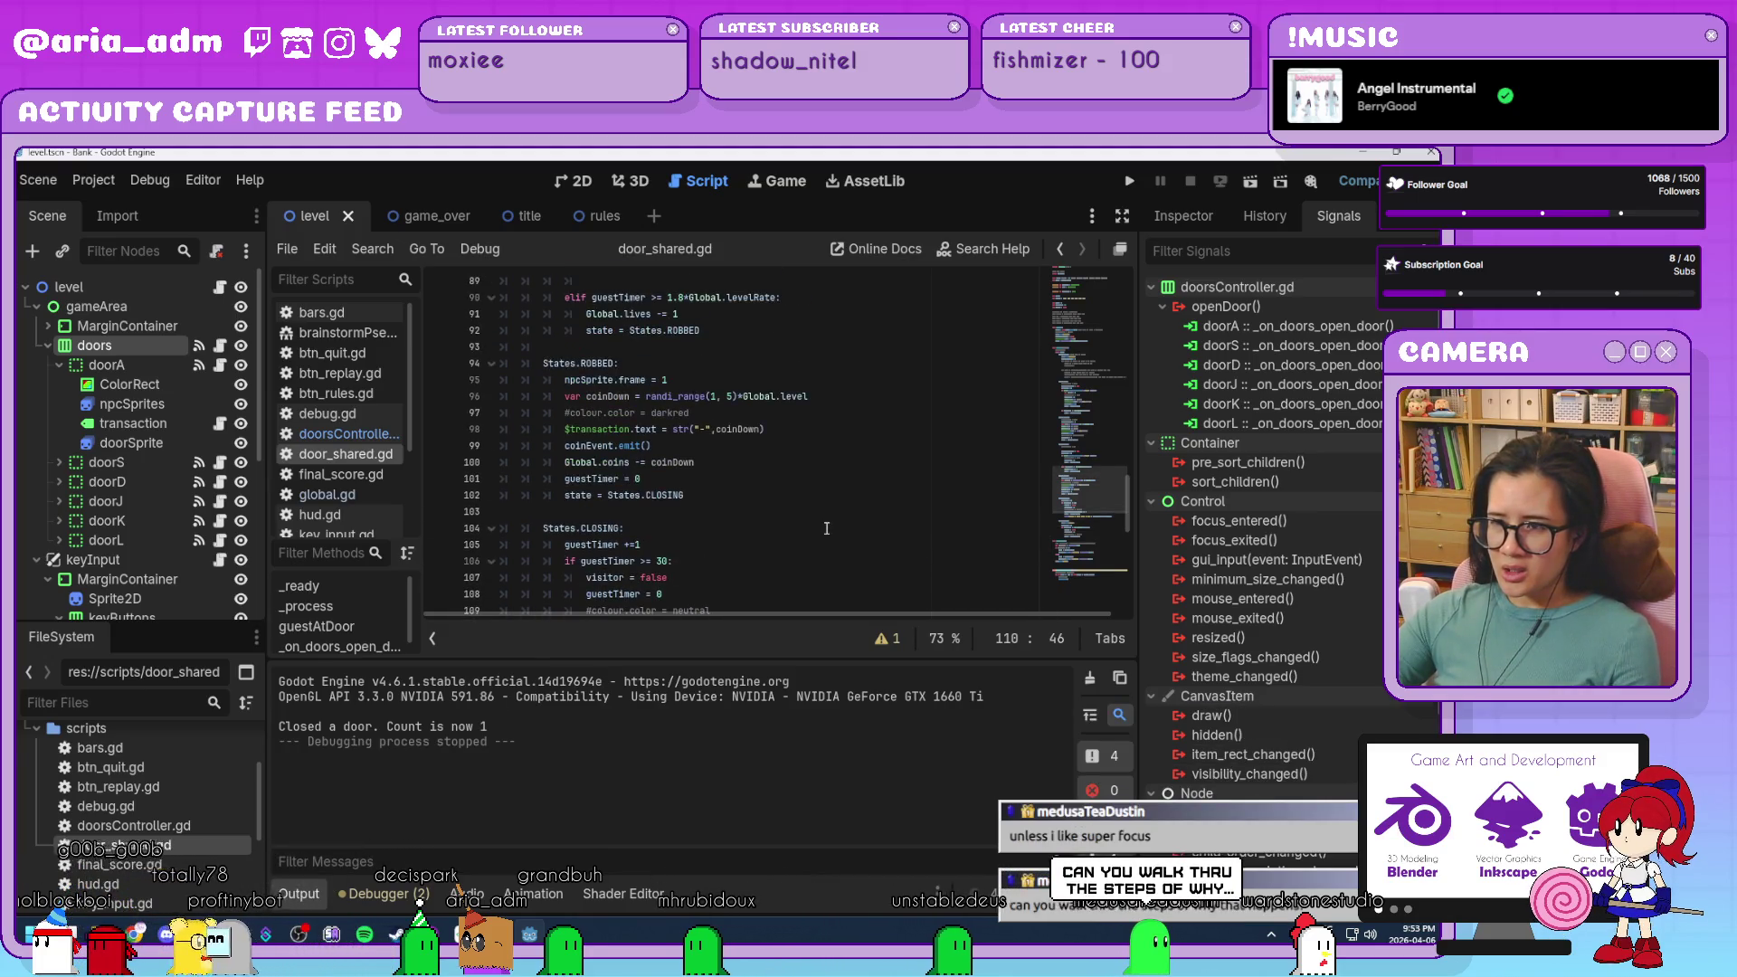
pyautogui.click(825, 497)
pyautogui.scroll(3, 859, 529)
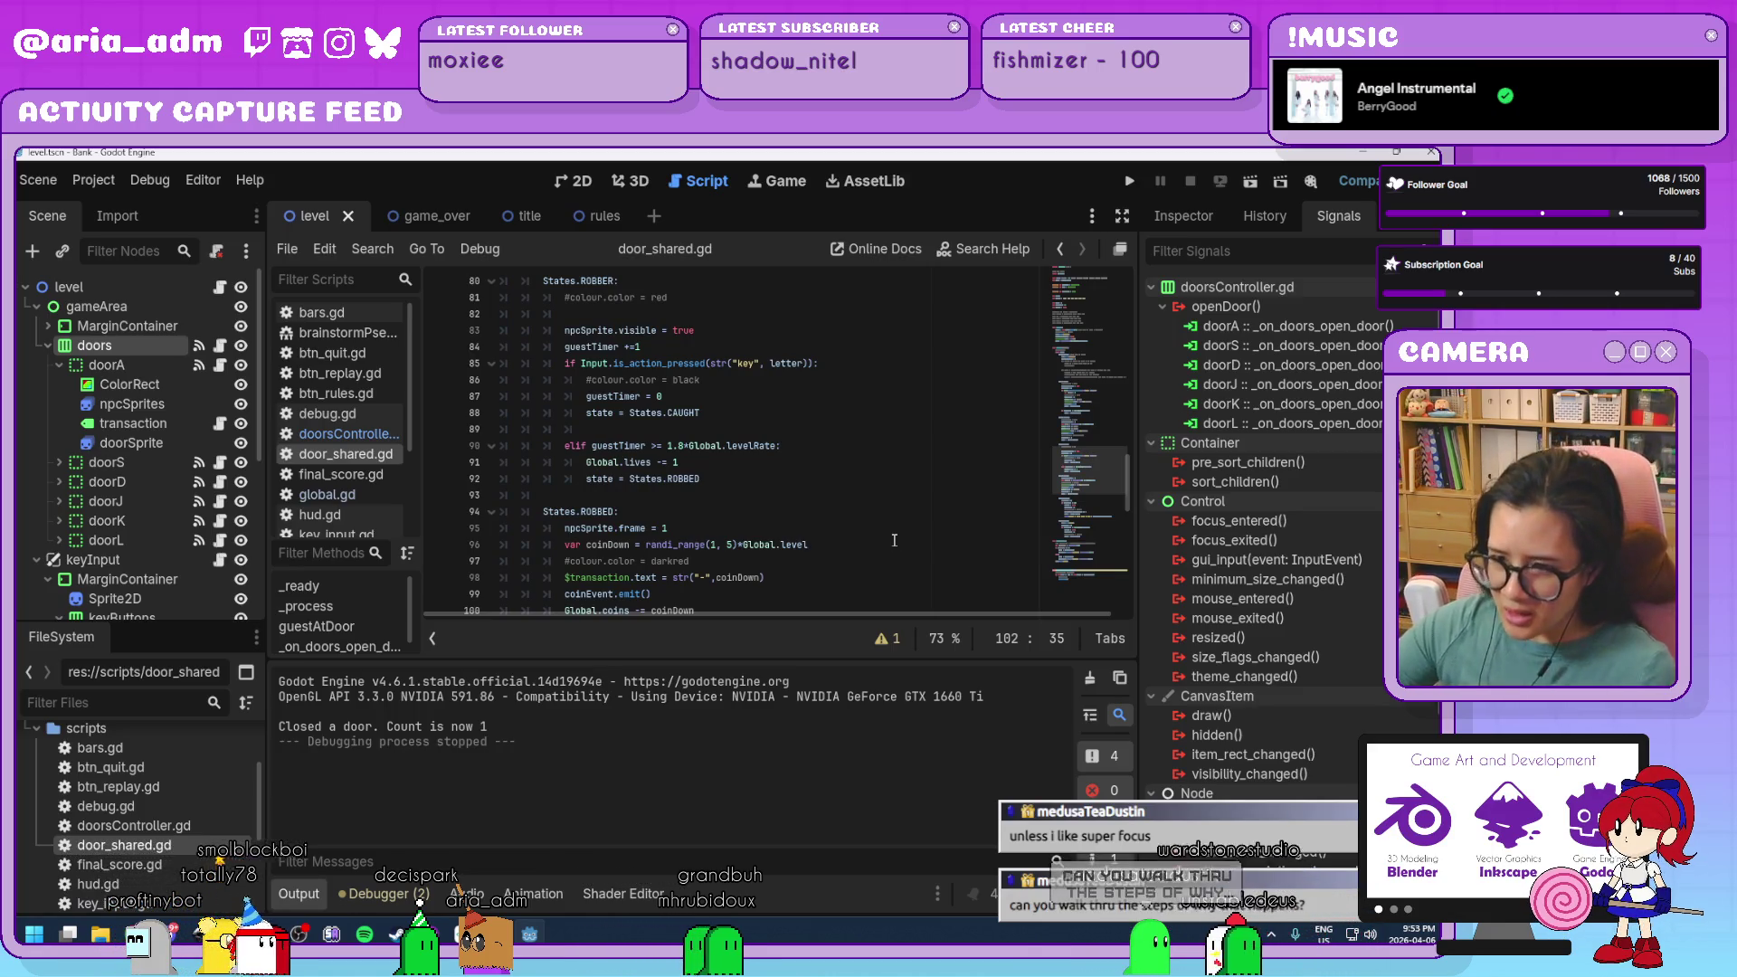
pyautogui.scroll(-2, 896, 540)
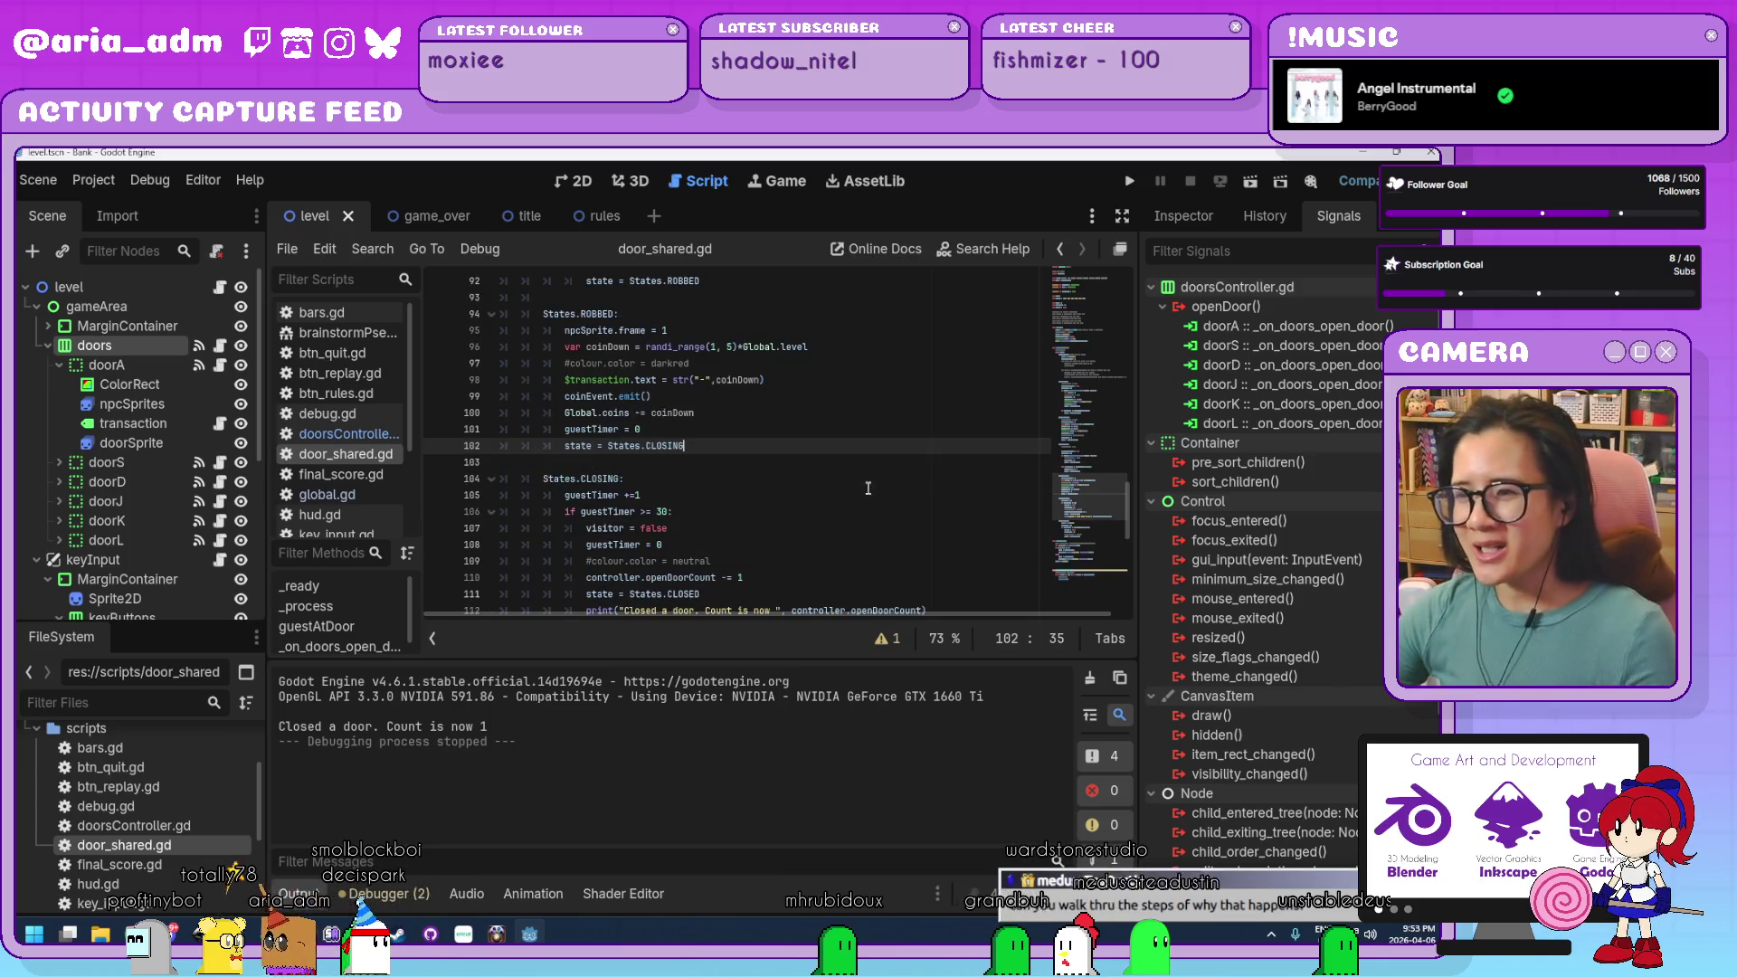
pyautogui.scroll(-5, 868, 488)
pyautogui.scroll(-1, 868, 480)
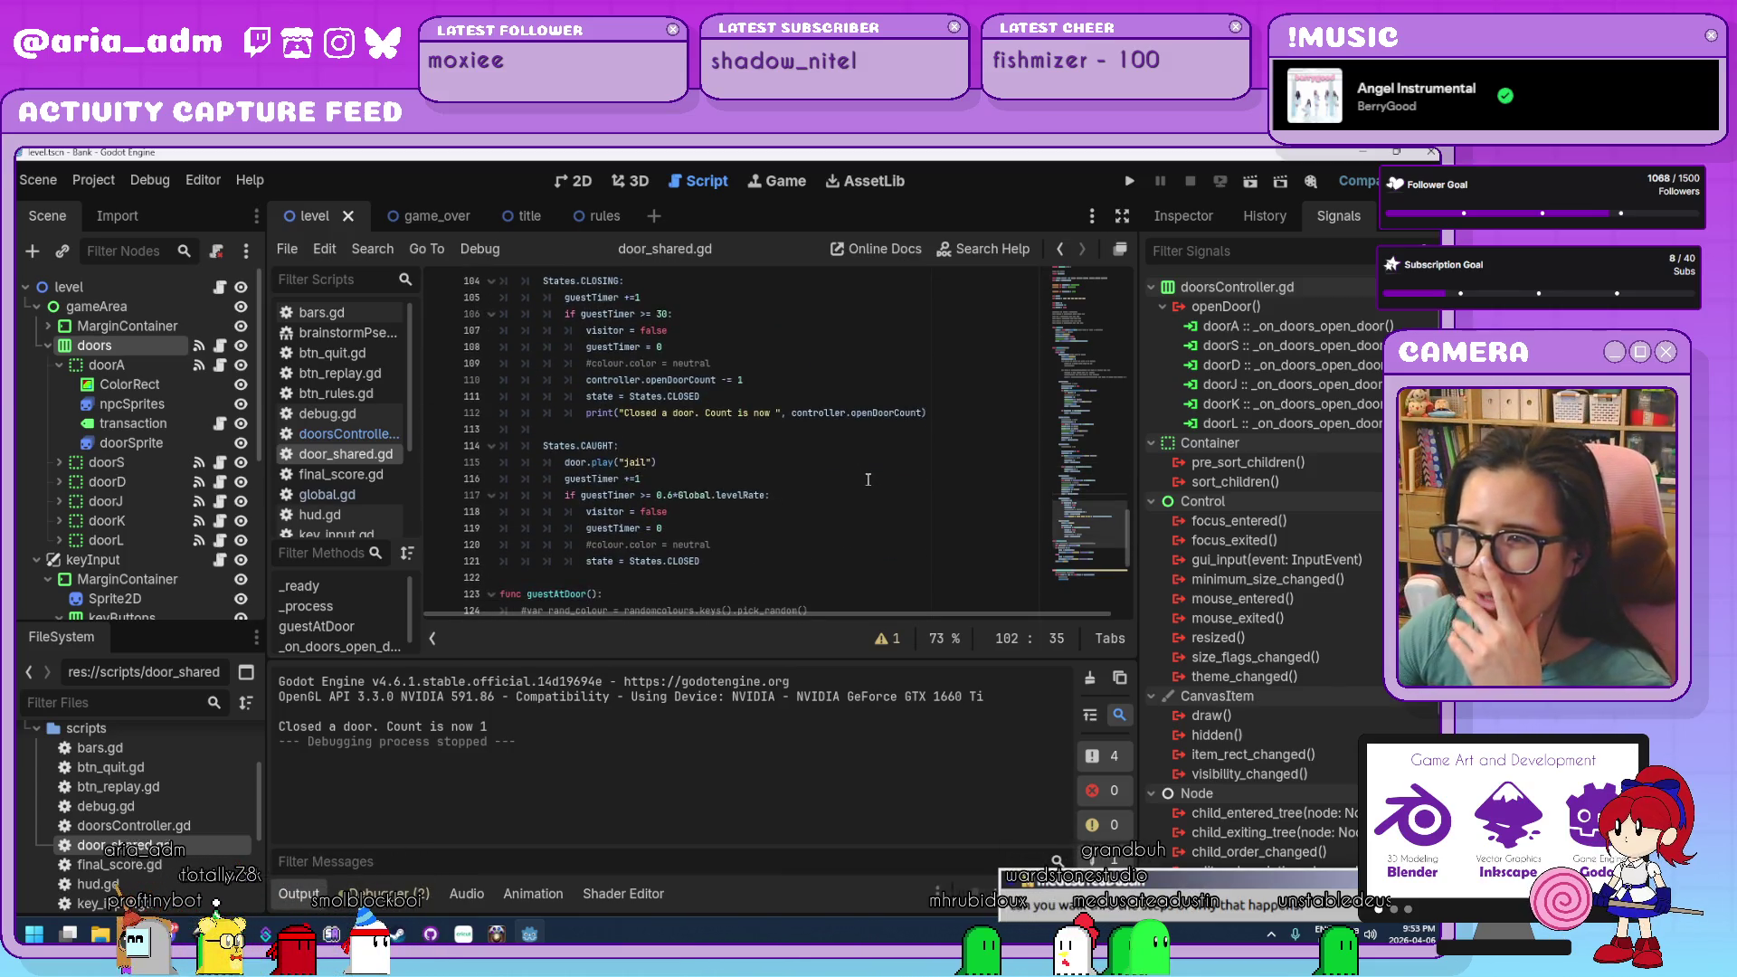
pyautogui.click(751, 380)
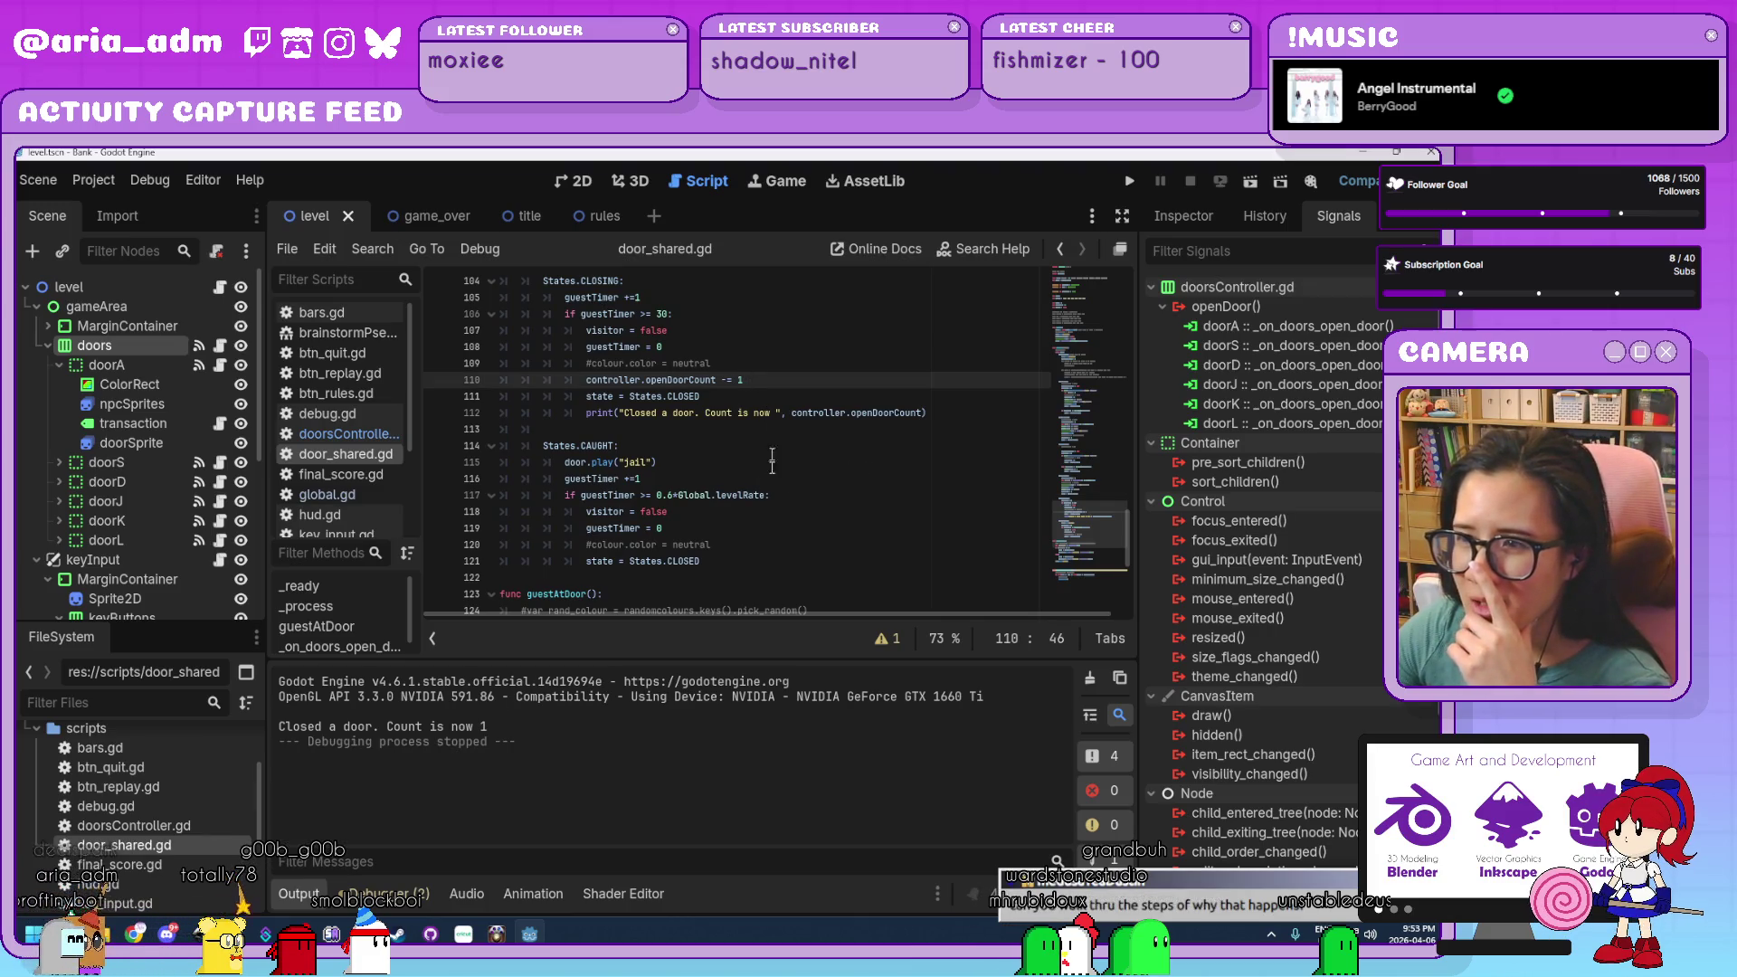
pyautogui.scroll(5, 768, 495)
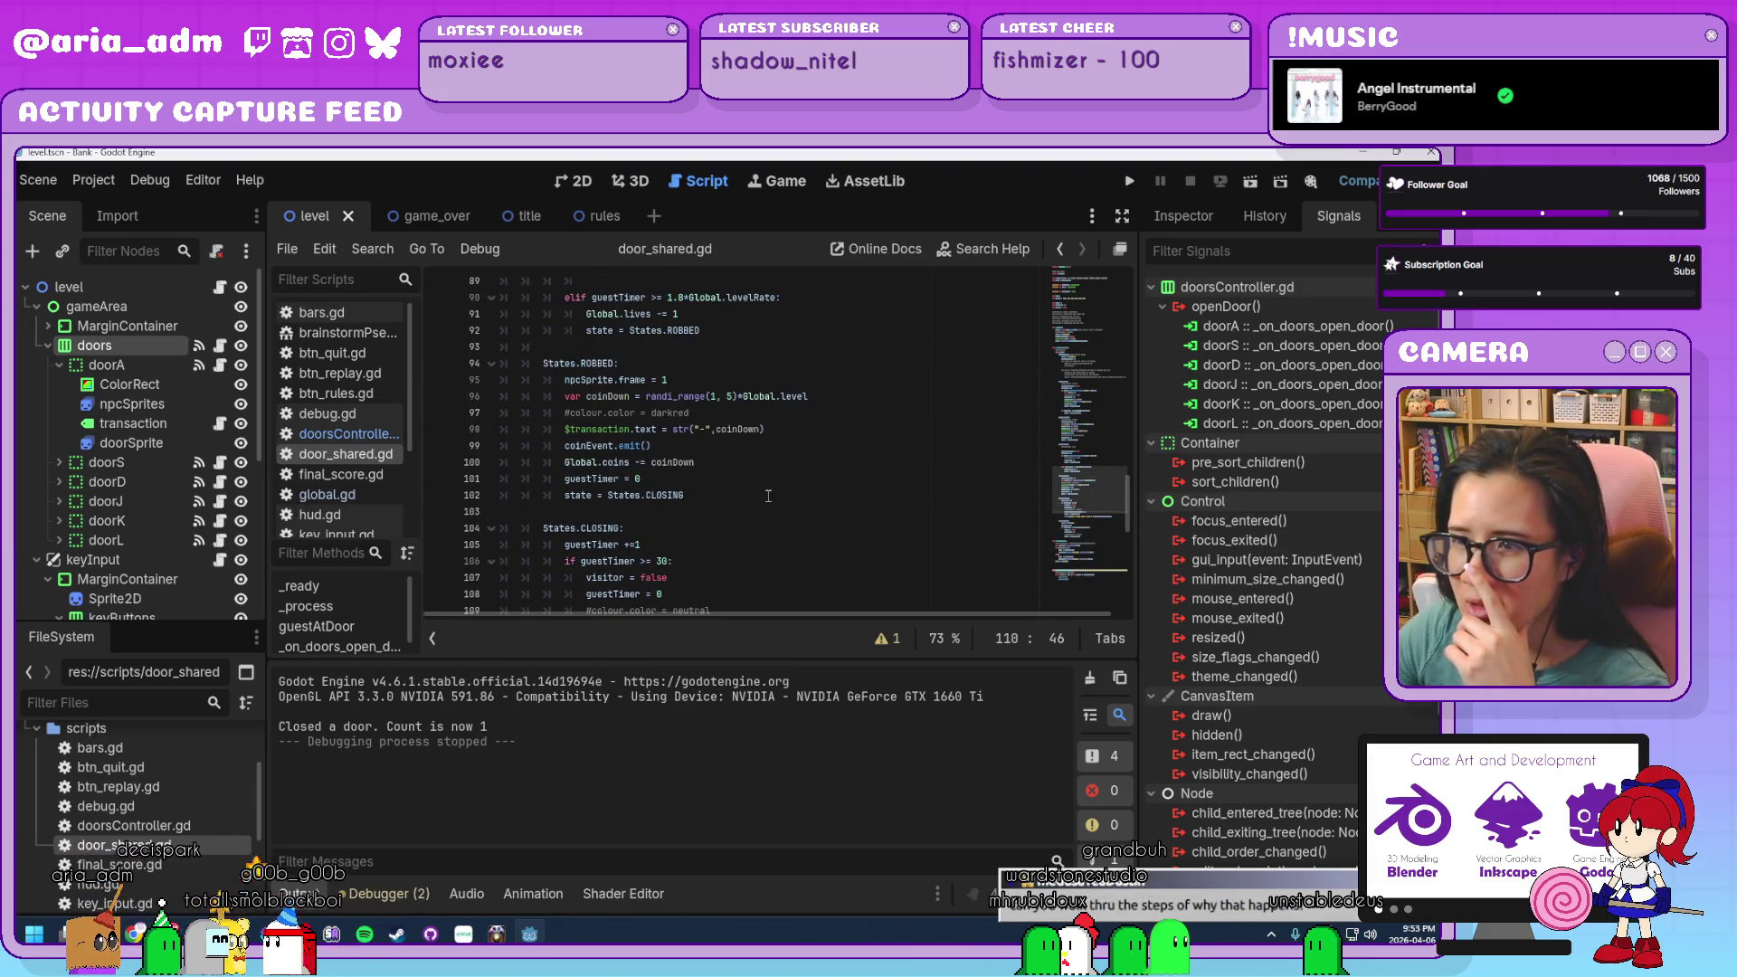
pyautogui.scroll(4, 768, 496)
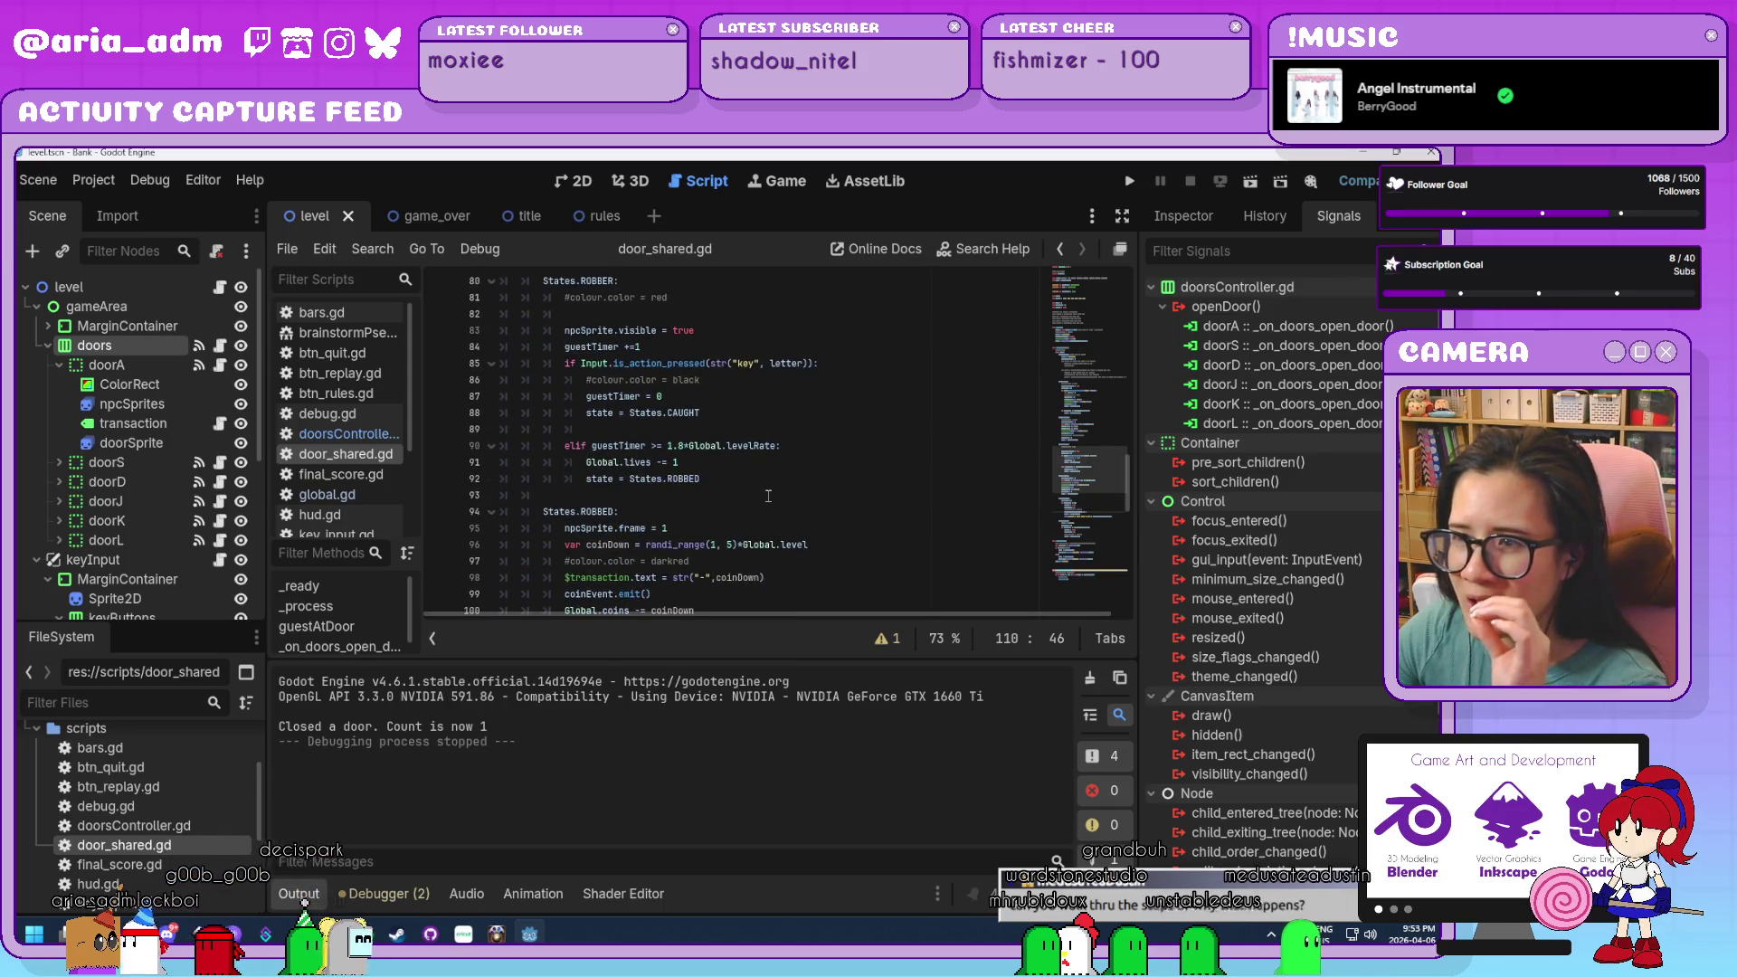
pyautogui.click(631, 365)
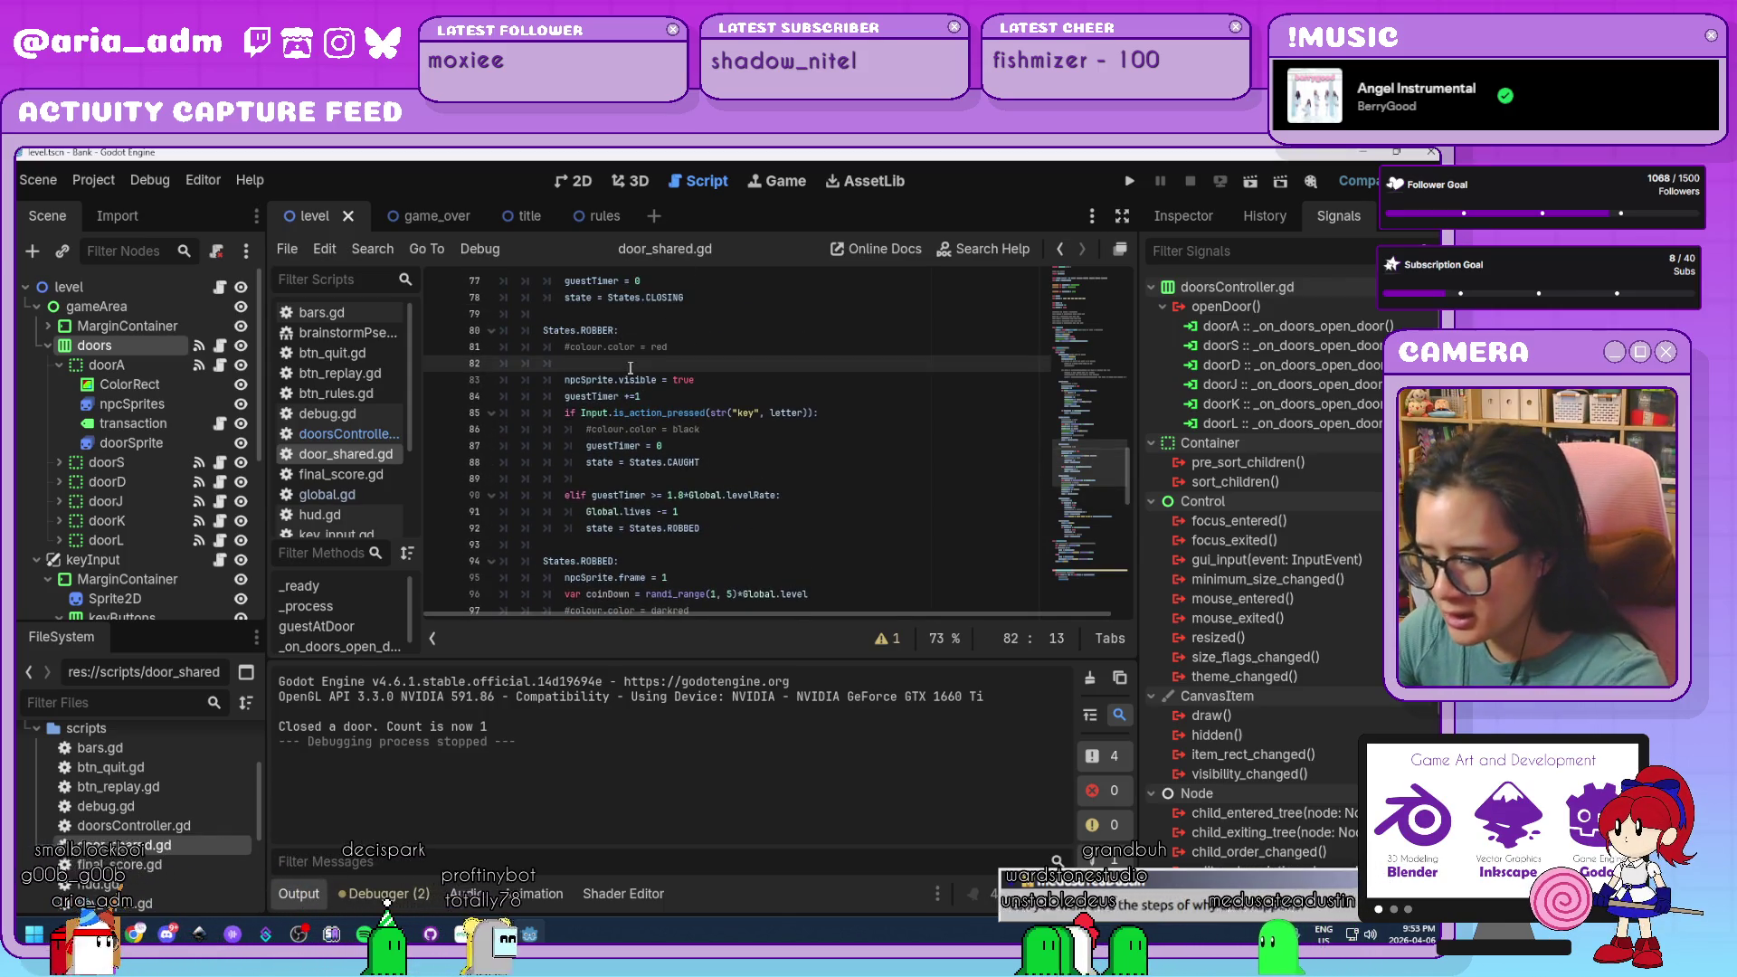
pyautogui.press('BackSpace')
pyautogui.press('BackSpace')
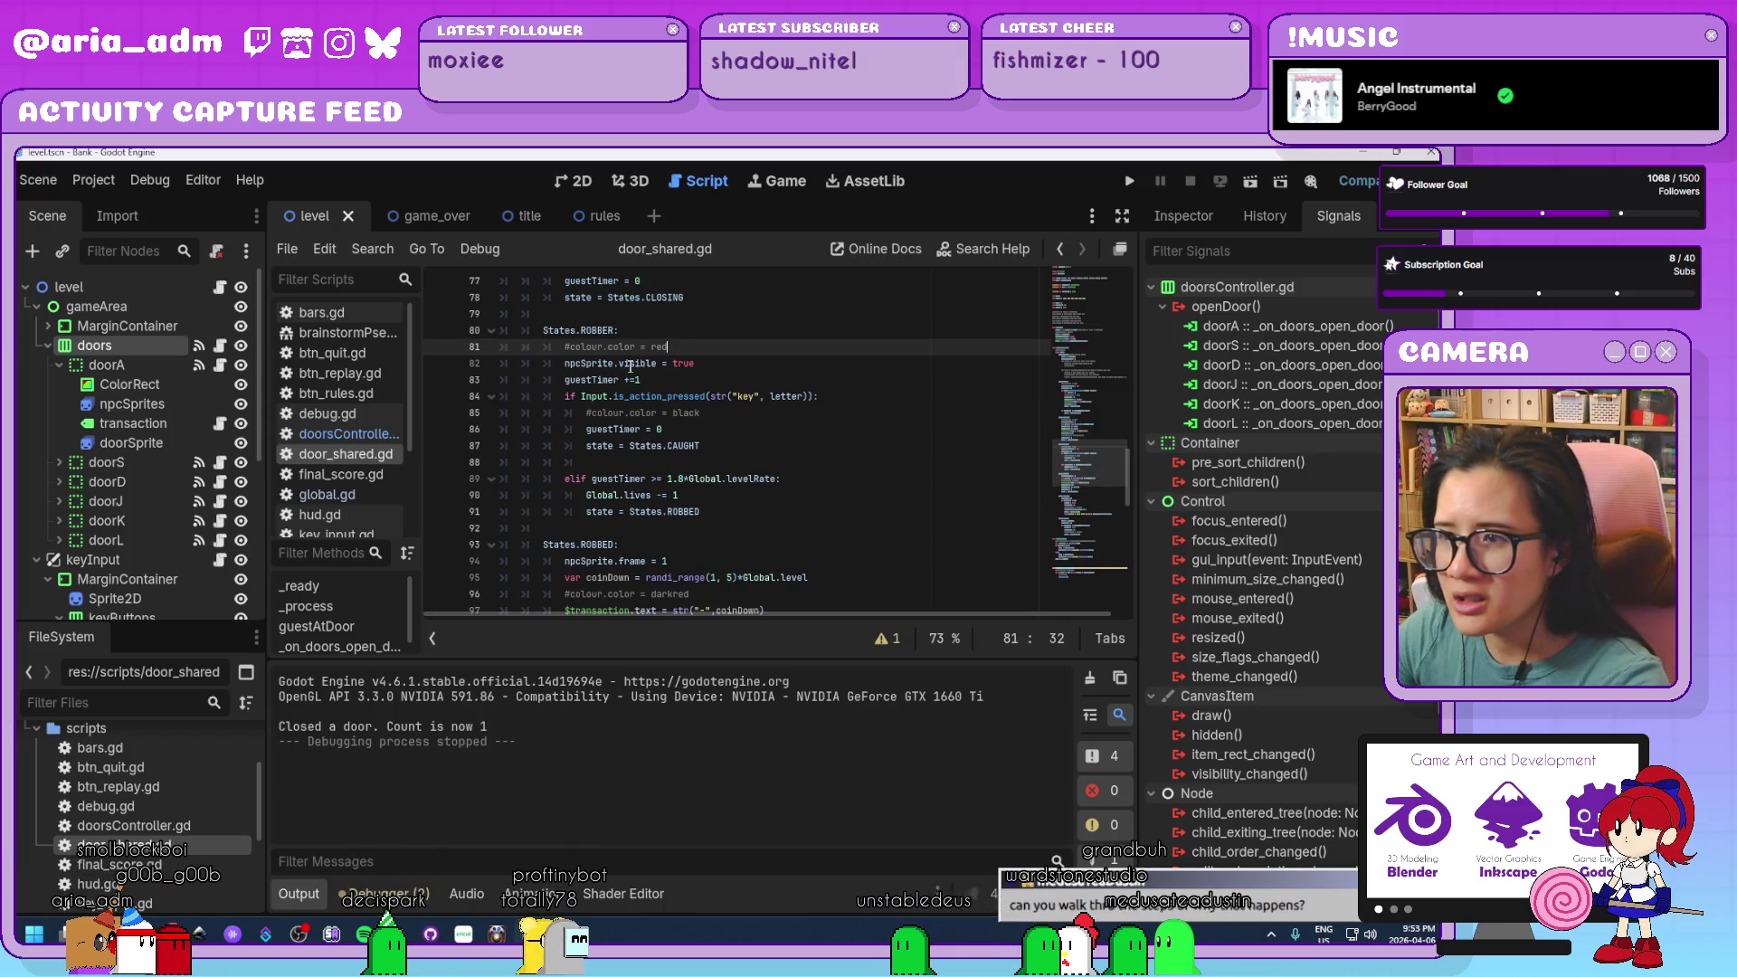
# Go to the stray blank line ending the ROBBER block and the ROBBED transition.
pyautogui.click(789, 522)
pyautogui.scroll(-6, 789, 522)
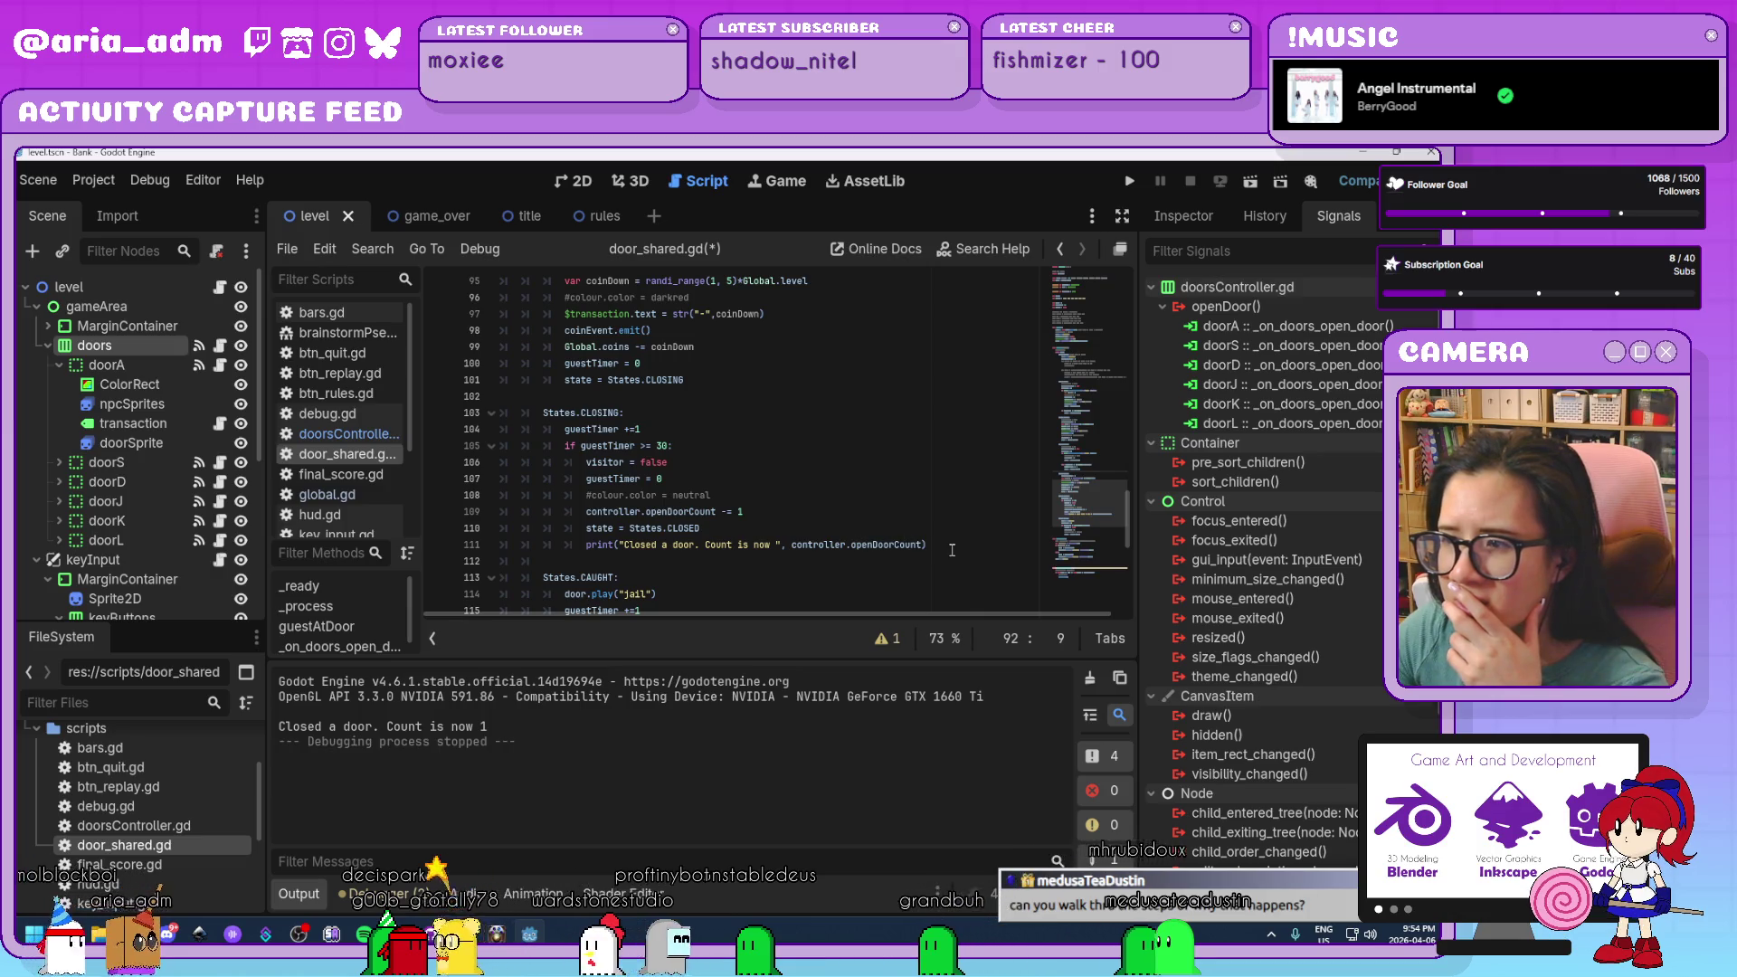
pyautogui.scroll(3, 852, 509)
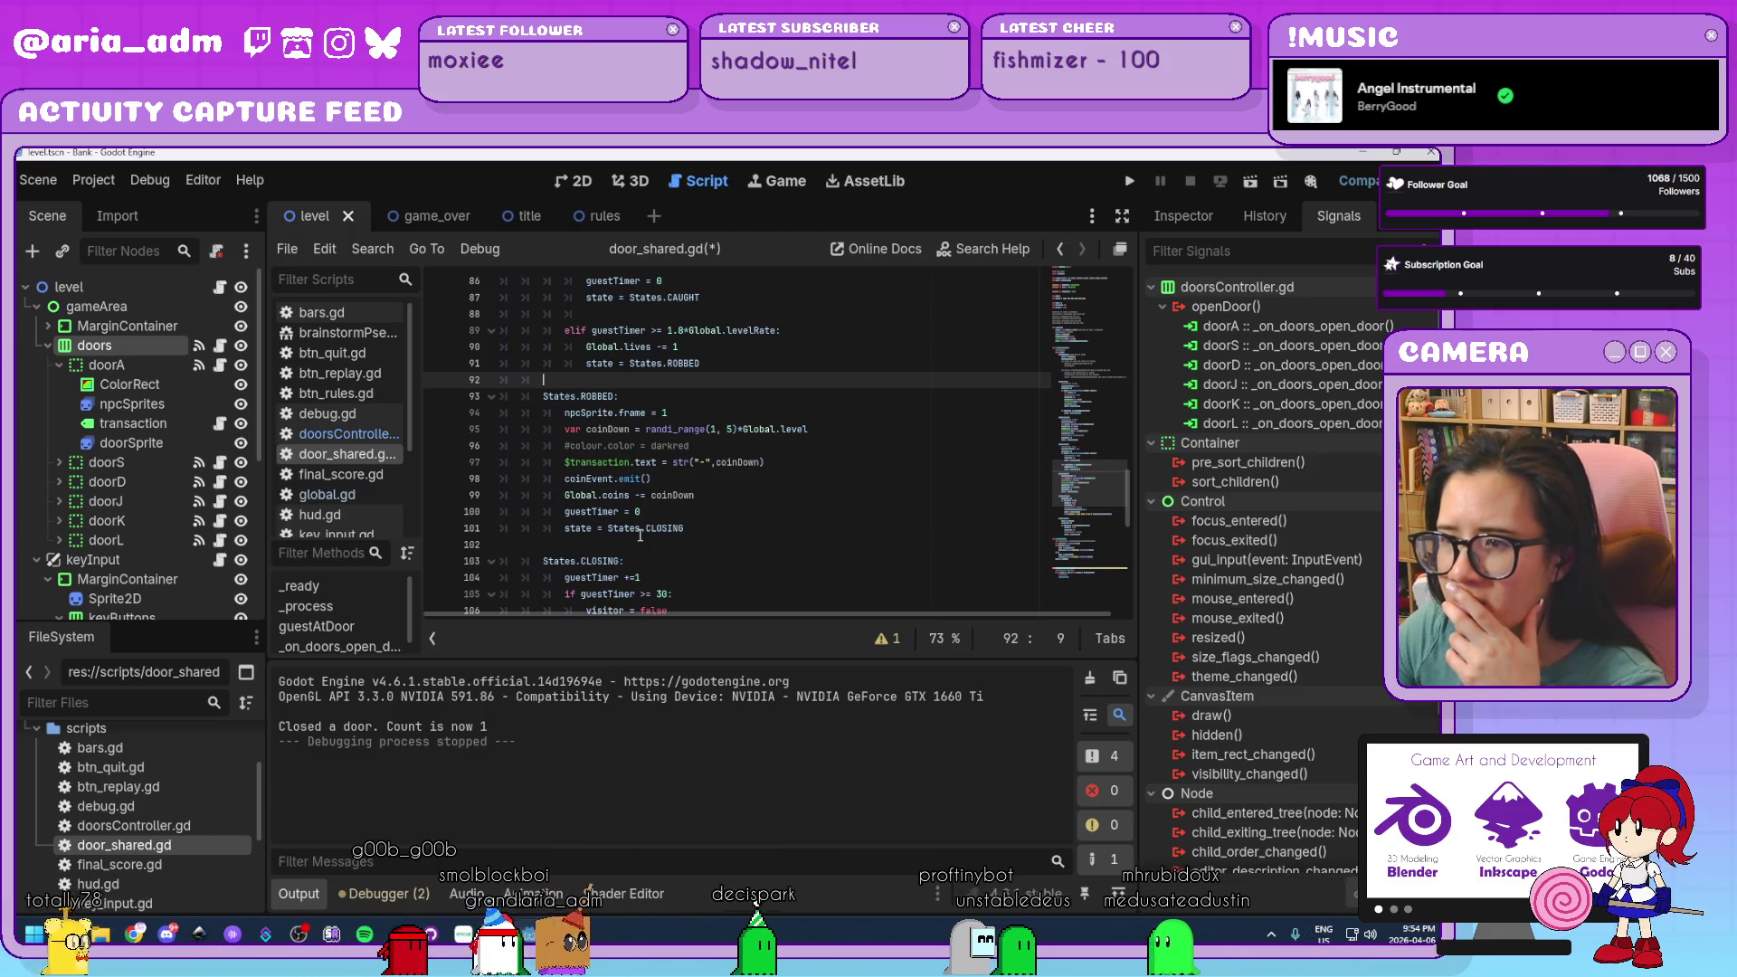
pyautogui.click(685, 534)
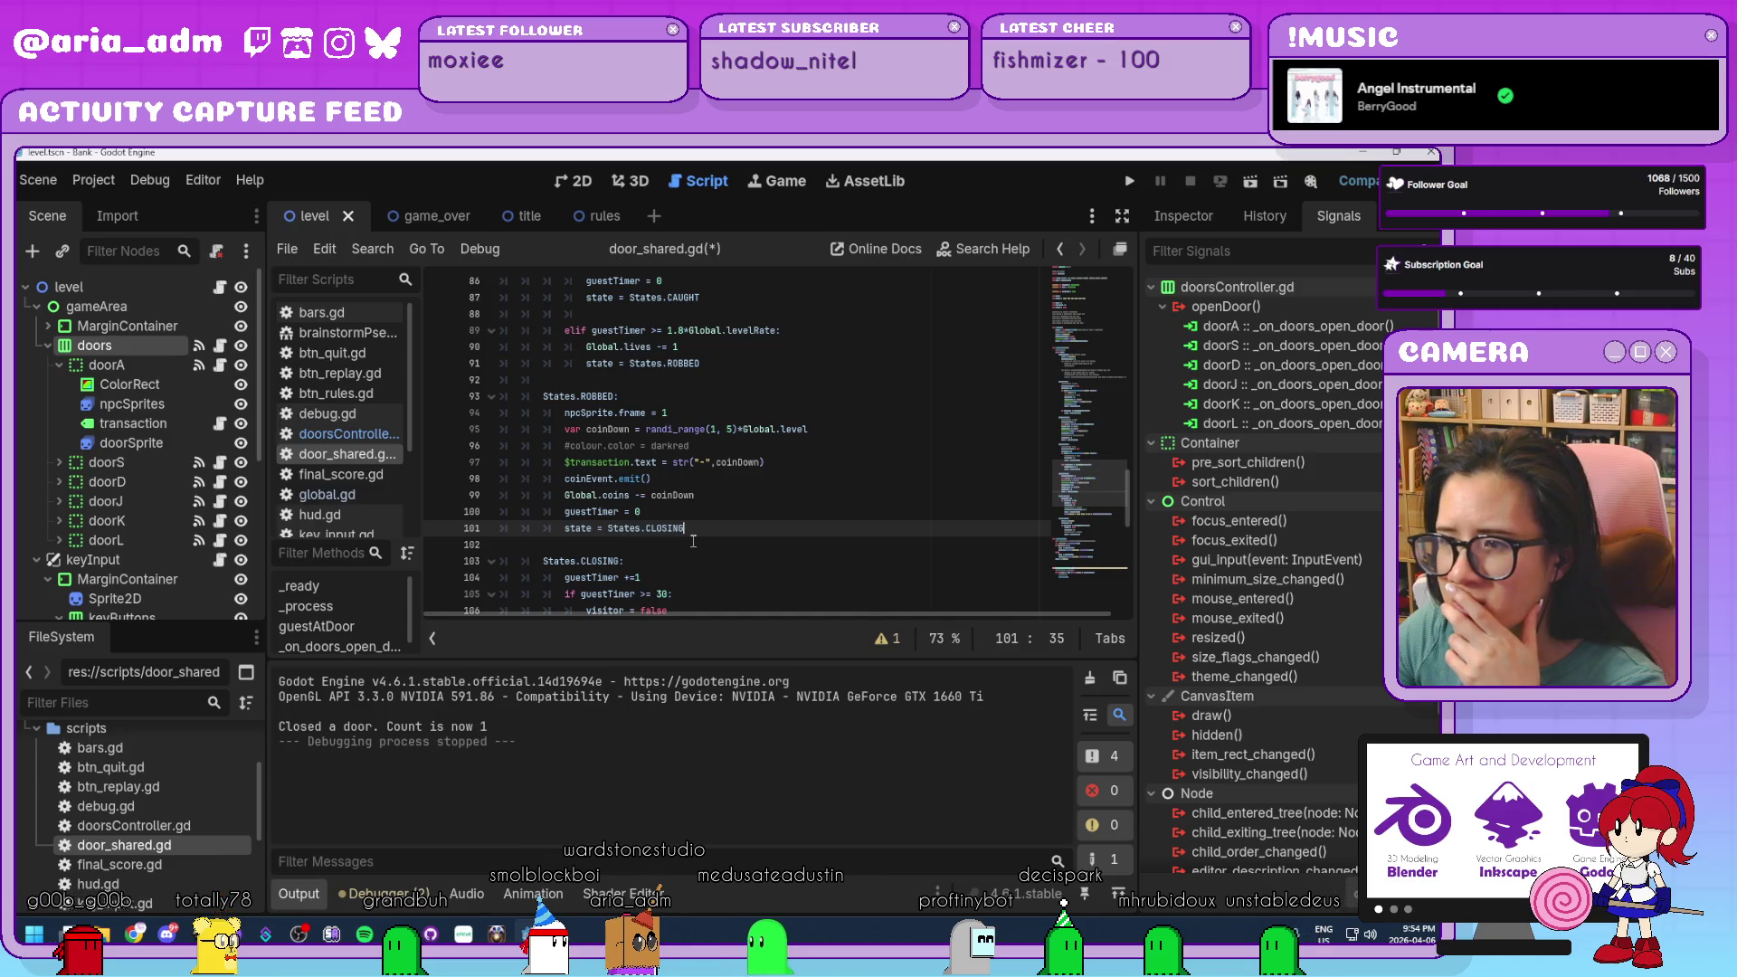
pyautogui.scroll(-4, 693, 541)
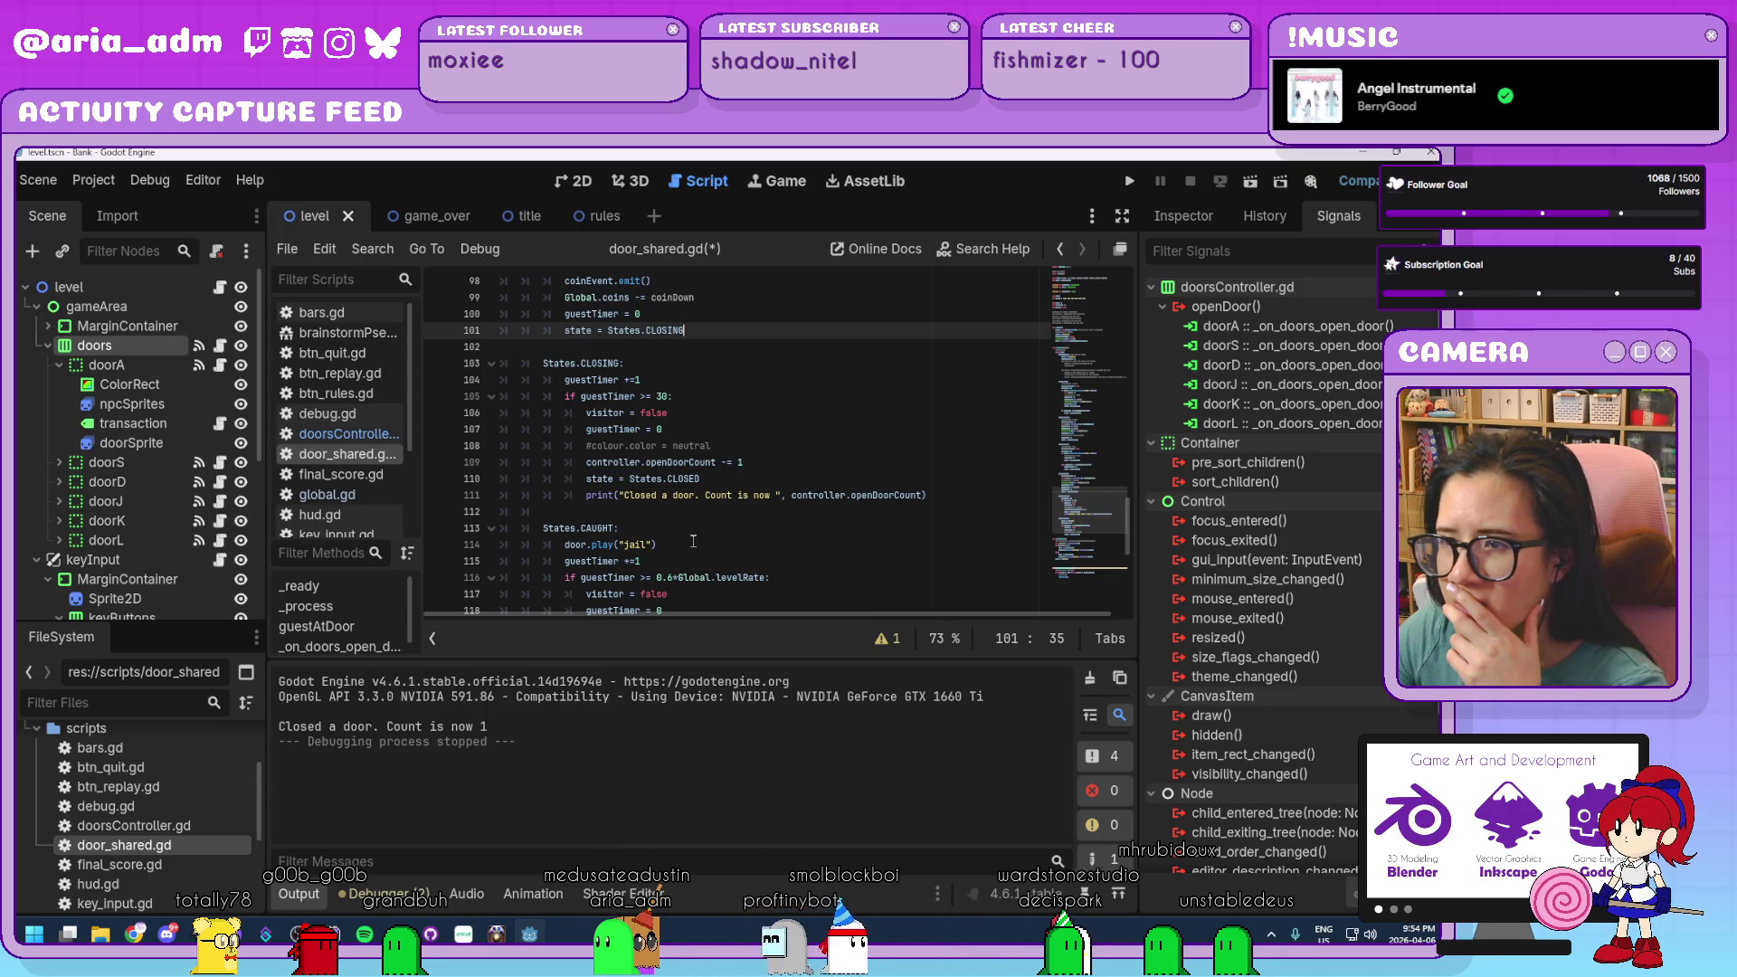
pyautogui.scroll(-2, 693, 541)
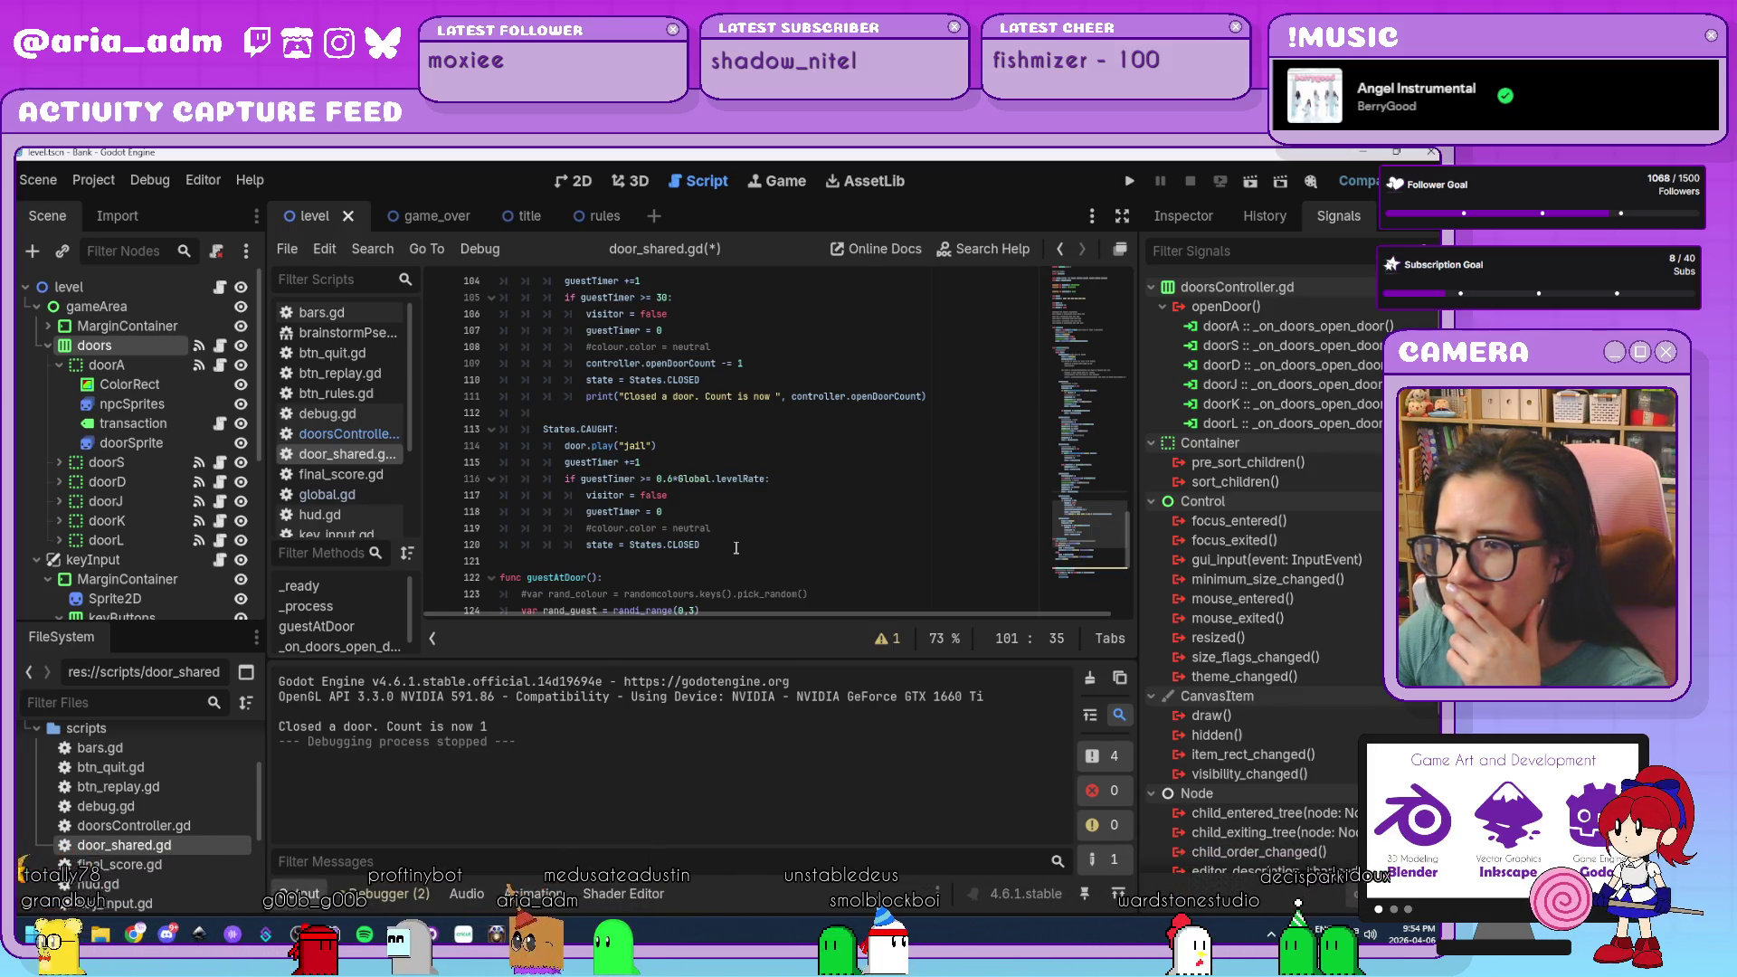
pyautogui.scroll(1, 735, 548)
pyautogui.scroll(-1, 735, 547)
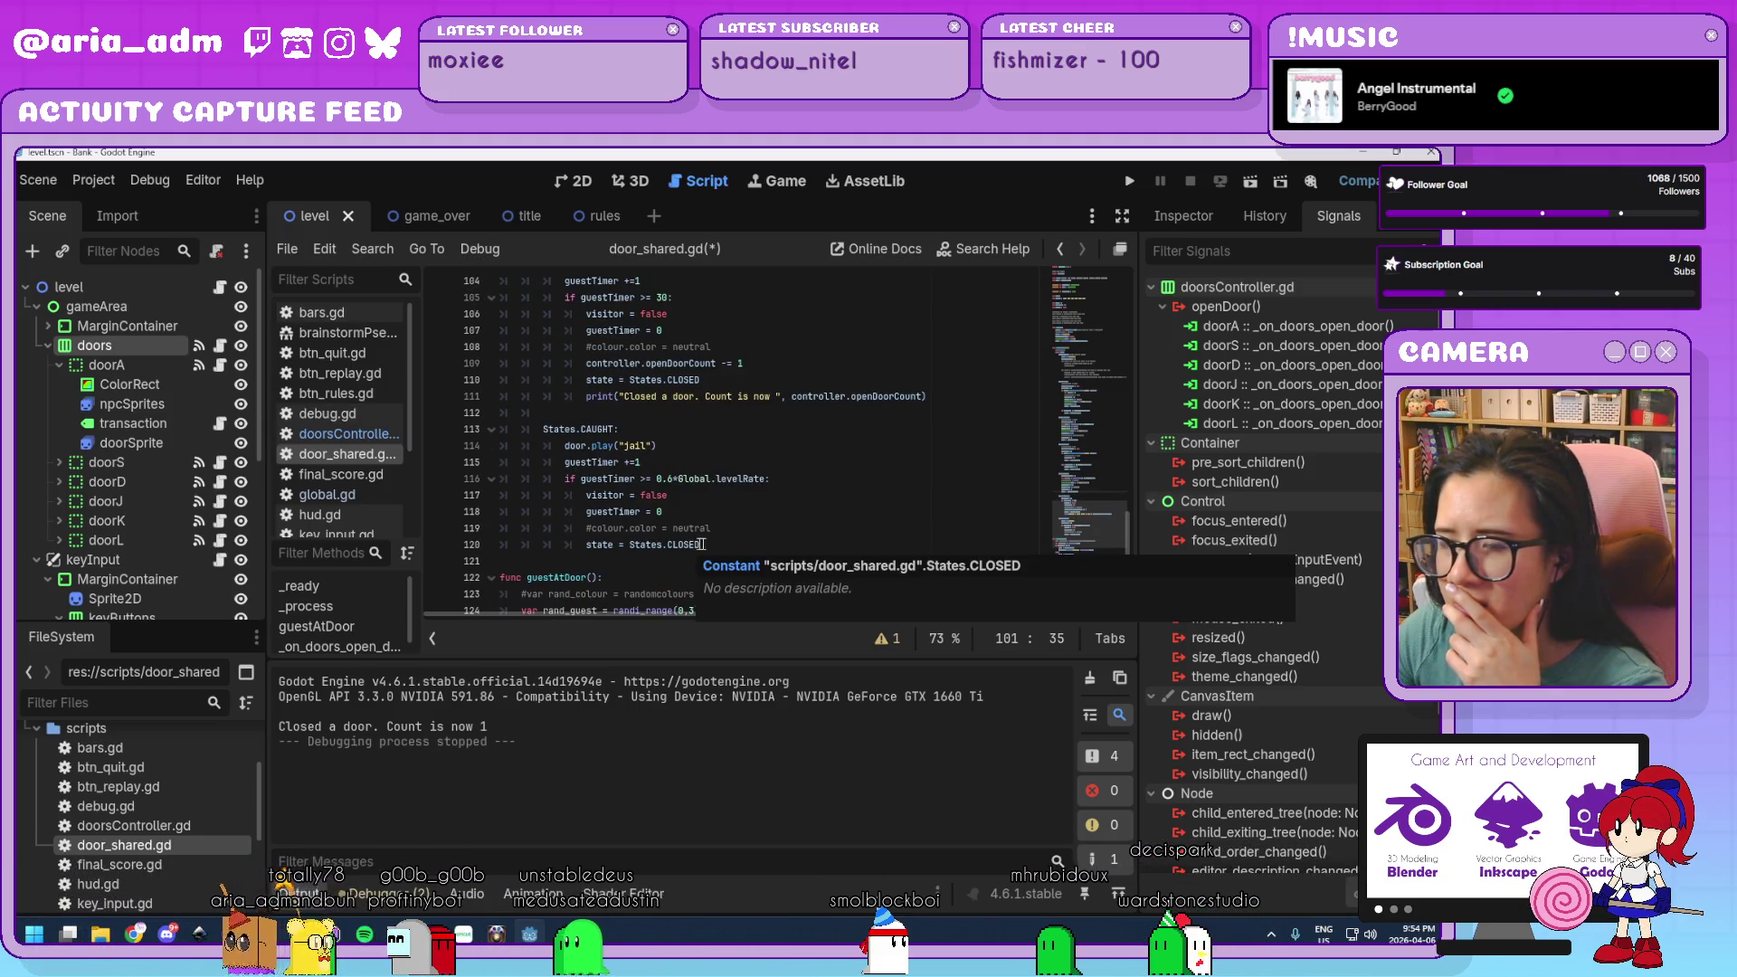
# Copy the controller.openDoorCount decrement below the CAUGHT colour reset and save door_shared.gd.
pyautogui.moveTo(744, 363); pyautogui.dragTo(583, 366)
pyautogui.hotkey('ctrl', 'c')
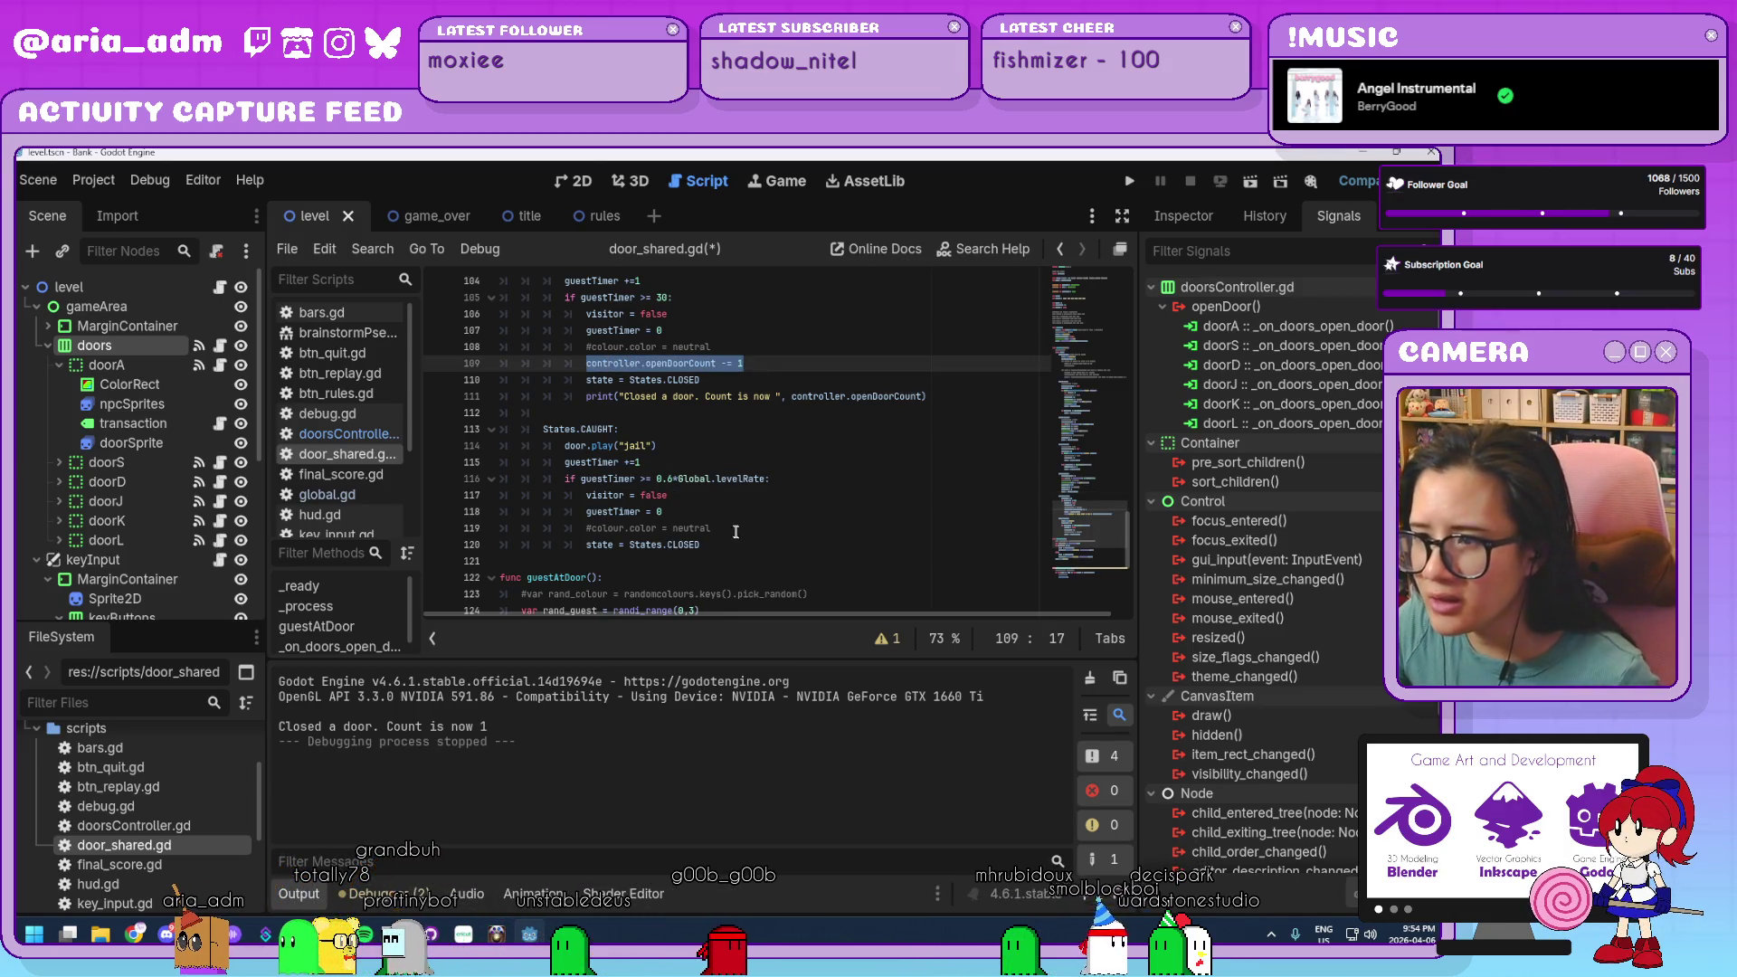
pyautogui.click(736, 530)
pyautogui.press('Return')
pyautogui.hotkey('ctrl', 'v')
pyautogui.hotkey('ctrl', 's')
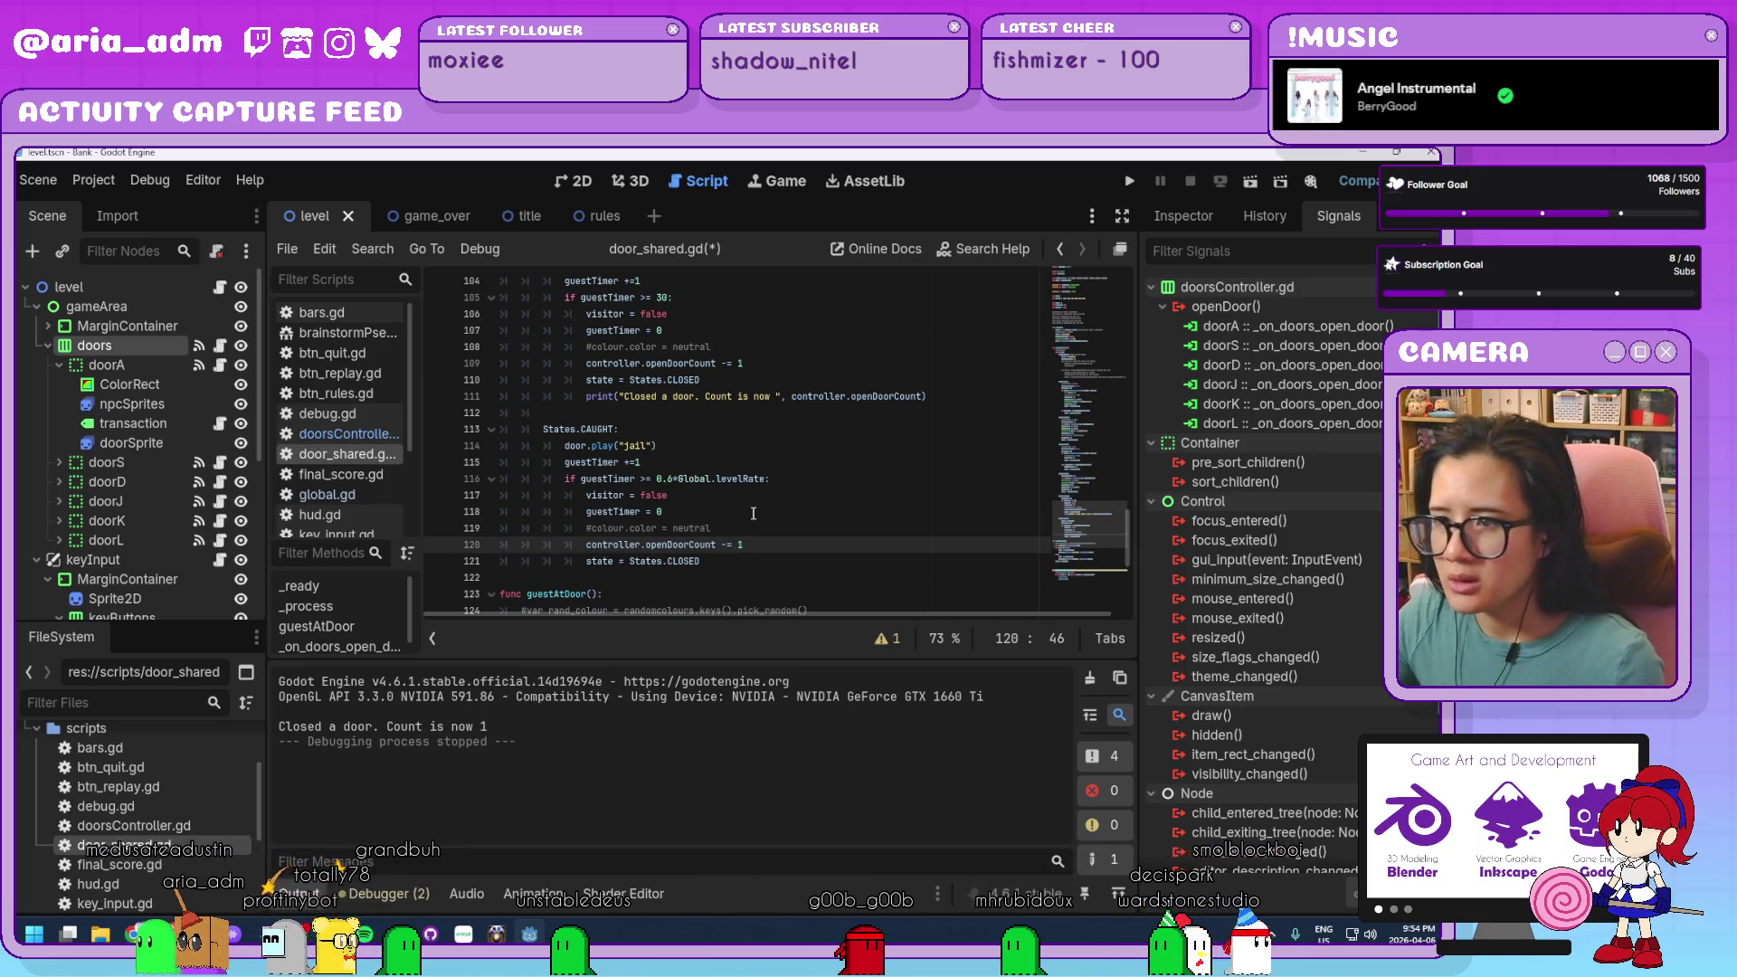
# Review the updated script and launch the Bank game to test the fix.
pyautogui.scroll(3, 869, 495)
pyautogui.scroll(2, 868, 495)
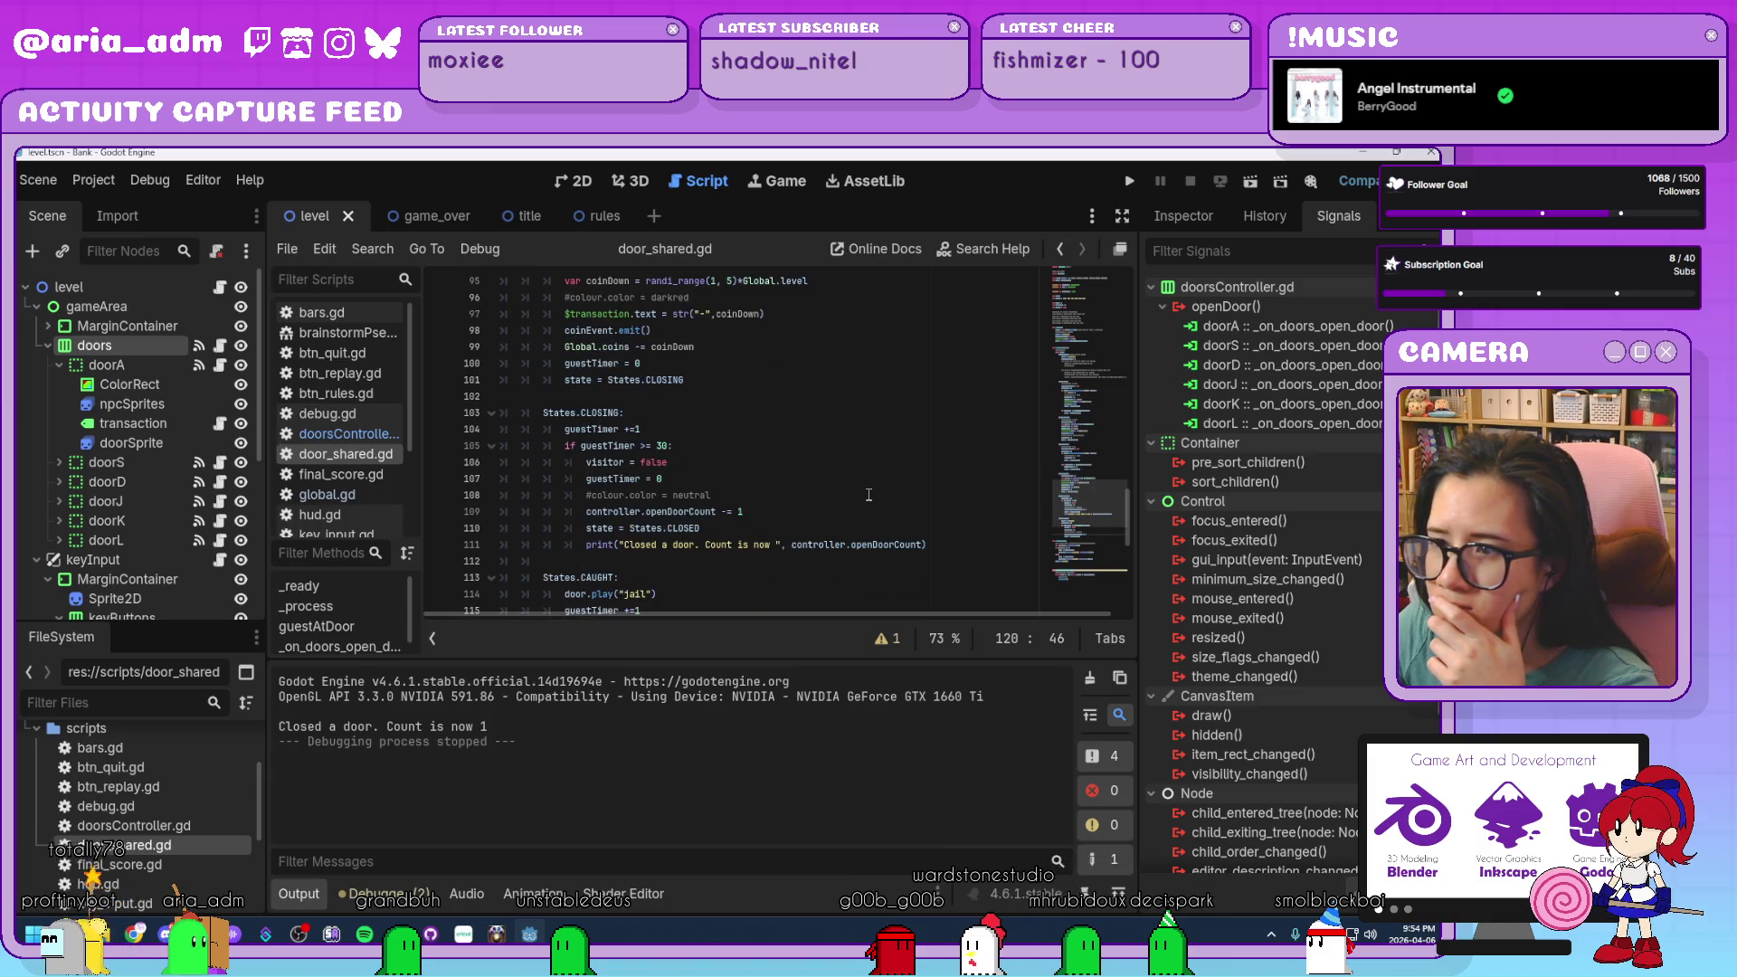
pyautogui.scroll(-4, 868, 495)
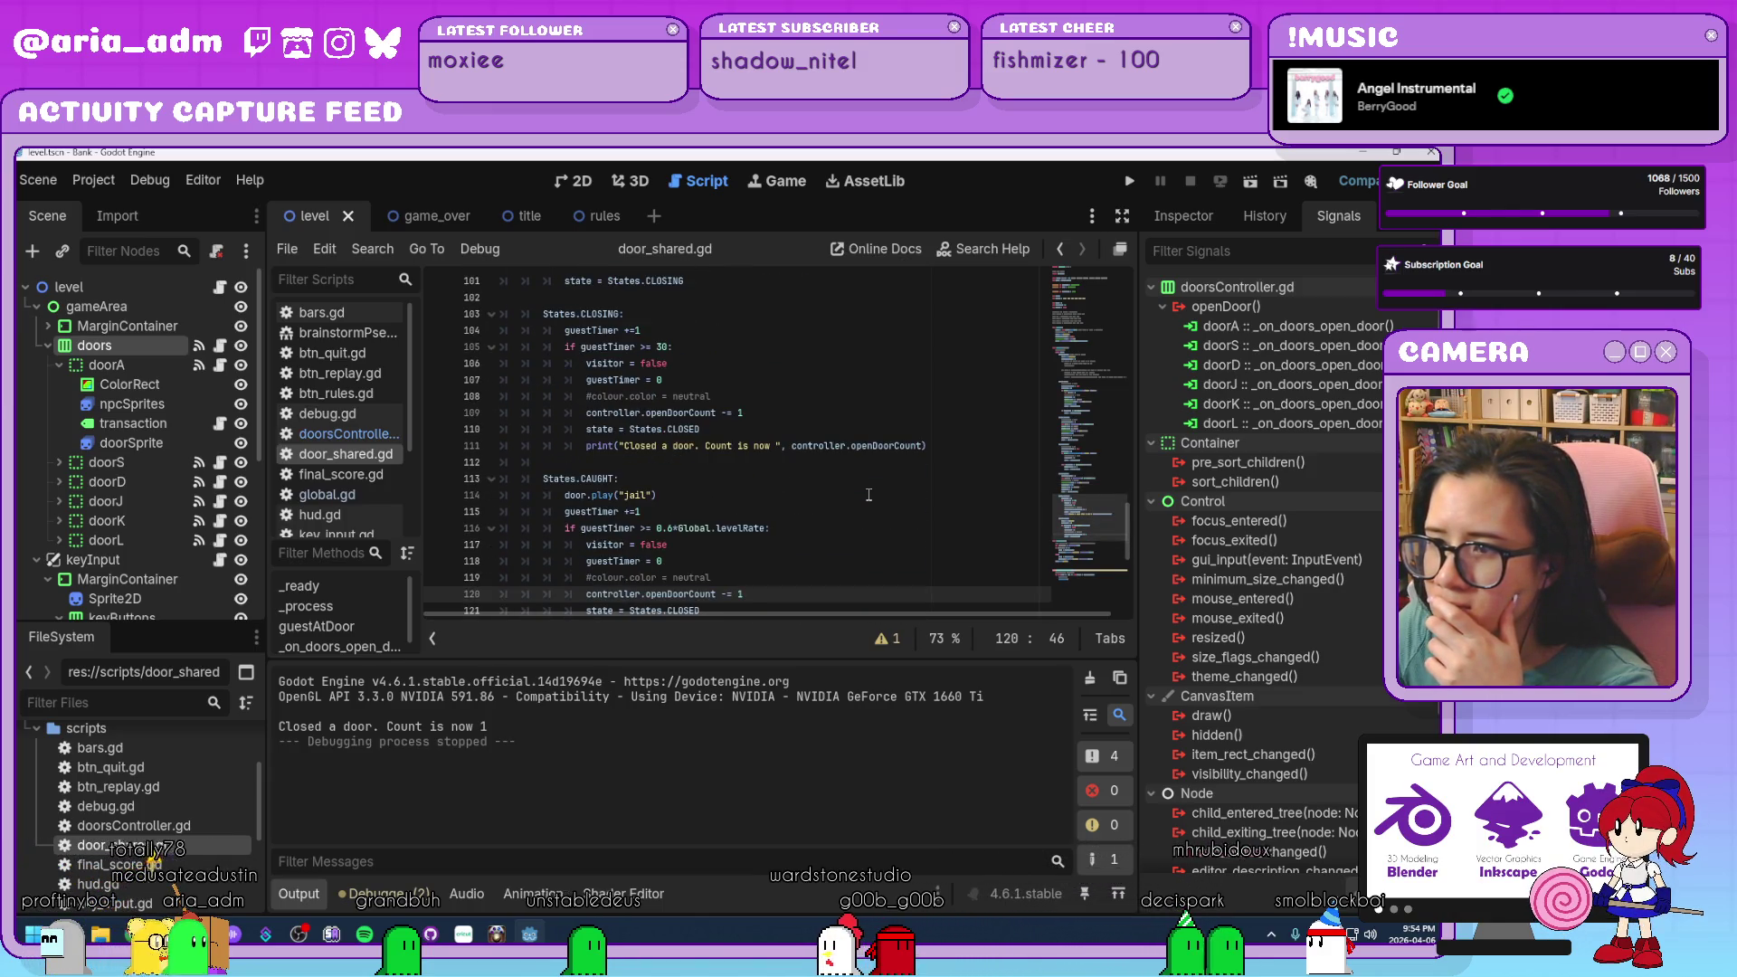
pyautogui.scroll(7, 869, 495)
pyautogui.click(1135, 181)
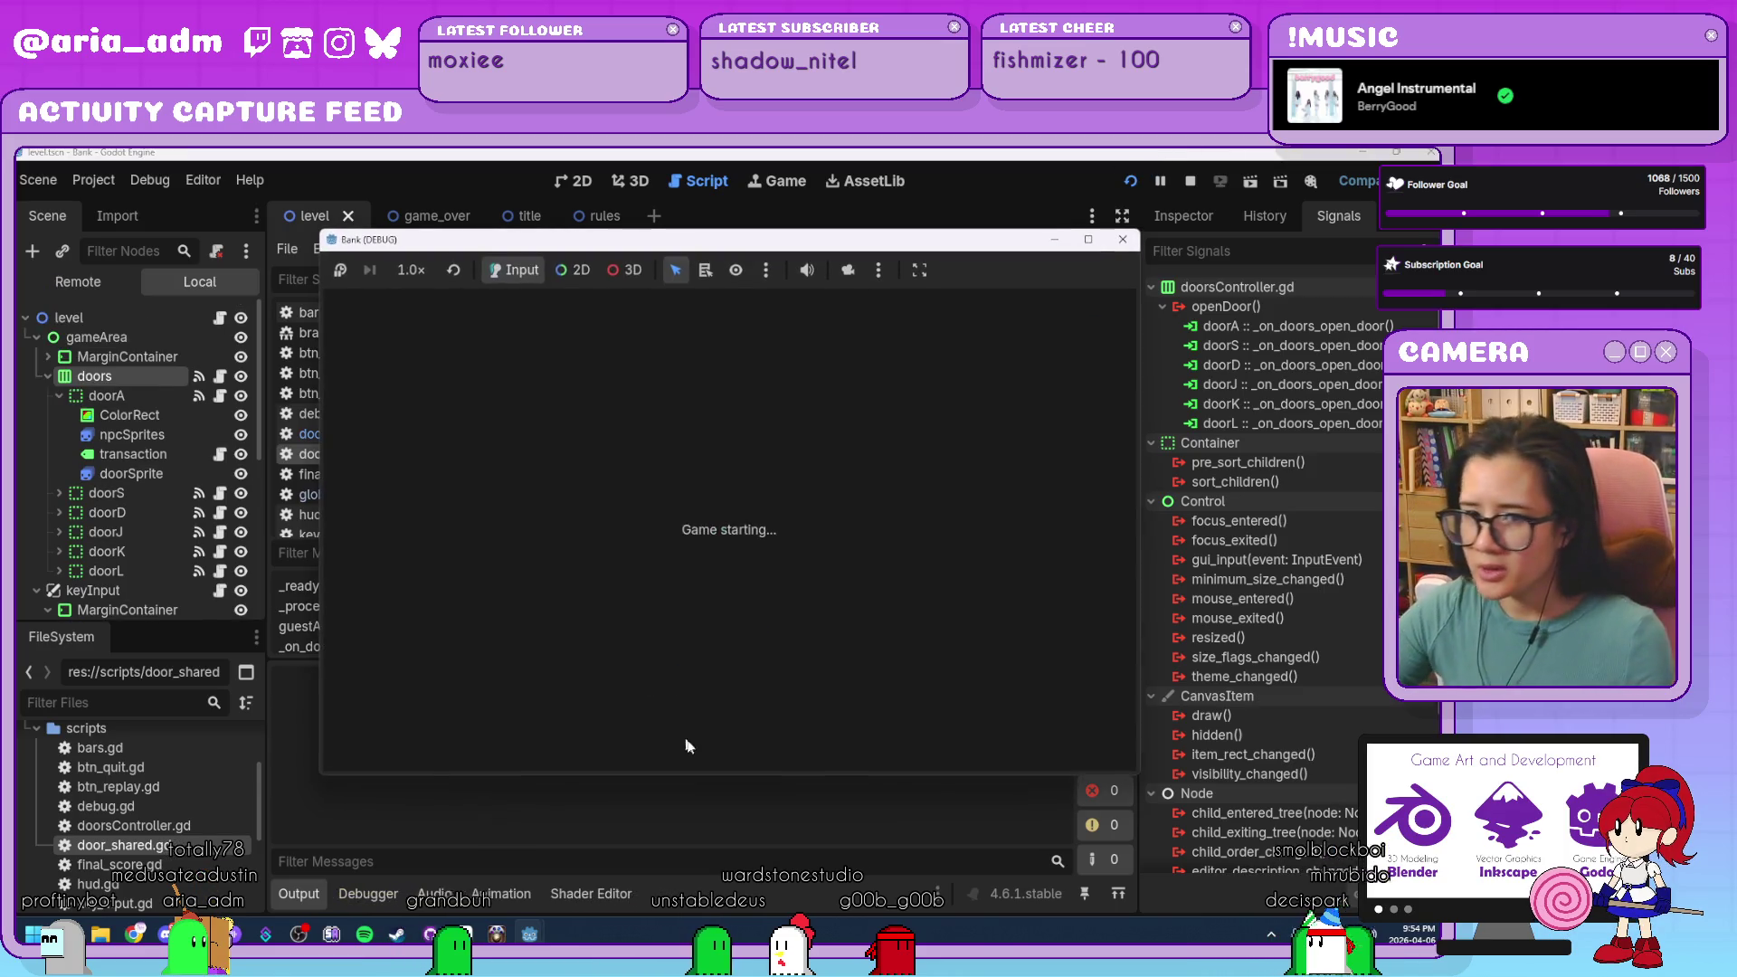
# Start from the title screen, then serve customers and jail robbers at doors S, D, J and L.
pyautogui.click(855, 615)
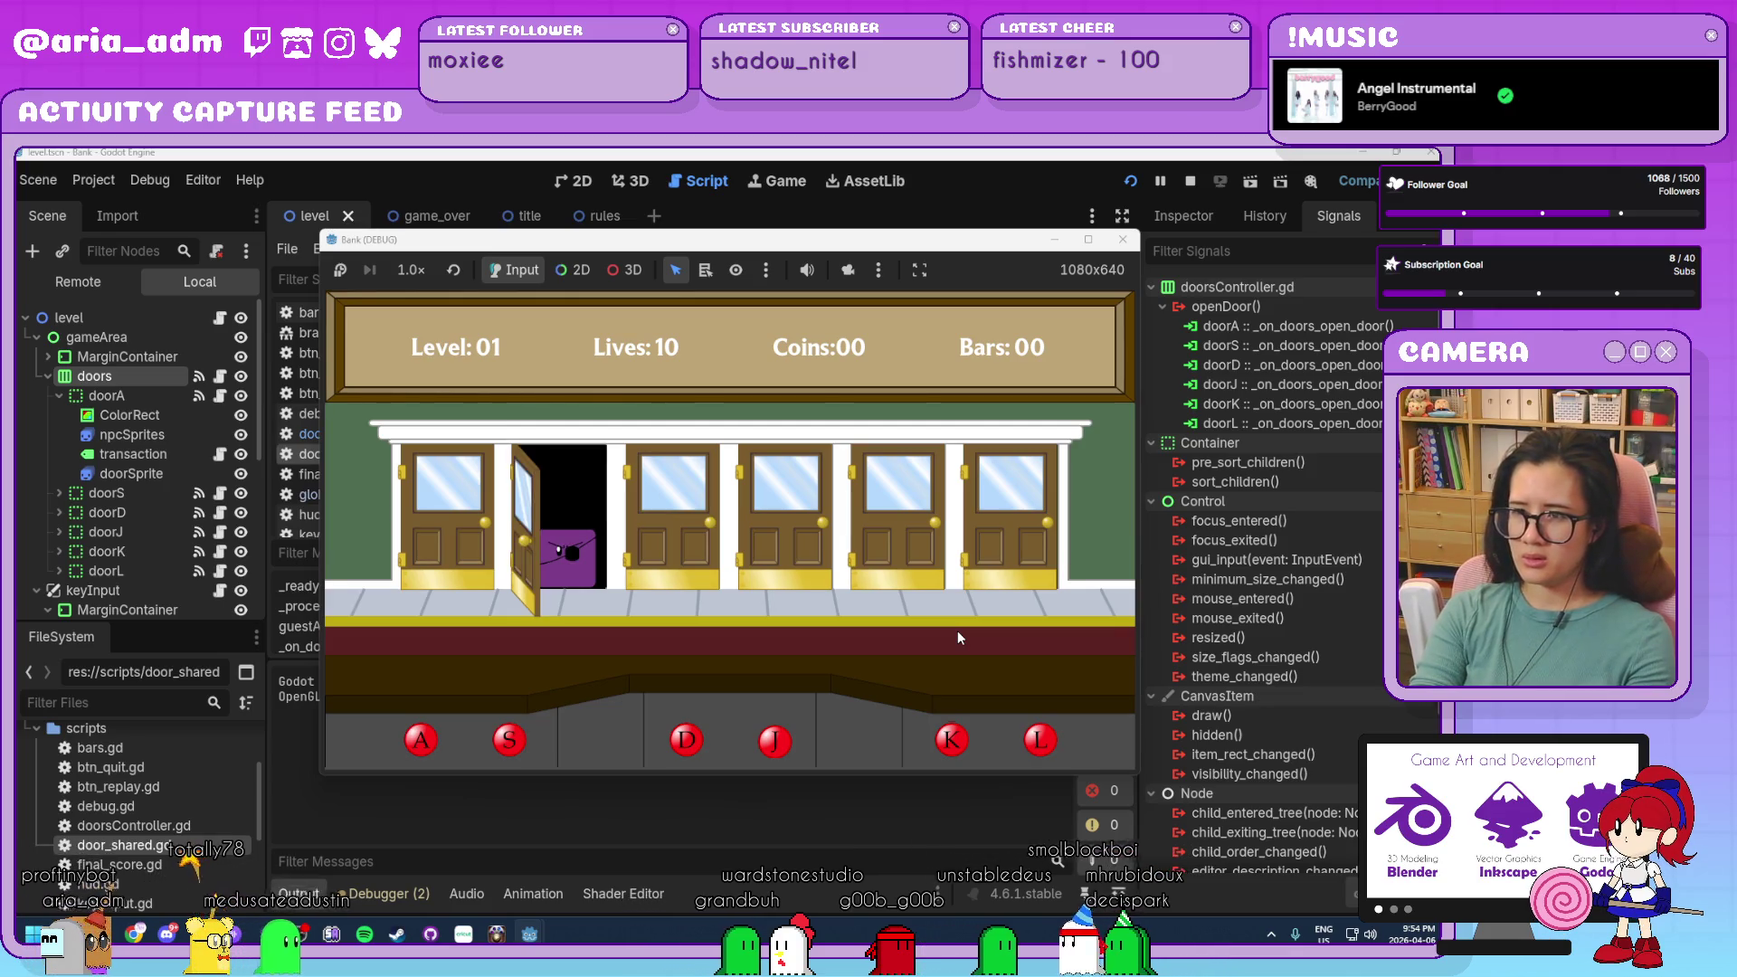
pyautogui.press('s')
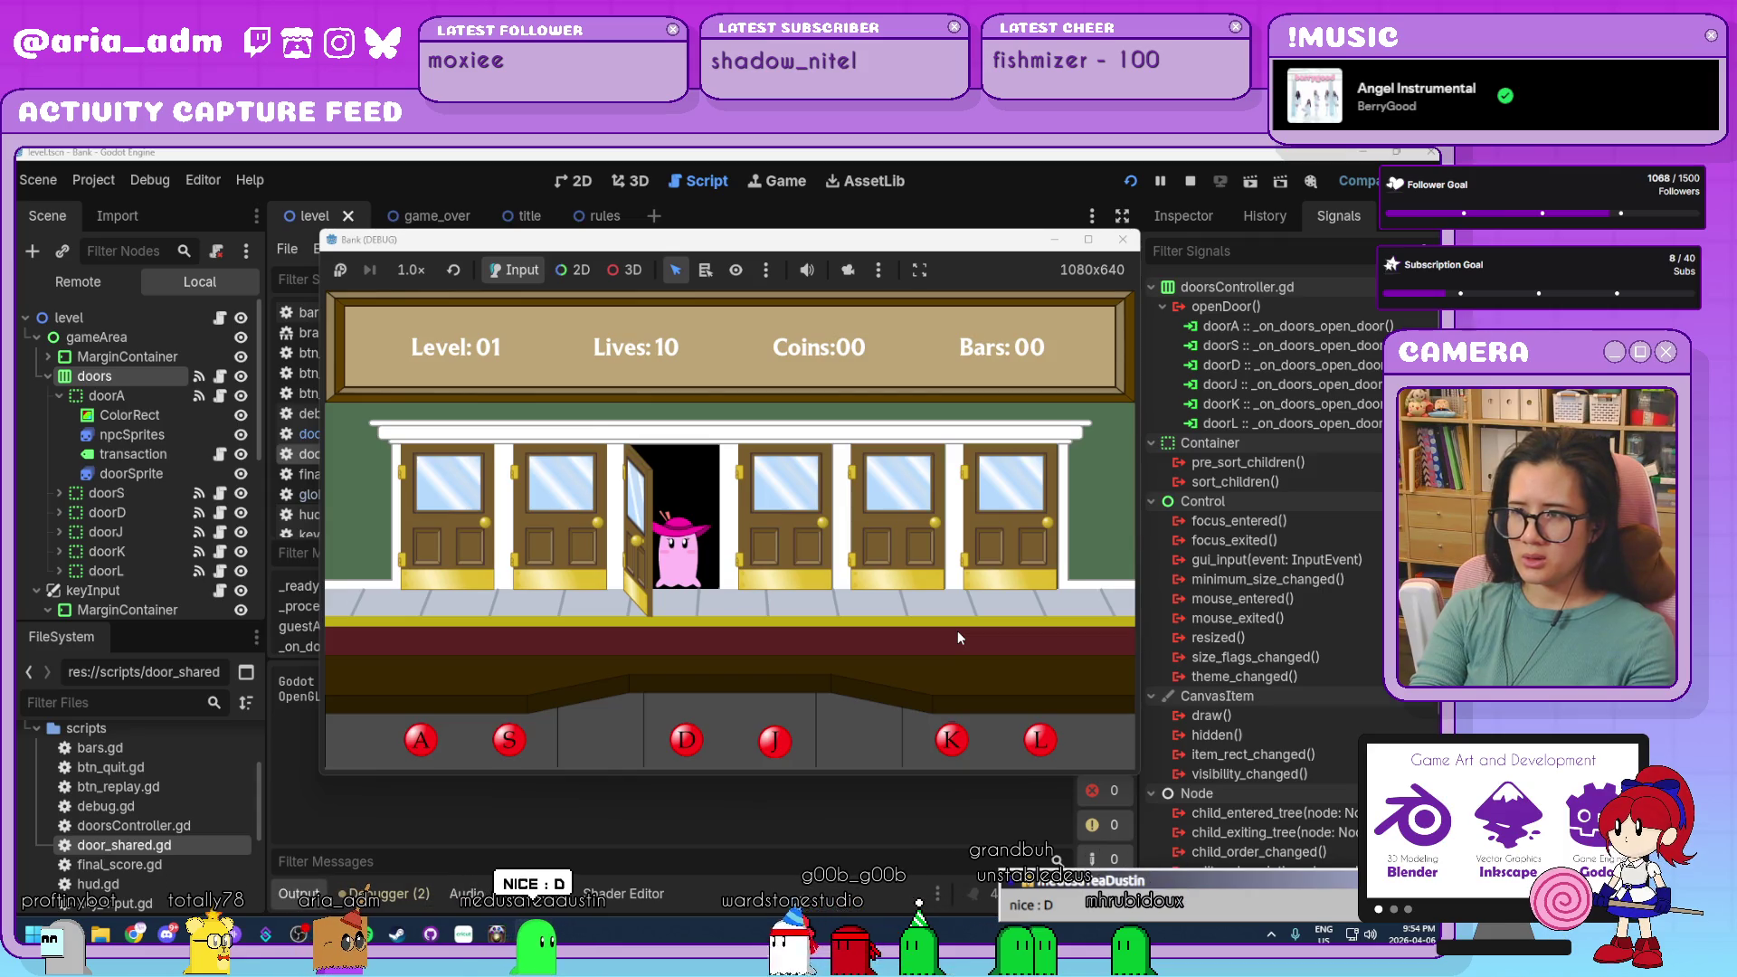
pyautogui.press('d')
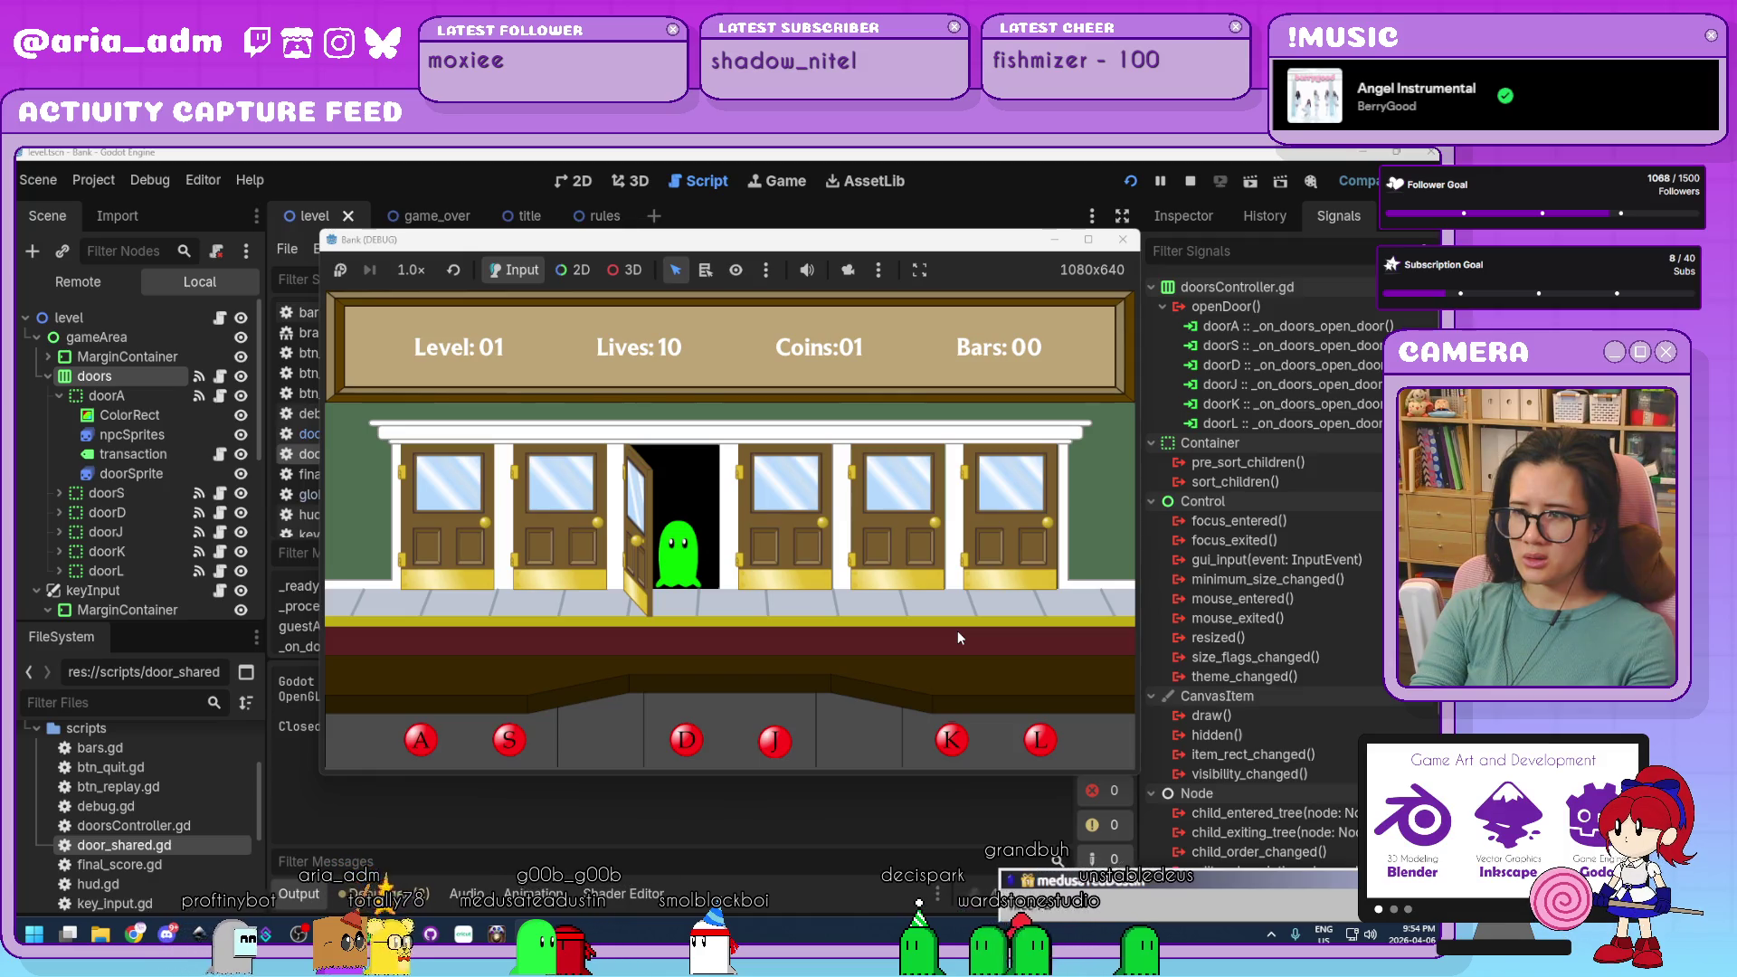
pyautogui.press('d')
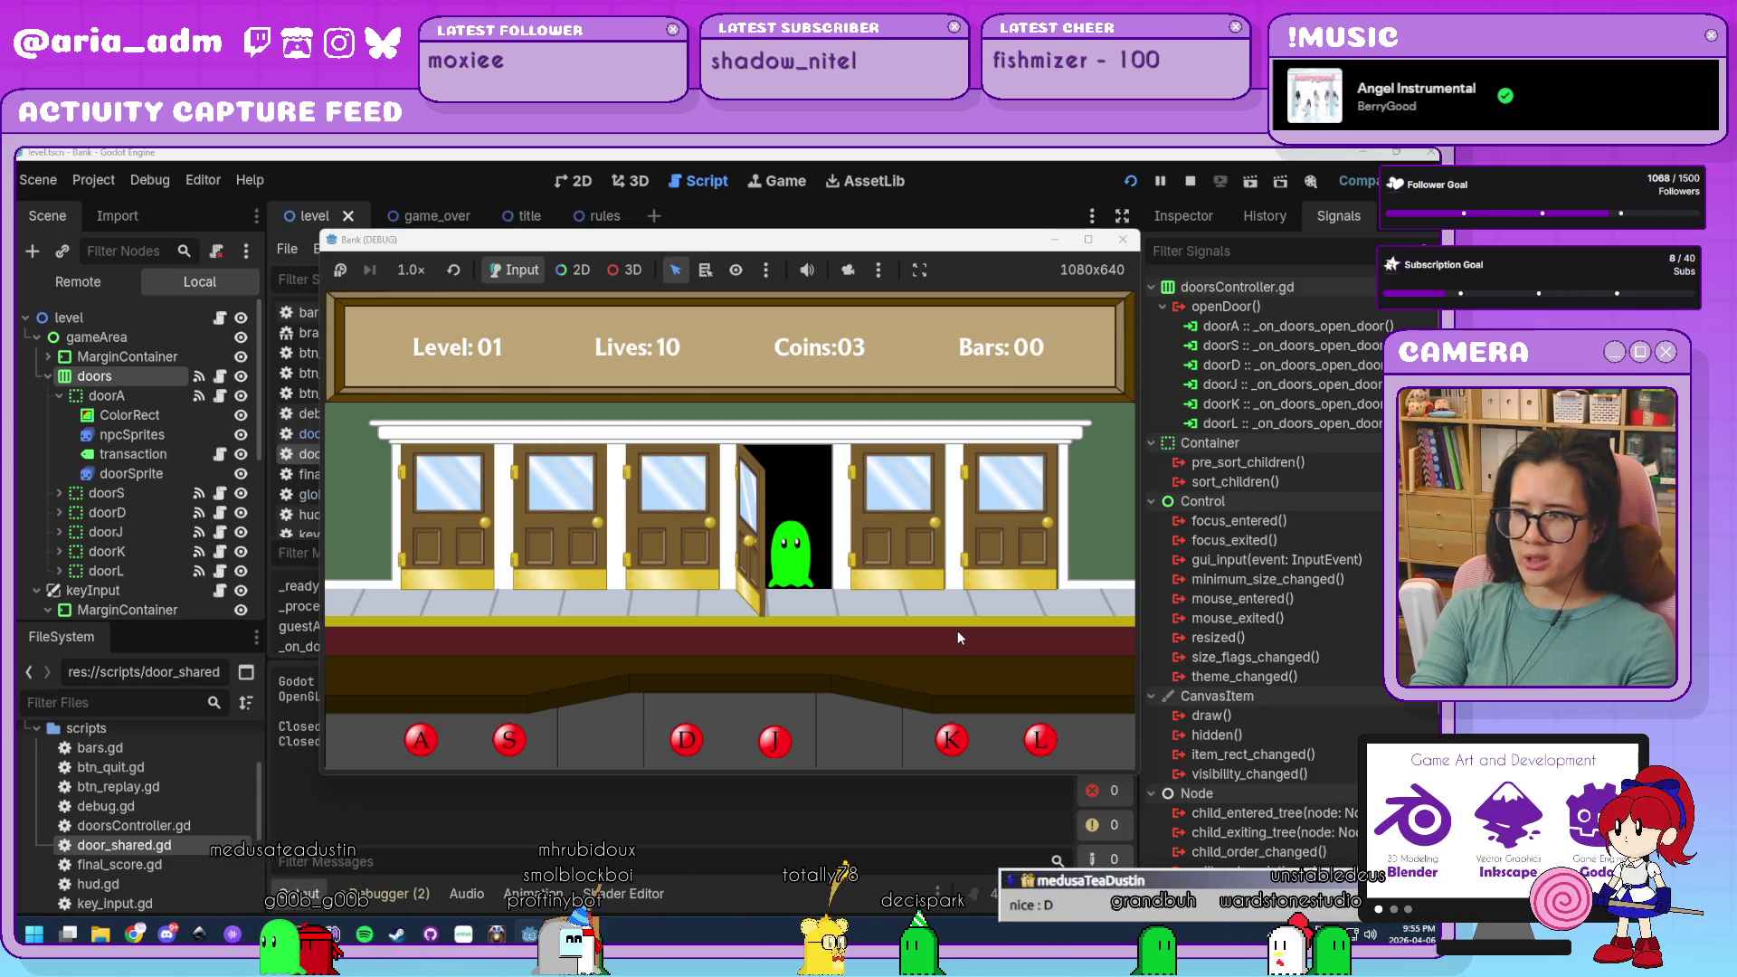
pyautogui.press('j')
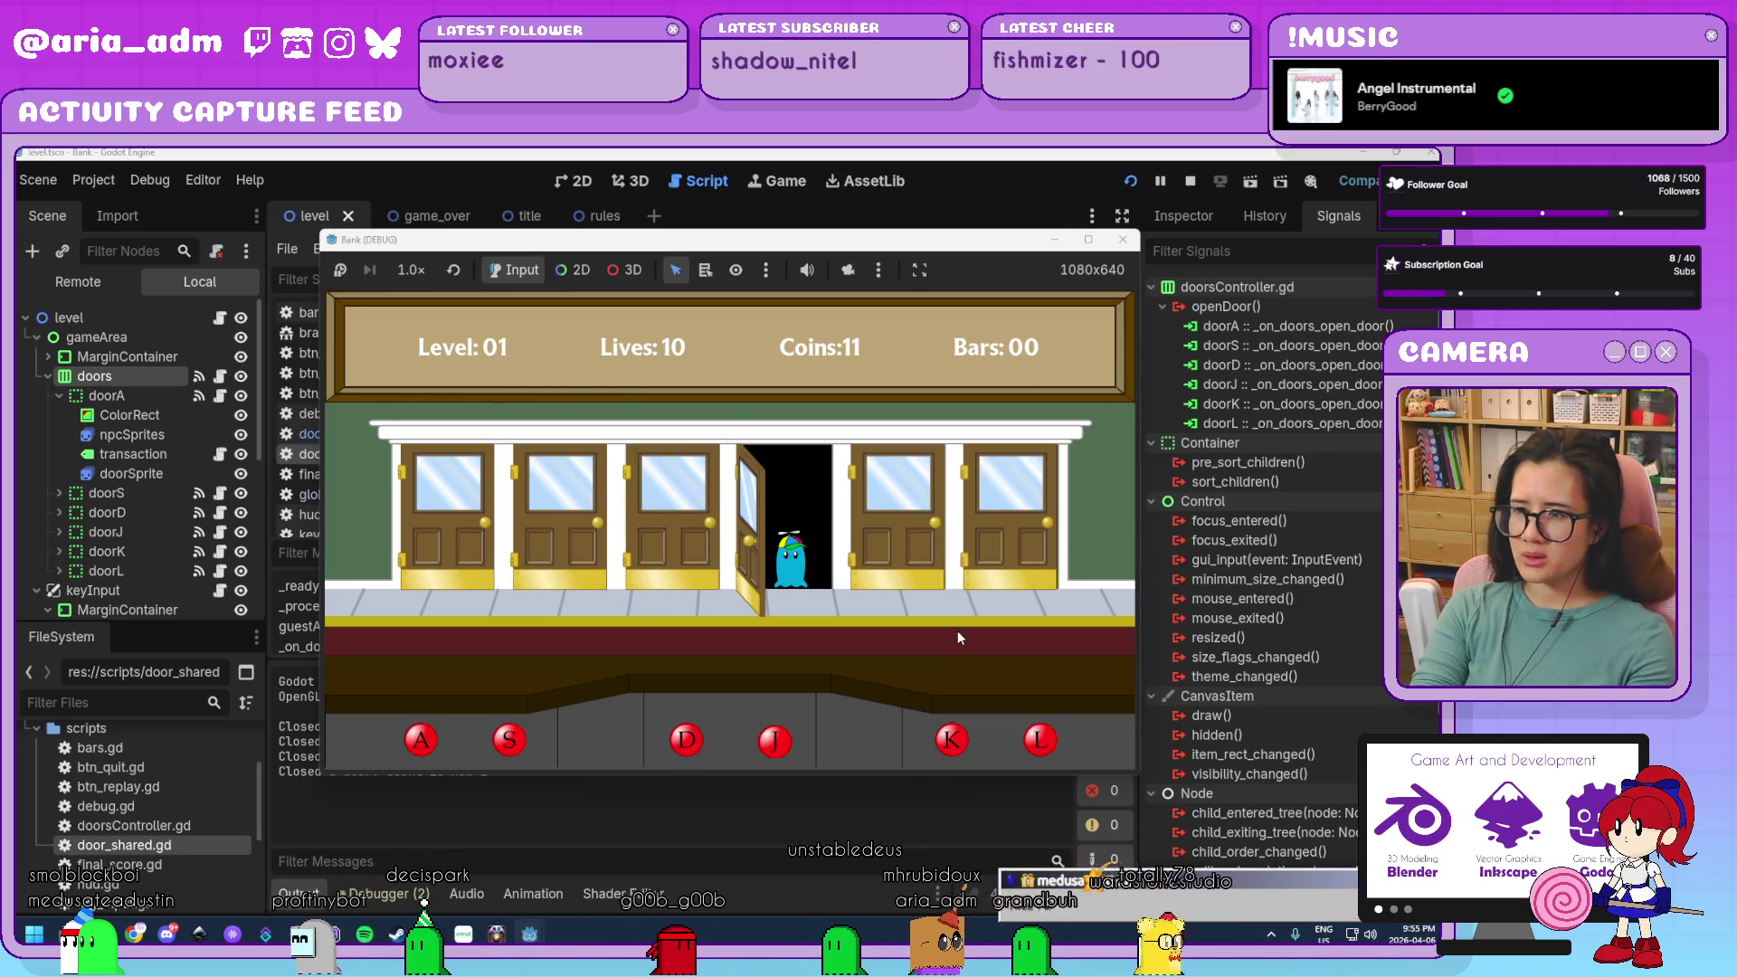
pyautogui.press('j')
pyautogui.press('l')
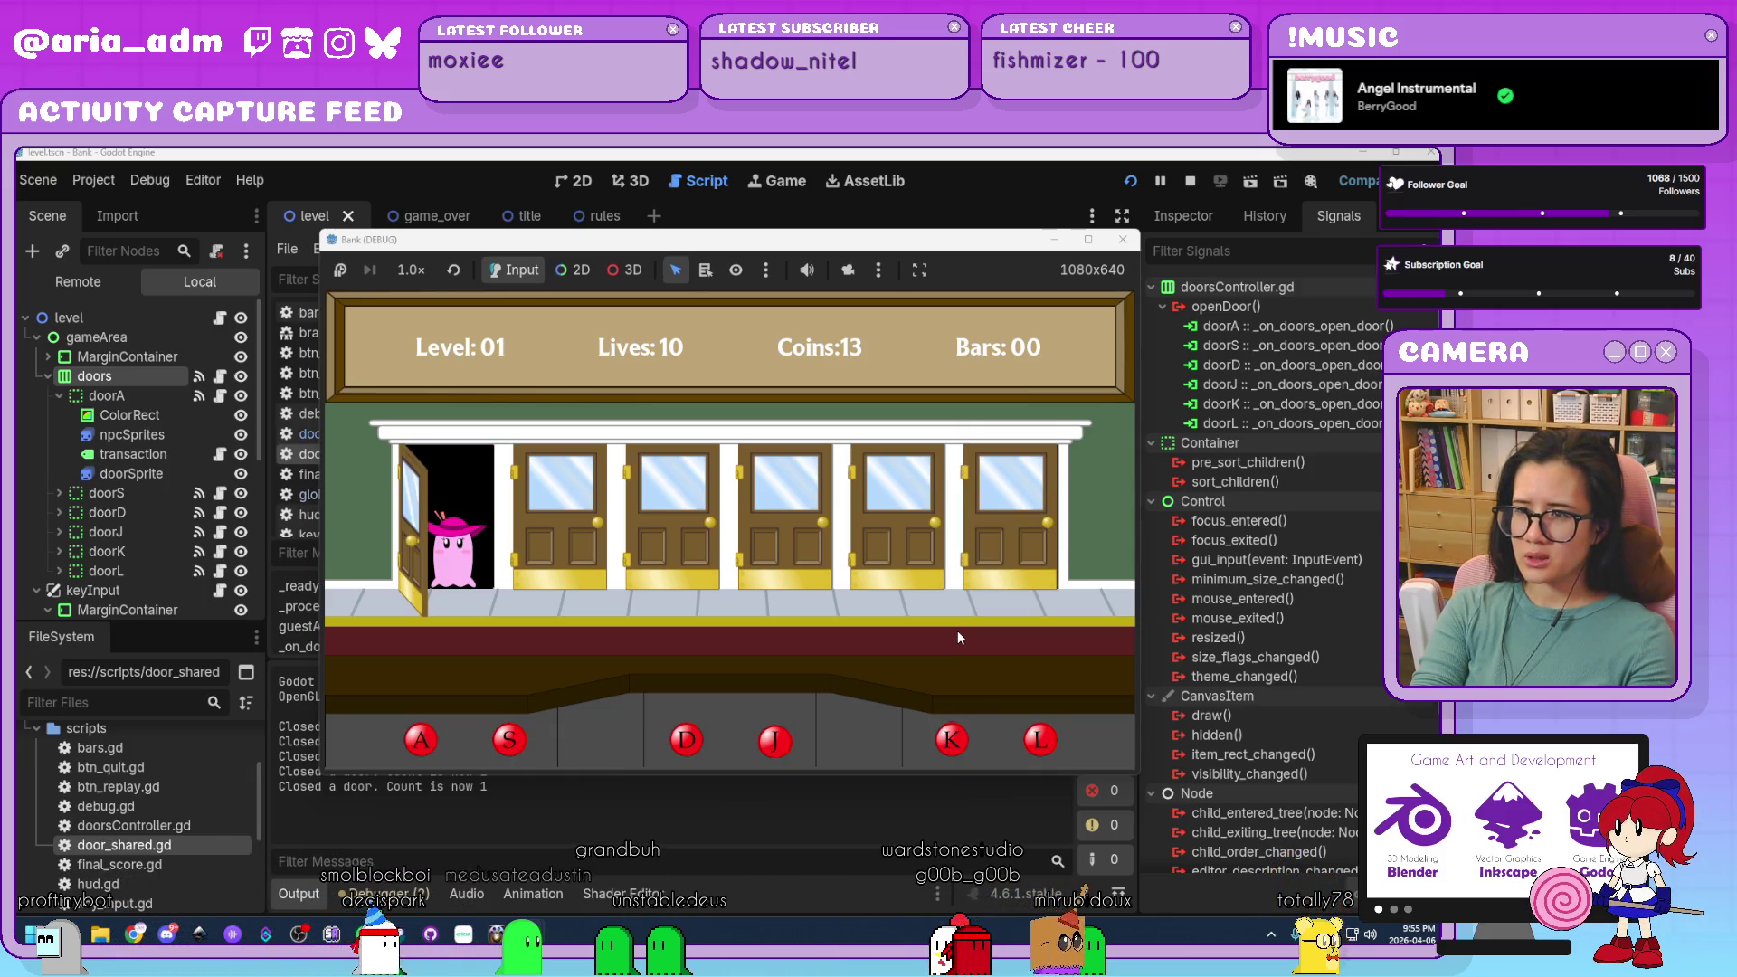
pyautogui.press('j')
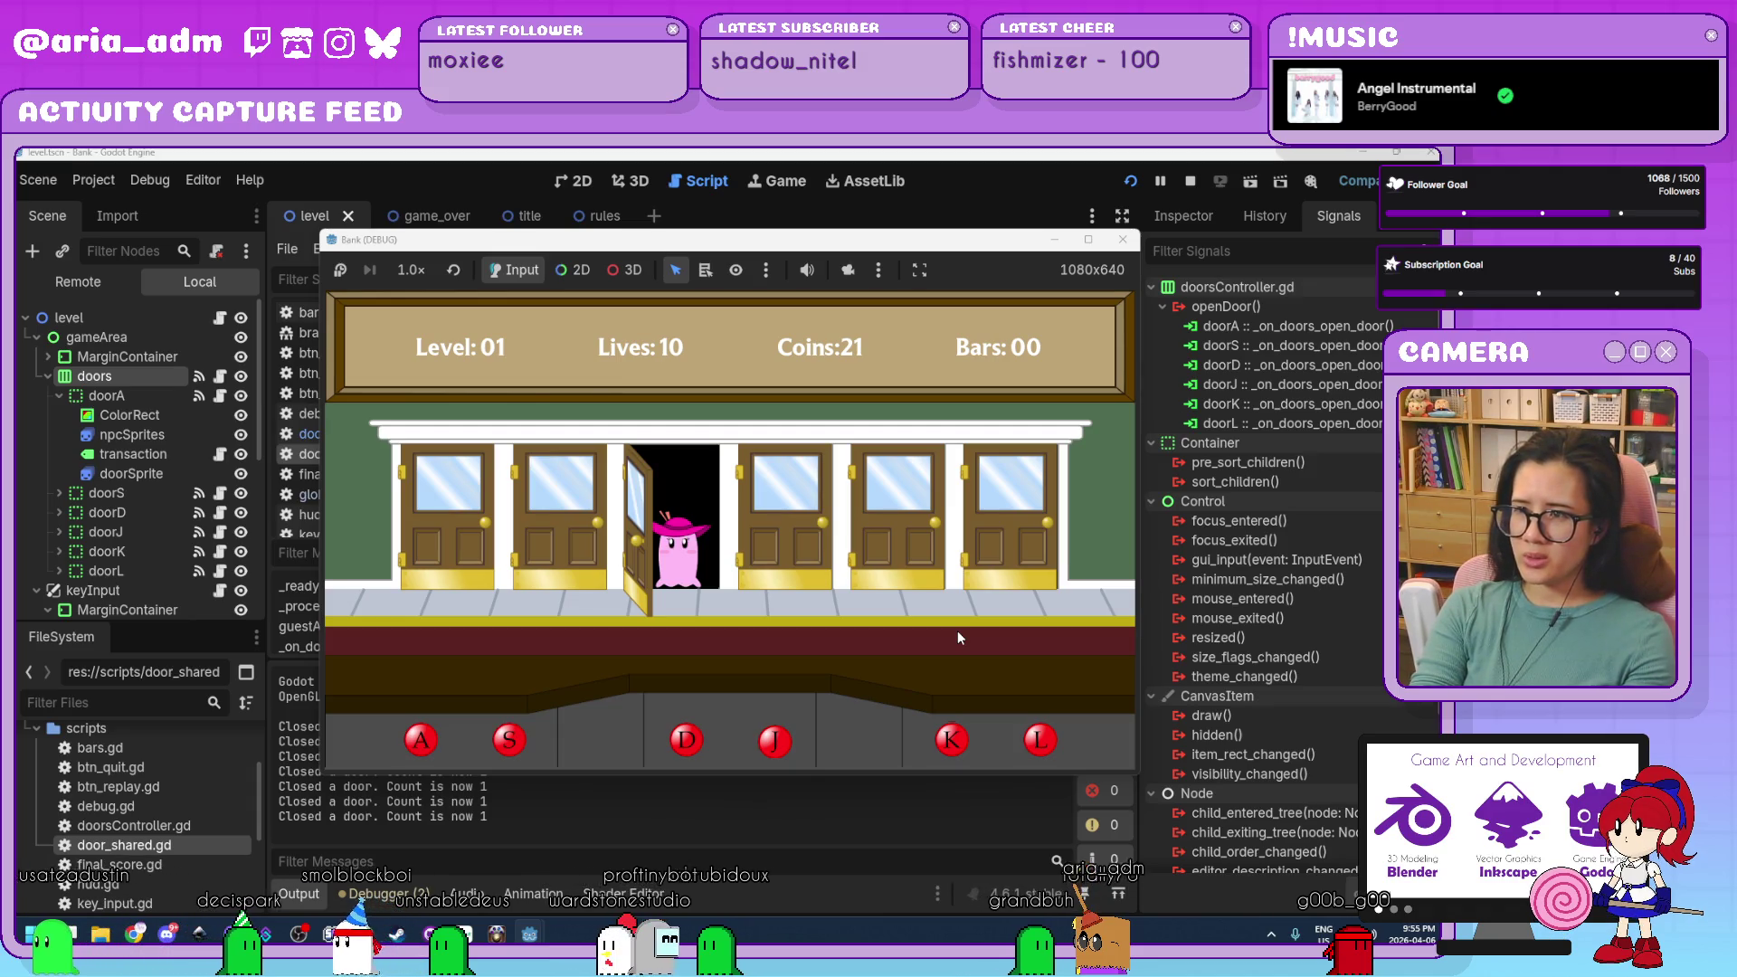
# Serve guests and jail robbers at doors D, K, S, J and A until Level 02.
pyautogui.press('d')
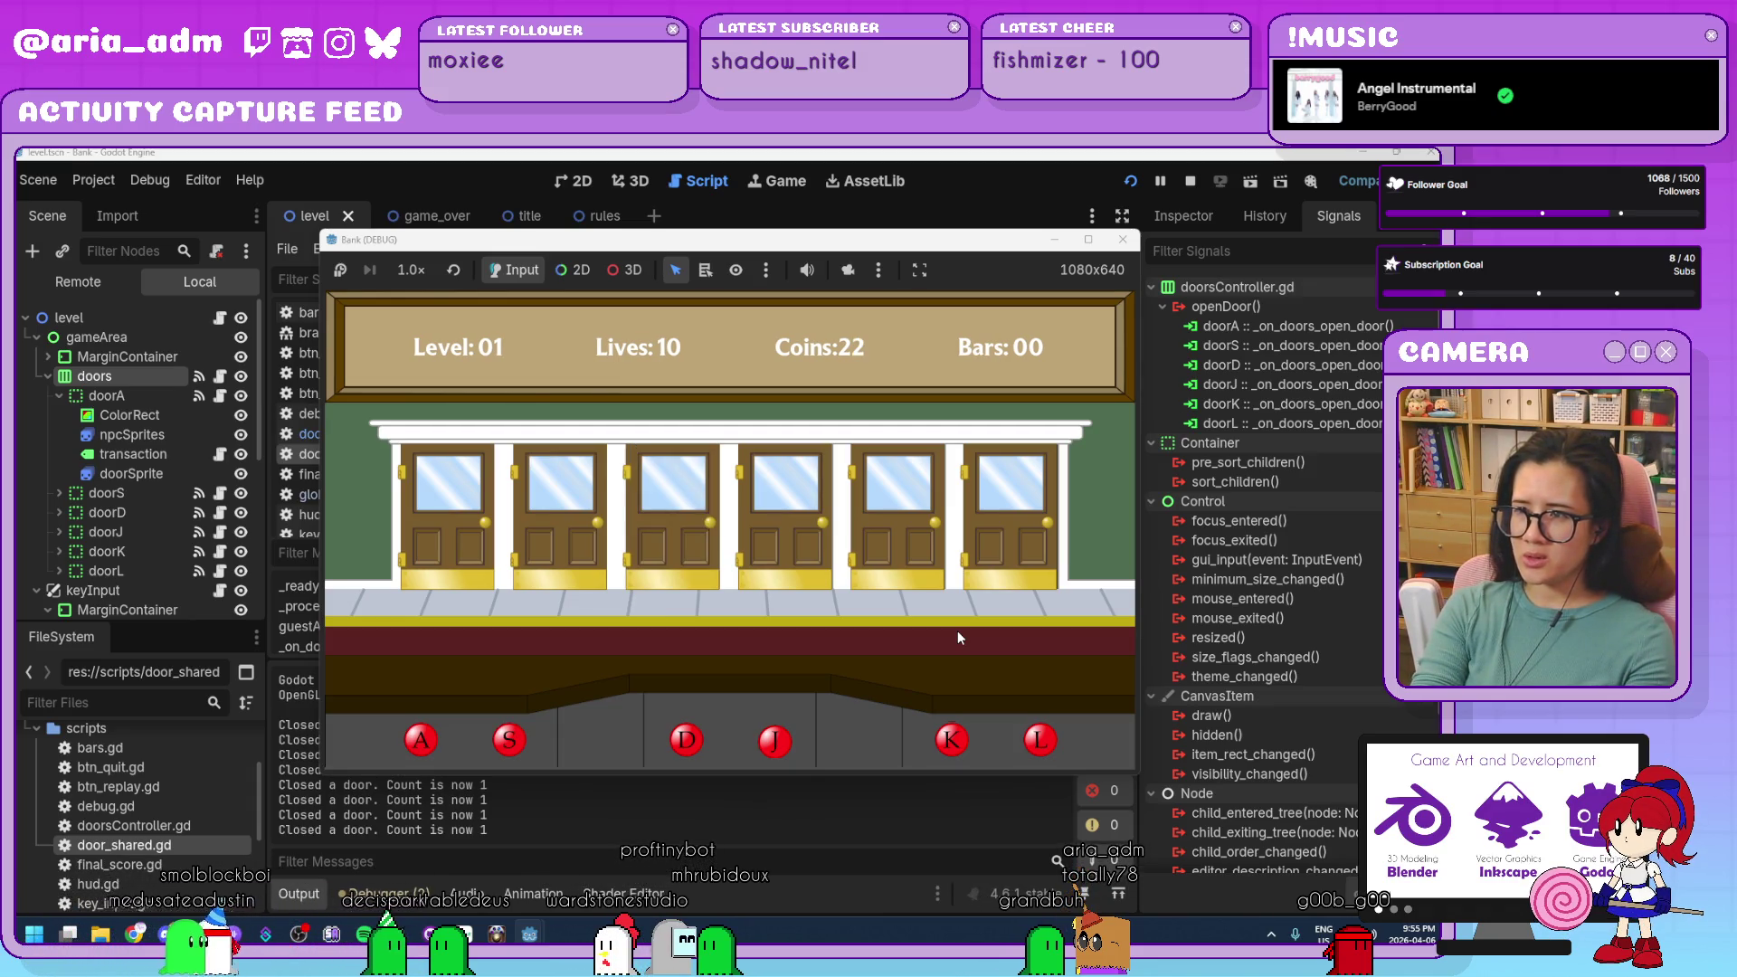
pyautogui.press('d')
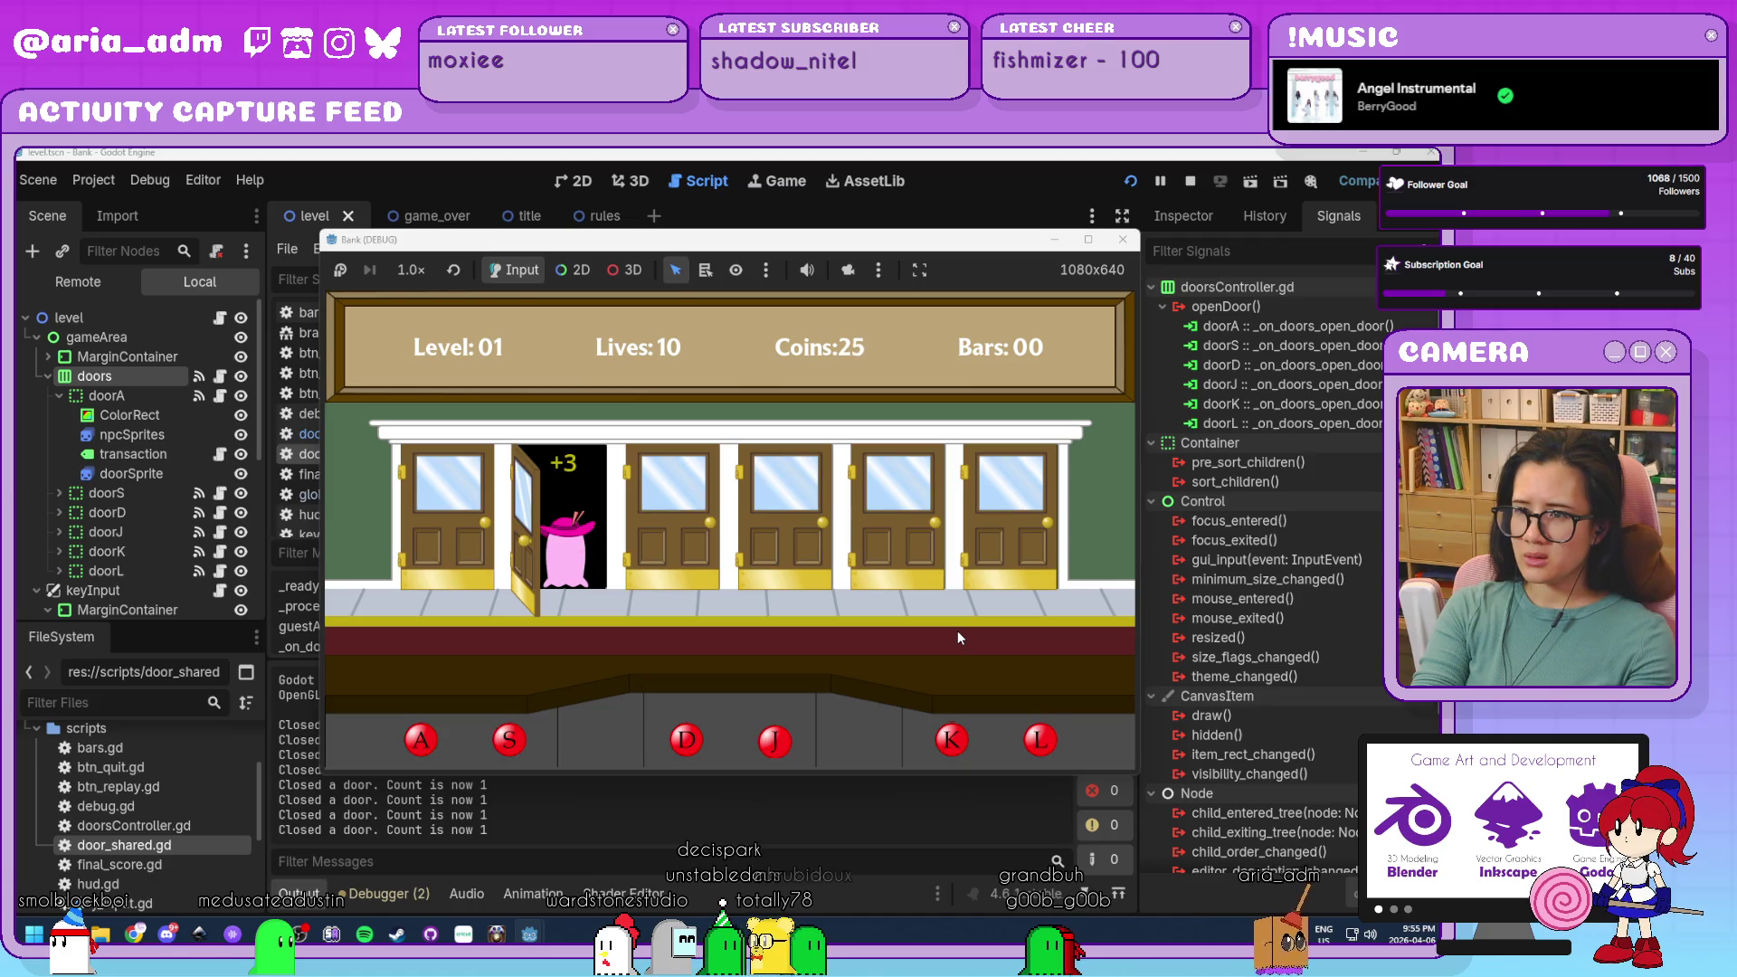
pyautogui.press('k')
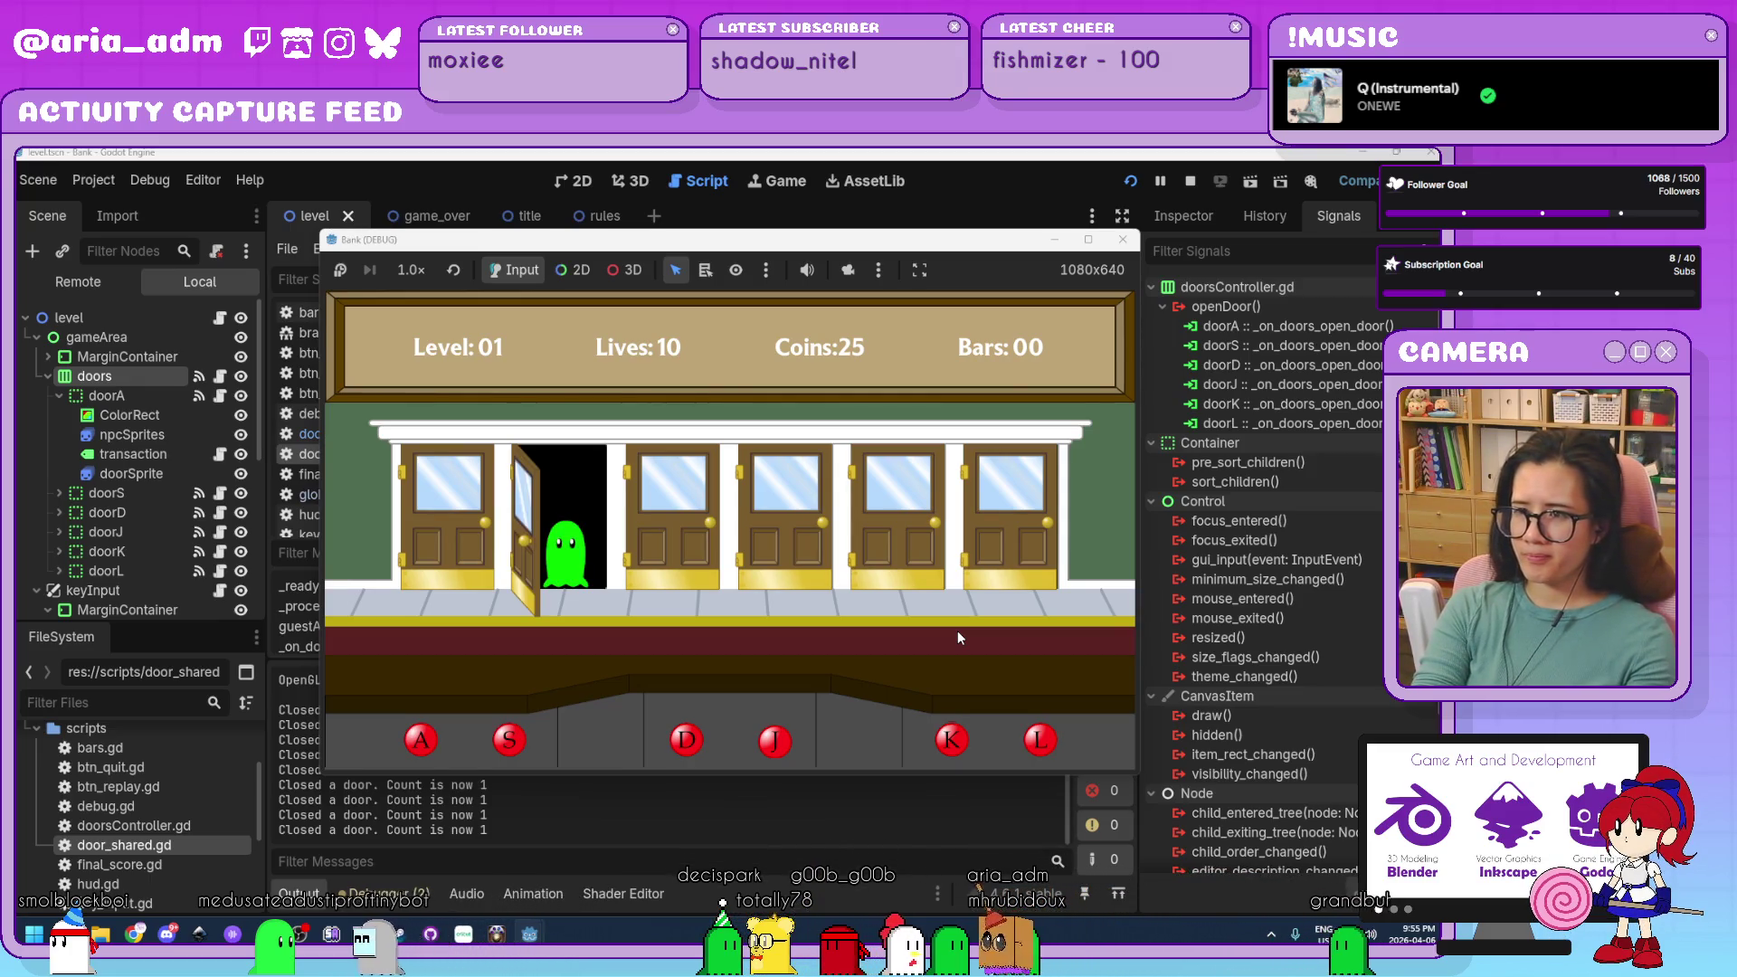
pyautogui.press('s')
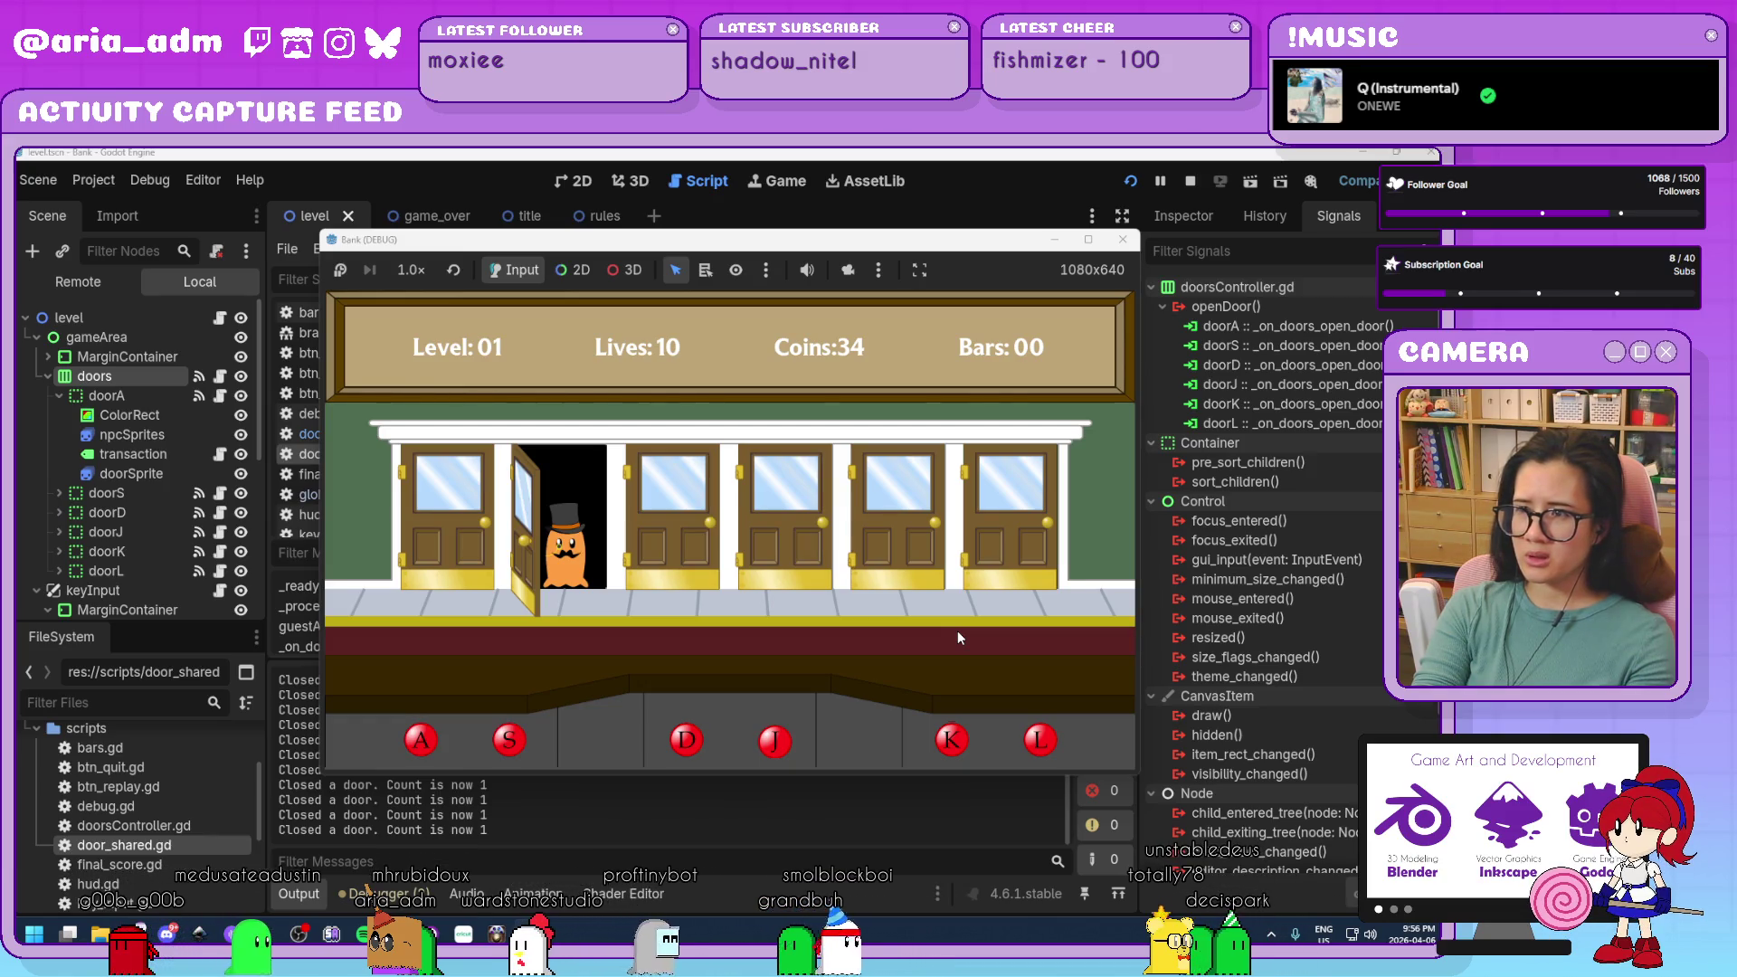
pyautogui.press('s')
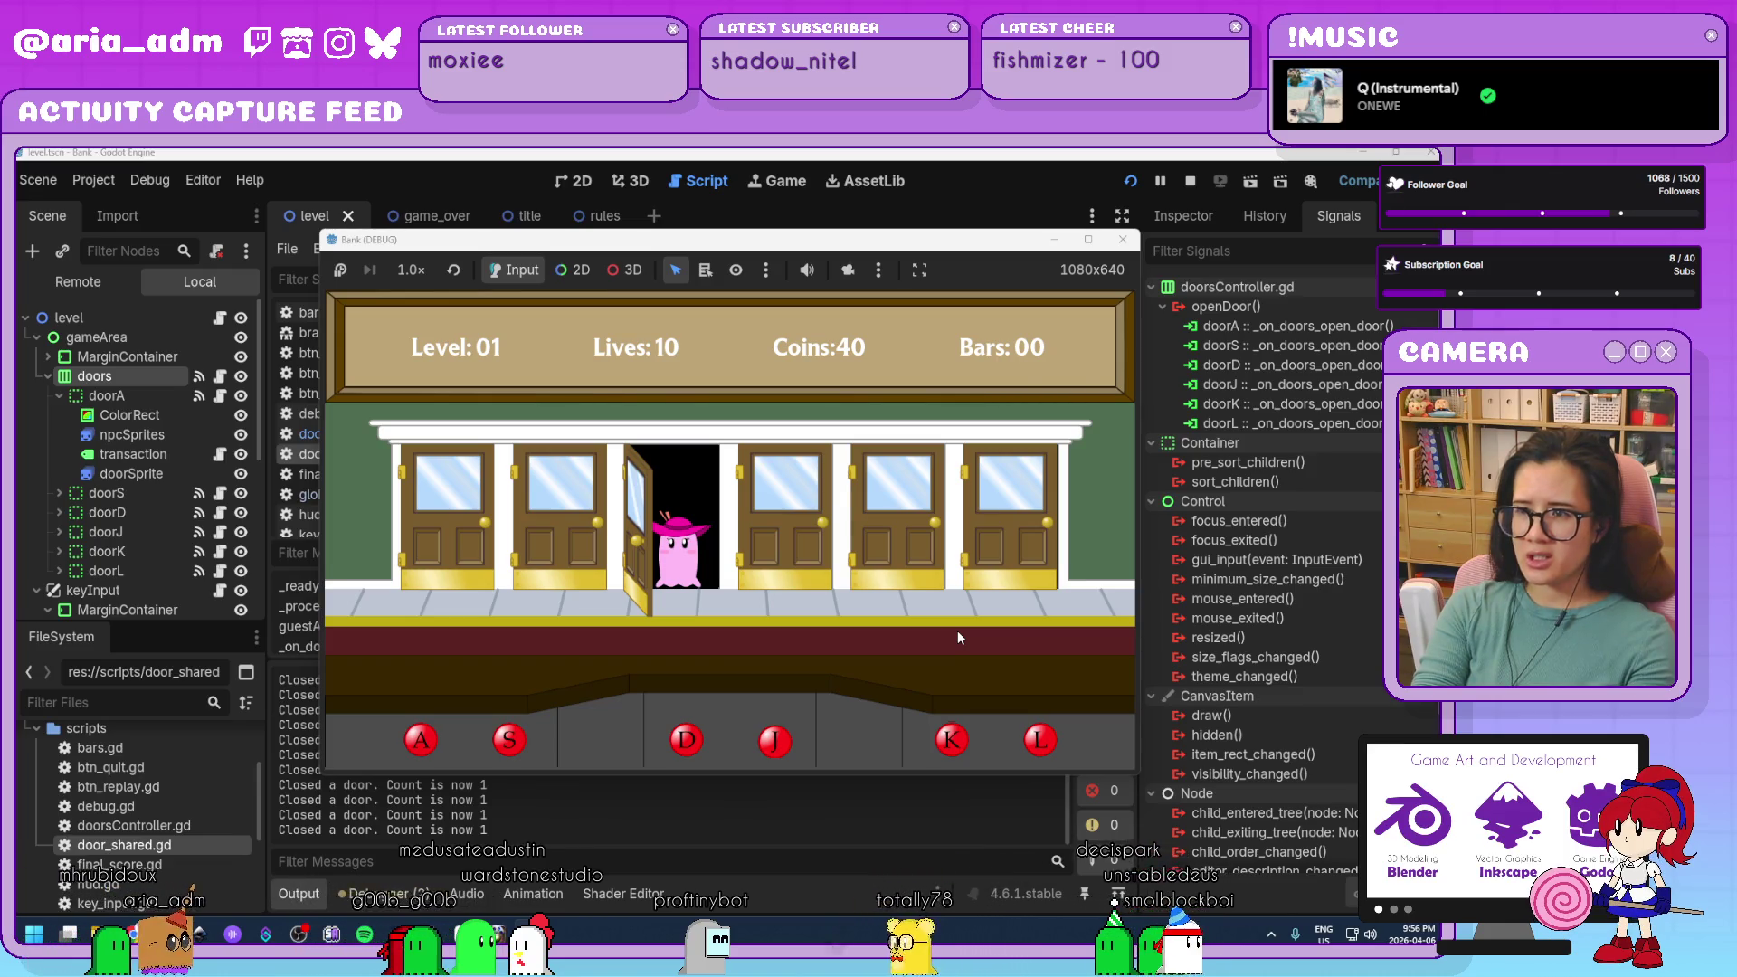
pyautogui.press('d')
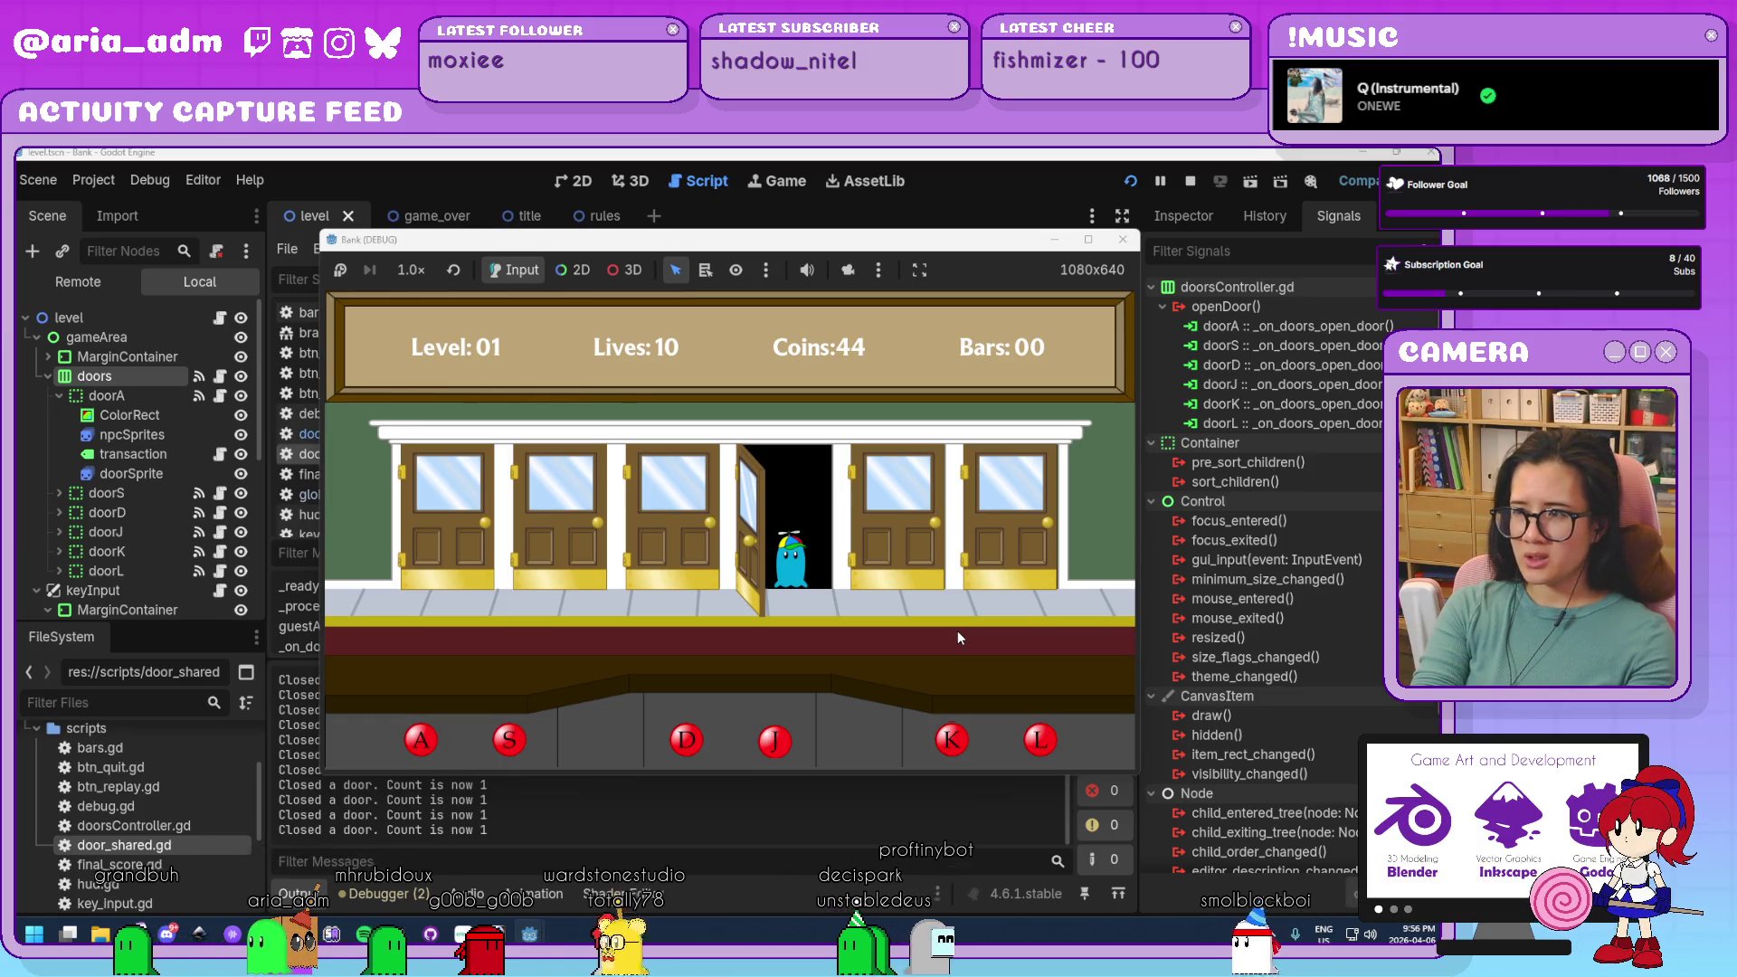
pyautogui.press('j')
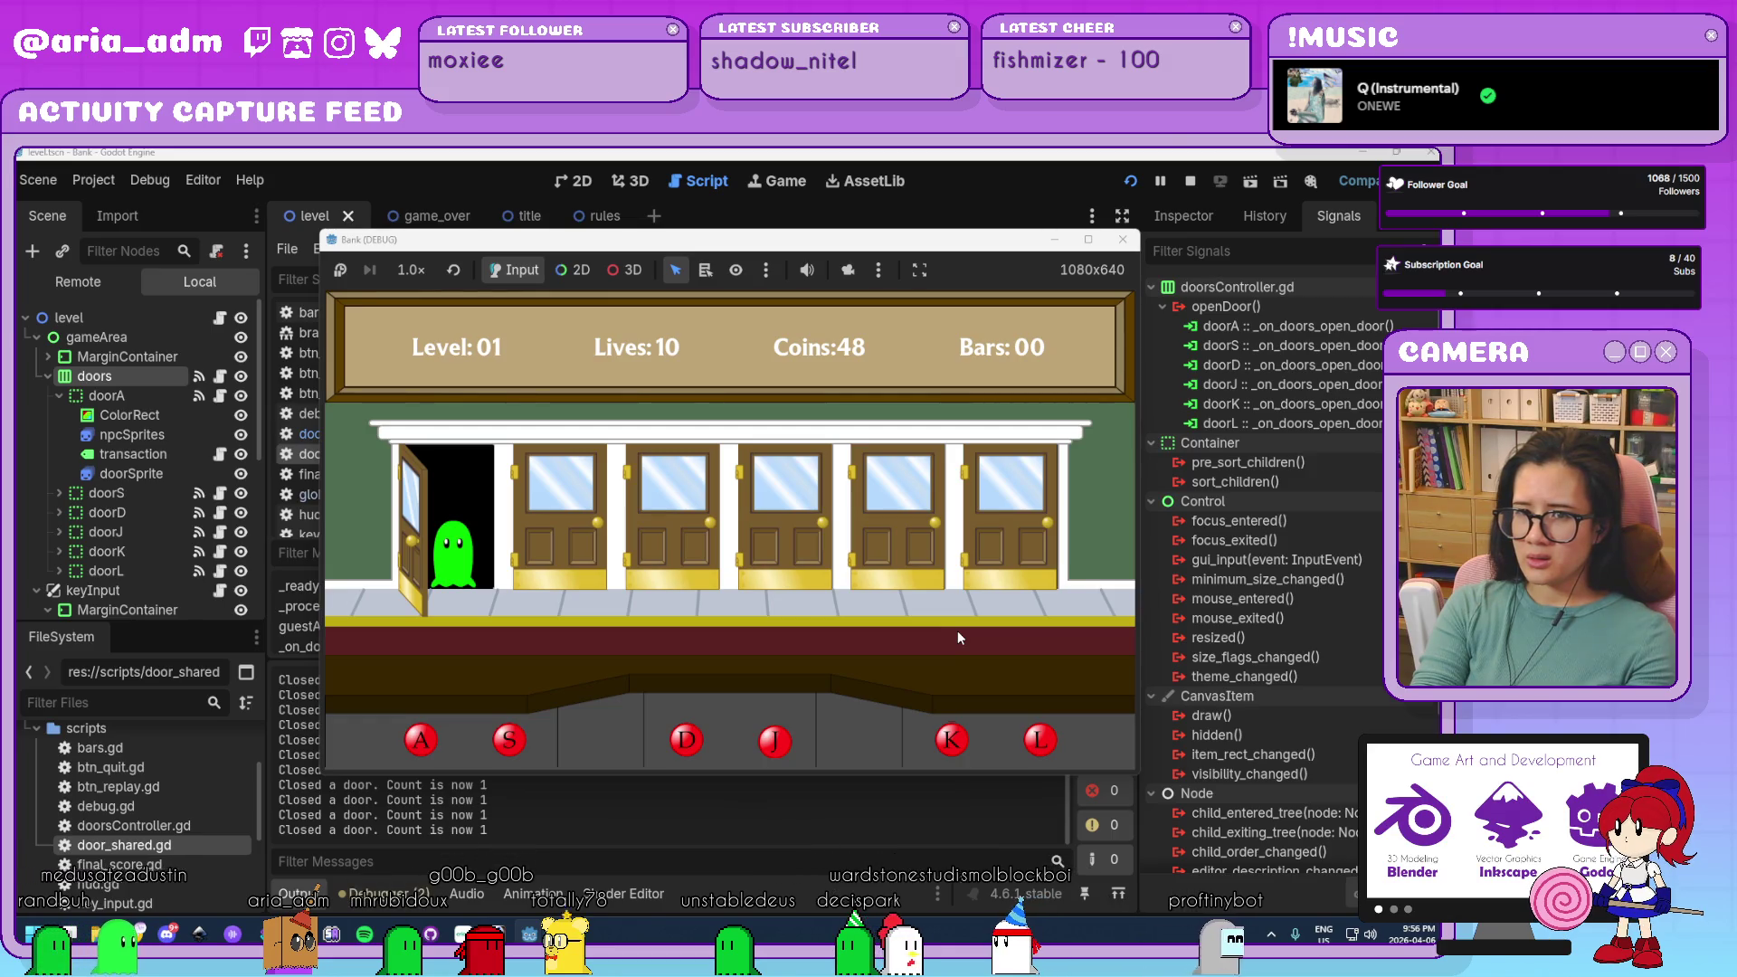
pyautogui.press('a')
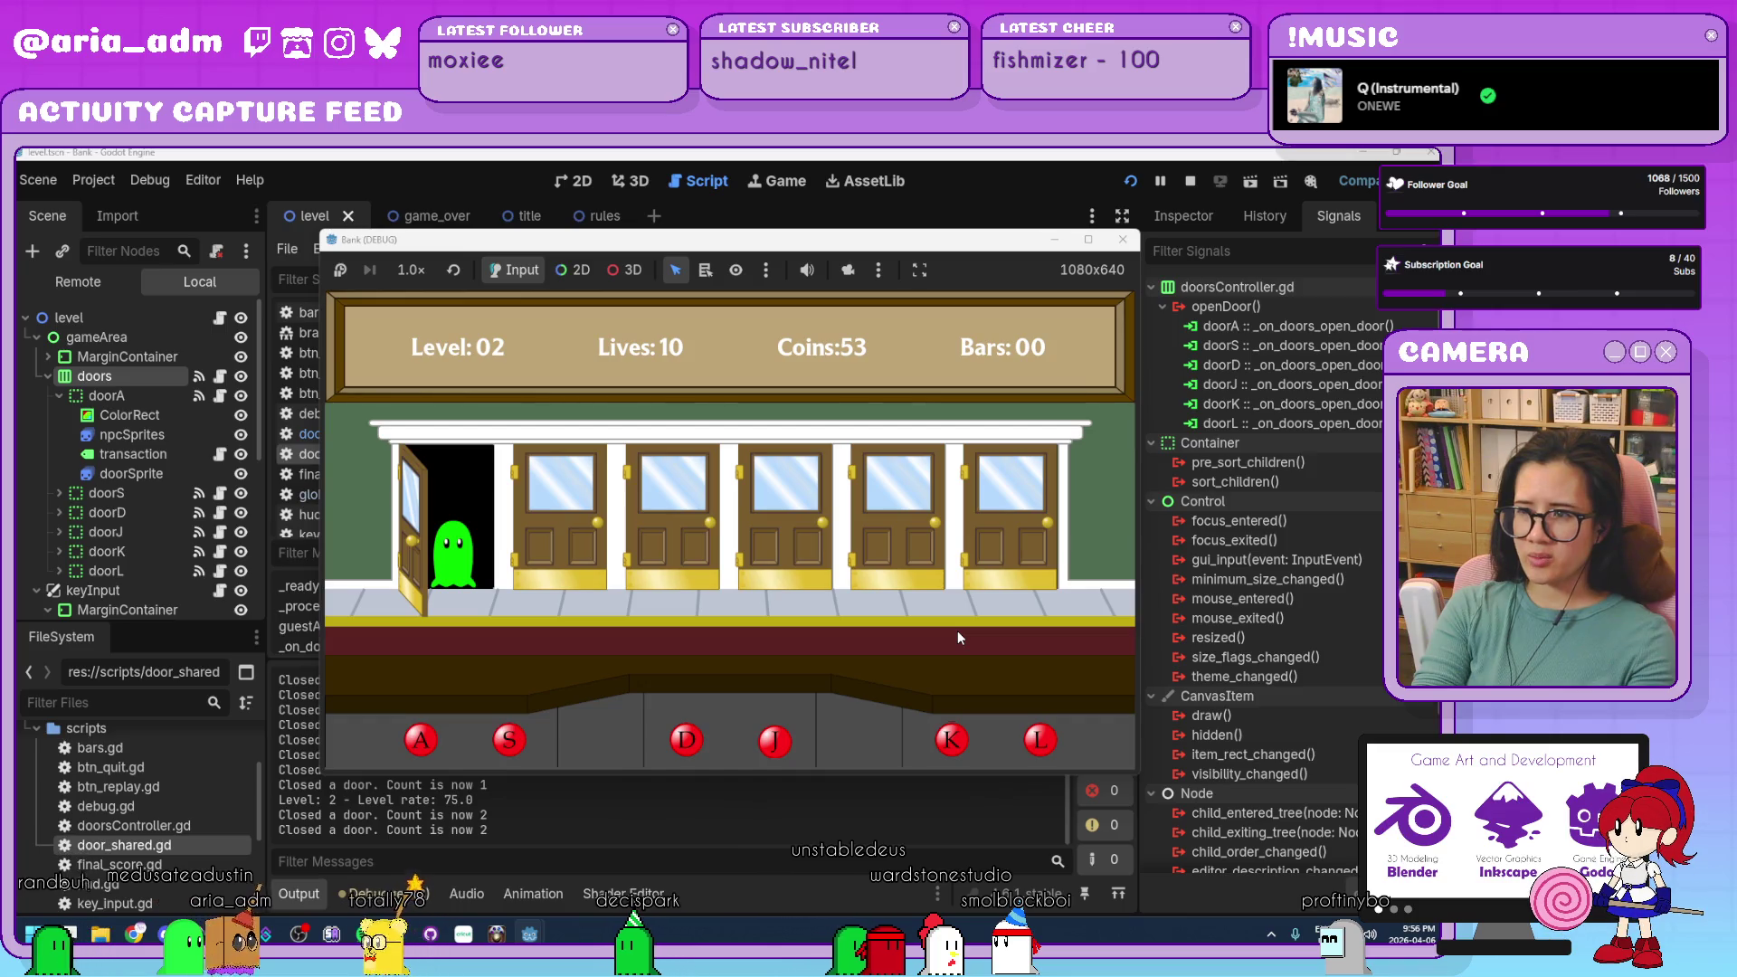
# Close doors A, K, S, J, L and D on waiting guests to reach Level 03 with 41 coins.
pyautogui.press('a')
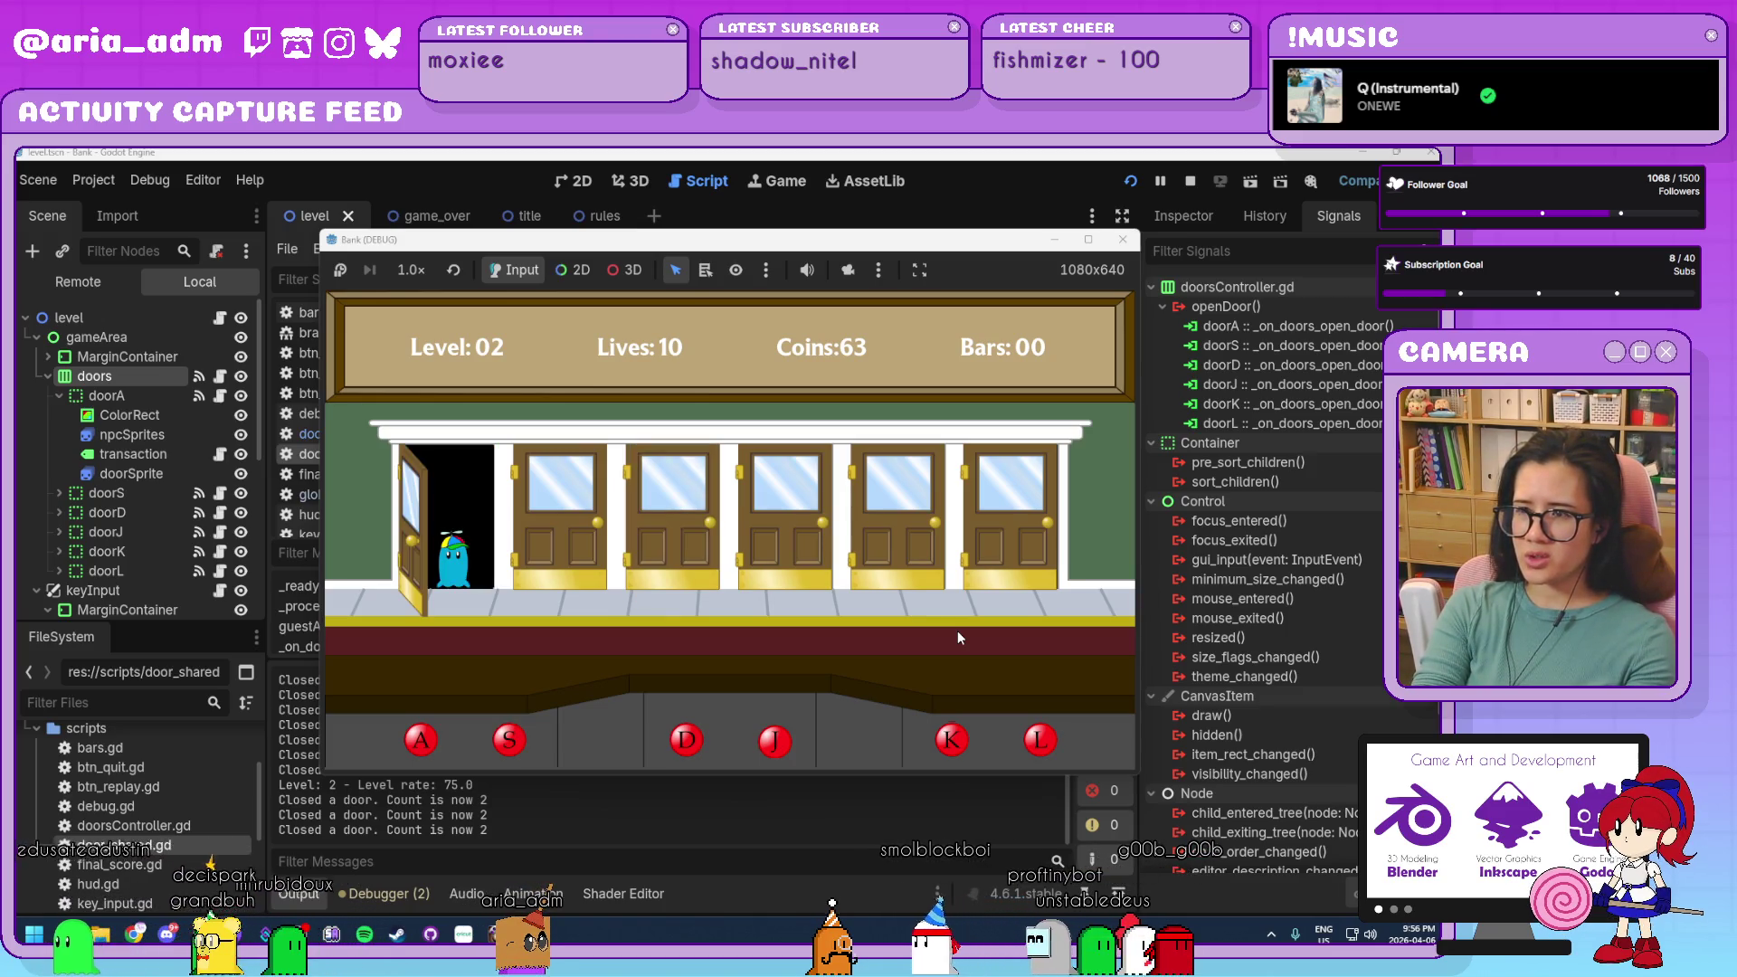
pyautogui.press('a')
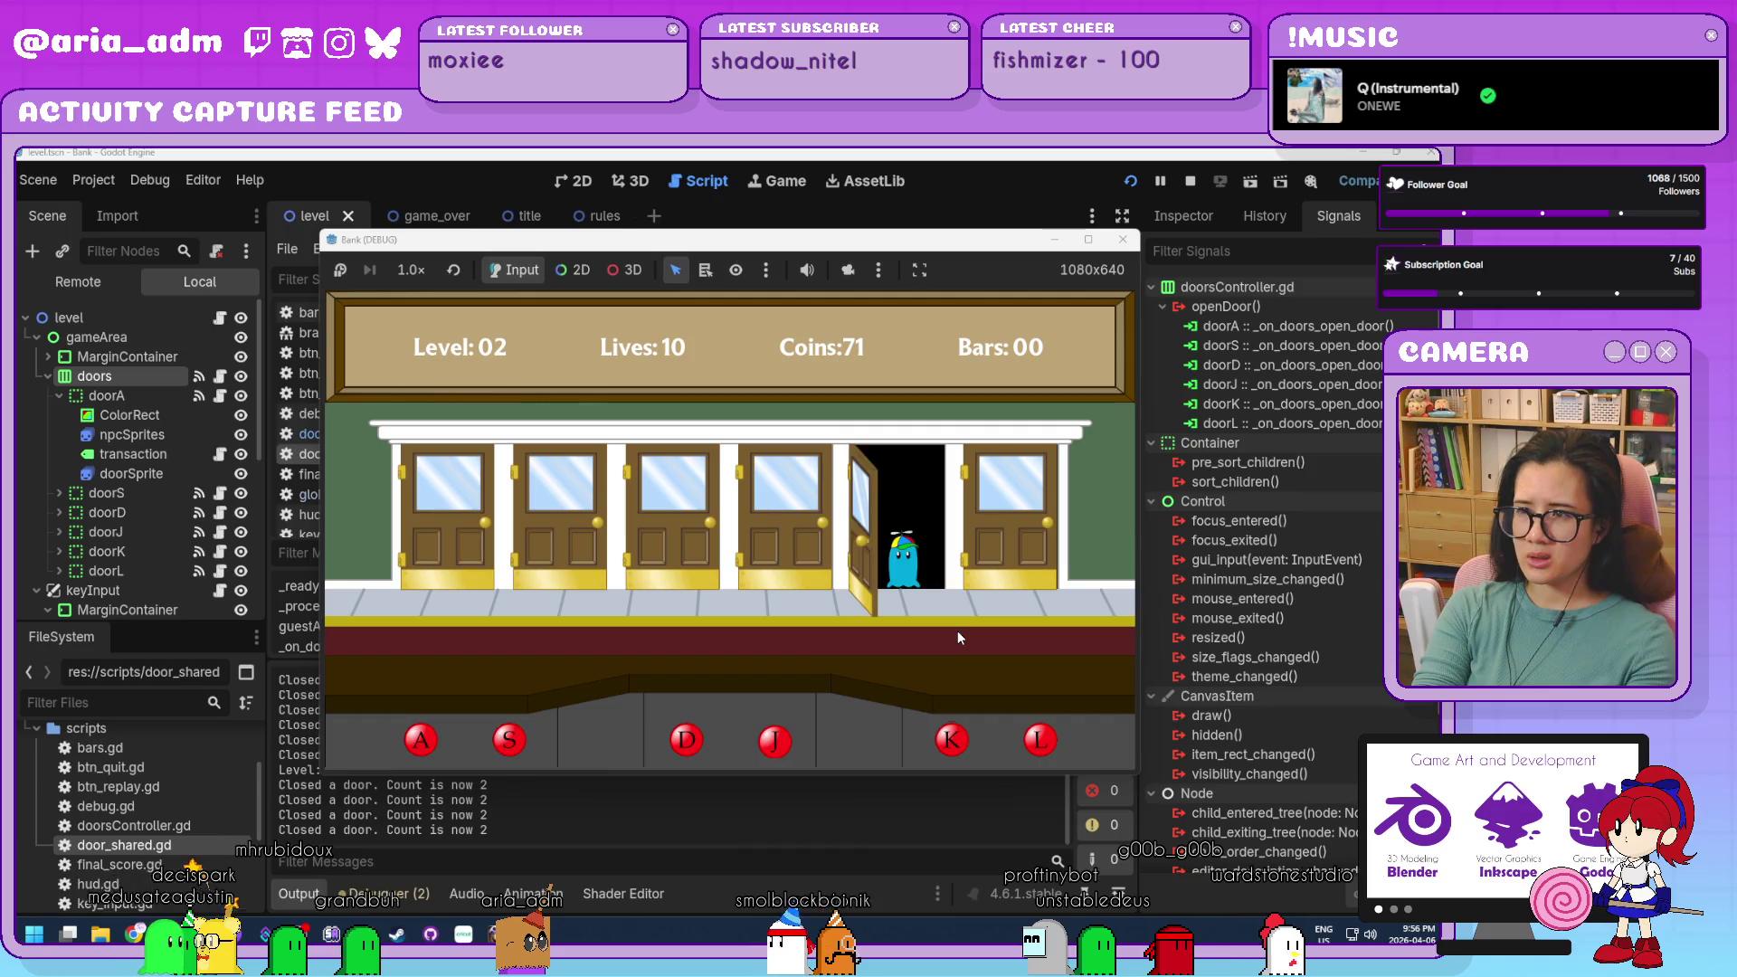
pyautogui.press('k')
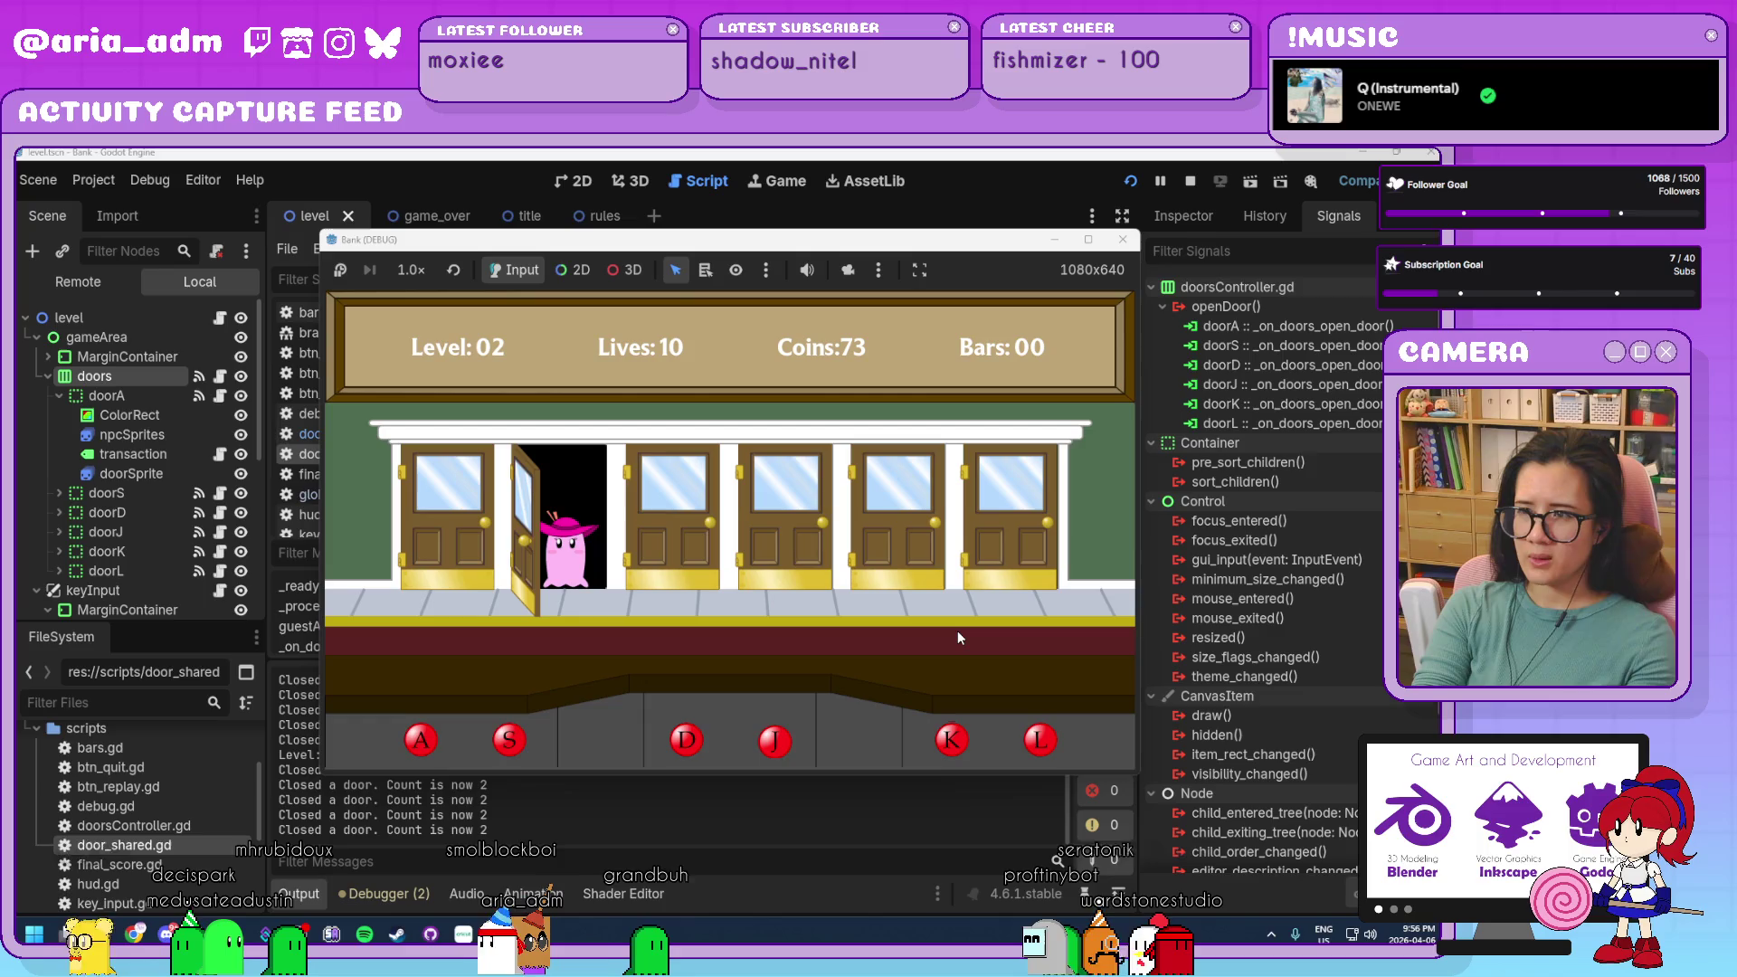
pyautogui.press('s')
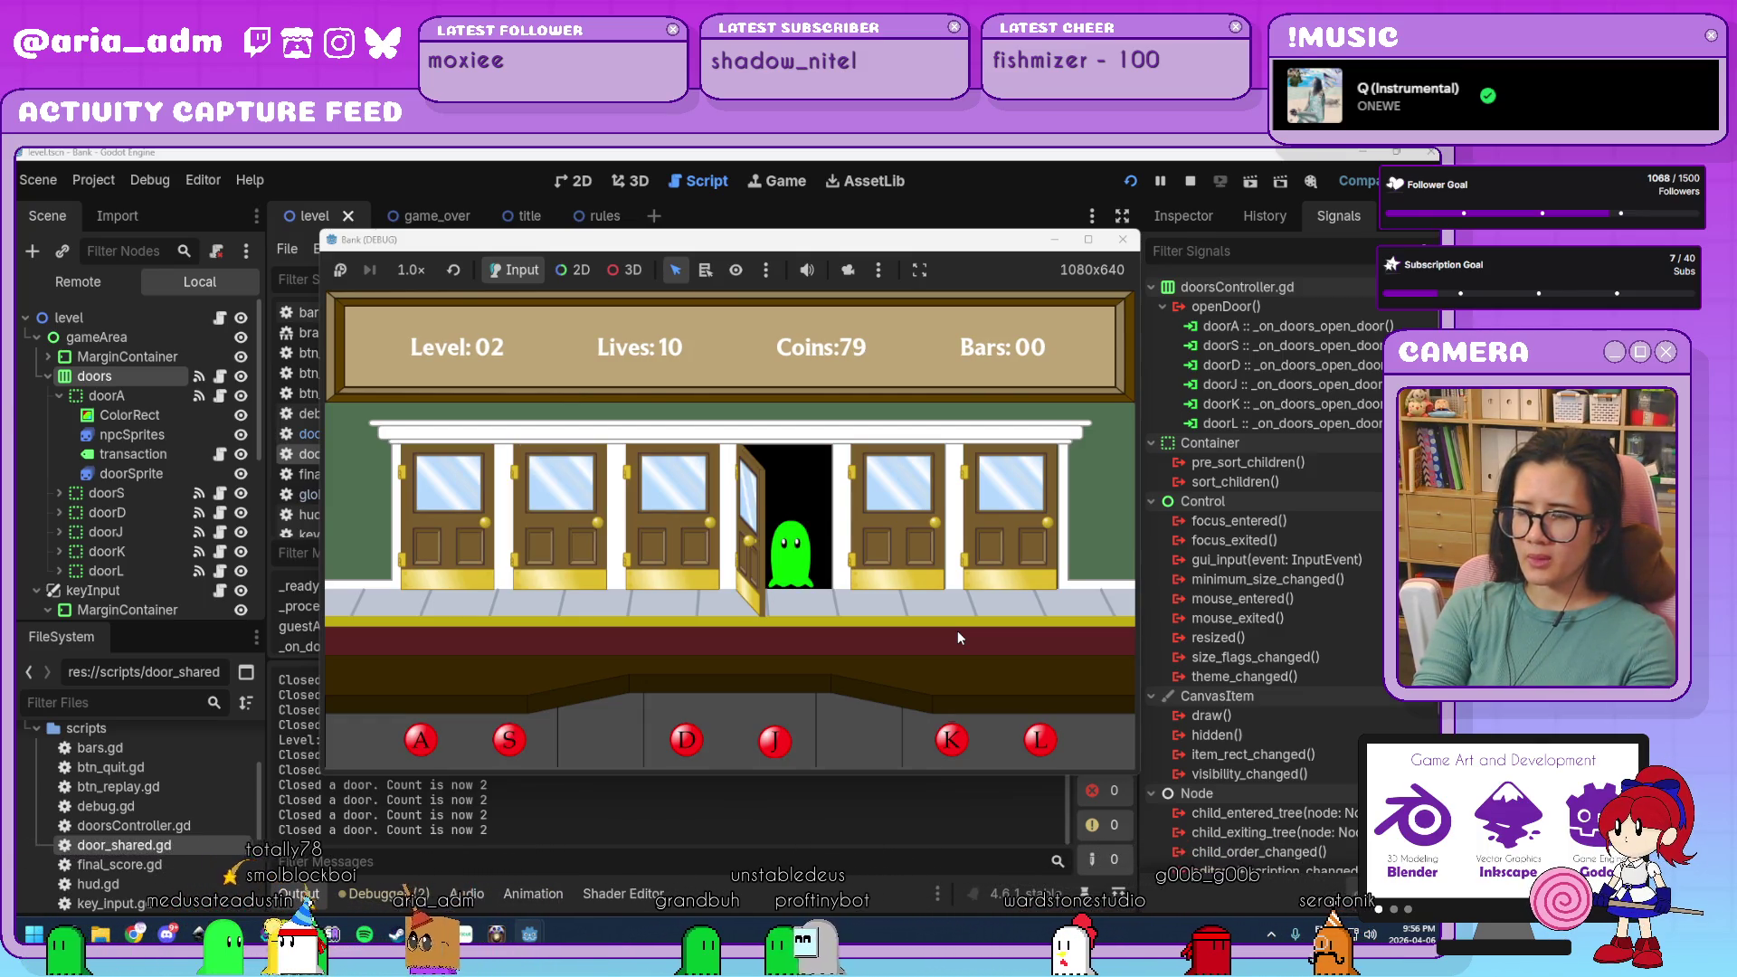
pyautogui.press('j')
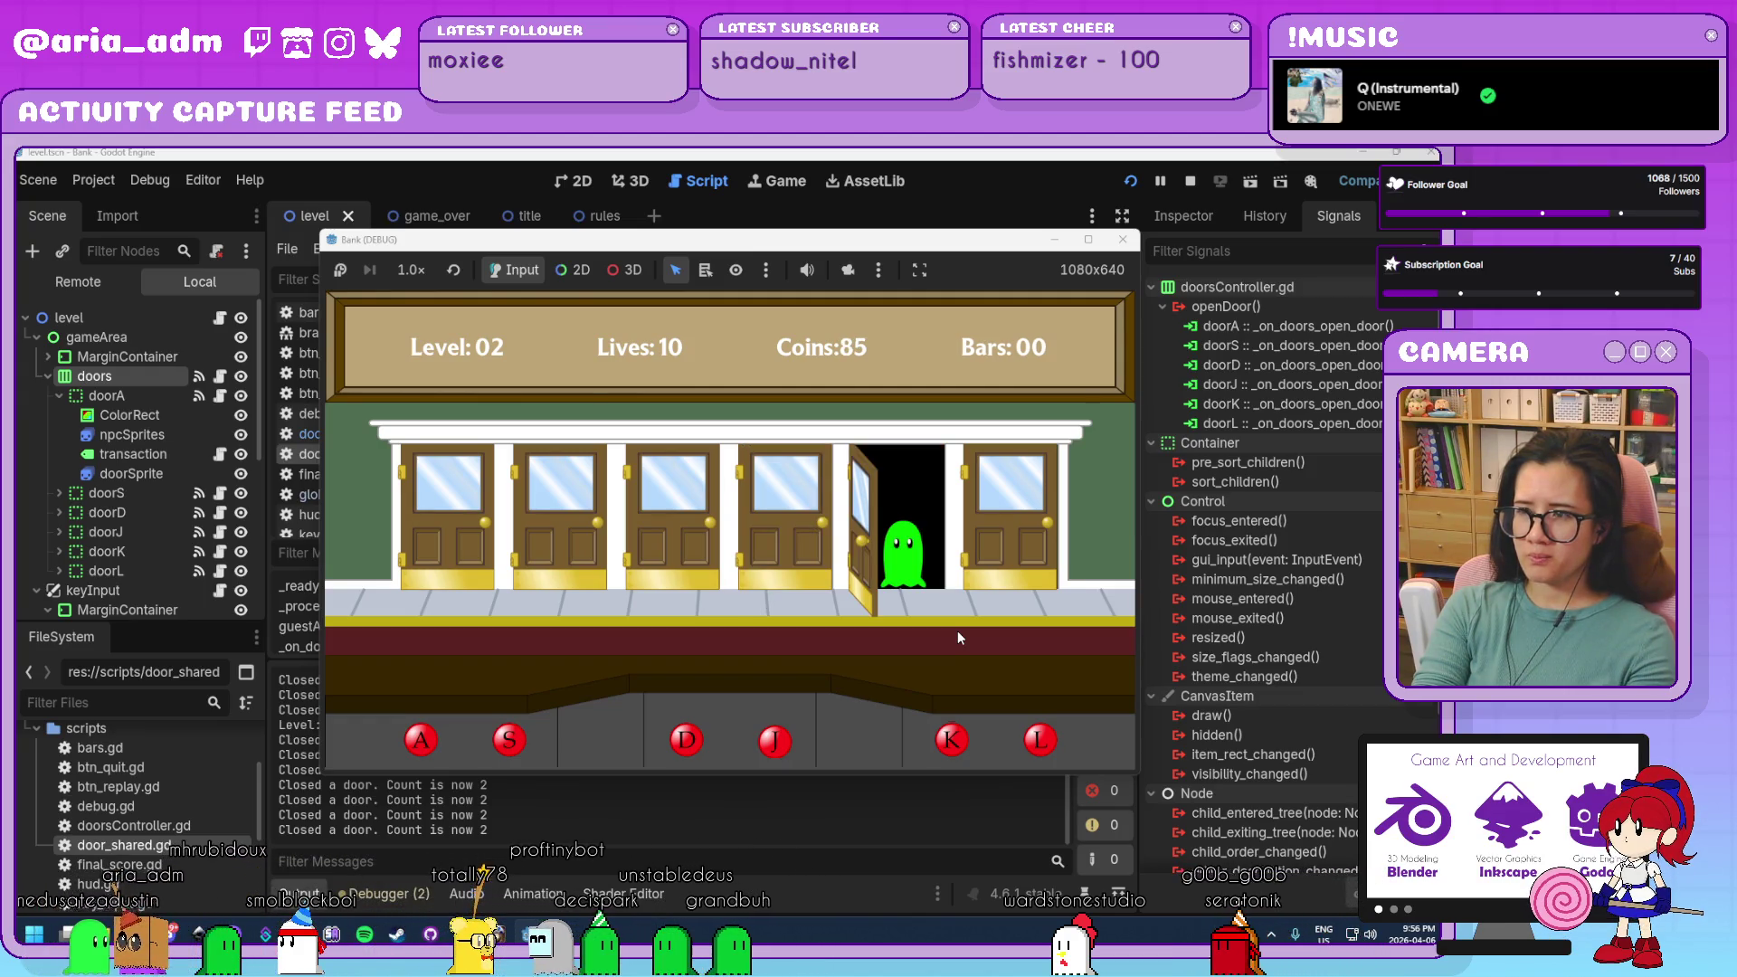
pyautogui.press('k')
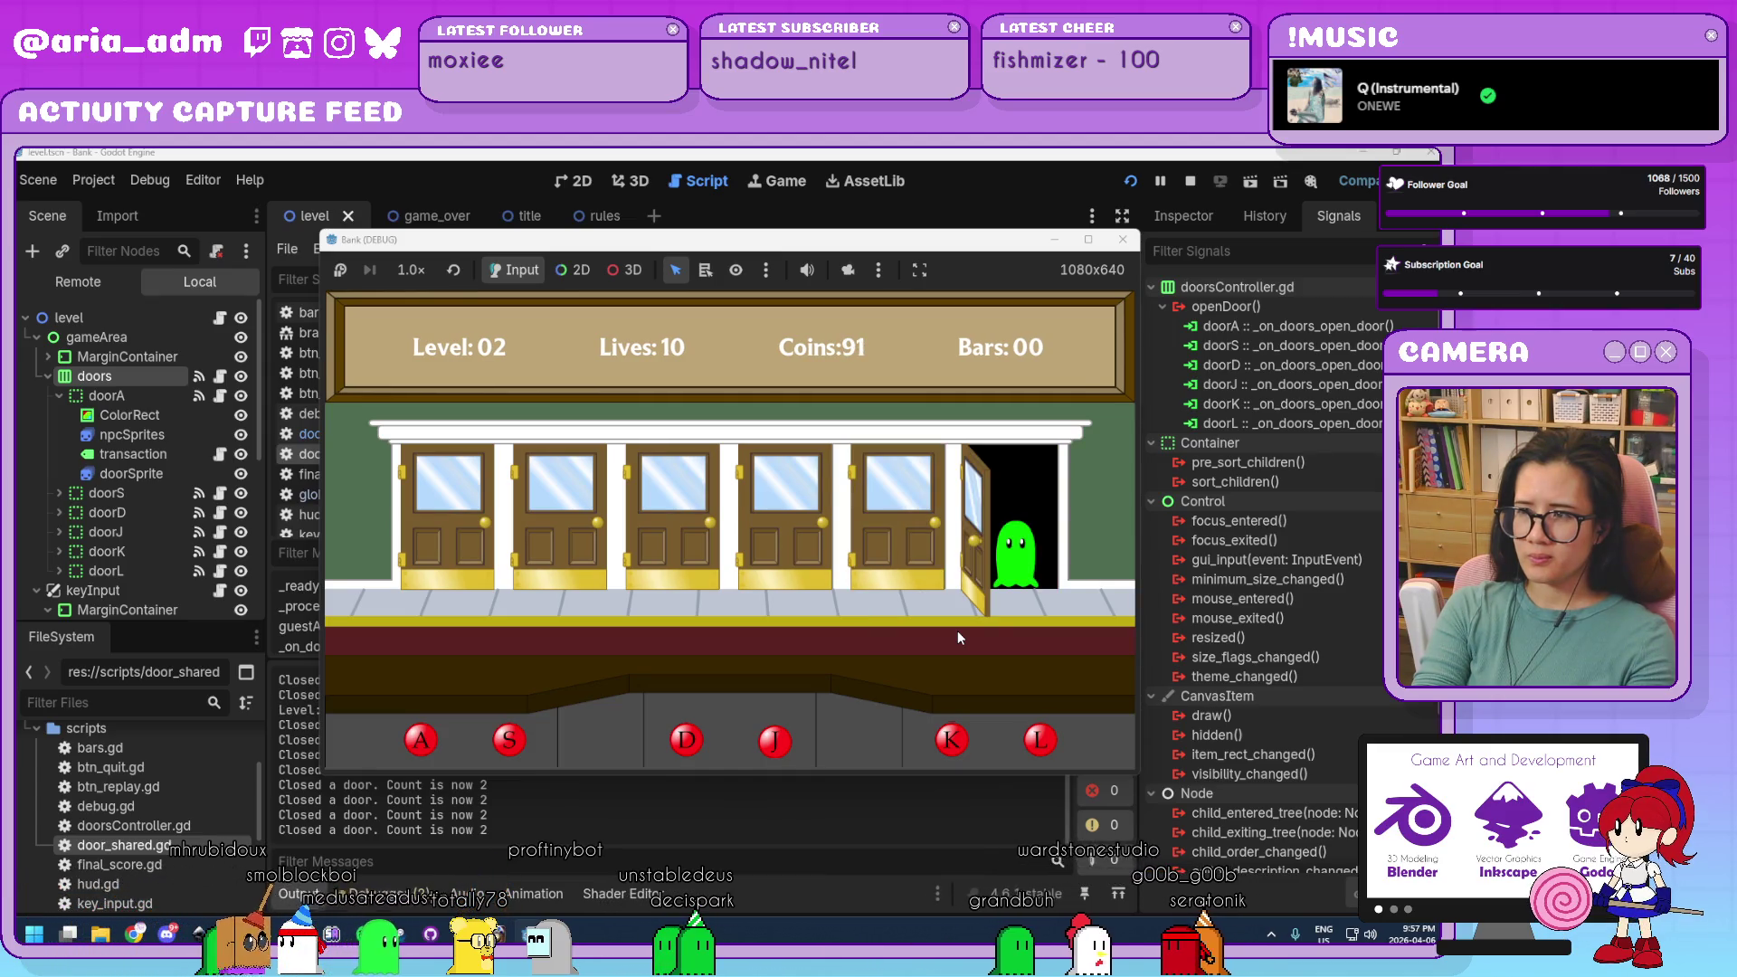
pyautogui.press('l')
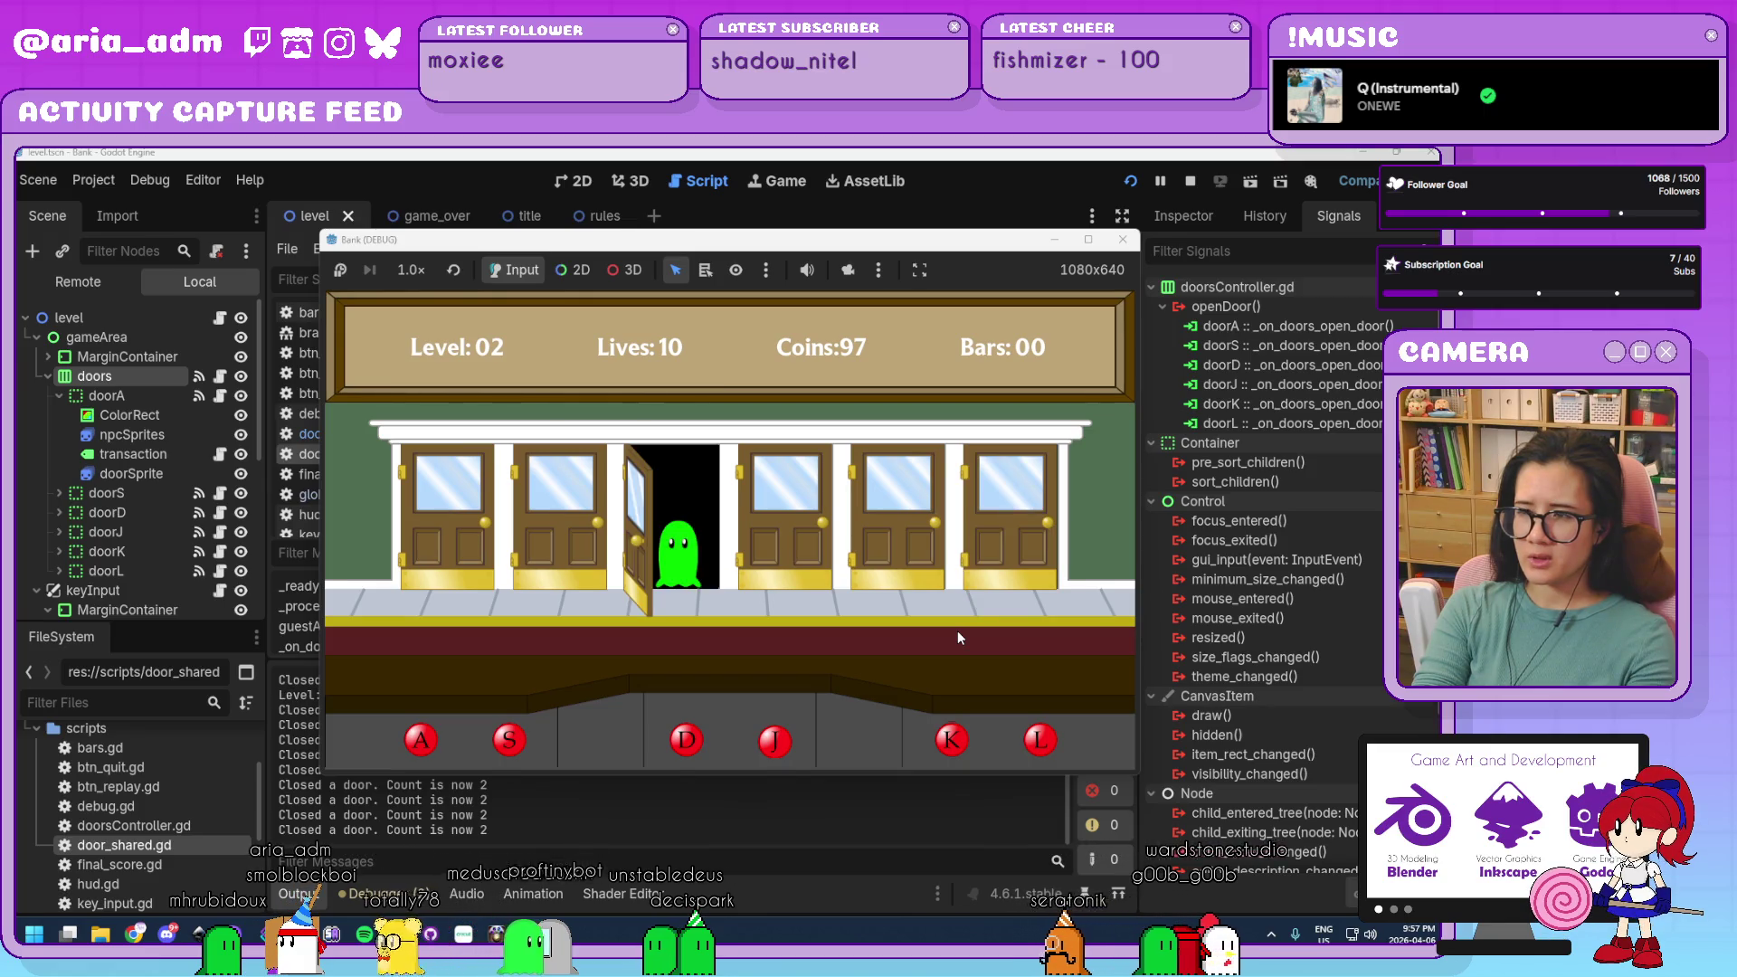
pyautogui.press('d')
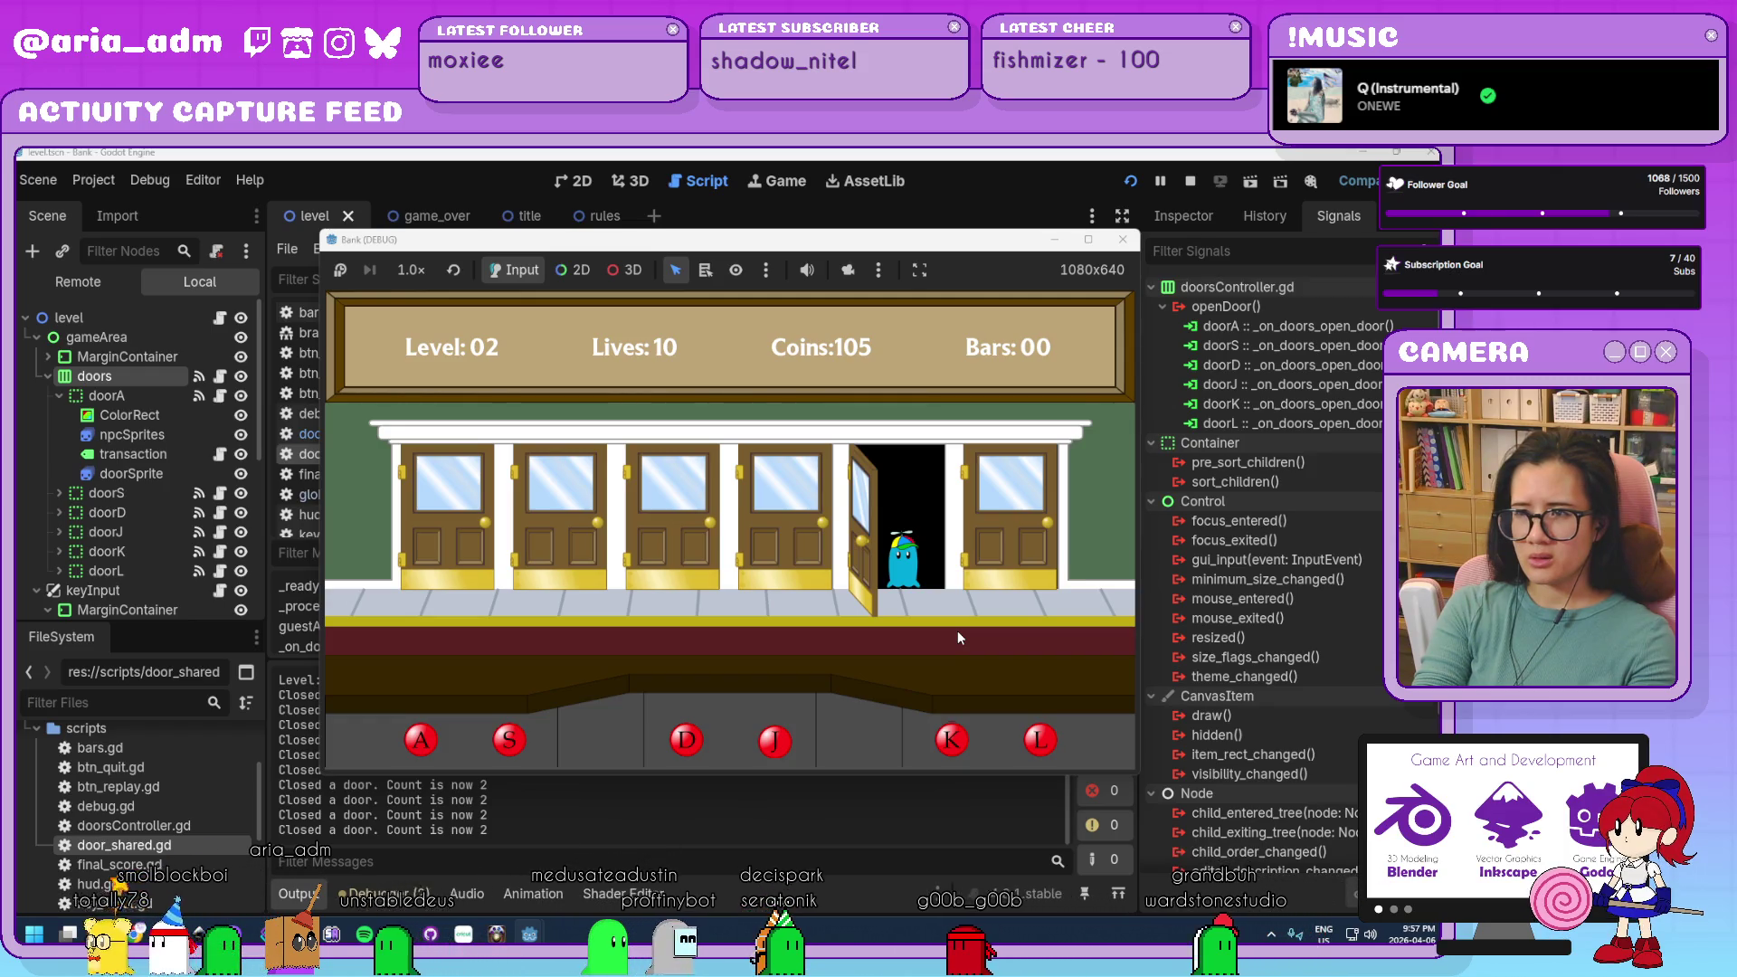
pyautogui.press('k')
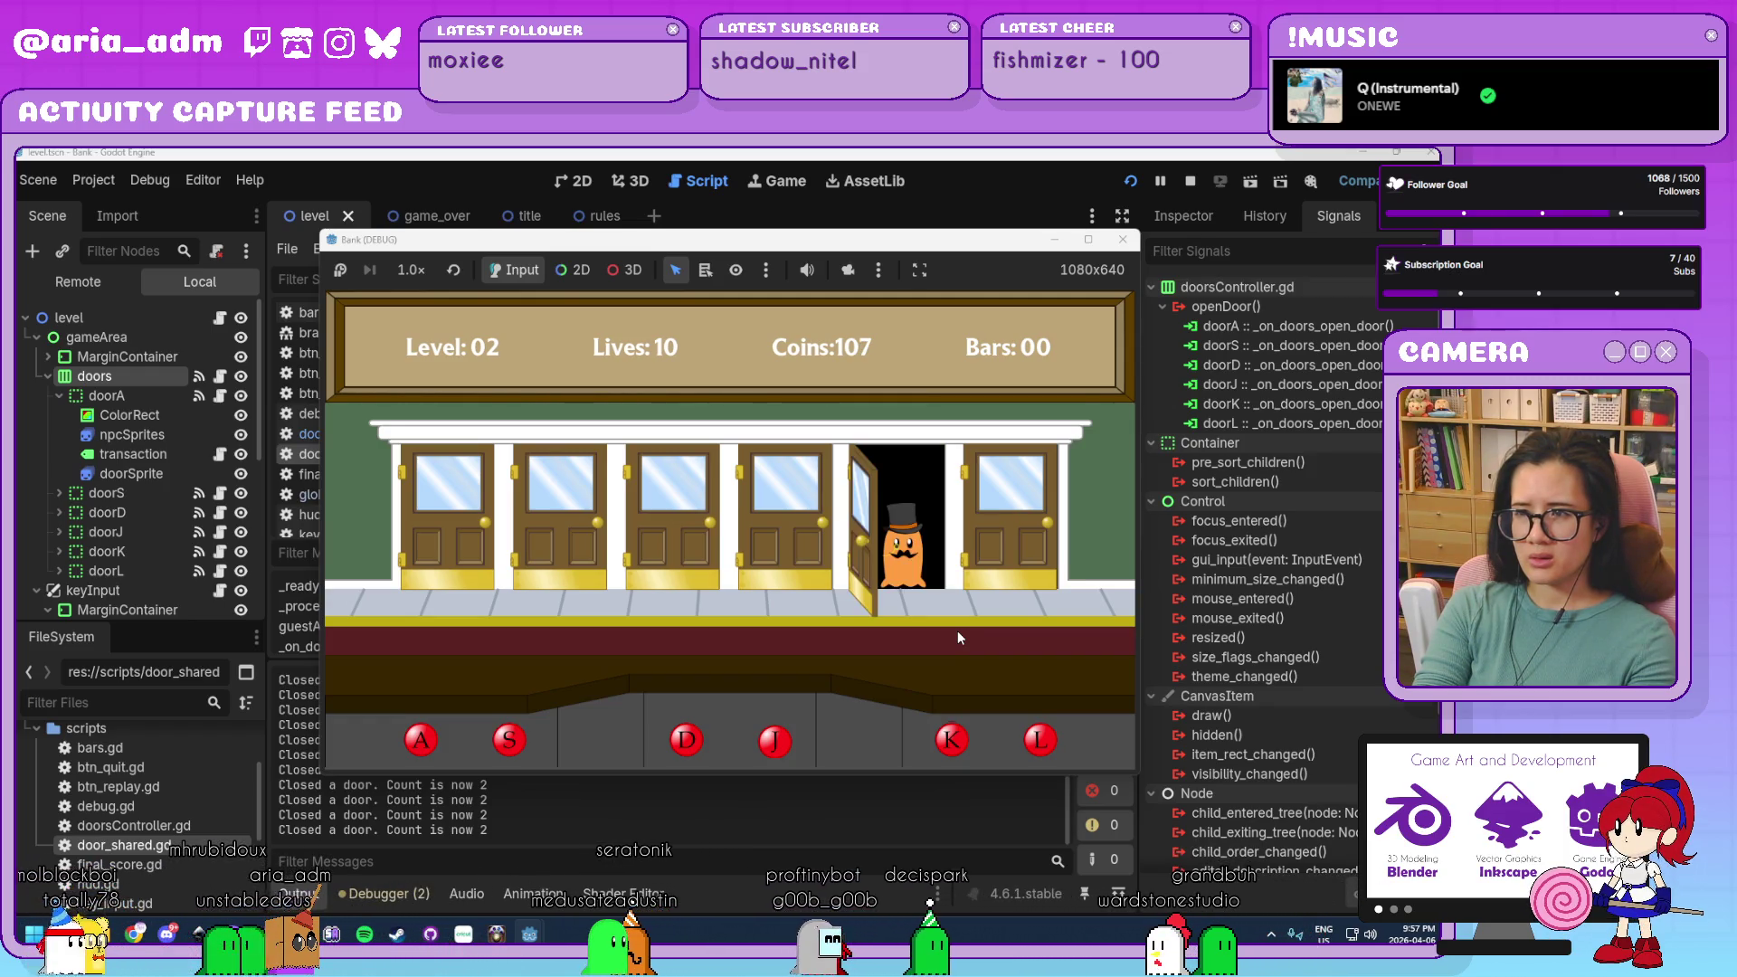
pyautogui.press('k')
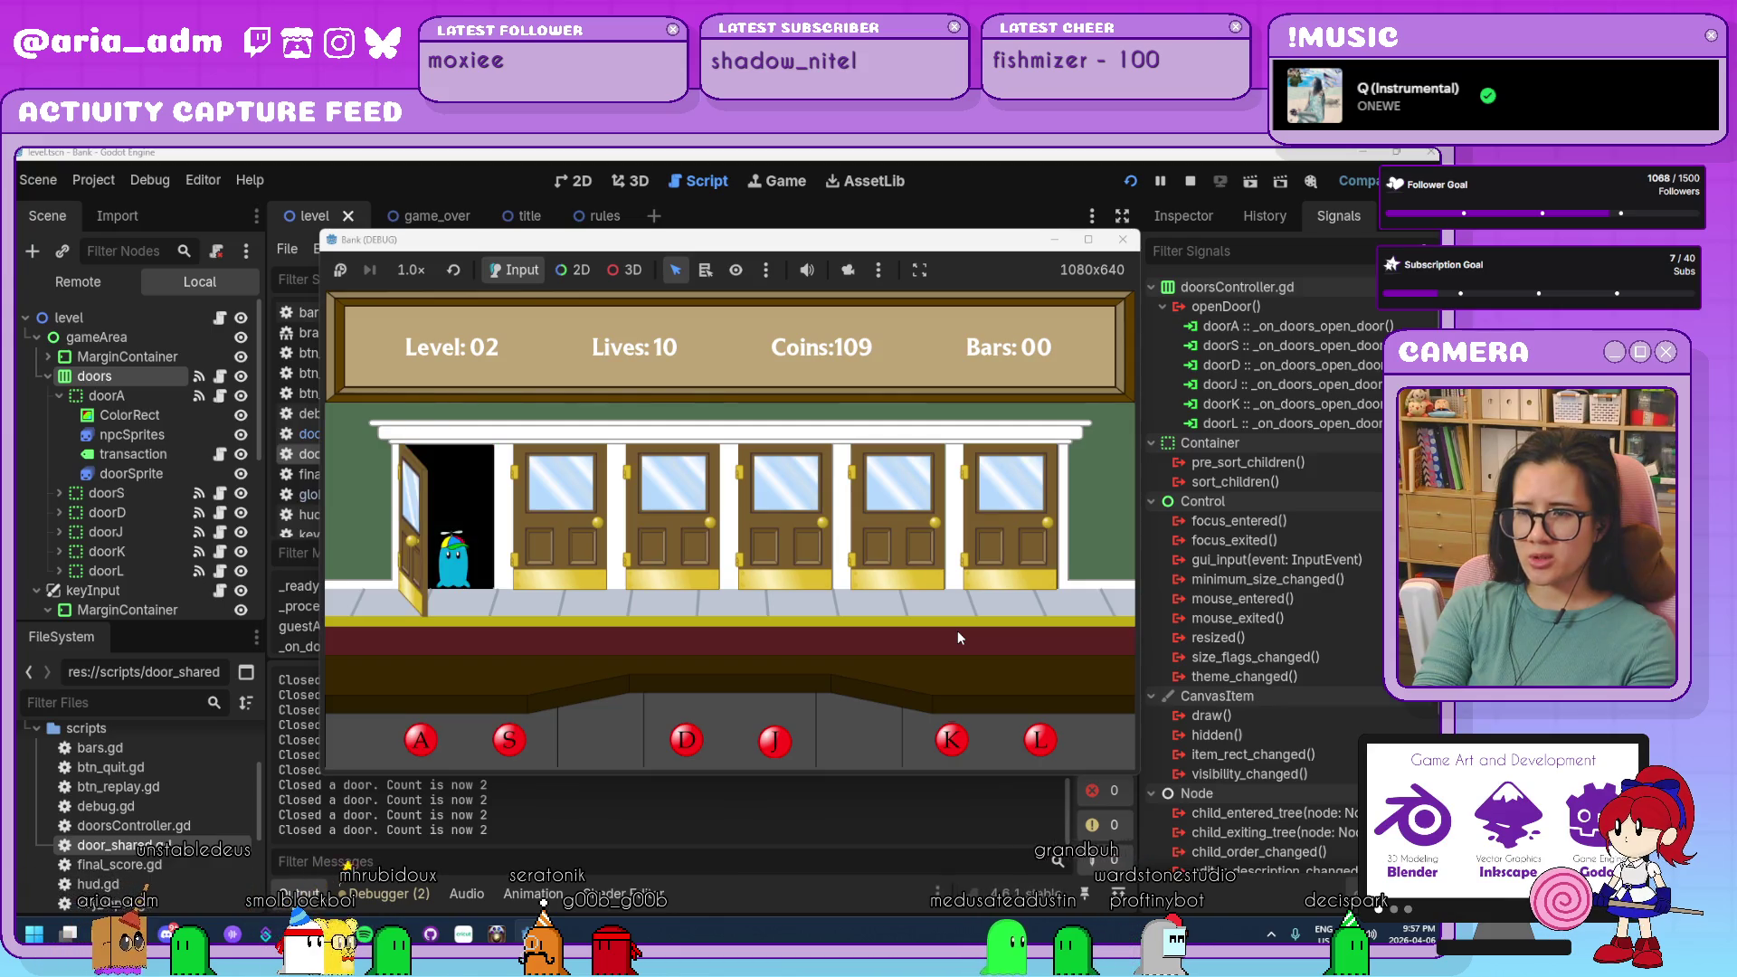
pyautogui.press('a')
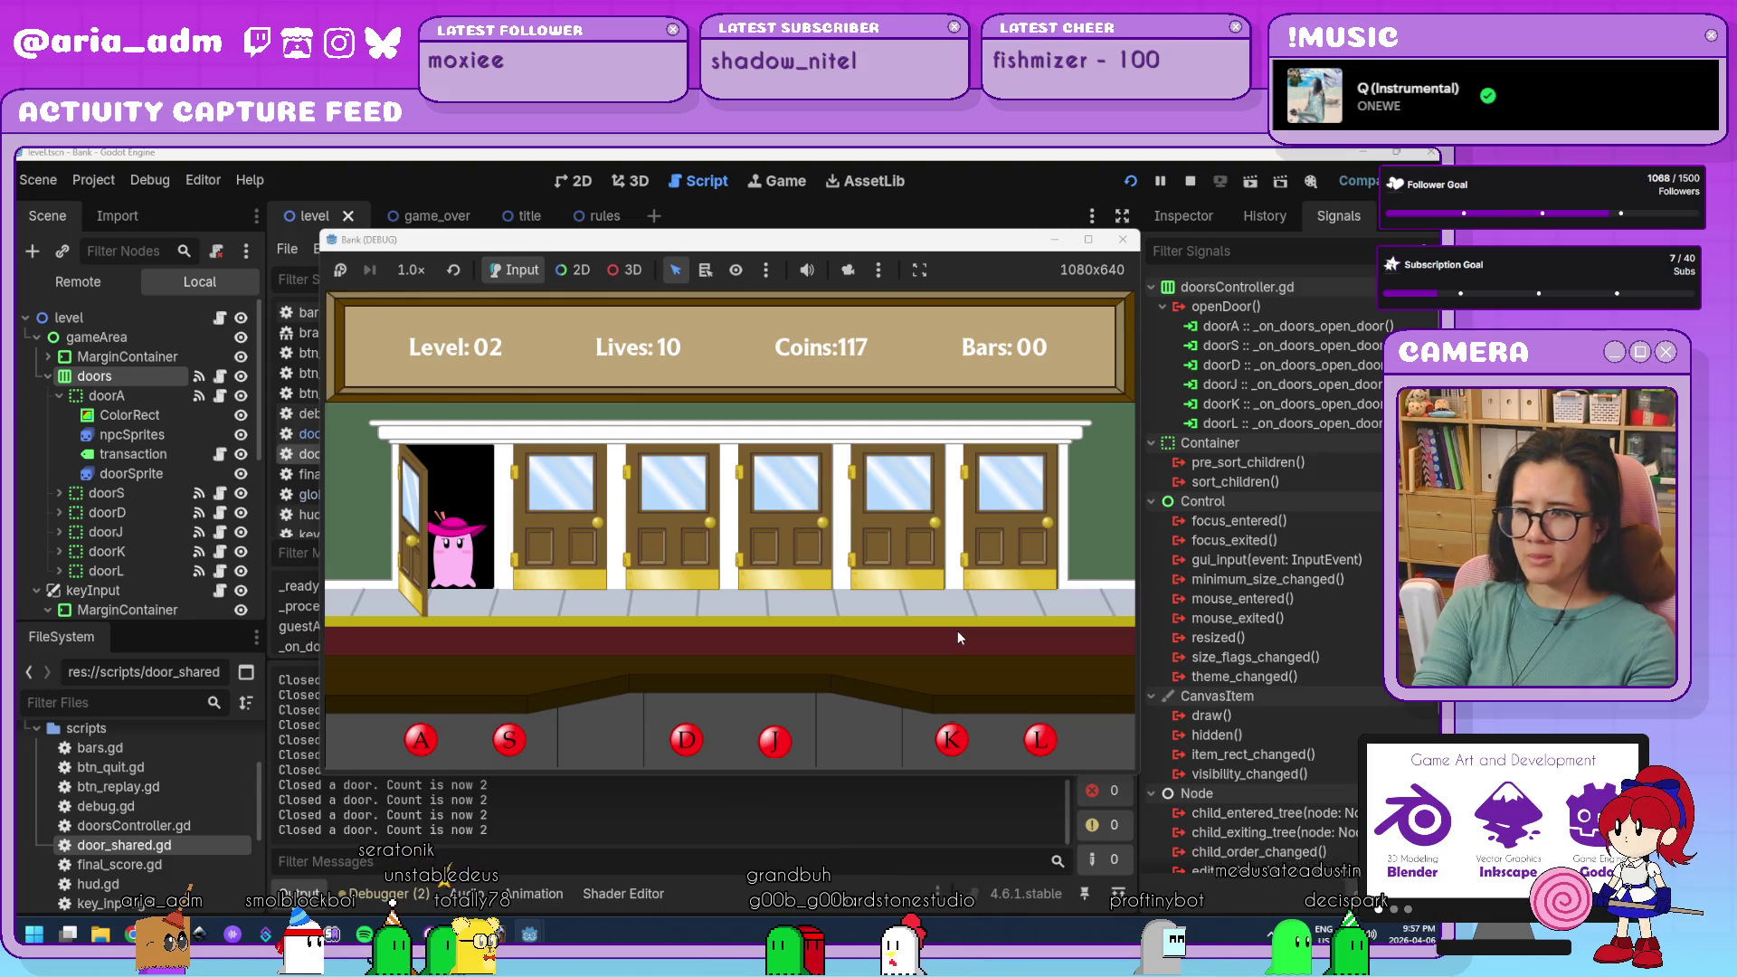
pyautogui.press('a')
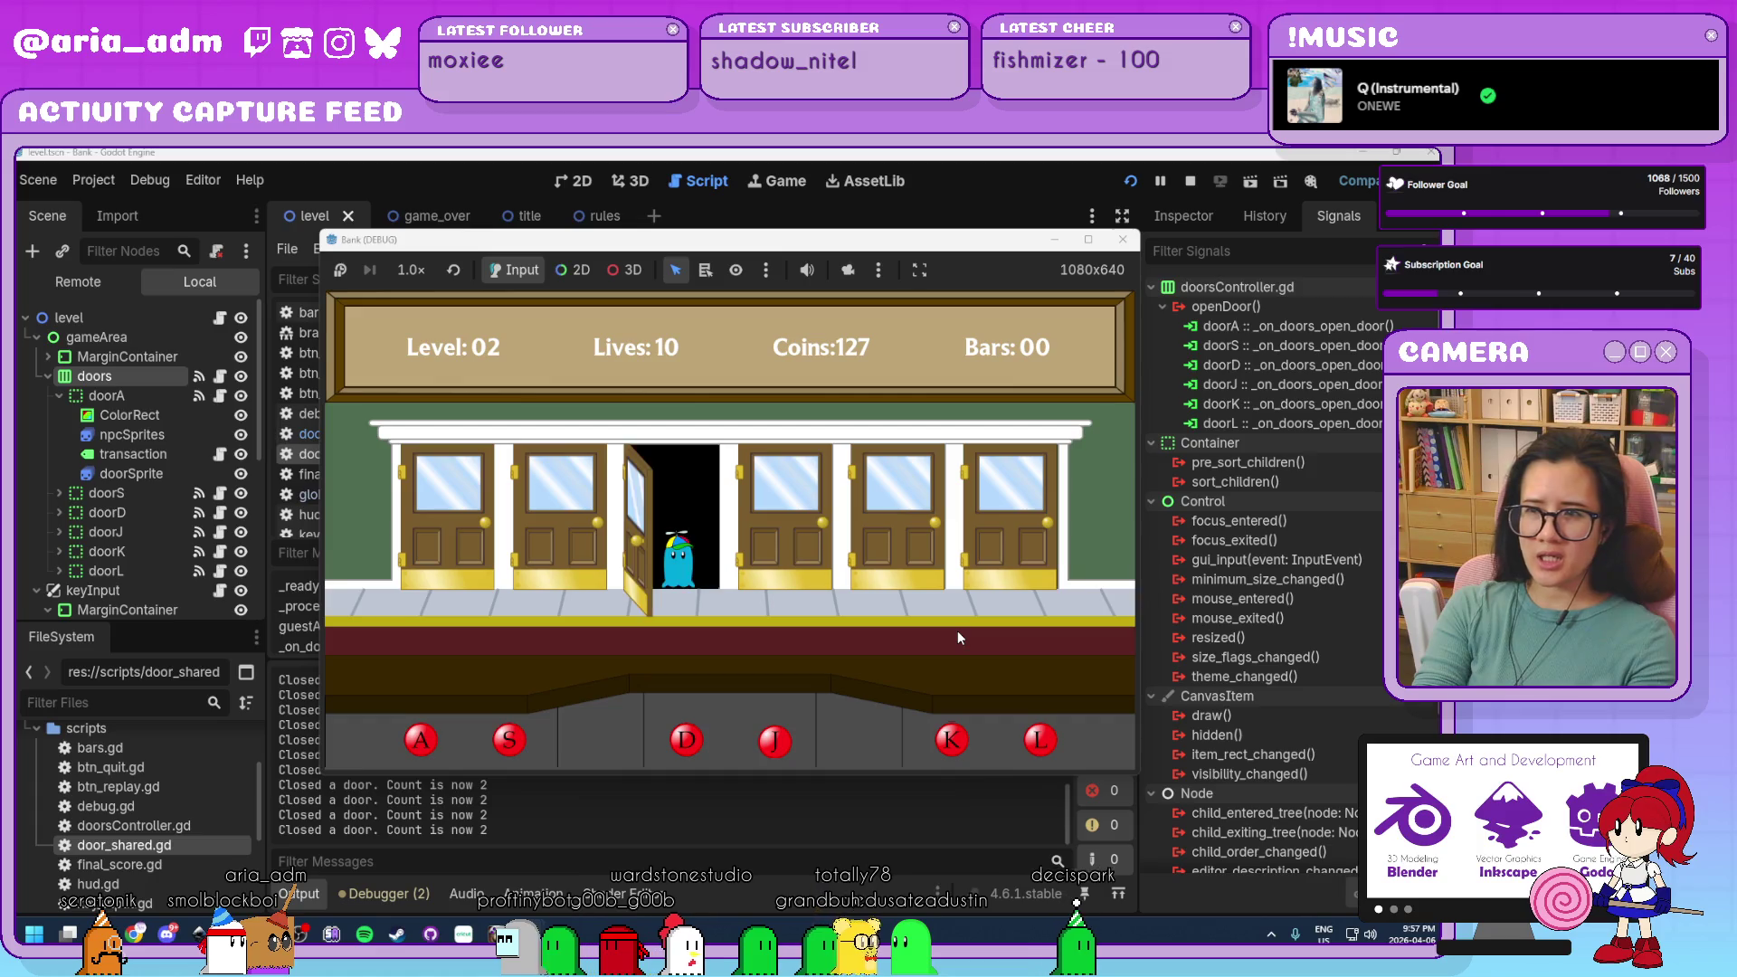
pyautogui.press('d')
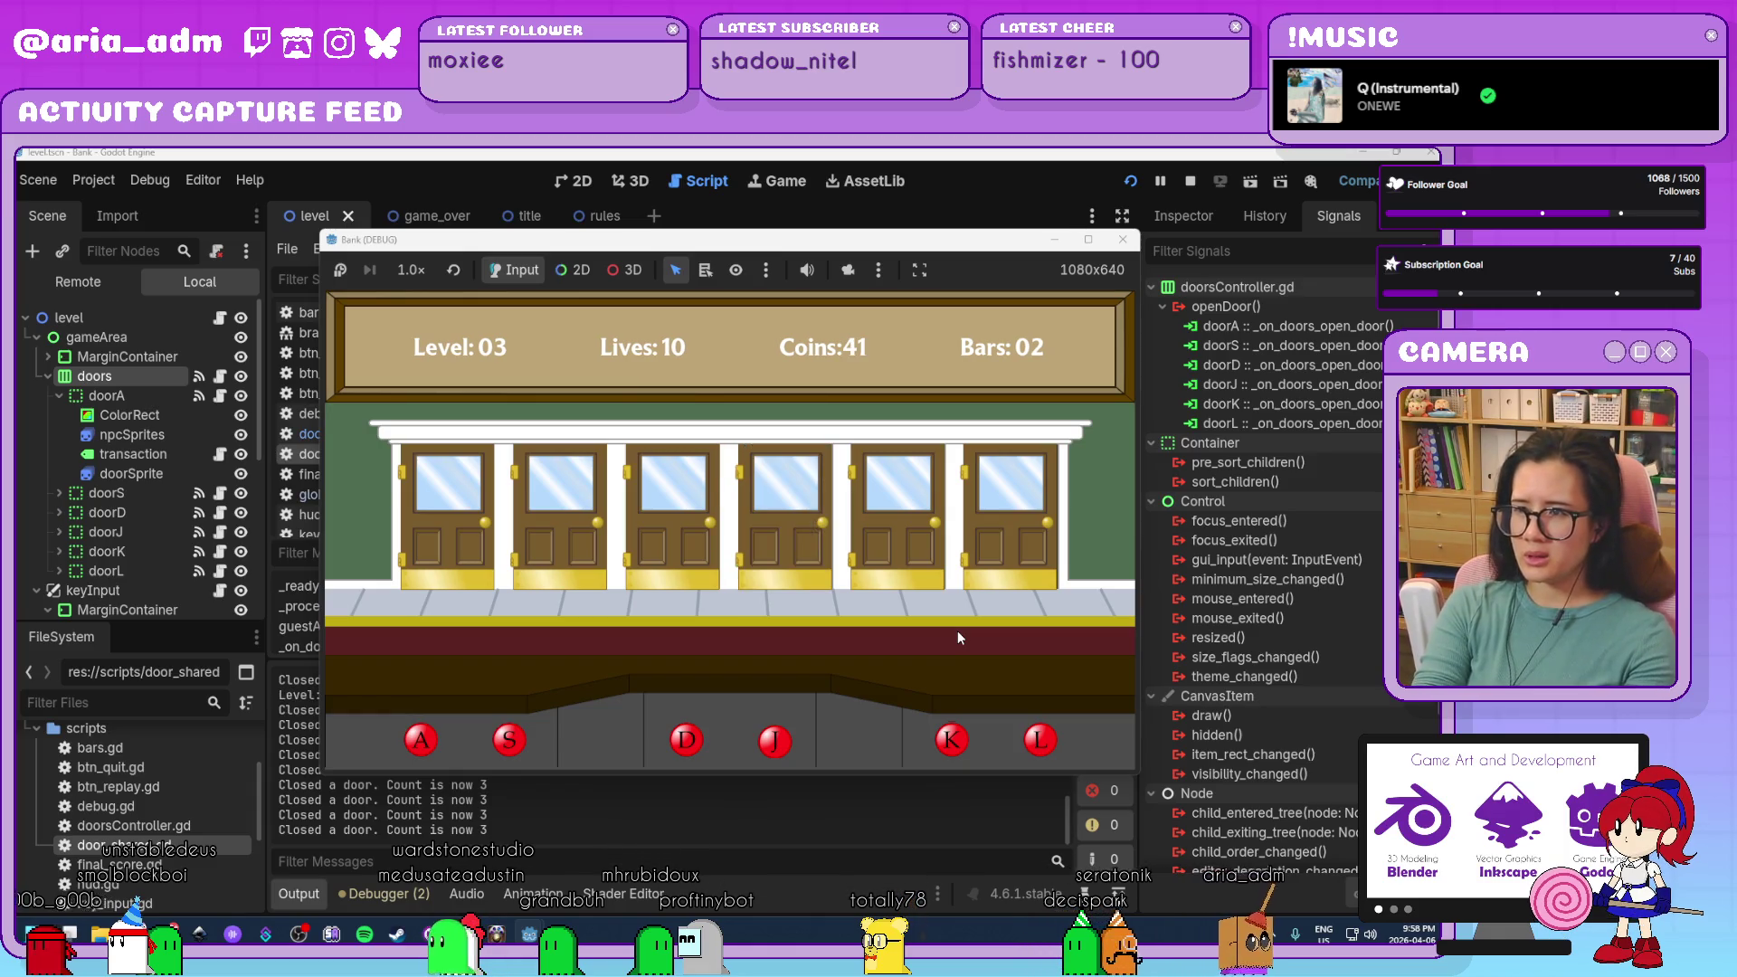
# Jail the robbers at door S, serve the guest at L, then relaunch and stop the game.
pyautogui.press('s')
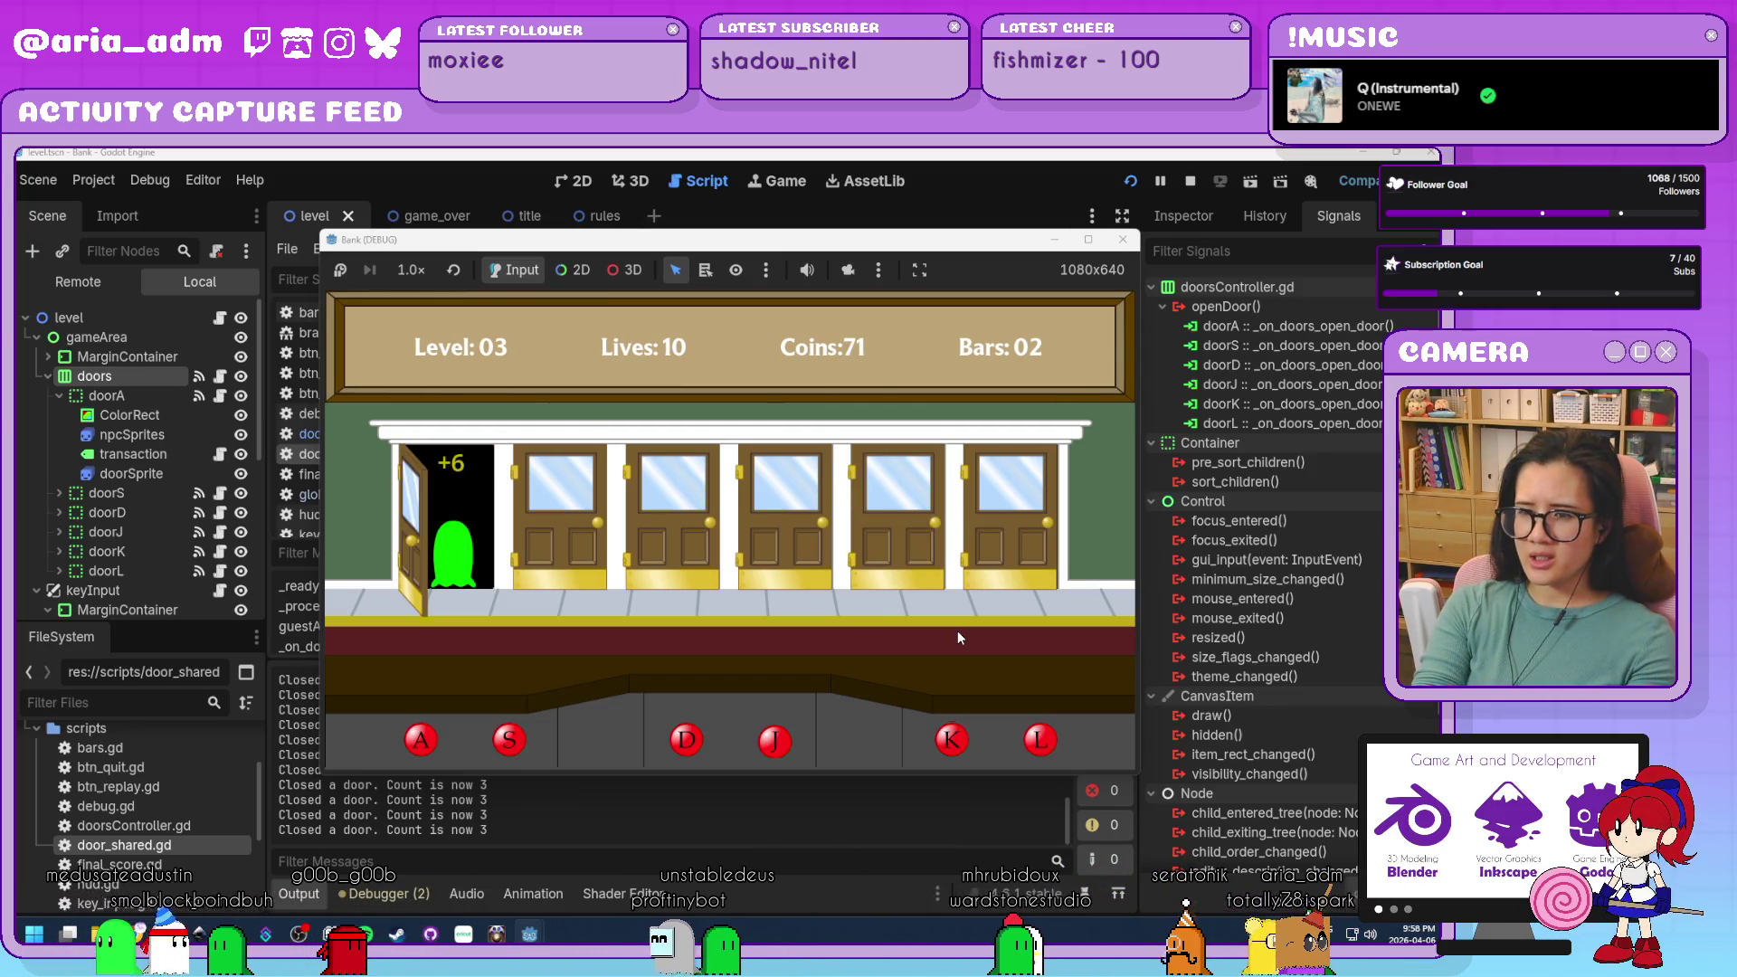
pyautogui.press('l')
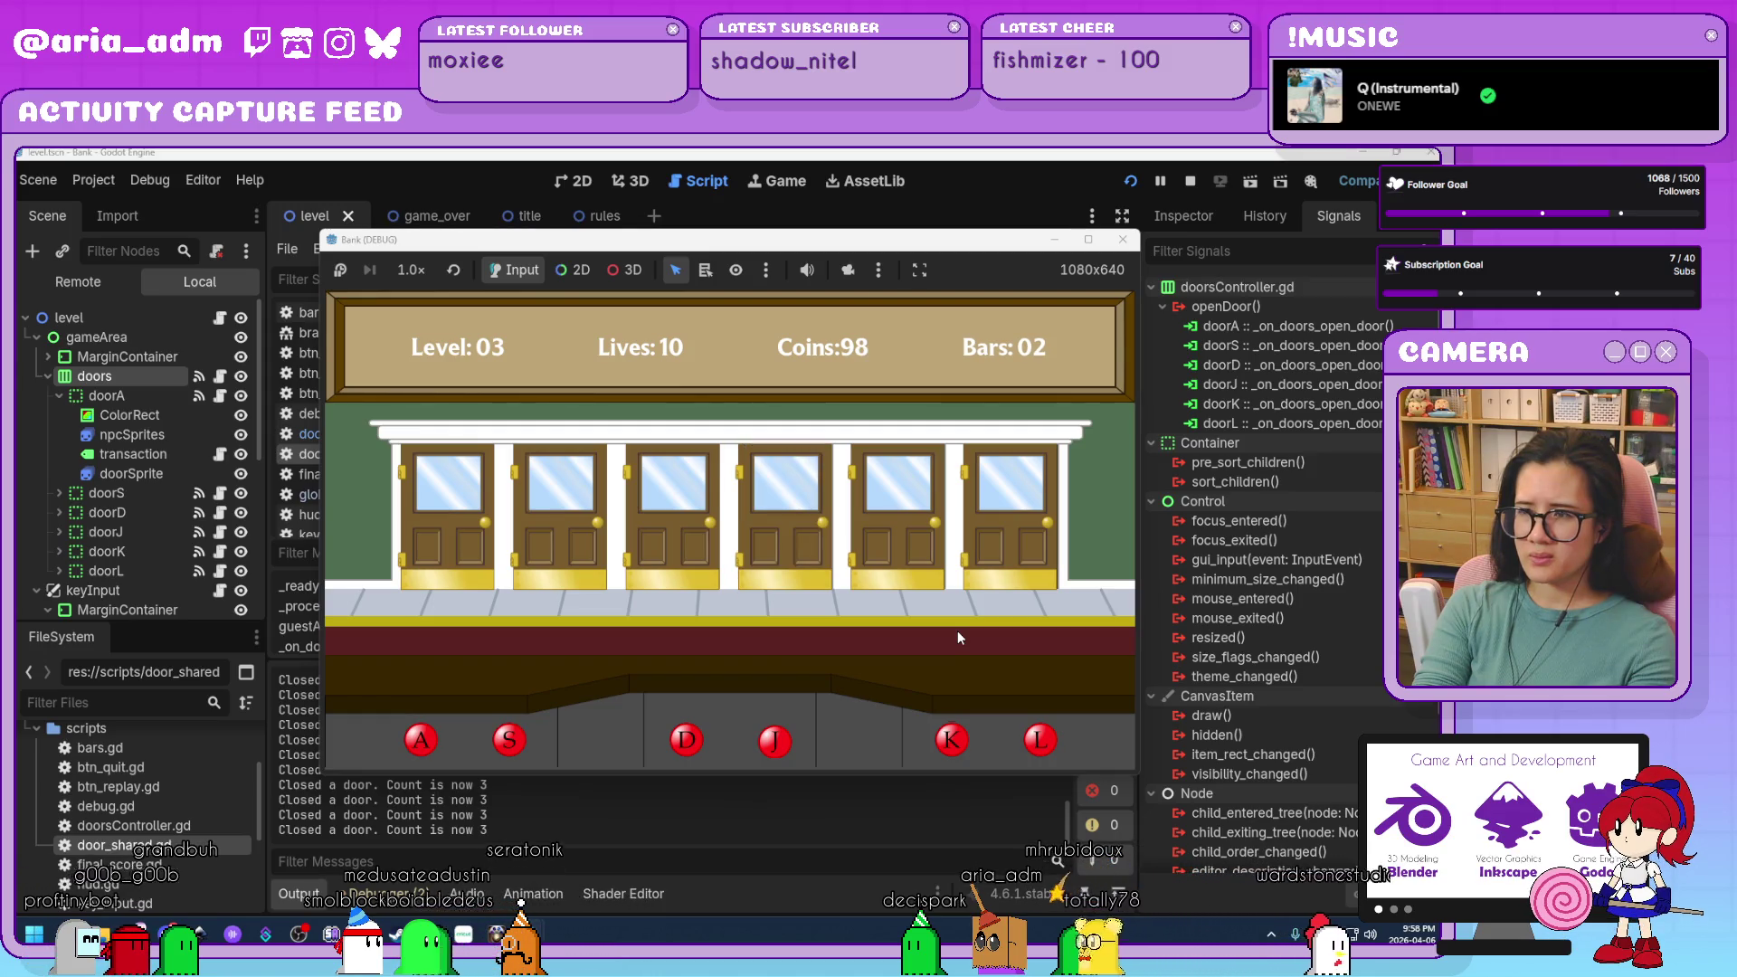
pyautogui.press('s')
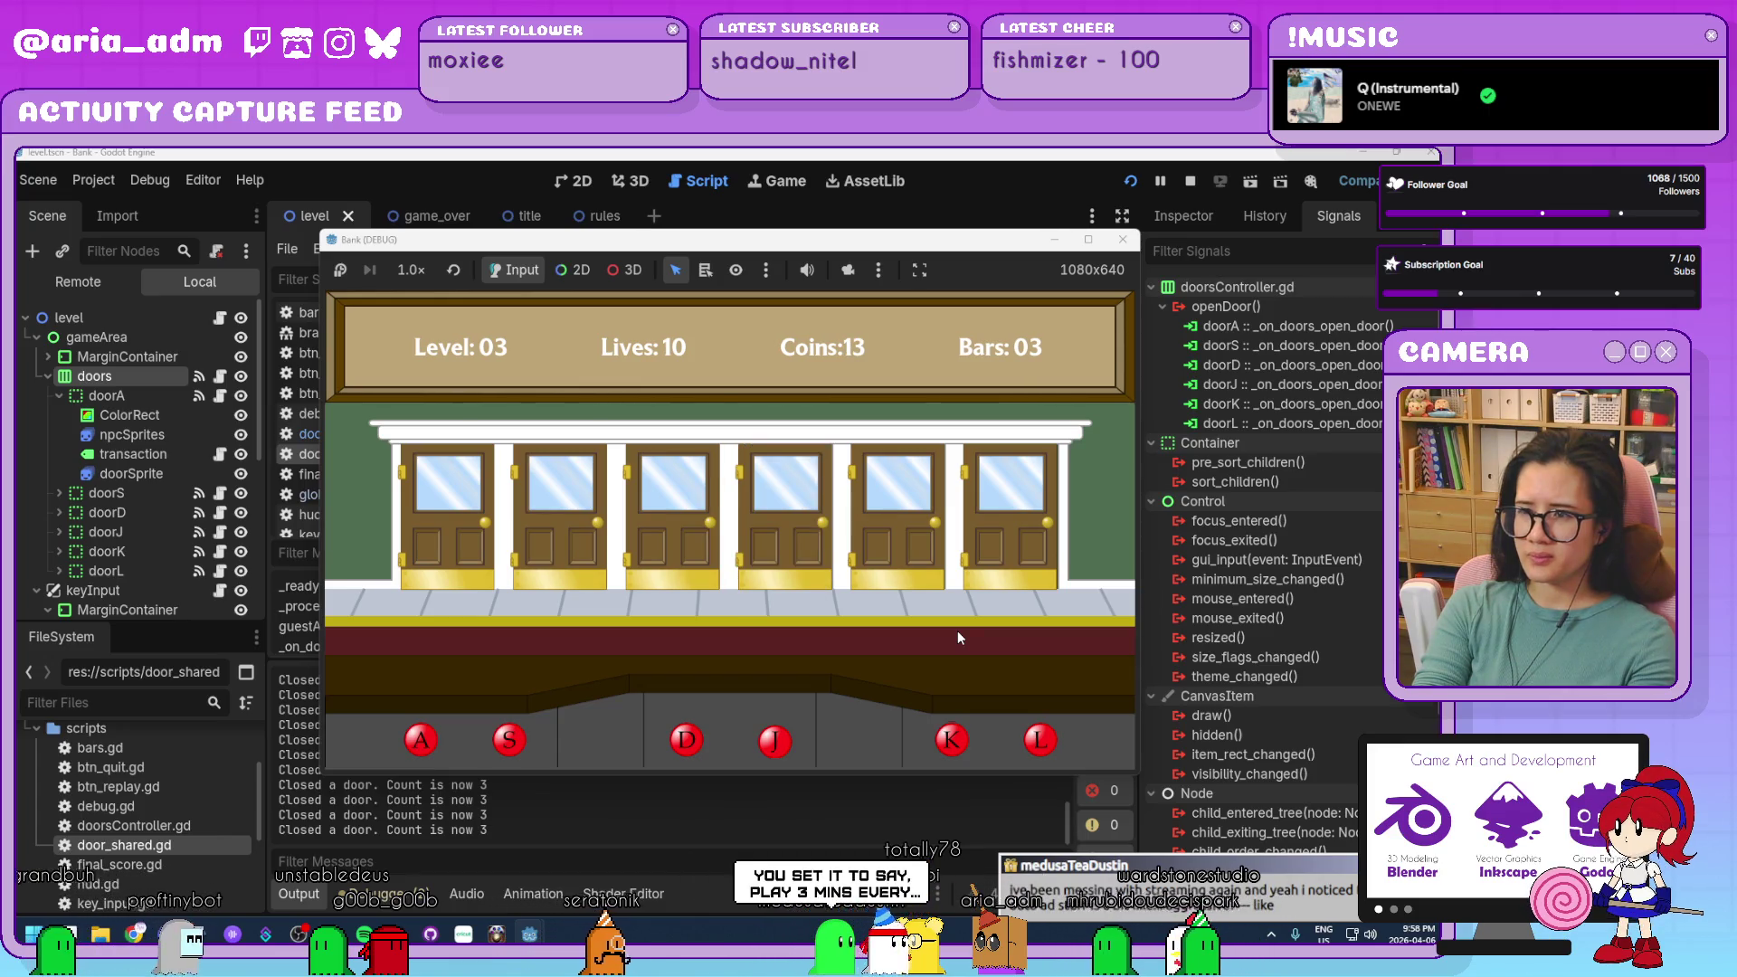
pyautogui.press('F5')
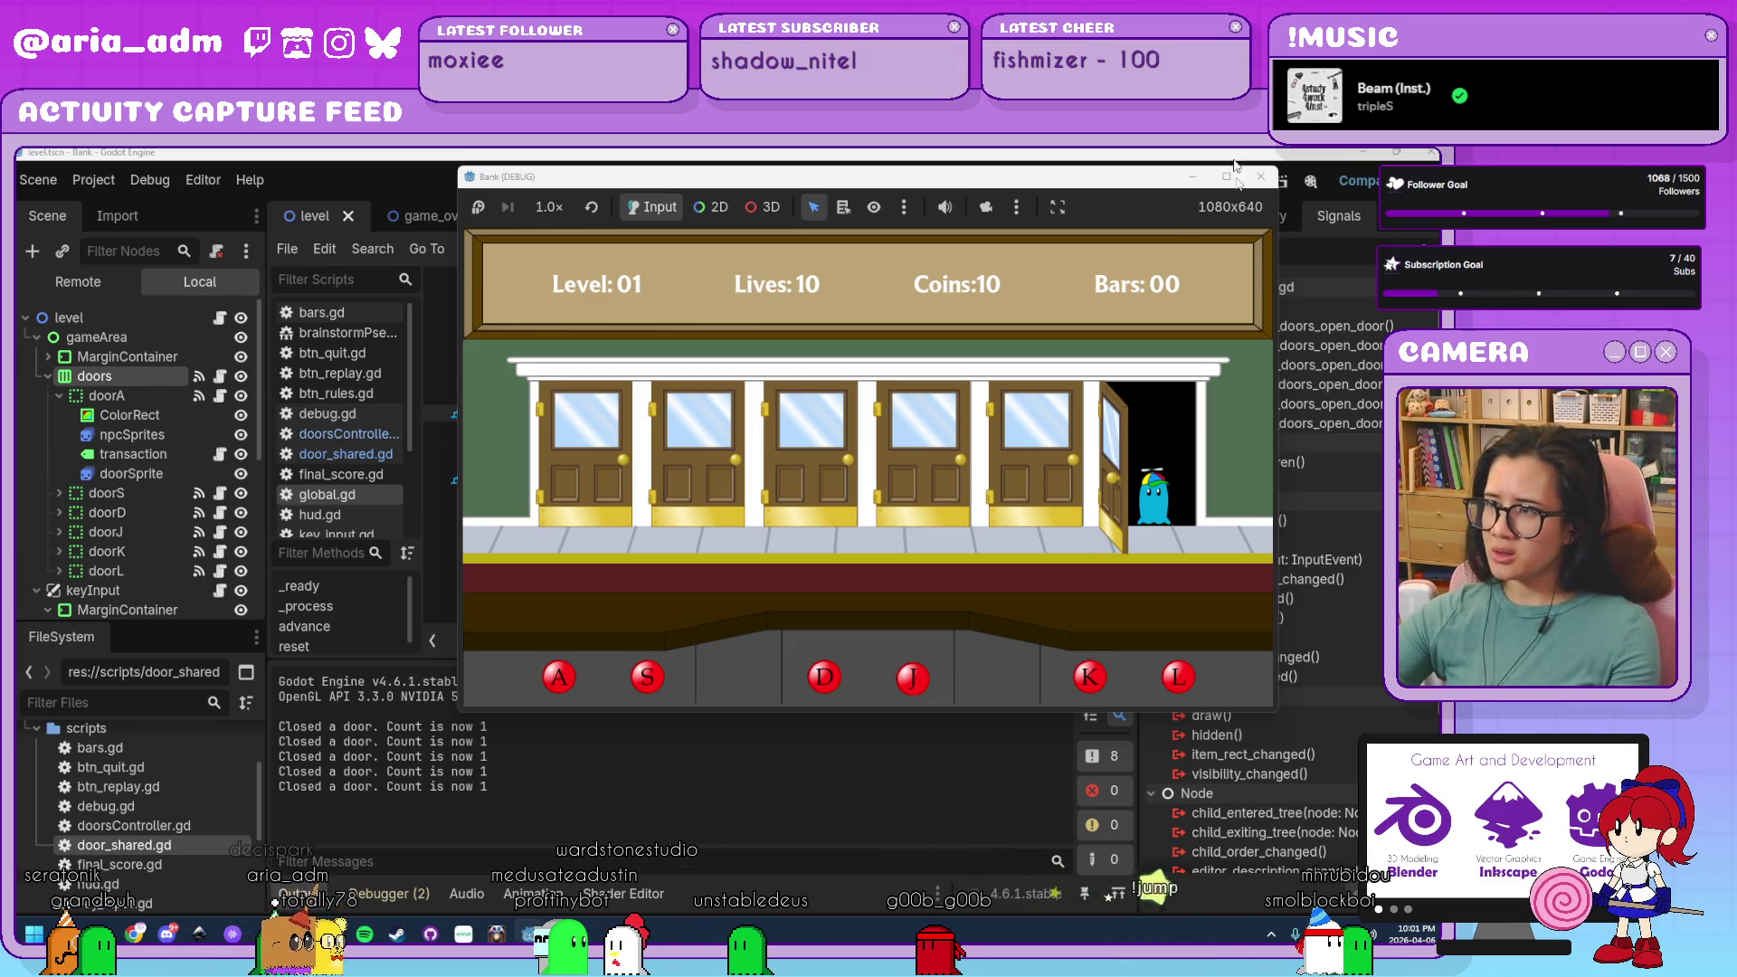
pyautogui.click(1260, 177)
# Check the door-open condition and open-animation lines in door_shared.gd.
pyautogui.scroll(-5, 806, 554)
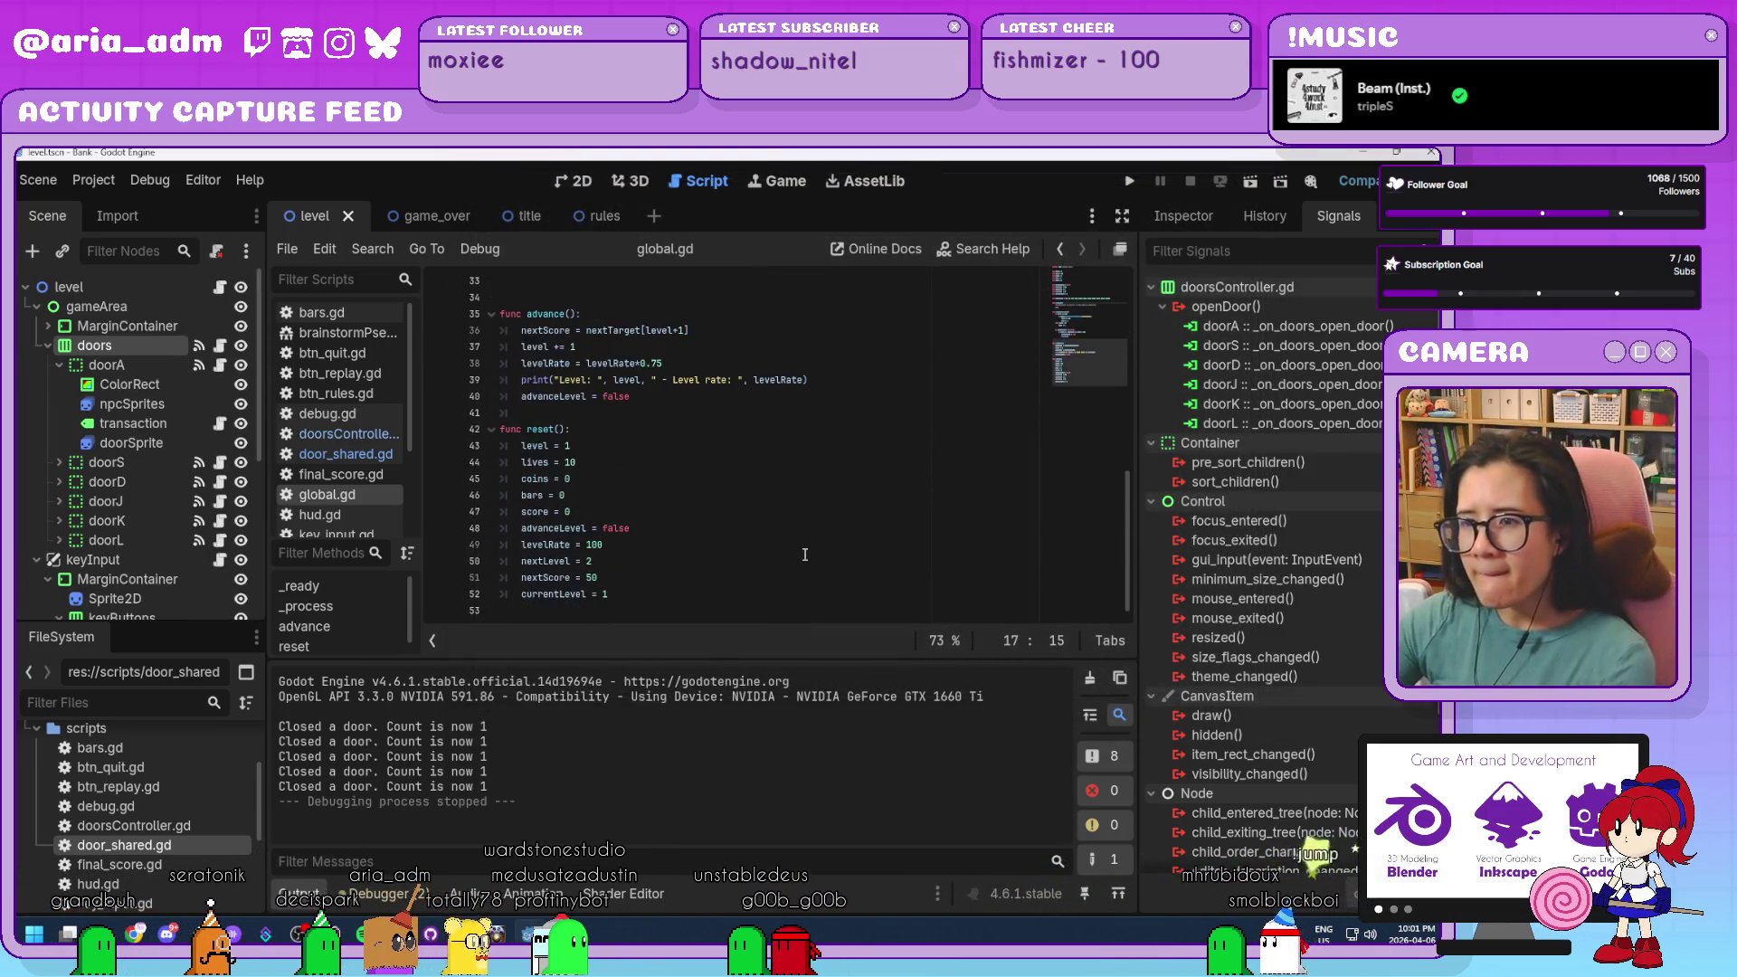
pyautogui.click(345, 453)
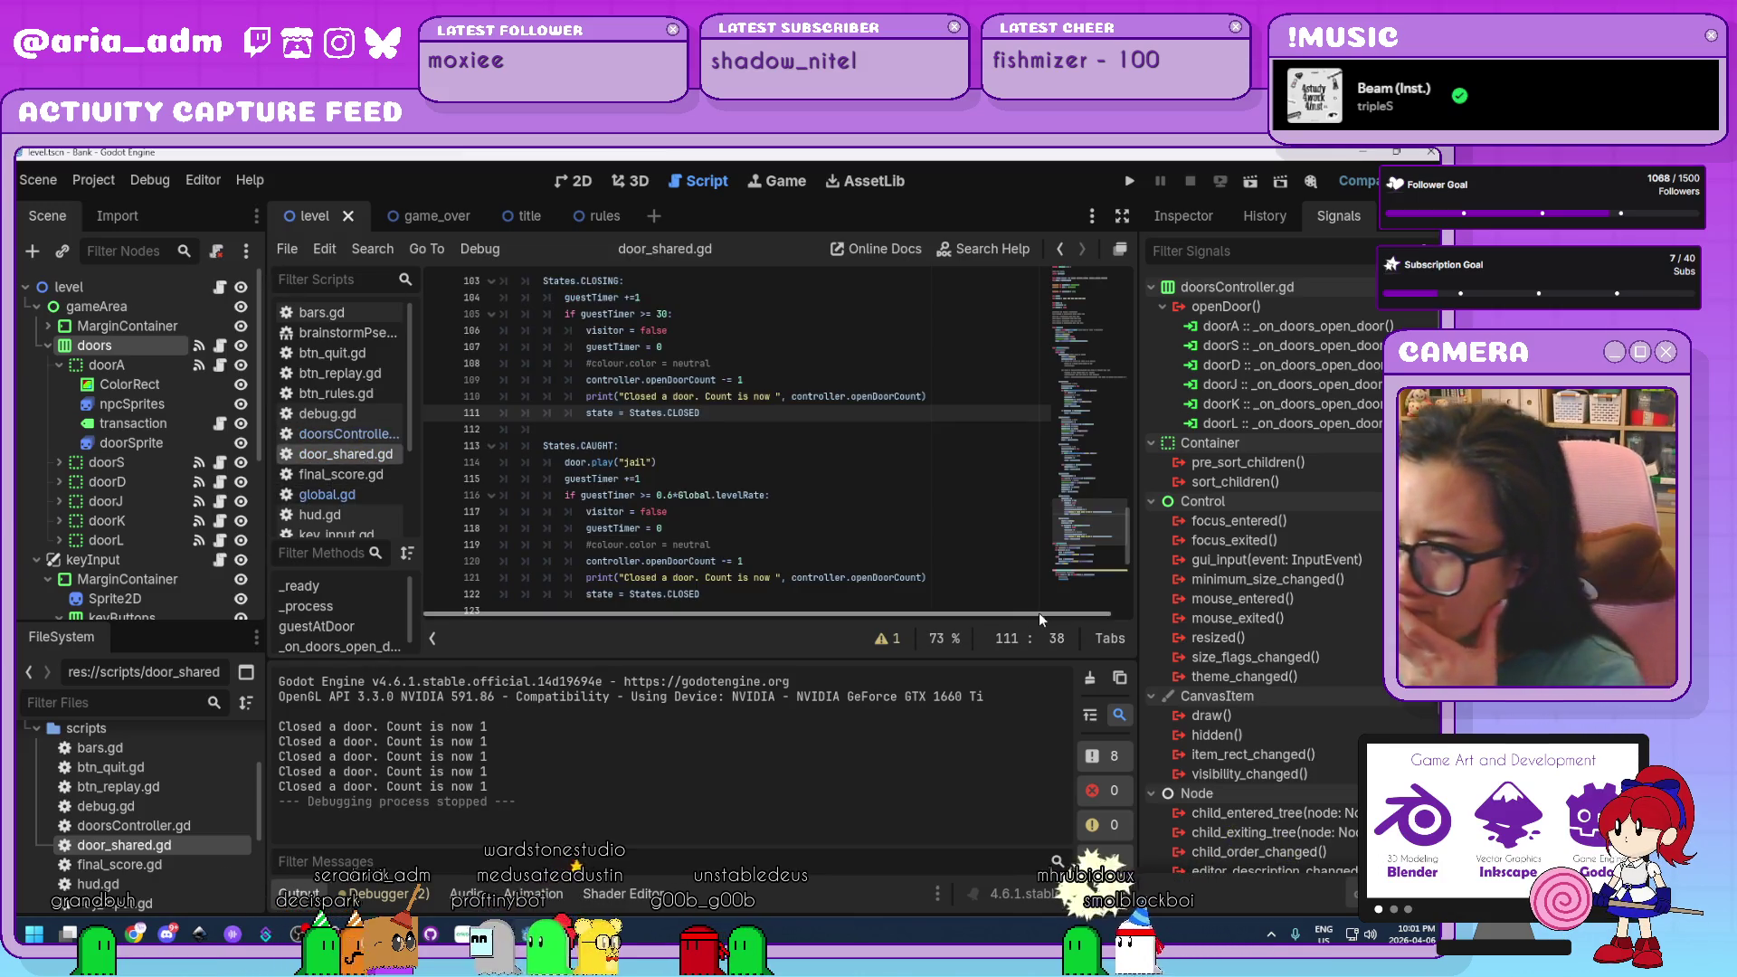
pyautogui.scroll(-6, 905, 543)
pyautogui.click(833, 544)
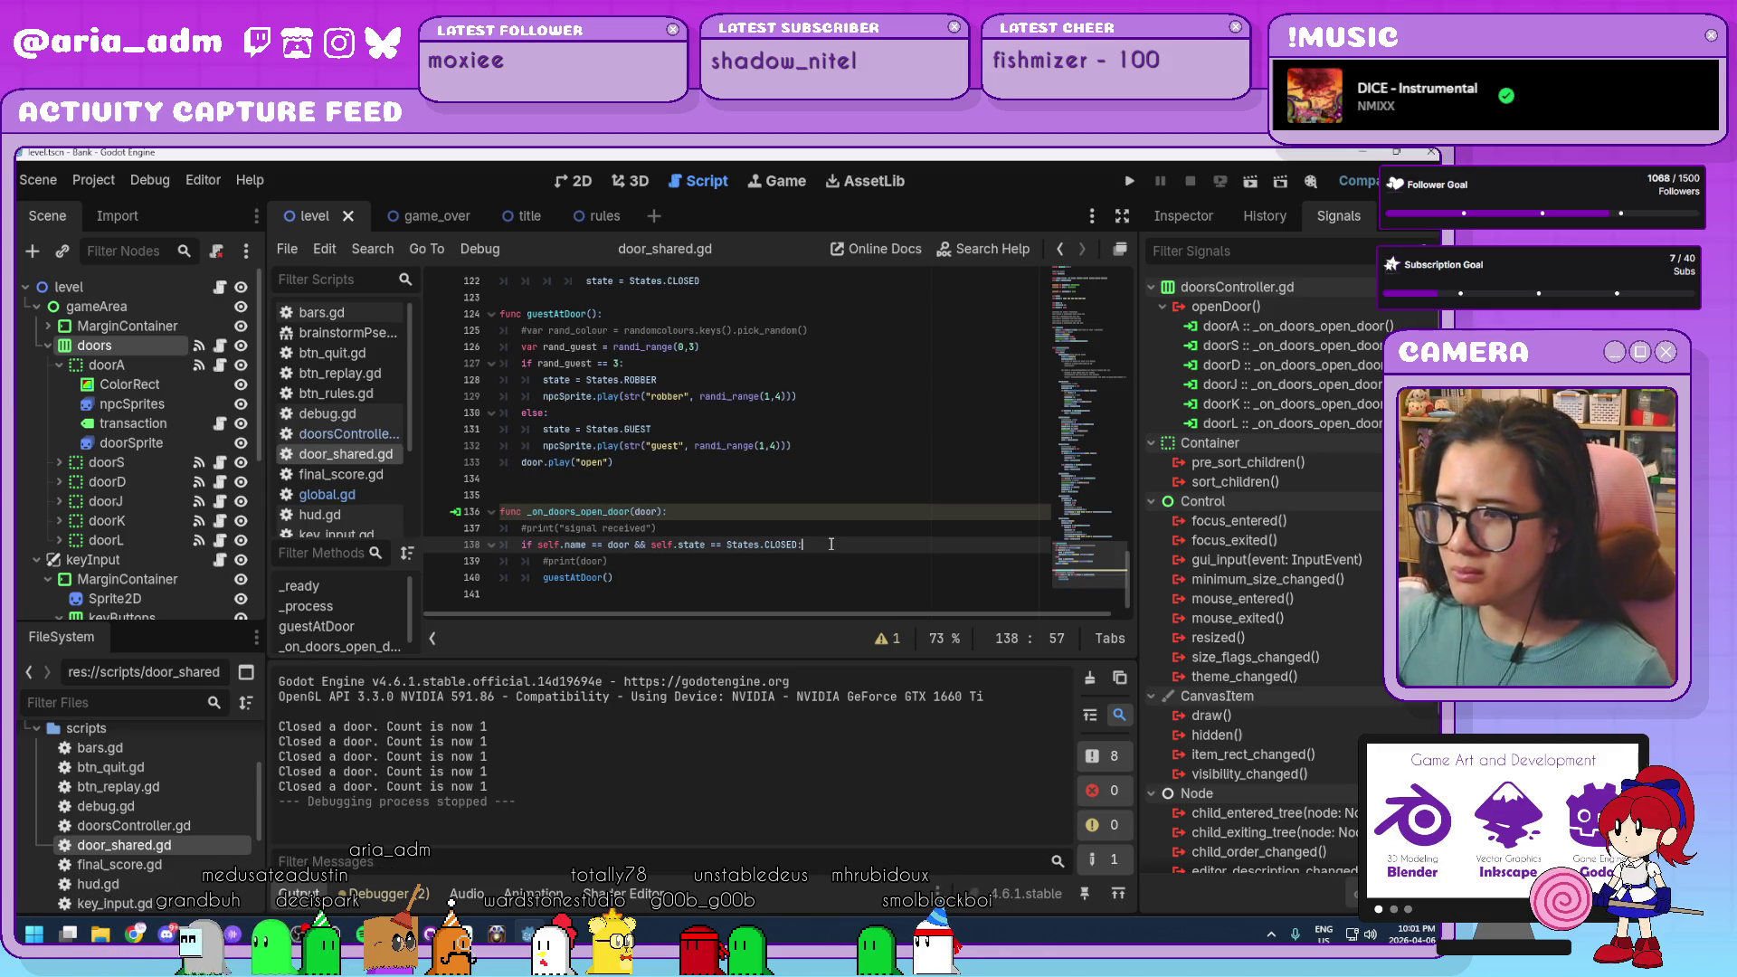
pyautogui.click(643, 461)
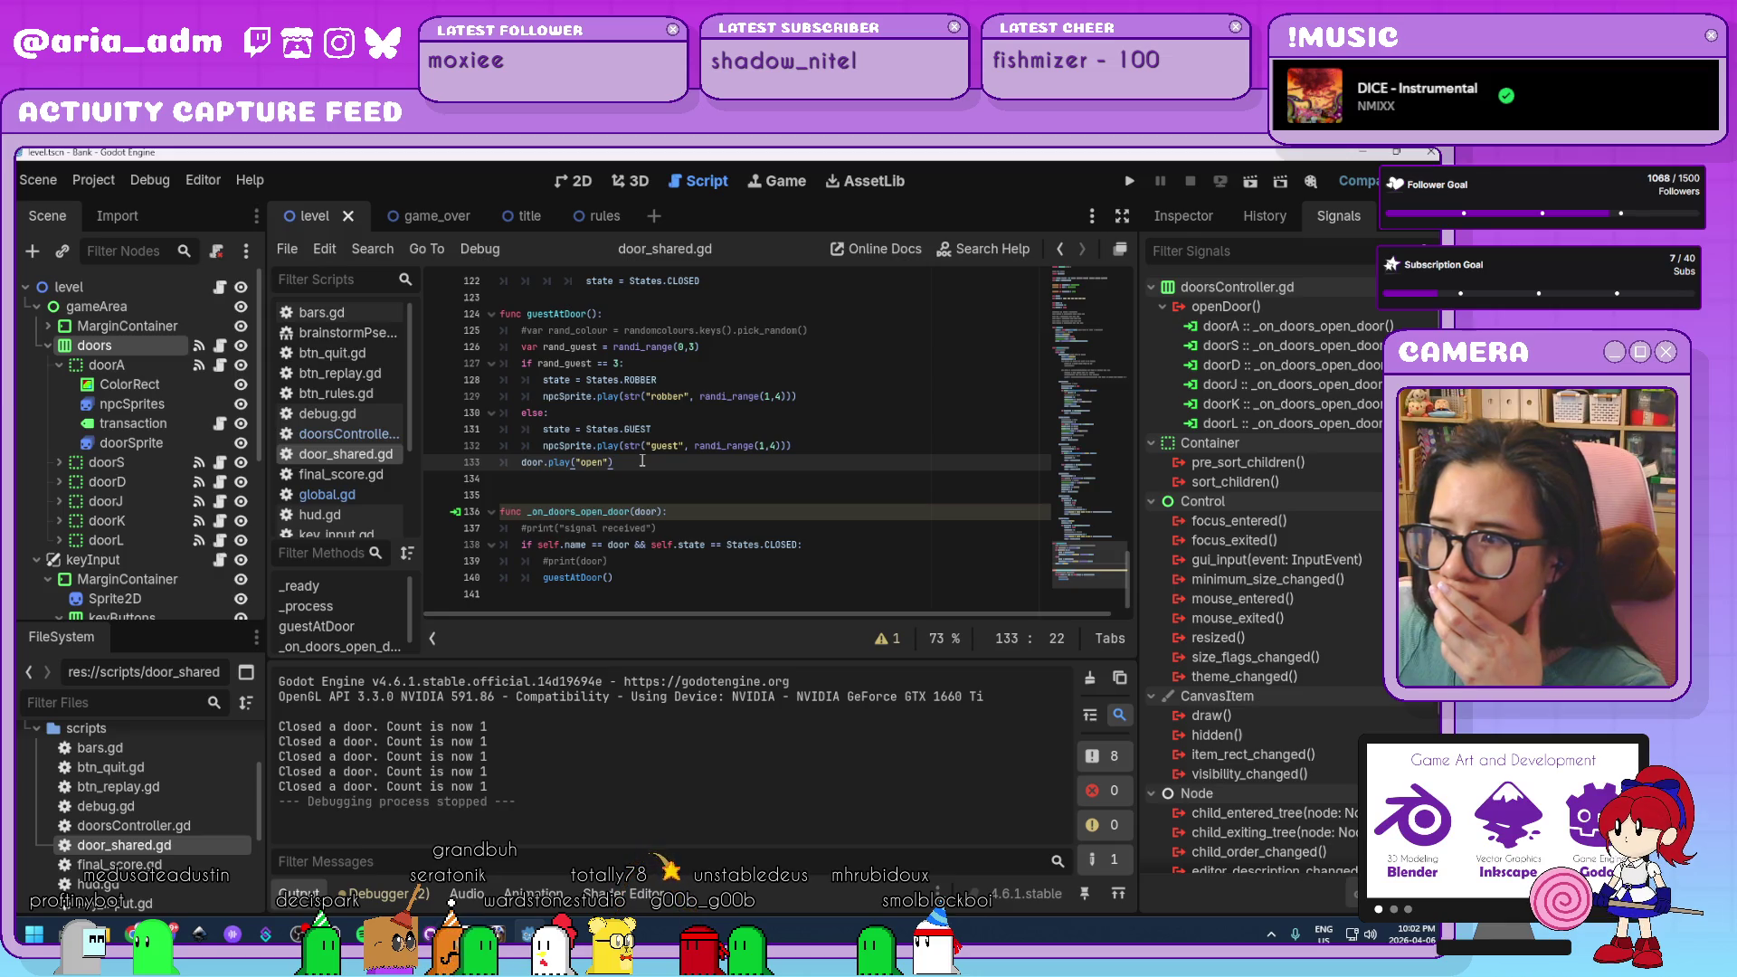
pyautogui.scroll(2, 643, 460)
pyautogui.scroll(-2, 642, 460)
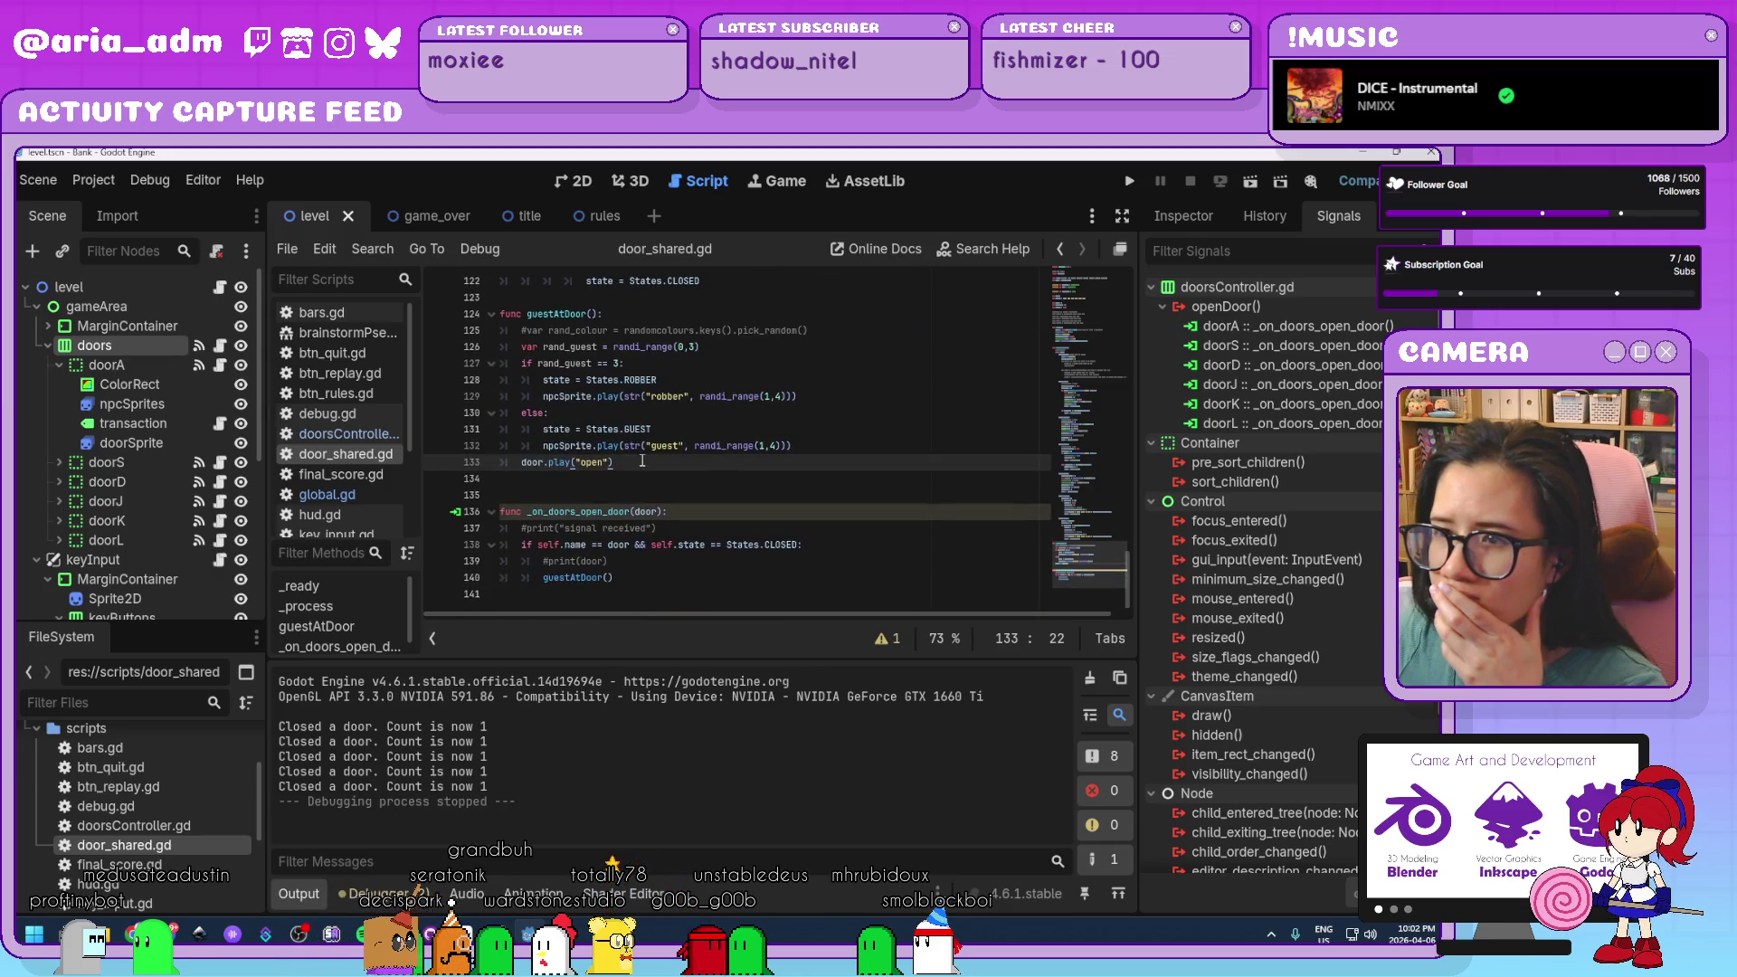
# Change doorsController.gd line 24 to 'if openDoorCount < Global.level:' and run the project.
pyautogui.click(374, 438)
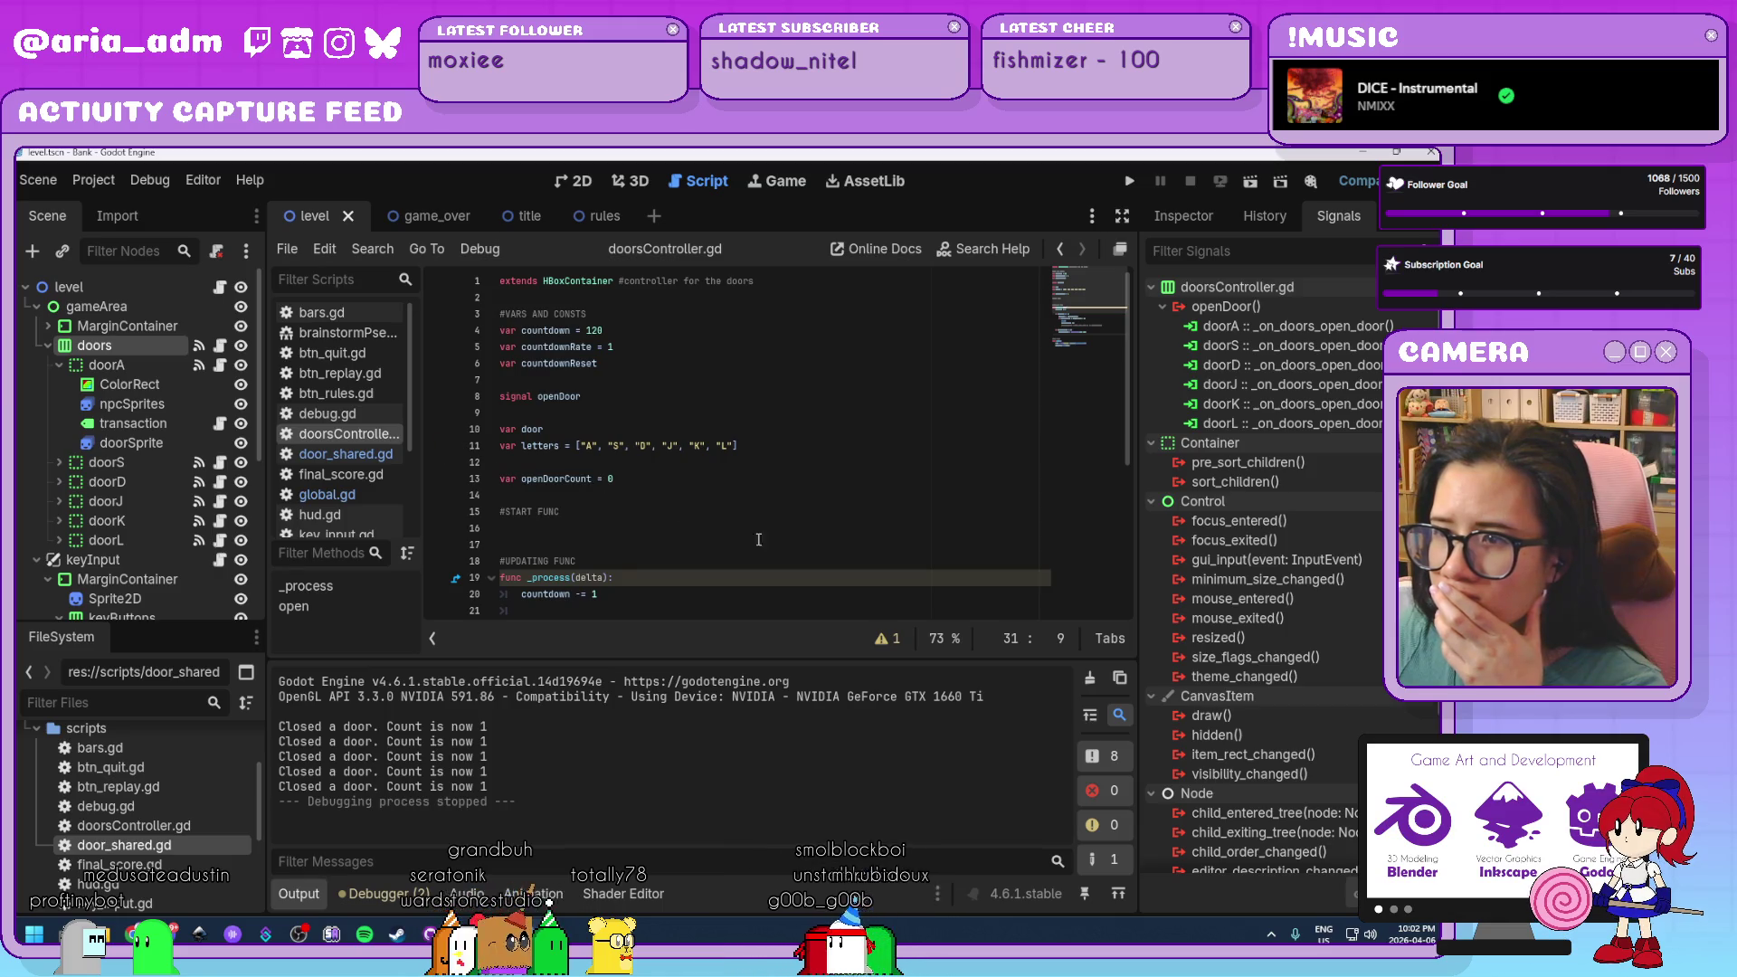
pyautogui.scroll(-1, 751, 541)
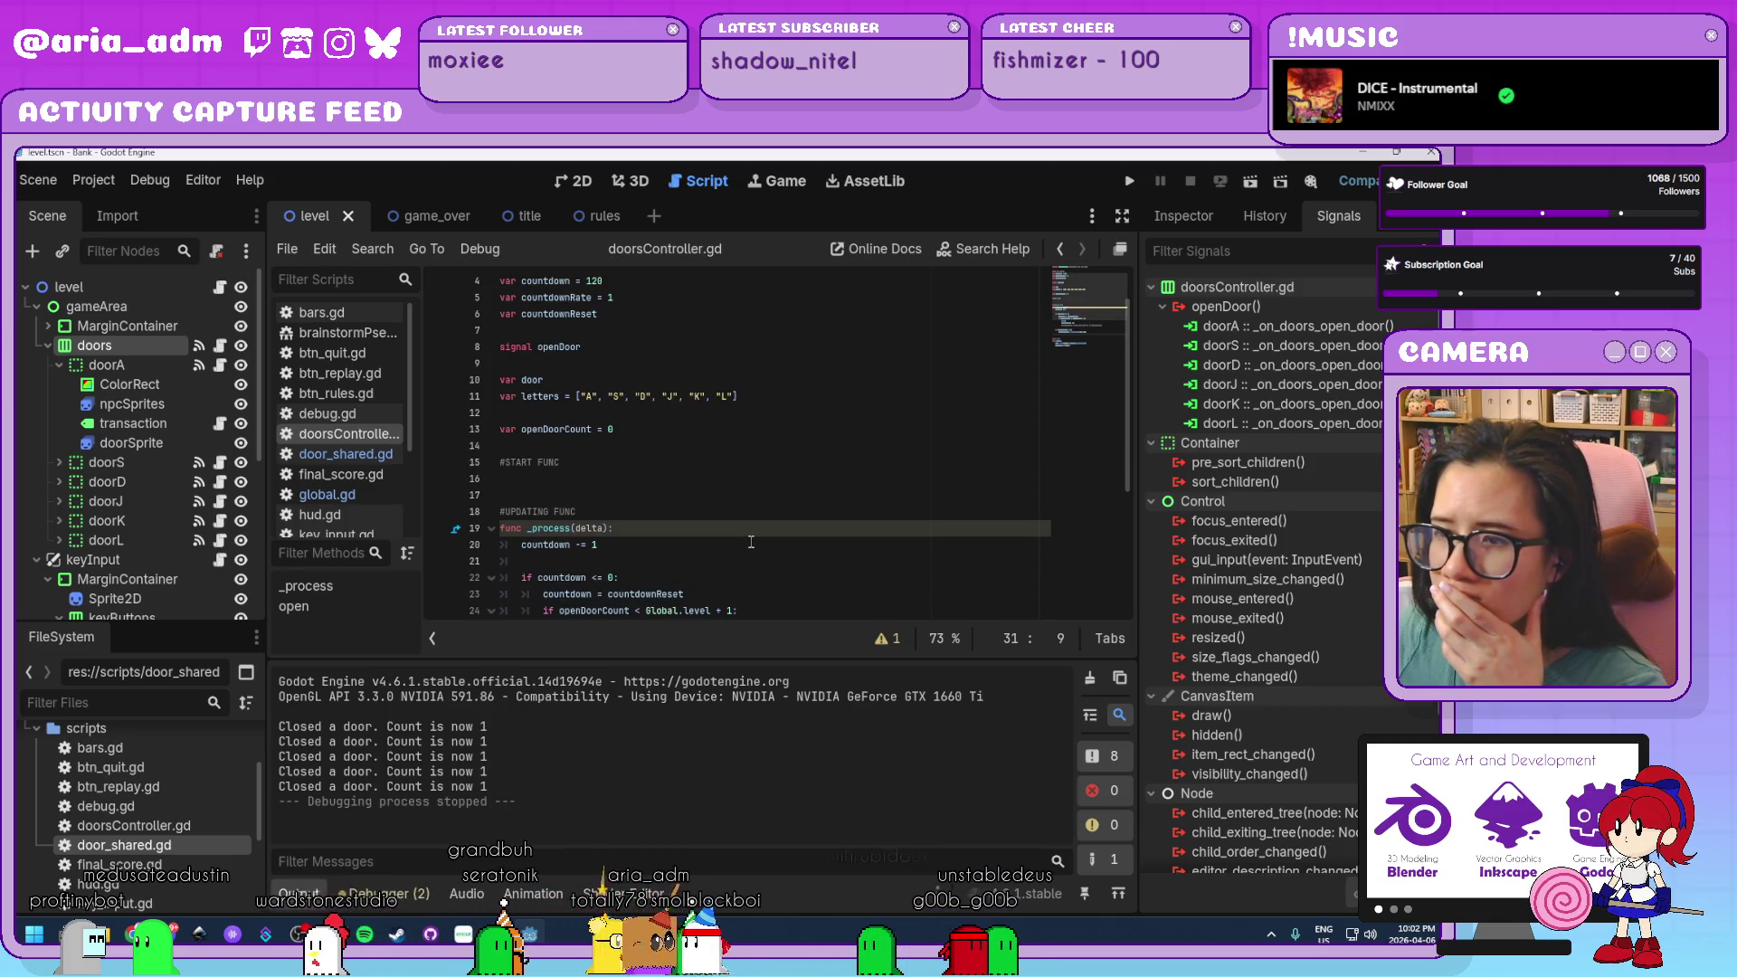
pyautogui.scroll(-1, 751, 541)
pyautogui.scroll(-1, 751, 541)
pyautogui.scroll(-1, 751, 541)
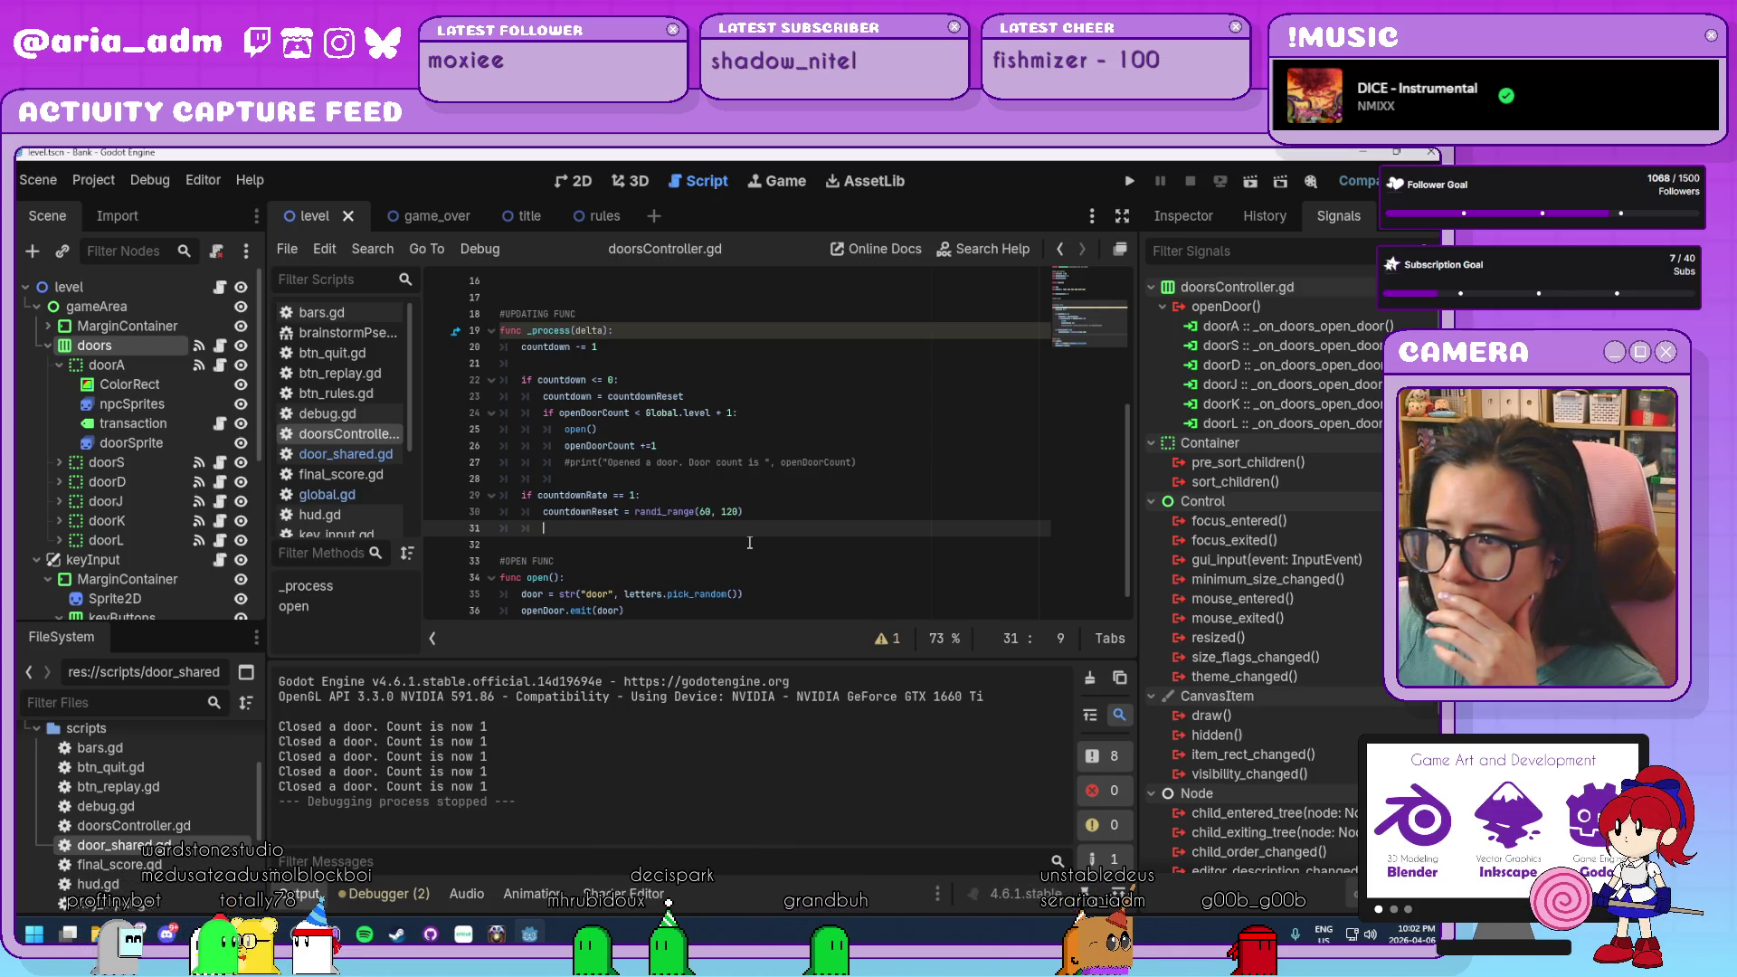
pyautogui.click(797, 418)
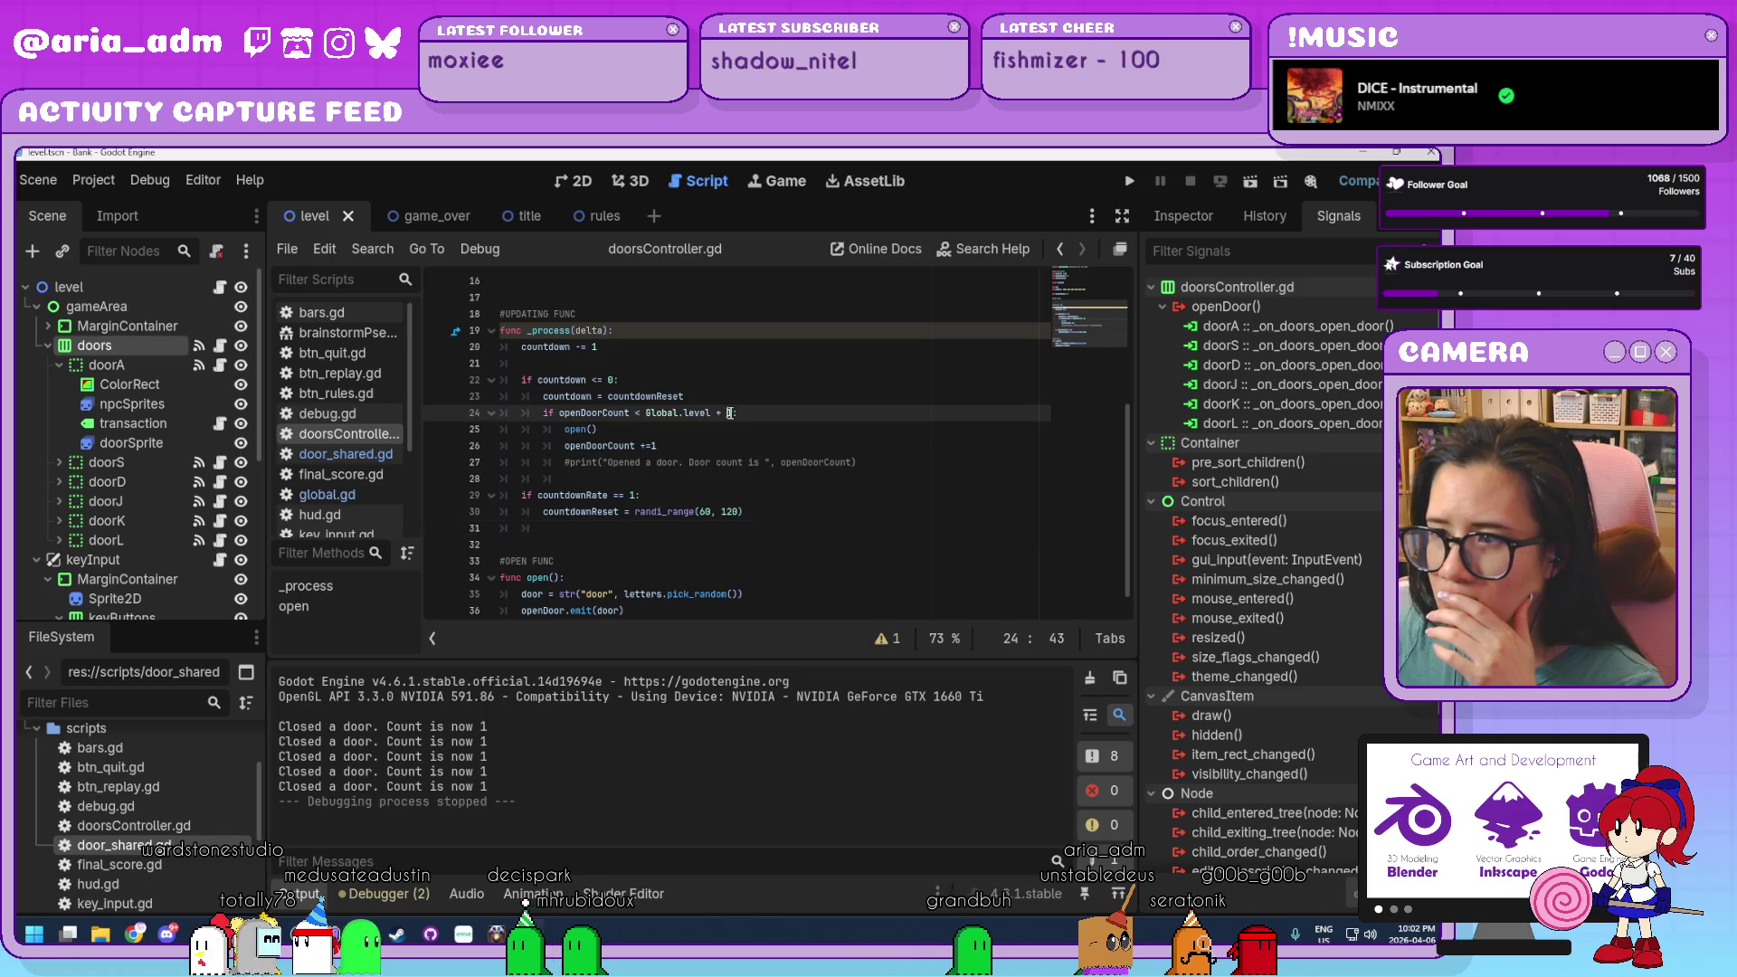
pyautogui.press('Left')
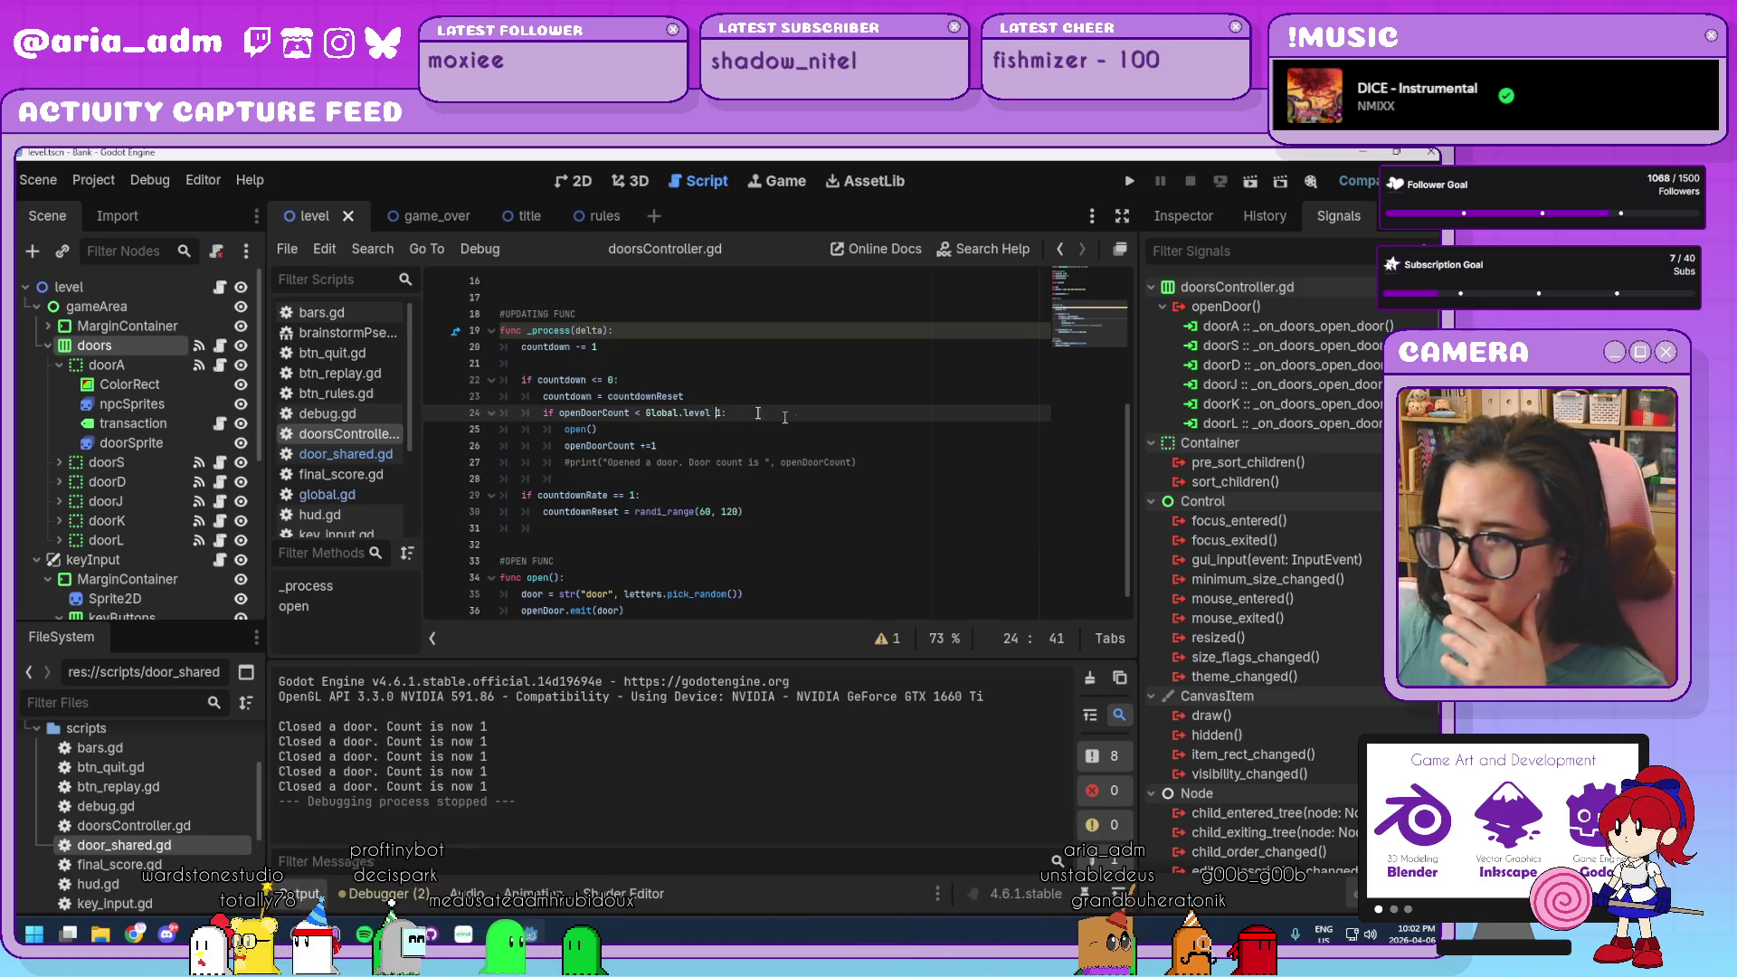
pyautogui.write('1')
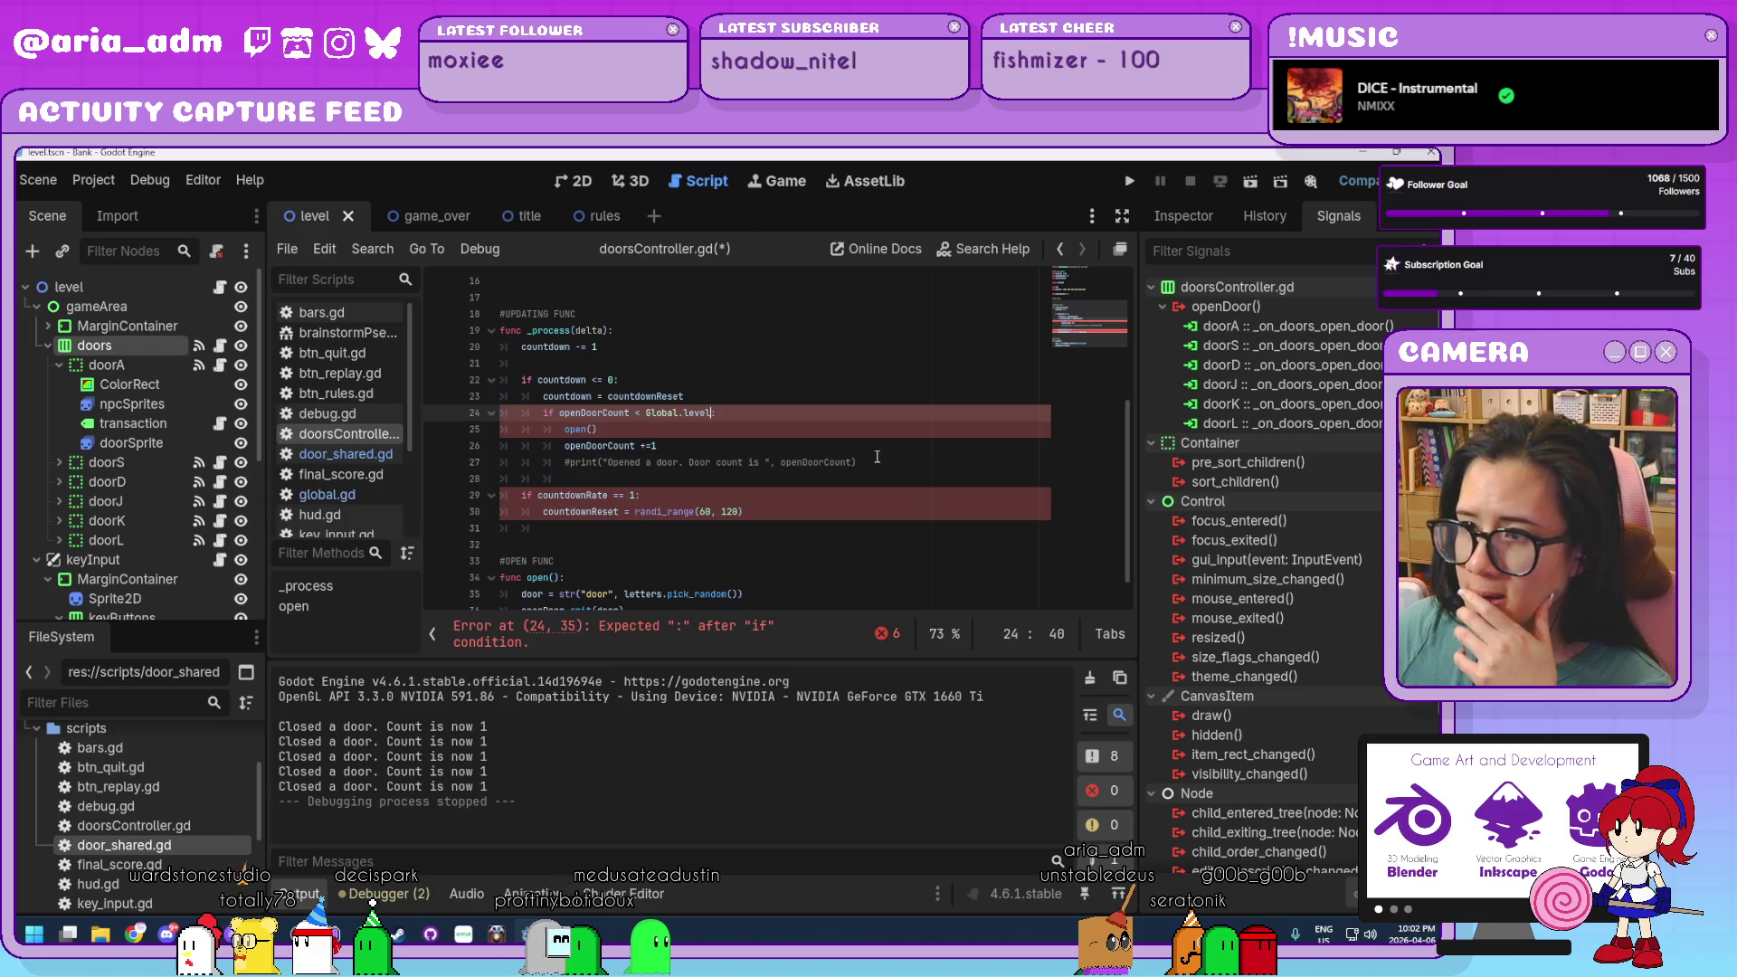
pyautogui.write(':')
pyautogui.click(877, 457)
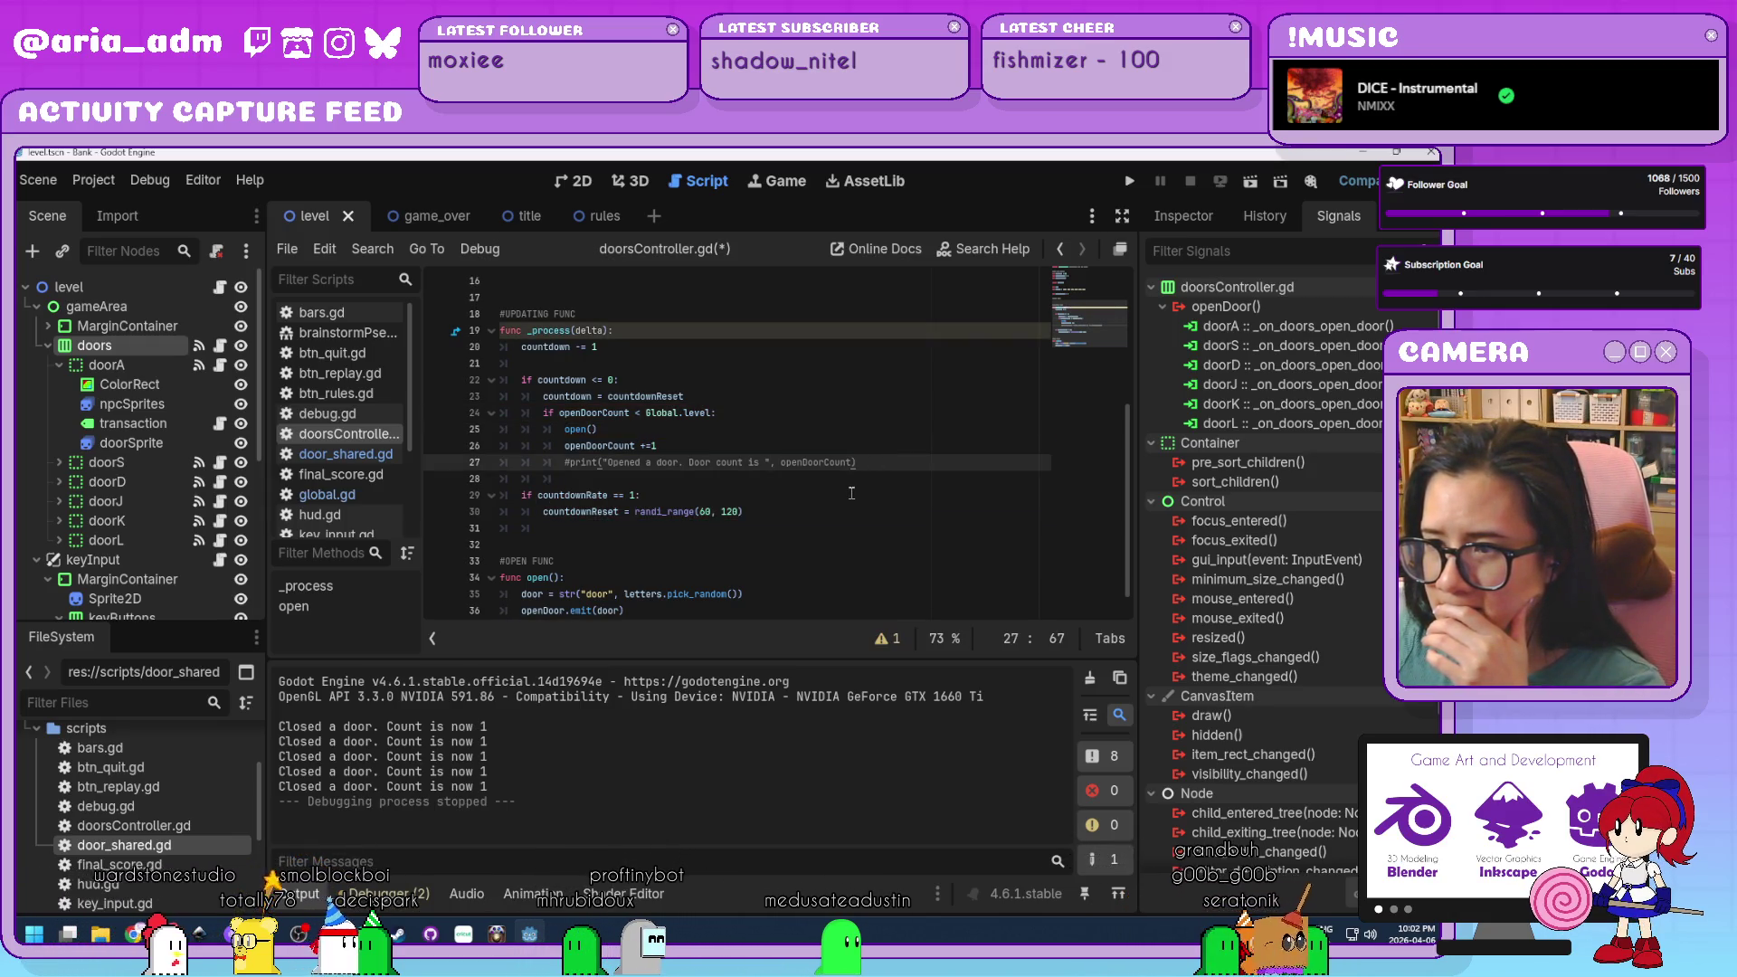
pyautogui.click(1130, 181)
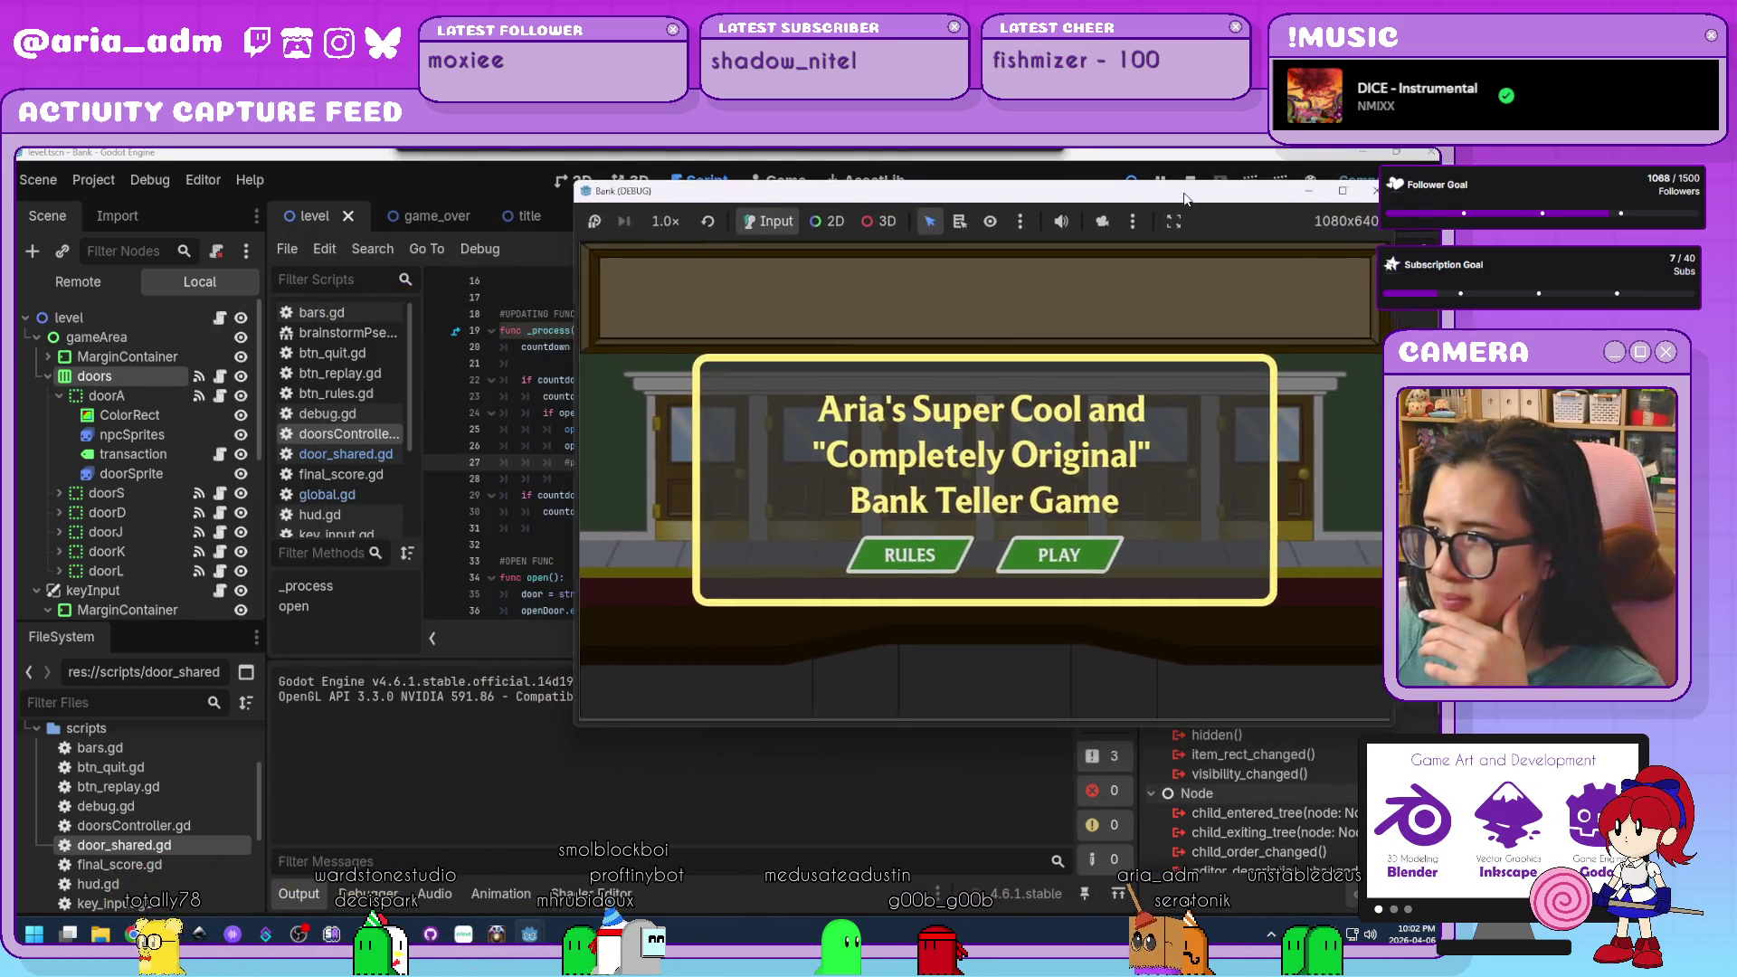
# Start play, serving ghosts and barring robbers at doors K, L, S, J and D.
pyautogui.click(1081, 561)
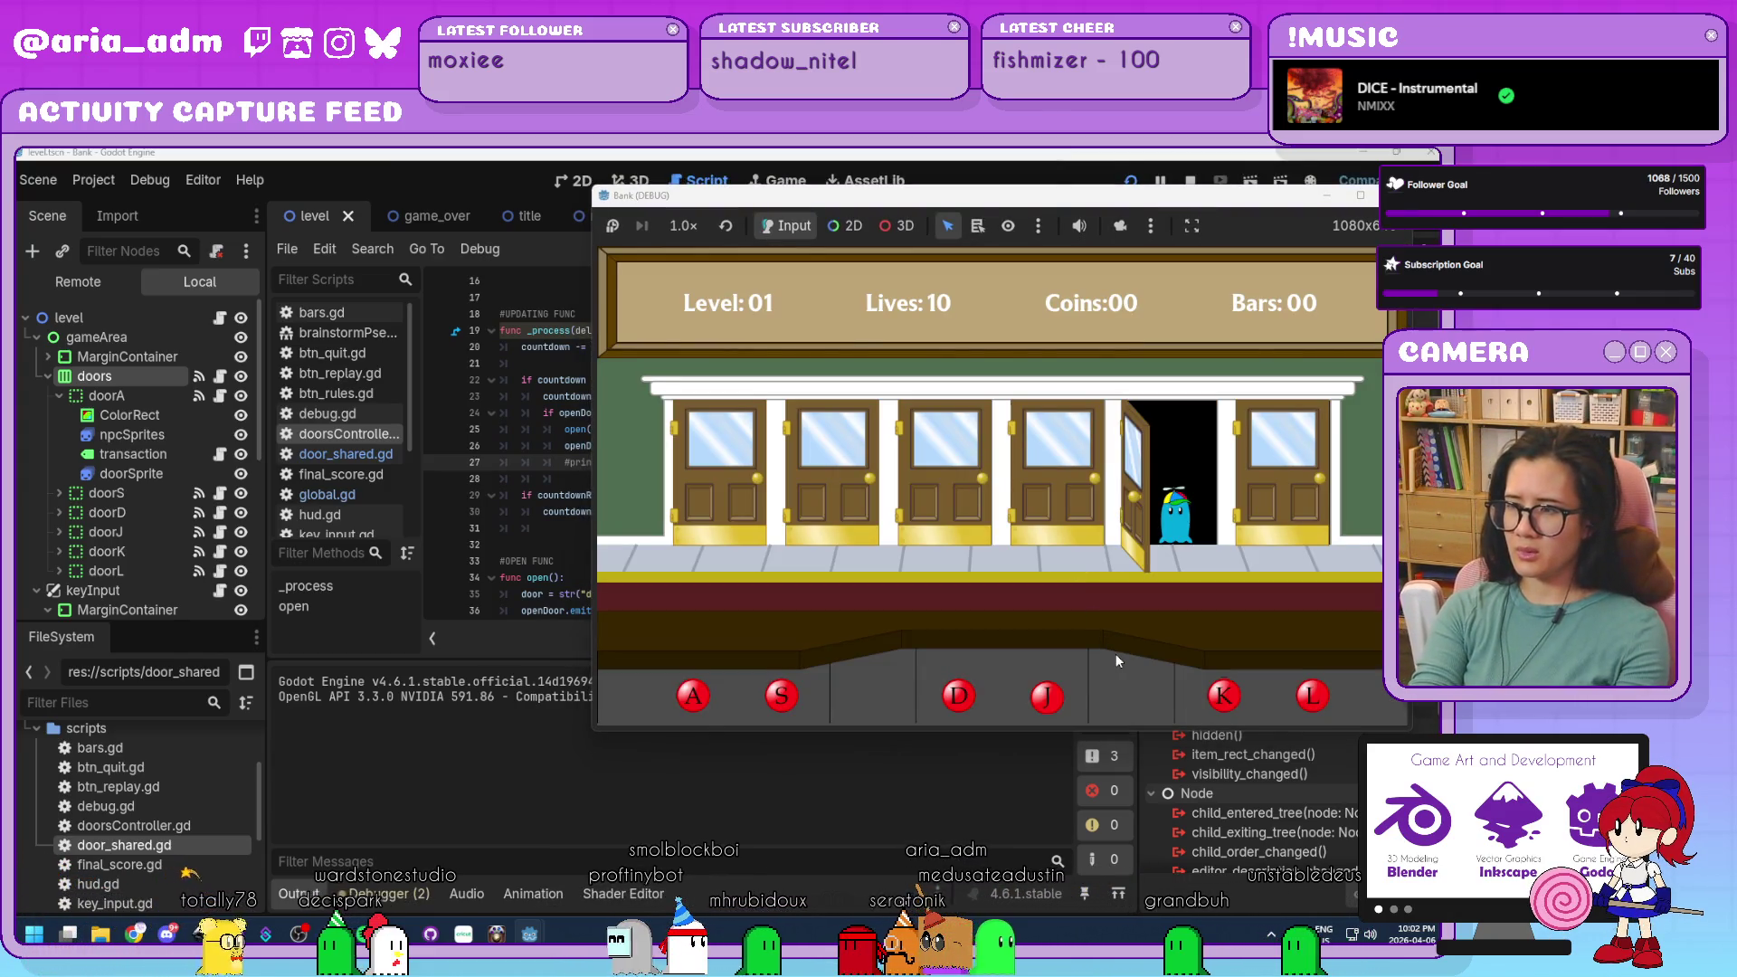
pyautogui.press('k')
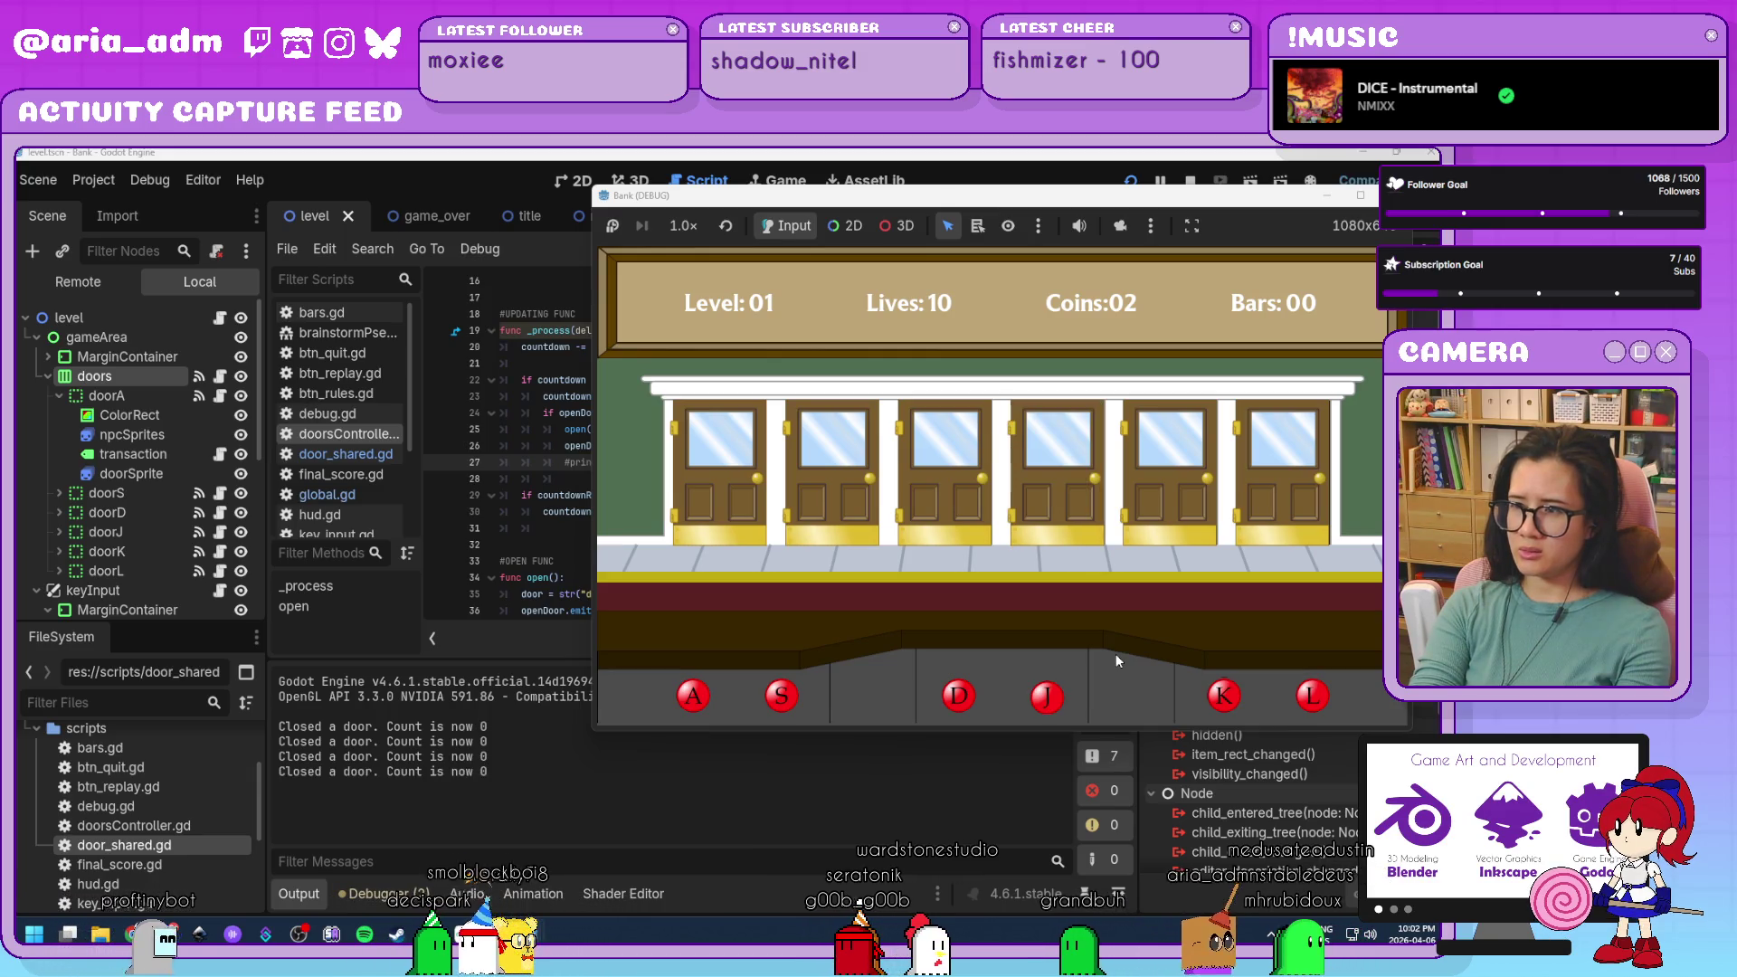
pyautogui.press('k')
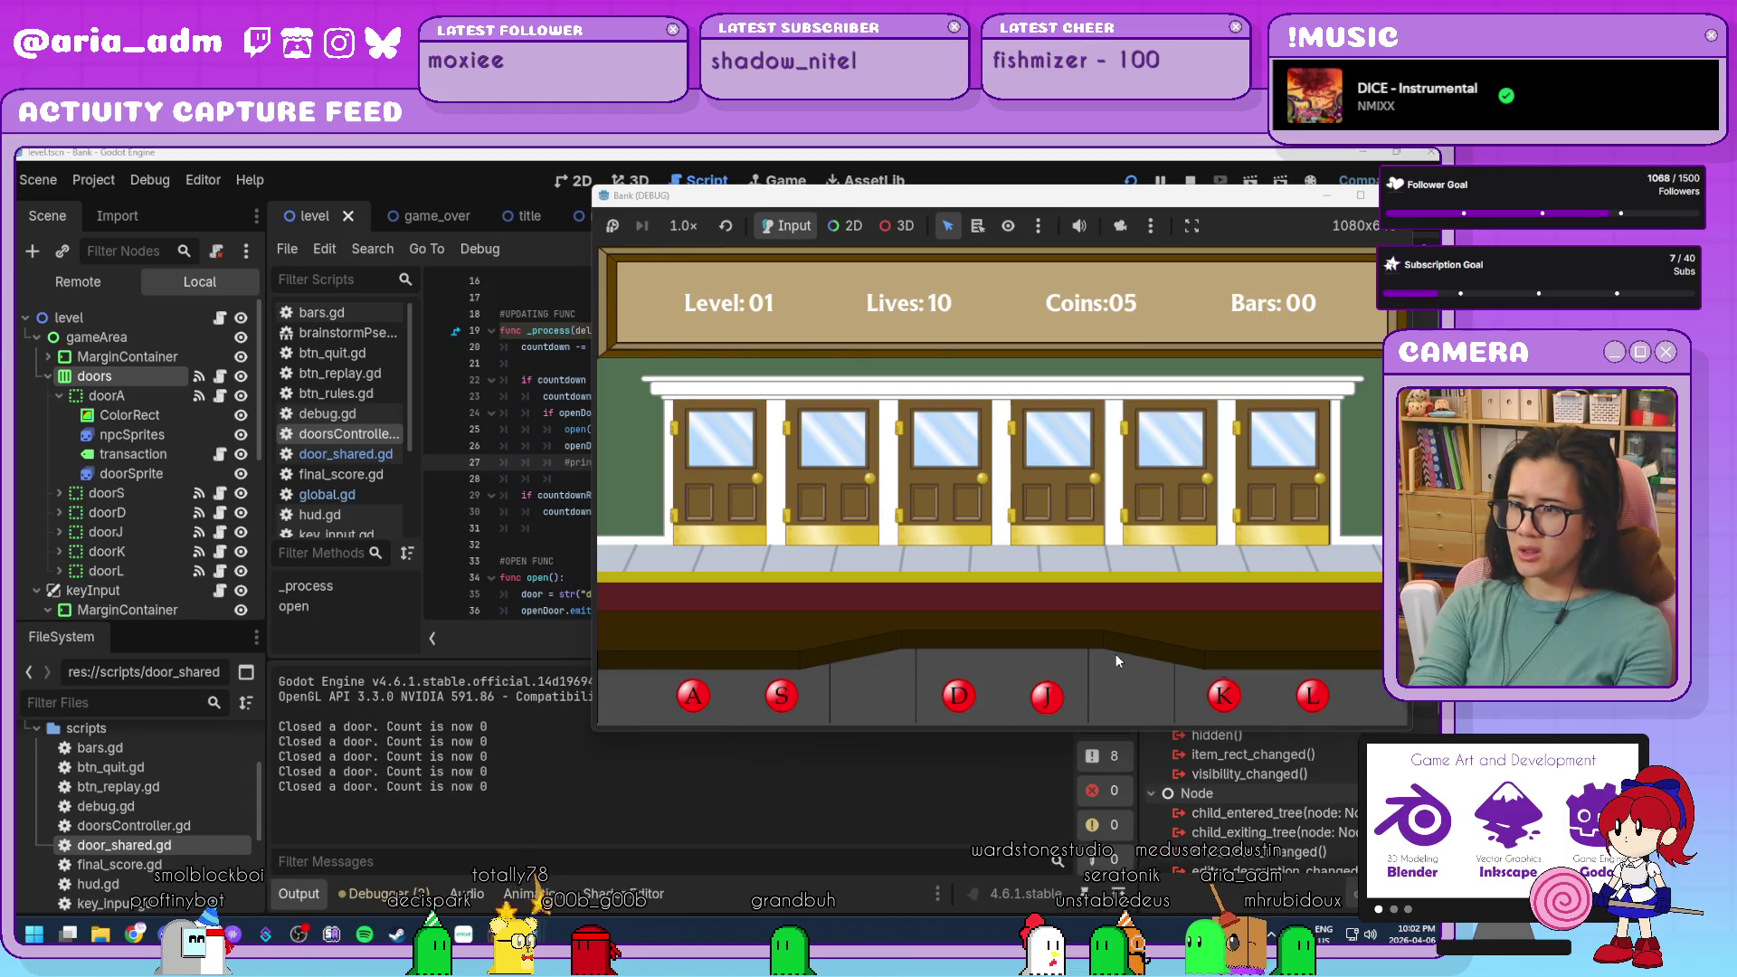
pyautogui.press('l')
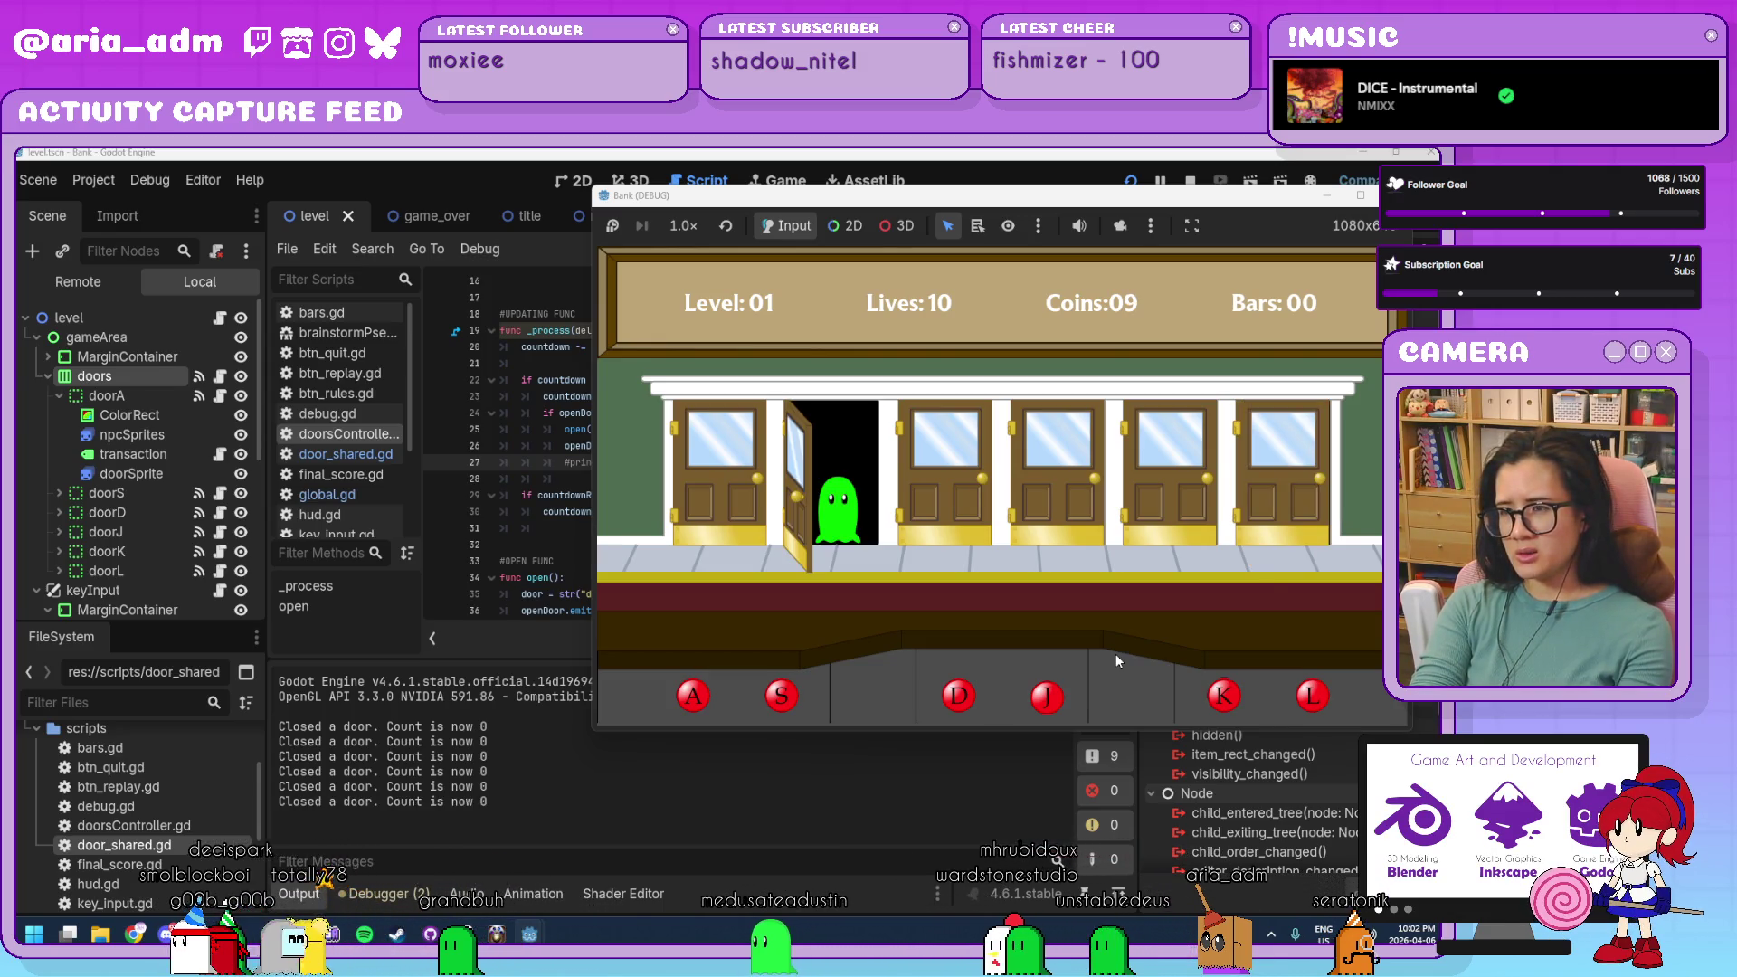
pyautogui.press('s')
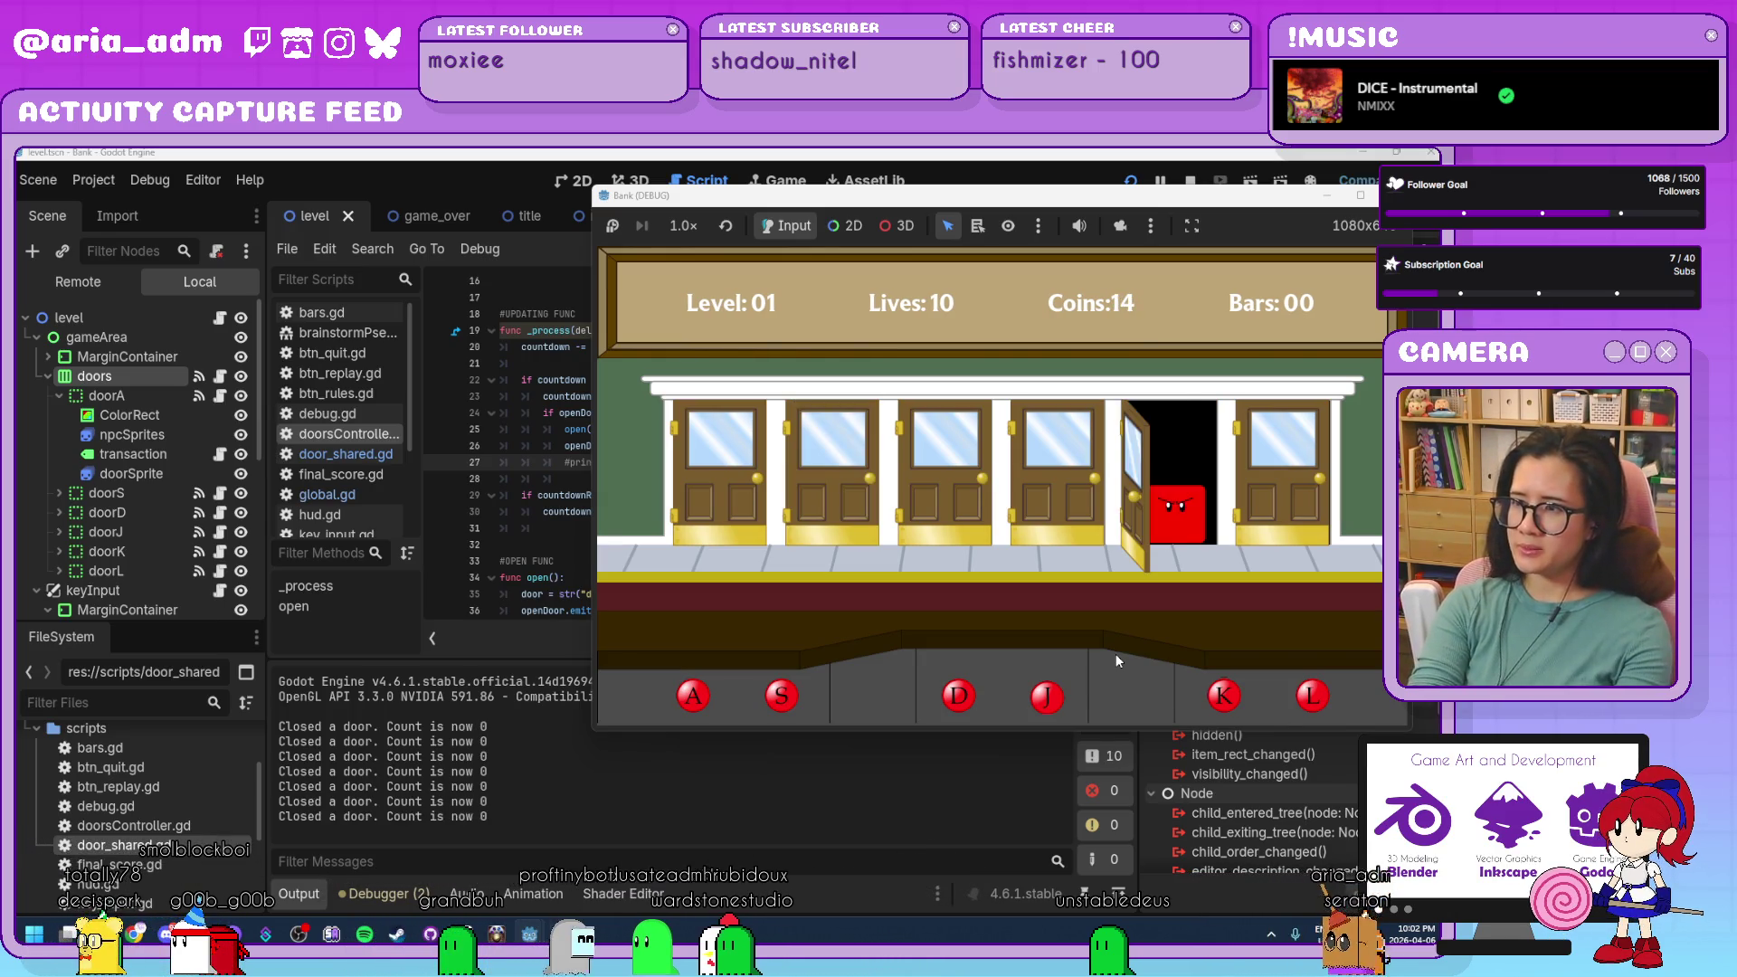
pyautogui.press('j')
pyautogui.press('d')
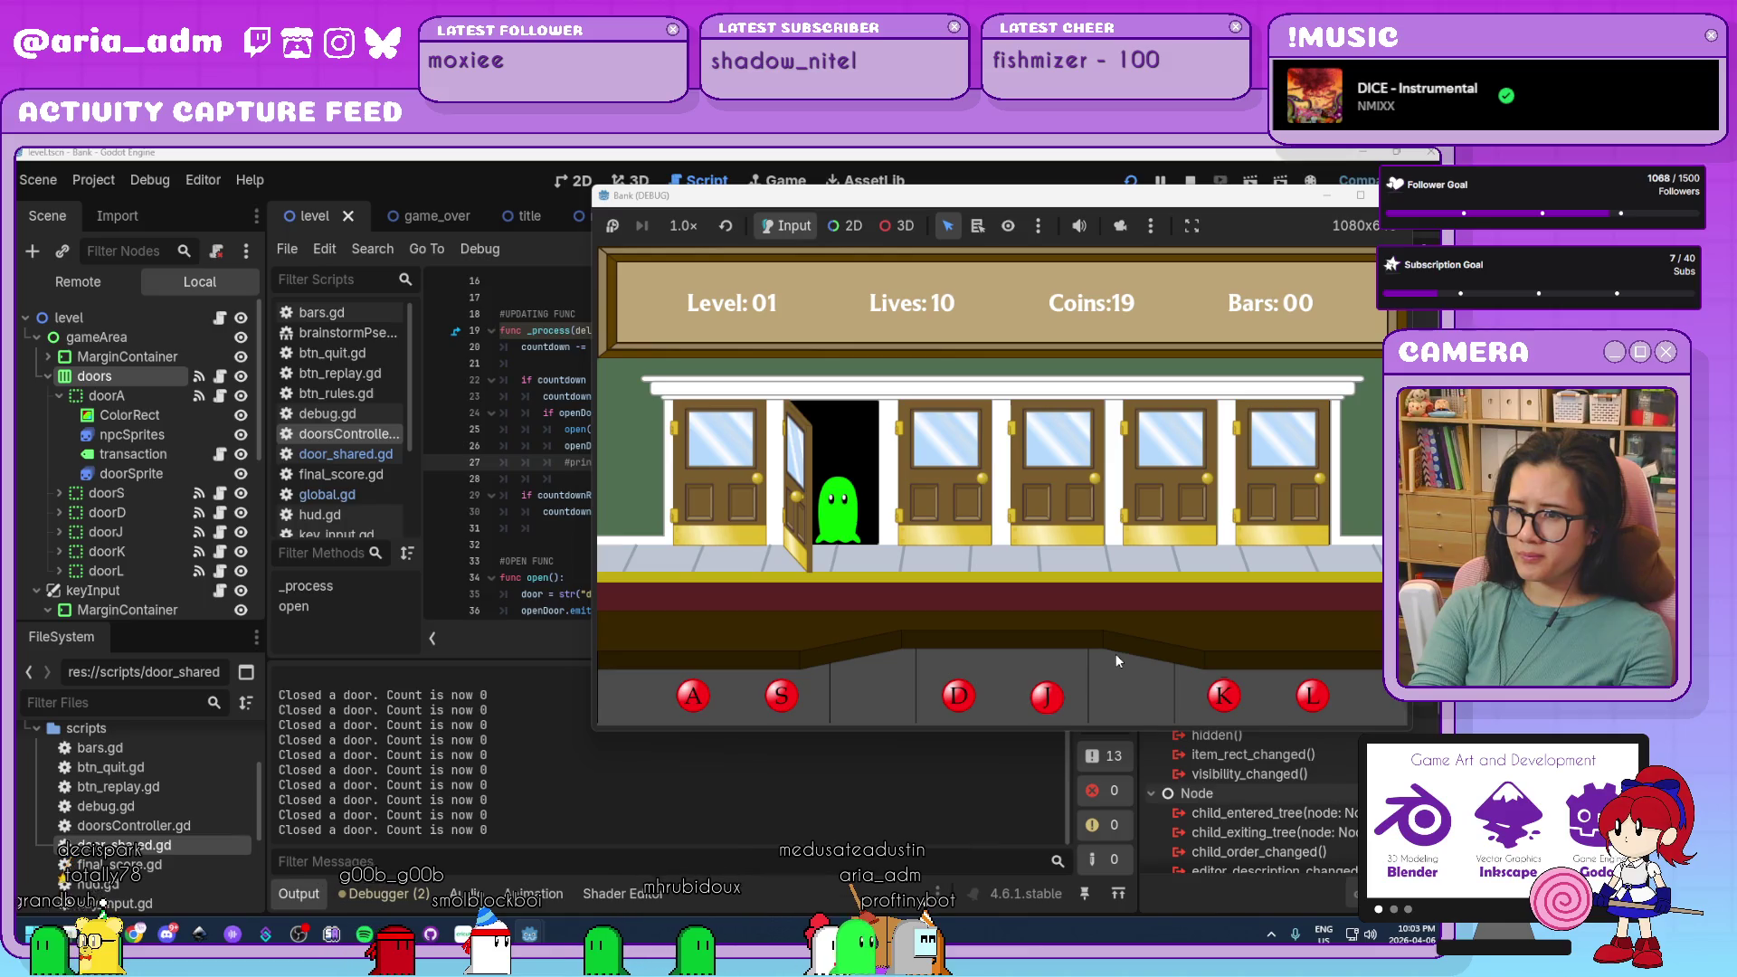
pyautogui.press('s')
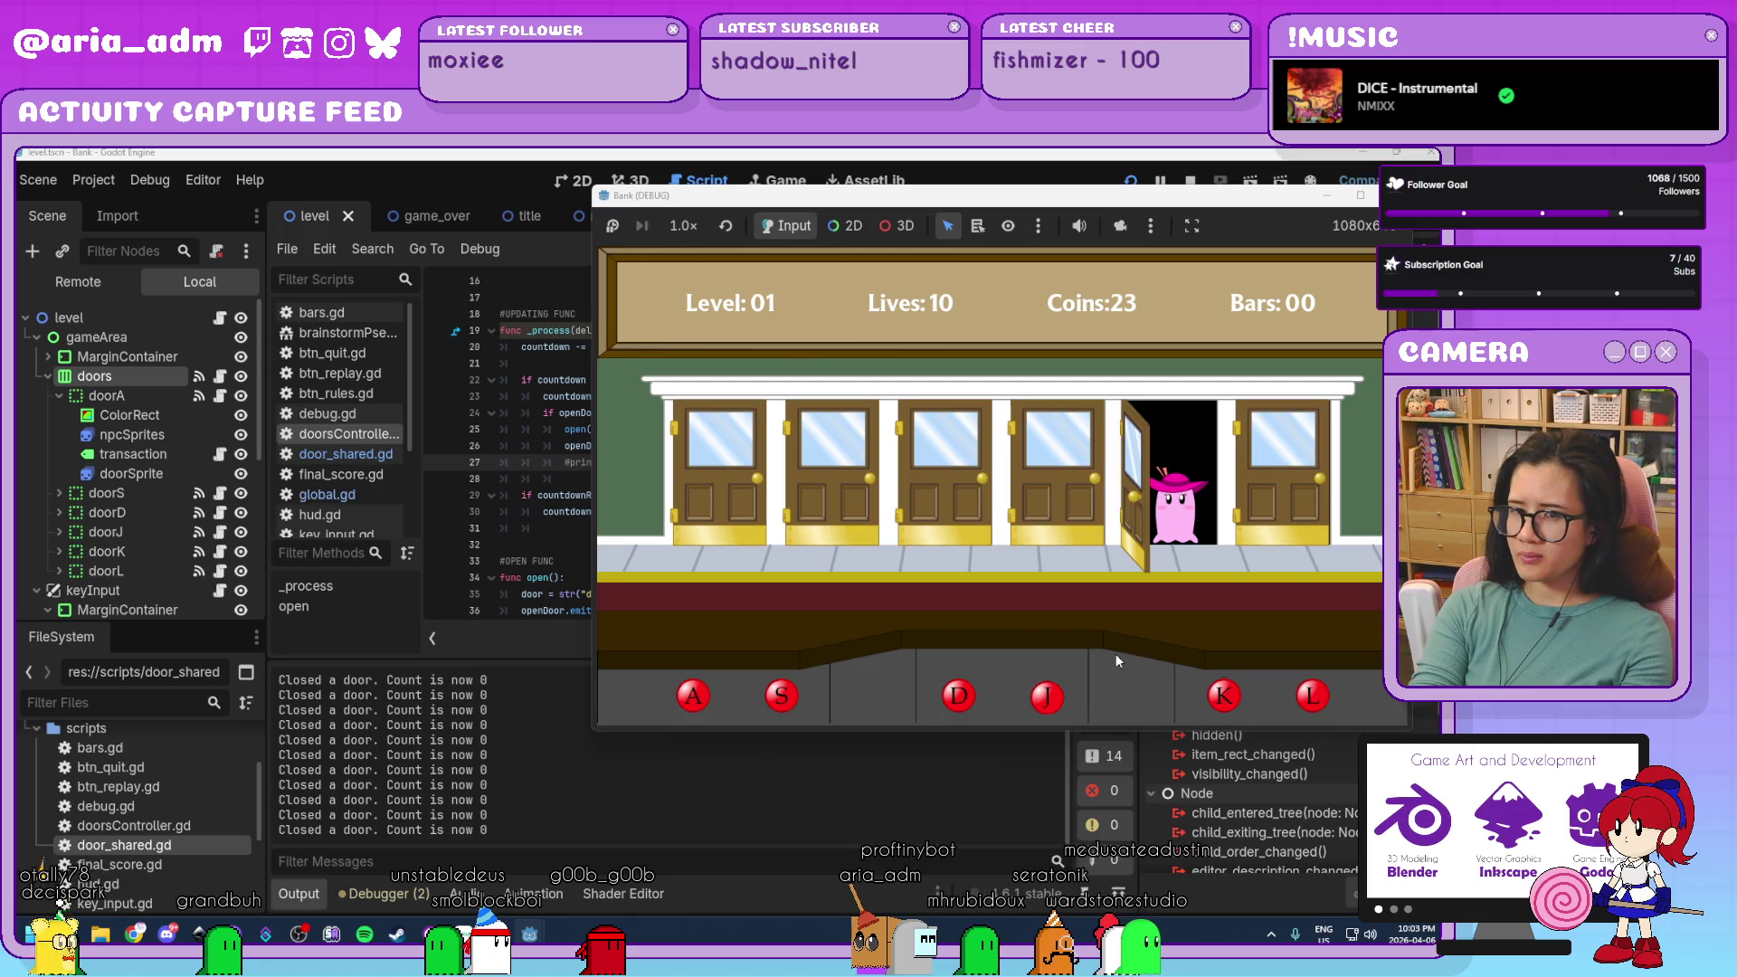
# Keep serving customers at doors K, S, J, D, L and A until Level 02 with 52 coins.
pyautogui.press('k')
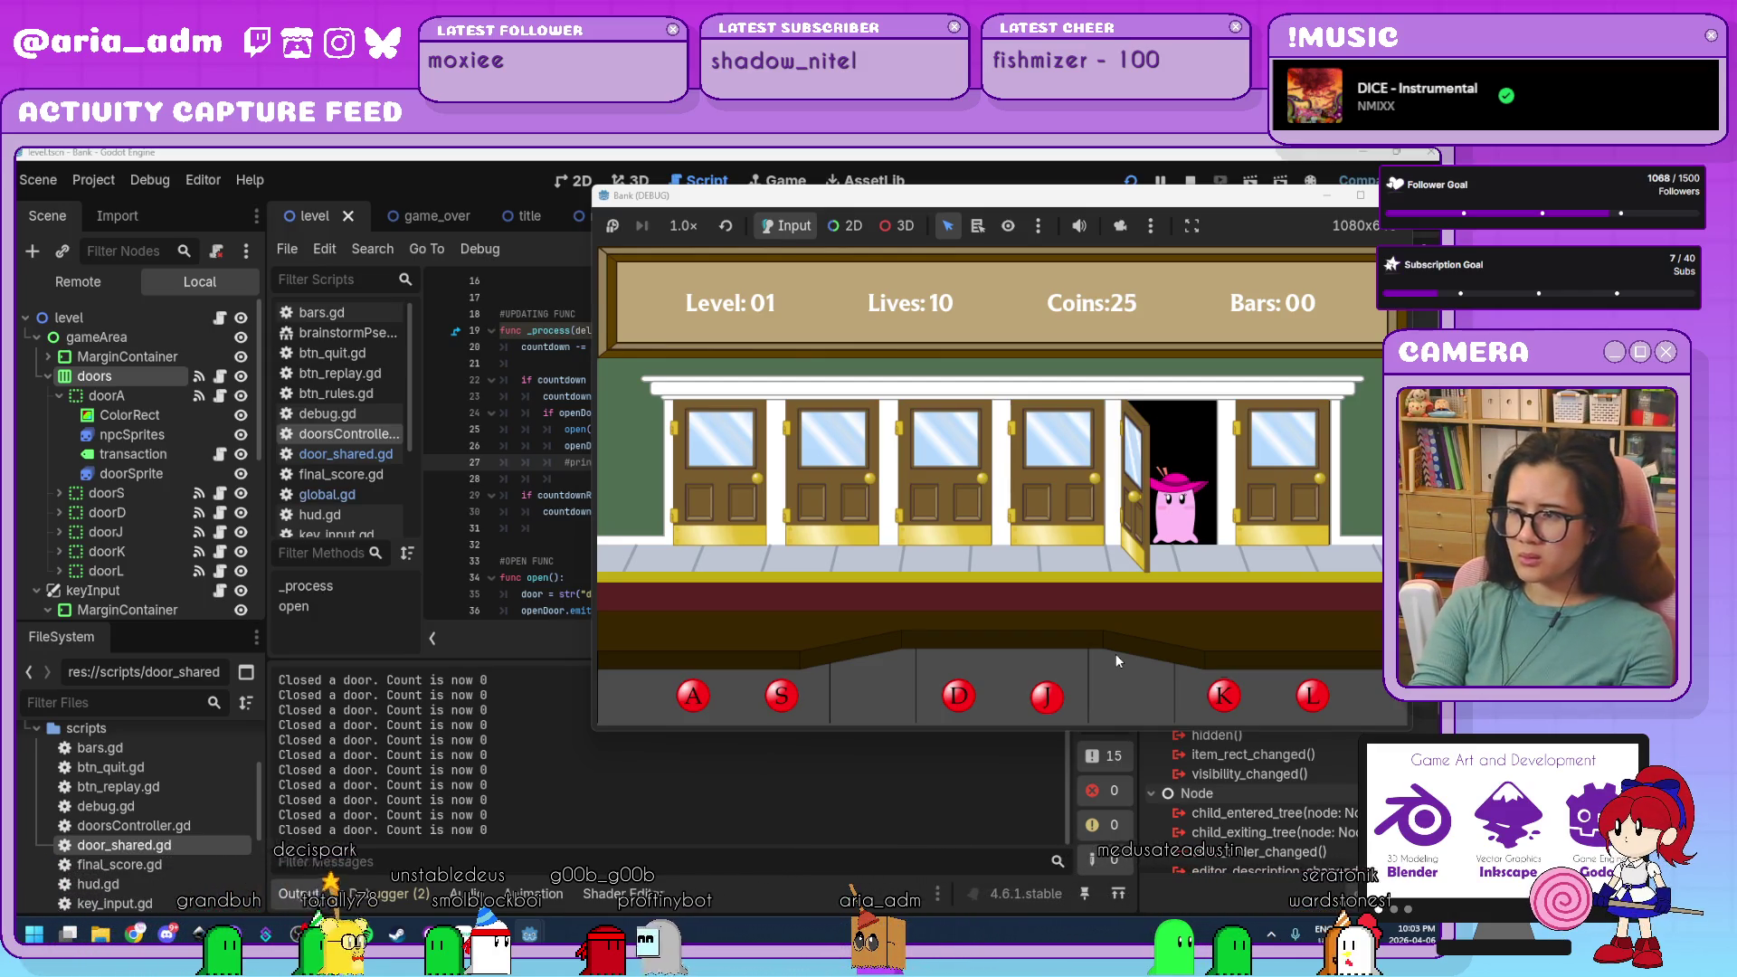
pyautogui.press('k')
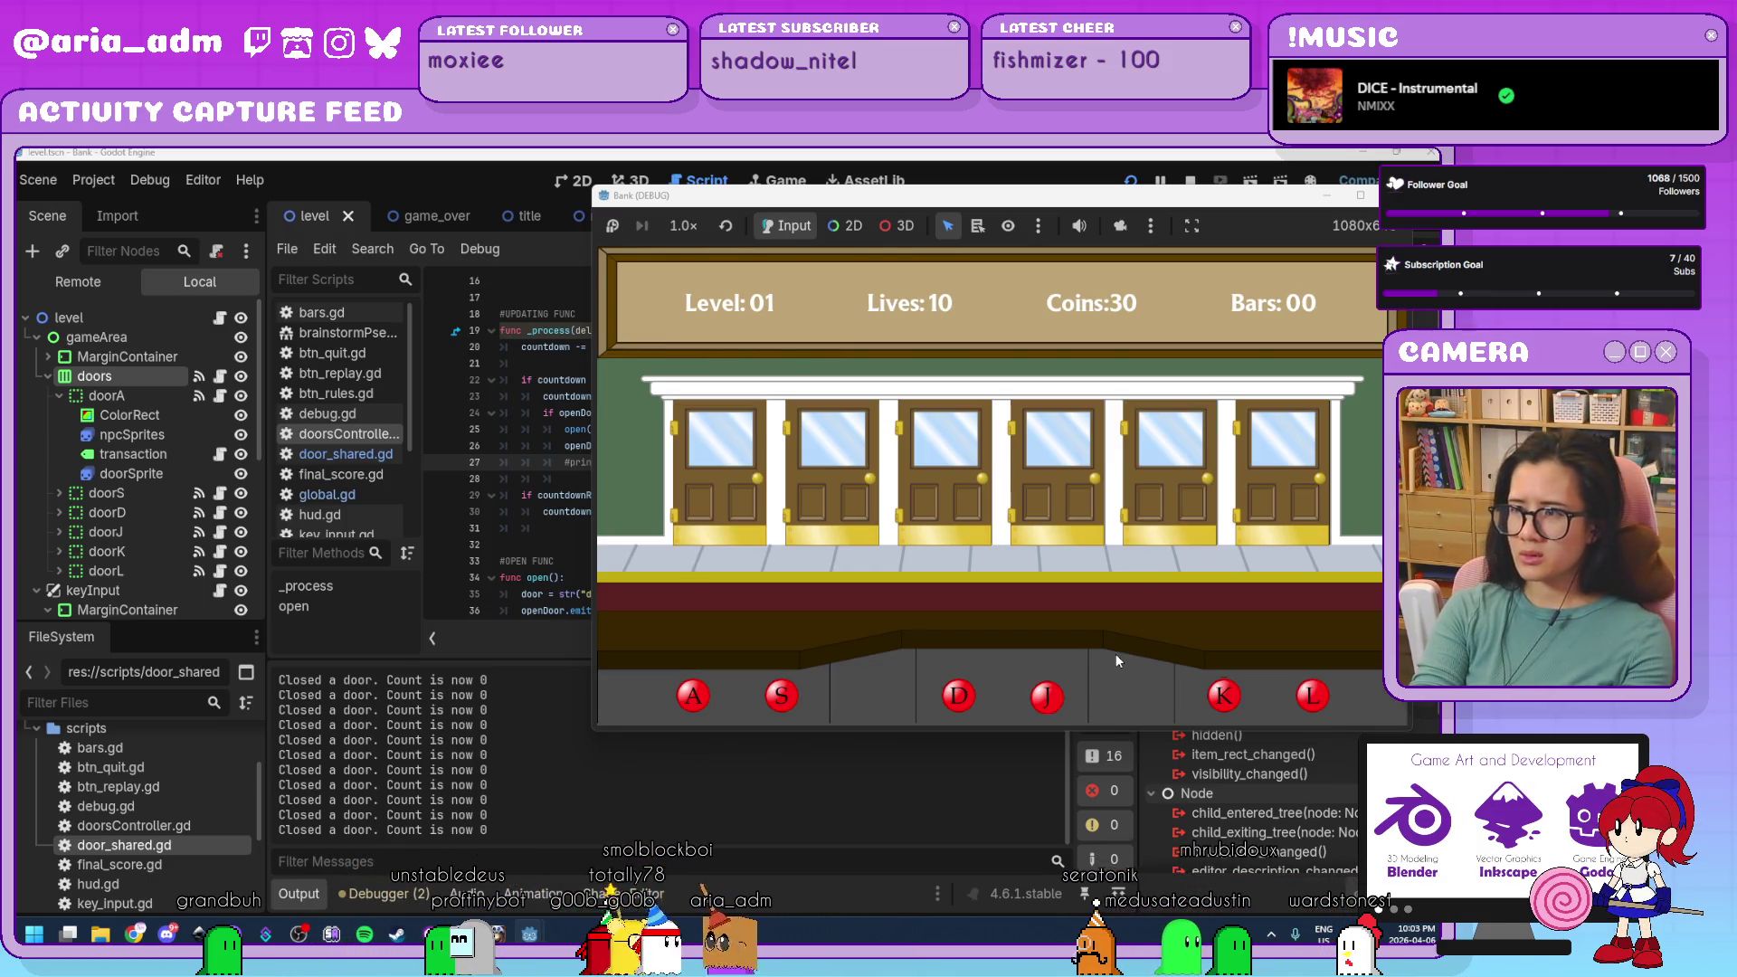
pyautogui.press('s')
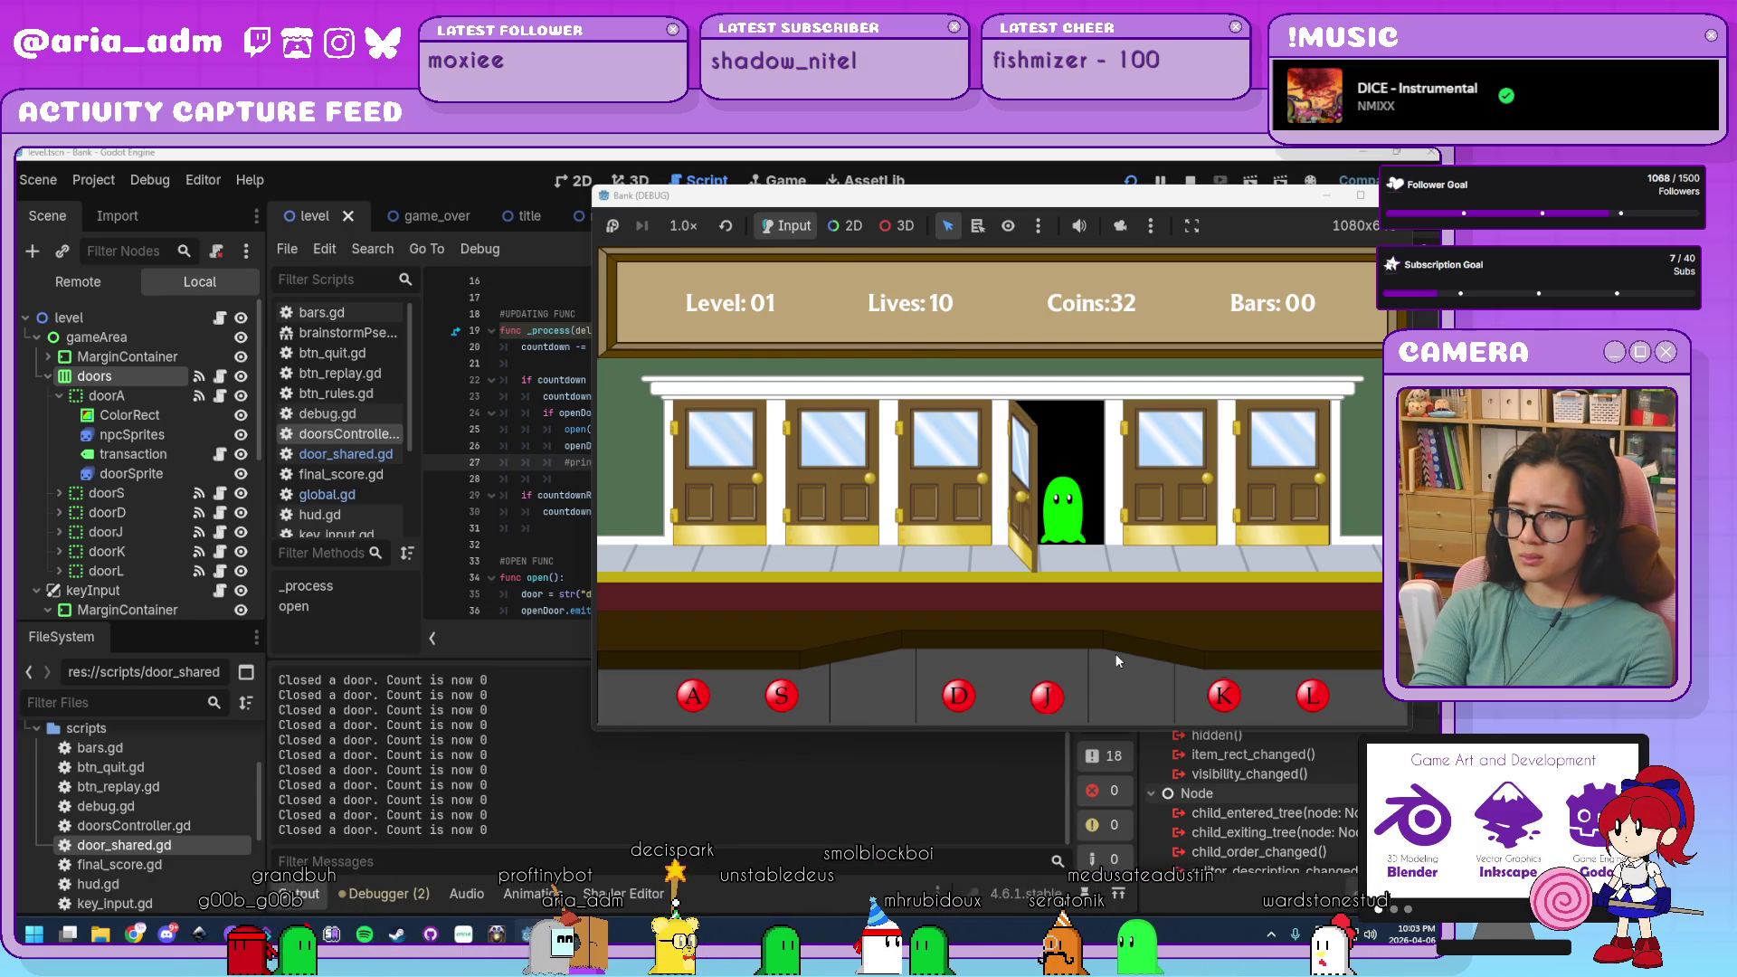
pyautogui.press('j')
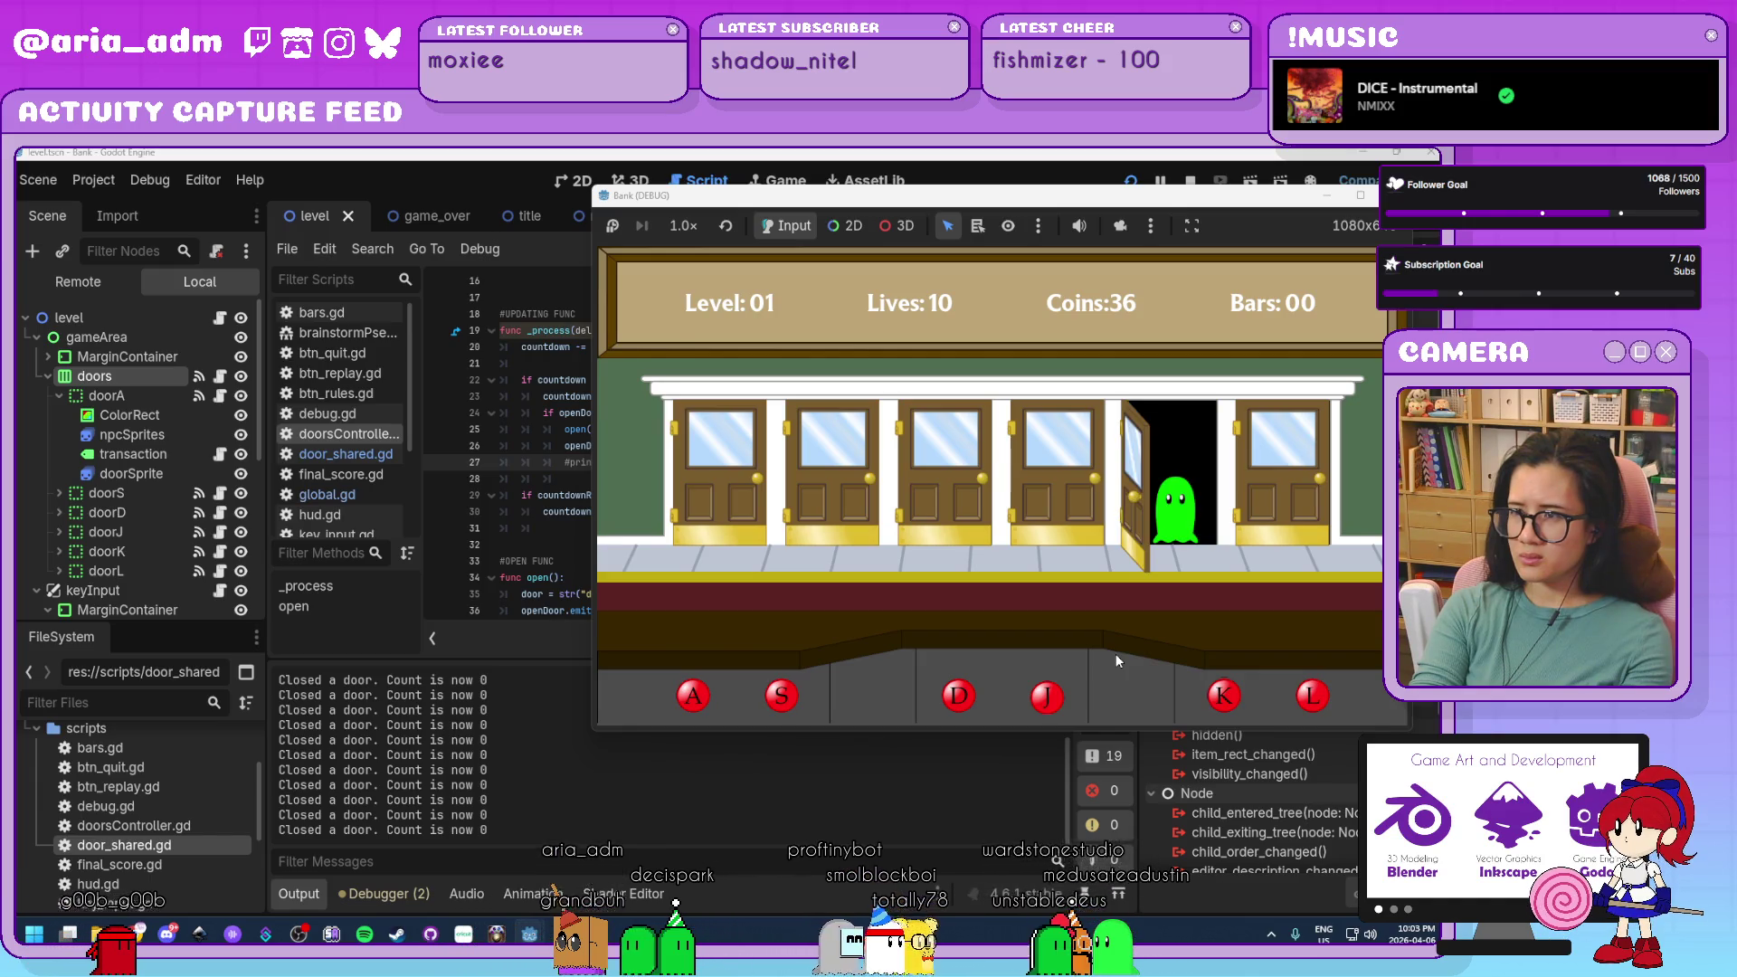
pyautogui.press('k')
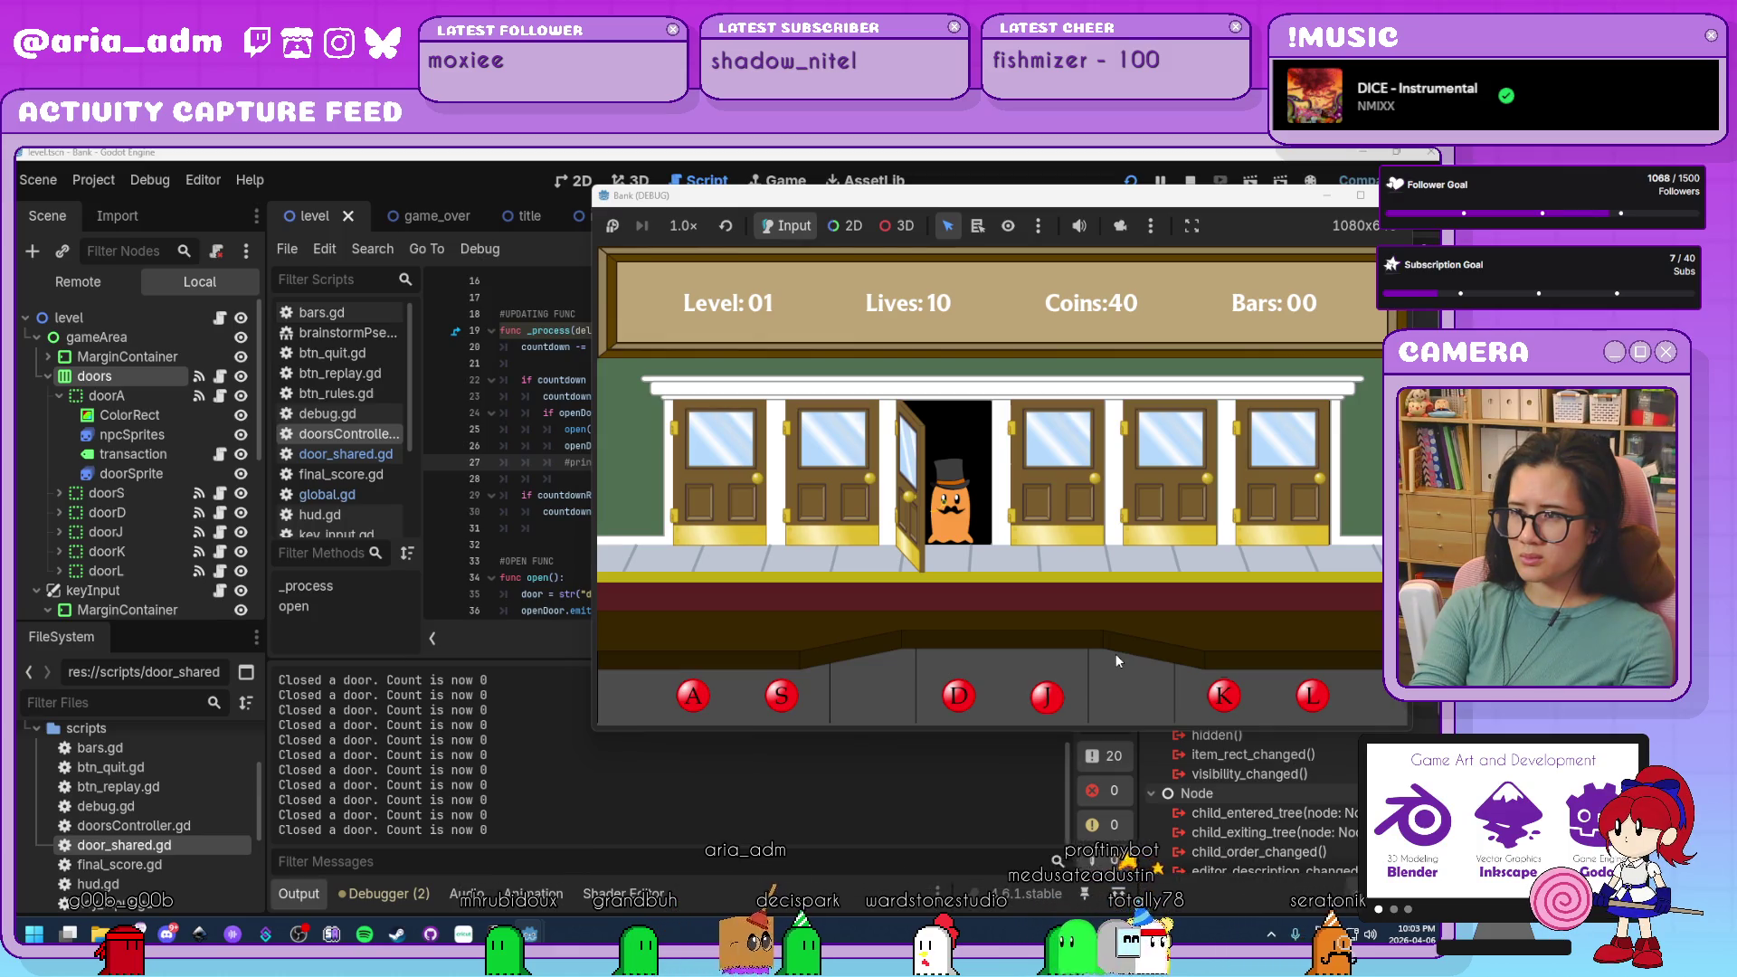
pyautogui.press('d')
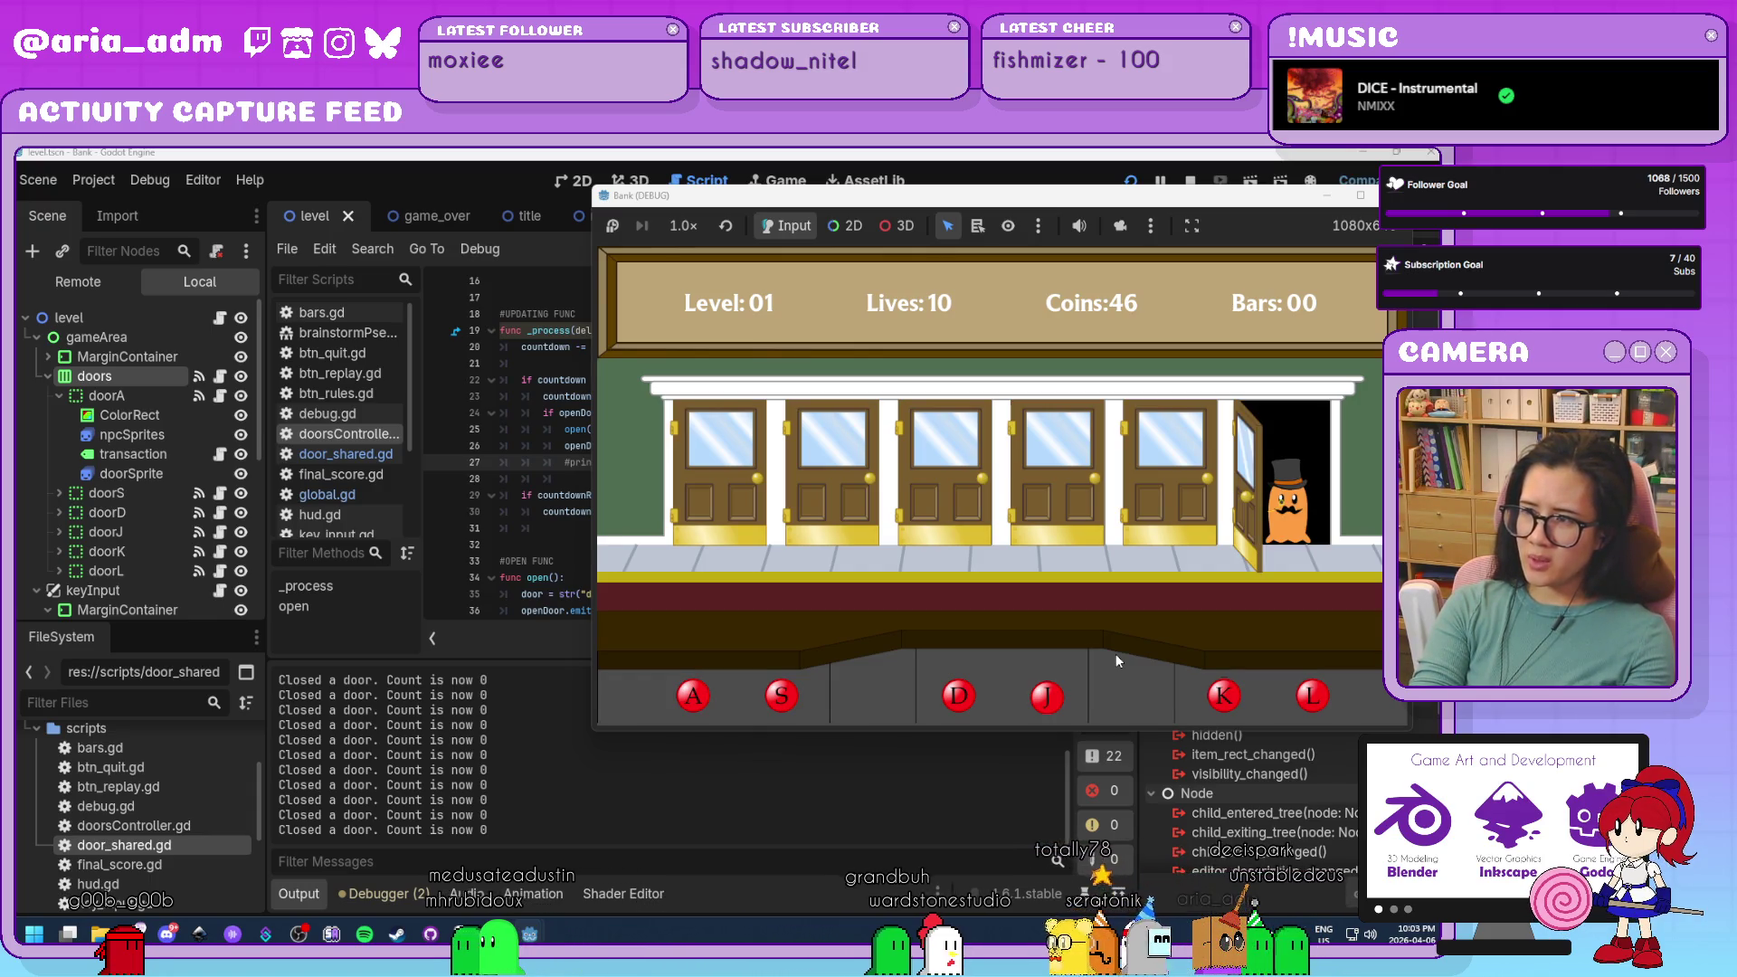
pyautogui.press('l')
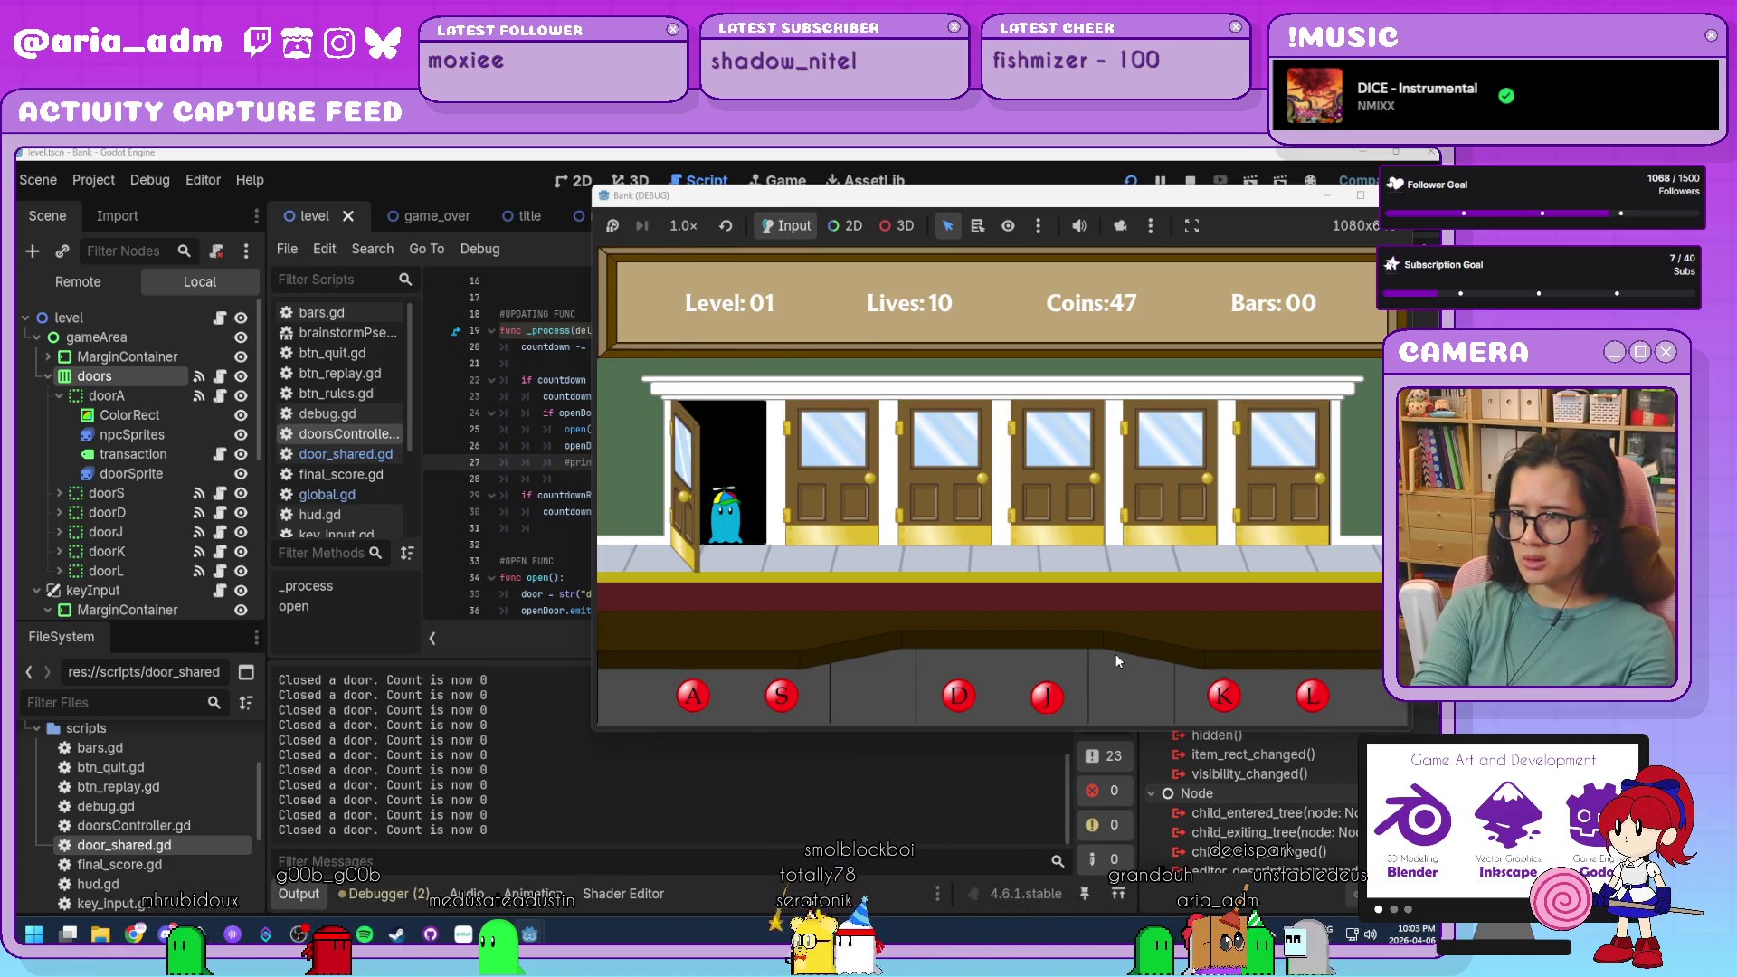
pyautogui.press('a')
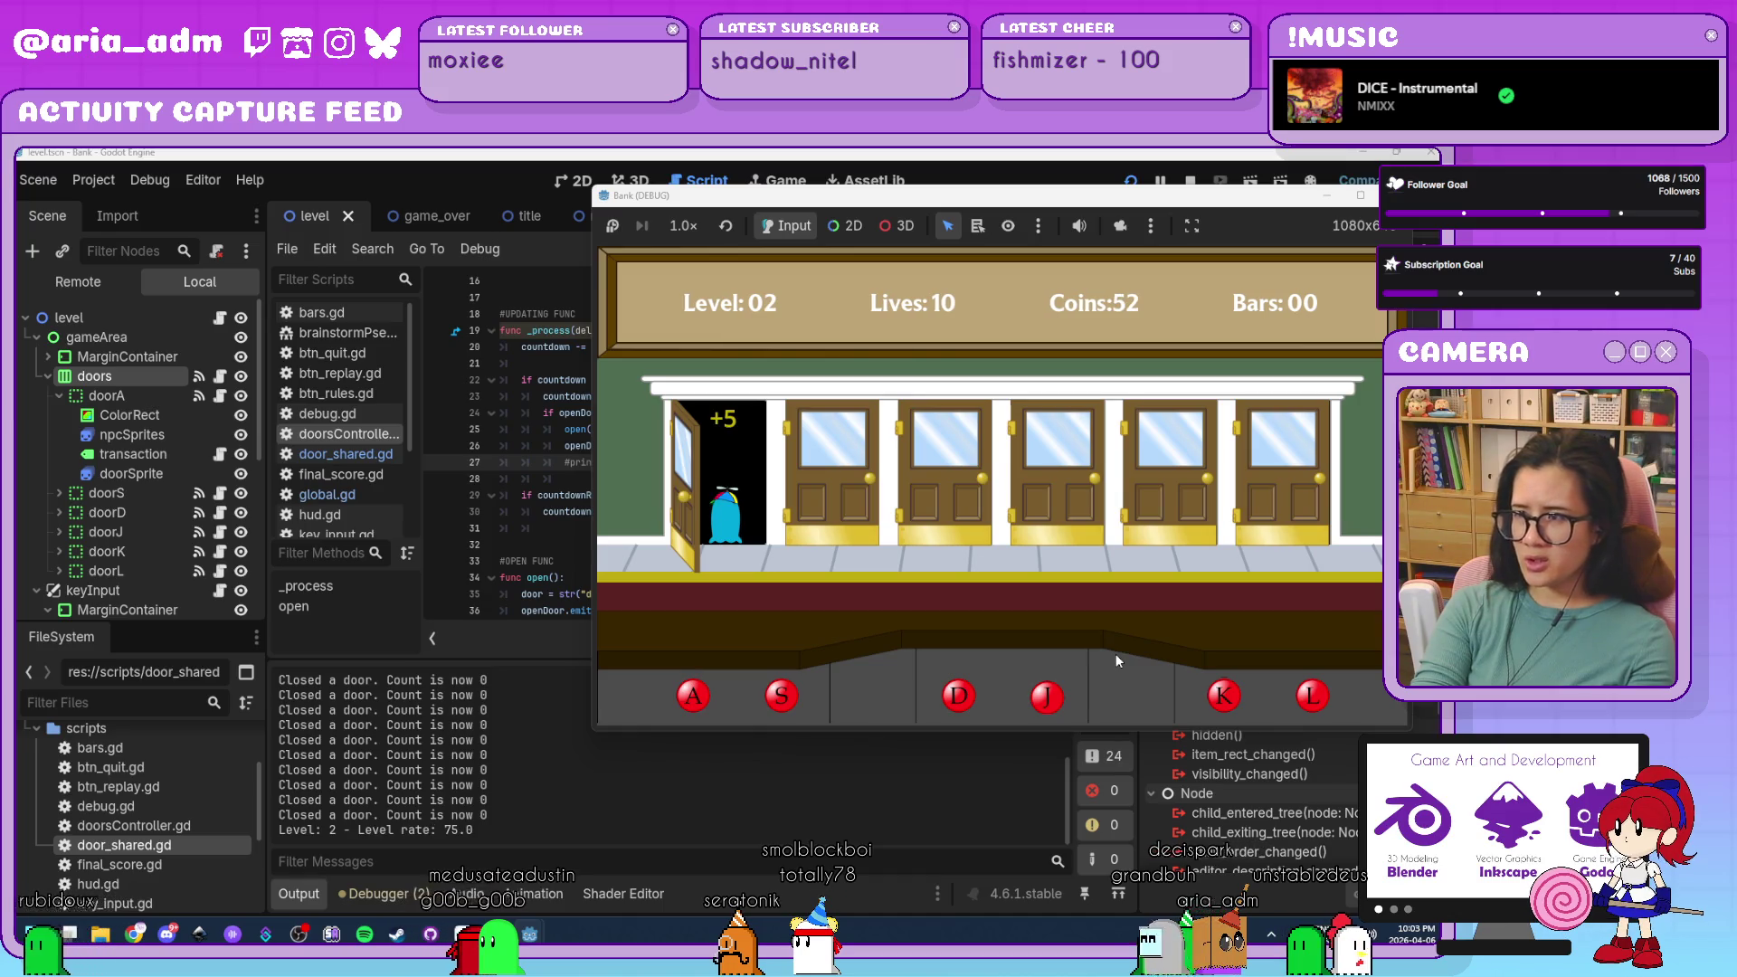
# Serve guests at doors K, D and S to reach 98 coins, then stop the game with F8.
pyautogui.press('k')
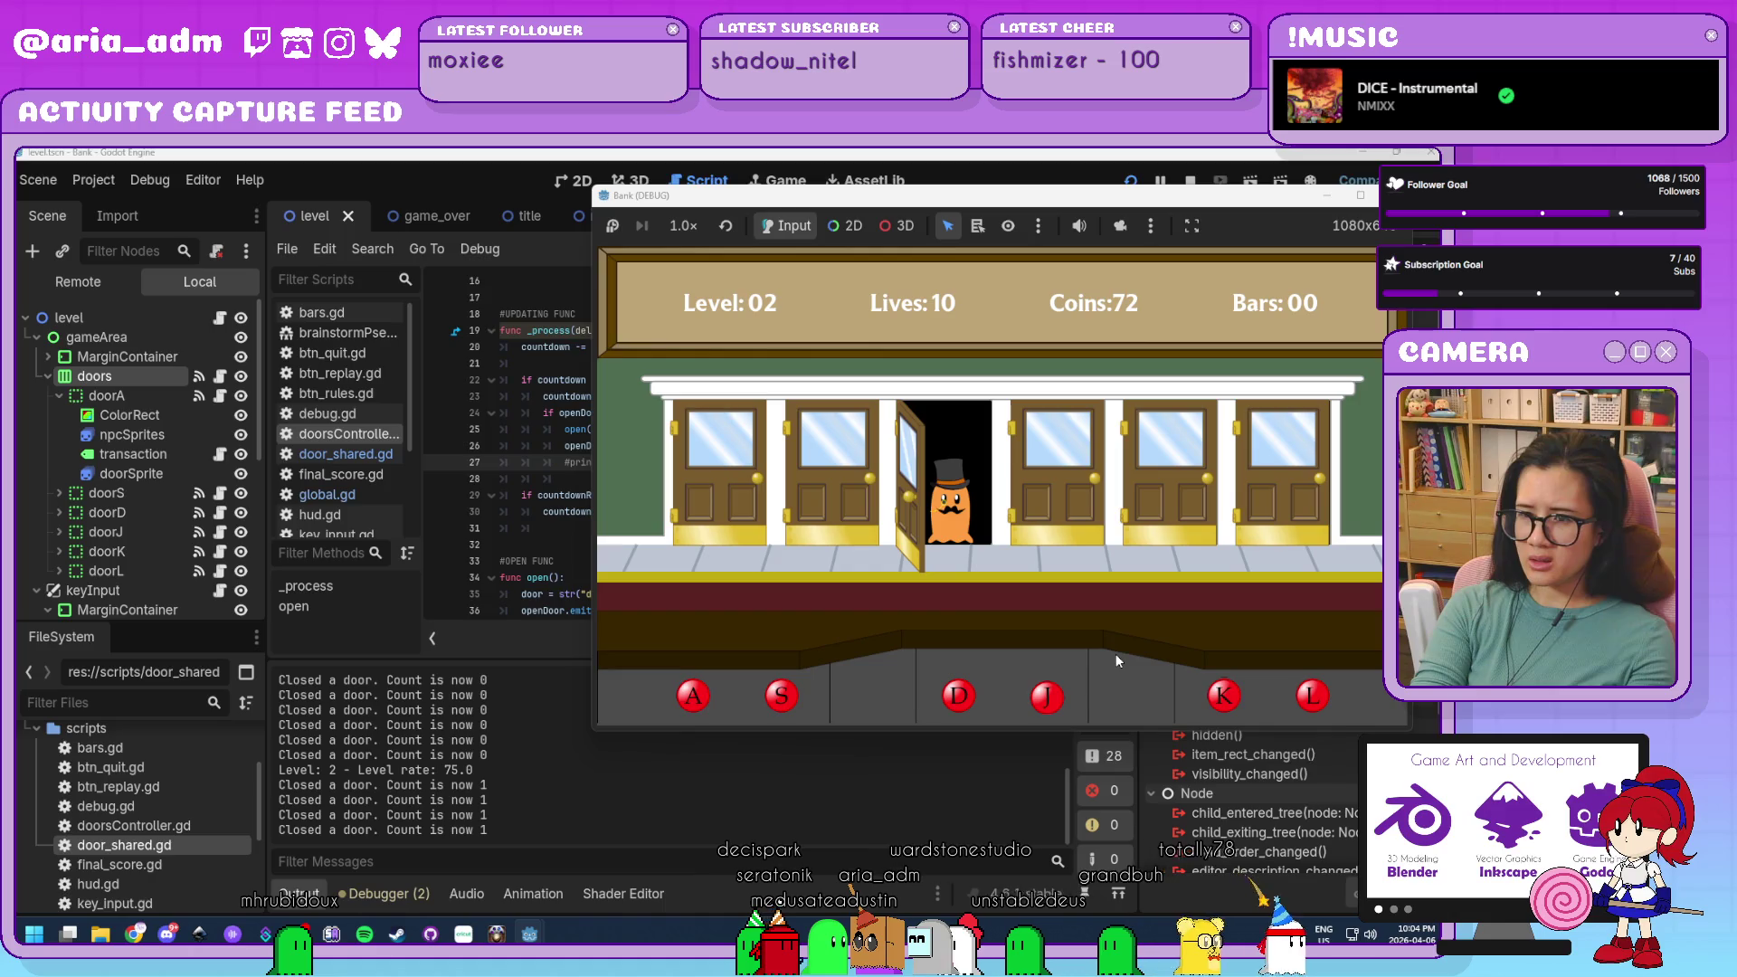
pyautogui.press('d')
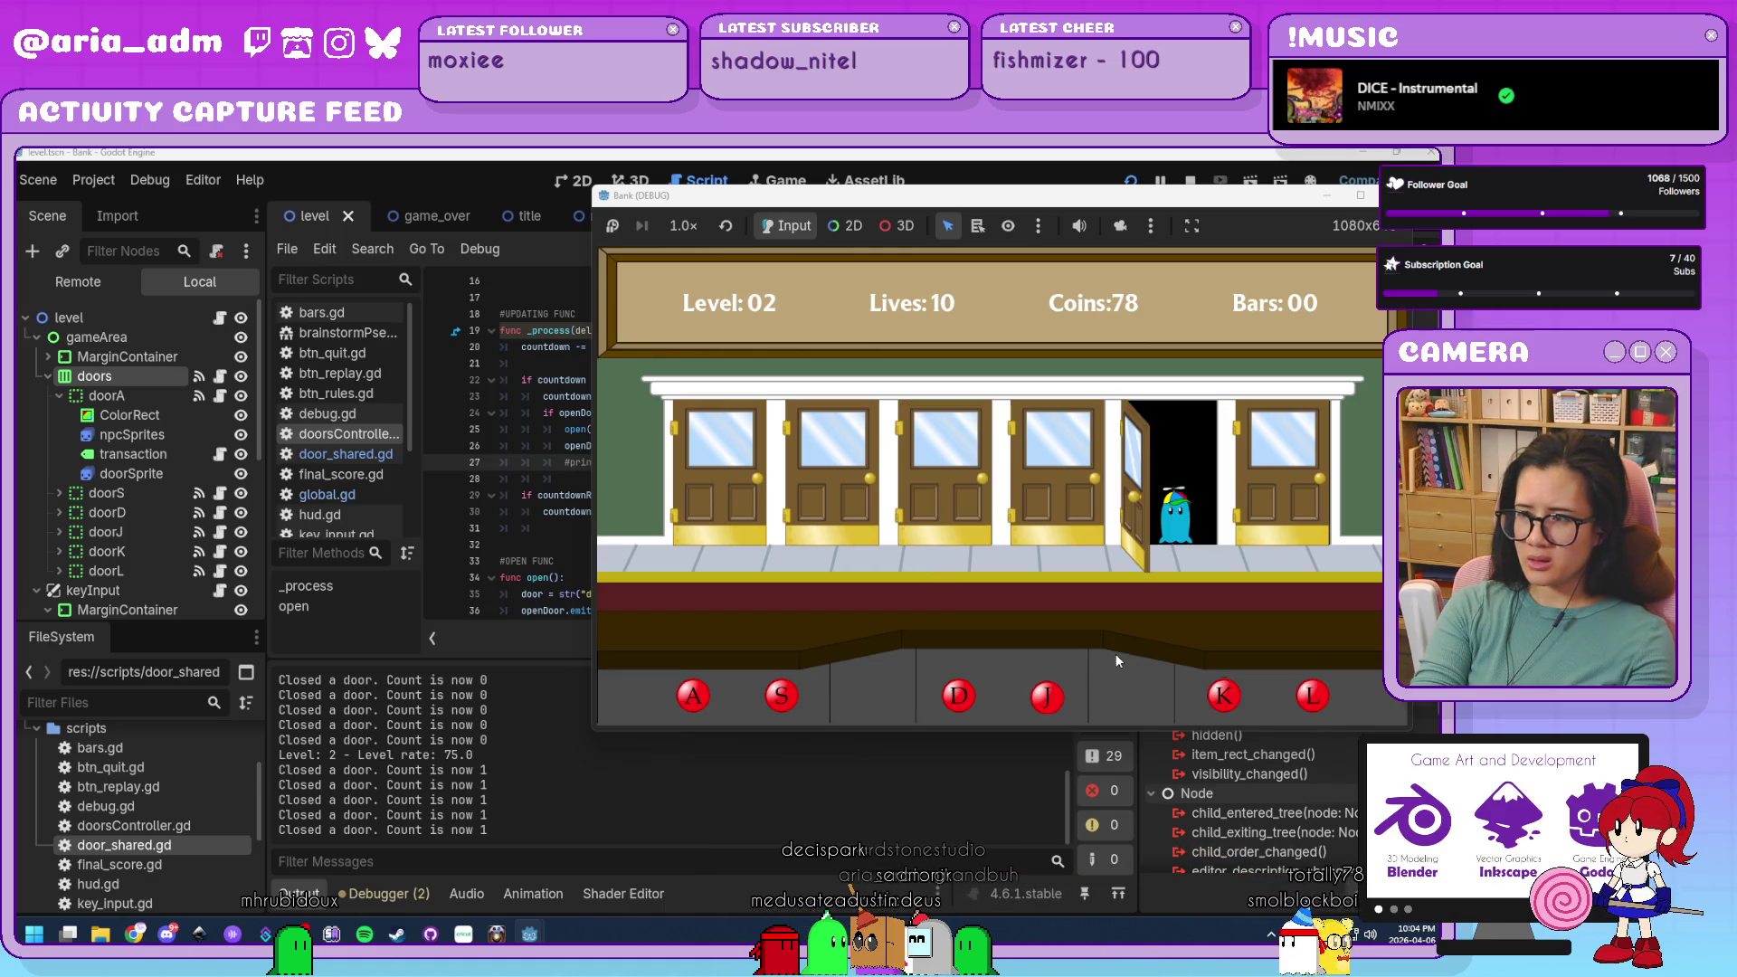
pyautogui.press('k')
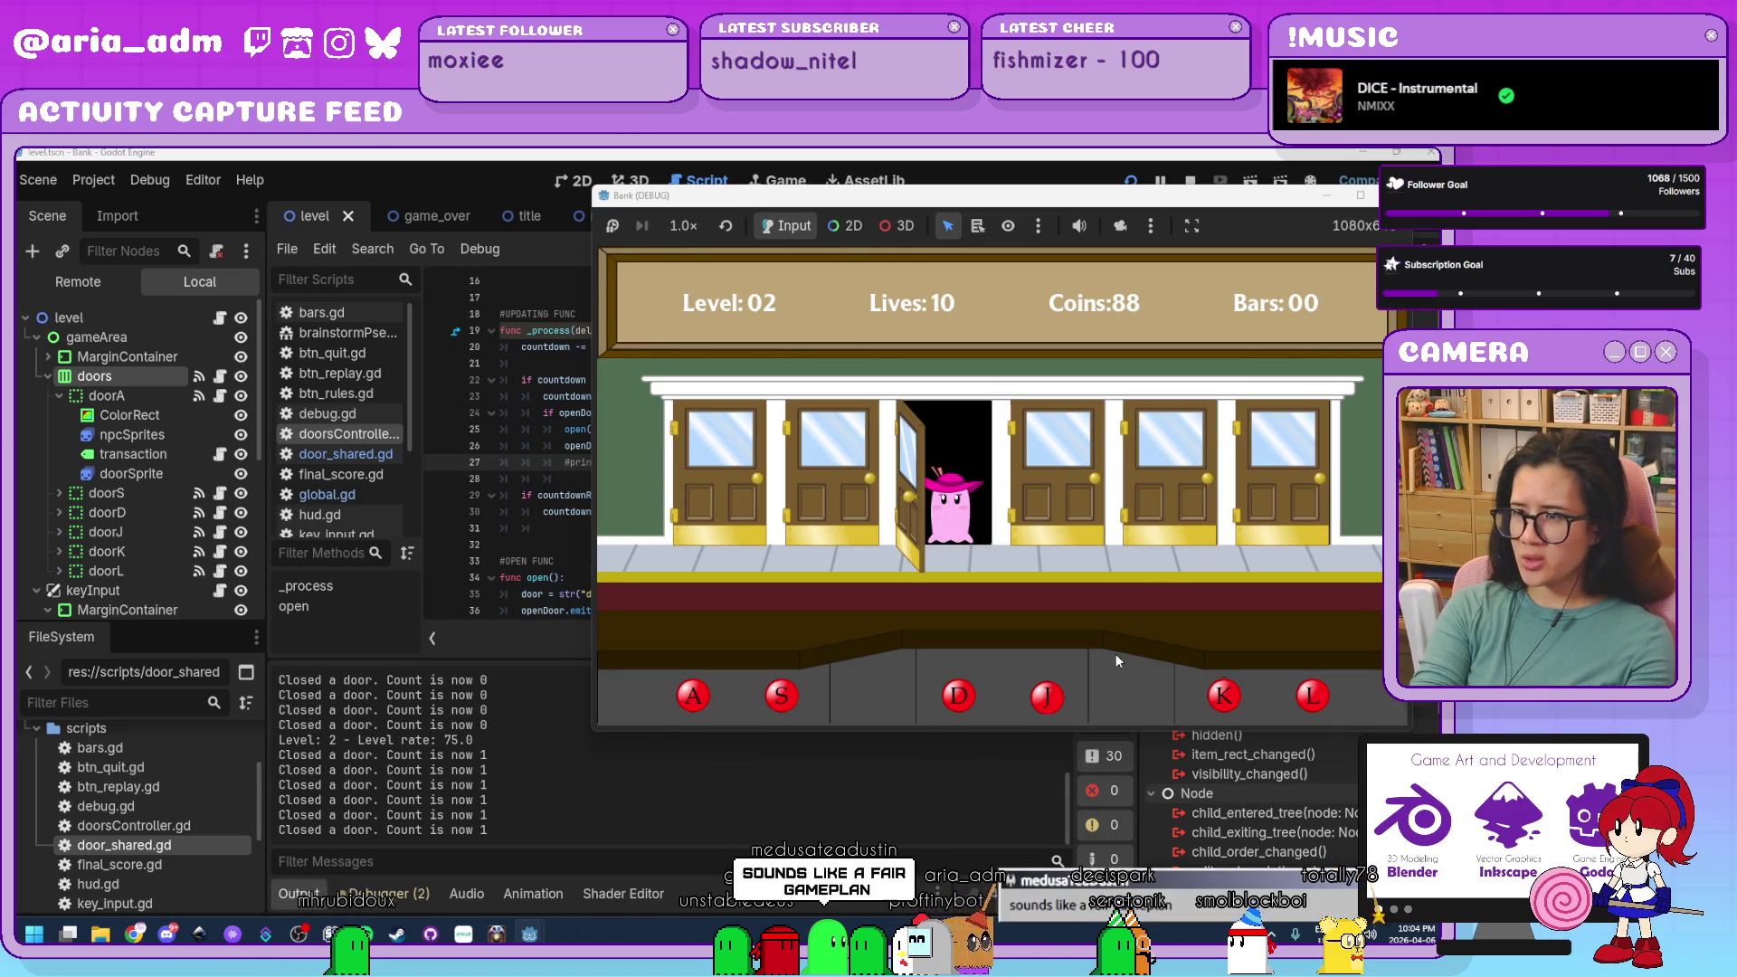
pyautogui.press('s')
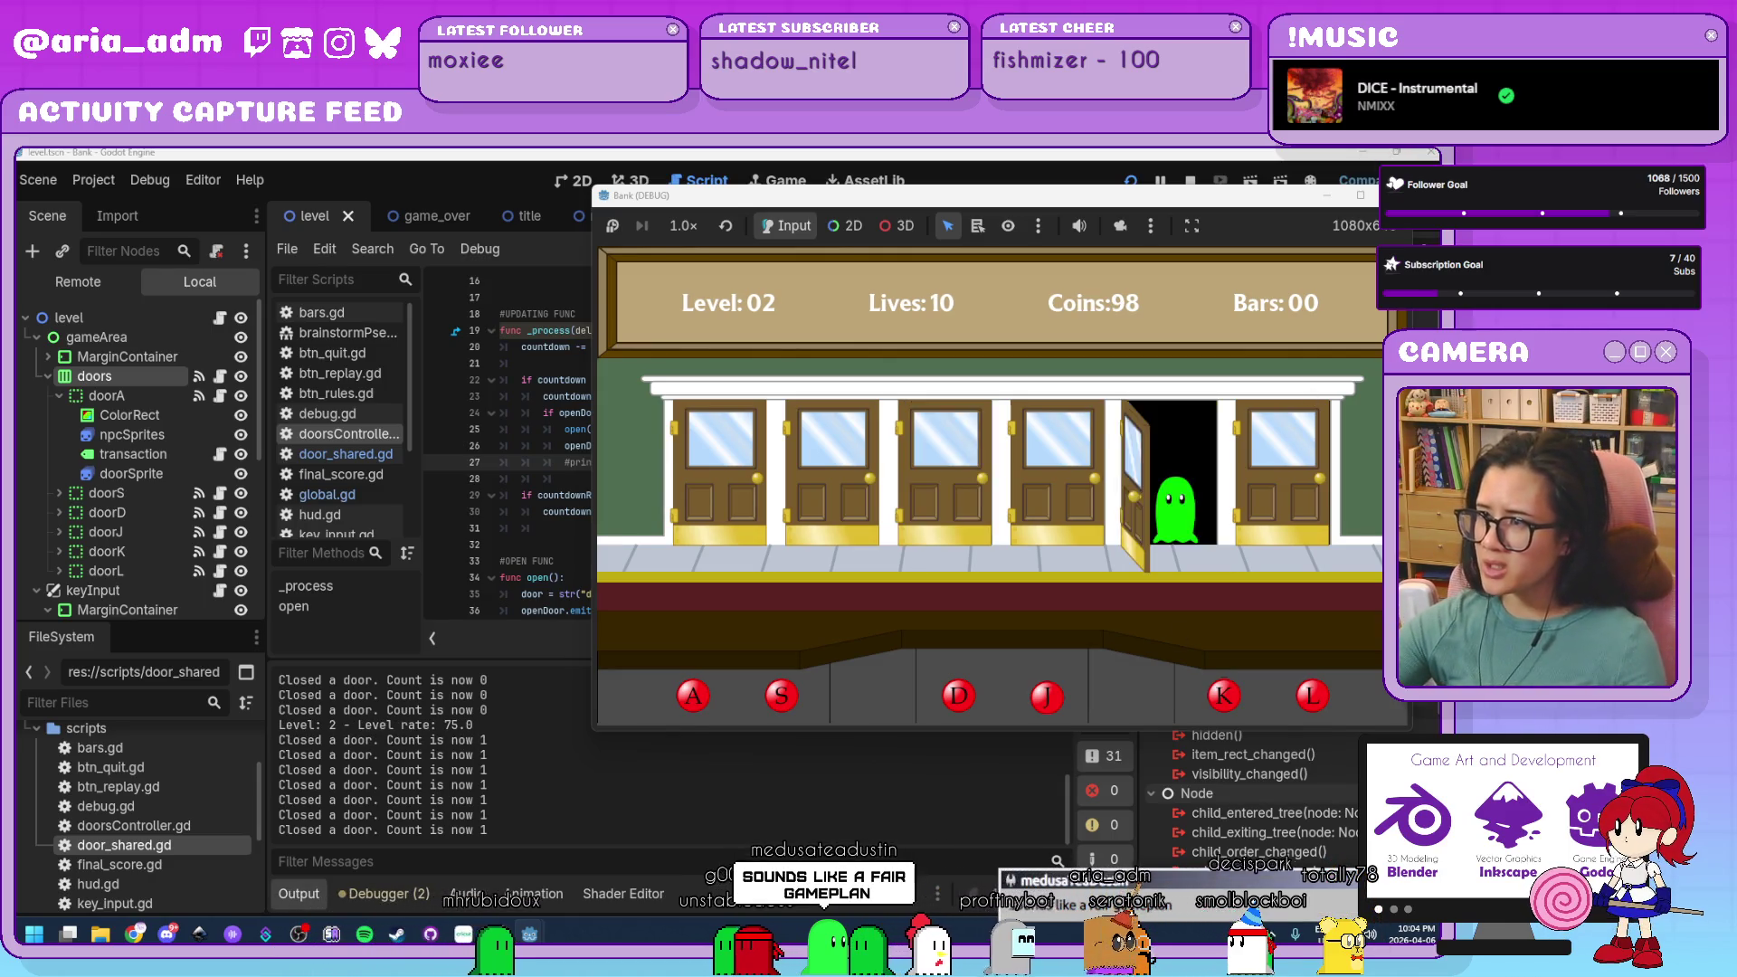
pyautogui.press('F8')
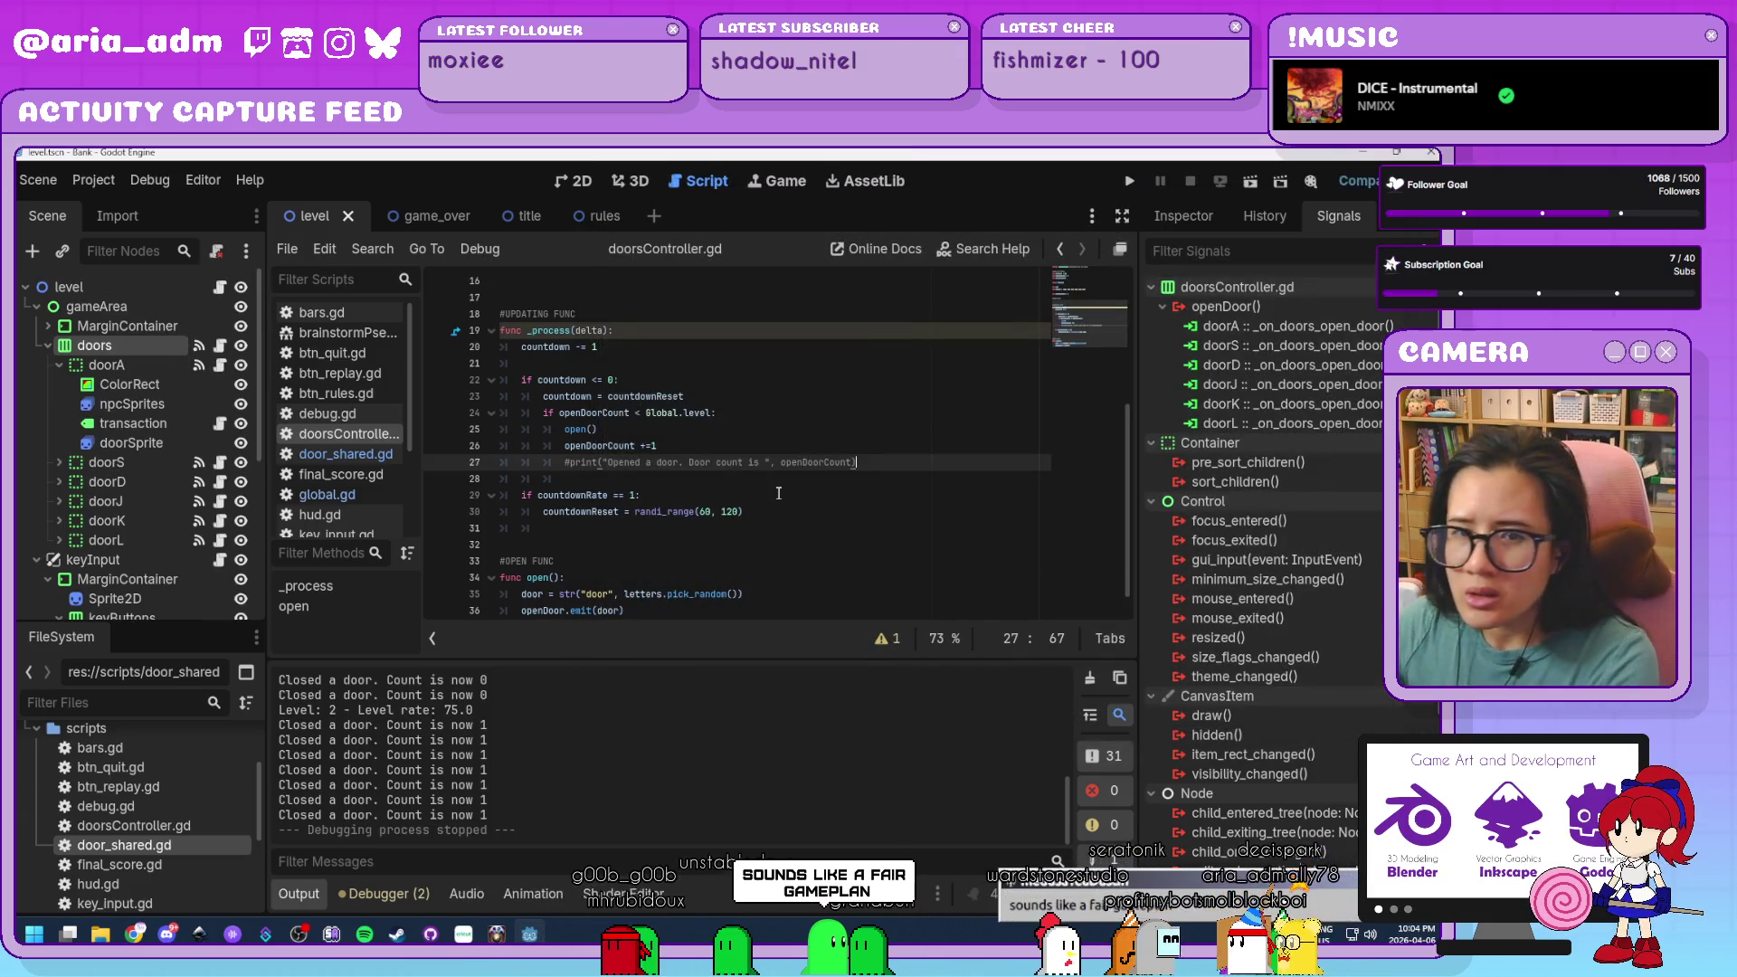
# In doorsController.gd, move the open() call from line 25 to below openDoorCount += 1.
pyautogui.click(790, 509)
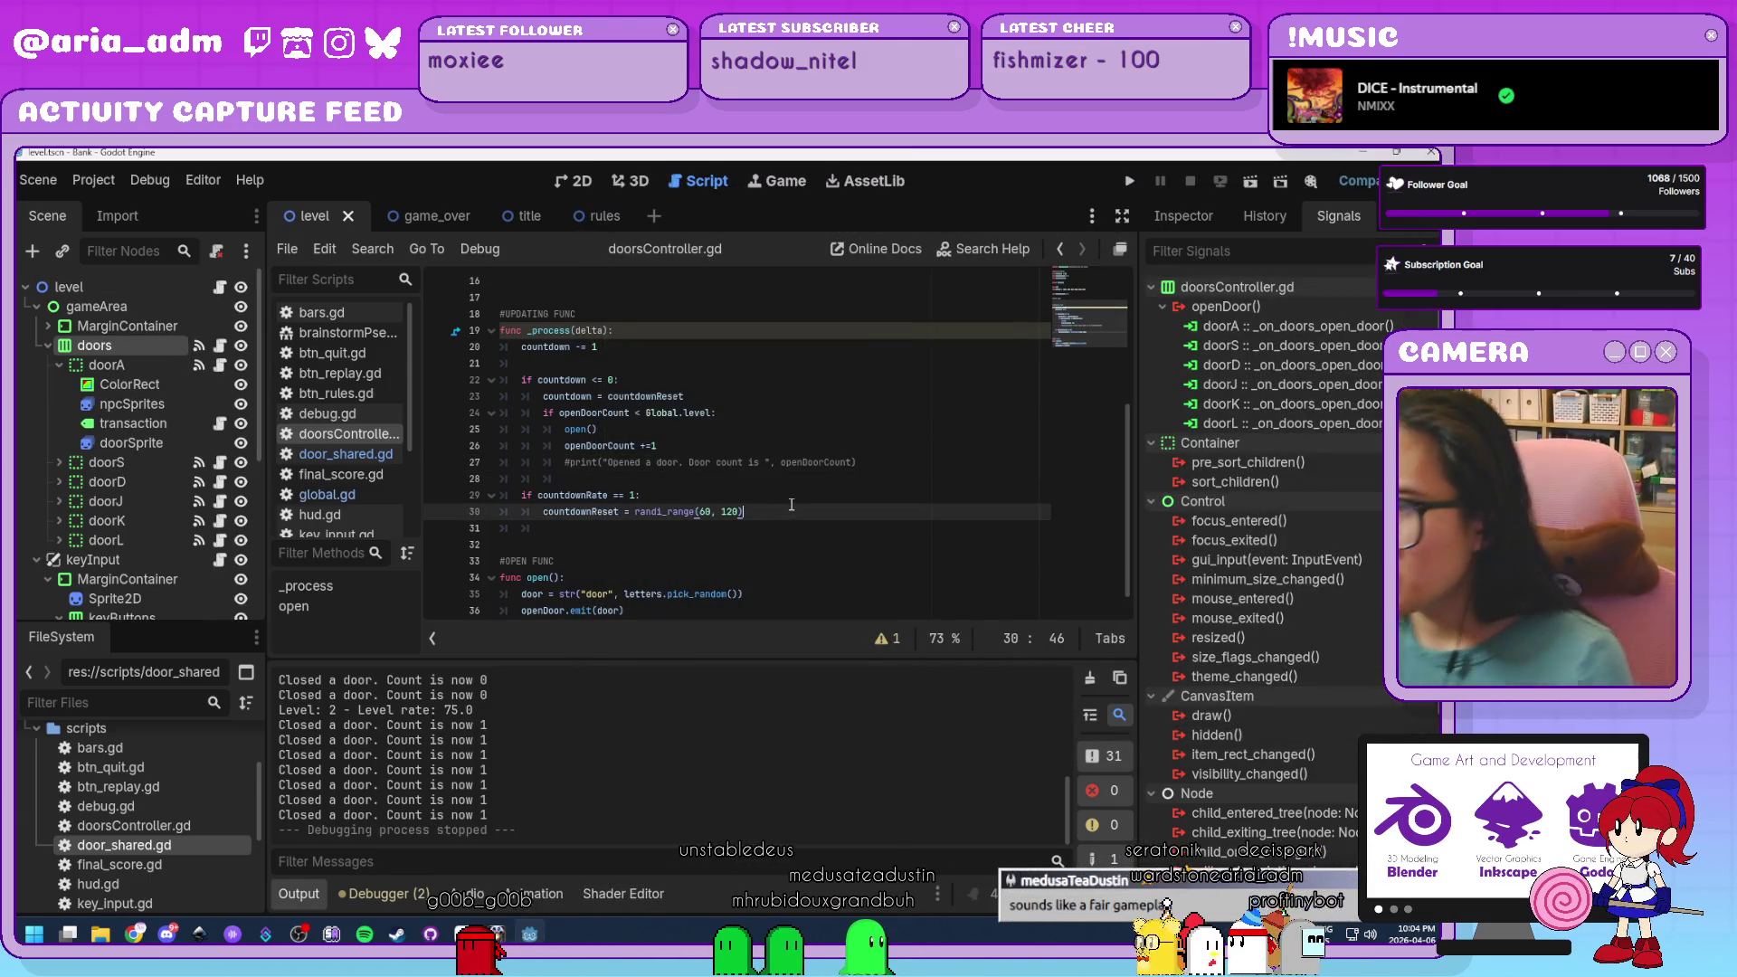
pyautogui.click(704, 445)
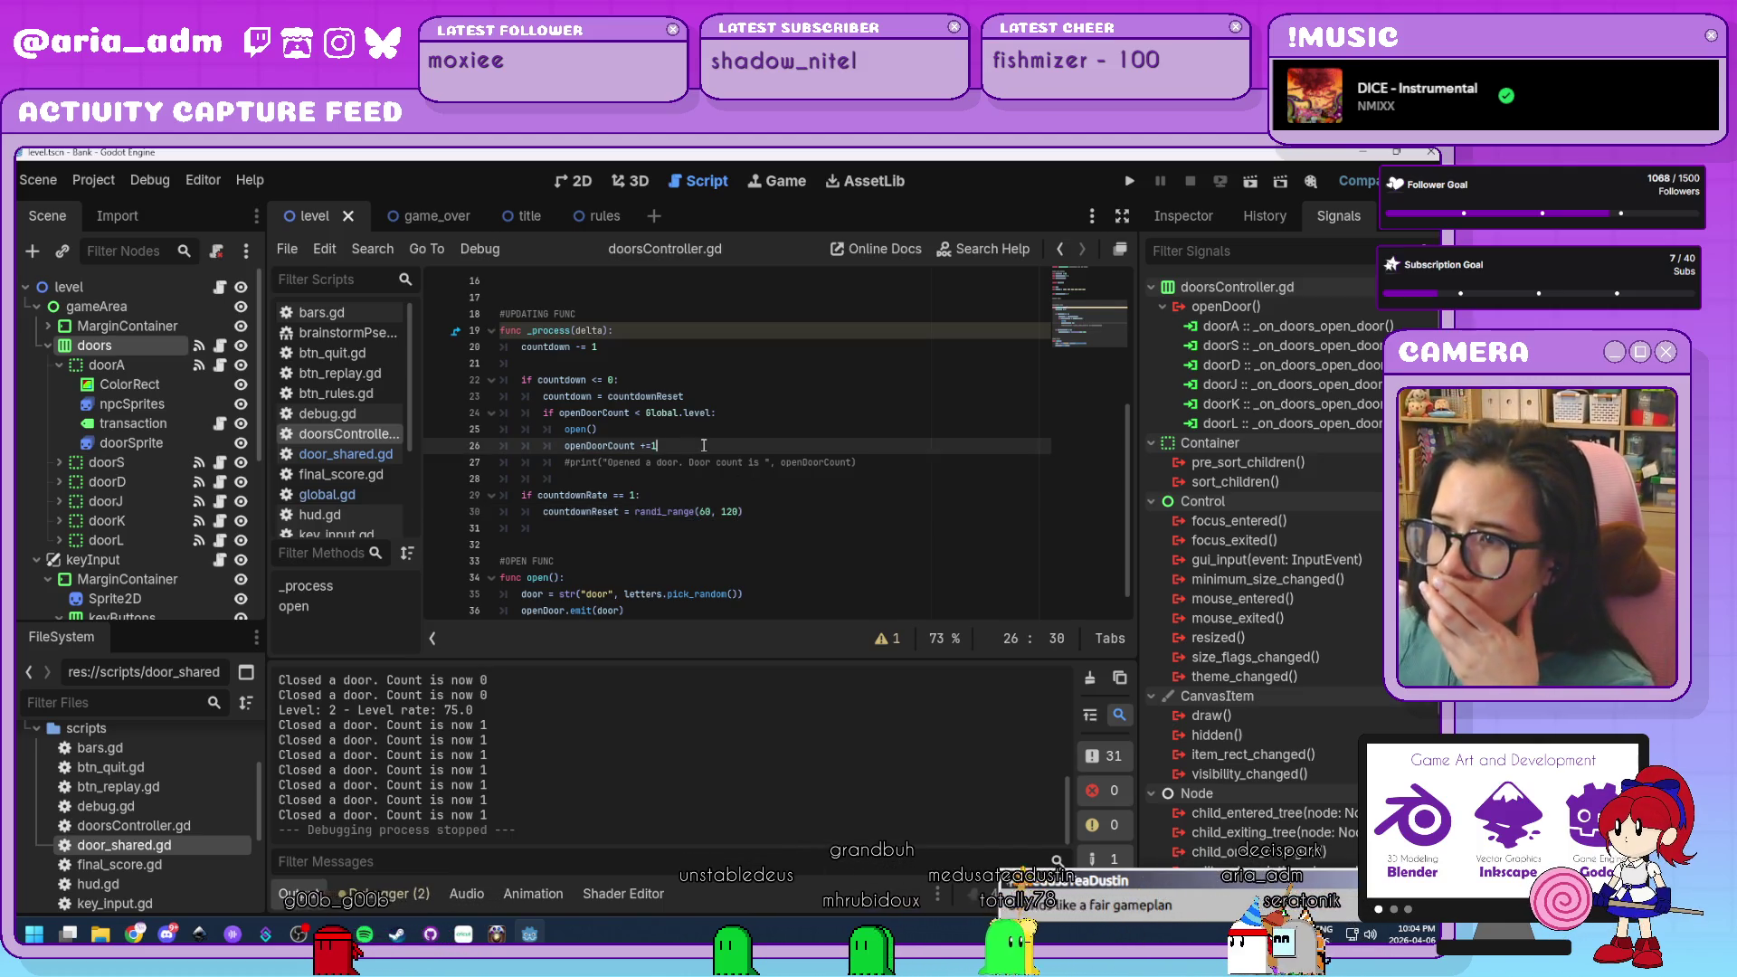
pyautogui.click(728, 414)
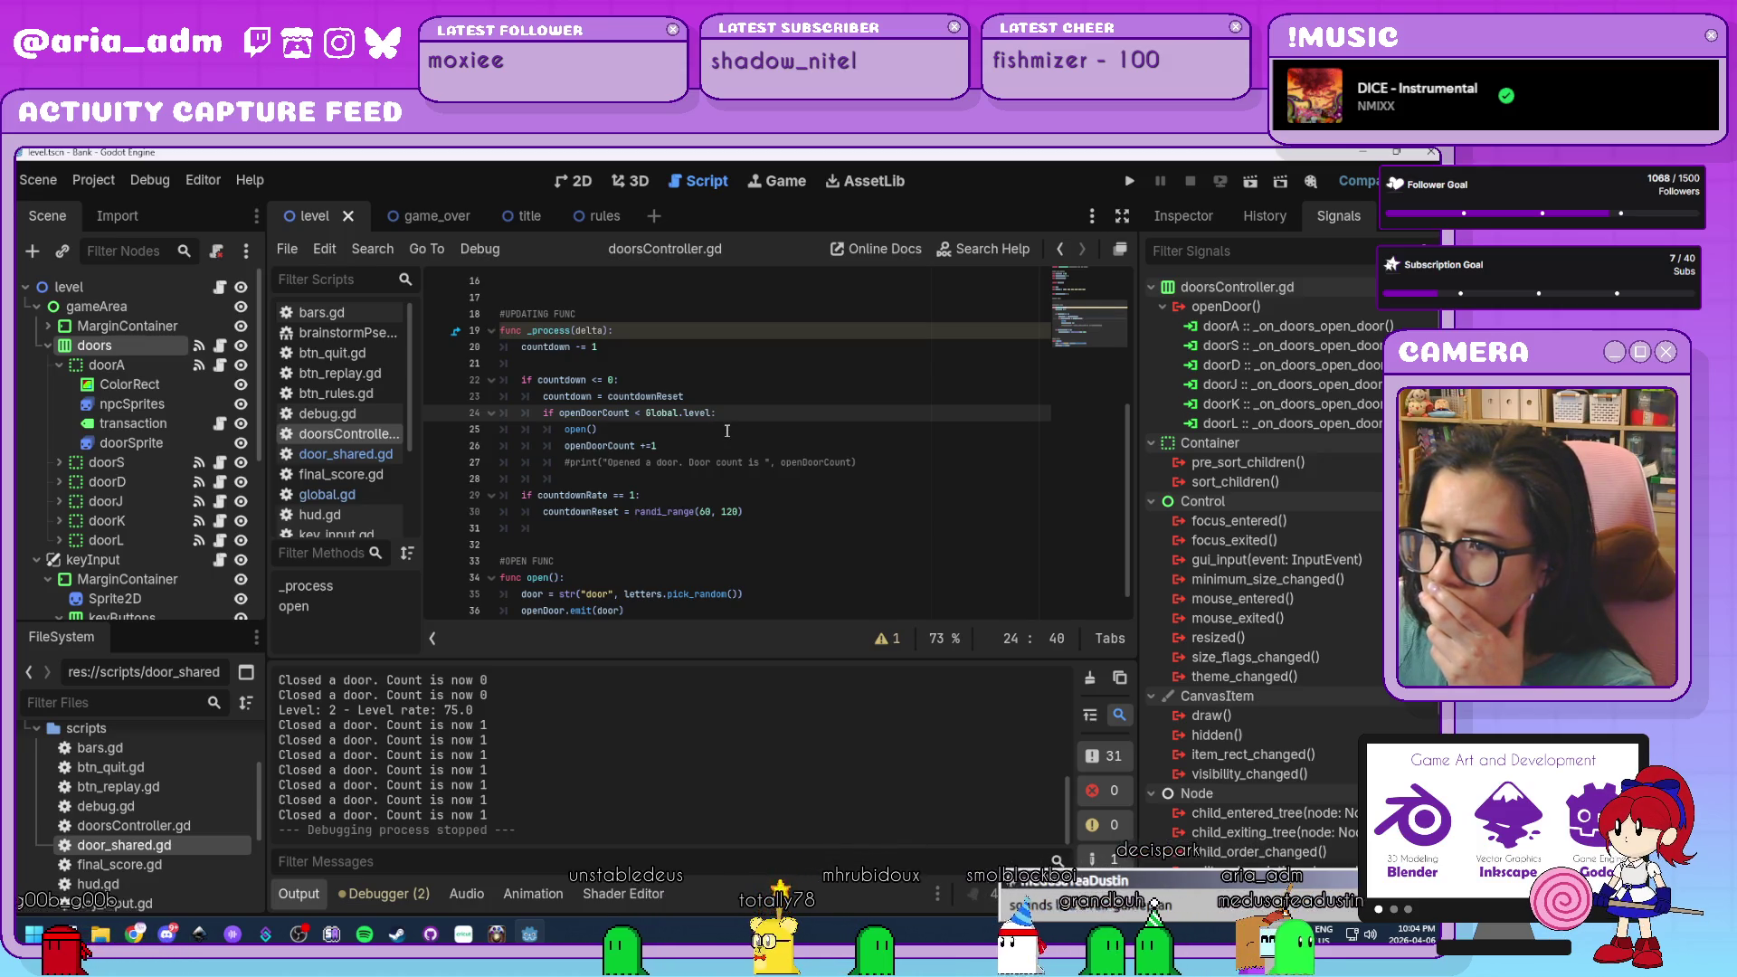
pyautogui.scroll(-1, 728, 431)
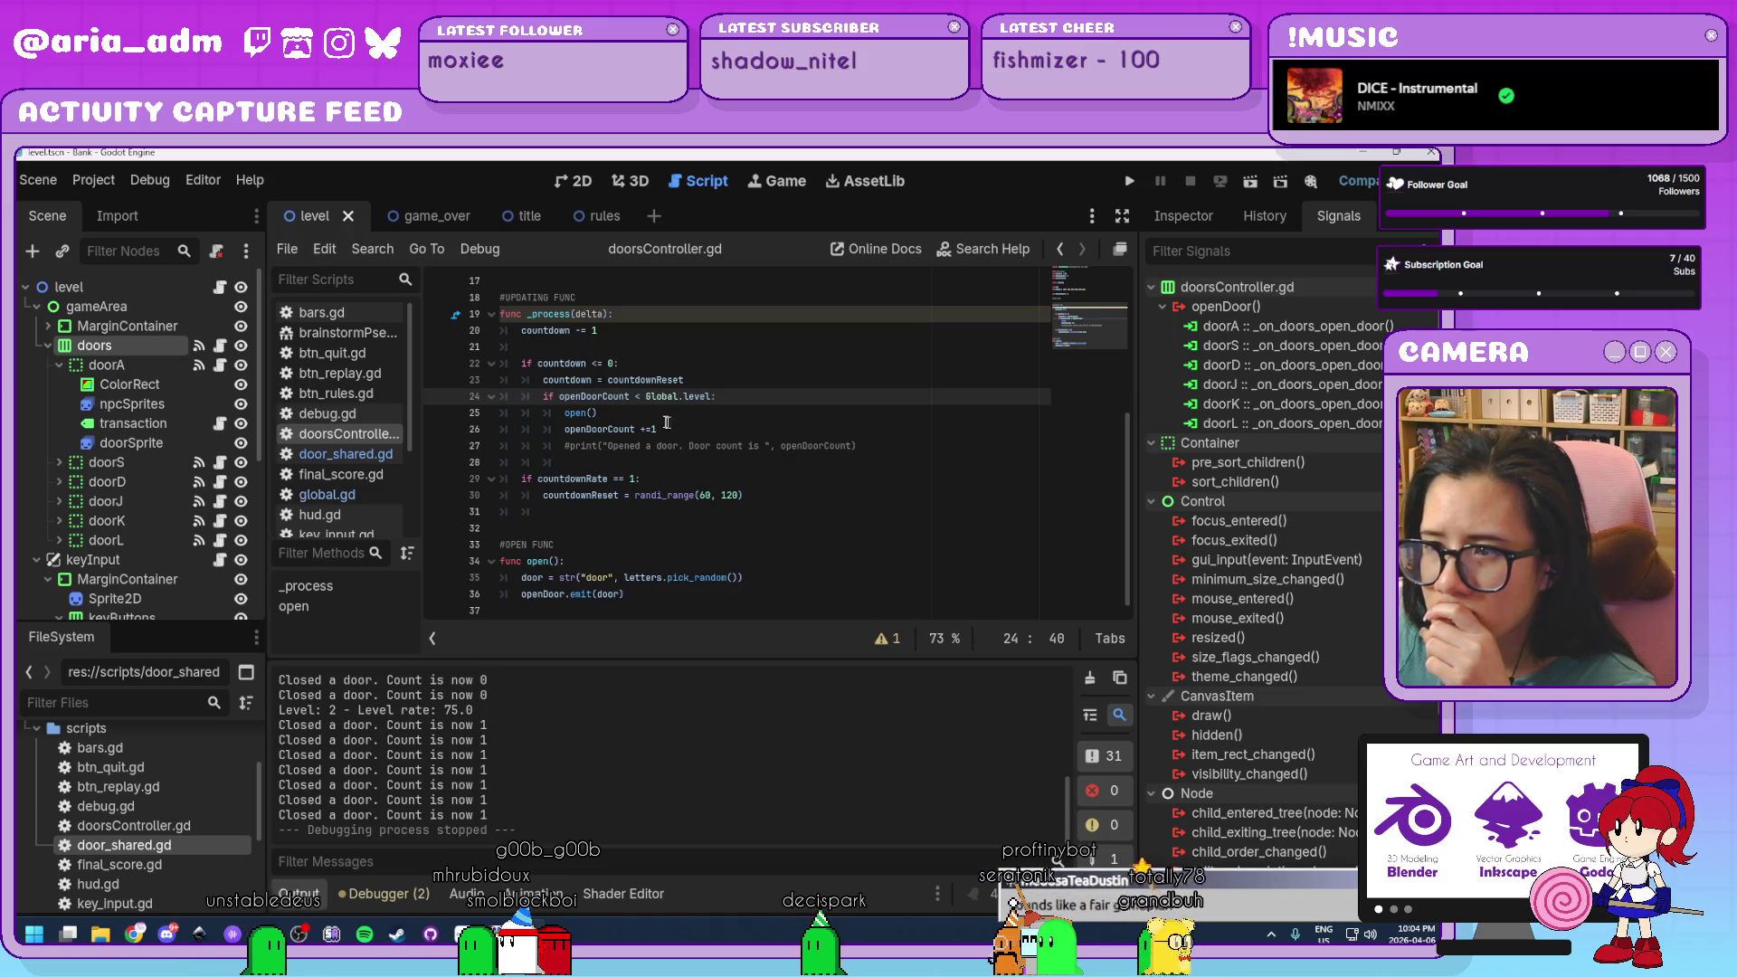
pyautogui.tripleClick(599, 414)
pyautogui.press('BackSpace')
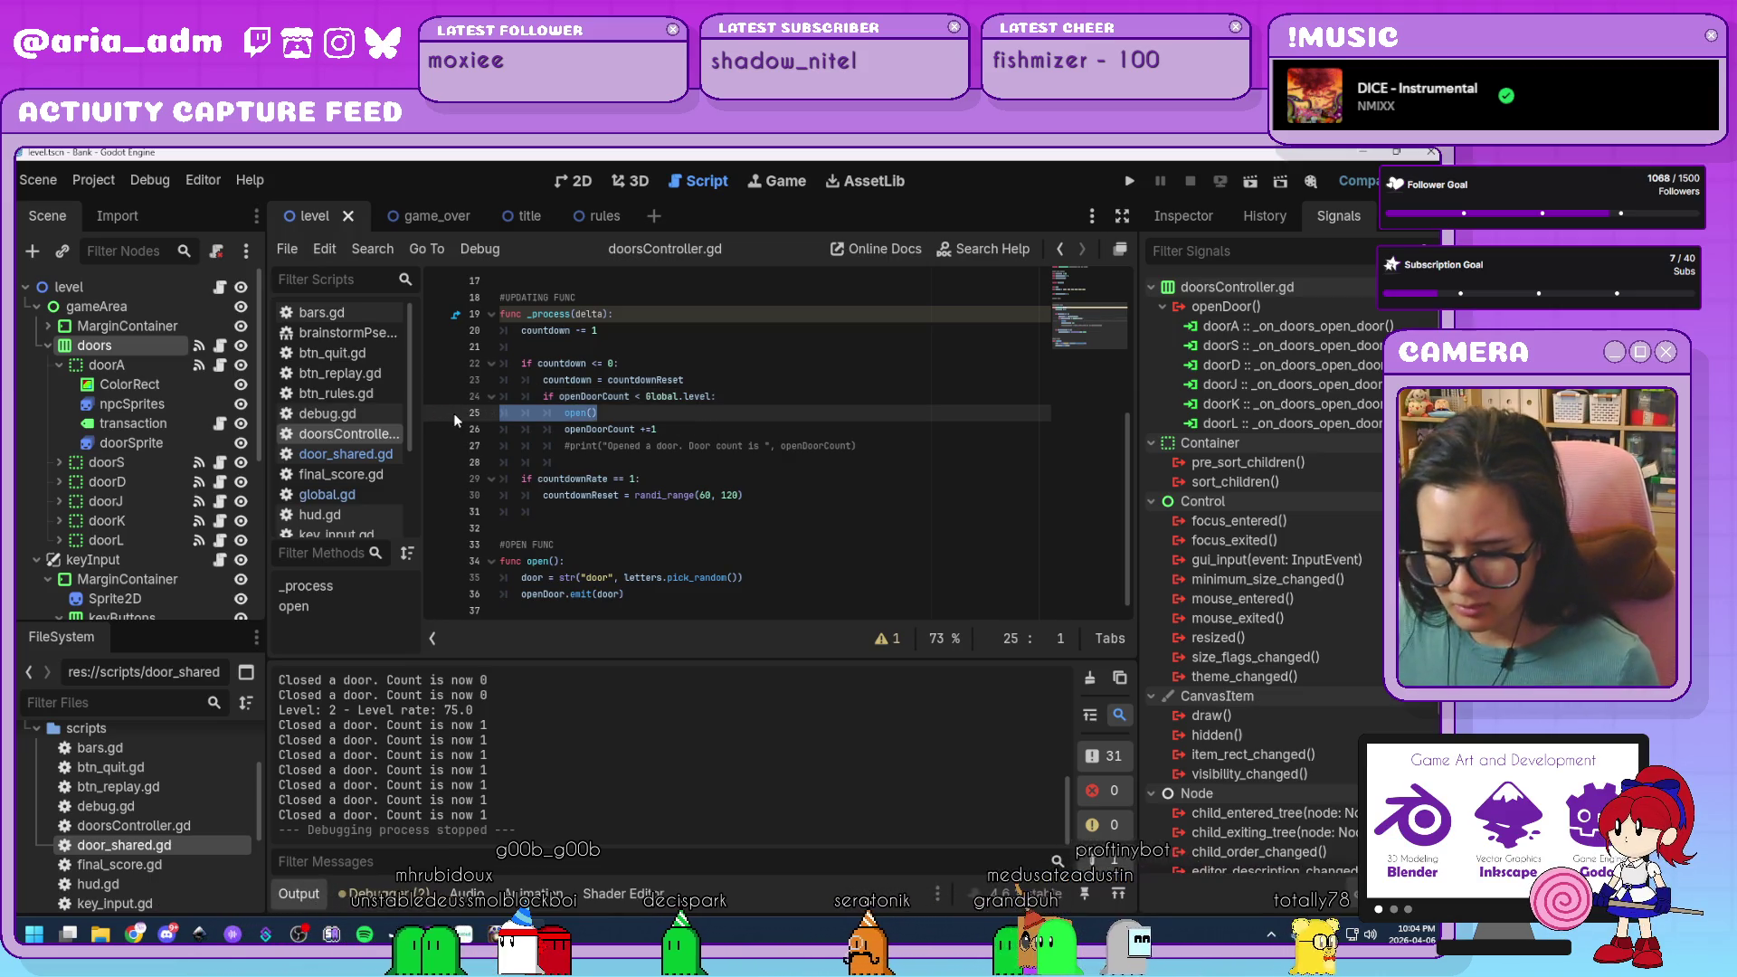
pyautogui.press('Down')
pyautogui.press('End')
pyautogui.press('Return')
pyautogui.write('open()')
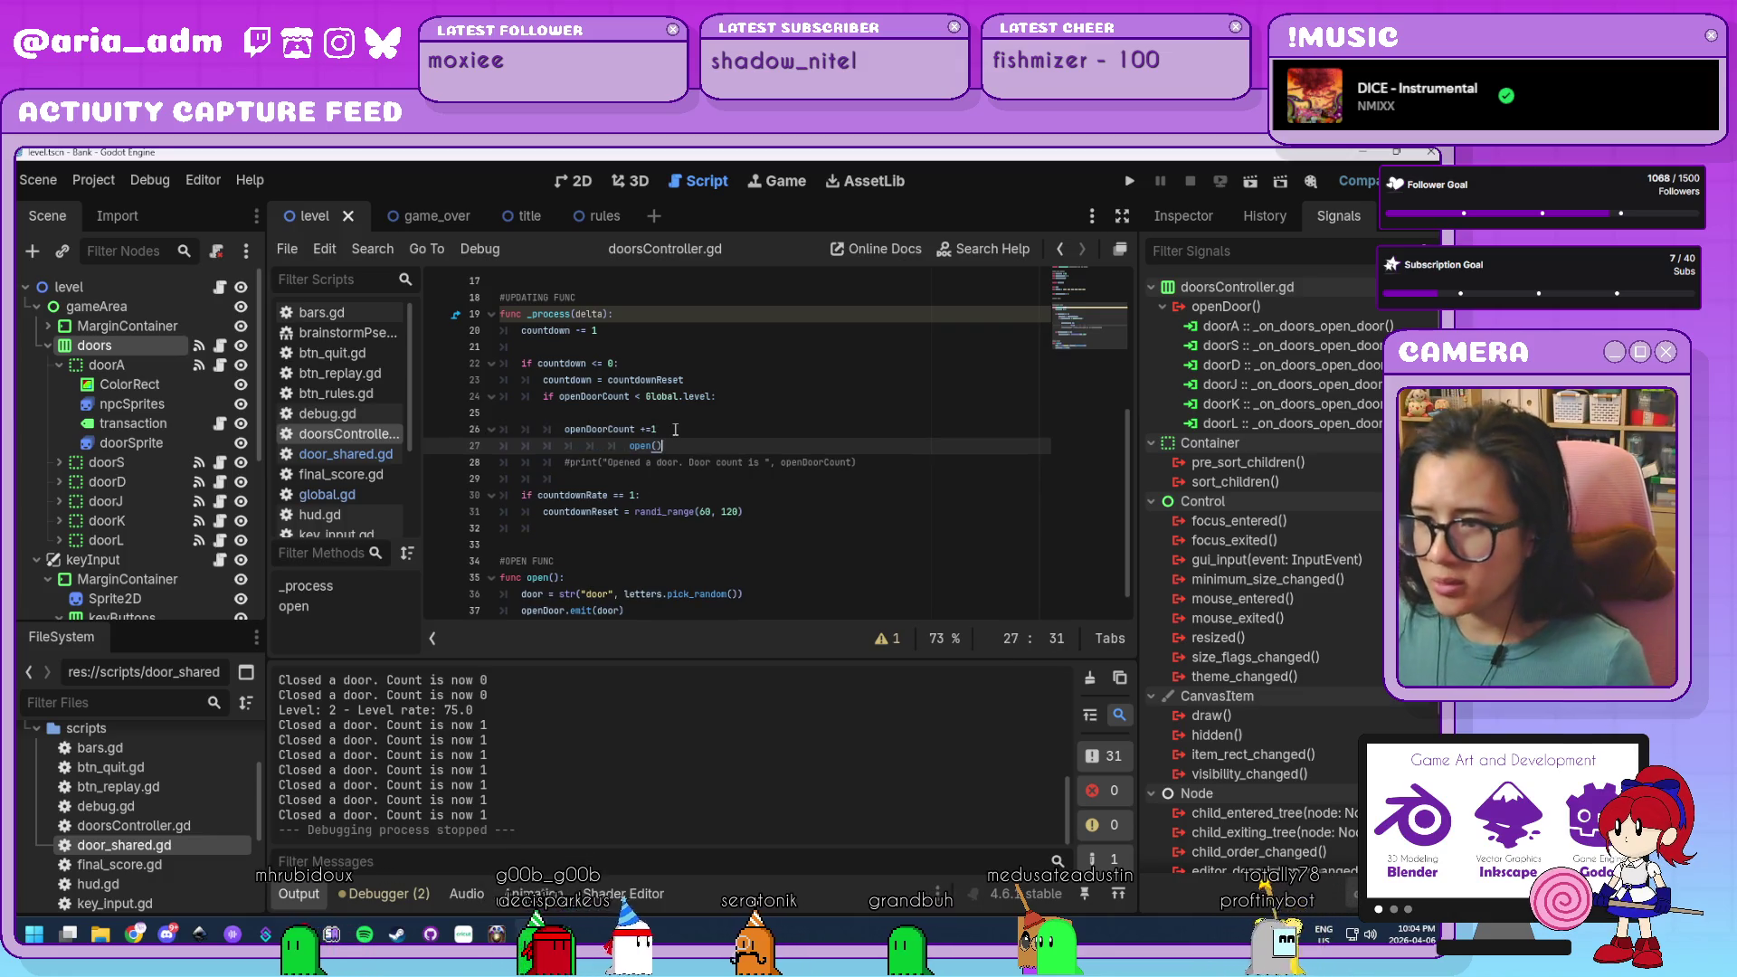
# Tidy the lines inside the level check and restore the colon on line 24.
pyautogui.click(629, 446)
pyautogui.press('Up')
pyautogui.press('Up')
pyautogui.press('BackSpace')
pyautogui.press('BackSpace')
pyautogui.write(':')
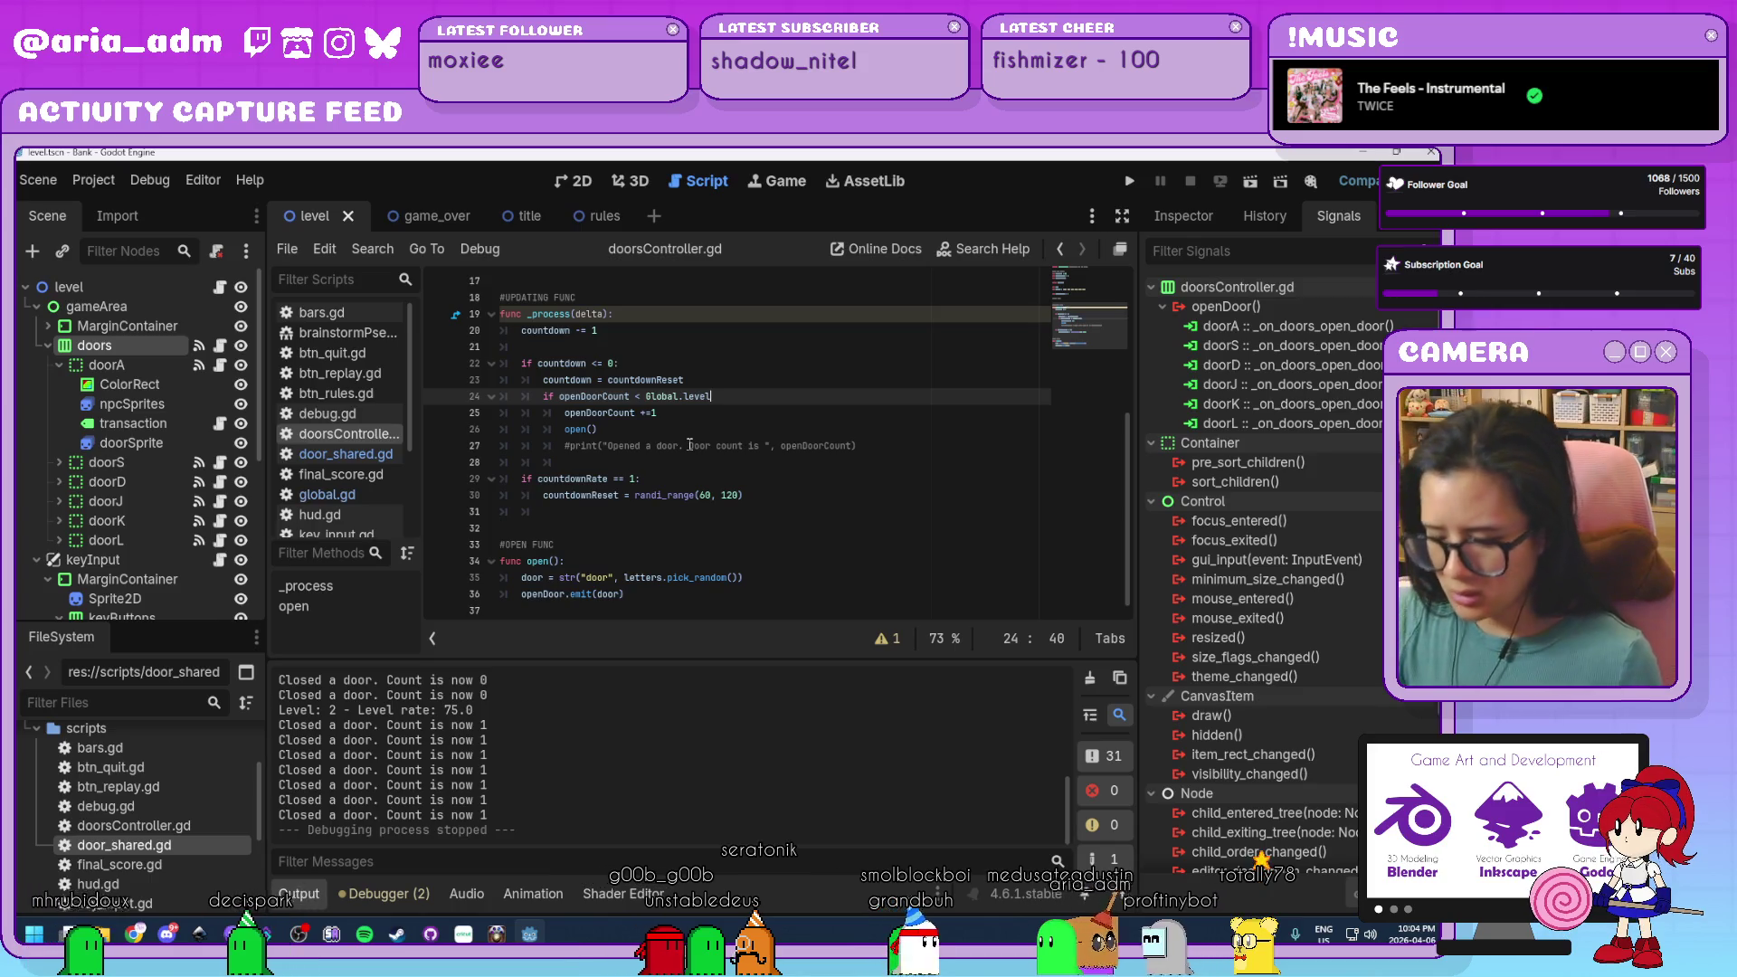
# Uncomment the 'Opened a door' print statement and run the project.
pyautogui.click(795, 481)
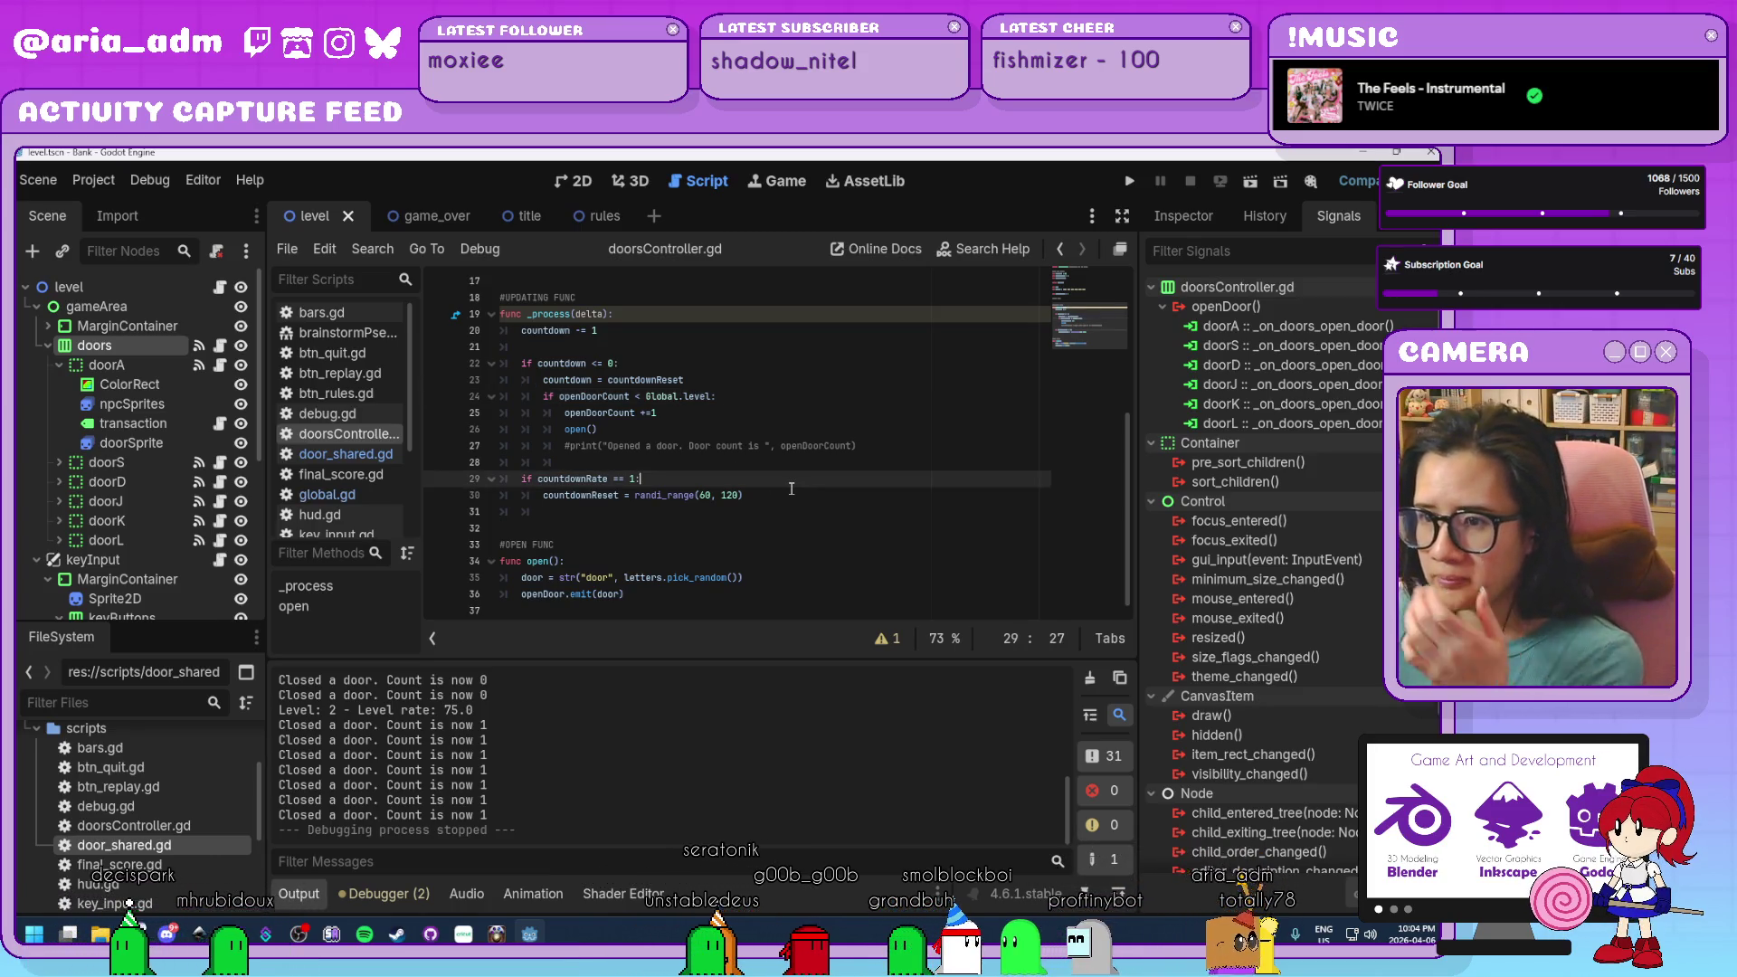
pyautogui.click(572, 447)
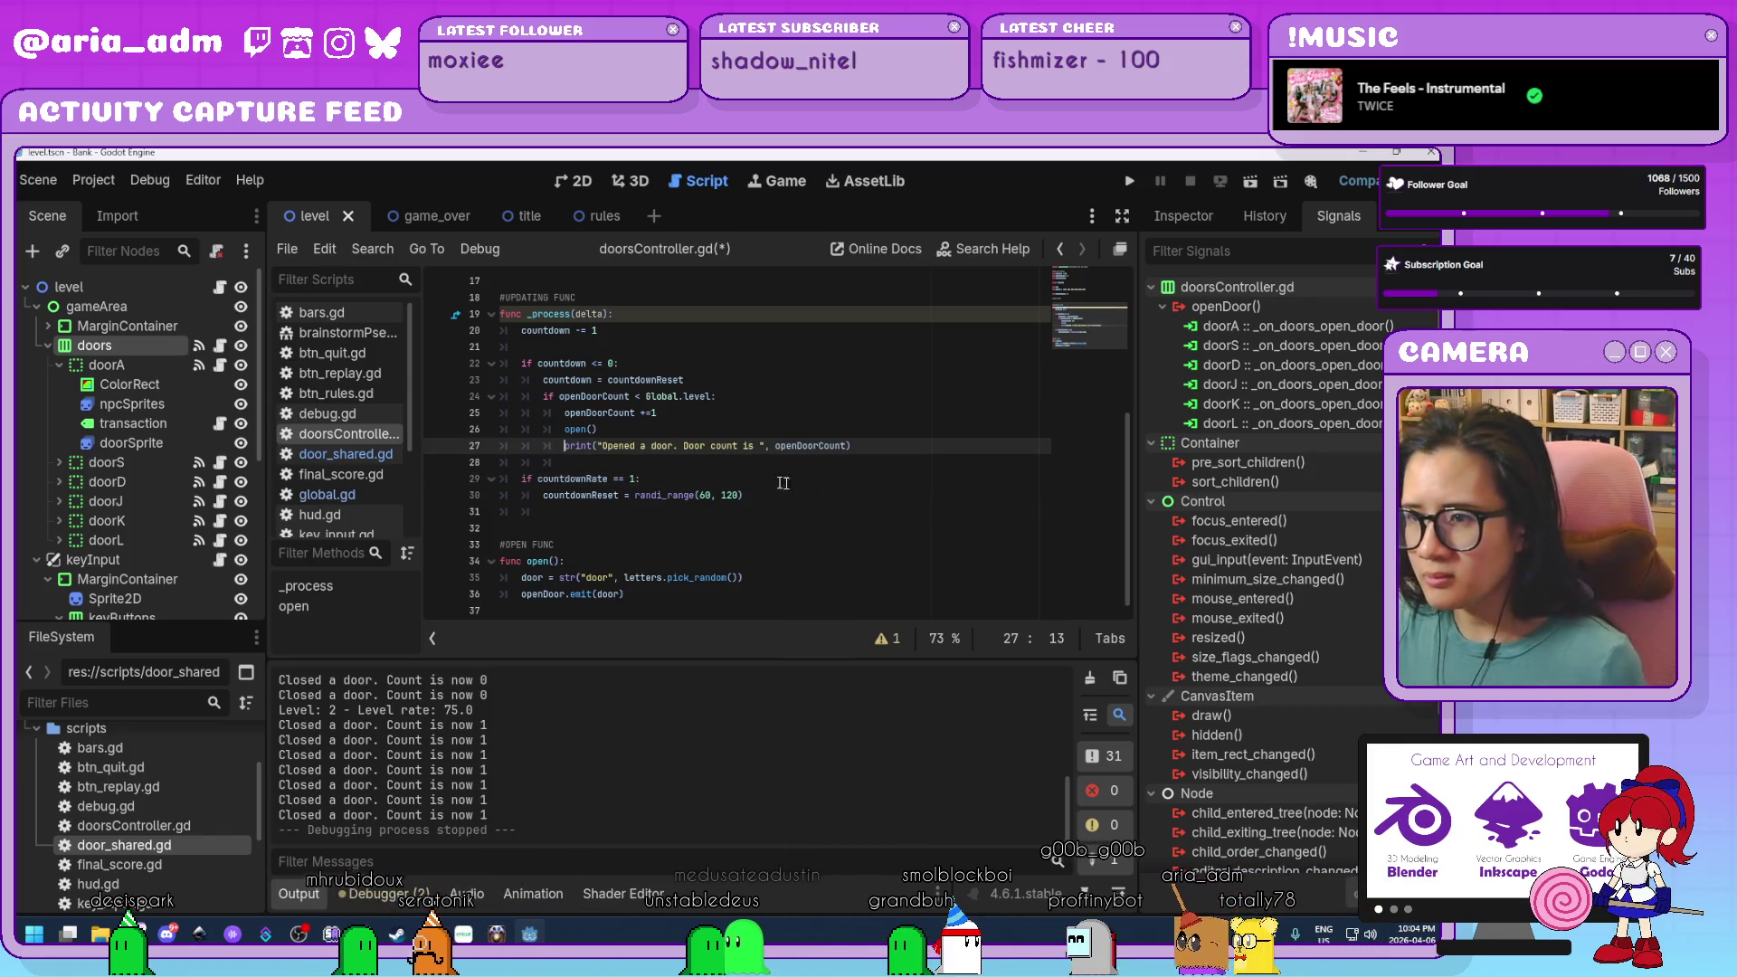
pyautogui.press('BackSpace')
pyautogui.click(835, 554)
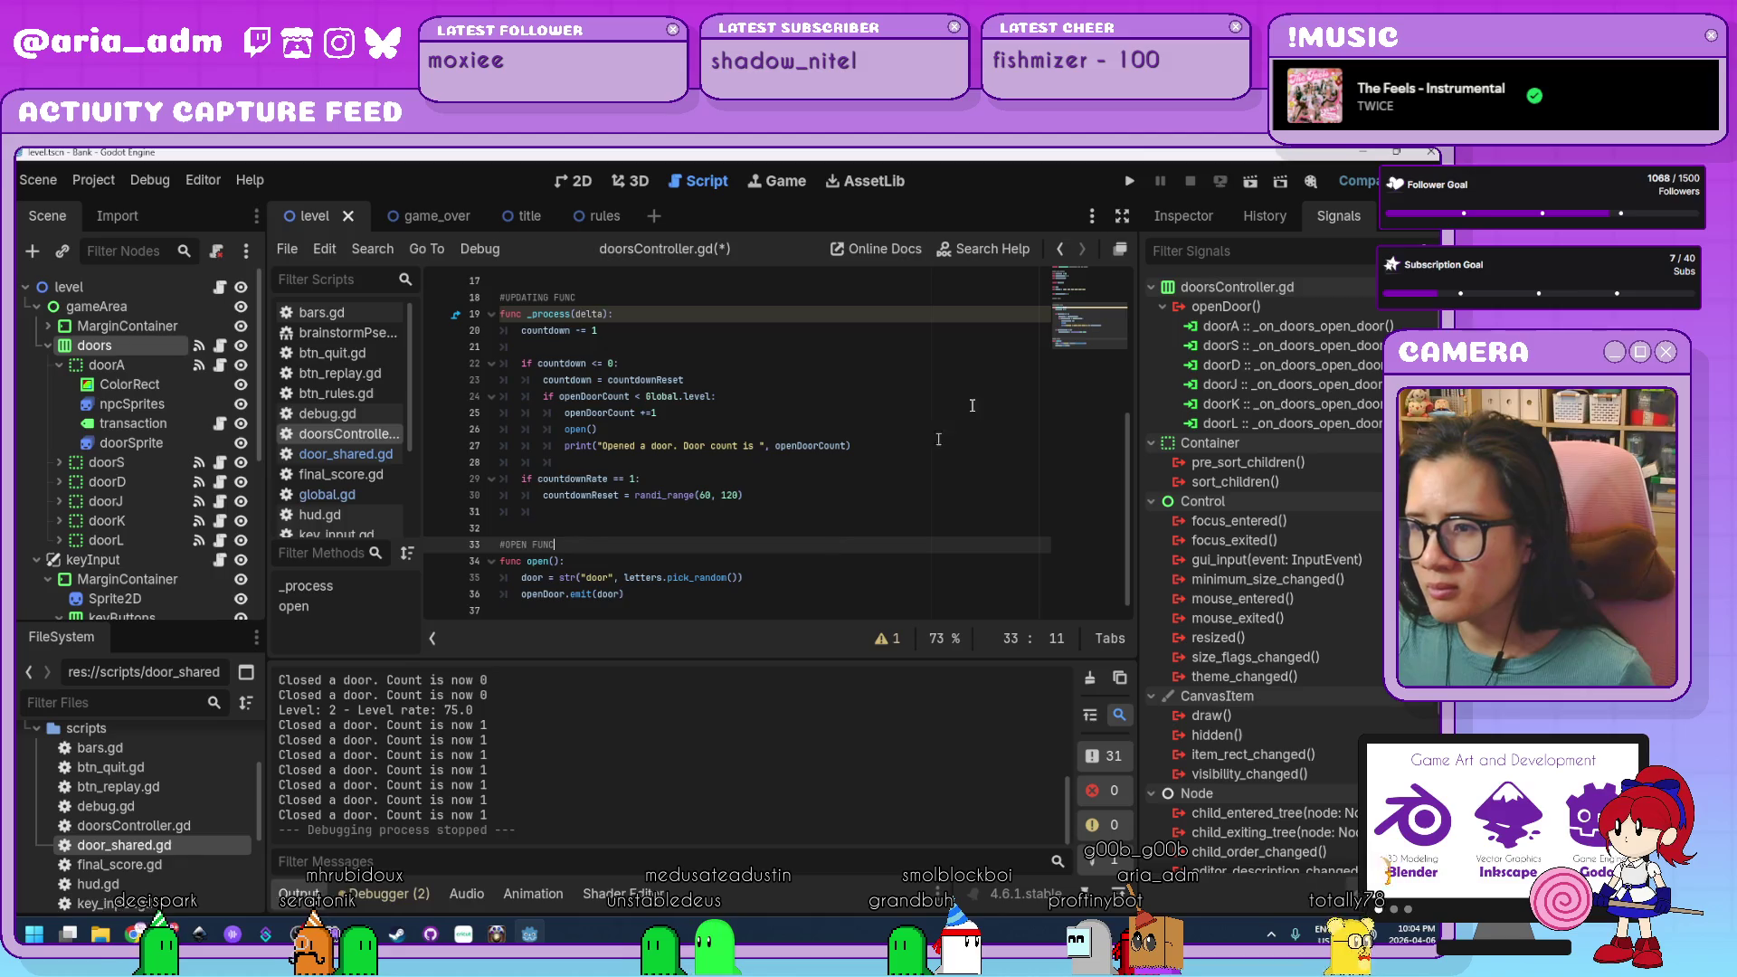
pyautogui.click(1129, 183)
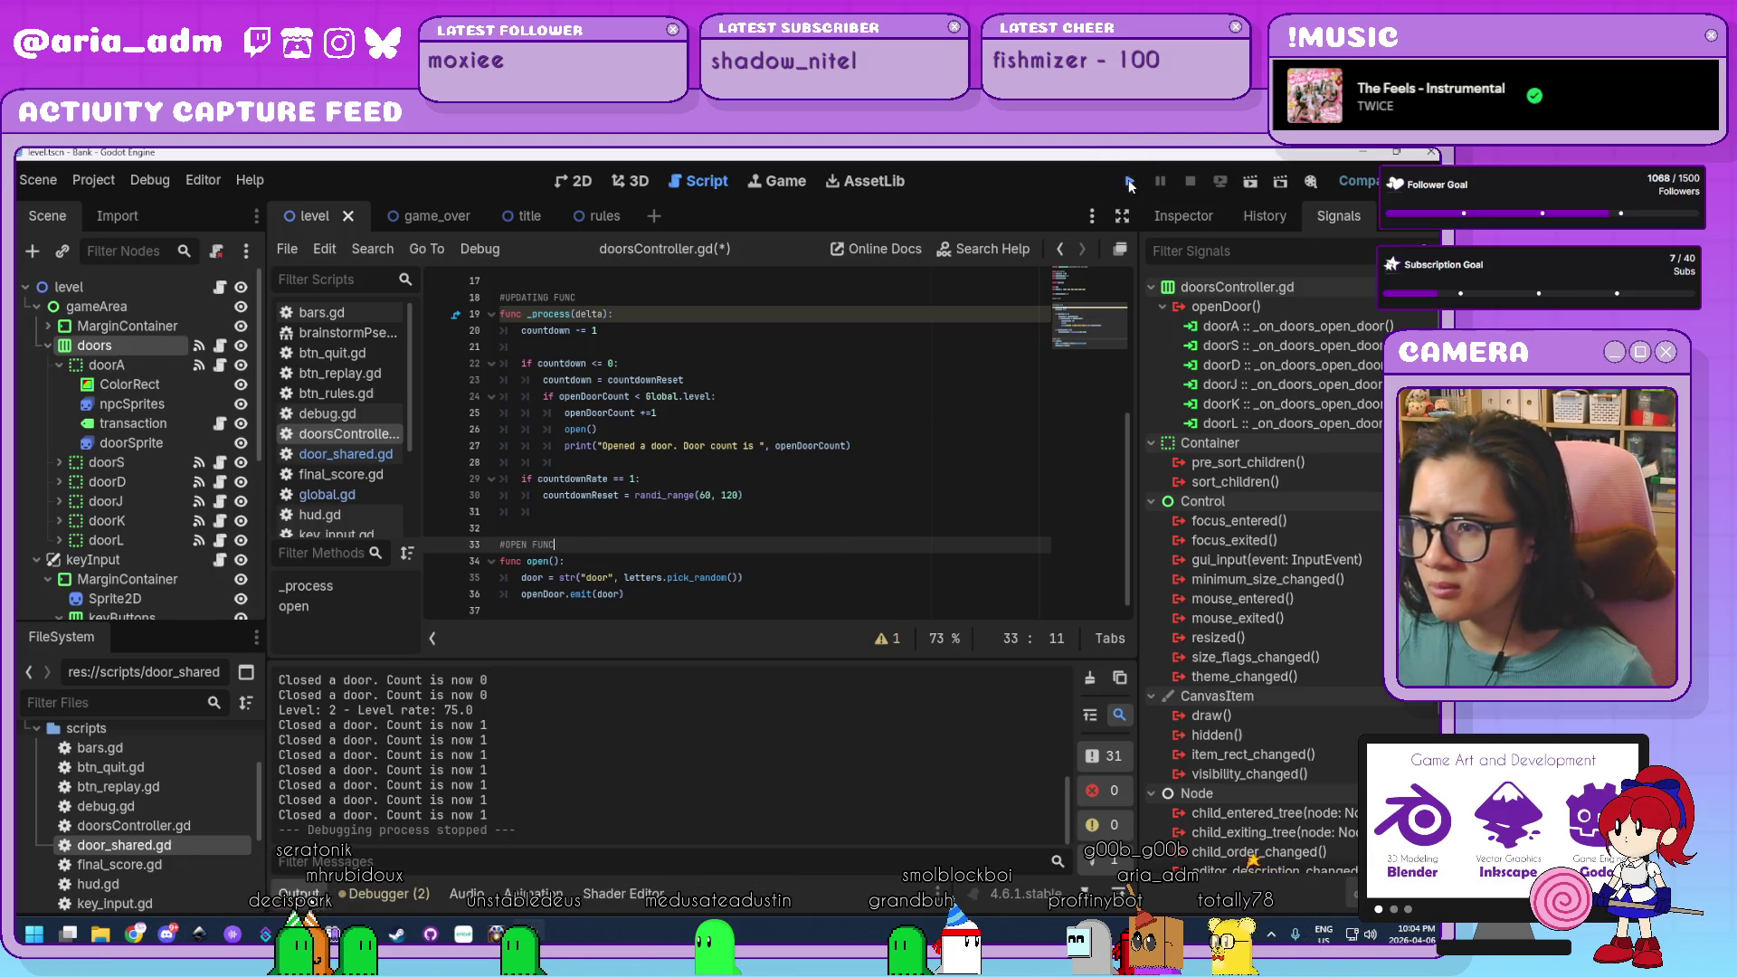
# Test the game by closing the D, J, A and J doors to reach 15 coins, then stop and view door_shared.gd.
pyautogui.moveTo(1184, 225); pyautogui.dragTo(1221, 203)
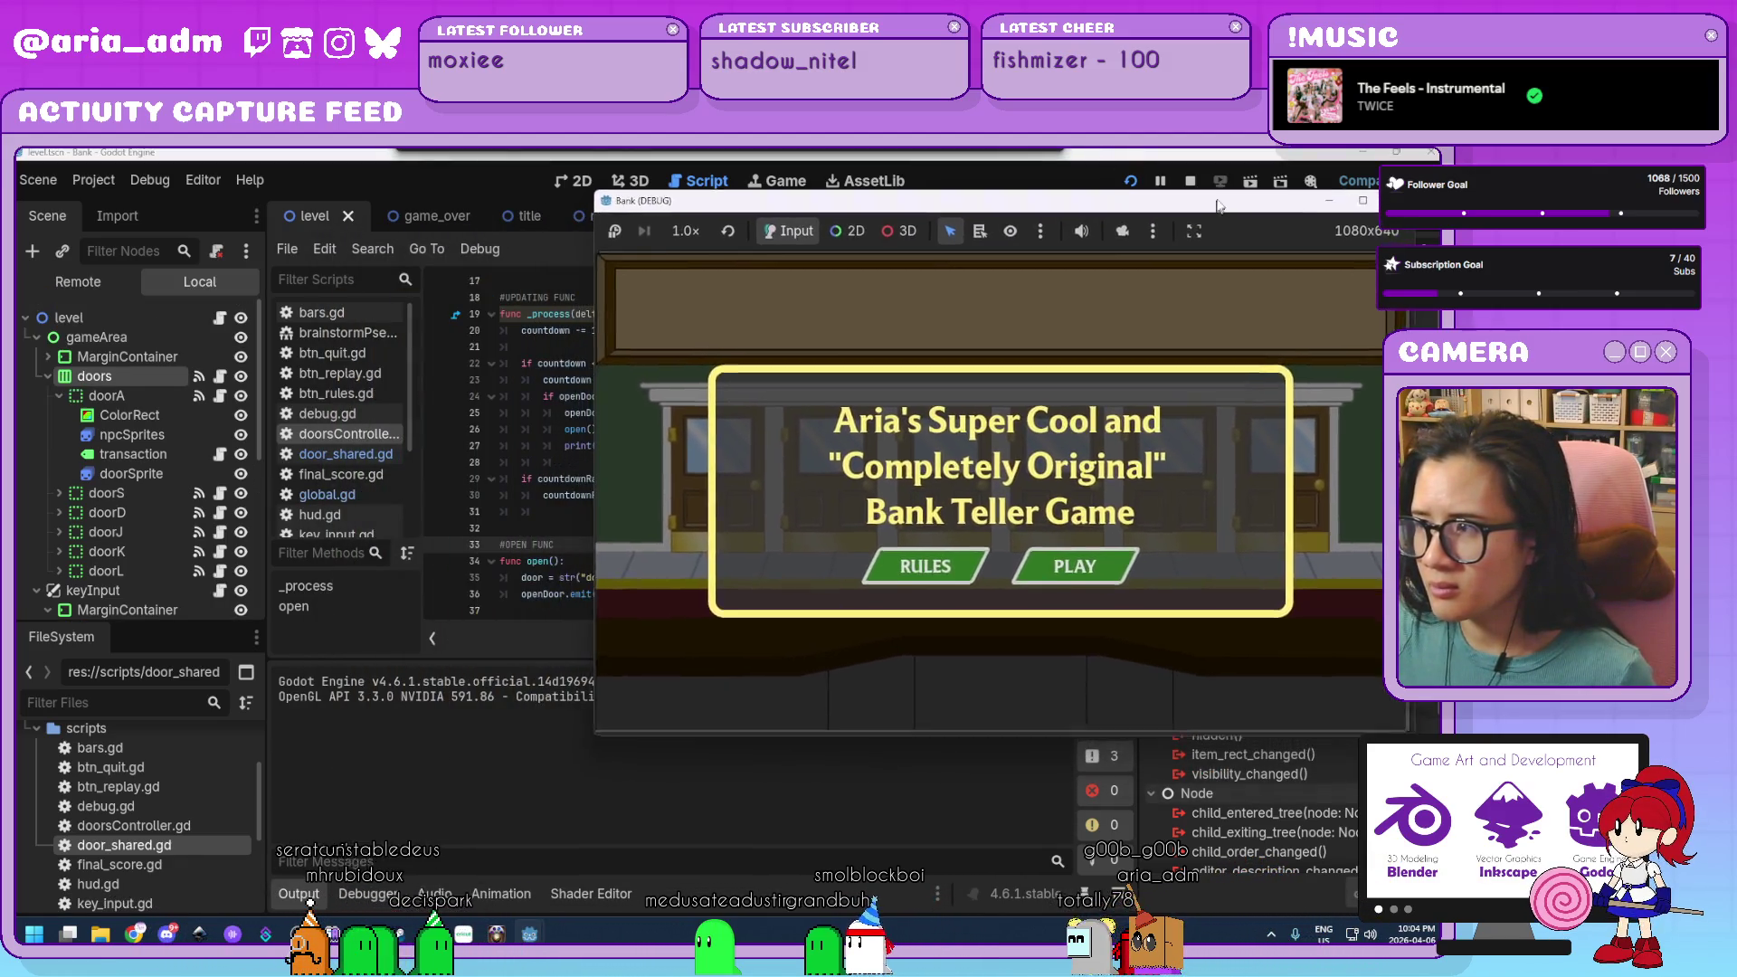
pyautogui.click(1076, 561)
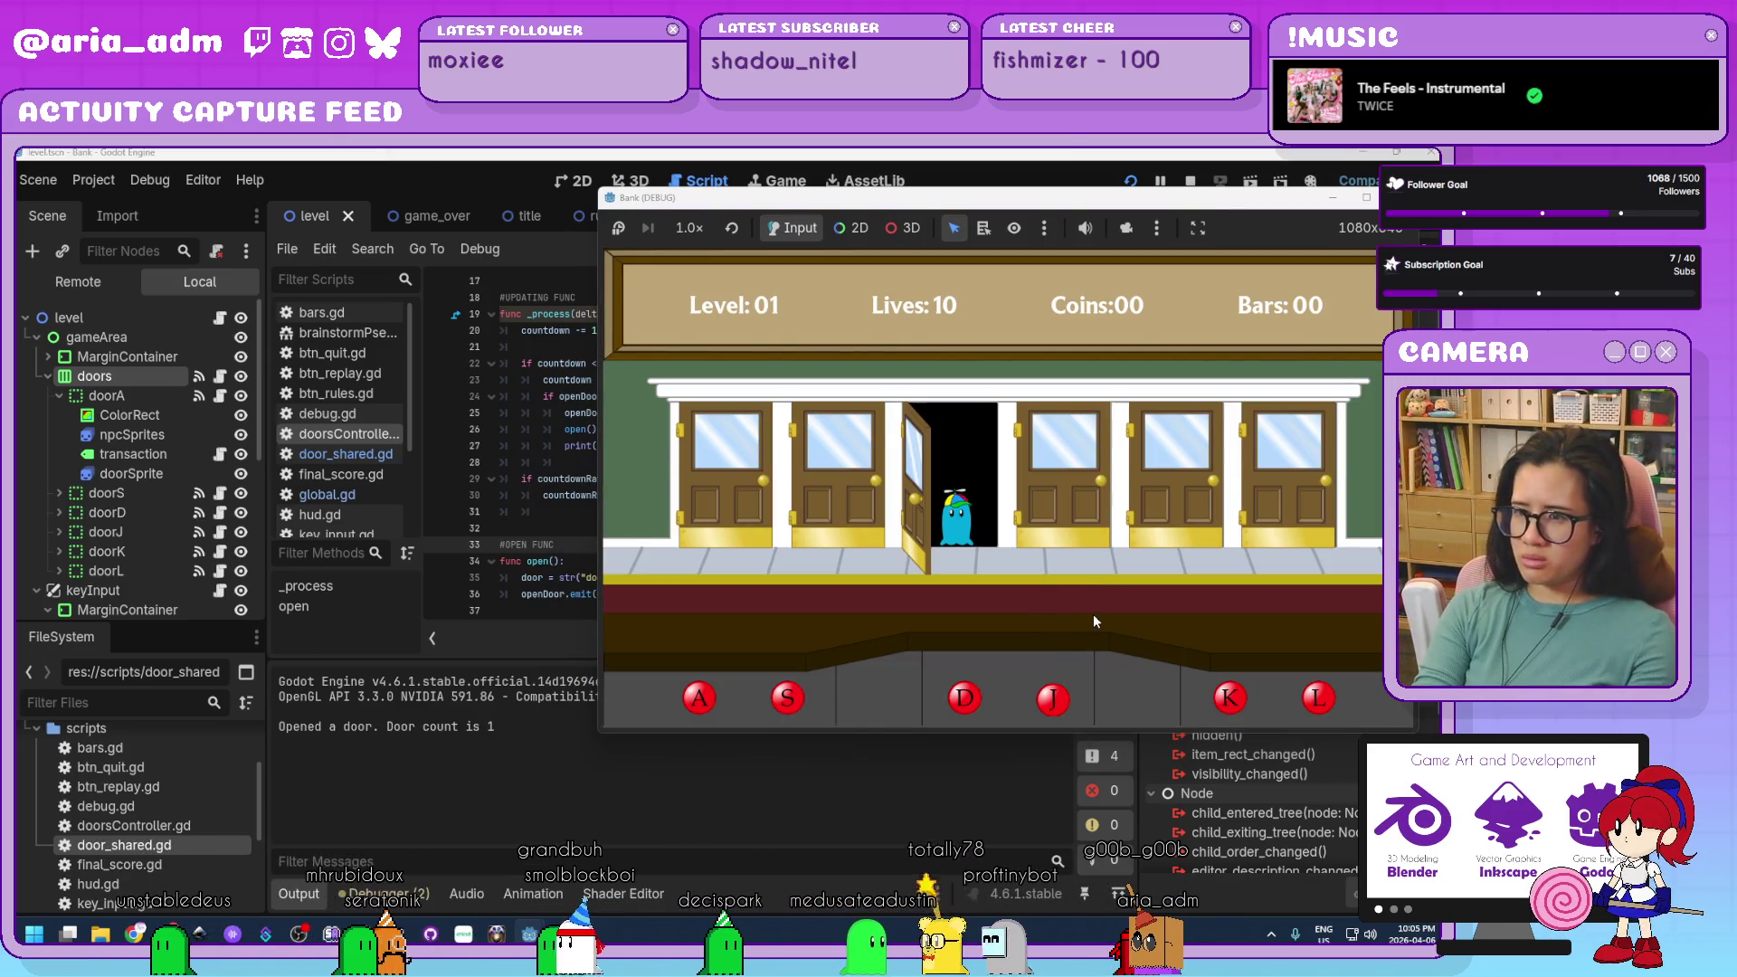
pyautogui.press('d')
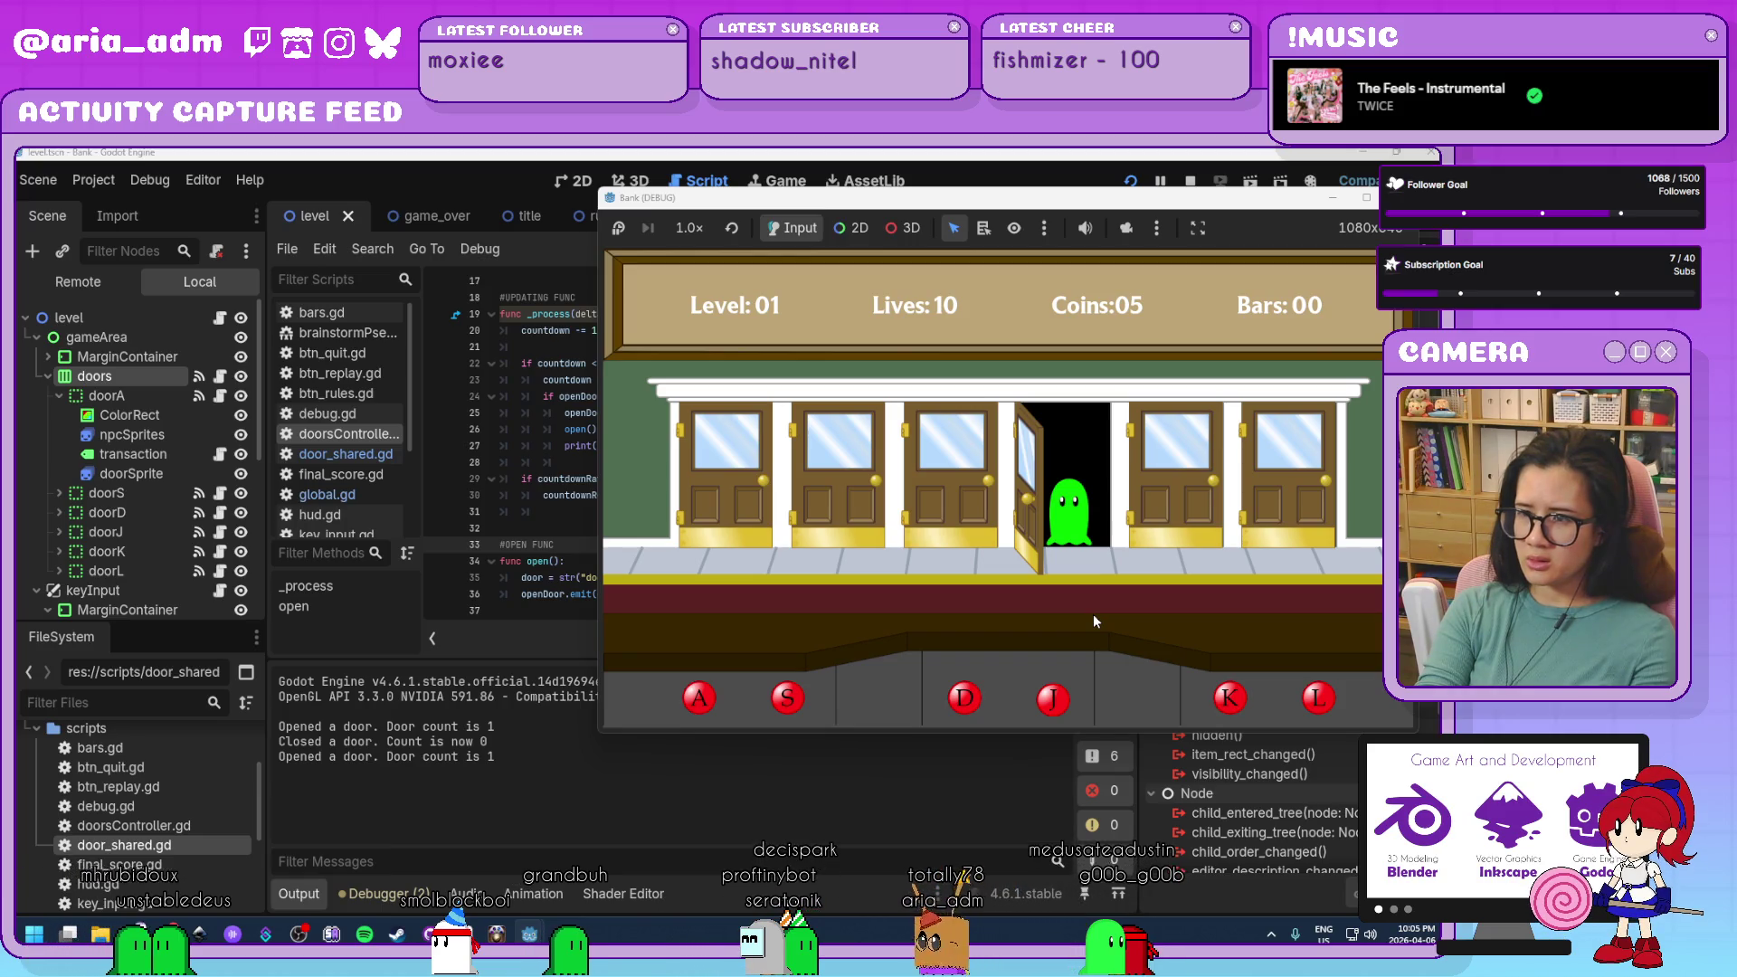
pyautogui.press('j')
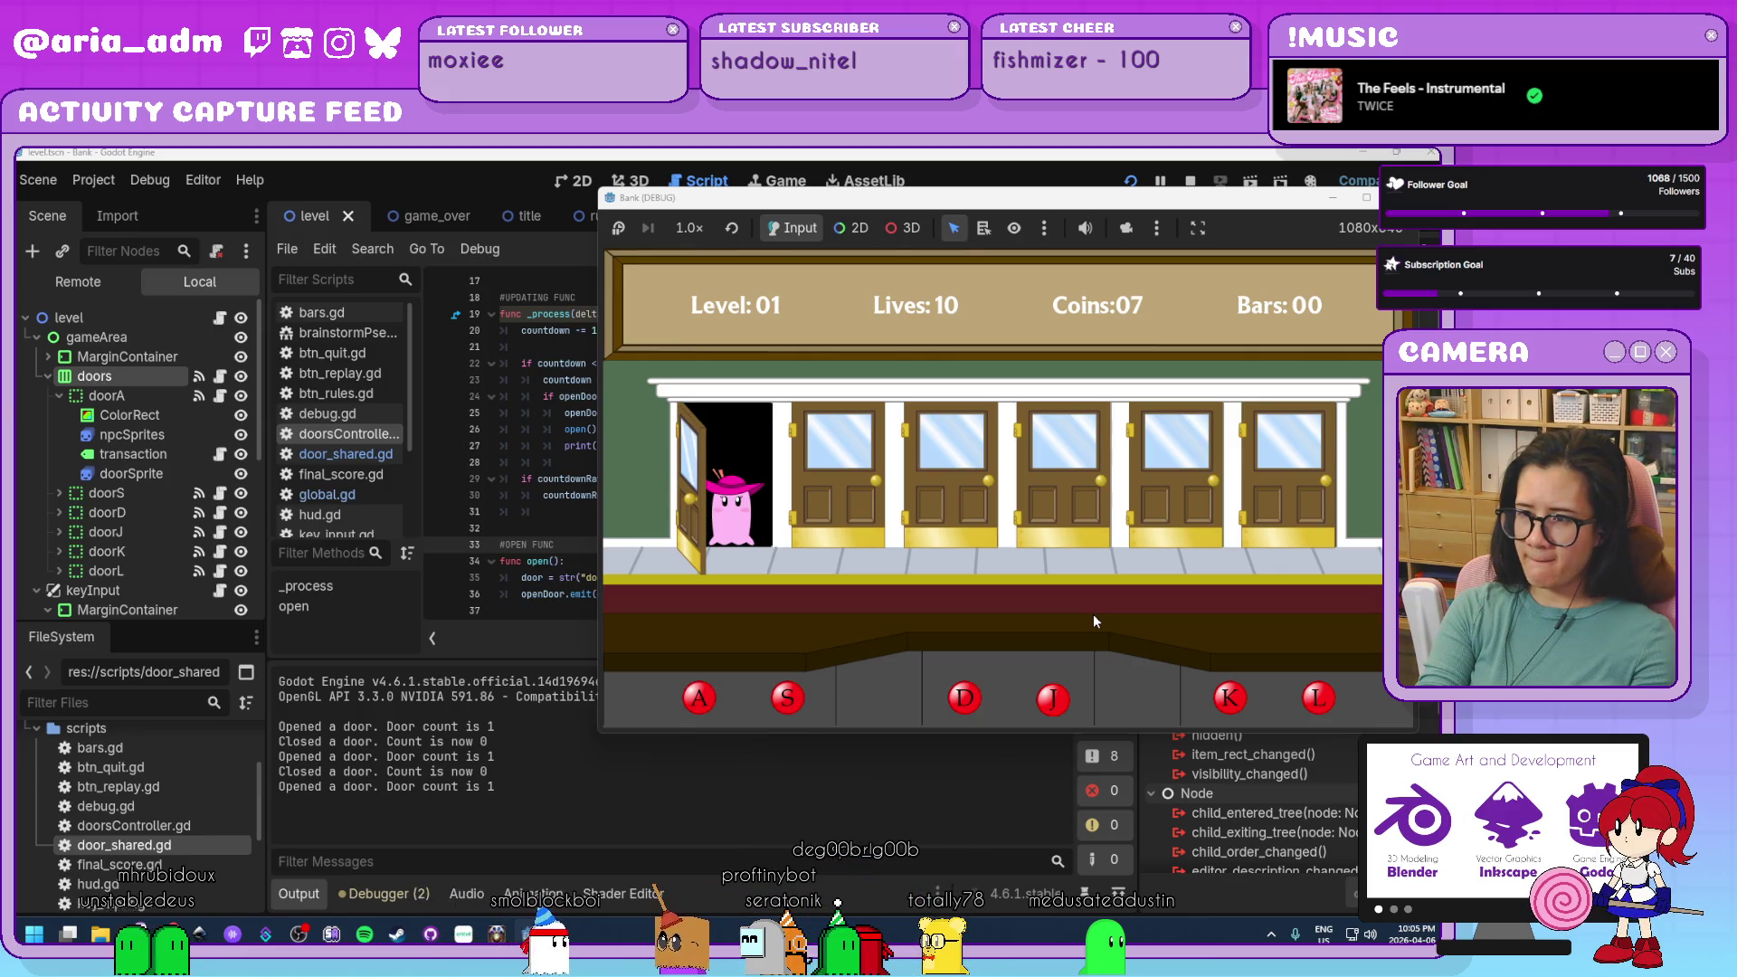
pyautogui.press('a')
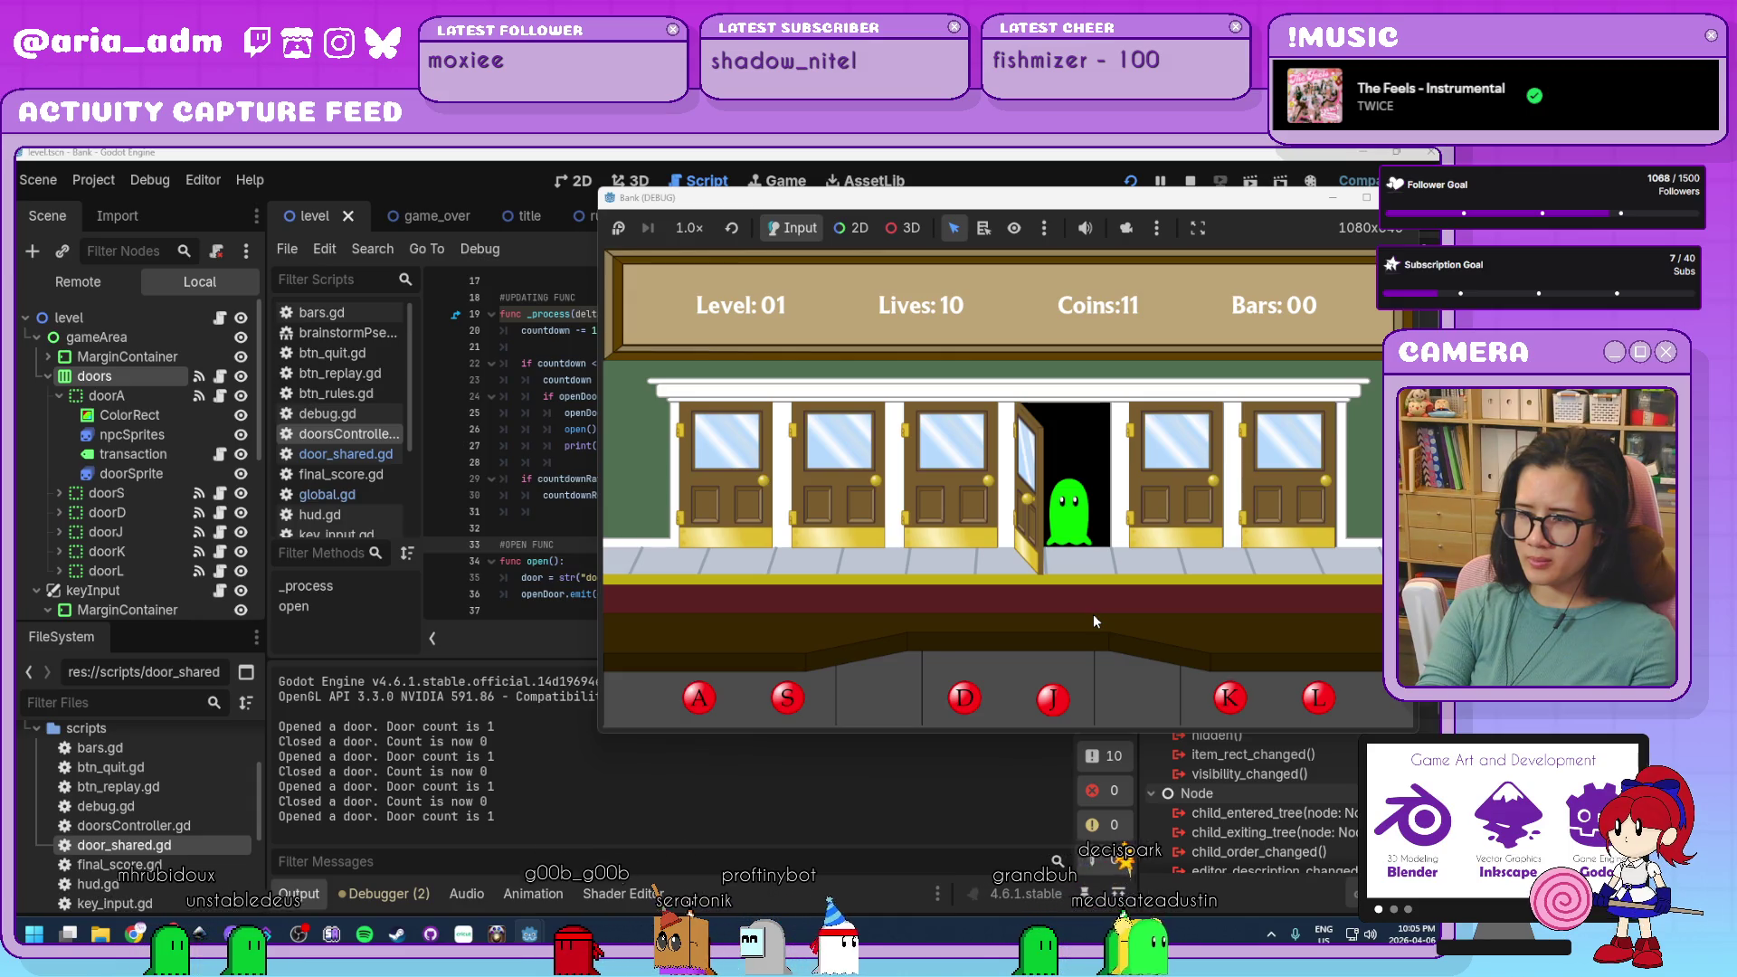
pyautogui.press('j')
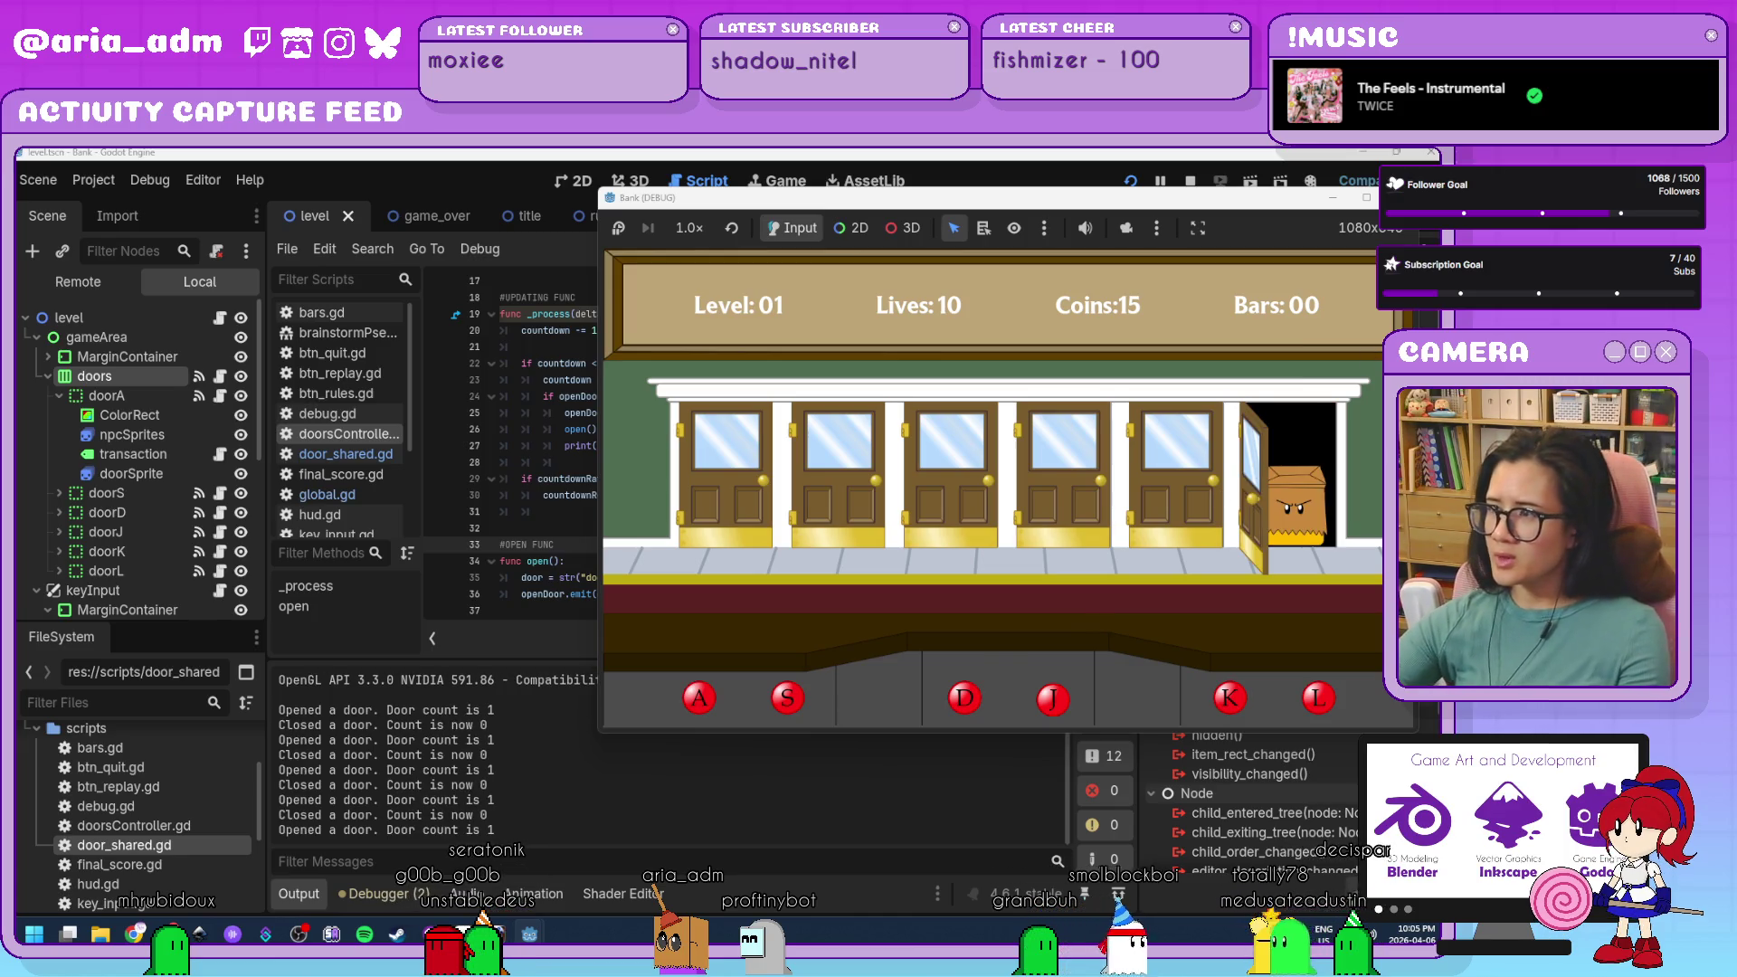
pyautogui.press('F8')
pyautogui.click(381, 454)
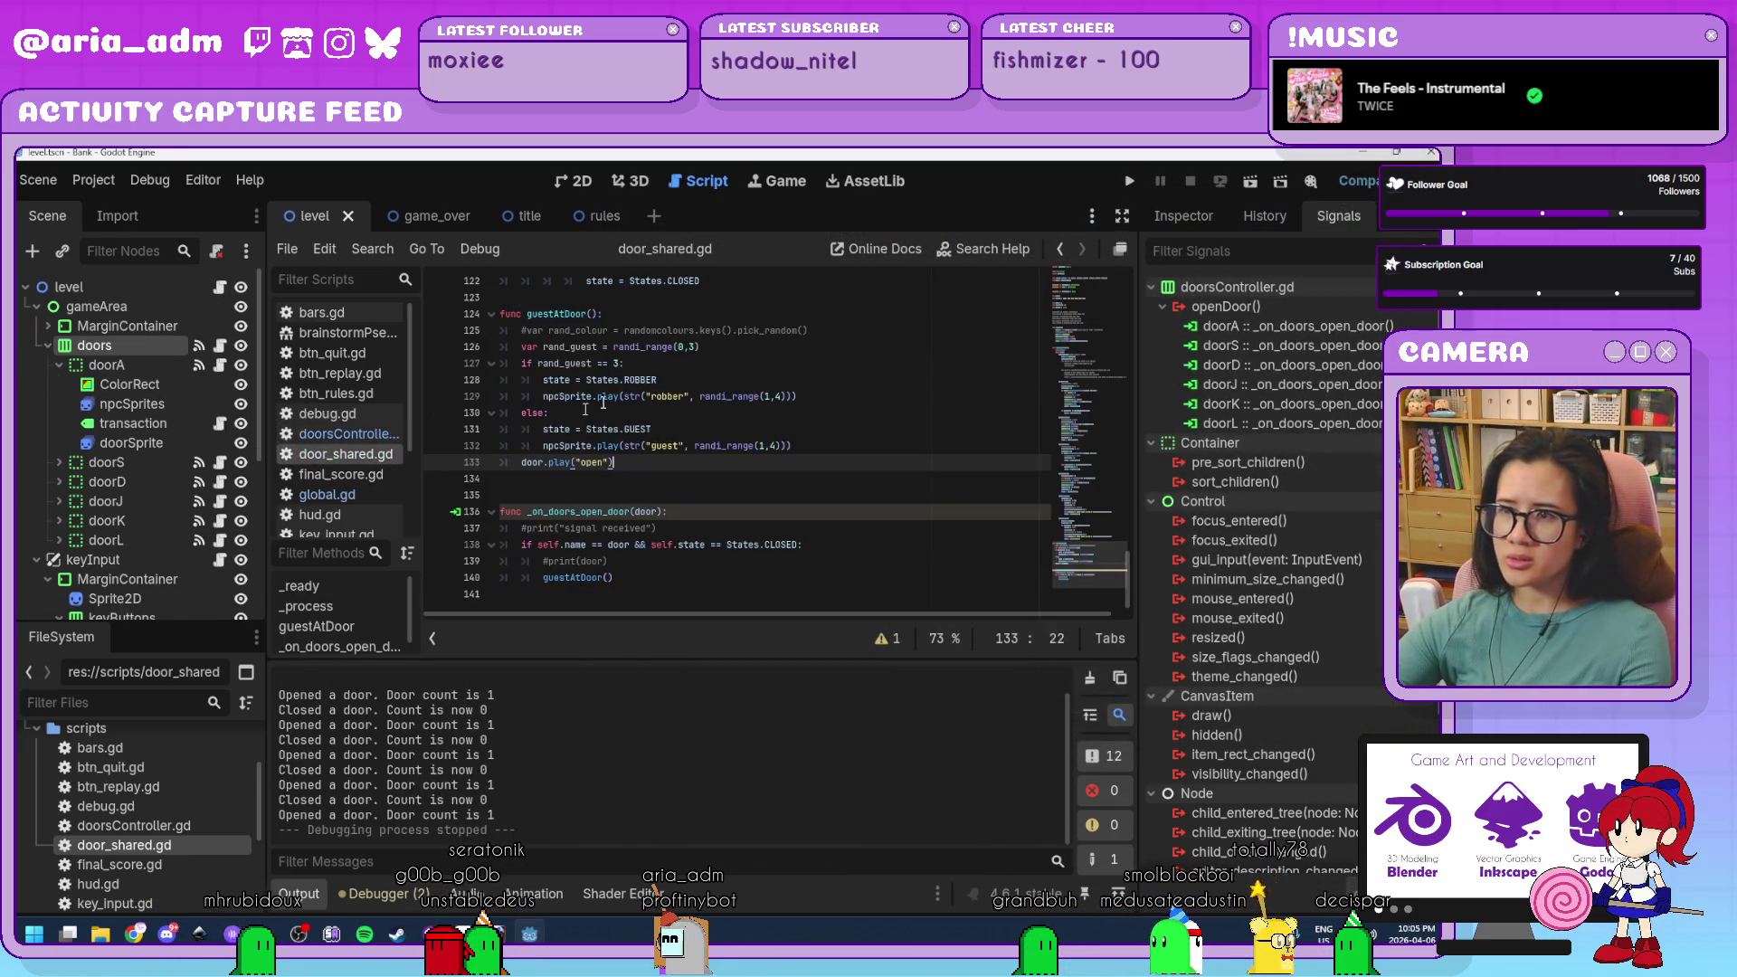
# In global.gd, make nextTarget start 0, 20, 50, 100, 1500, then run the game.
pyautogui.click(327, 494)
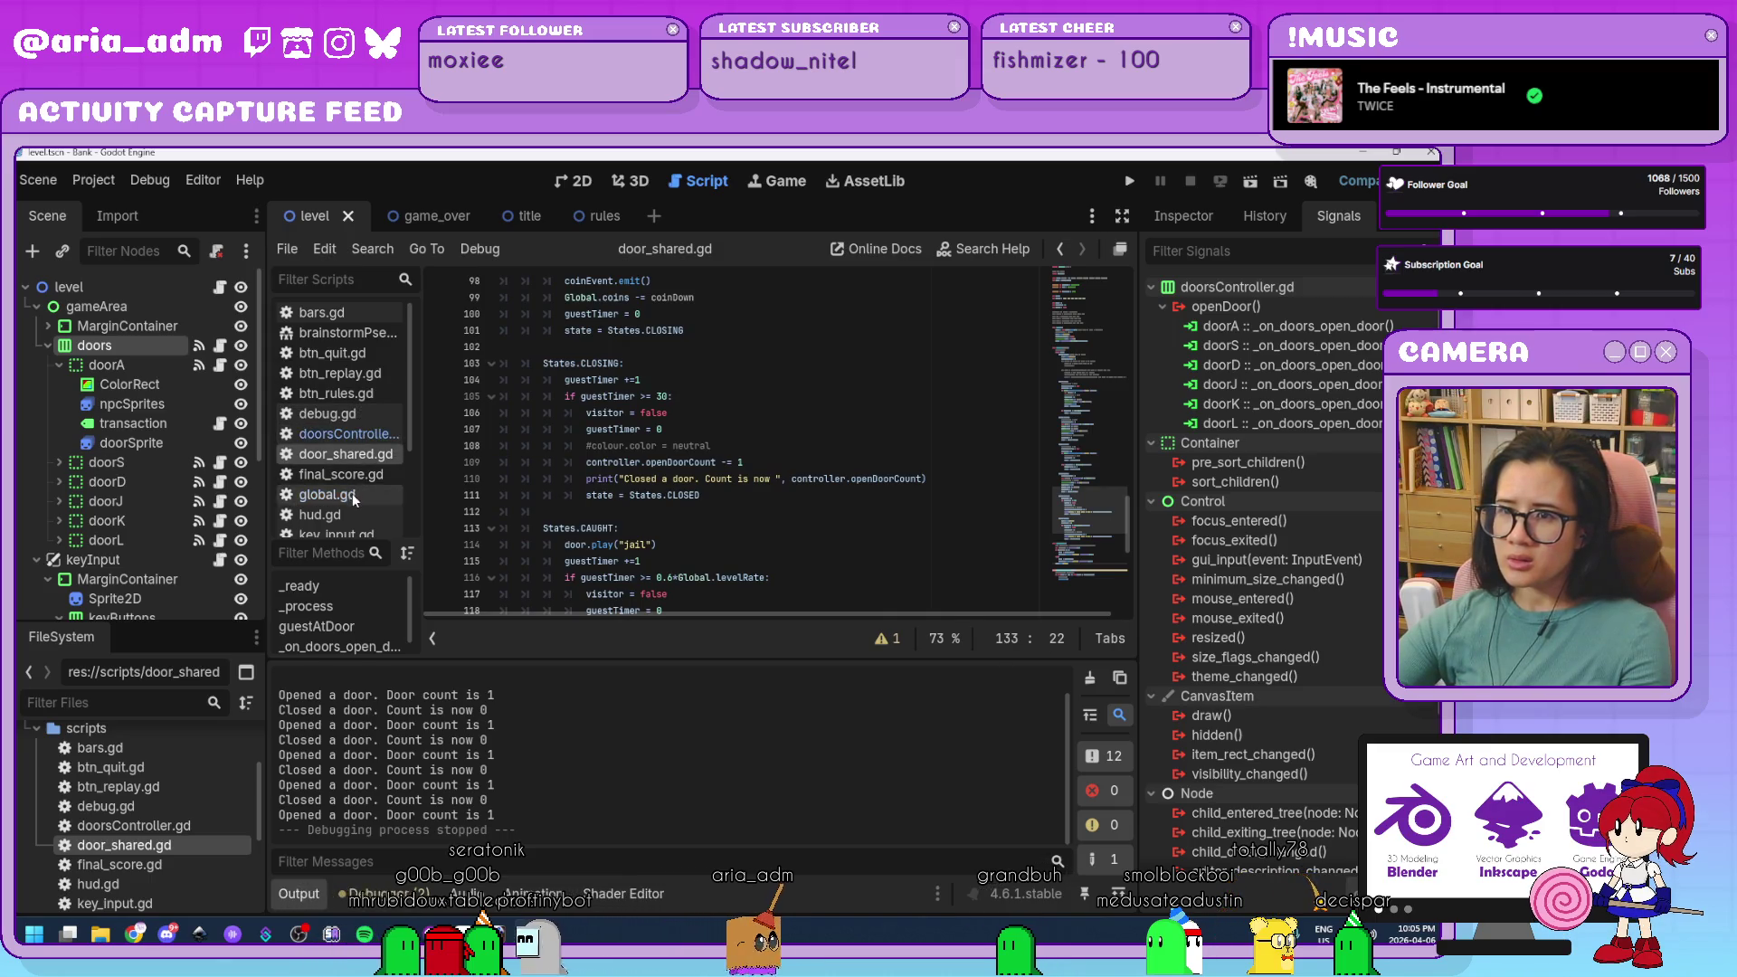
pyautogui.scroll(5, 686, 417)
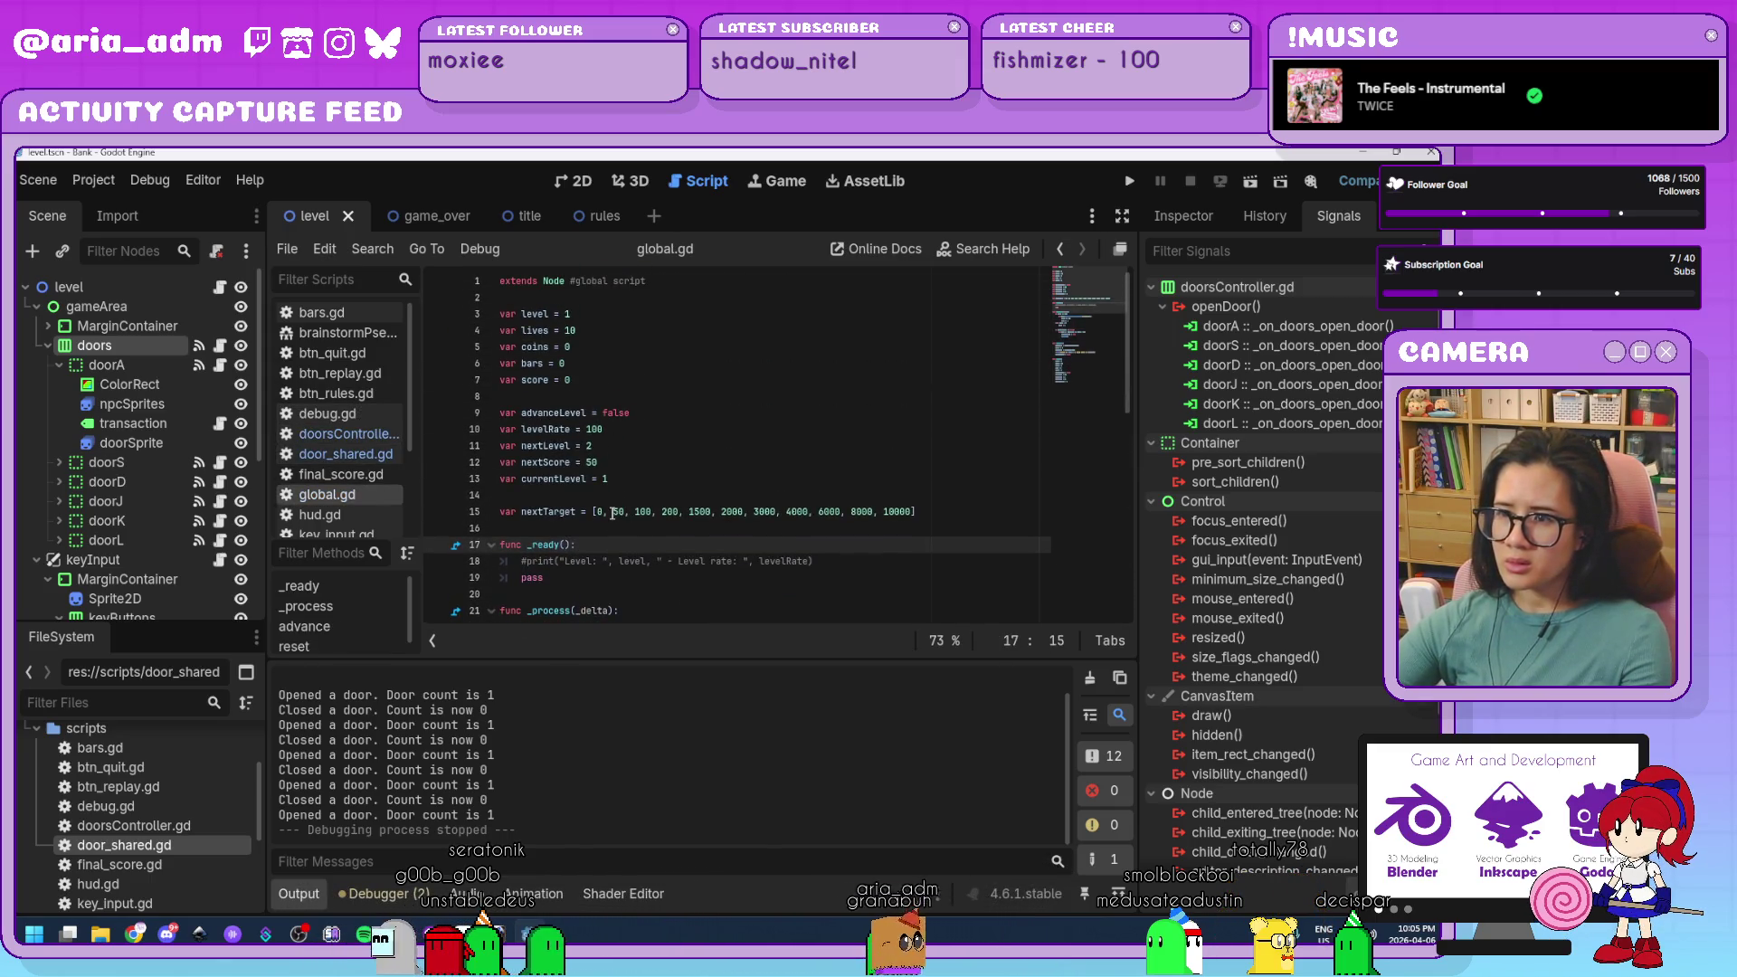
pyautogui.click(613, 513)
pyautogui.write('20')
pyautogui.click(645, 512)
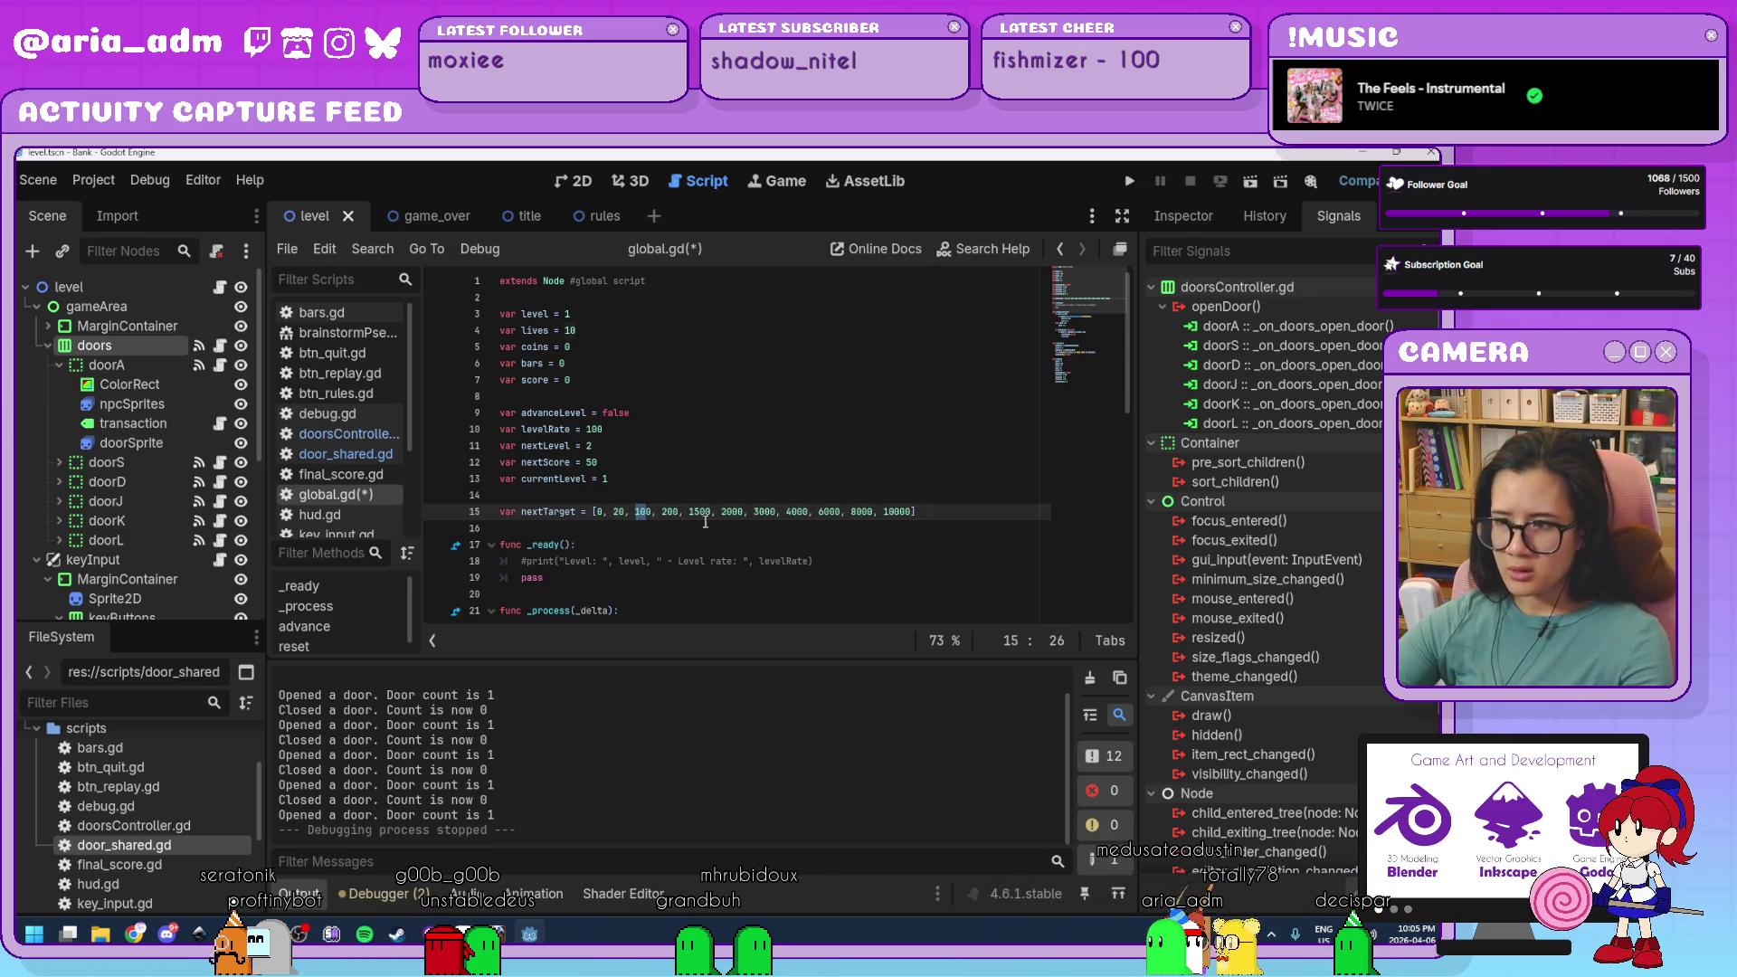
pyautogui.doubleClick(665, 512)
pyautogui.write('100')
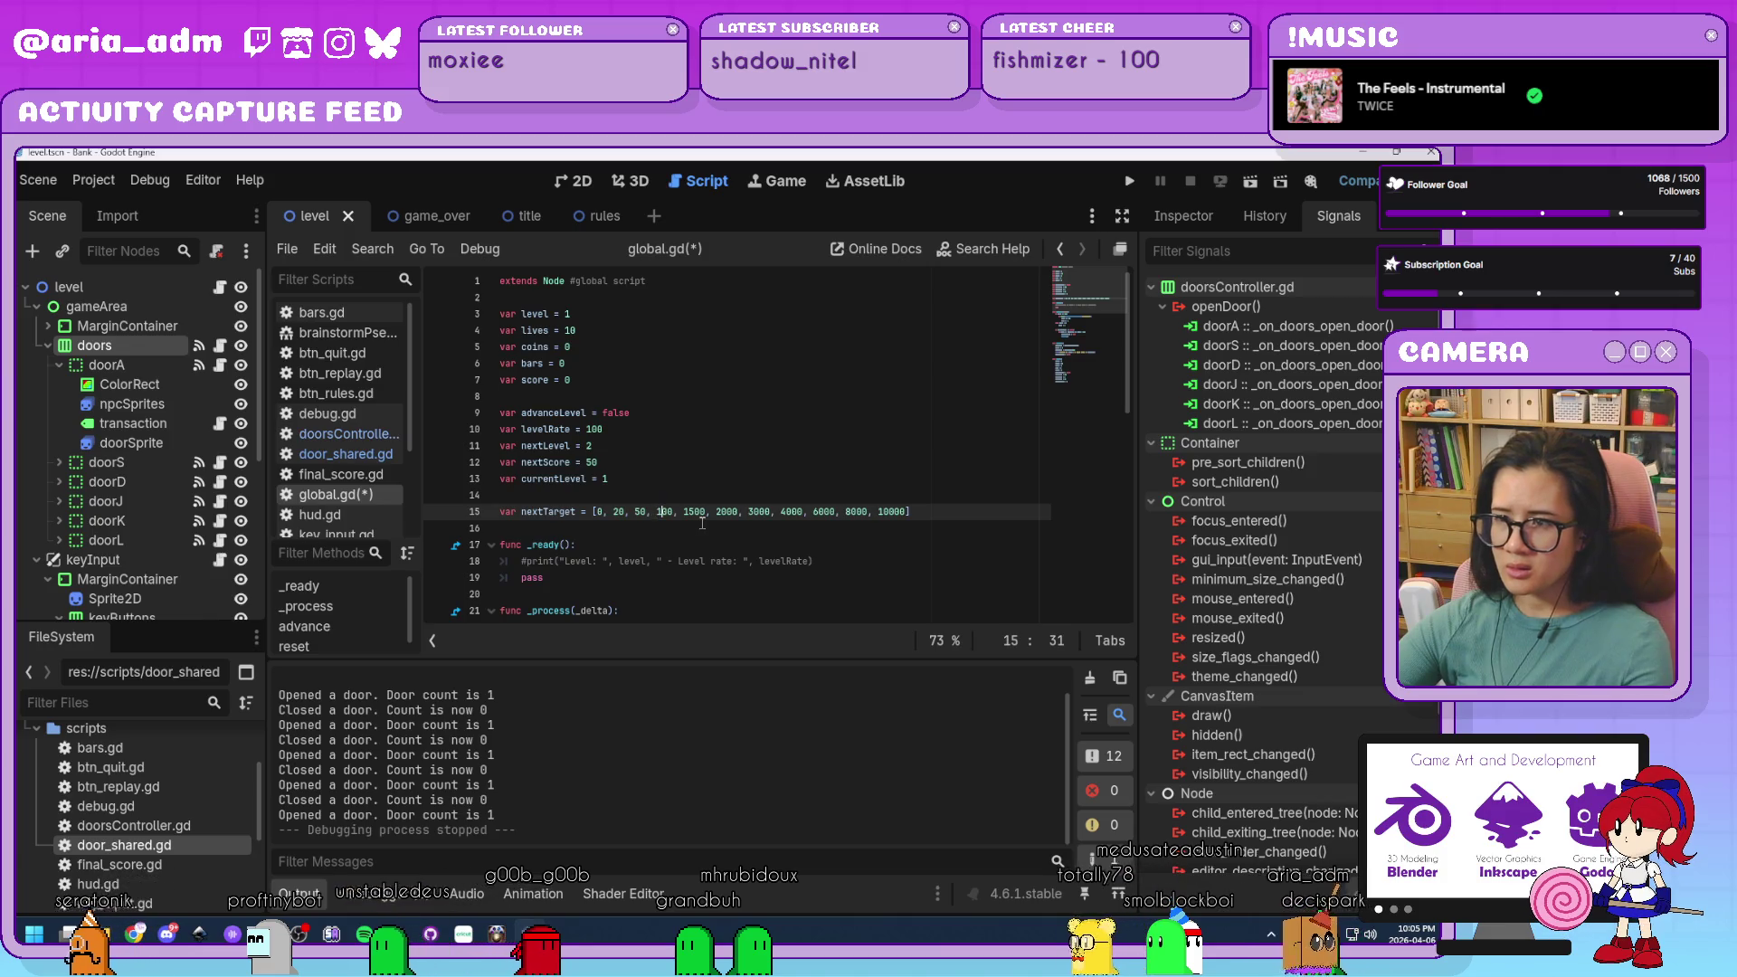
pyautogui.click(724, 534)
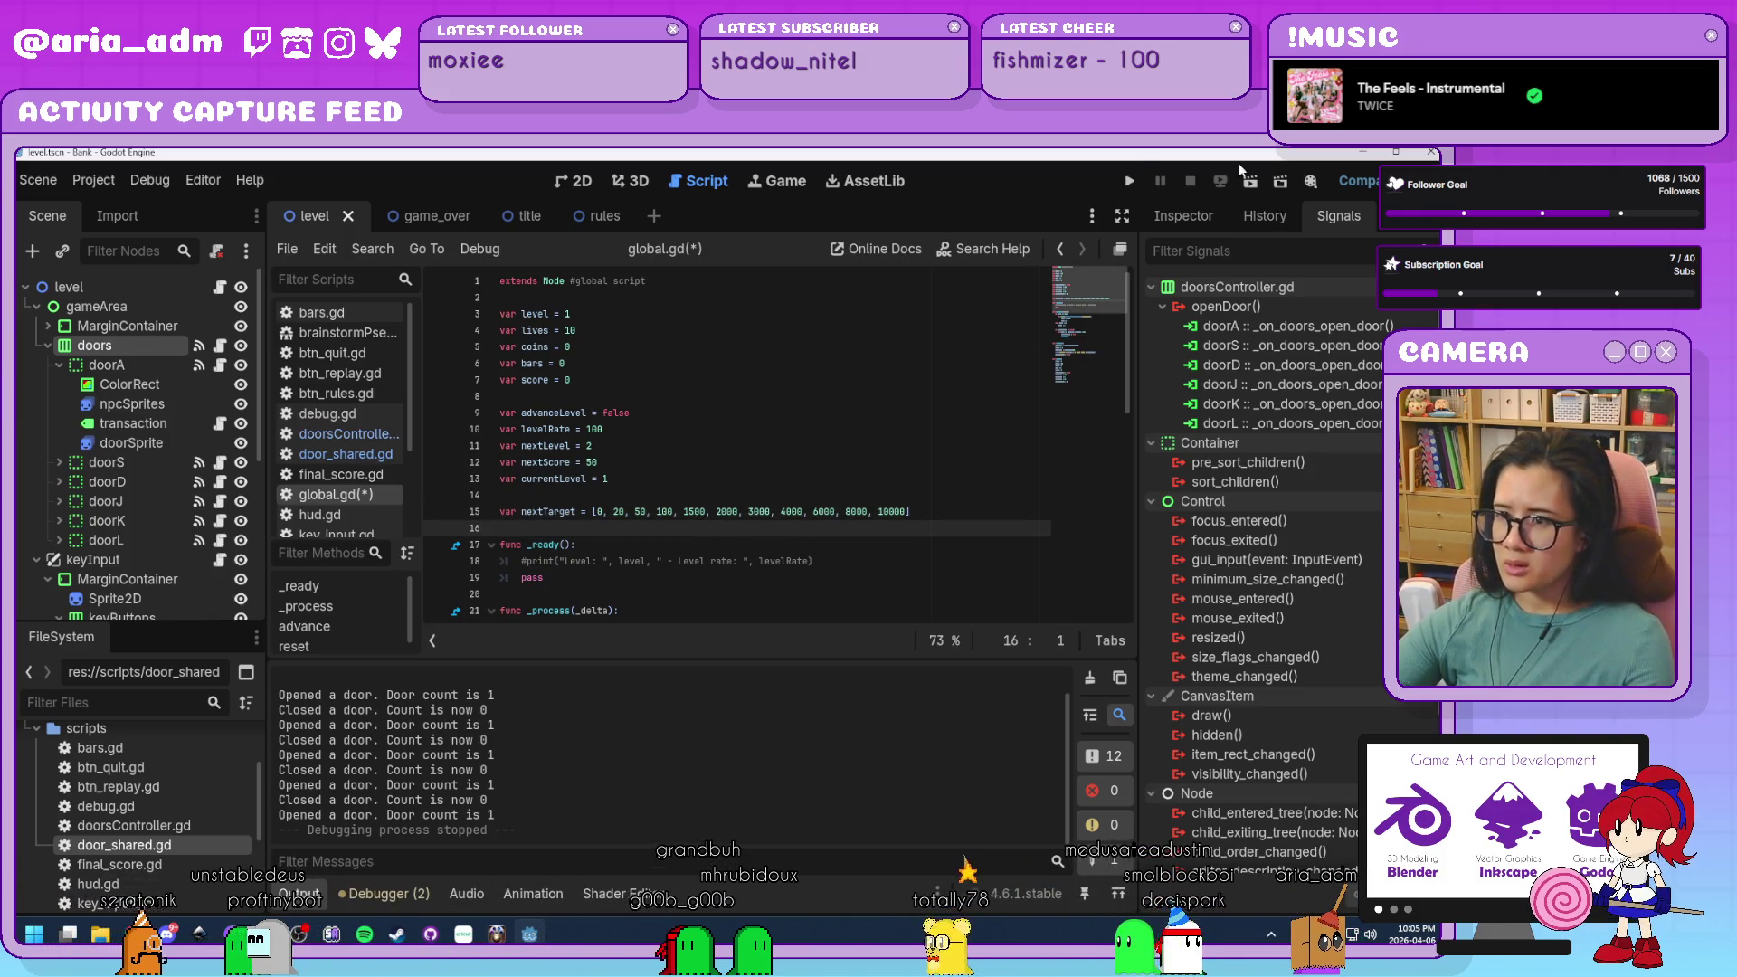
pyautogui.click(1131, 182)
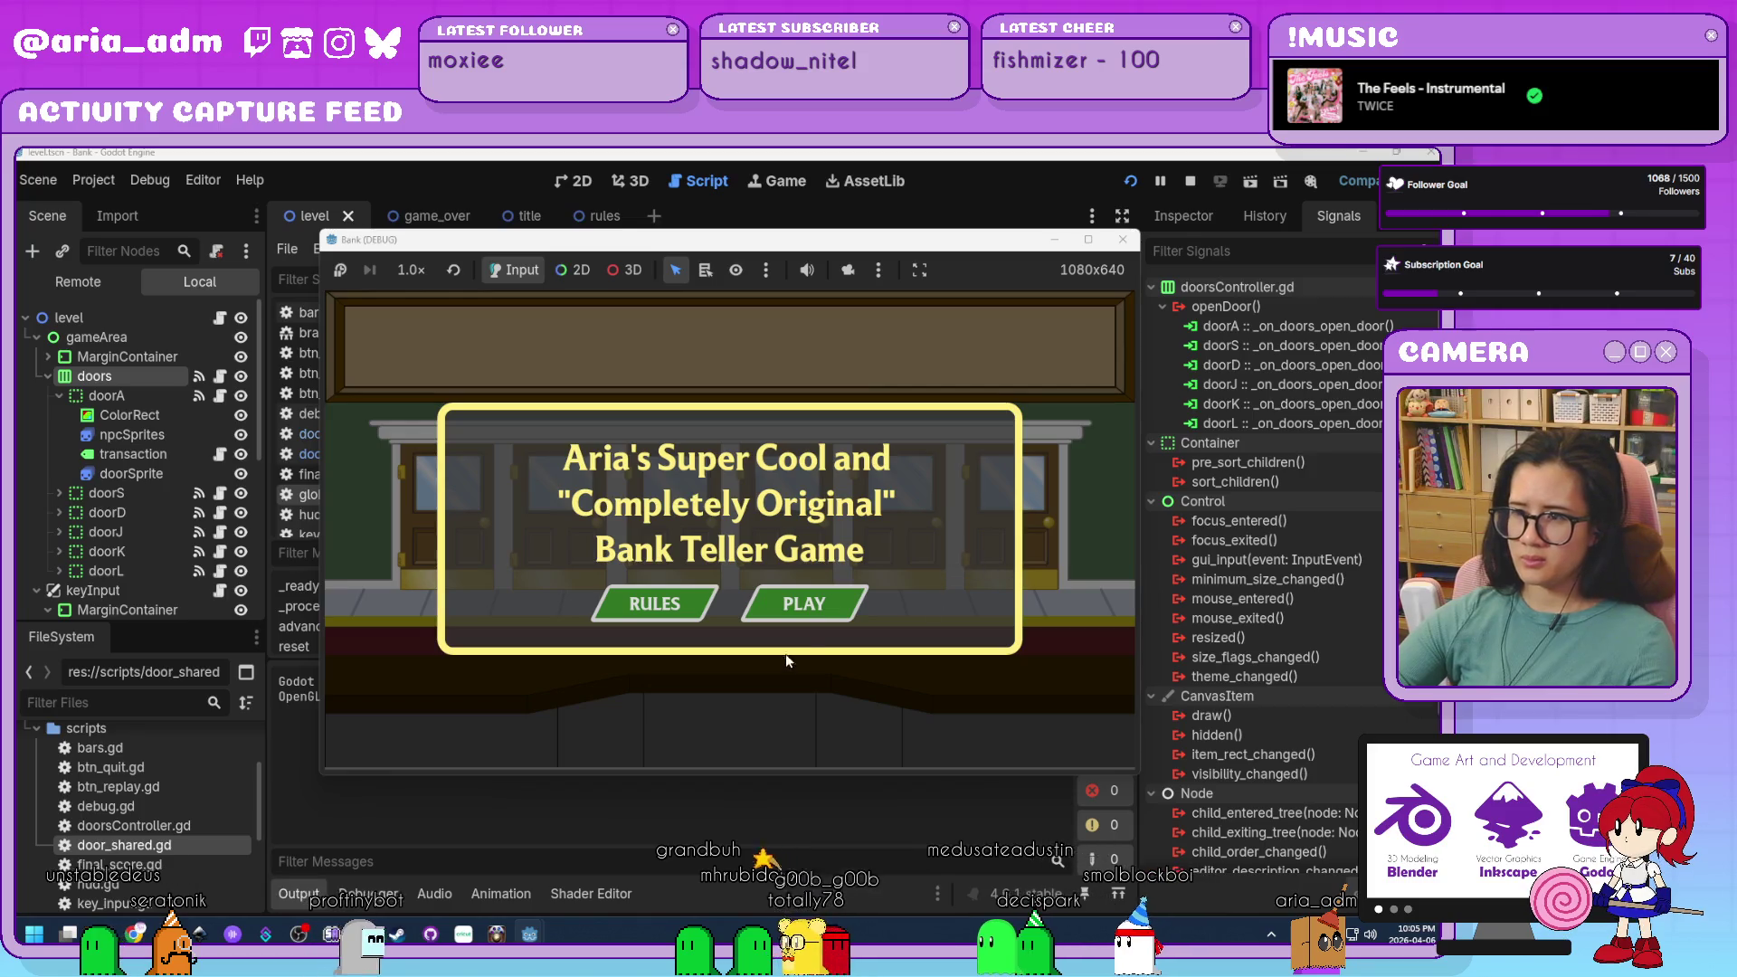
# Start a level 1 round and close the D, K, D, K and A doors to collect coins.
pyautogui.click(803, 601)
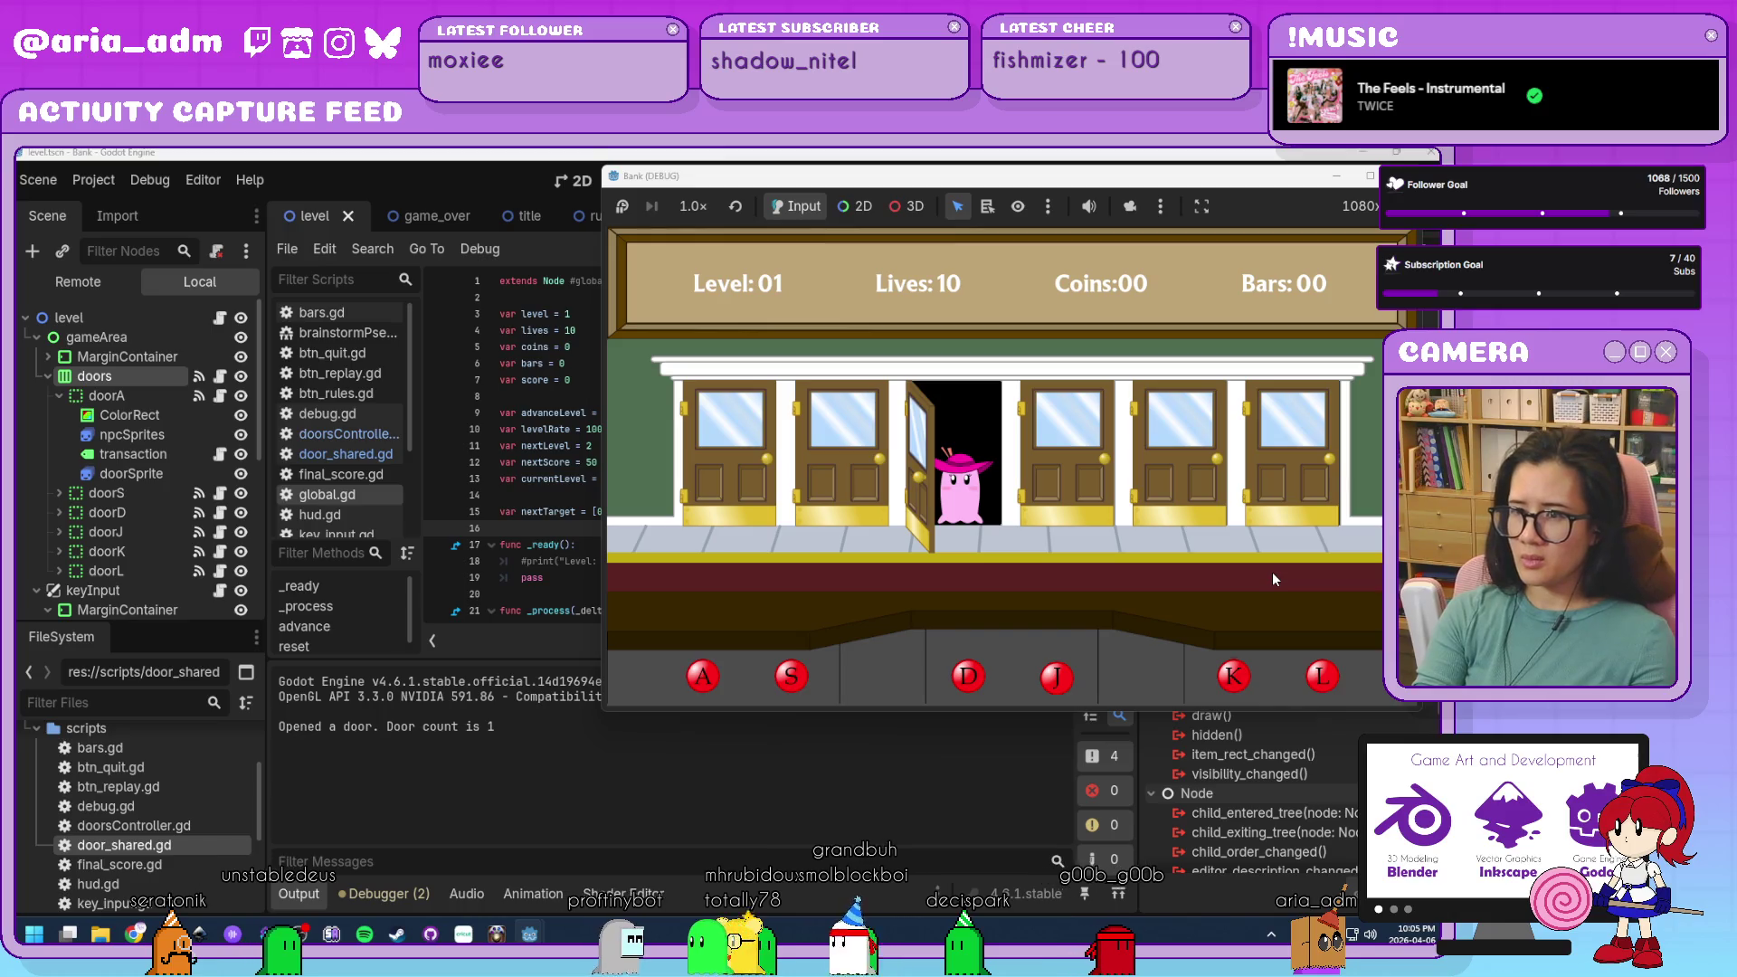
pyautogui.press('d')
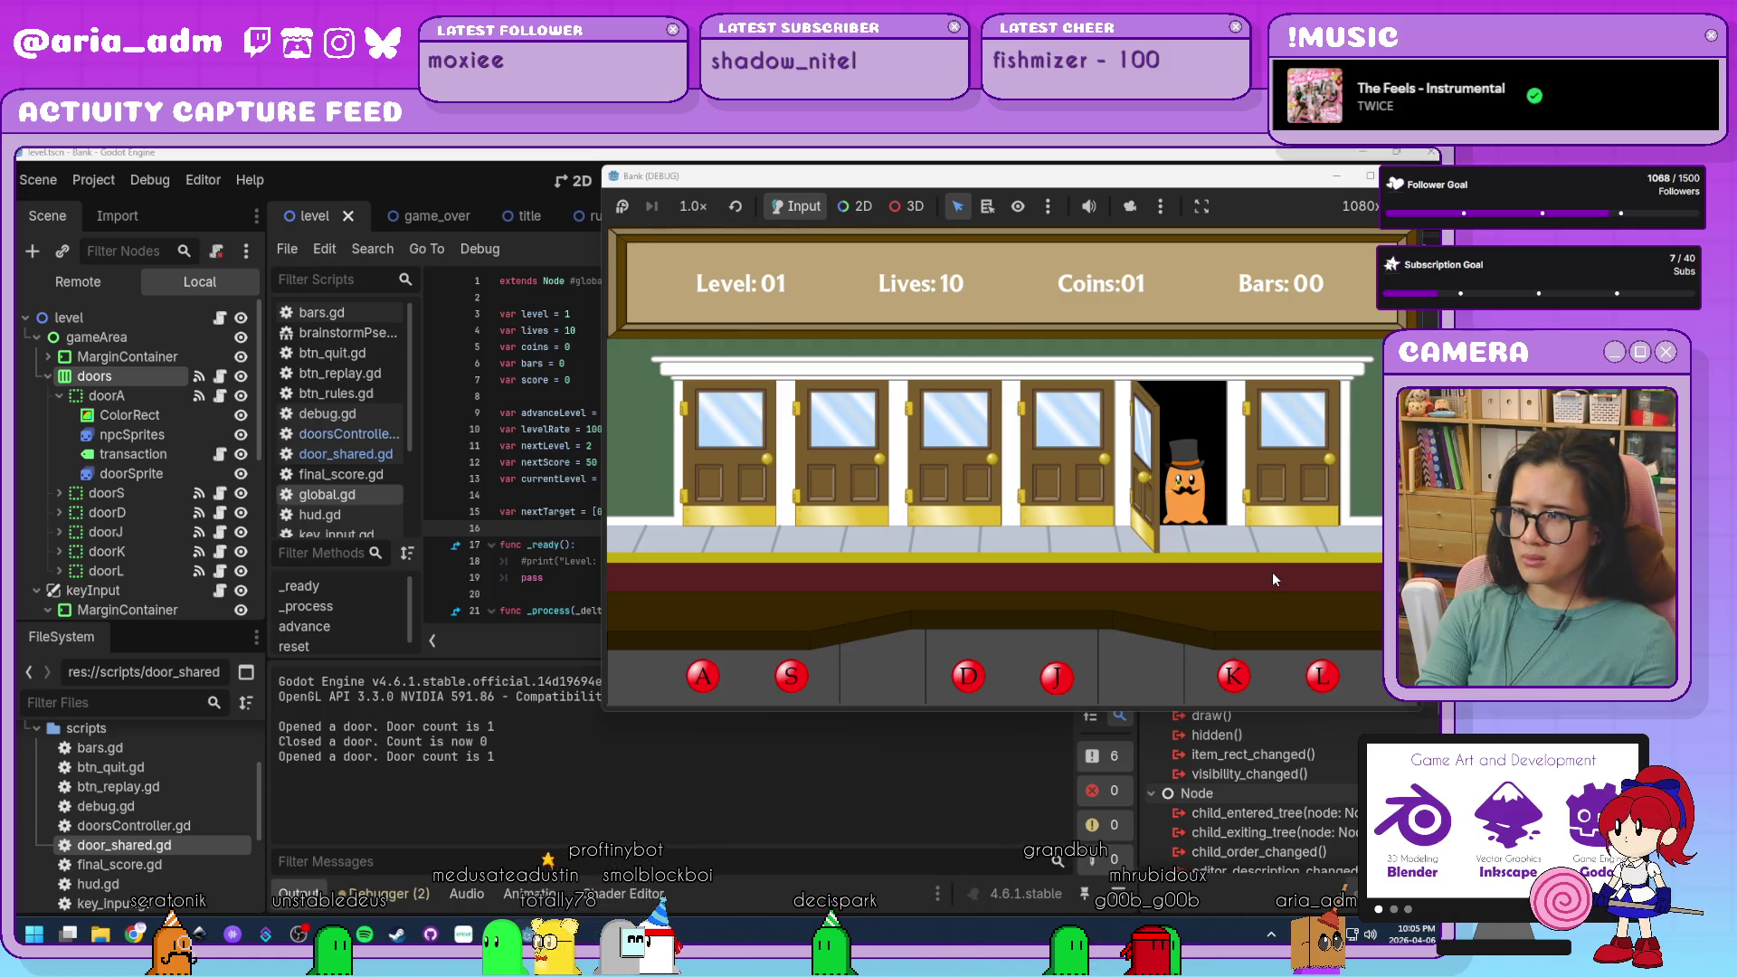
pyautogui.press('k')
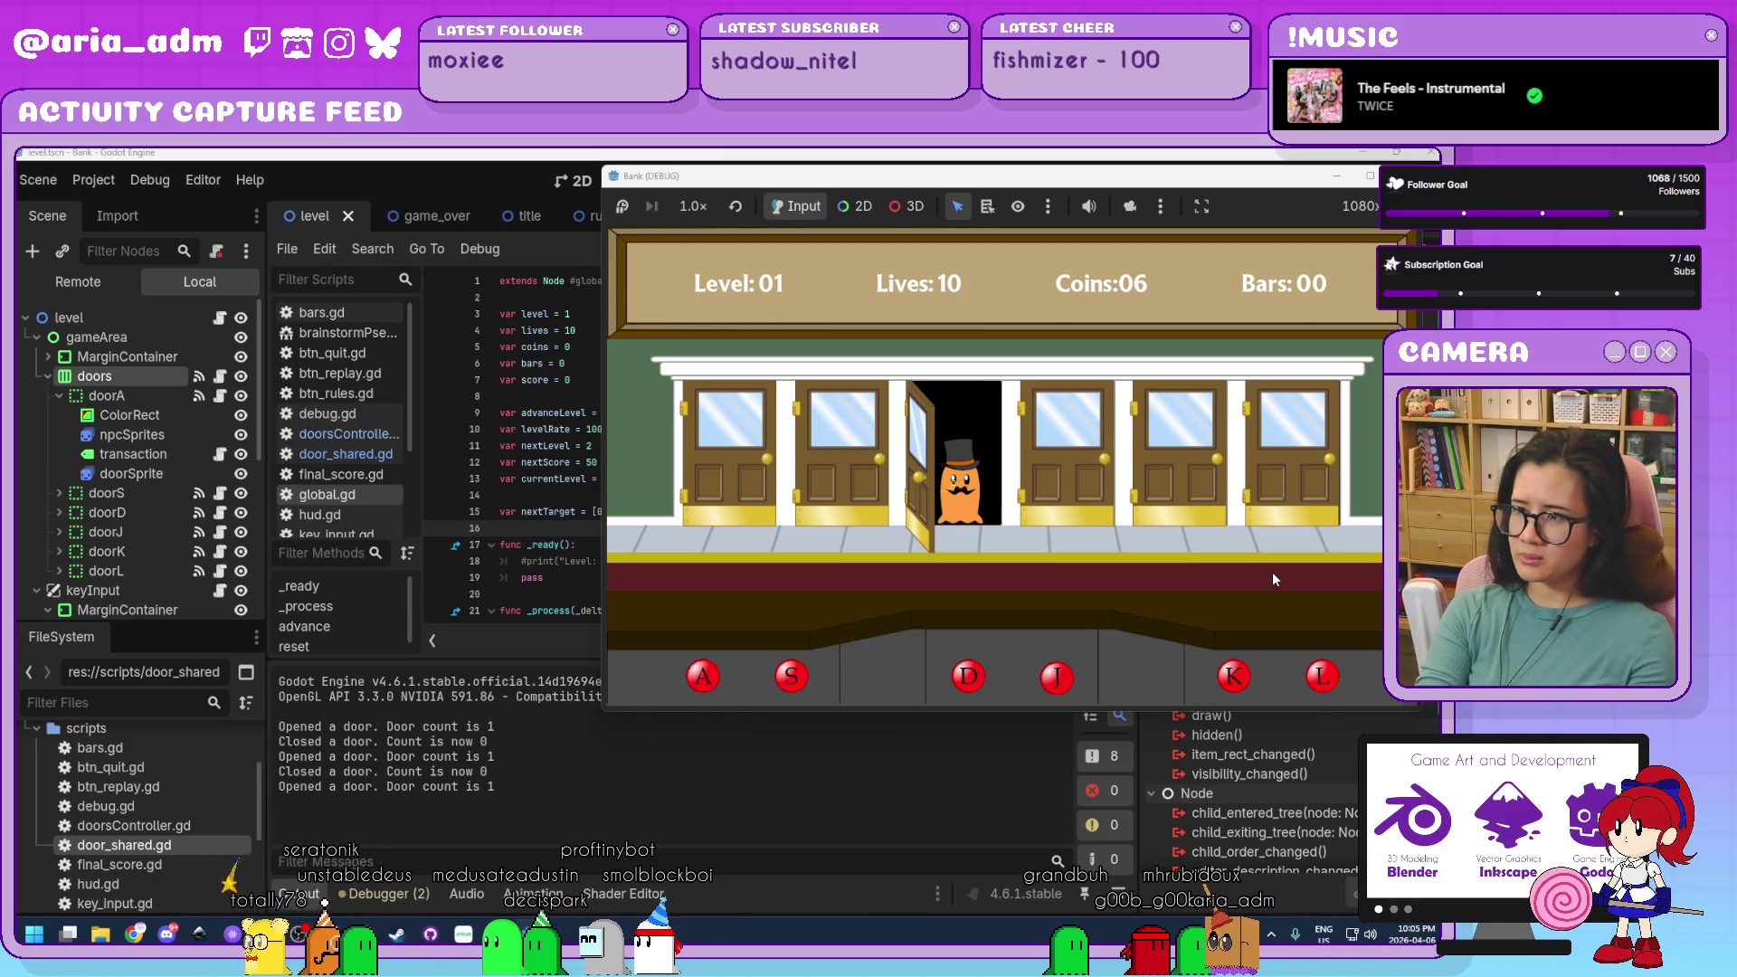
pyautogui.press('d')
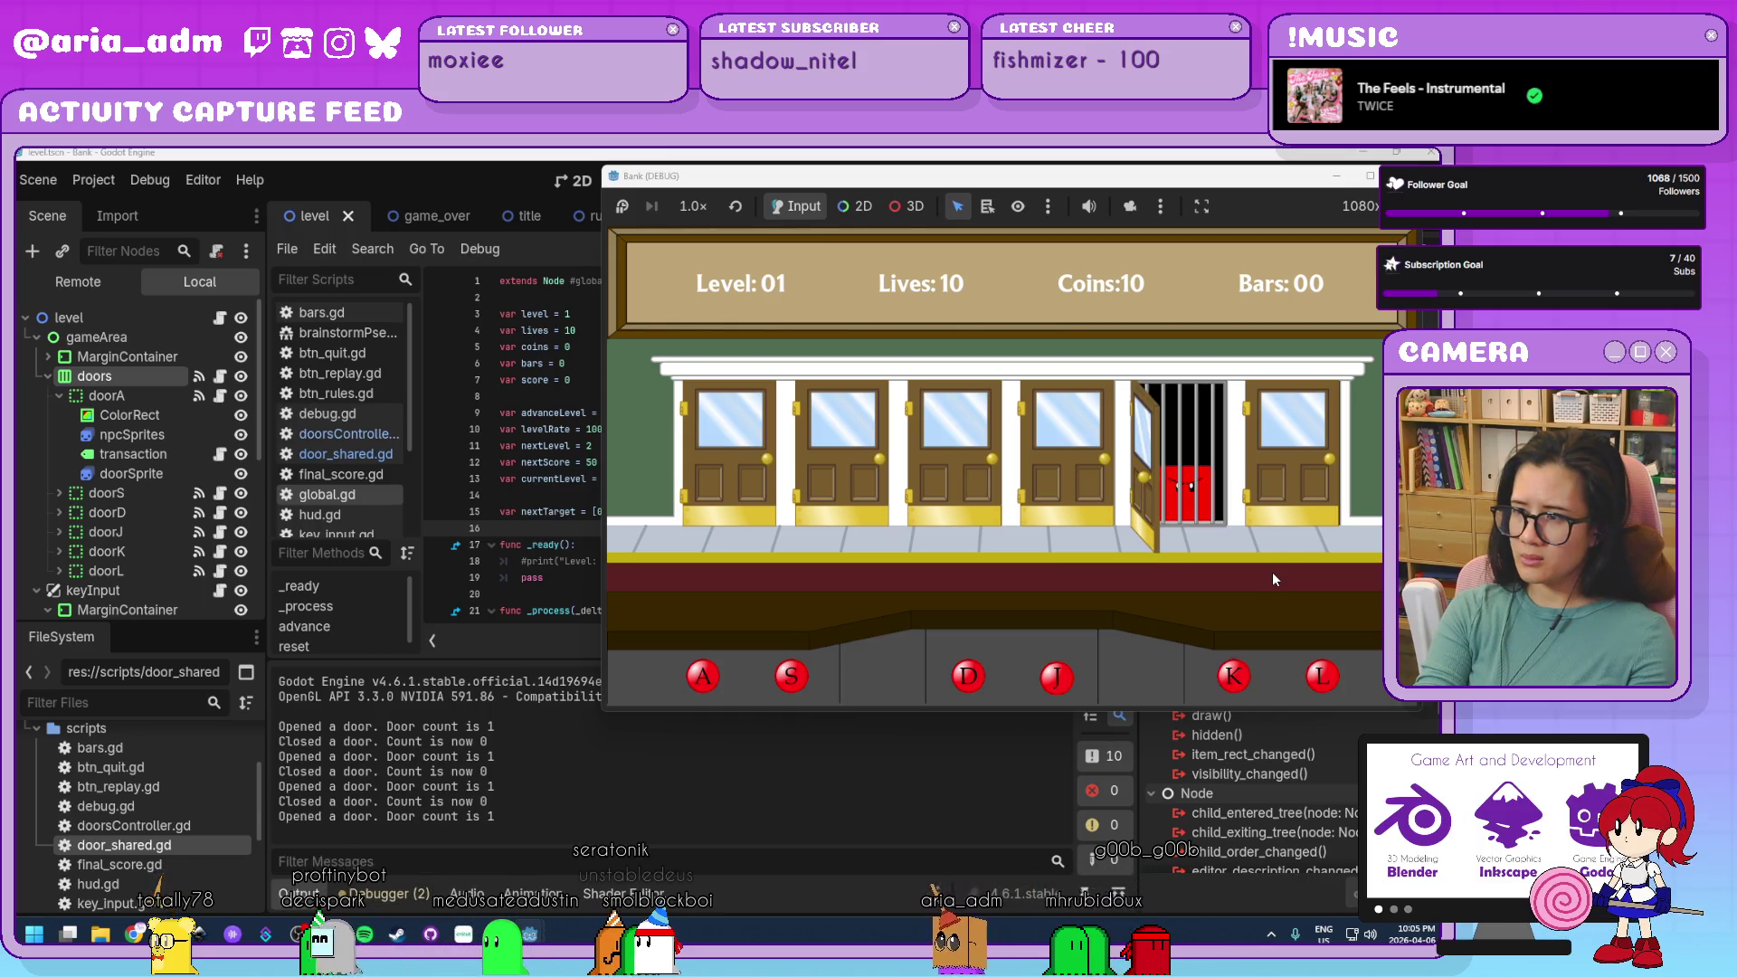
pyautogui.press('k')
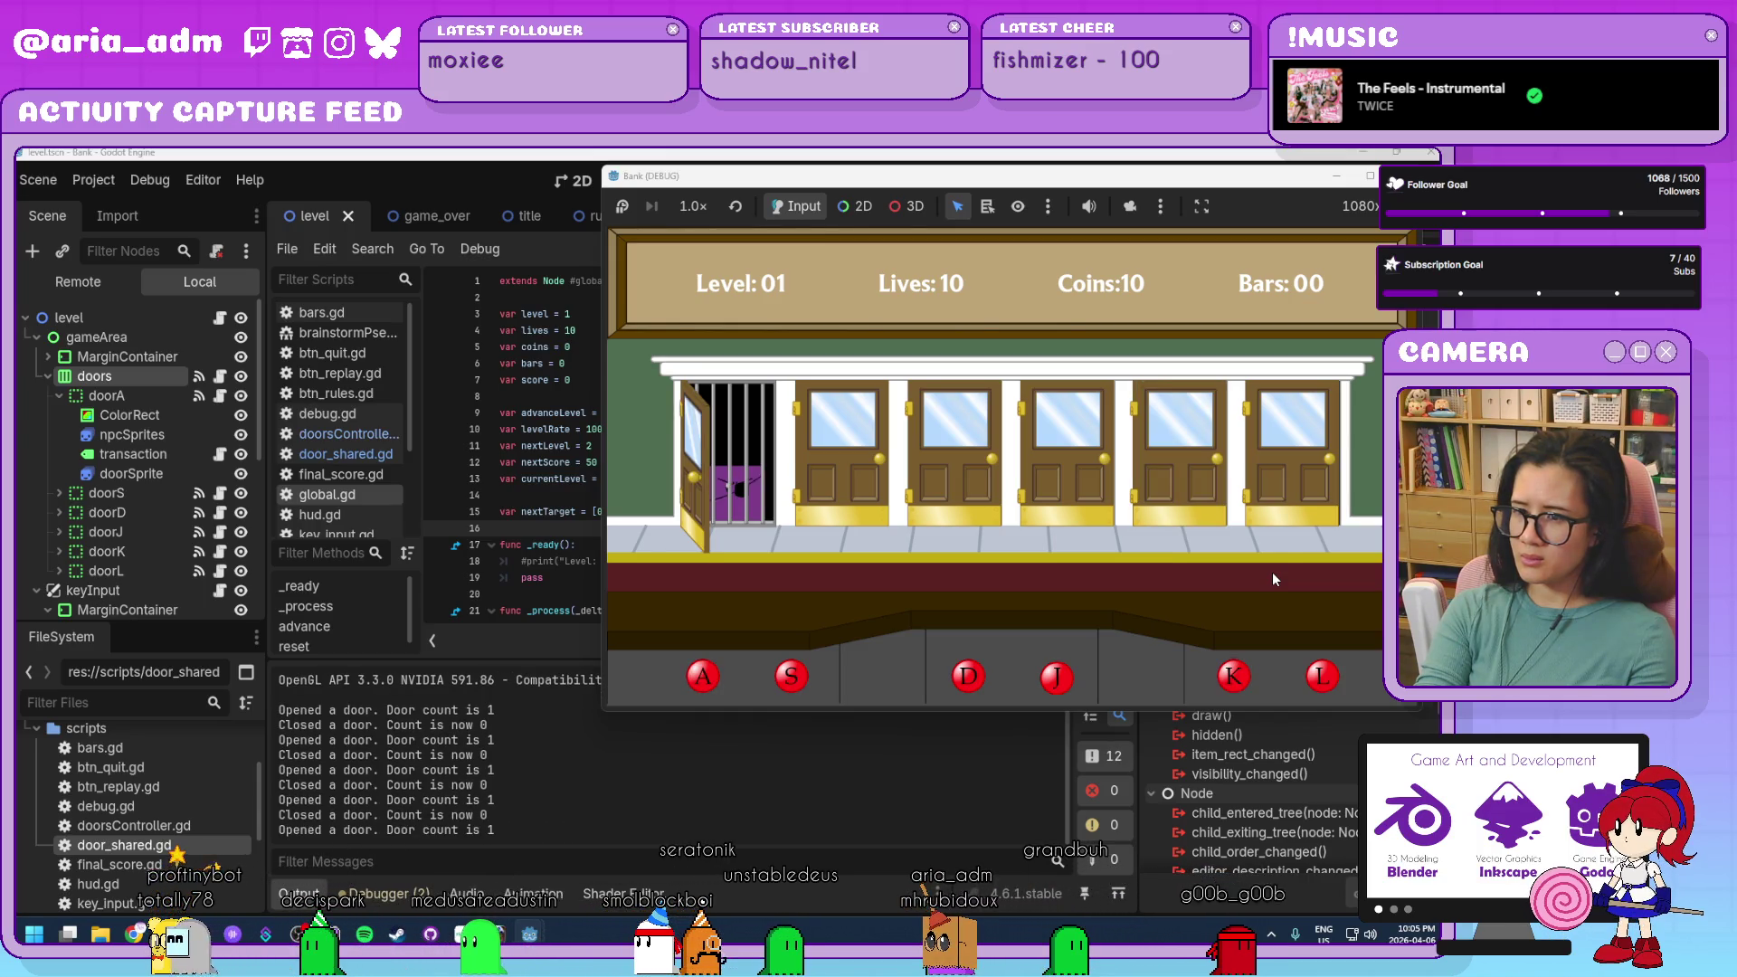
pyautogui.press('a')
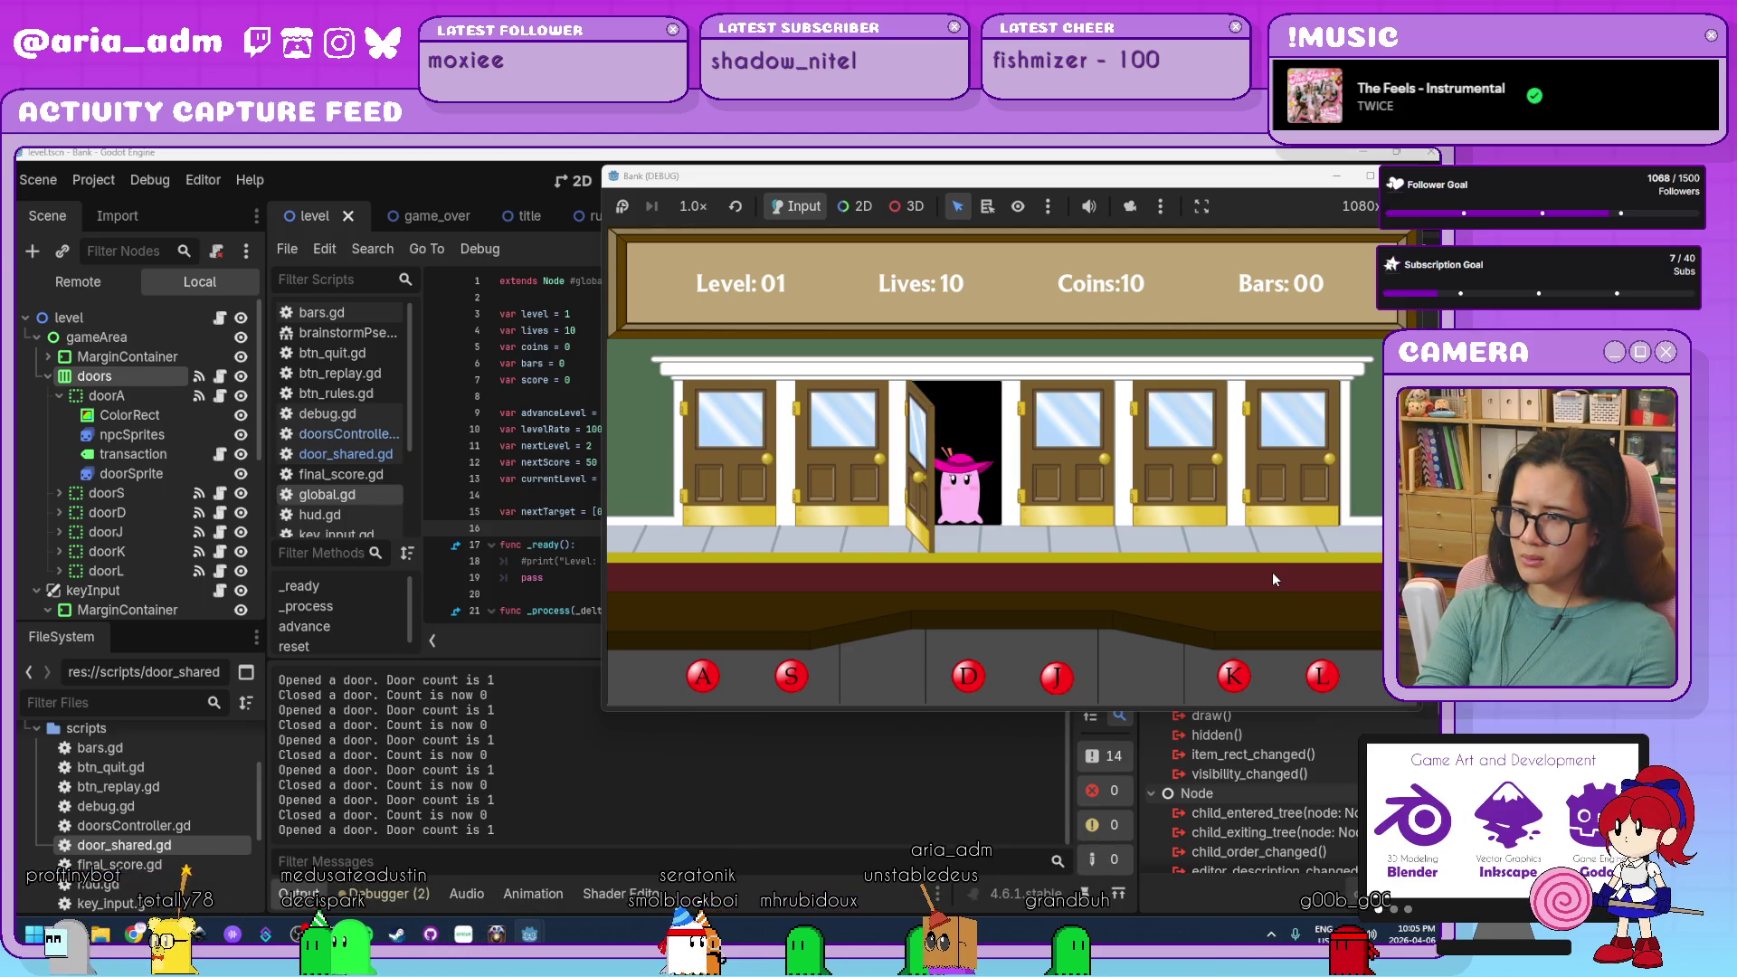
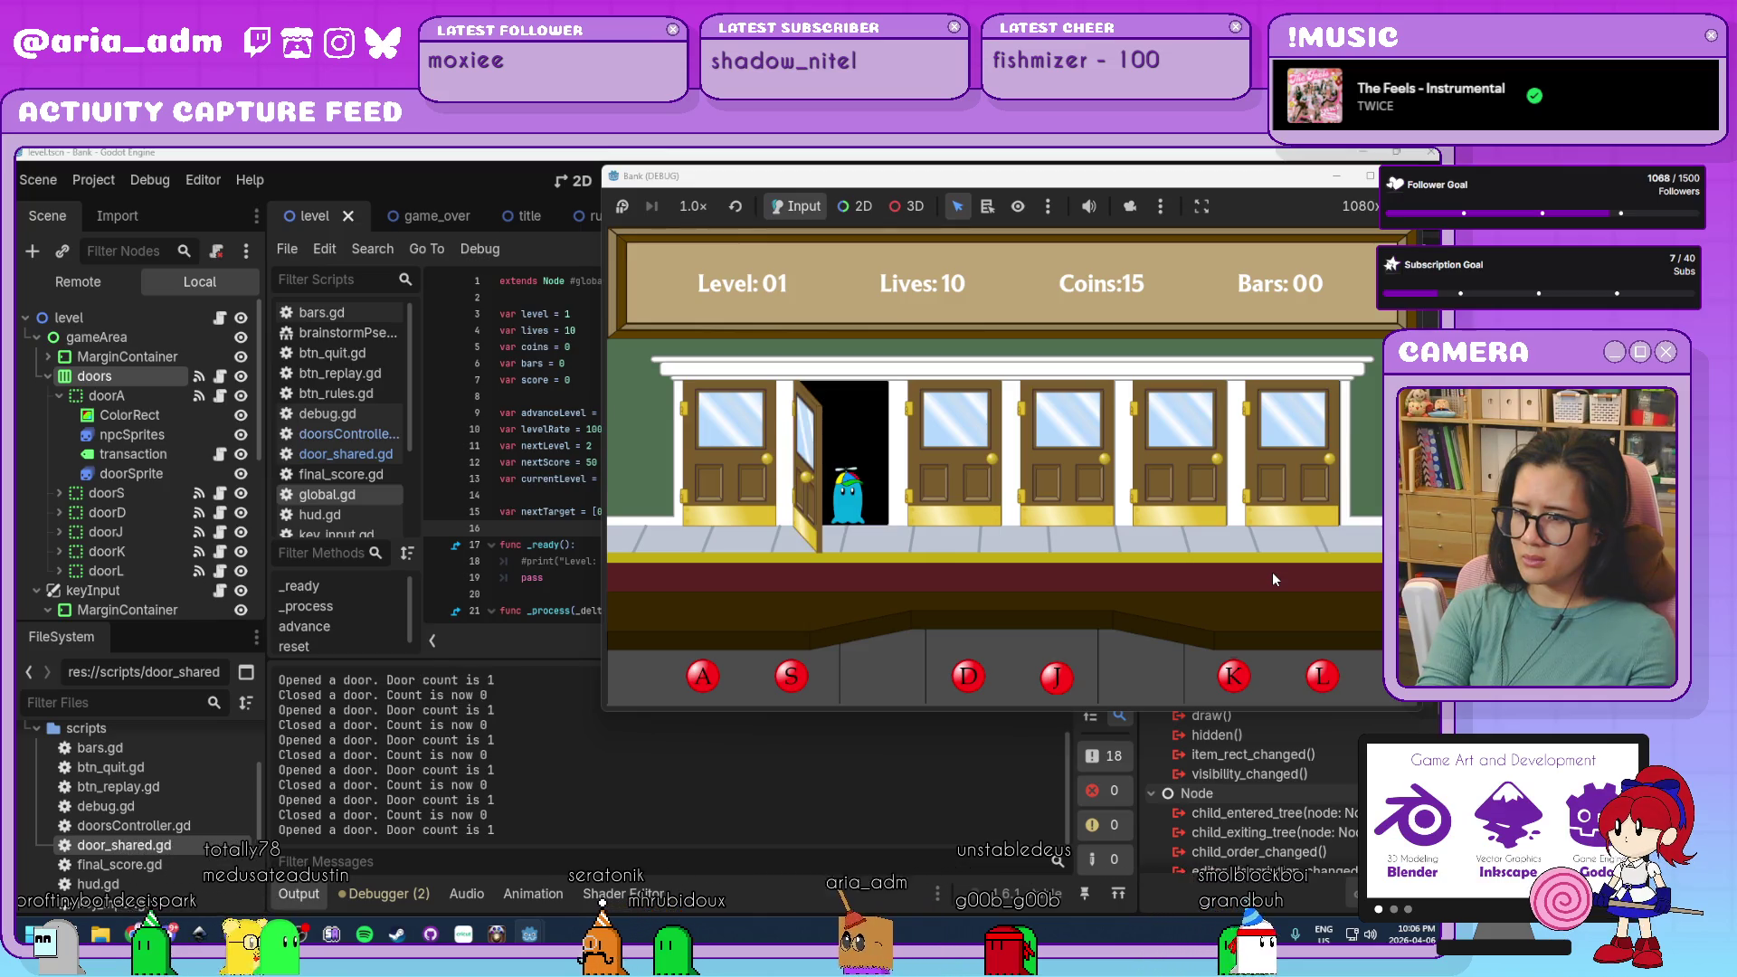
# Close doors S, K, D, L, K, J, K, D on the arriving customers.
pyautogui.press('s')
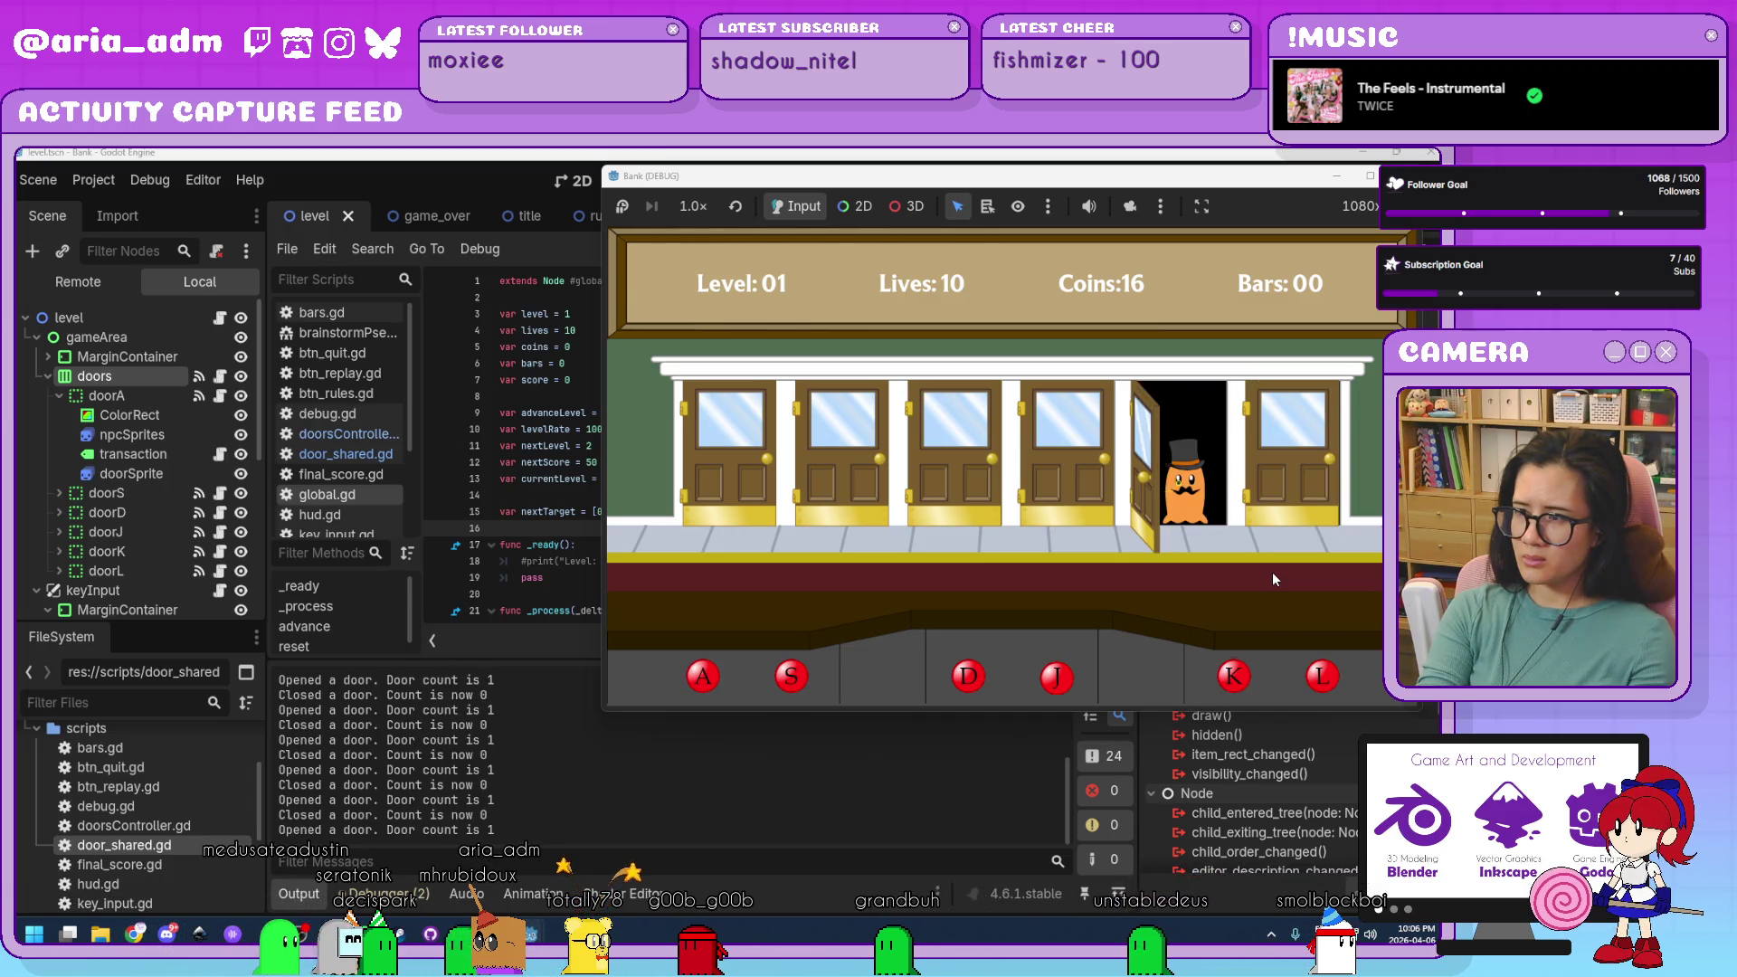
pyautogui.press('k')
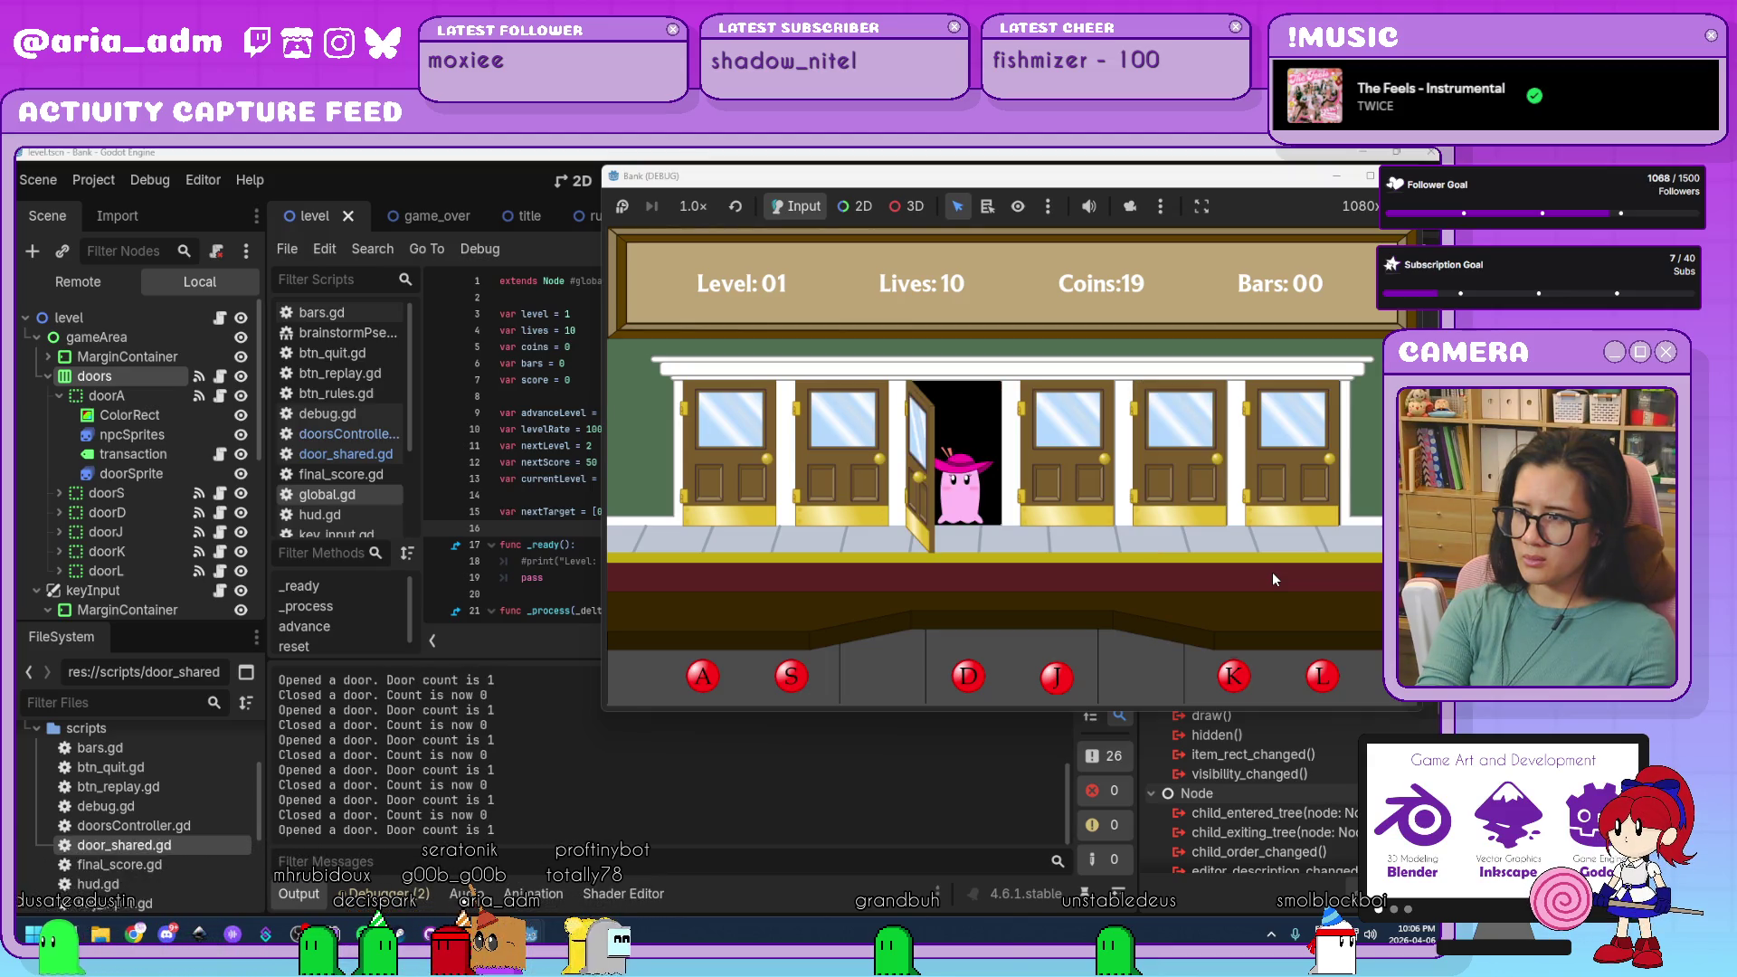
pyautogui.press('d')
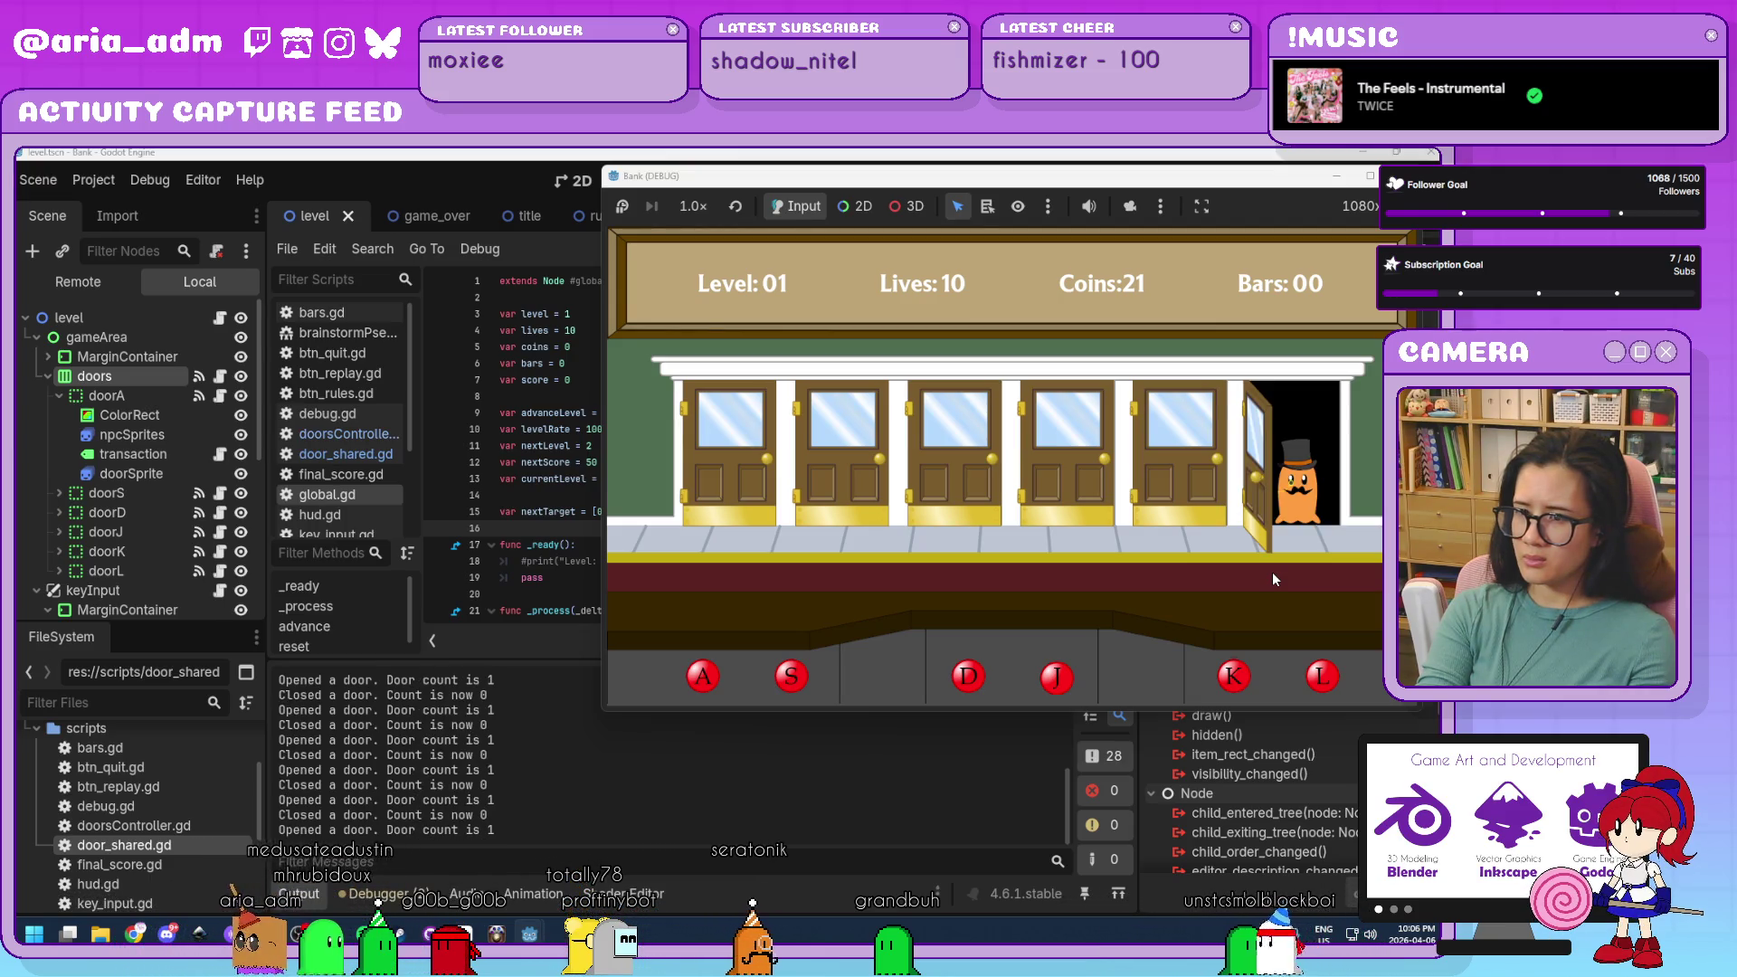
pyautogui.press('l')
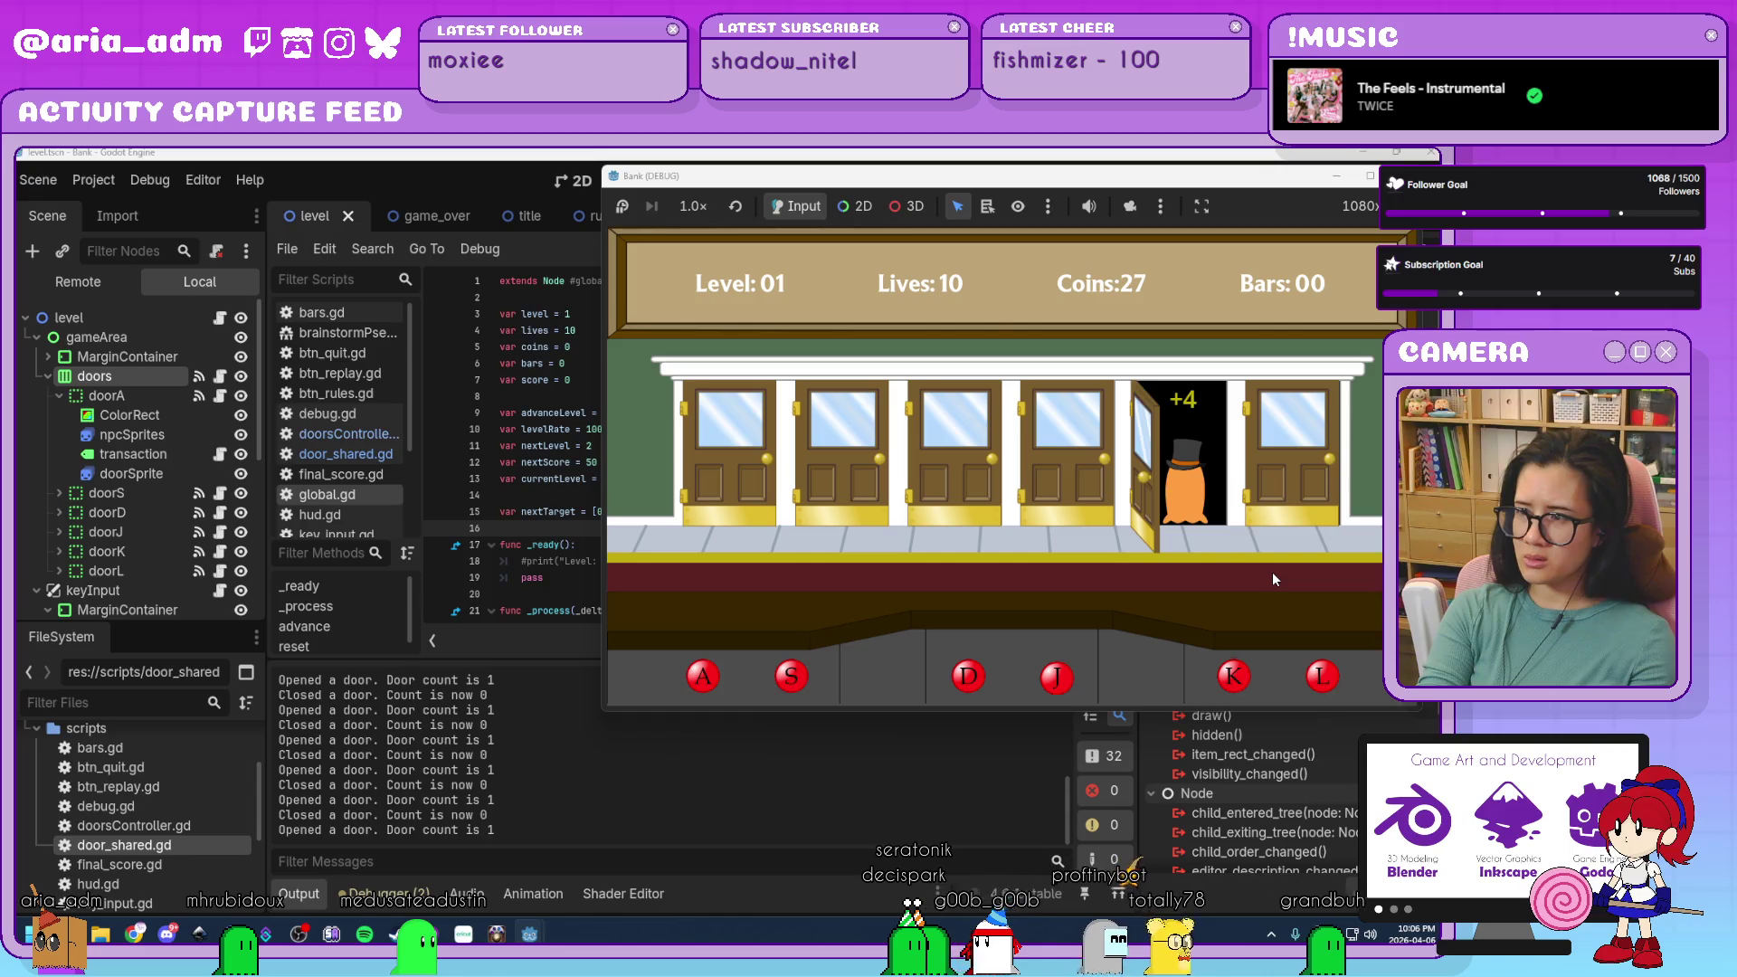
pyautogui.press('k')
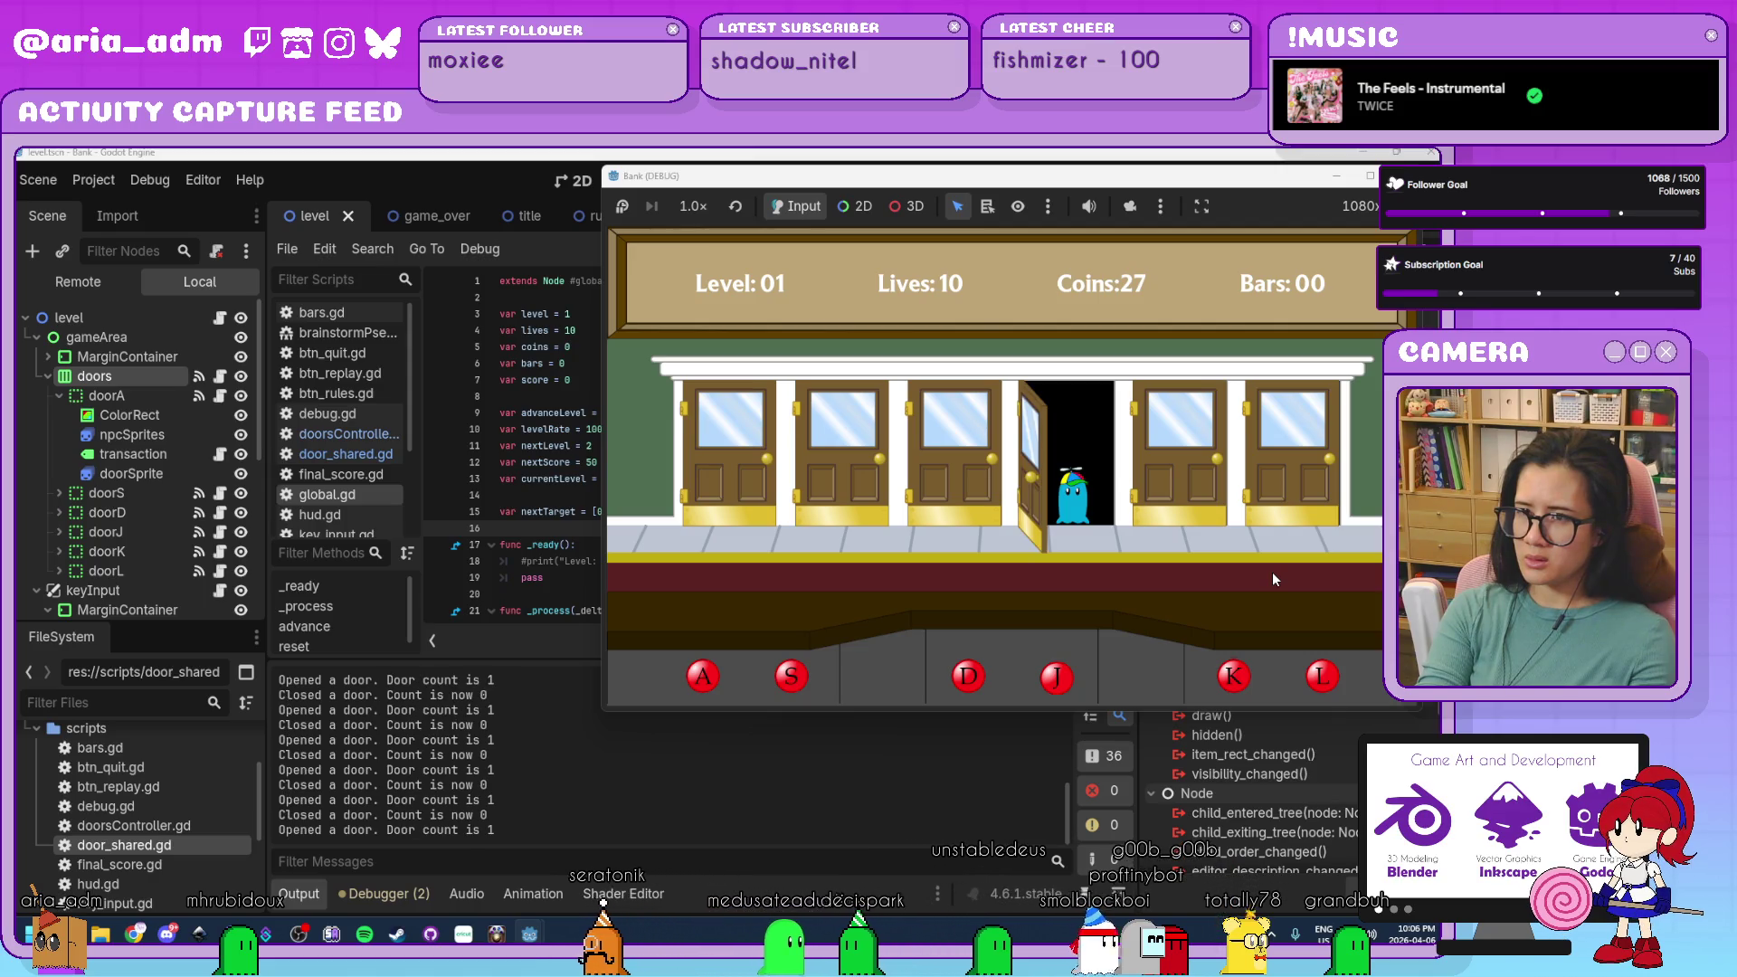
pyautogui.press('j')
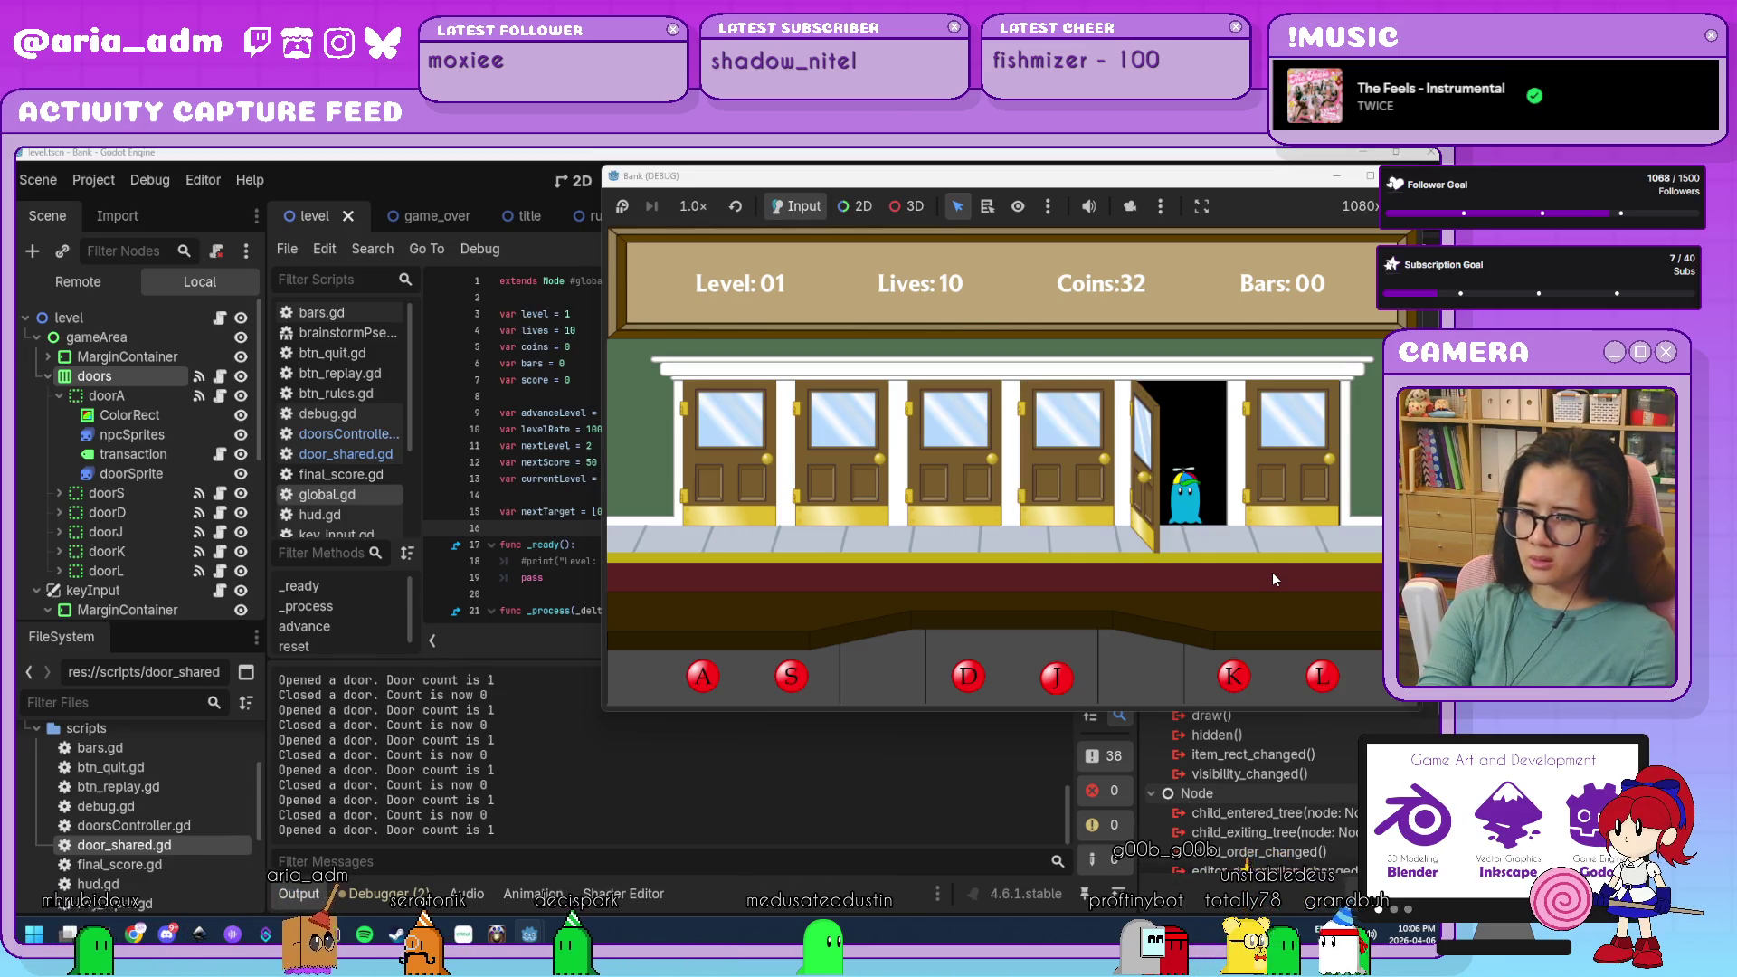
pyautogui.press('k')
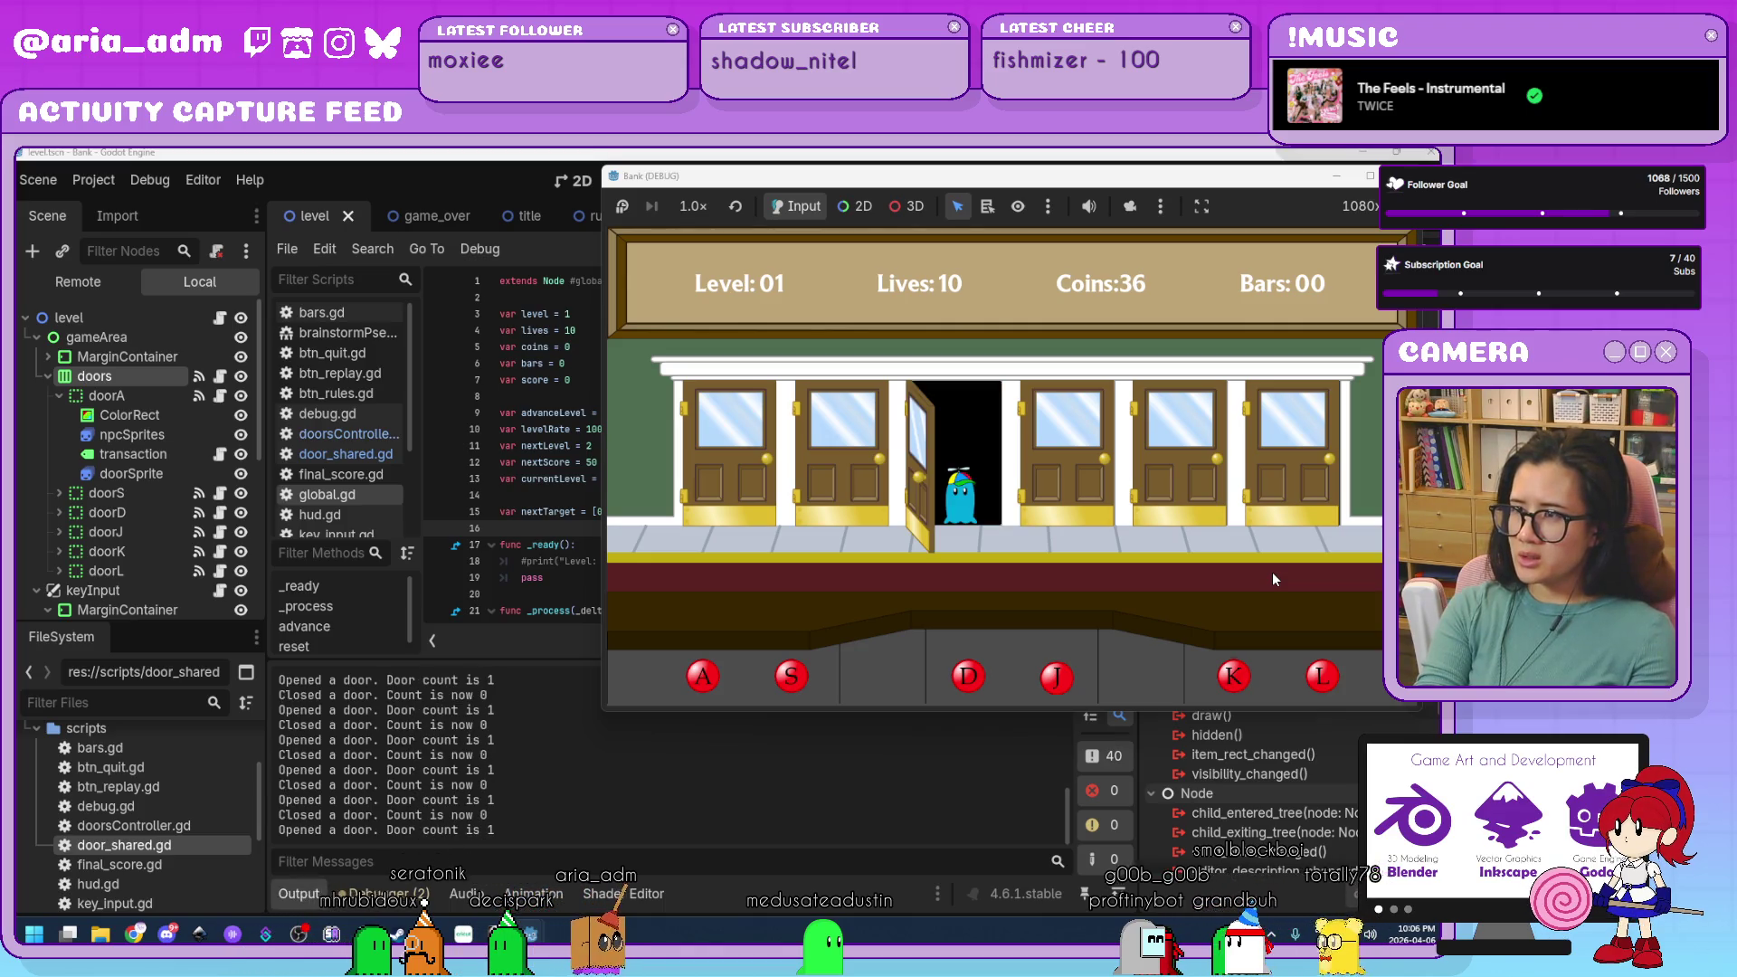
pyautogui.press('d')
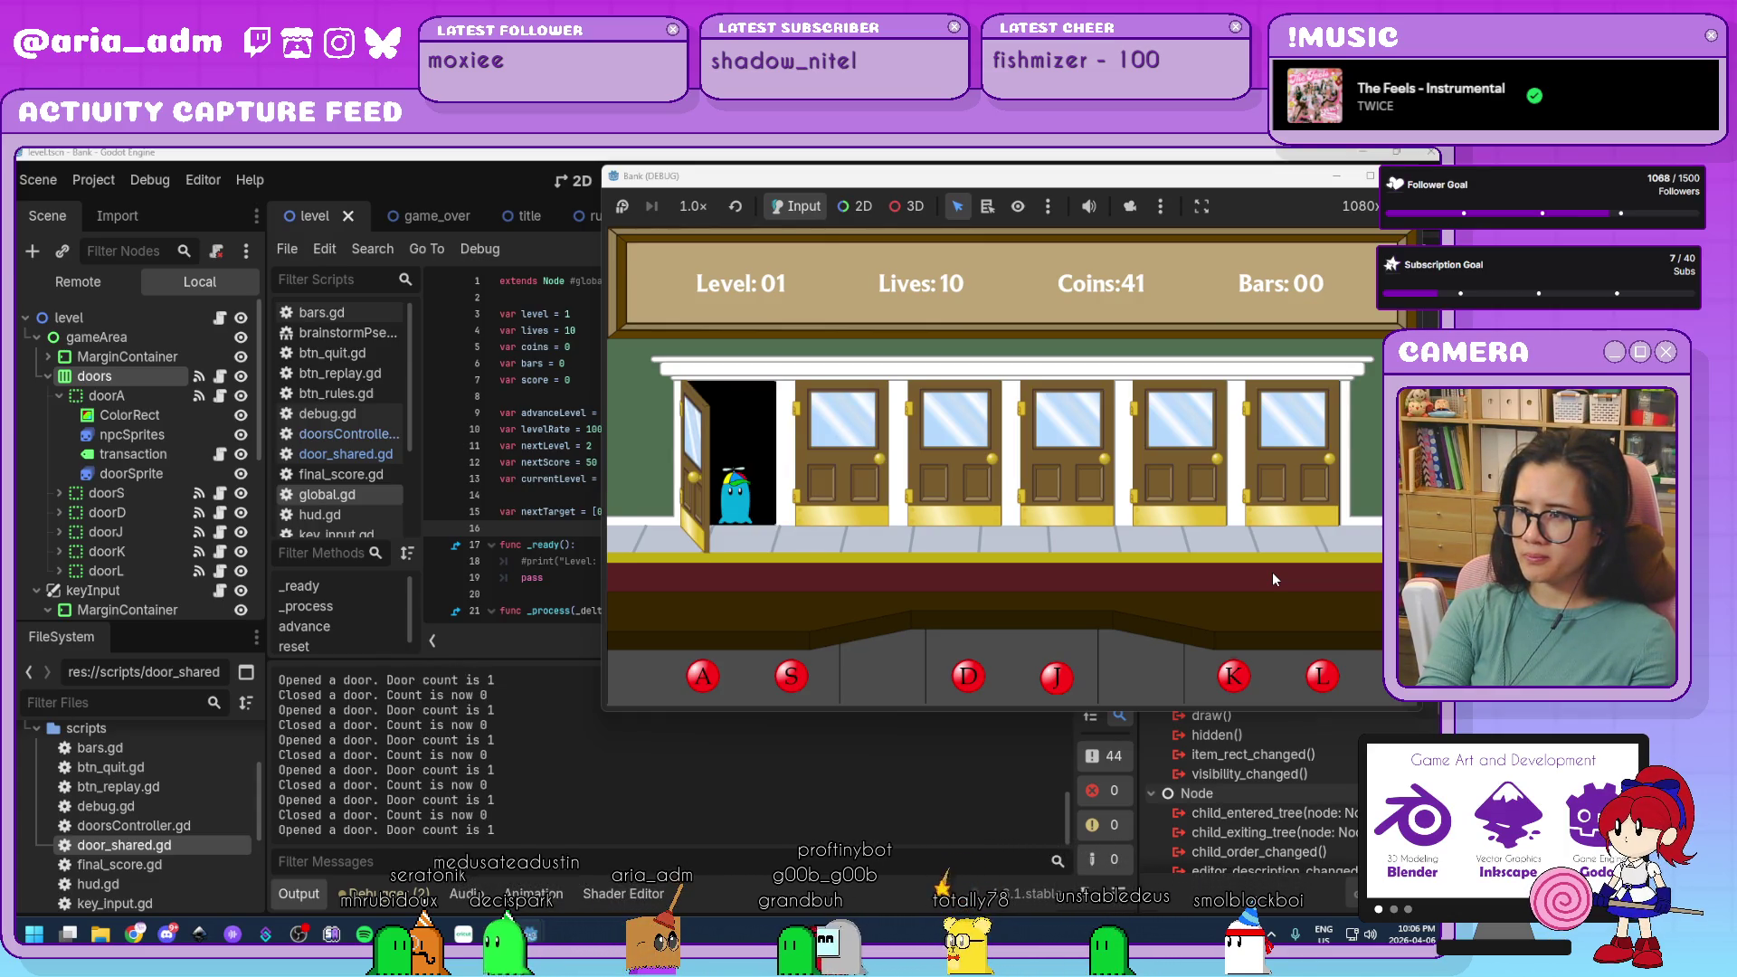
# Serve customers at doors A, J, K, A, J, L, K, then stop the game with F8.
pyautogui.press('a')
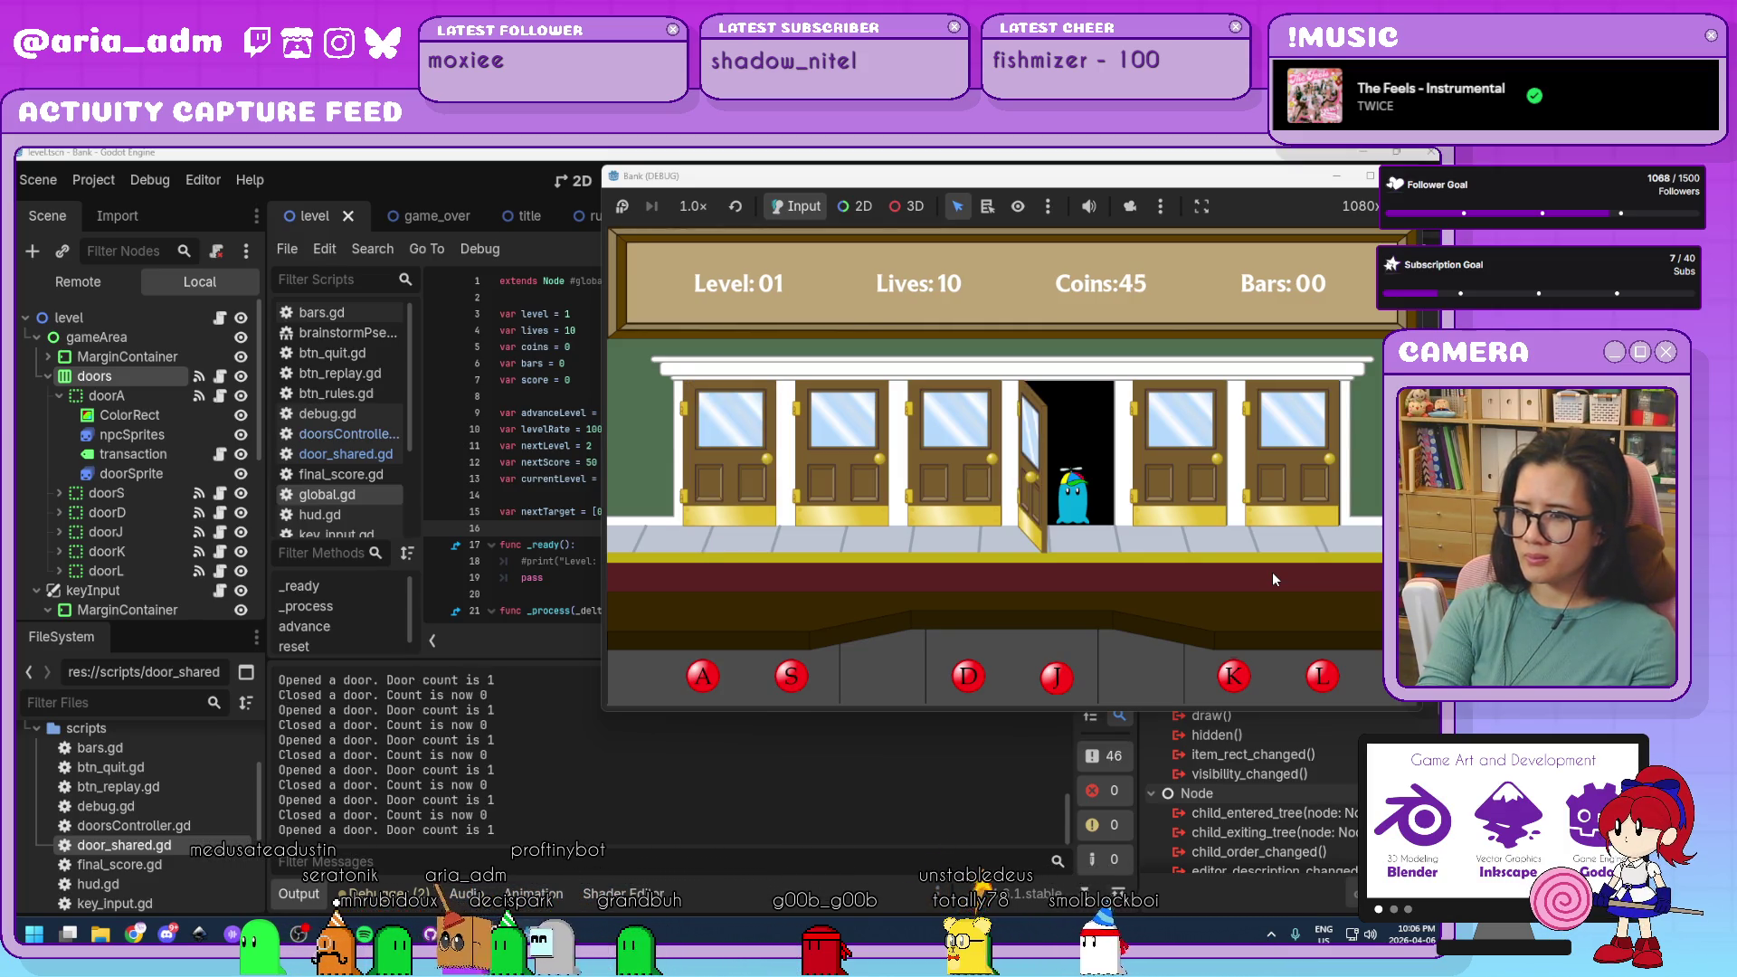
pyautogui.press('j')
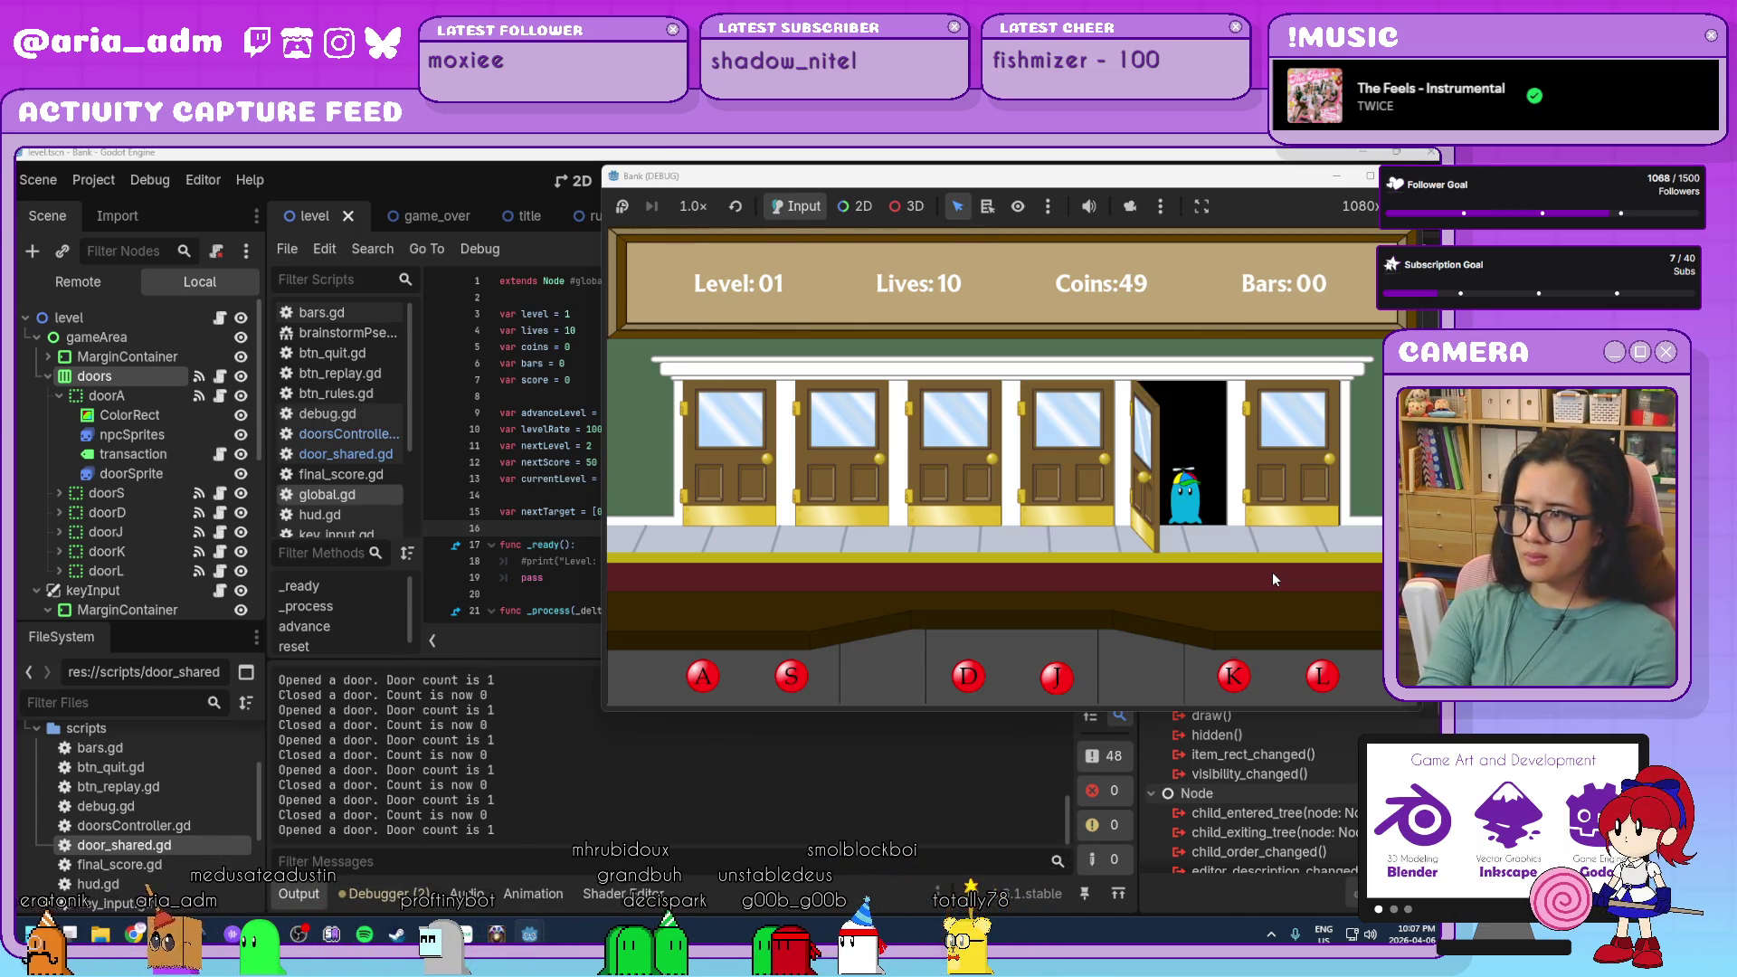
pyautogui.press('k')
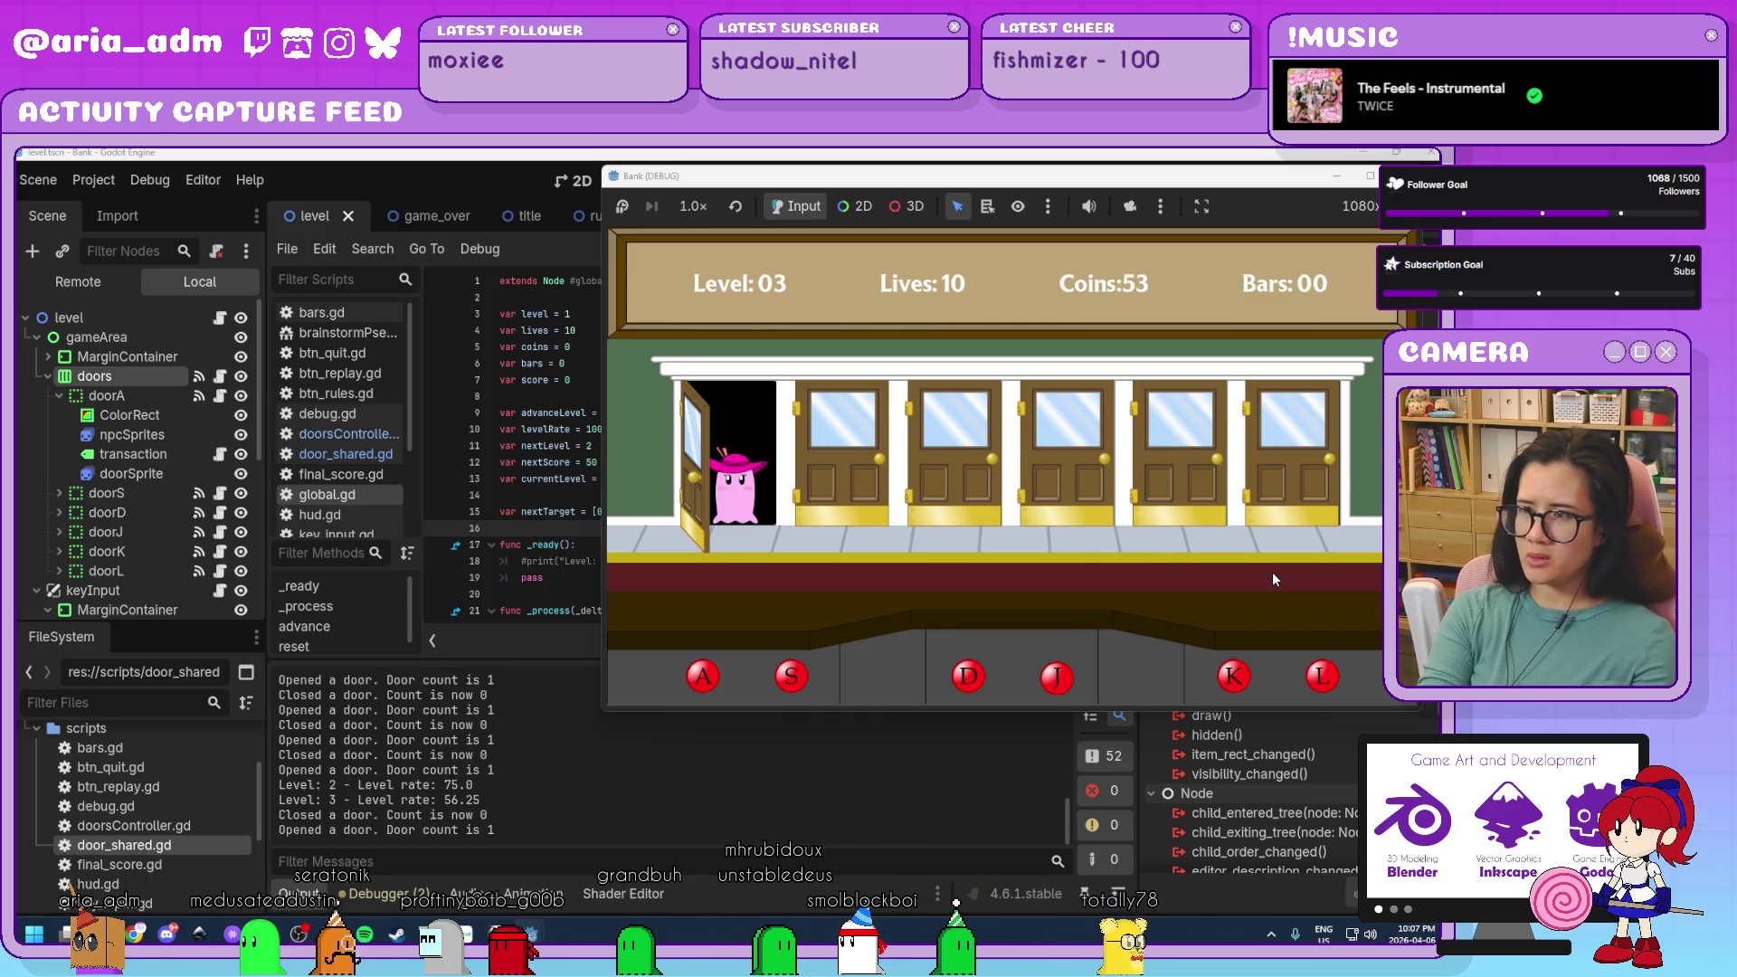
pyautogui.press('a')
pyautogui.press('j')
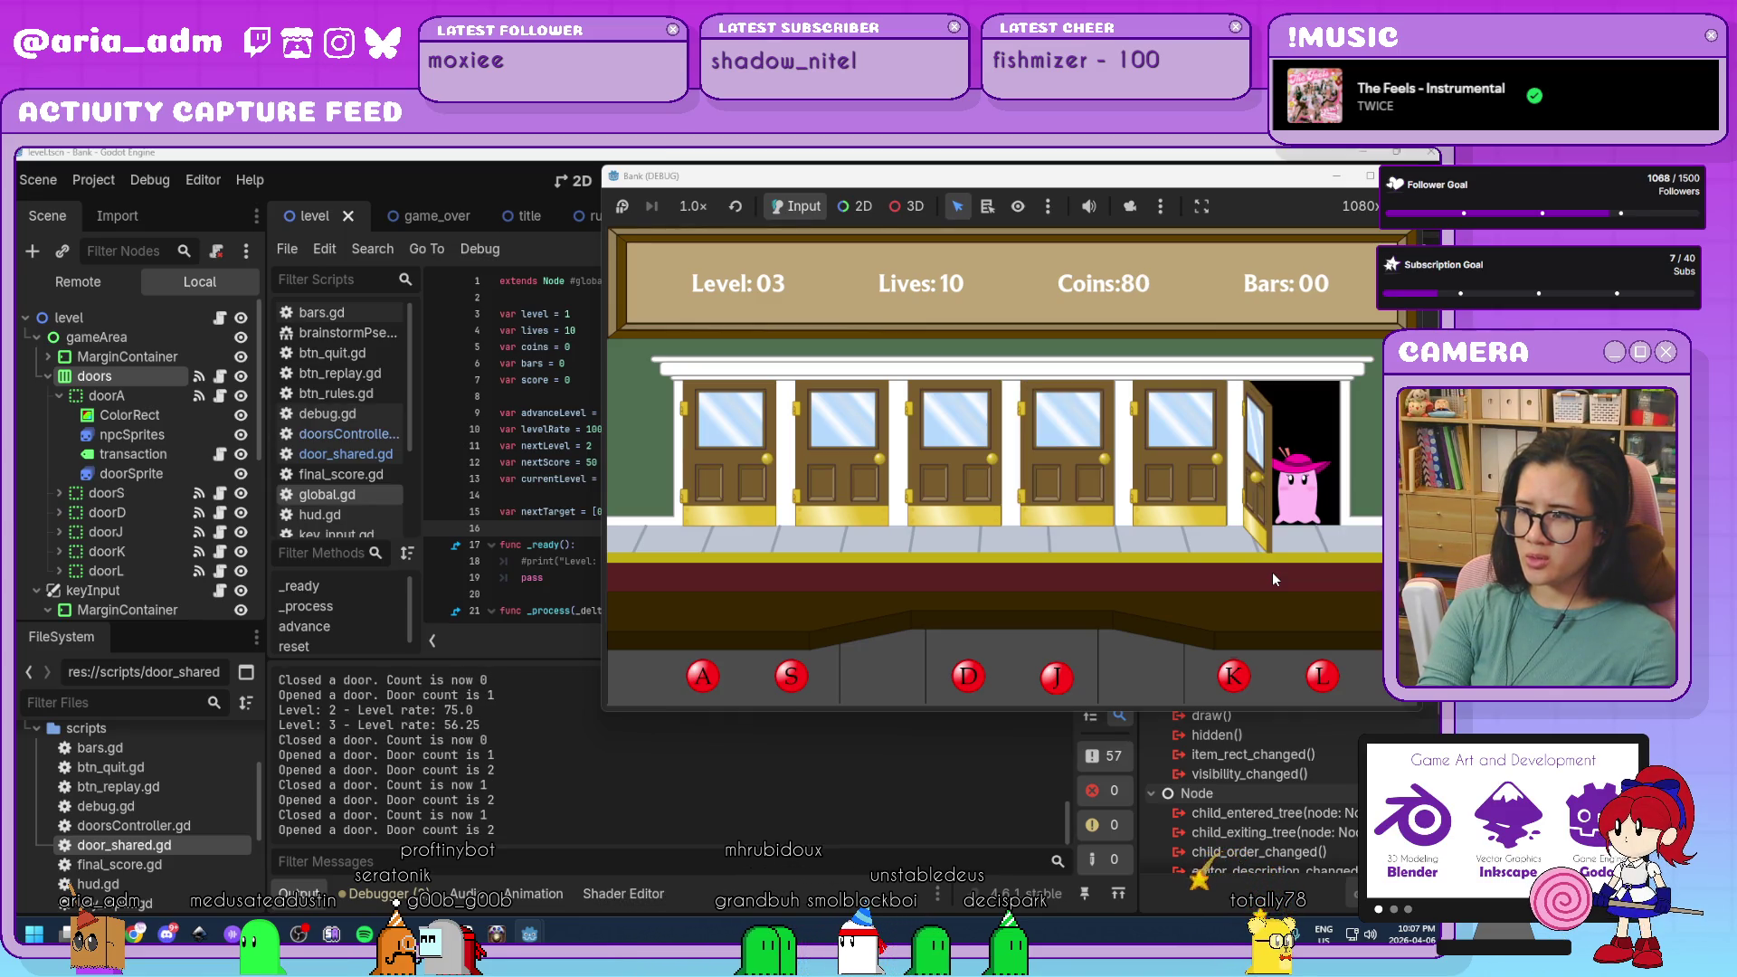
pyautogui.press('l')
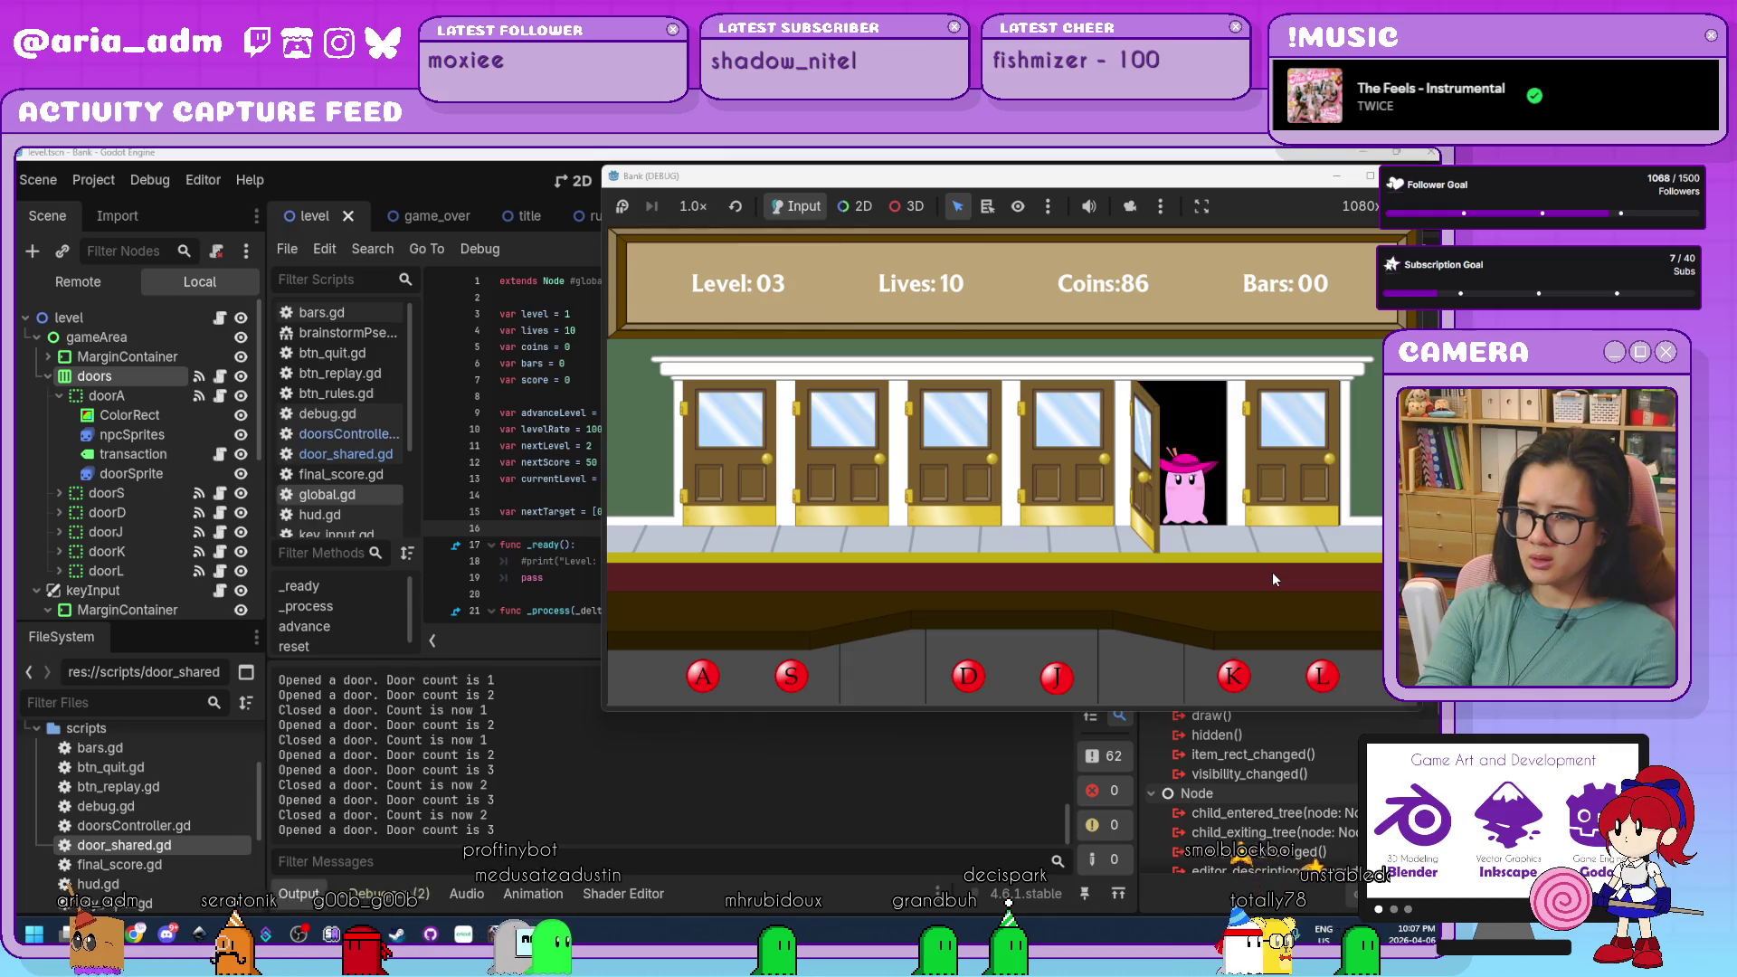
pyautogui.press('k')
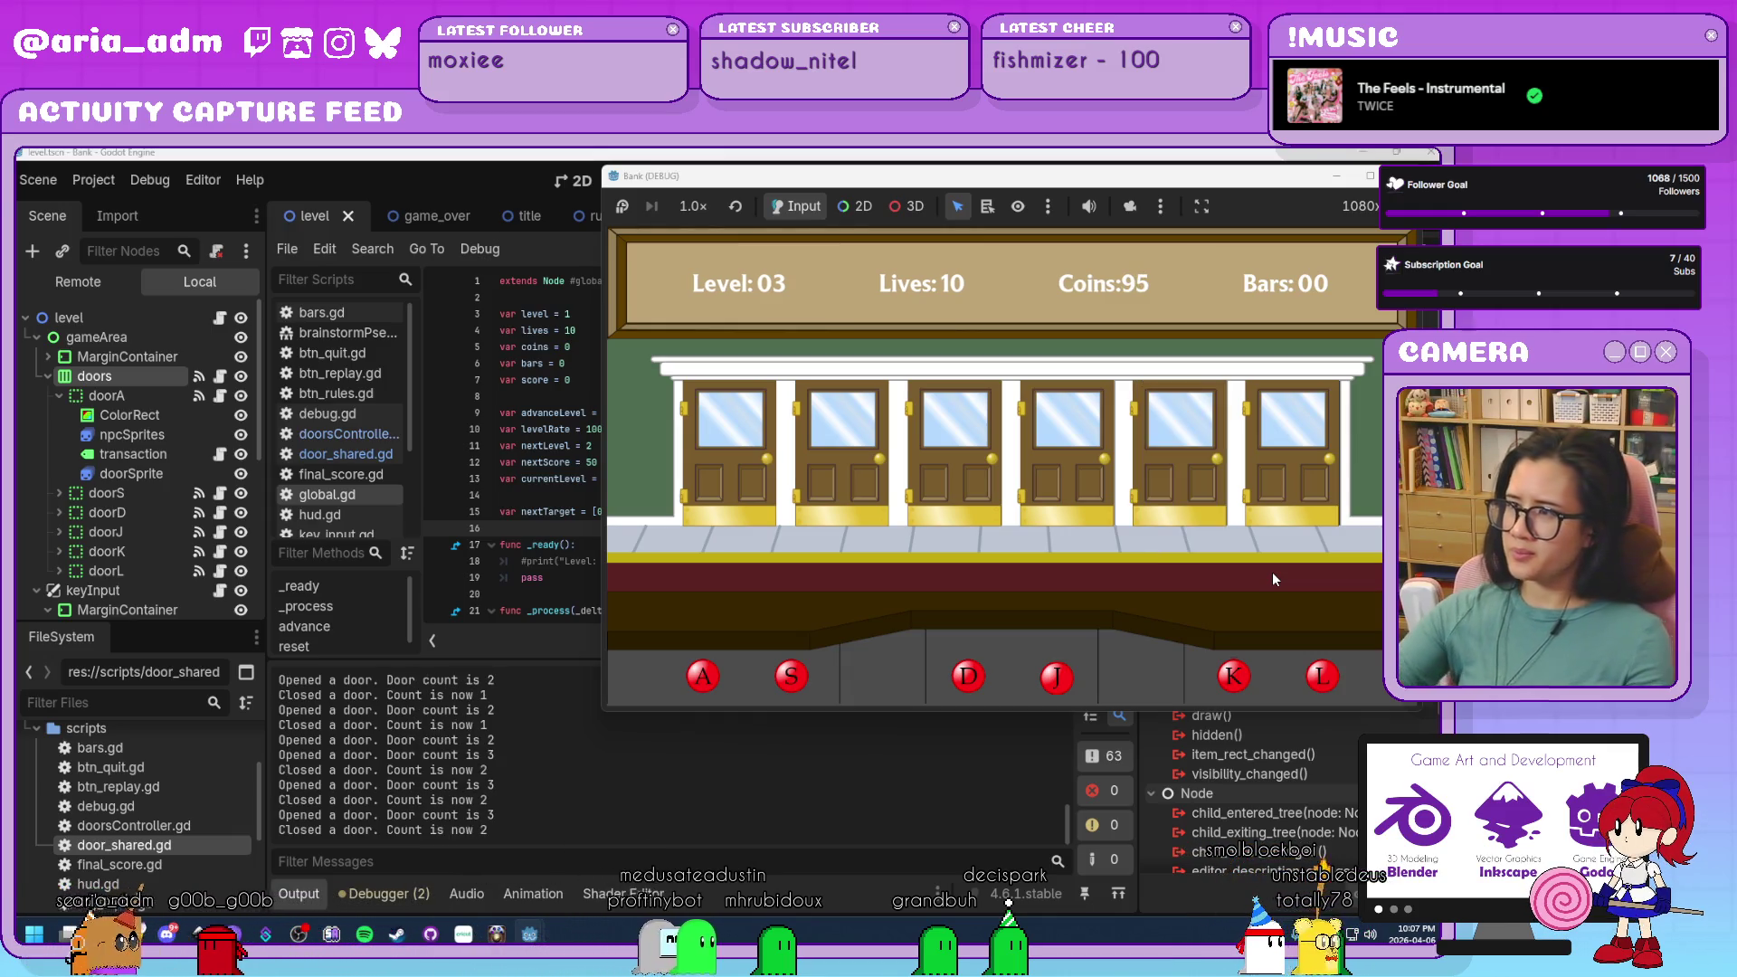
pyautogui.press('F8')
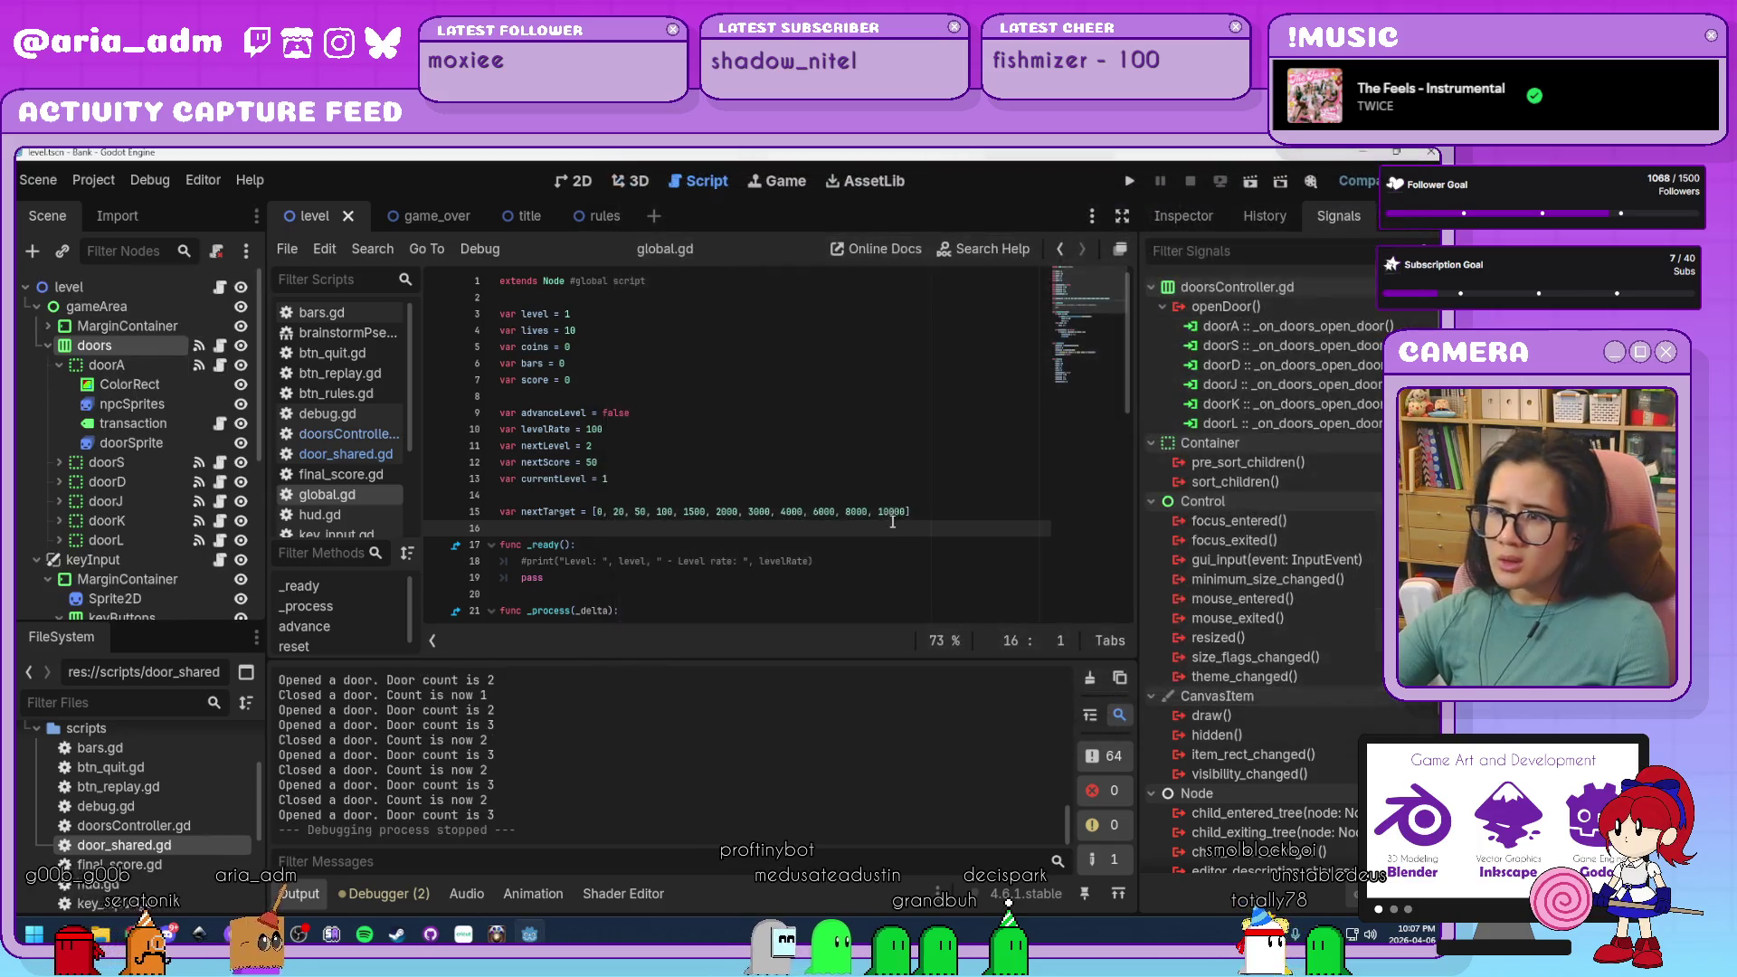
# Review global.gd from the nextTarget score list on line 15 downward.
pyautogui.click(660, 511)
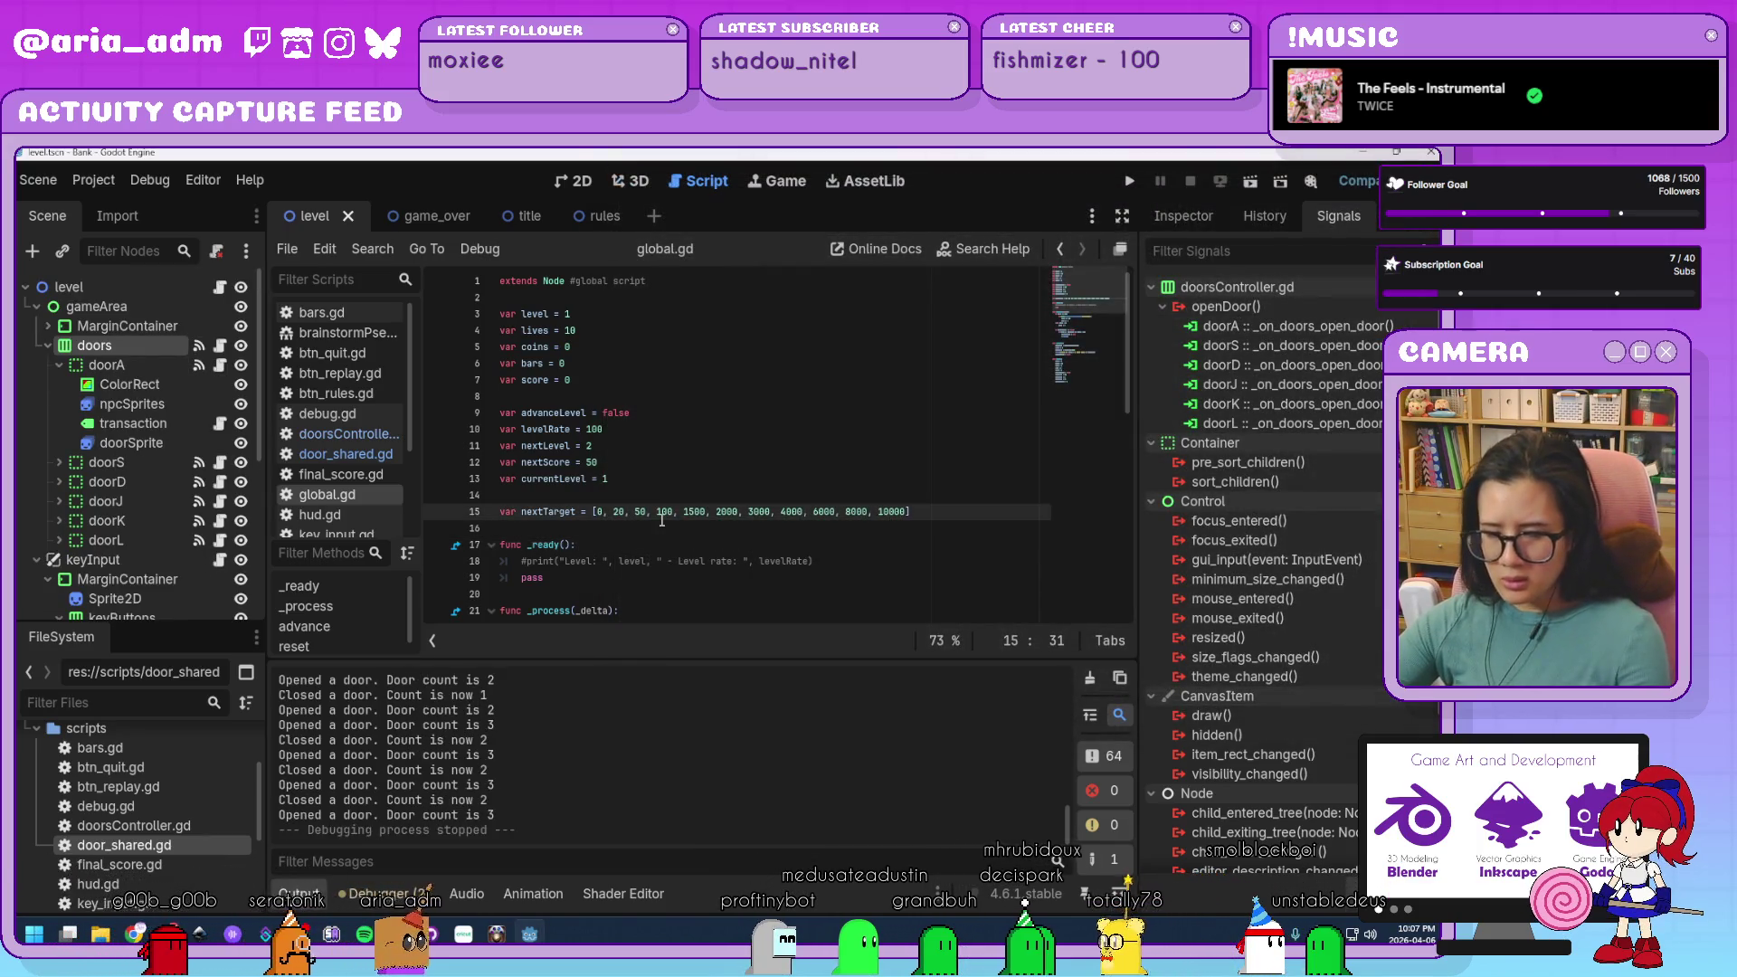
pyautogui.scroll(-3, 712, 550)
pyautogui.scroll(-4, 738, 547)
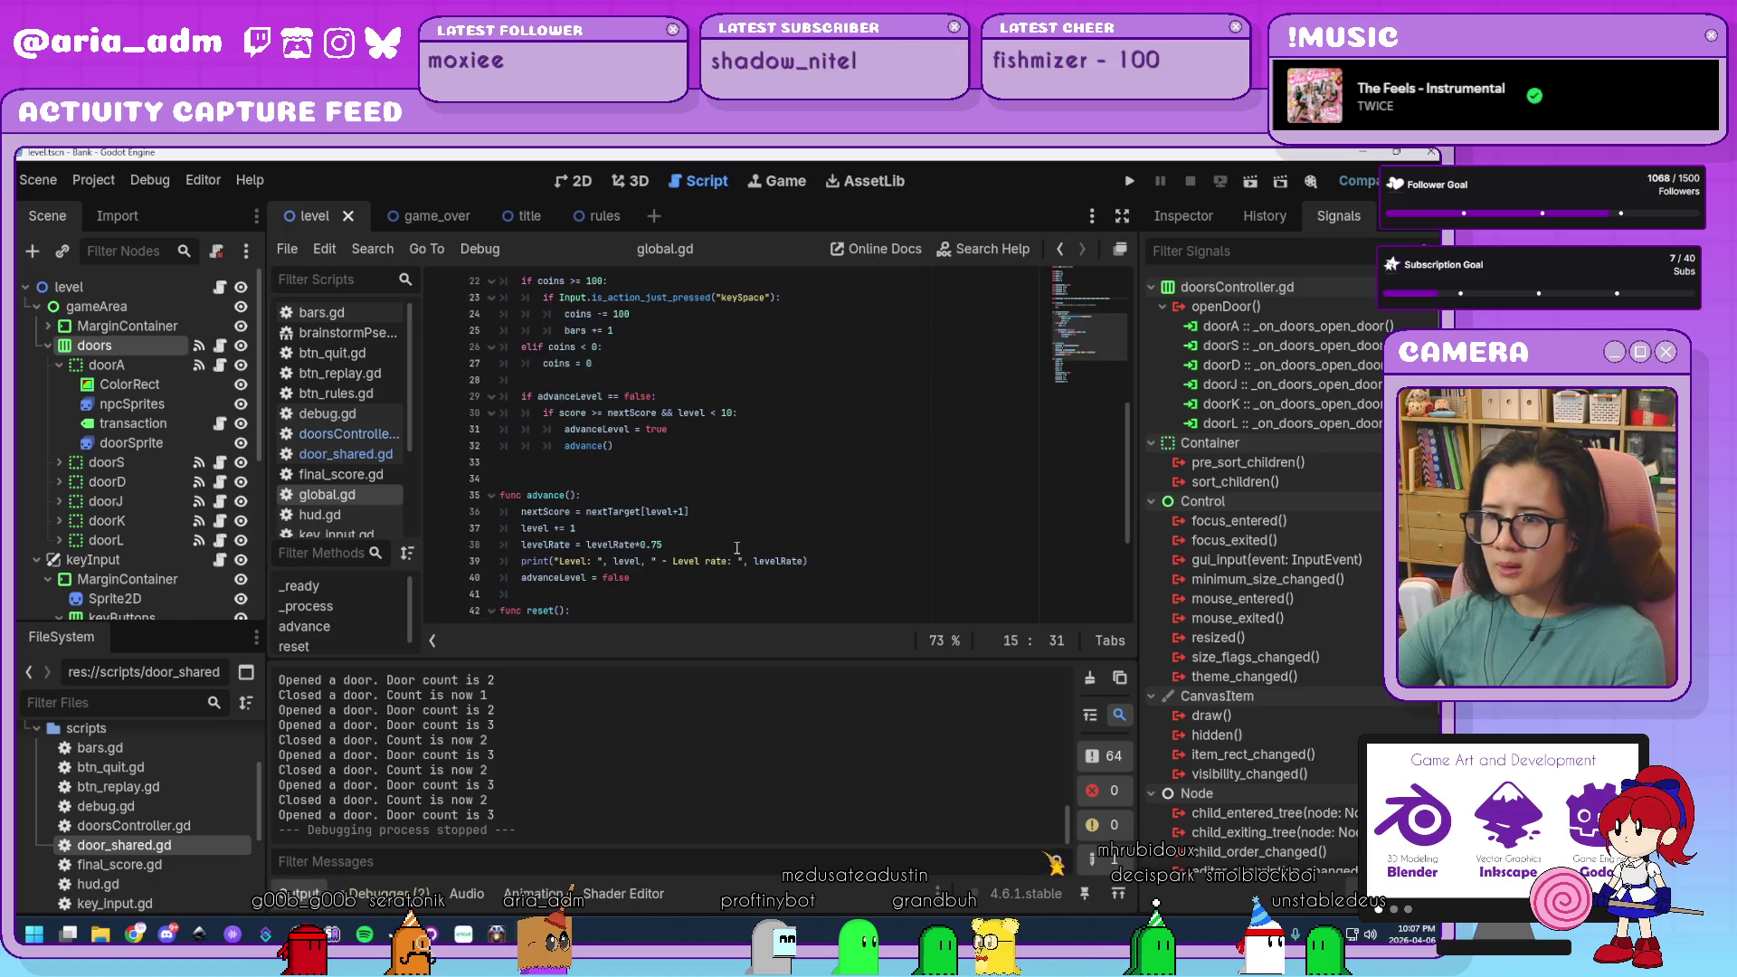
pyautogui.scroll(-3, 737, 547)
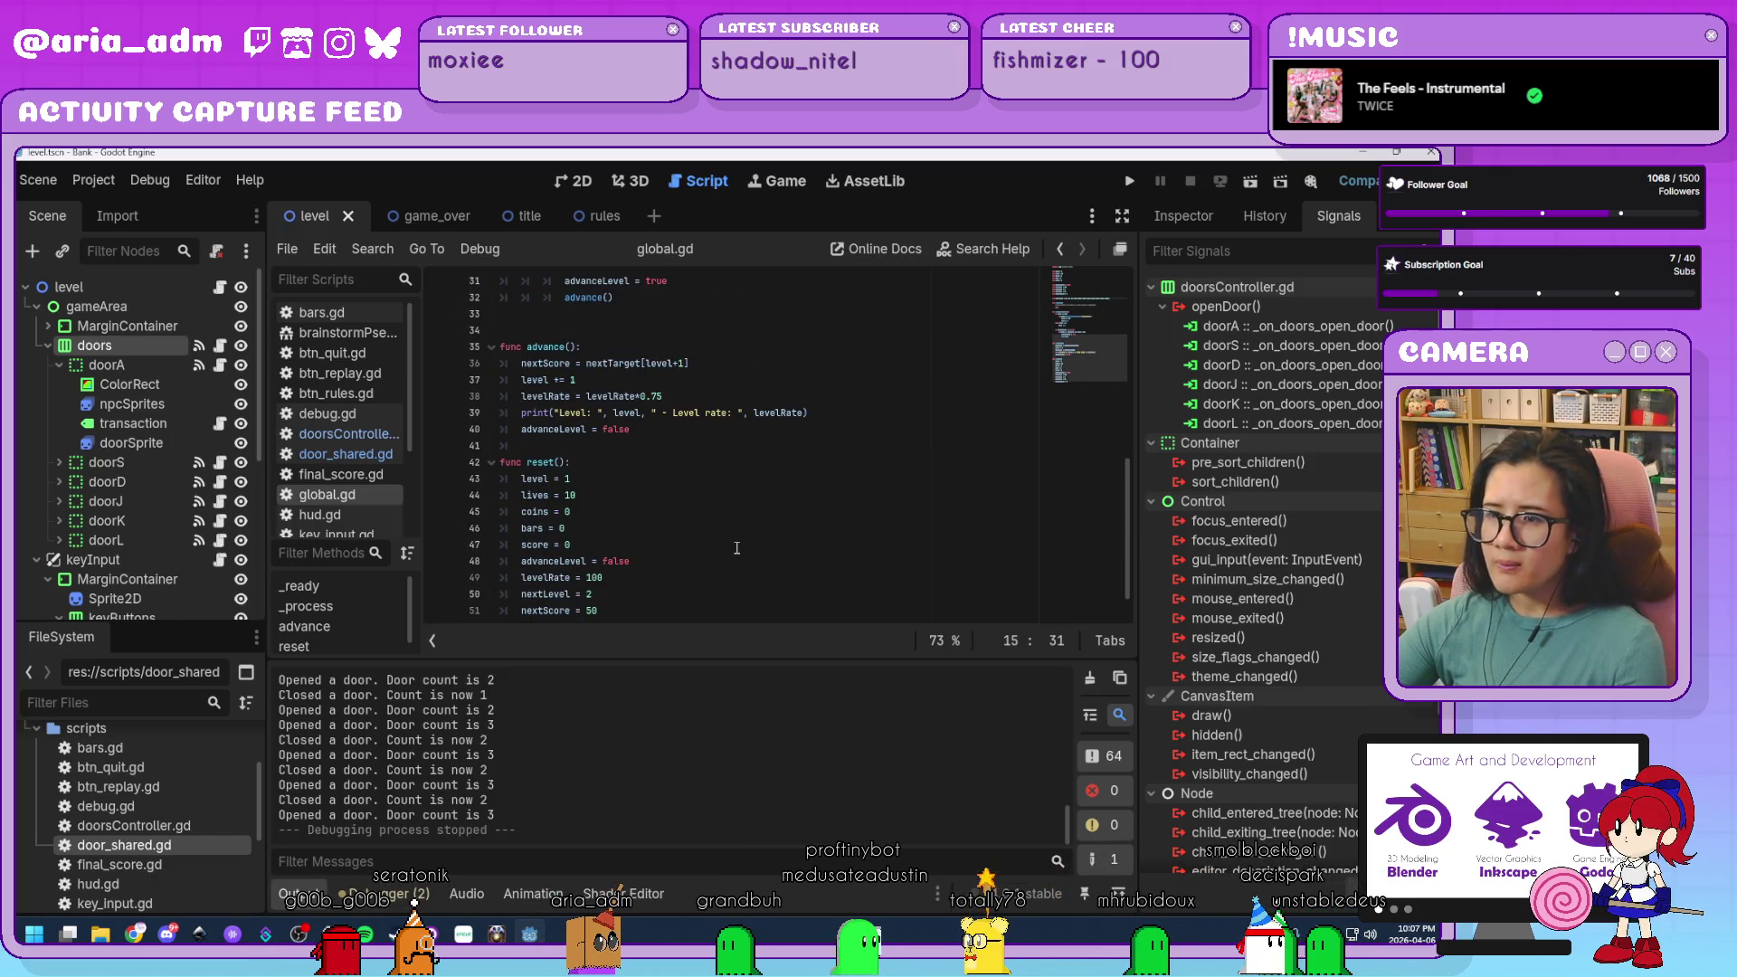
pyautogui.scroll(-1, 737, 548)
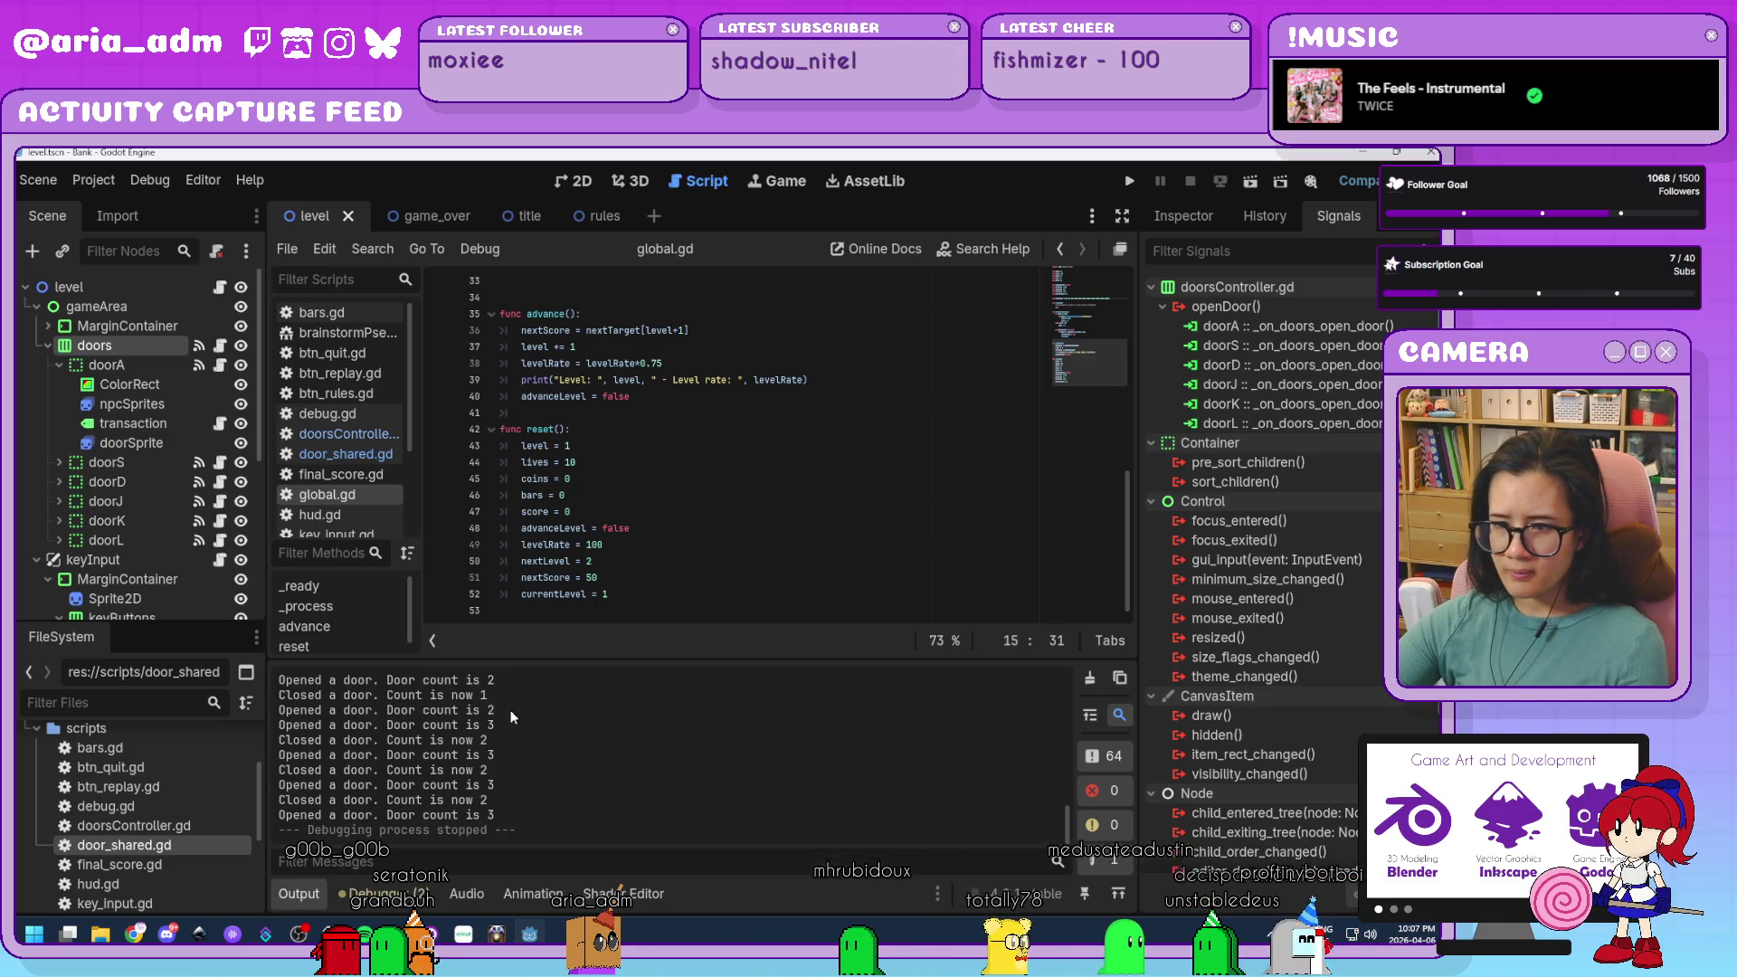
# Open door_shared.gd and select the count decrement and print on lines 120–121.
pyautogui.click(344, 453)
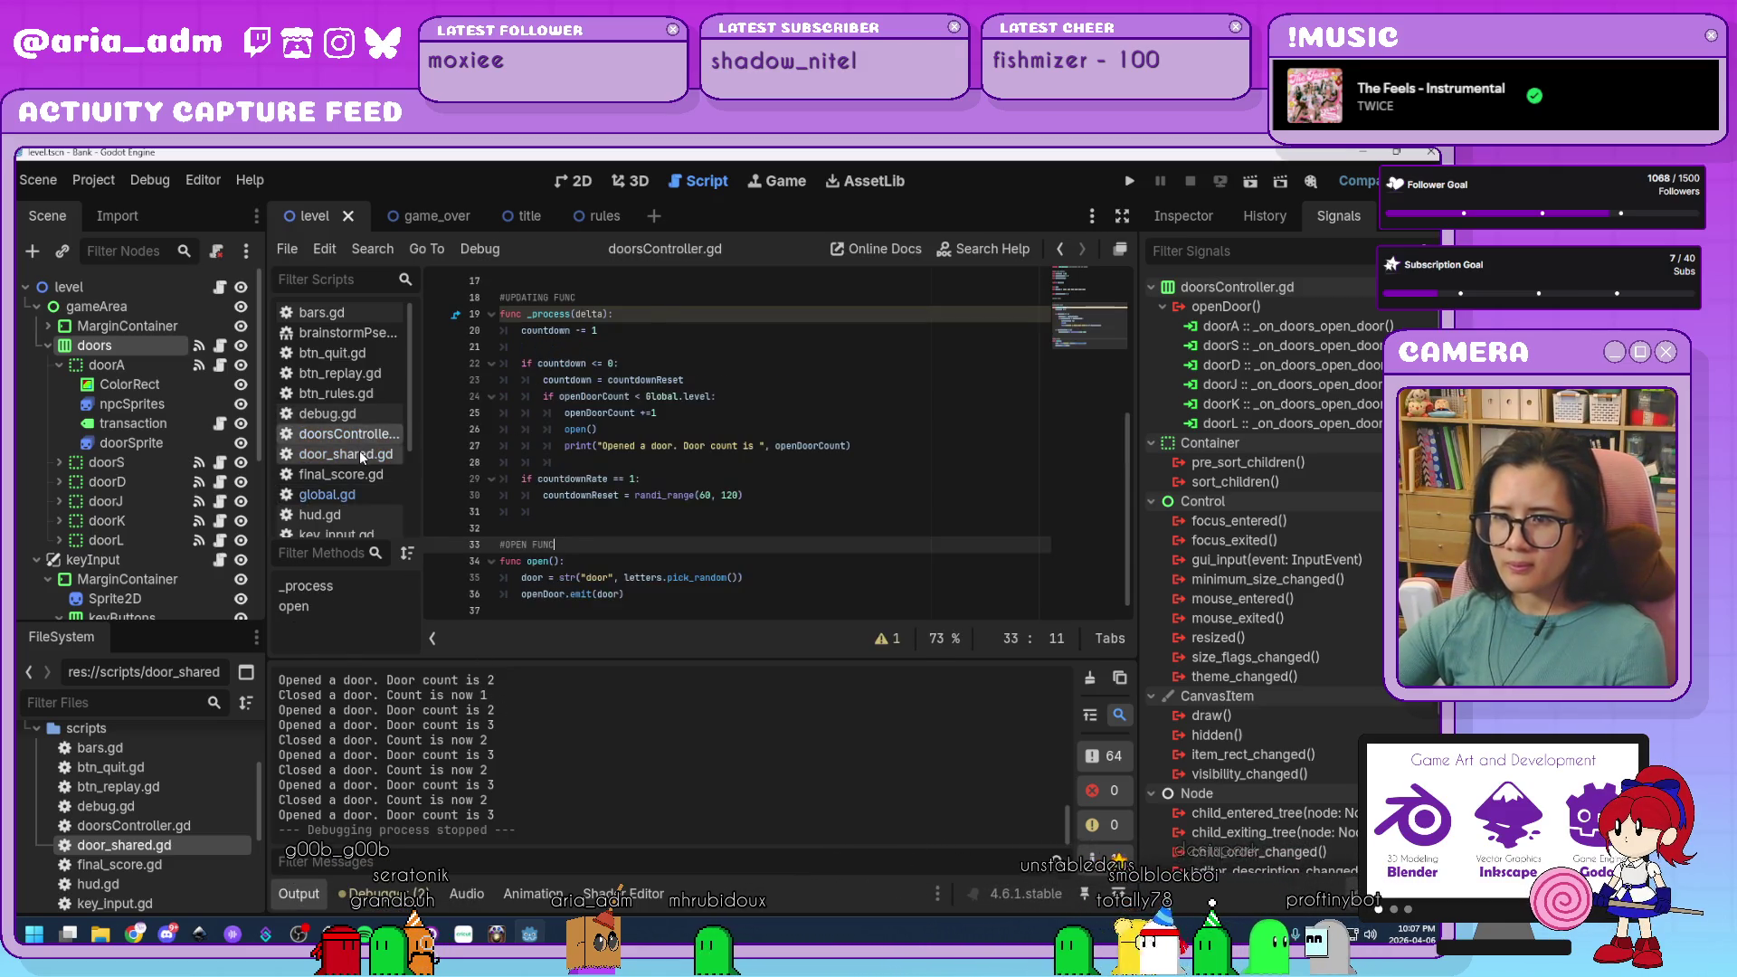
pyautogui.scroll(-5, 712, 535)
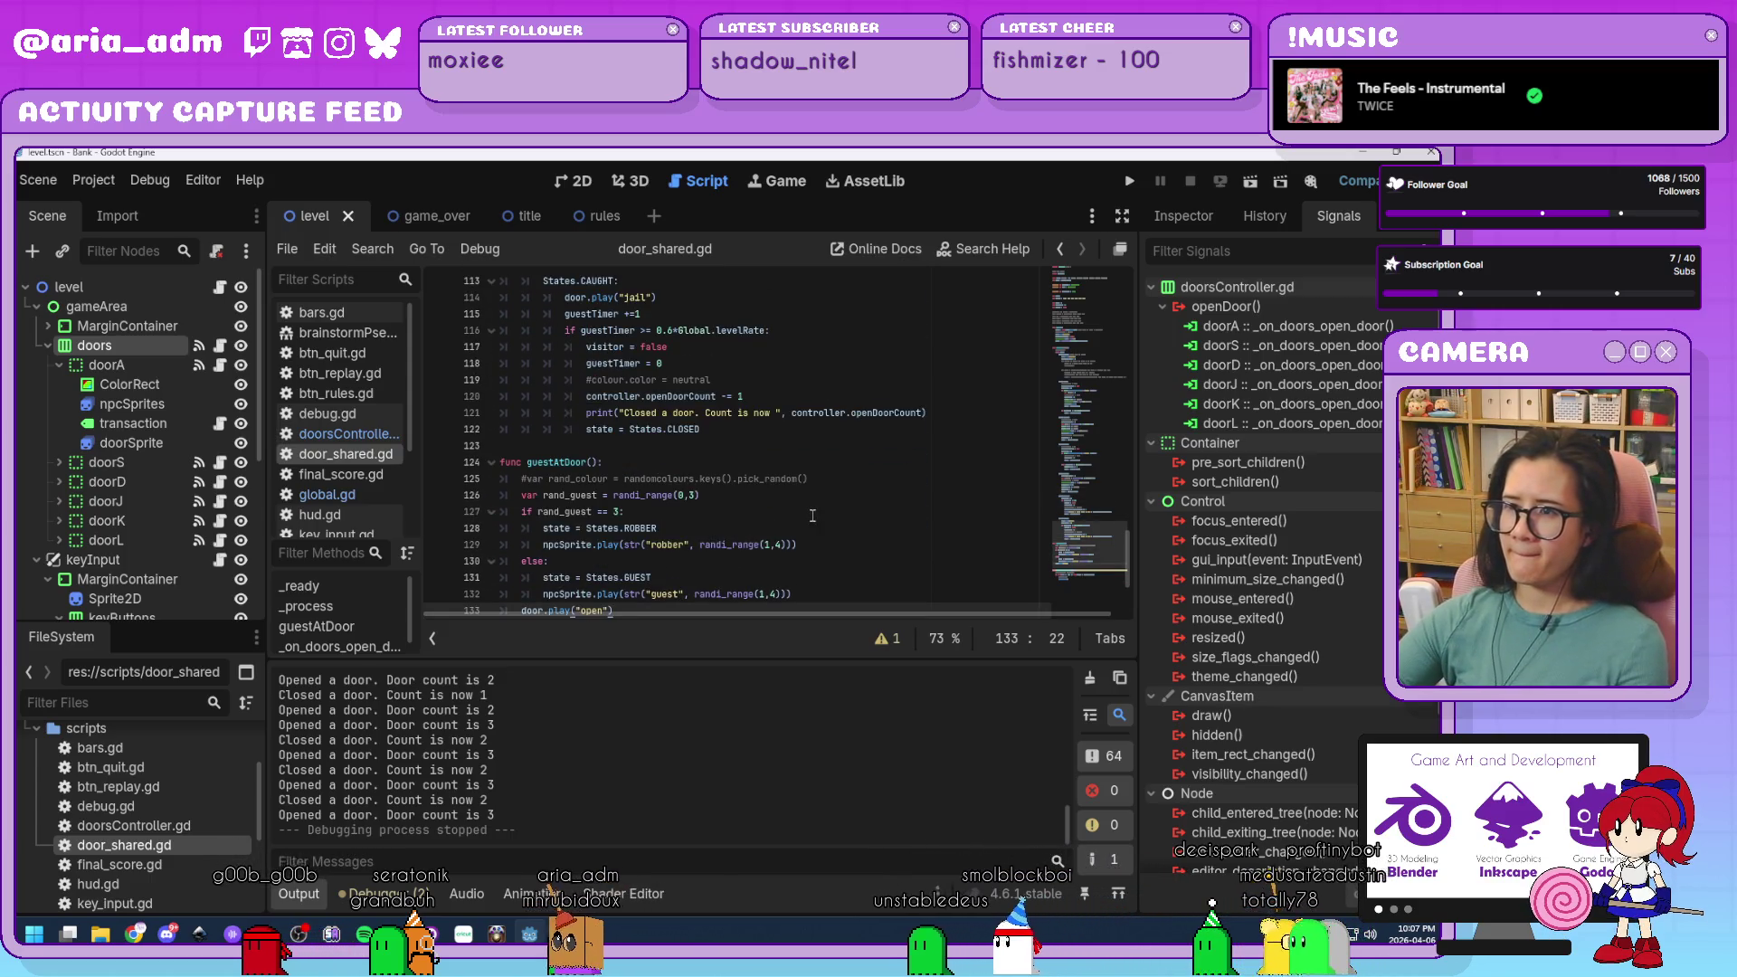
pyautogui.scroll(3, 813, 514)
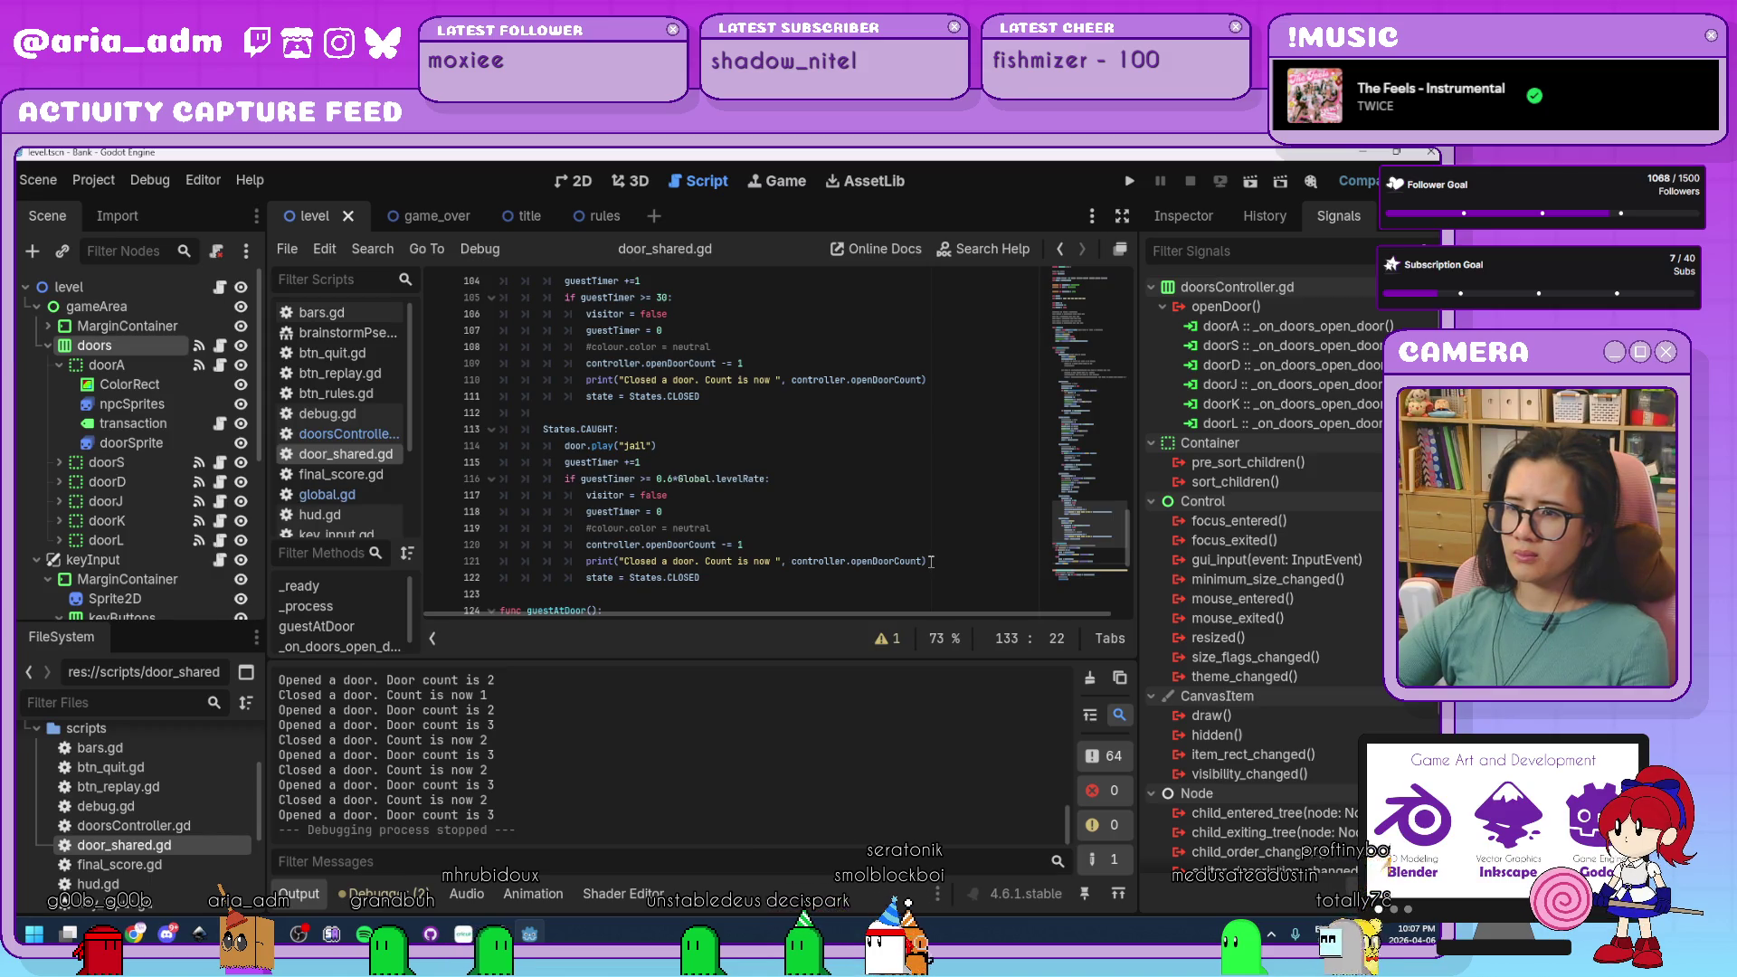
pyautogui.moveTo(693, 556); pyautogui.dragTo(571, 546)
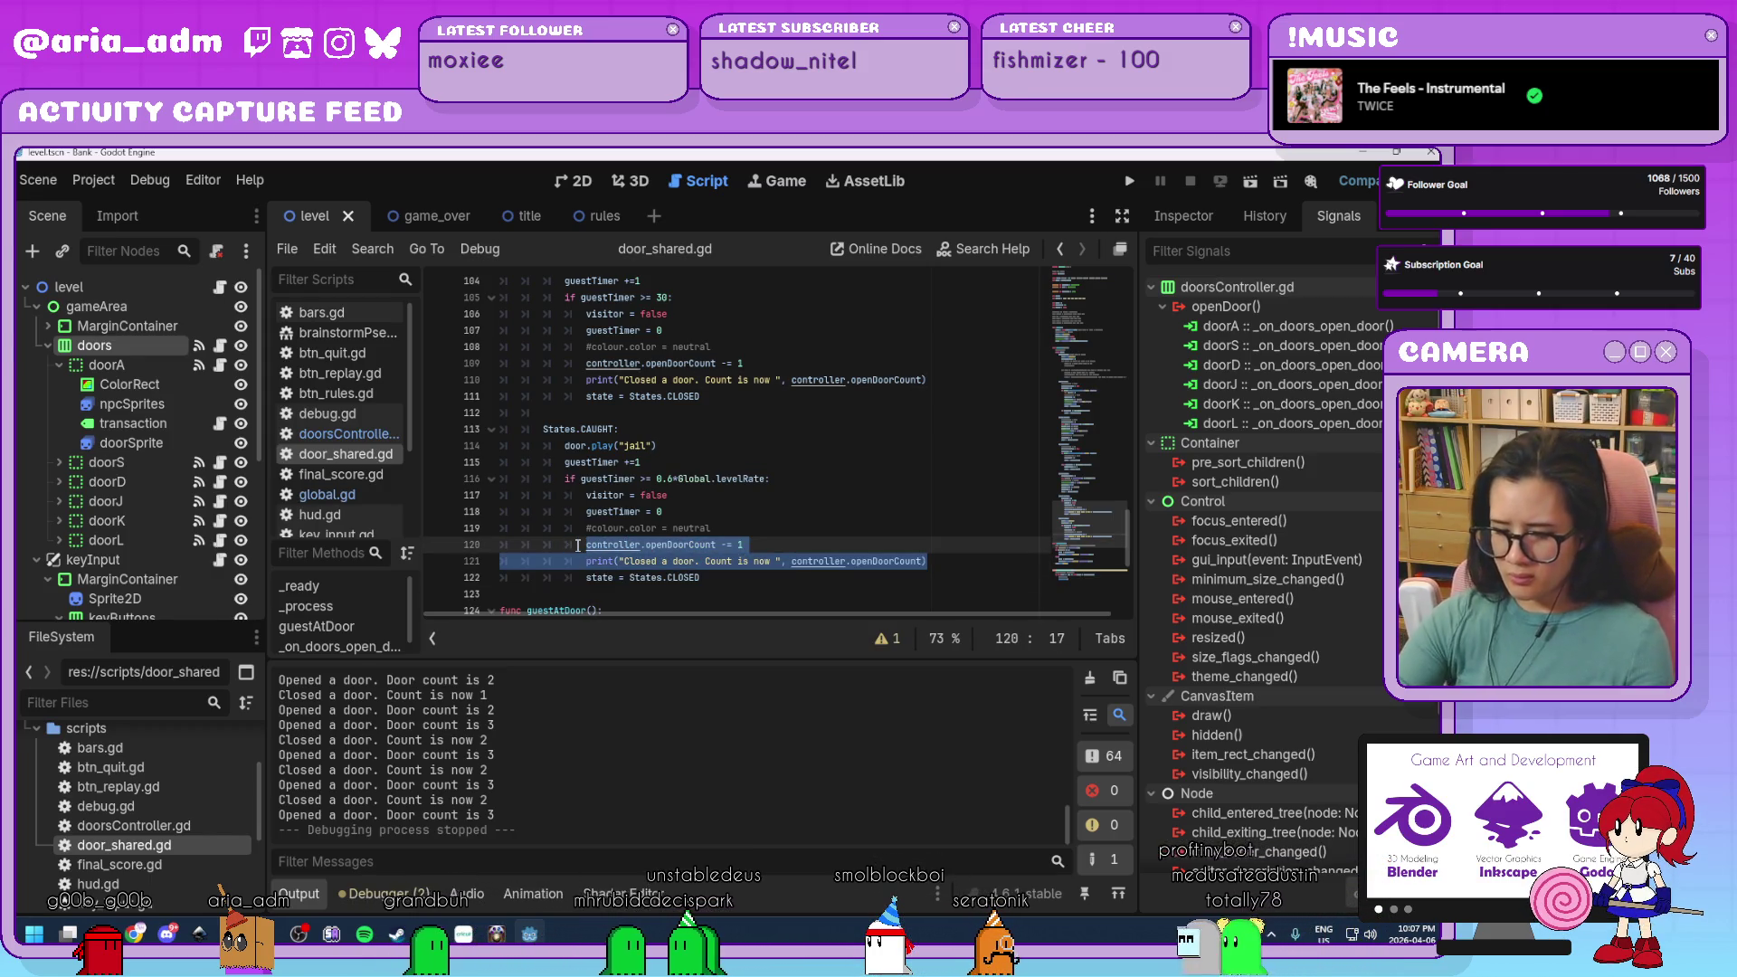
# Comment out the count decrement and print on lines 109–110.
pyautogui.moveTo(941, 381); pyautogui.dragTo(580, 368)
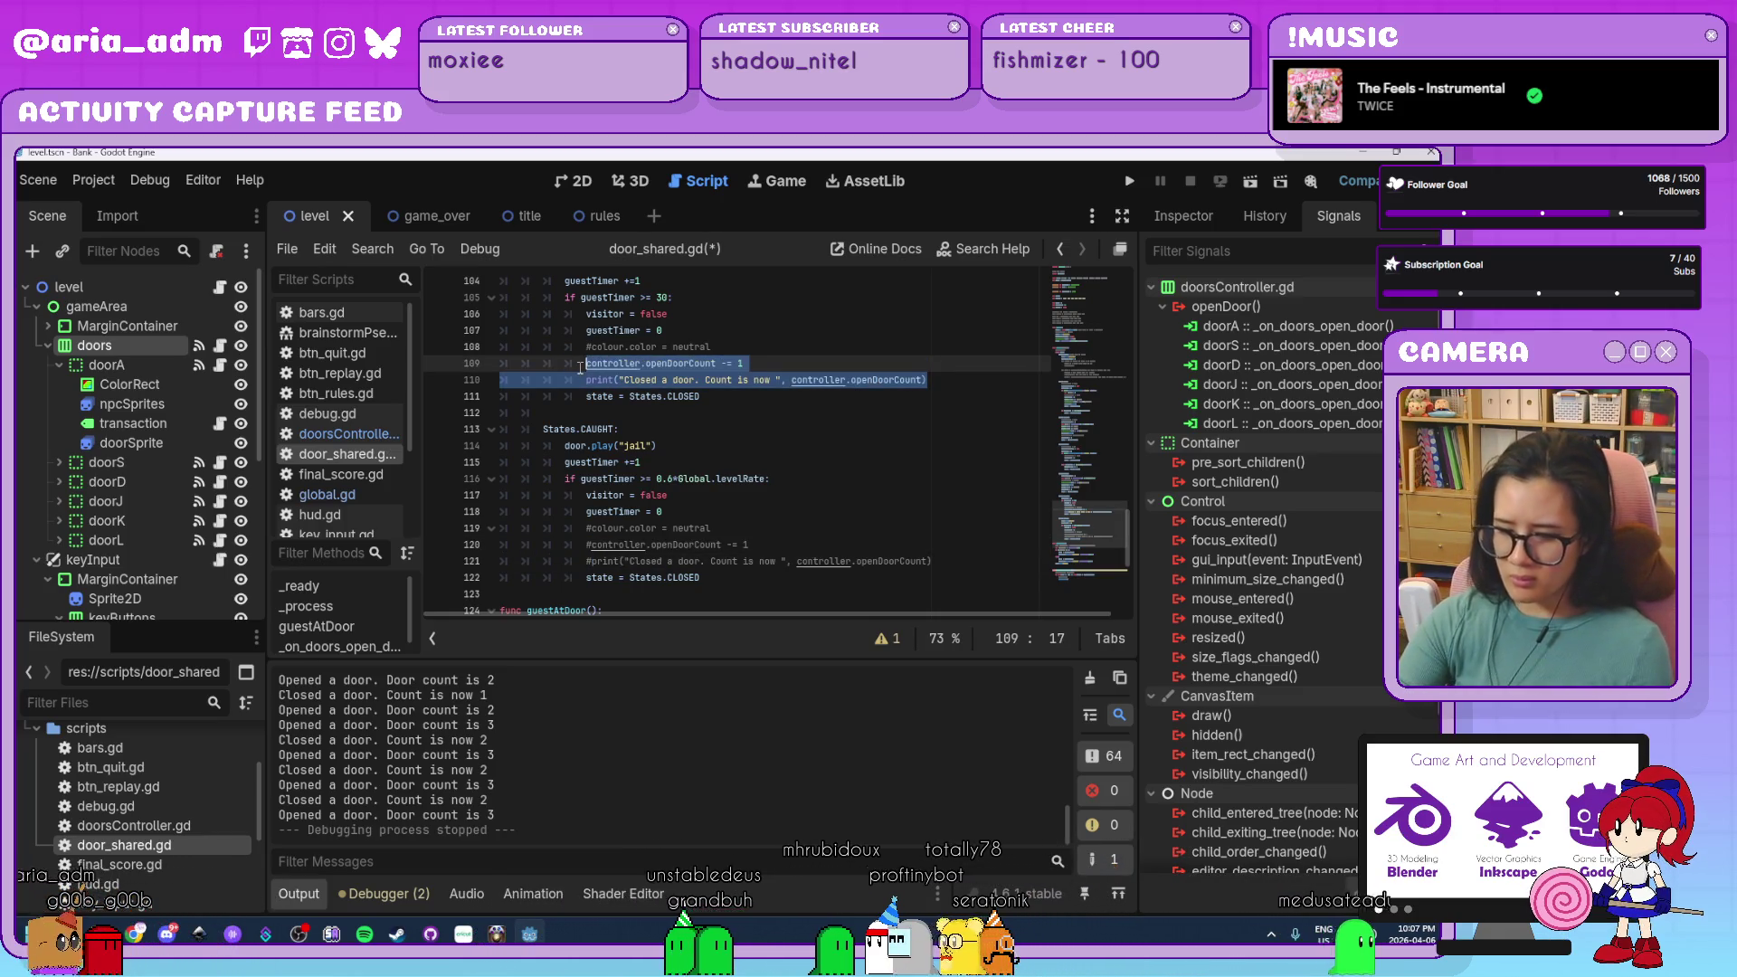
pyautogui.hotkey('ctrl', 'k')
pyautogui.click(973, 396)
pyautogui.moveTo(937, 380); pyautogui.dragTo(597, 364)
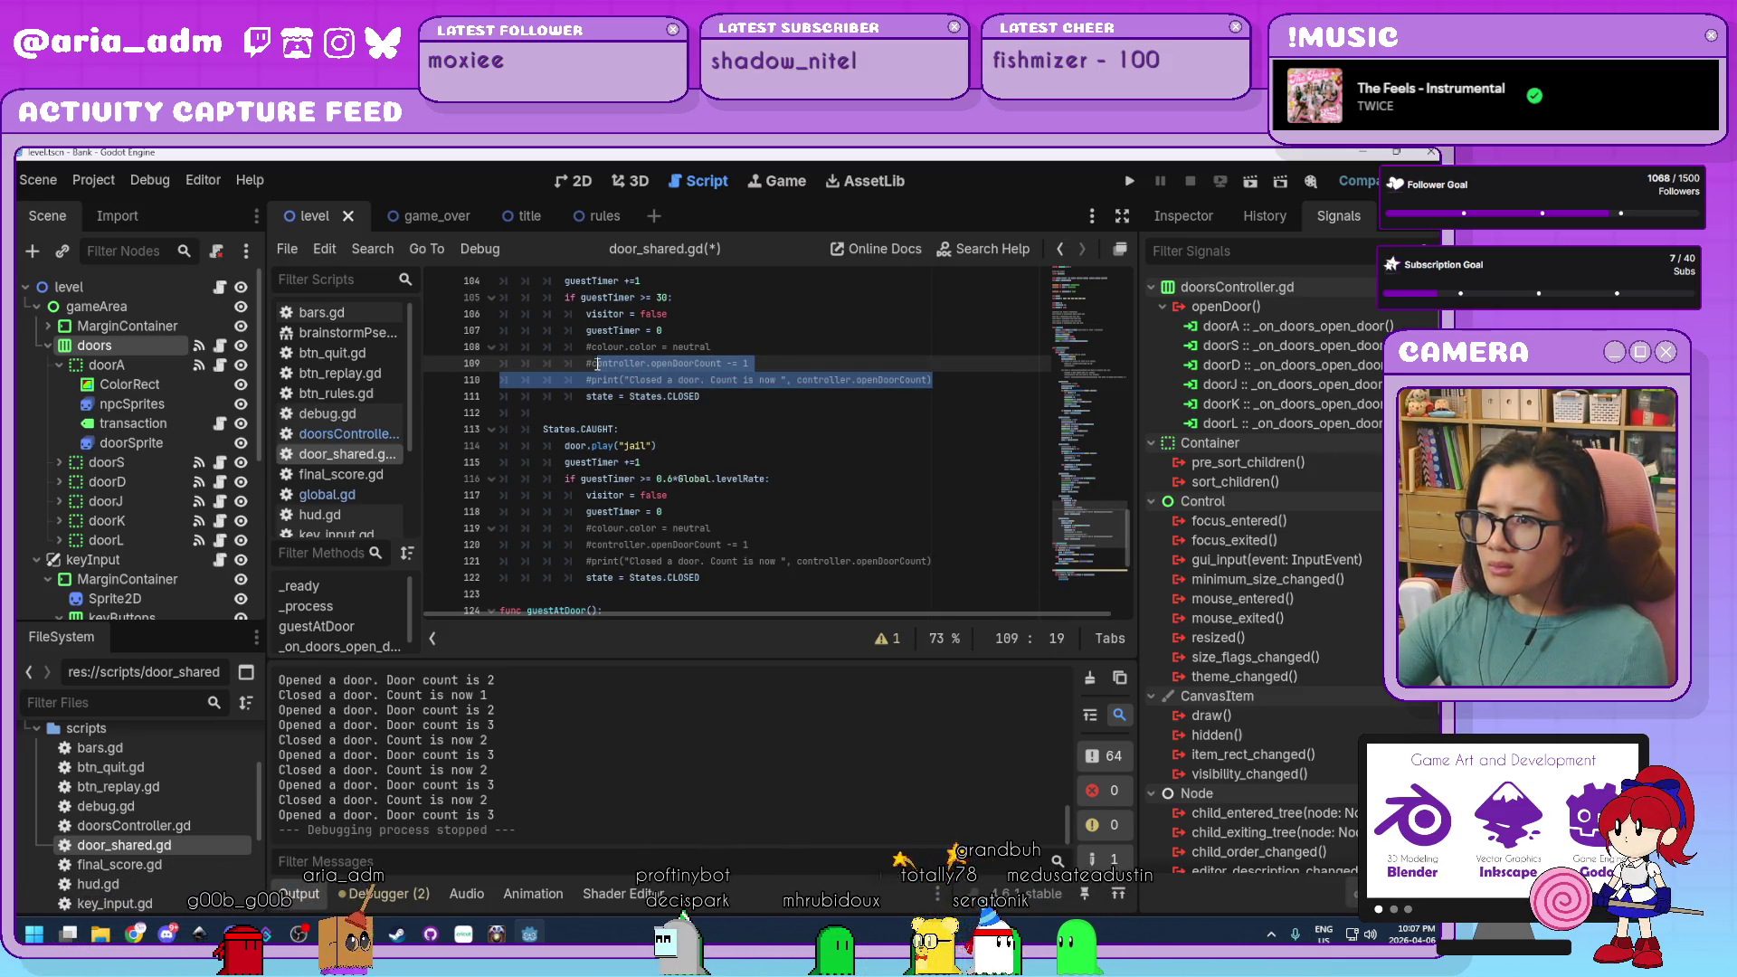
# Paste the openDoorCount decrement and print into the CLOSED state, uncomment the print, and run with F5.
pyautogui.scroll(11, 778, 500)
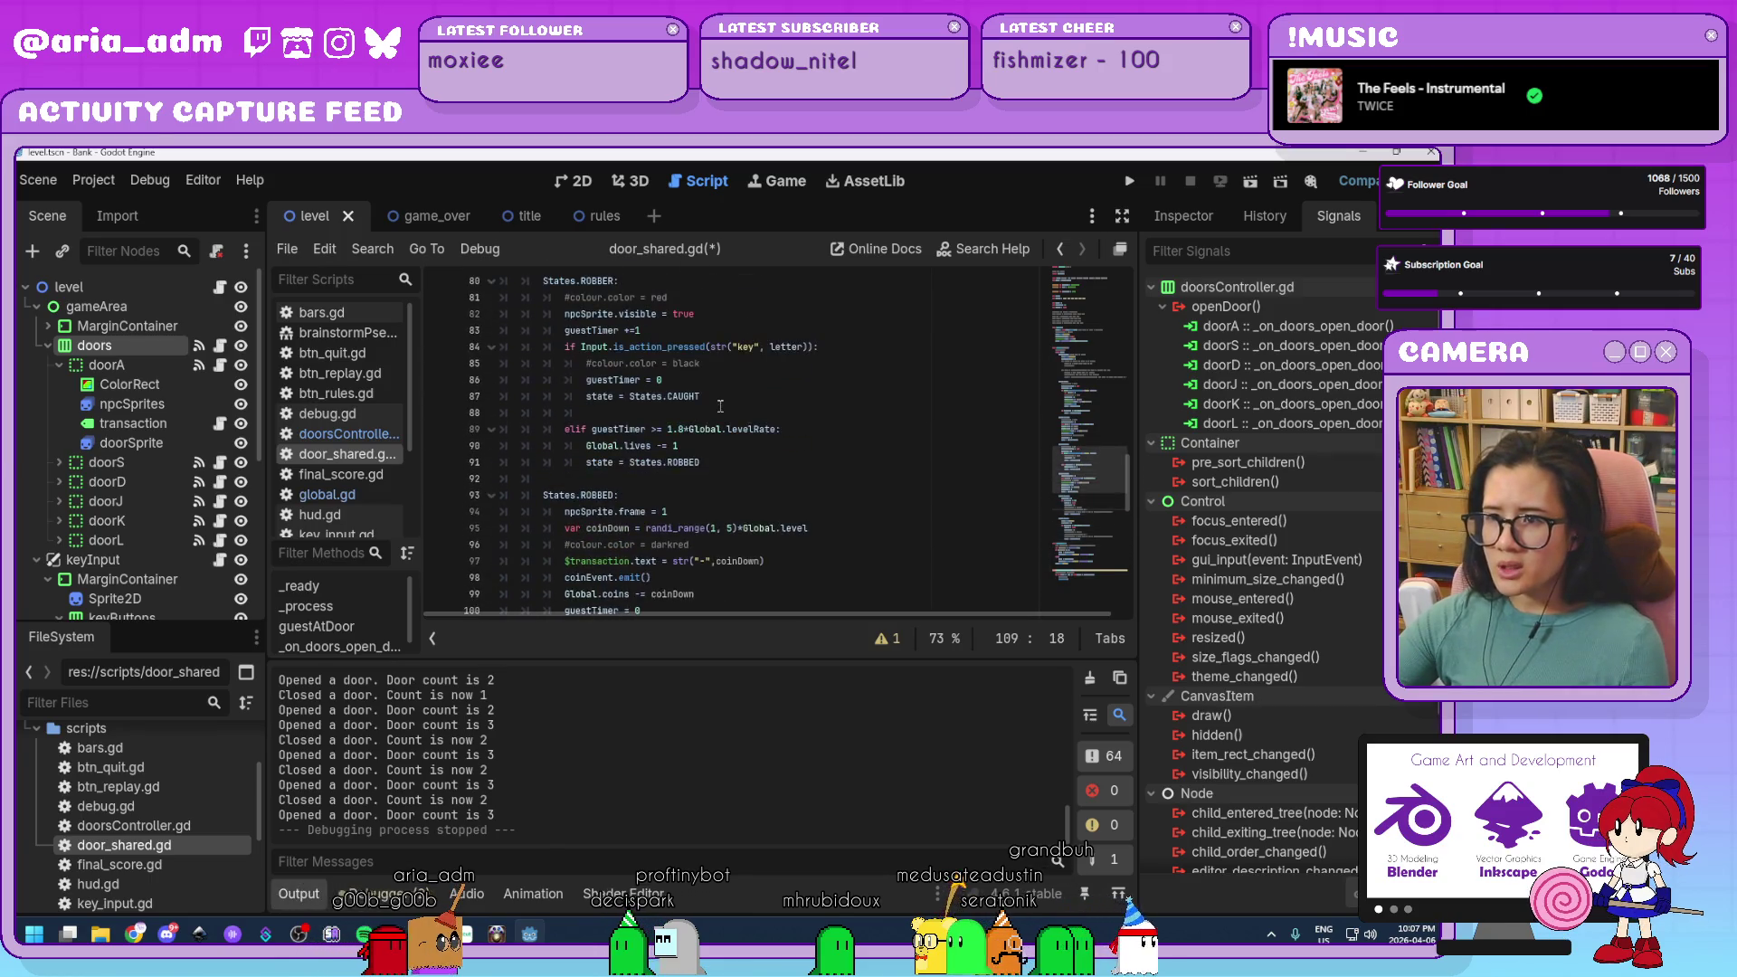
pyautogui.scroll(8, 778, 500)
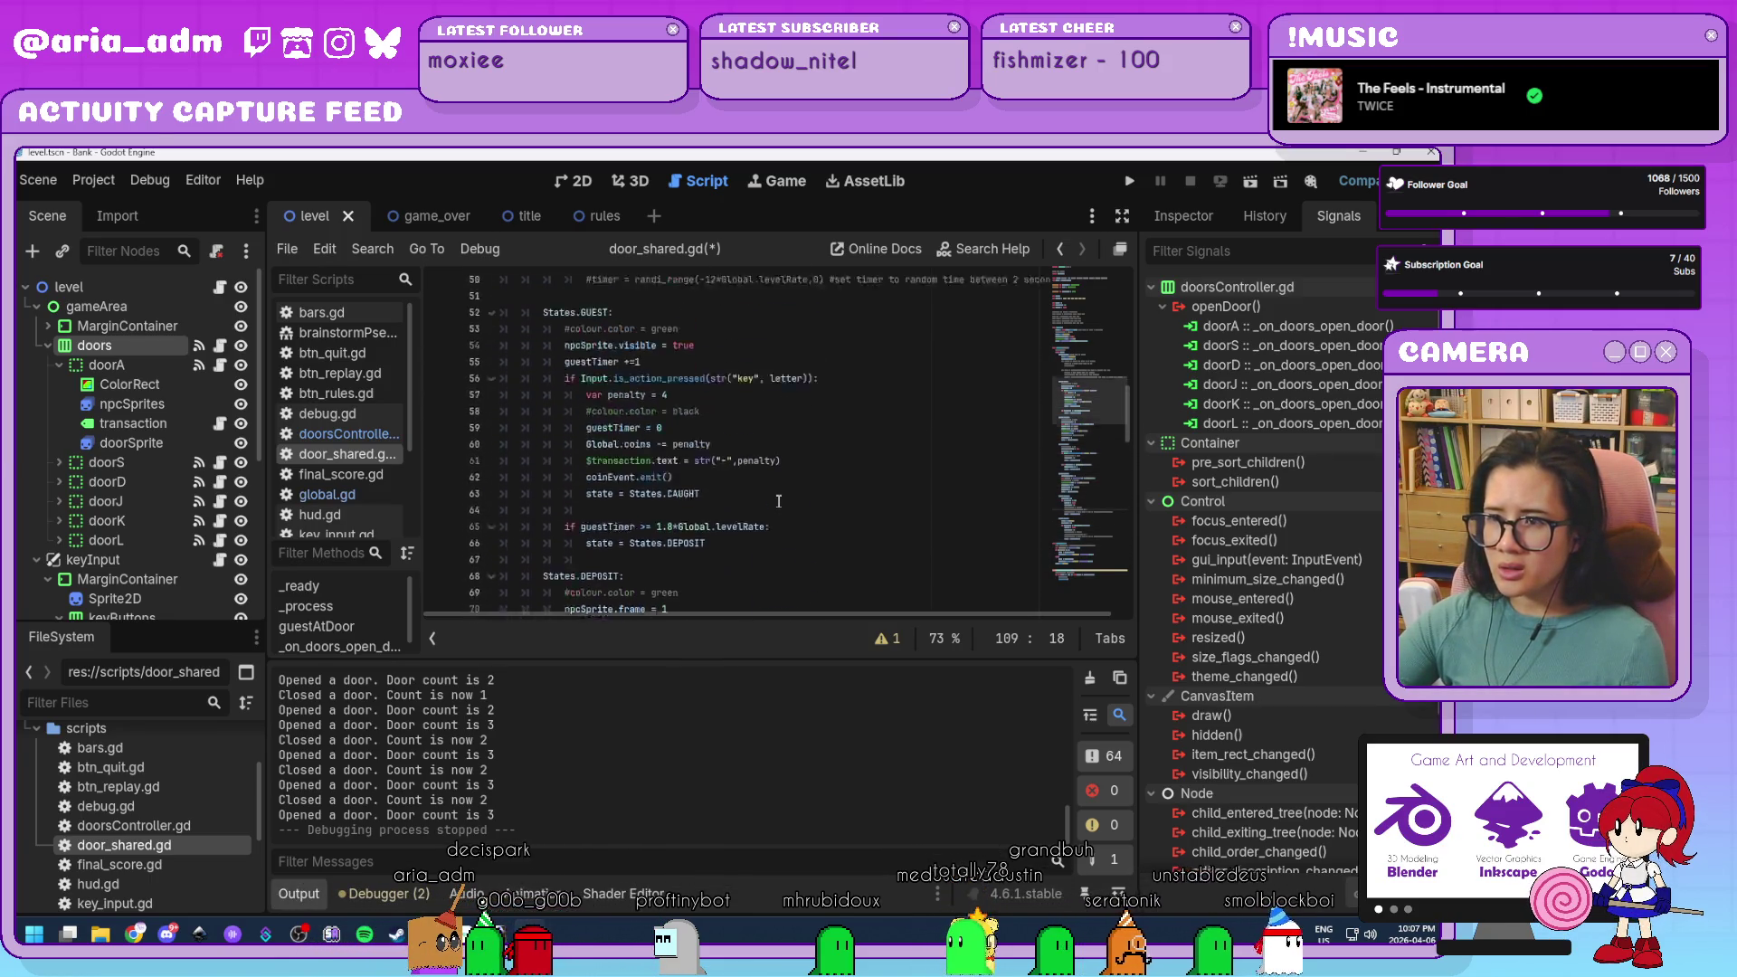
pyautogui.scroll(4, 738, 477)
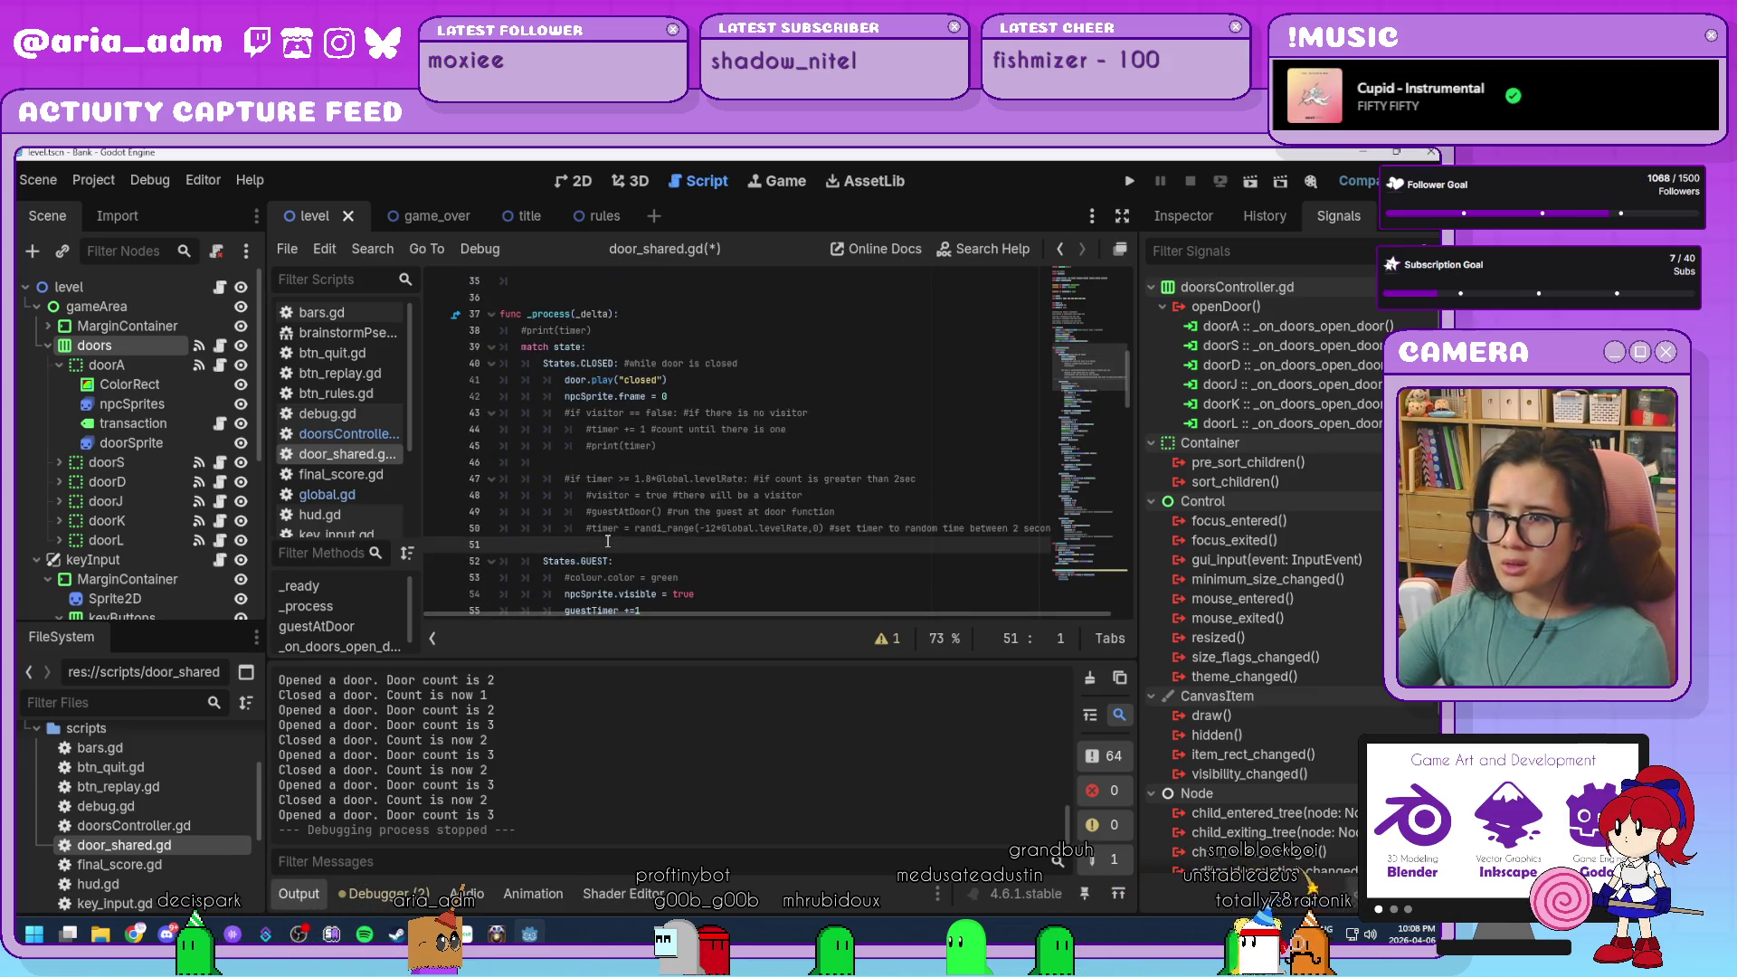
pyautogui.press('Tab')
pyautogui.press('Tab')
pyautogui.press('Tab')
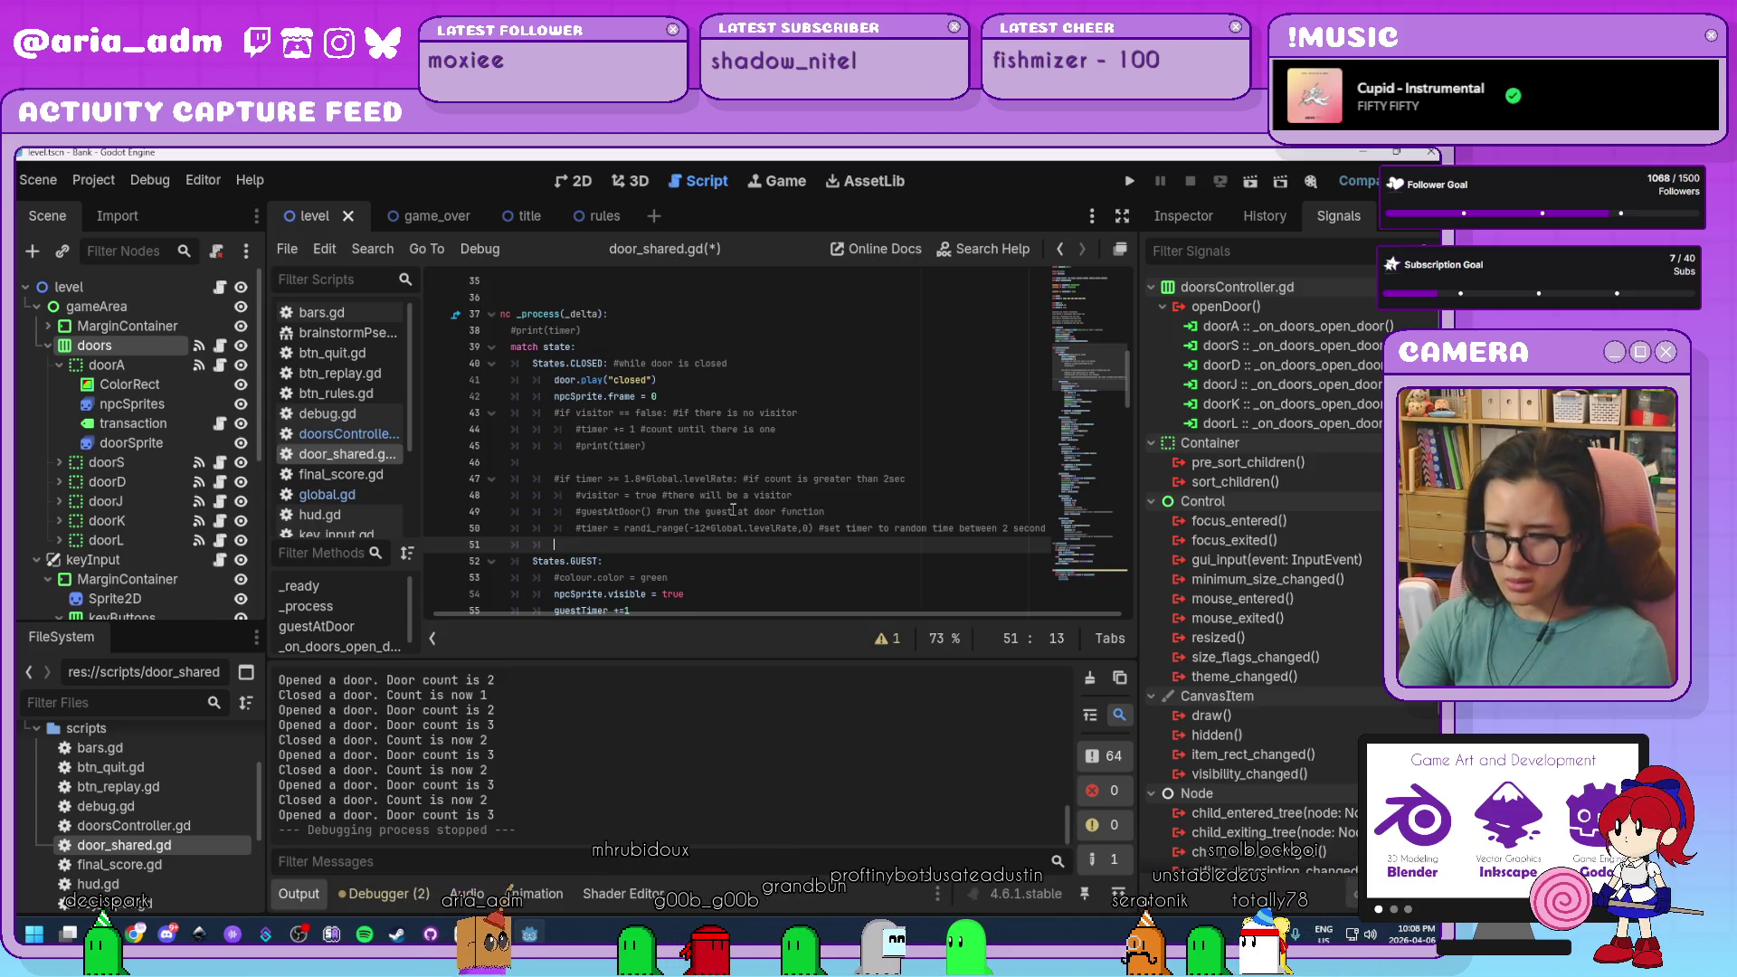
pyautogui.write('controller.openDoorCount -= 1 \t\t\t\t#print("Closed a door. Count is now ", controller.openDoorCount)')
pyautogui.press('Home')
pyautogui.press('Delete')
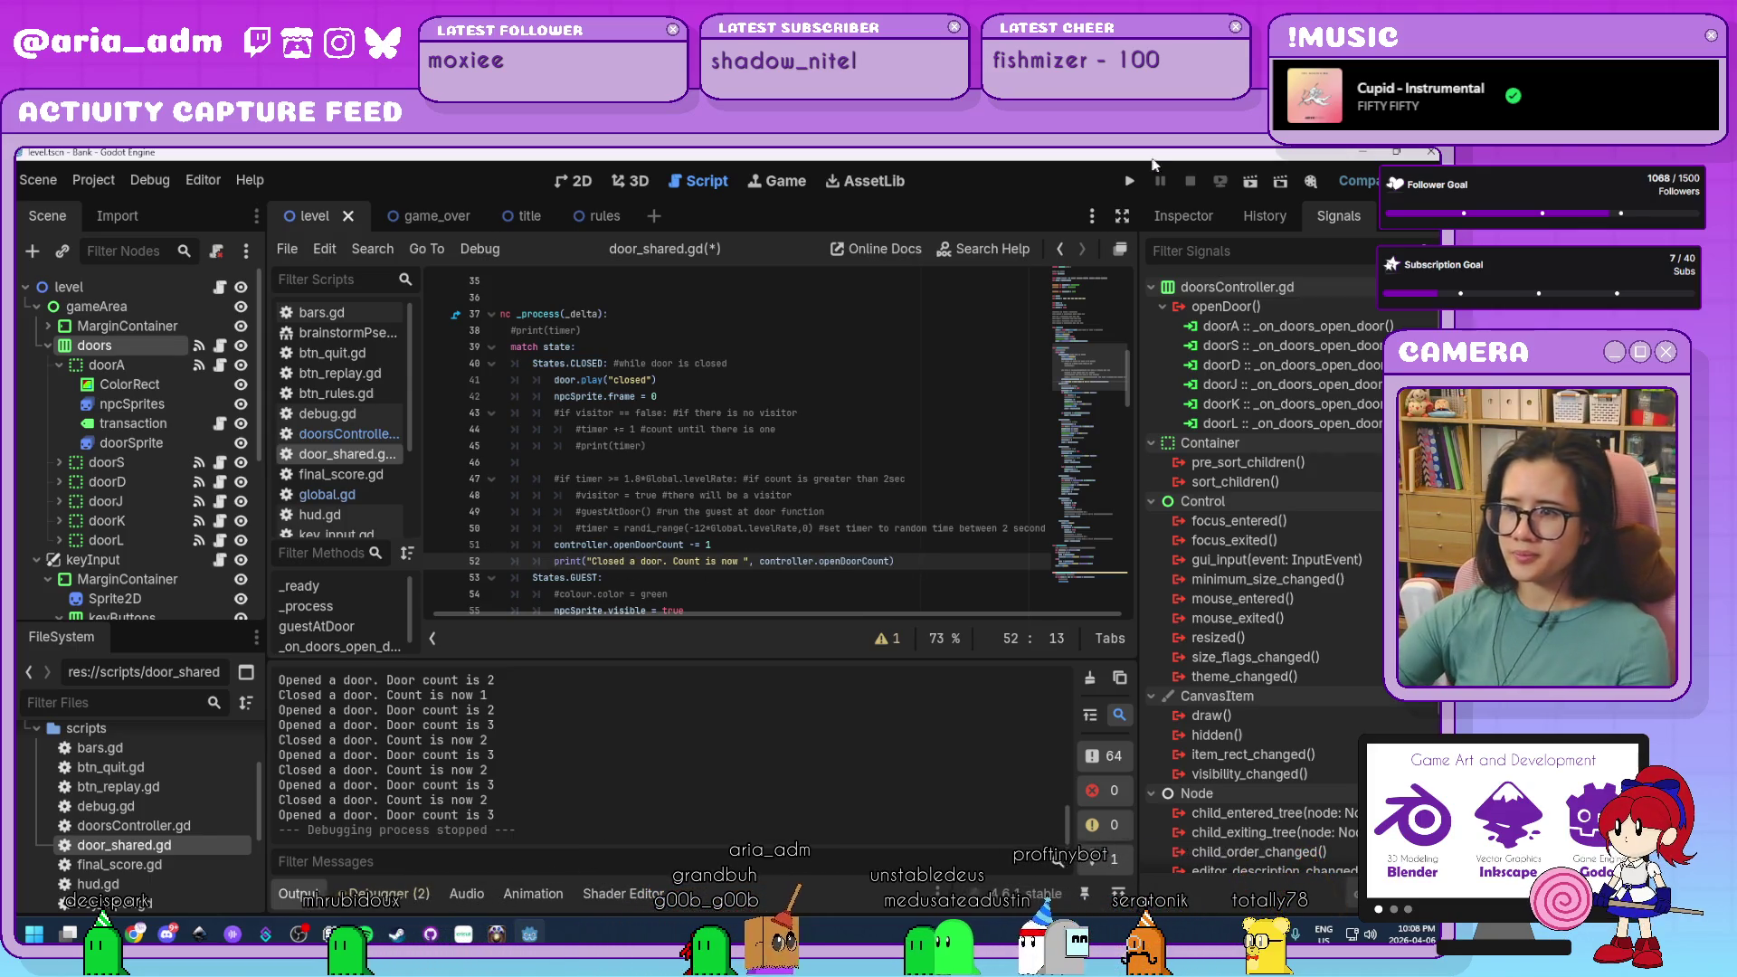
pyautogui.press('F5')
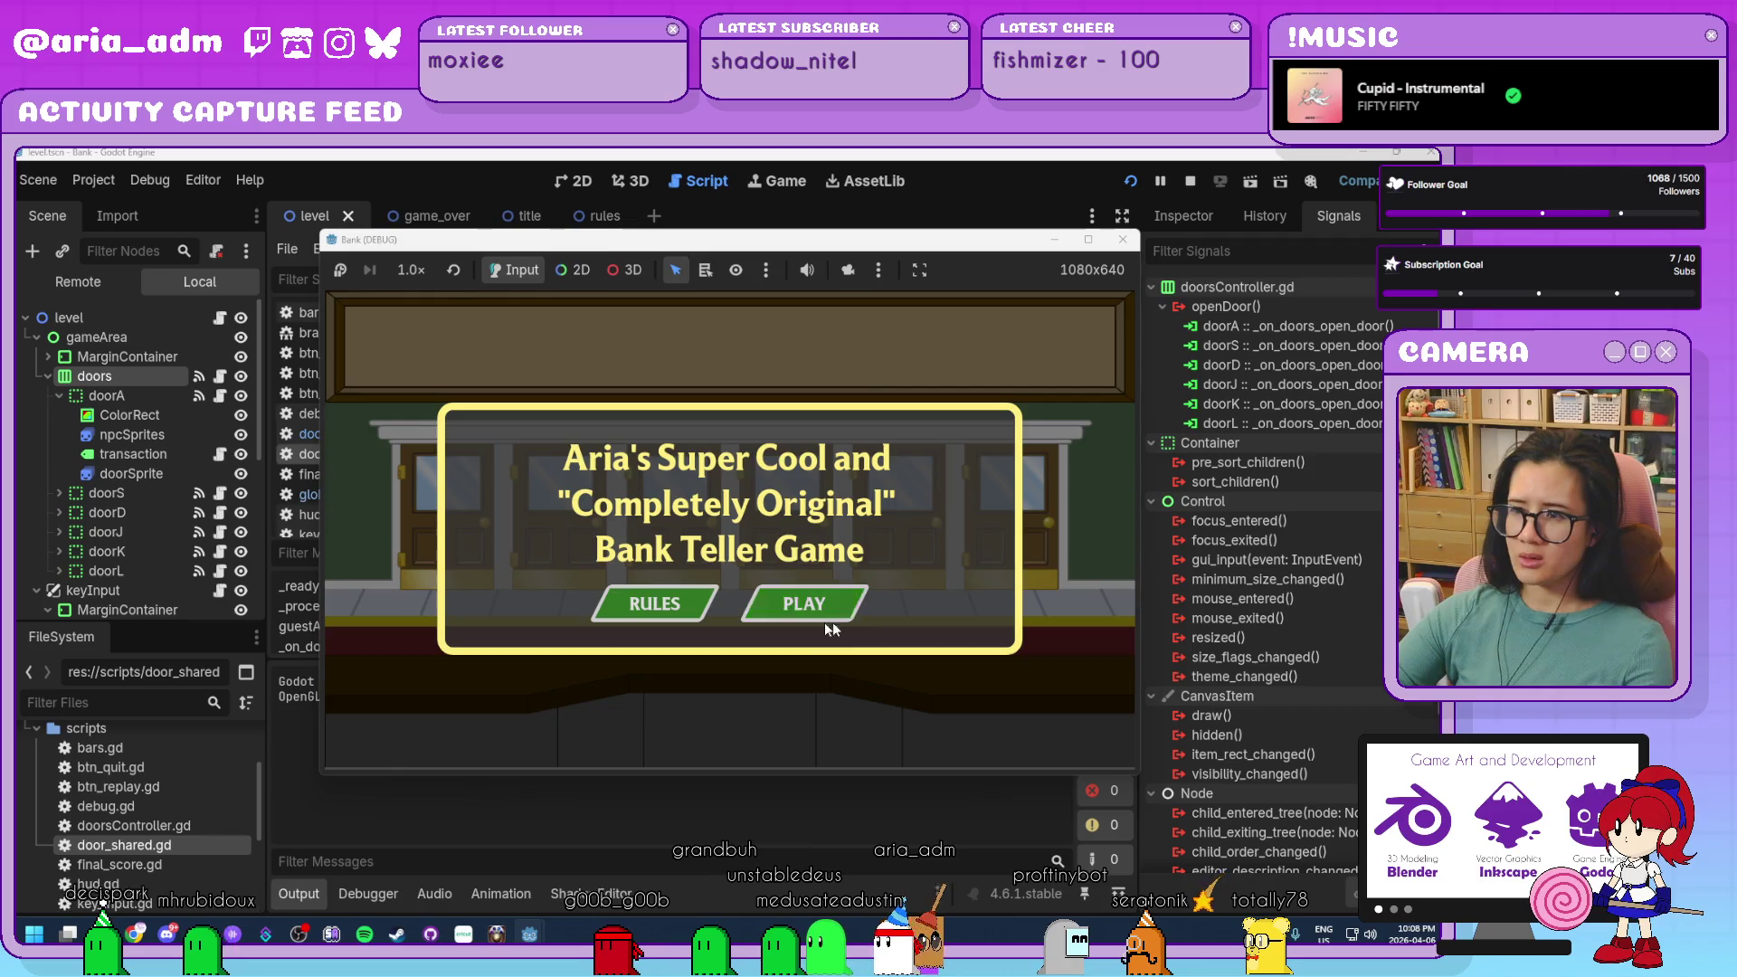
# Play until negative door counts are logged, stop, and delete the two added CLOSED-state count lines.
pyautogui.click(818, 595)
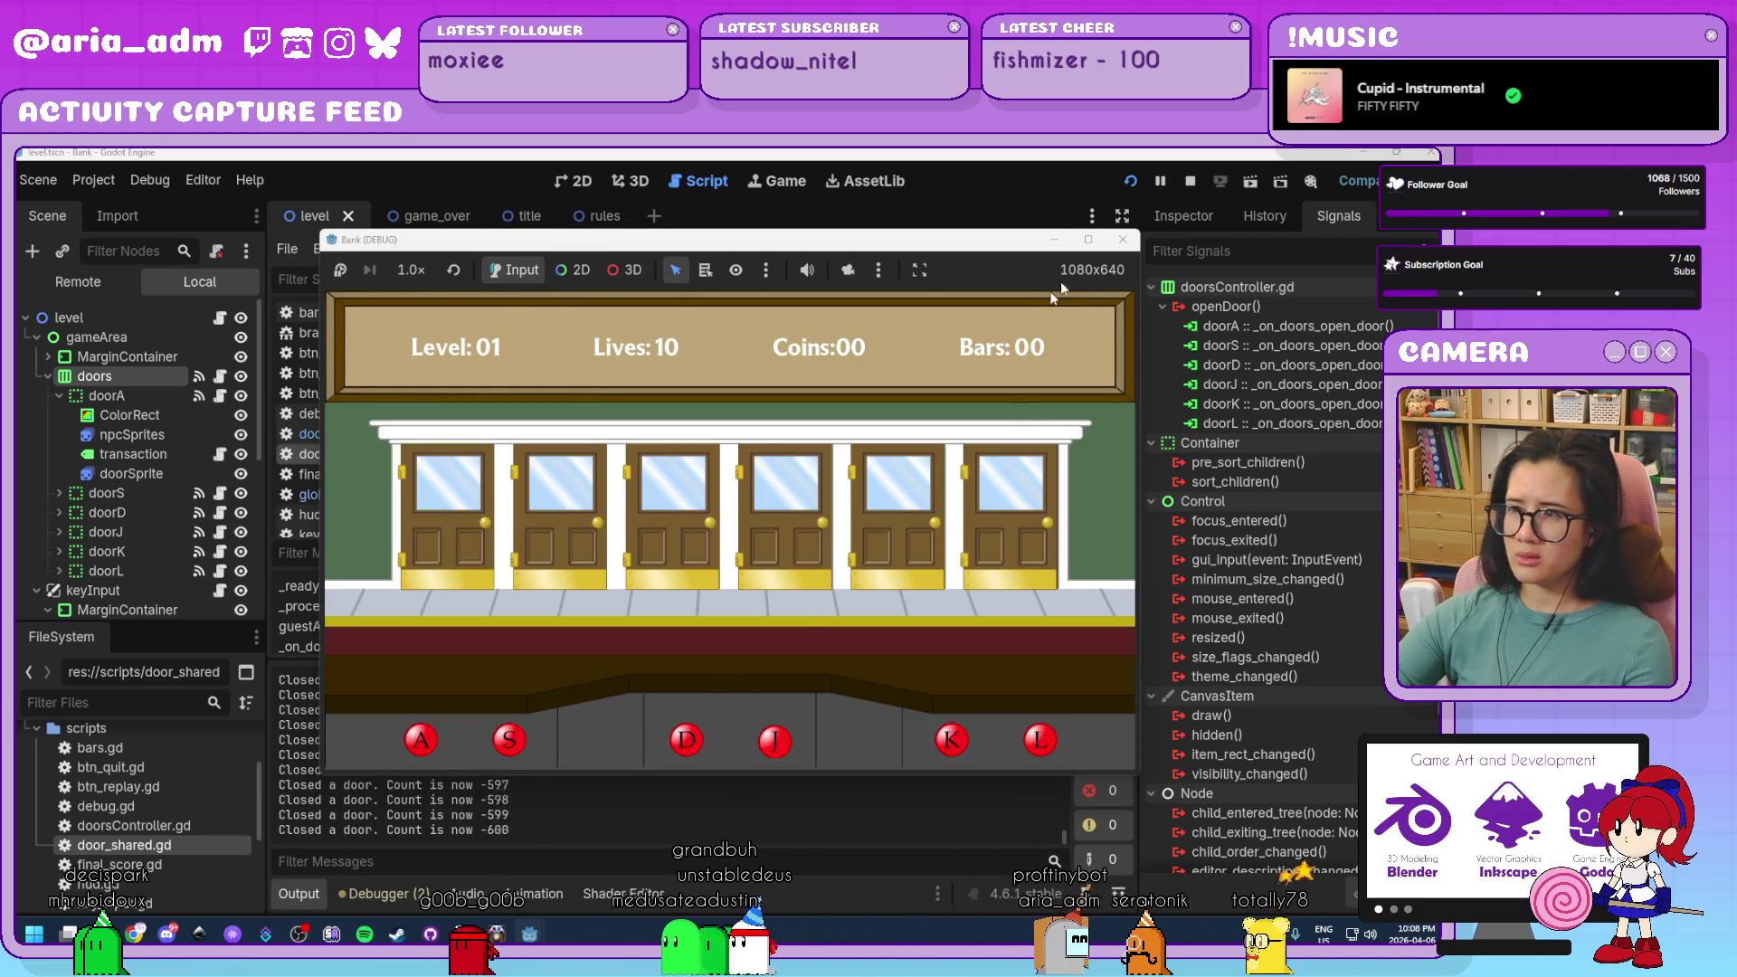
pyautogui.press('F8')
pyautogui.moveTo(905, 562); pyautogui.dragTo(400, 552)
pyautogui.press('BackSpace')
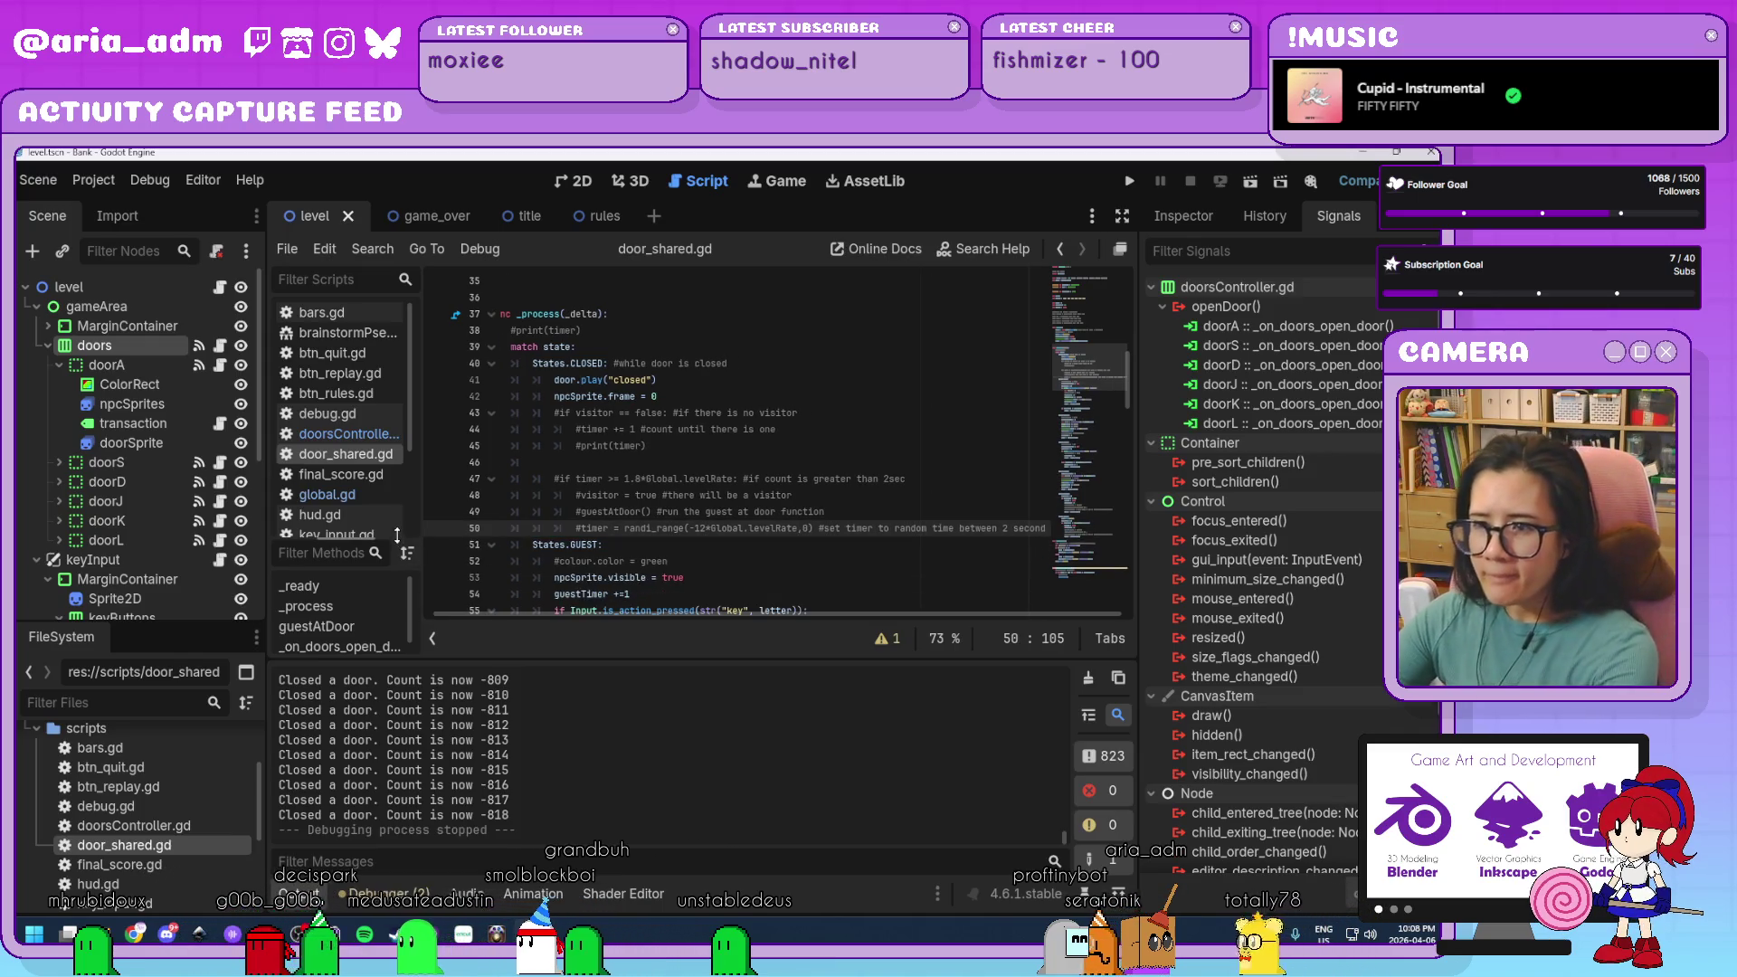
pyautogui.press('Return')
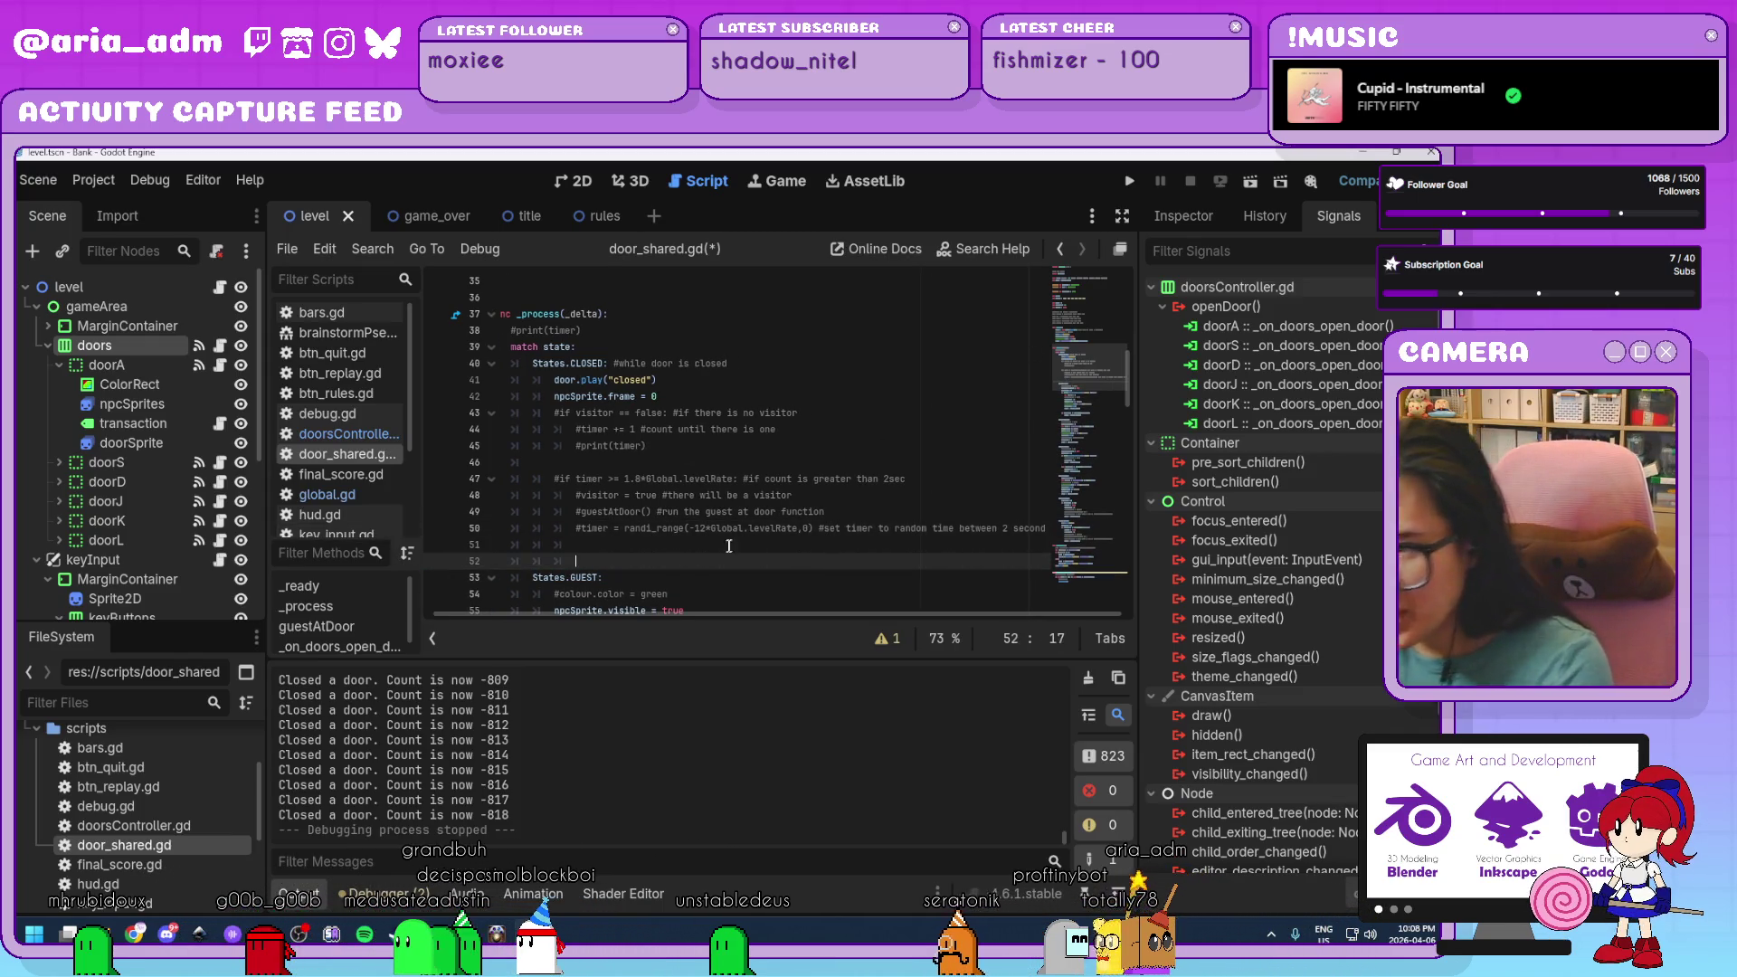
# Select the commented openDoorCount decrement and print lines in the CLOSING state.
pyautogui.scroll(2, 737, 539)
pyautogui.scroll(-2, 736, 540)
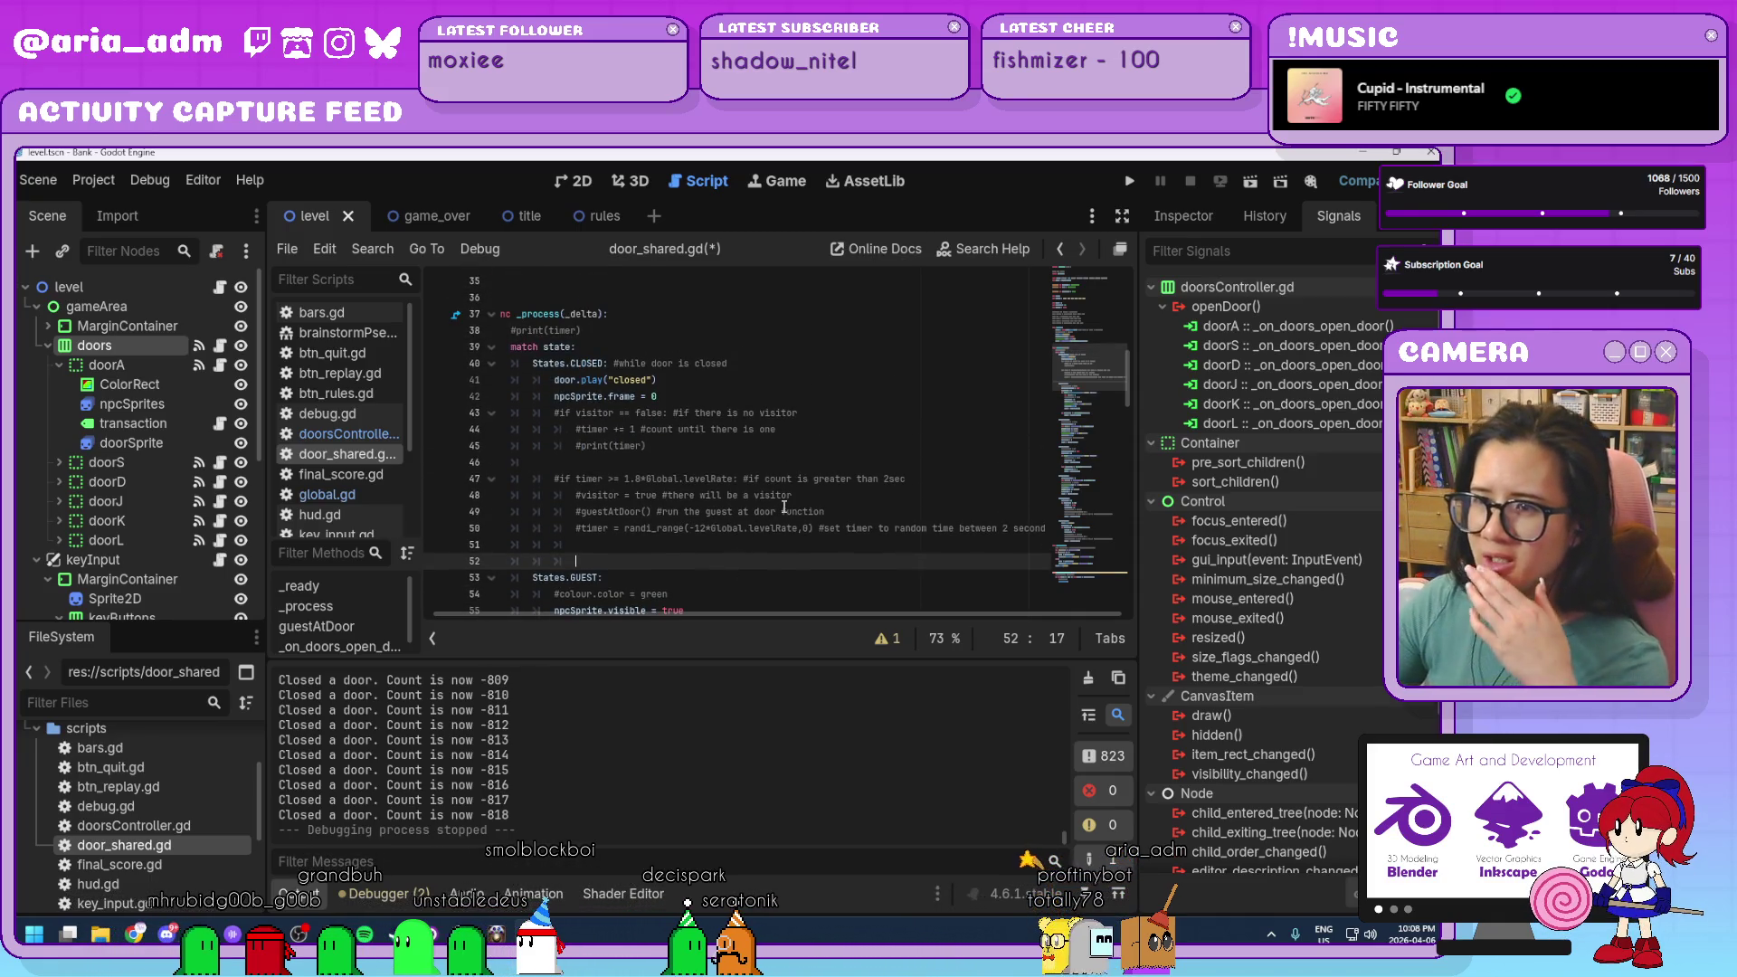
pyautogui.scroll(-3, 741, 397)
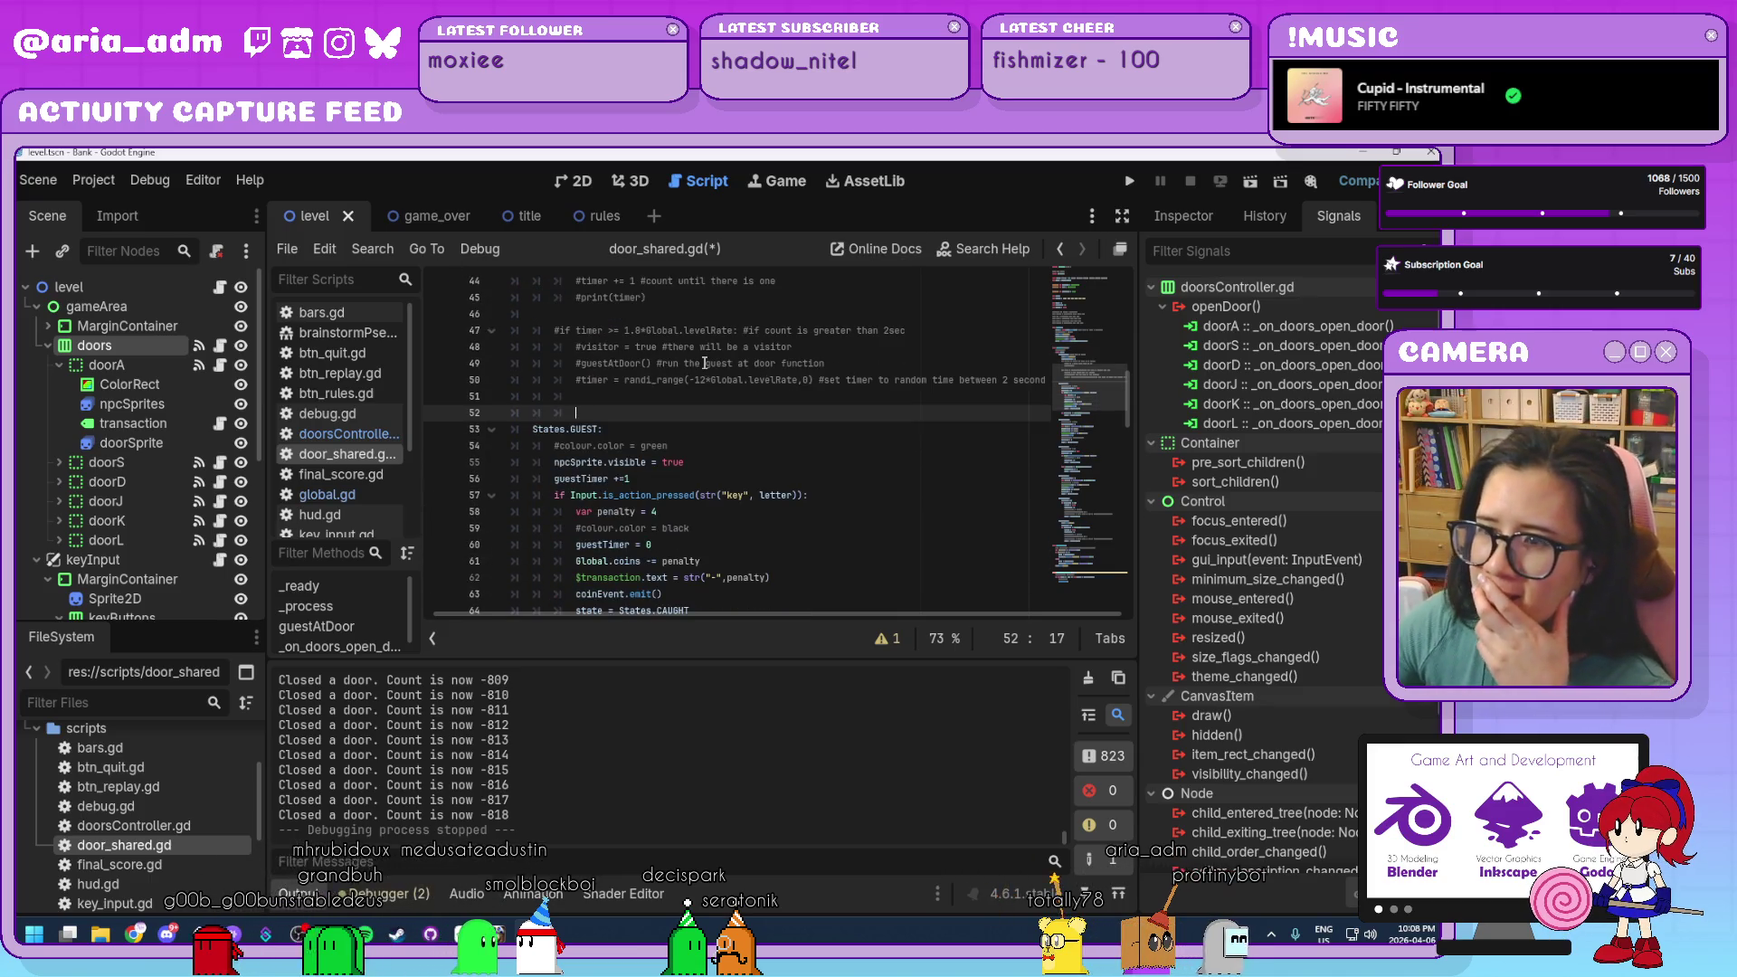
pyautogui.scroll(-3, 741, 397)
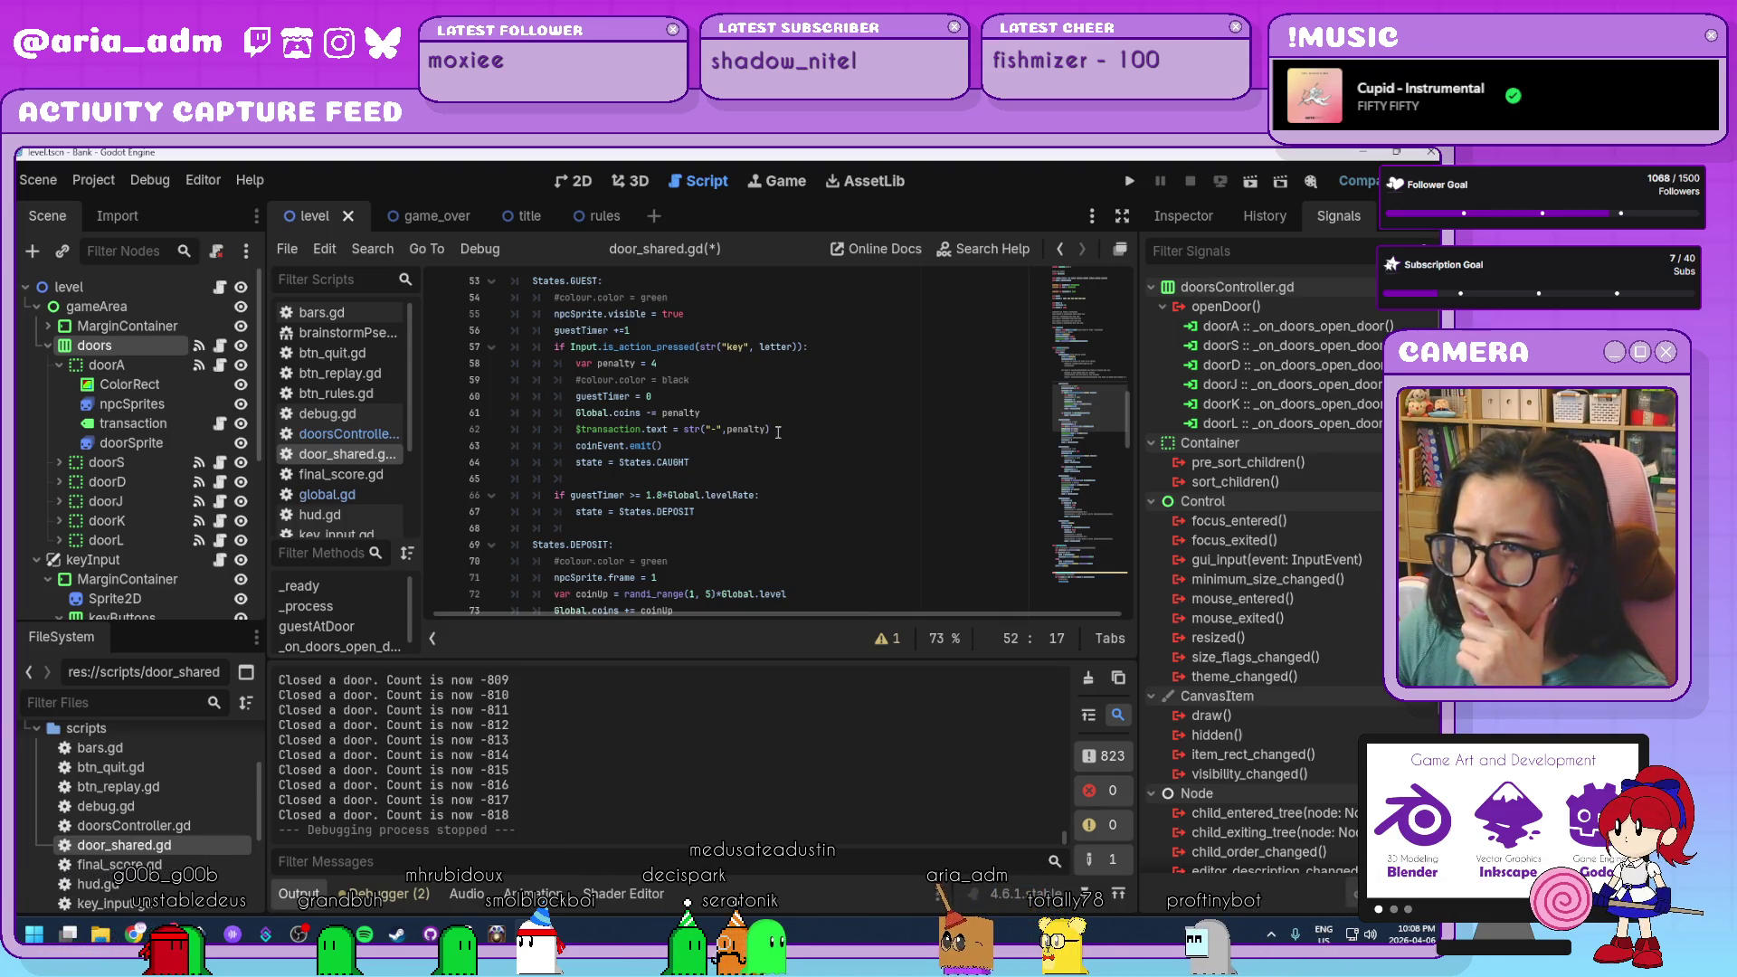
pyautogui.scroll(-3, 778, 433)
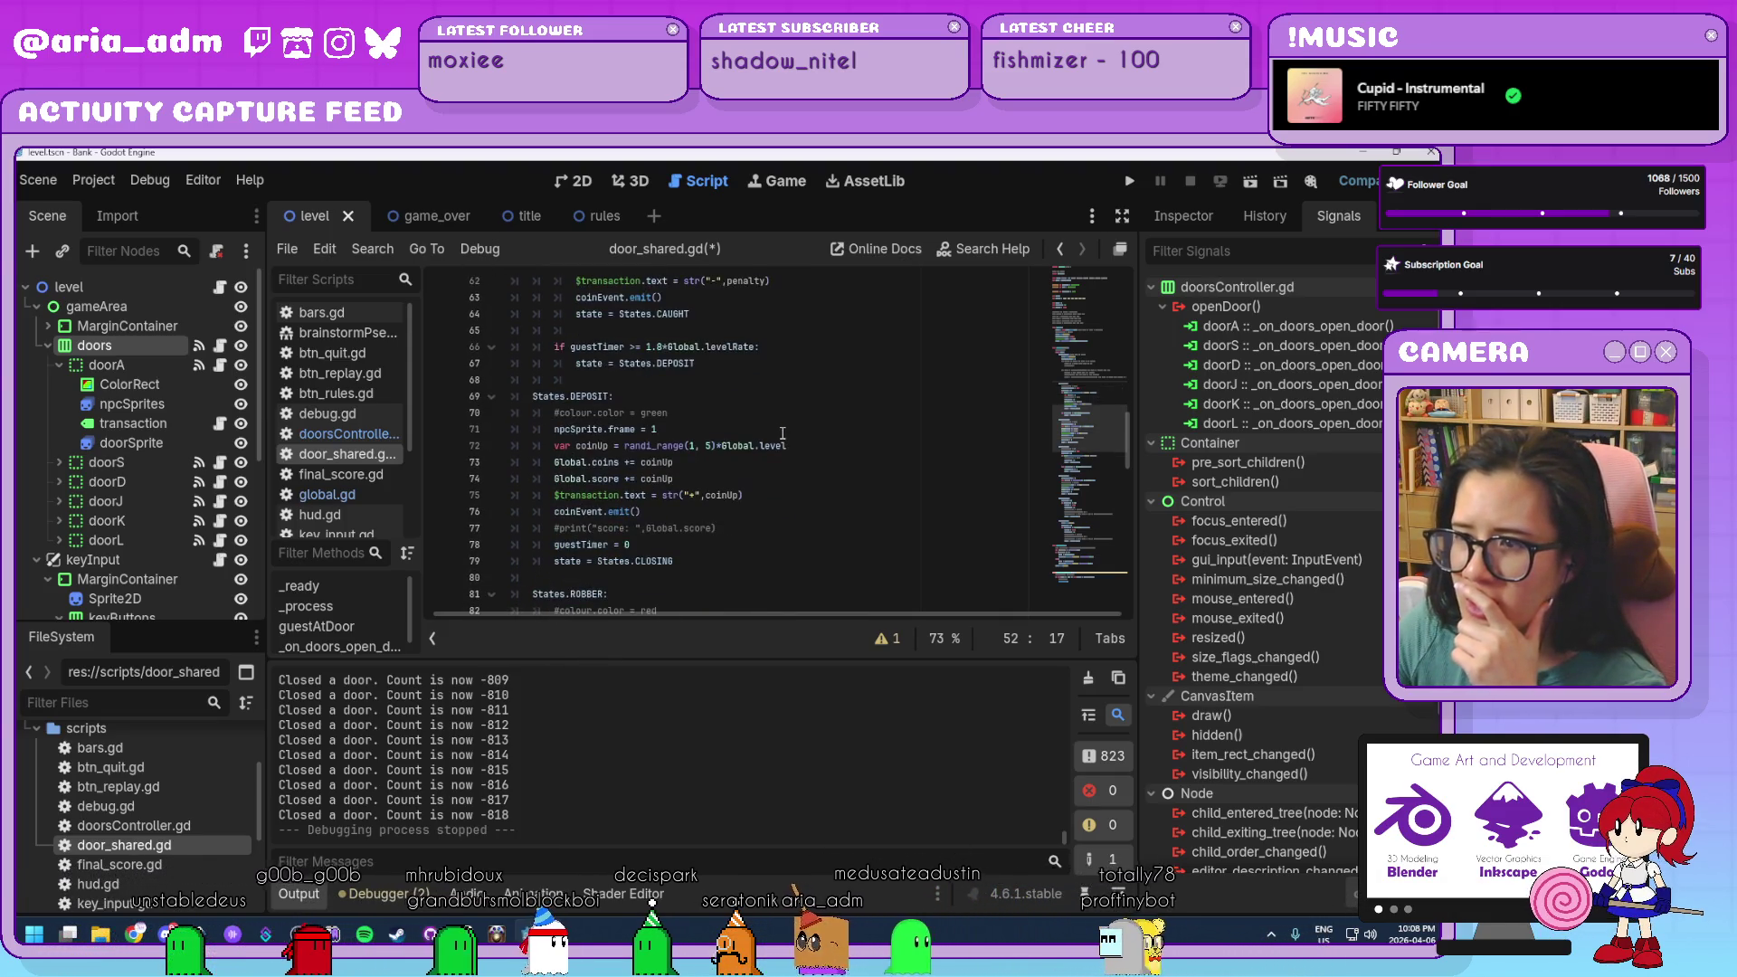
pyautogui.scroll(-1, 783, 433)
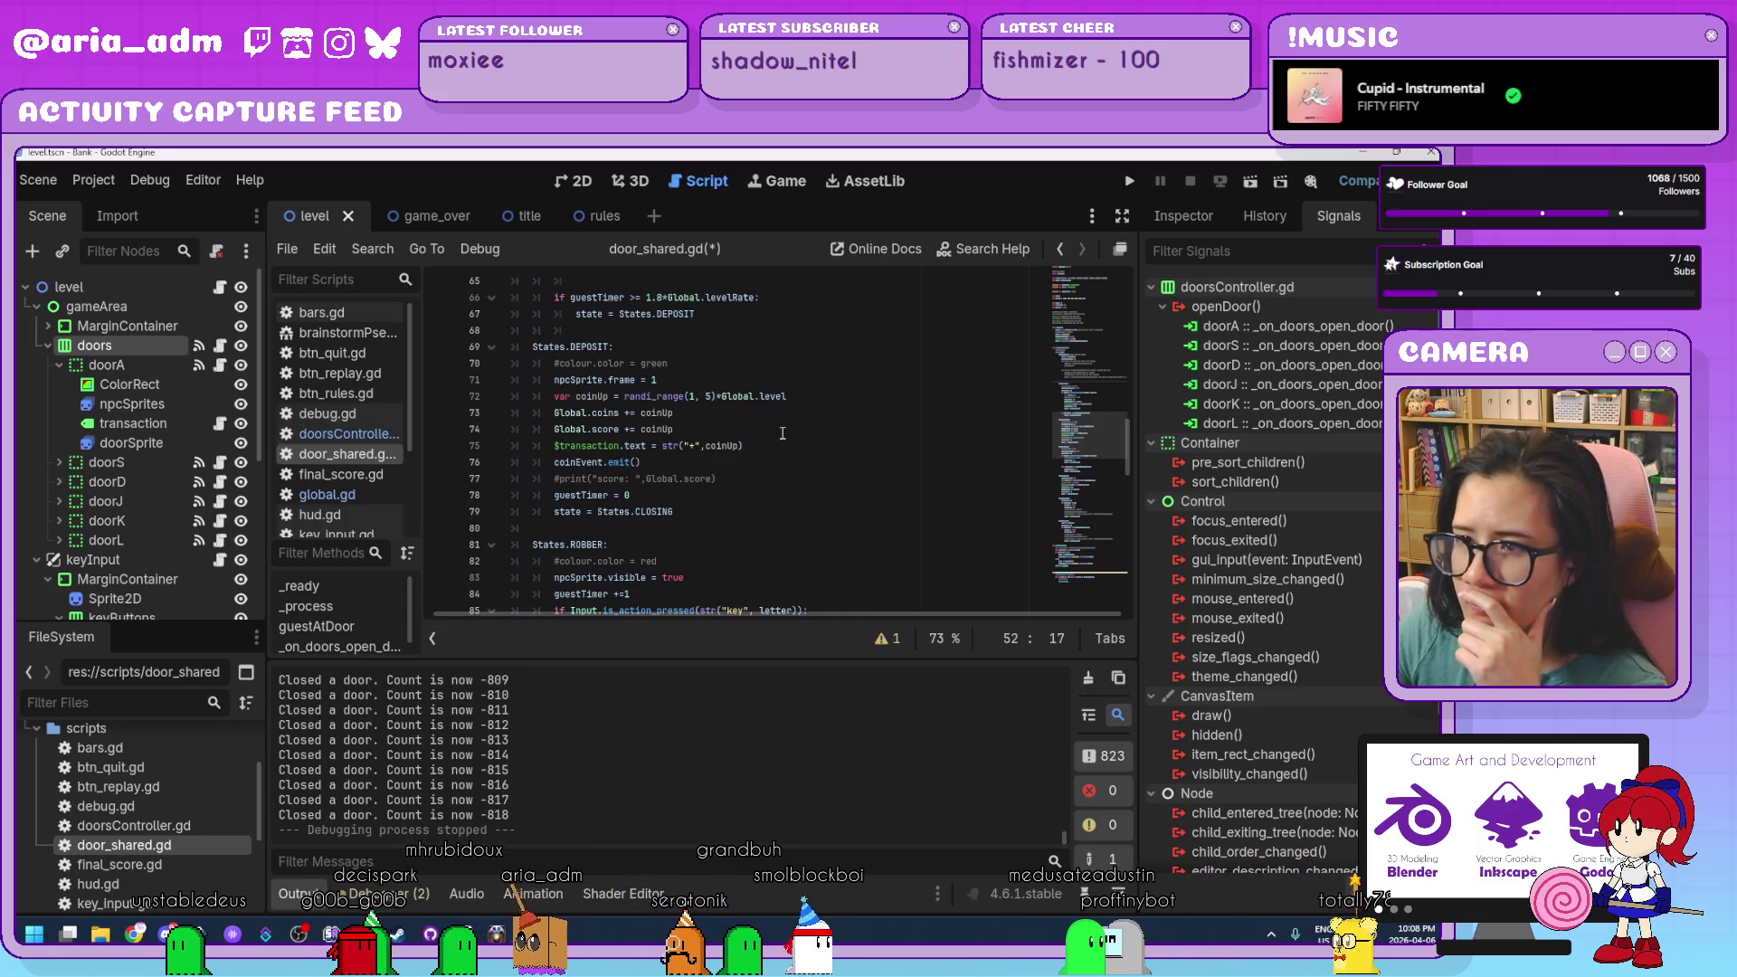
pyautogui.scroll(-6, 783, 433)
pyautogui.scroll(-3, 783, 433)
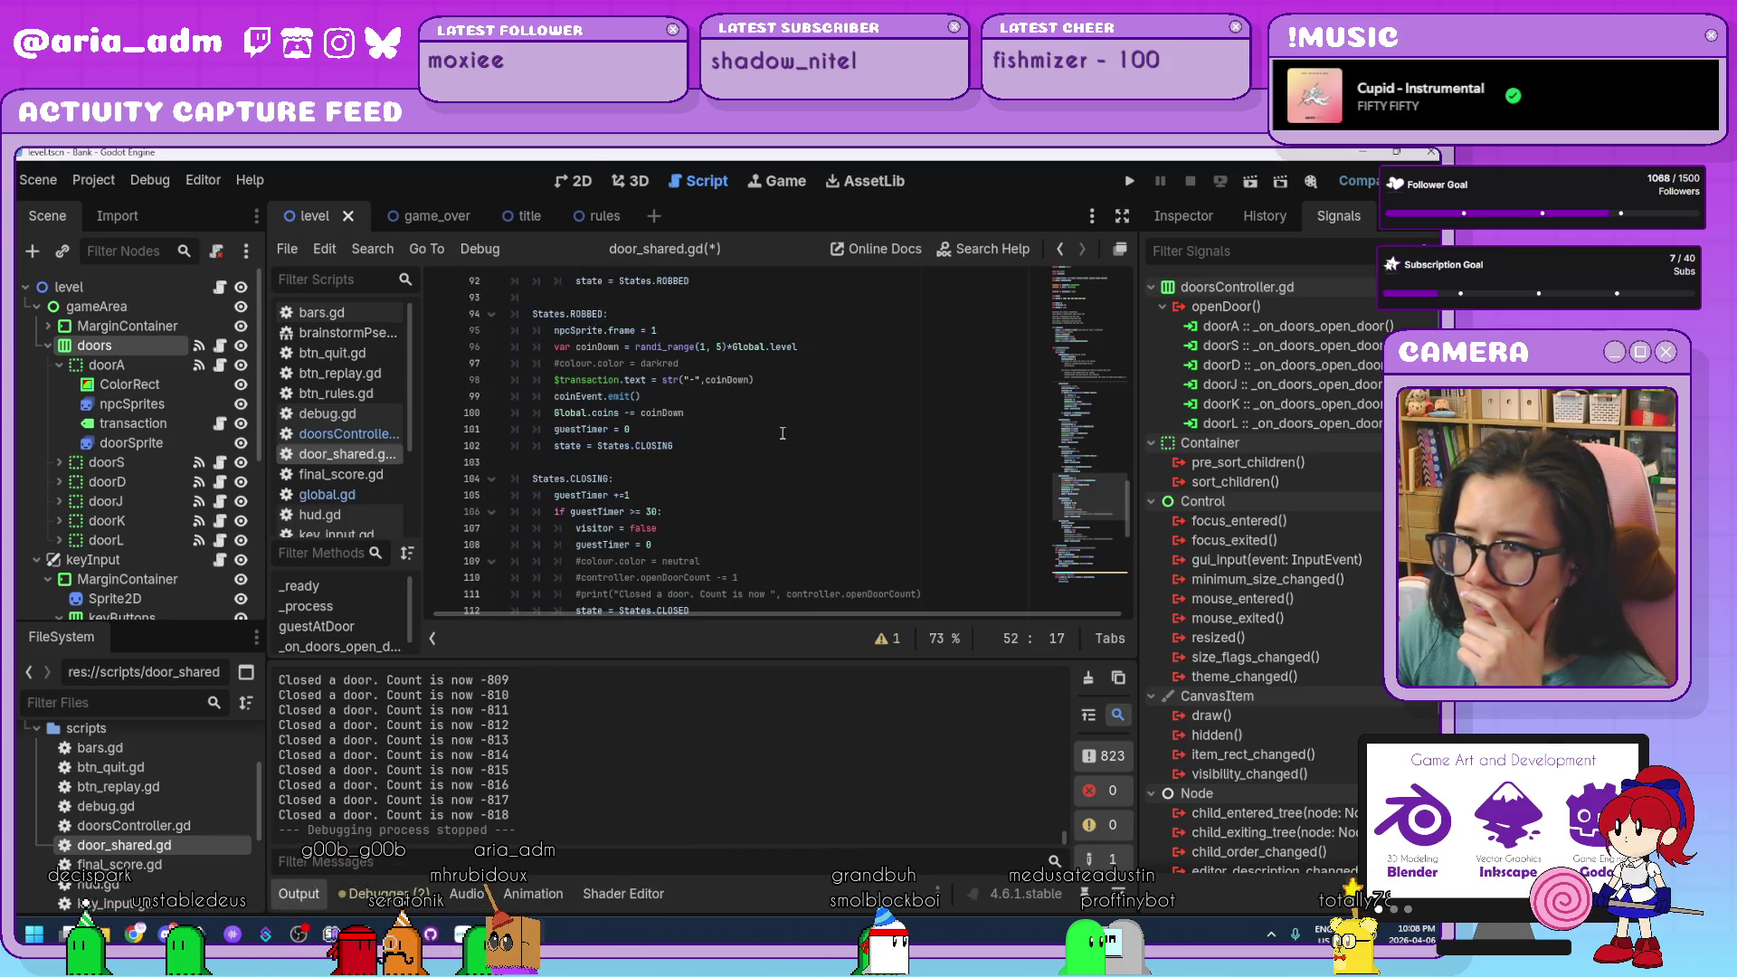
pyautogui.scroll(-2, 783, 433)
pyautogui.scroll(-1, 782, 433)
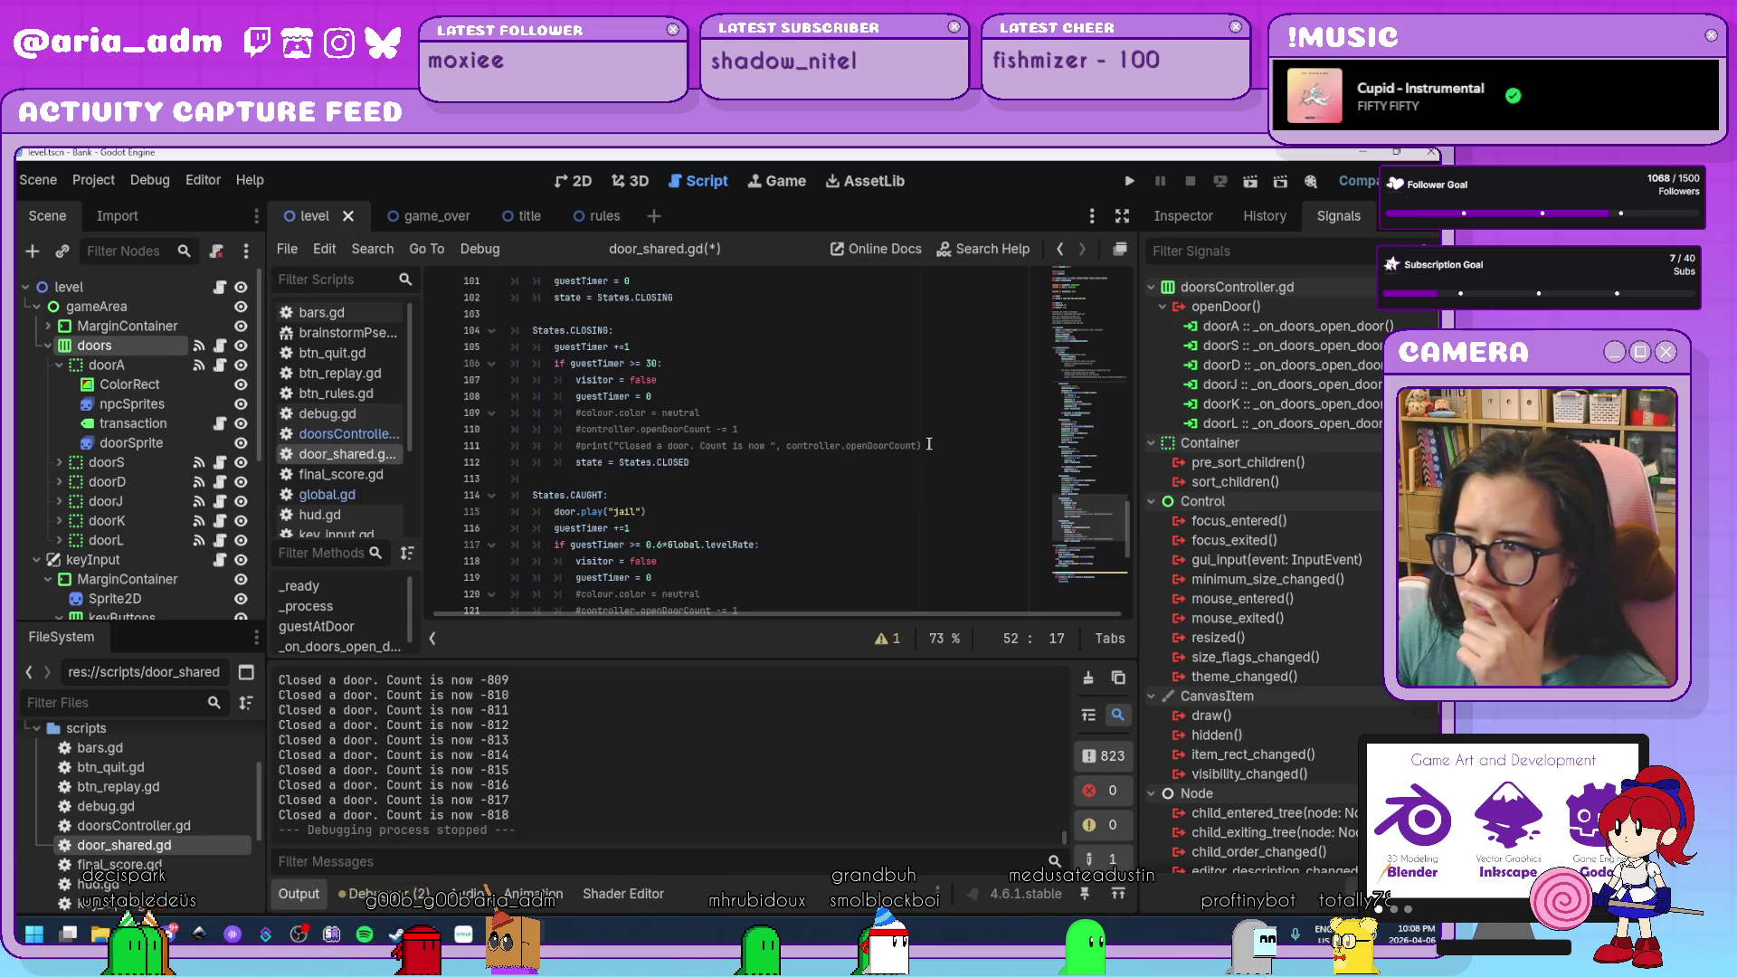
pyautogui.moveTo(926, 445); pyautogui.dragTo(711, 430)
pyautogui.moveTo(598, 431); pyautogui.dragTo(576, 433)
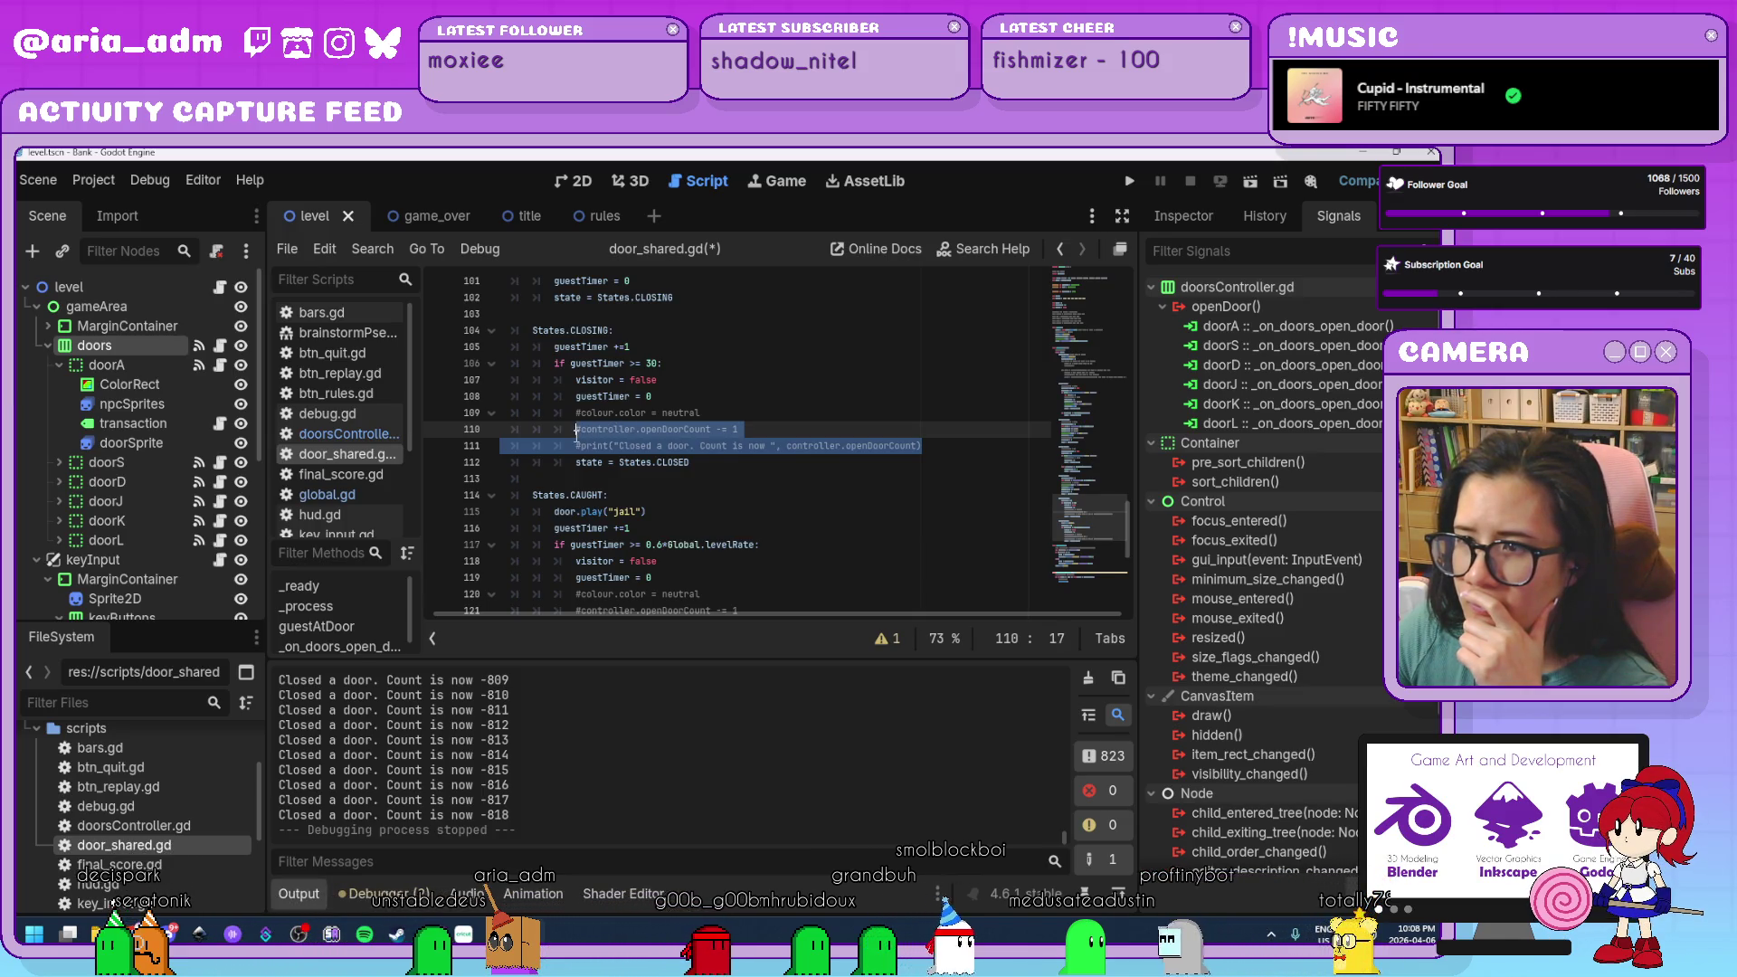
# Restore the CLOSING-state openDoorCount decrement and print on lines 110–111.
pyautogui.click(922, 445)
pyautogui.moveTo(922, 445); pyautogui.dragTo(654, 443)
pyautogui.hotkey('ctrl', 'z')
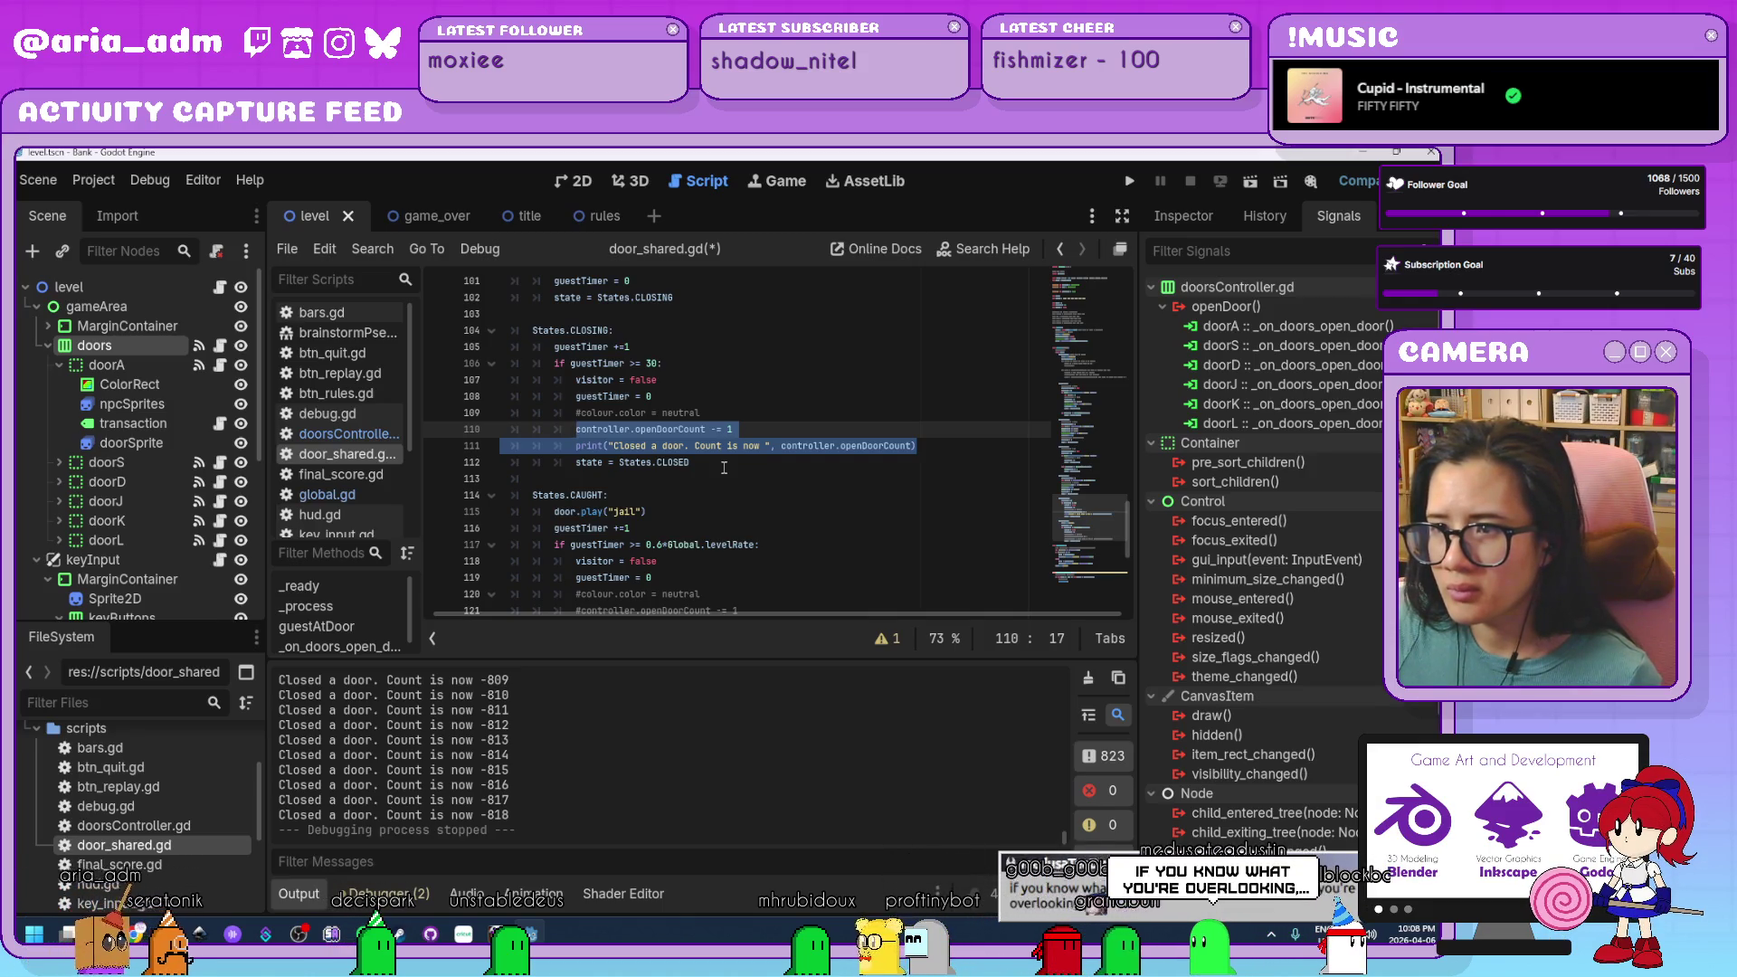
# Uncomment the CAUGHT-state decrement and print on lines 121–122 with Ctrl+K.
pyautogui.scroll(4, 723, 467)
pyautogui.scroll(-6, 724, 467)
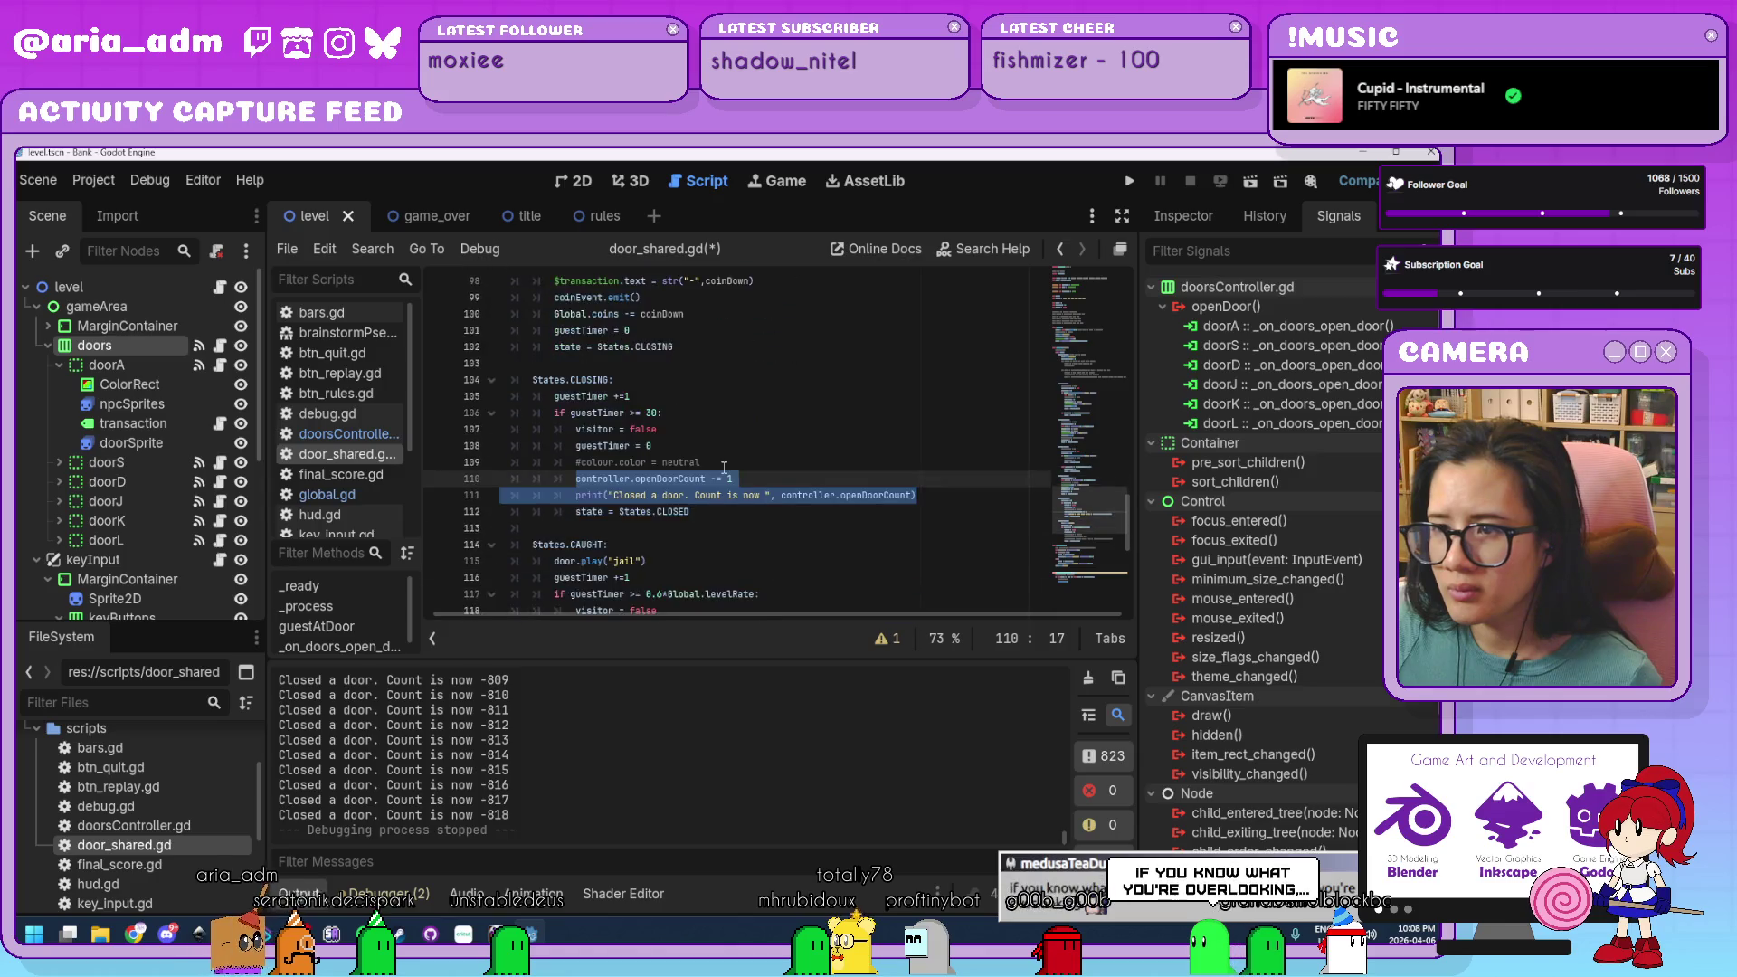
pyautogui.click(927, 528)
pyautogui.moveTo(928, 528); pyautogui.dragTo(578, 516)
pyautogui.hotkey('ctrl', 'k')
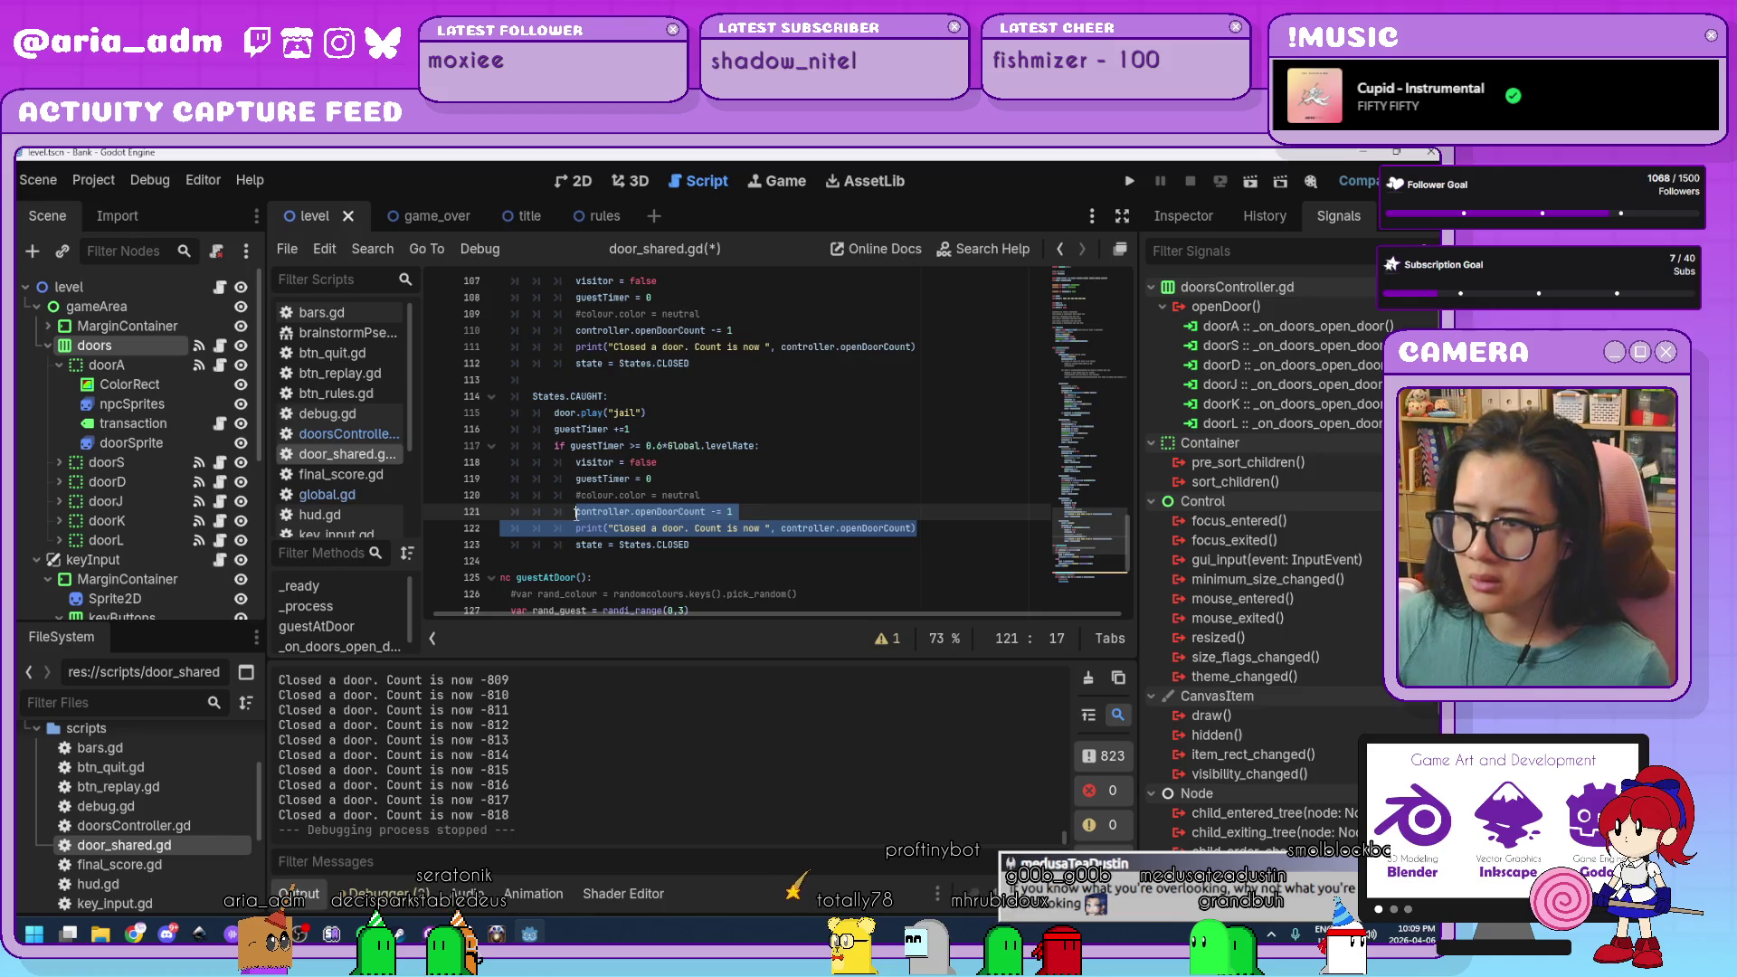
pyautogui.click(840, 529)
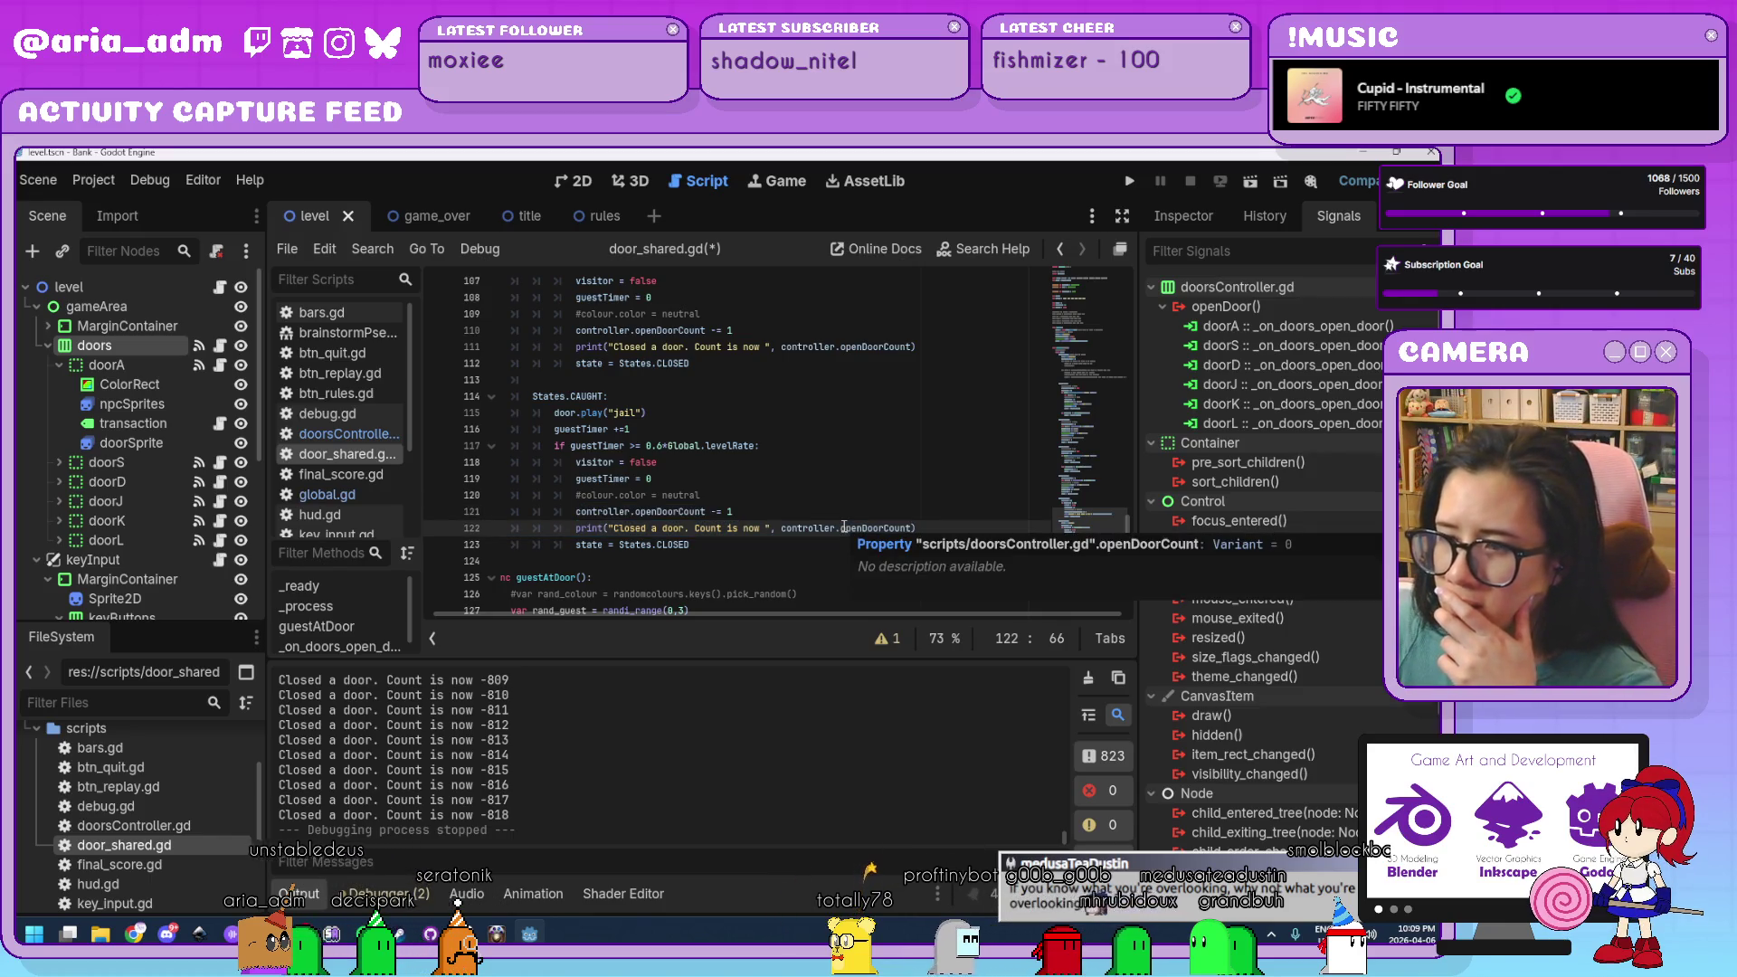
# Review the count lines around lines 107–123 in the CLOSING and CAUGHT states.
pyautogui.click(746, 550)
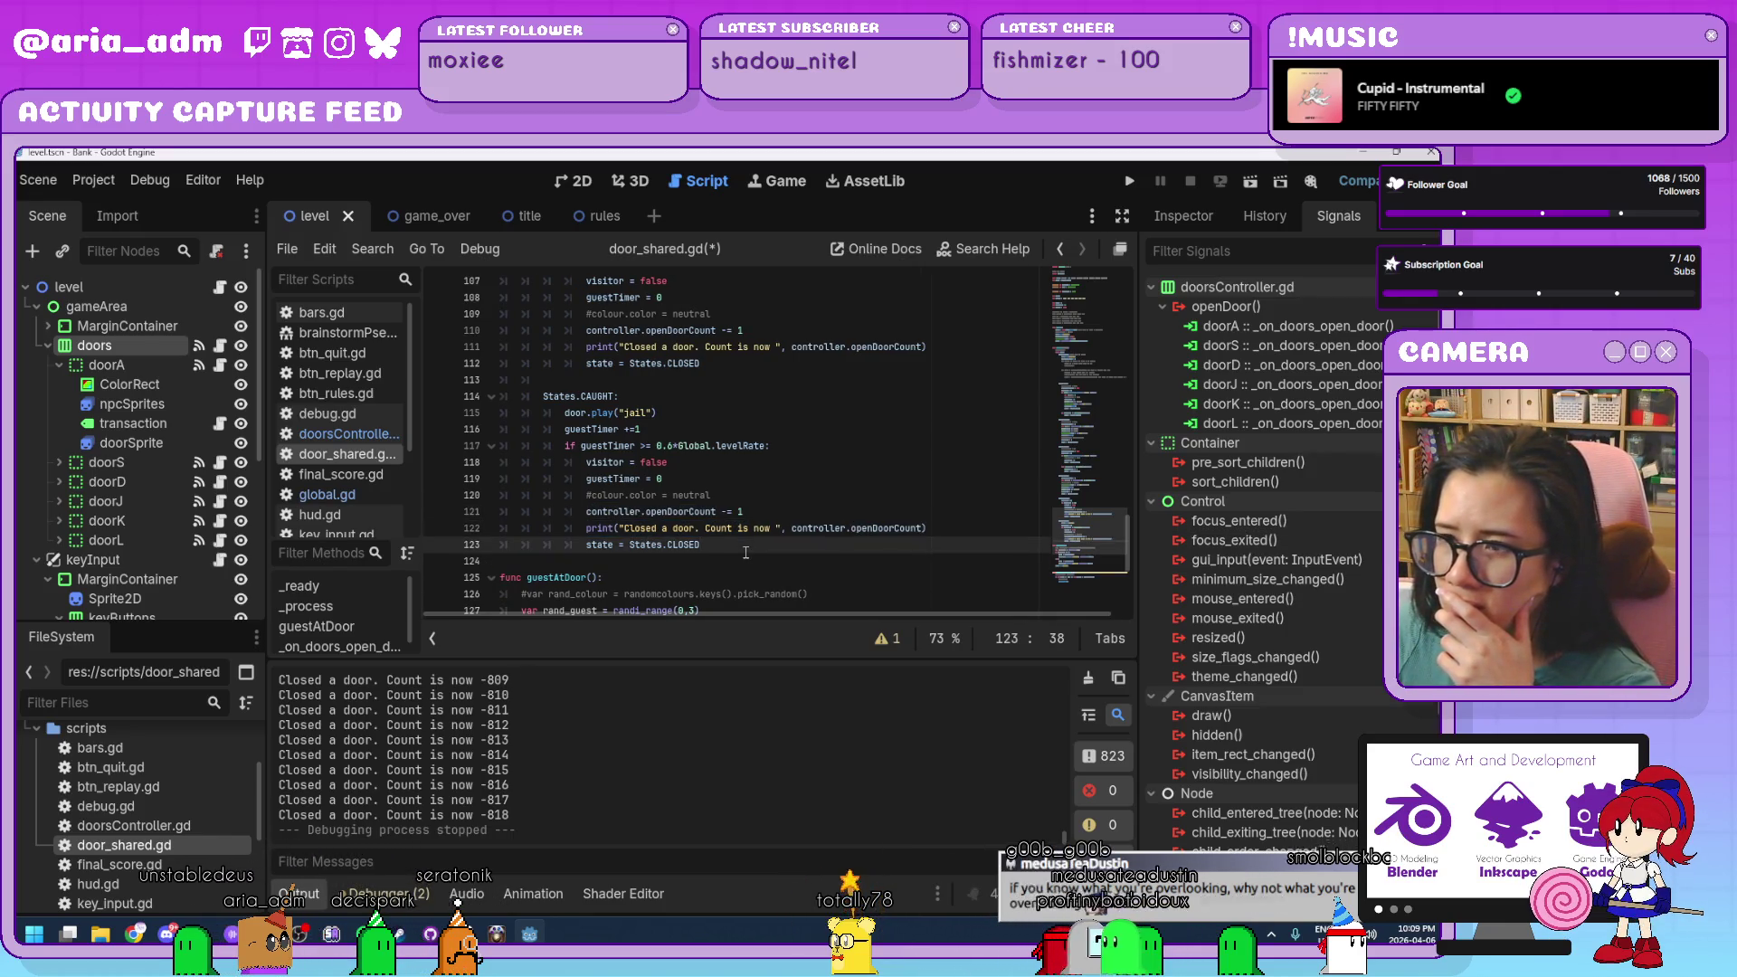
pyautogui.scroll(3, 746, 552)
pyautogui.scroll(9, 746, 552)
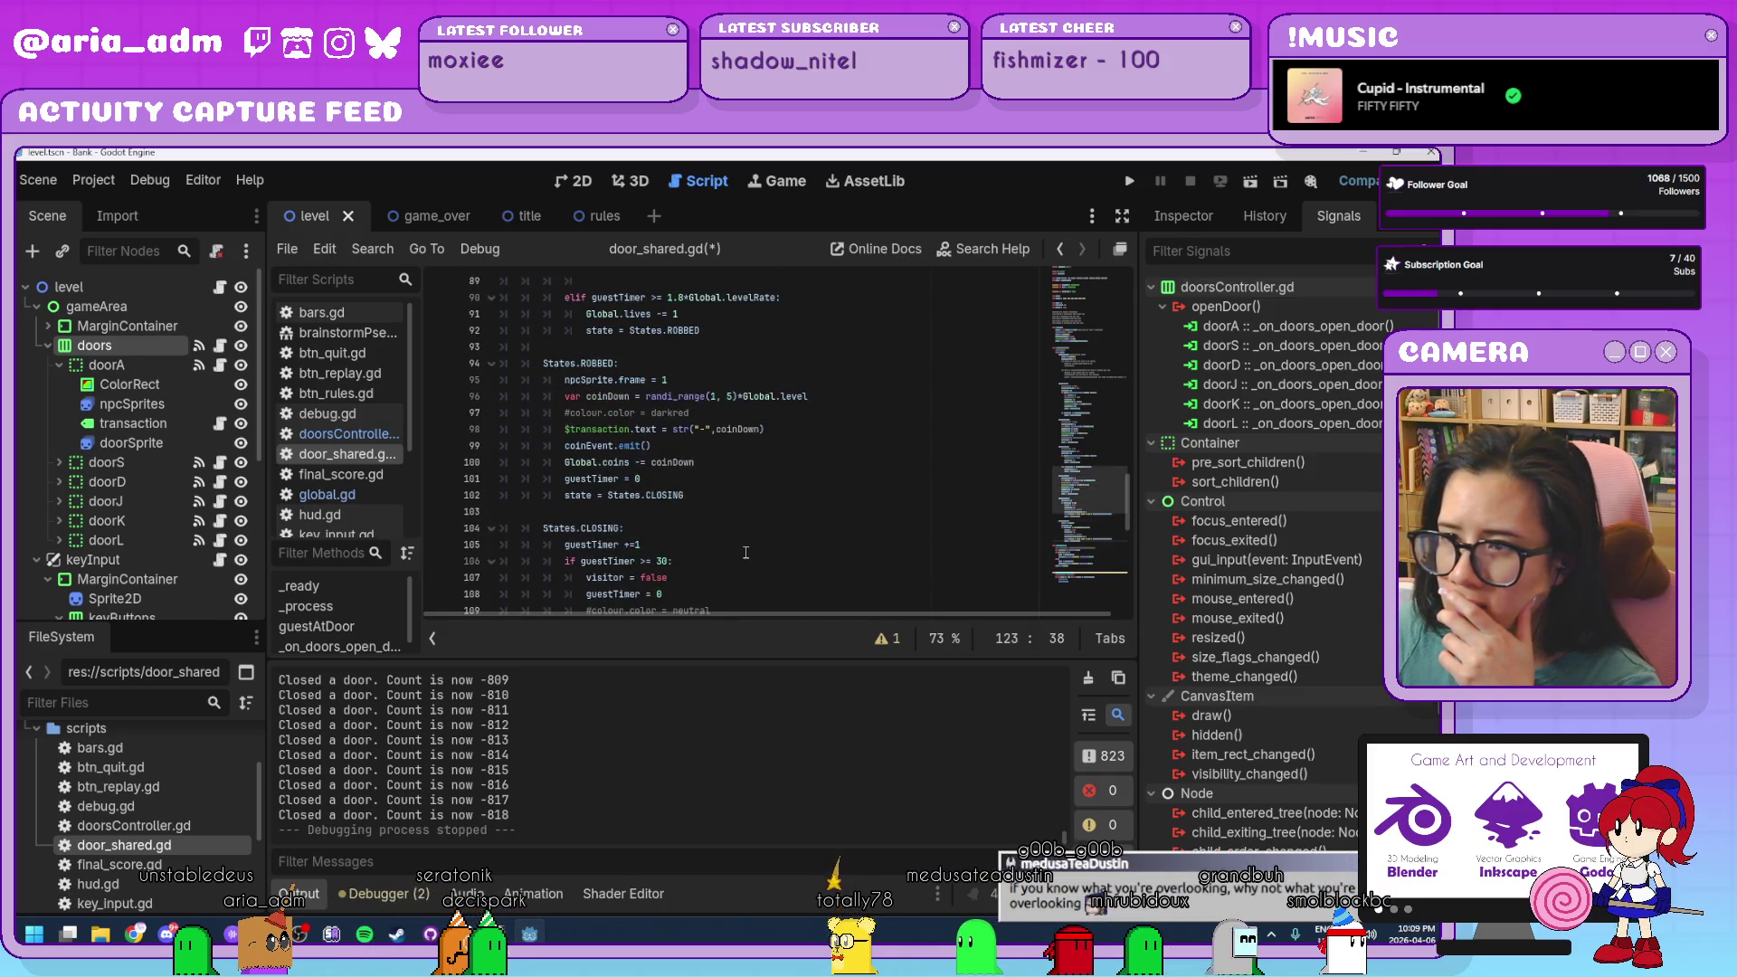
pyautogui.scroll(3, 746, 552)
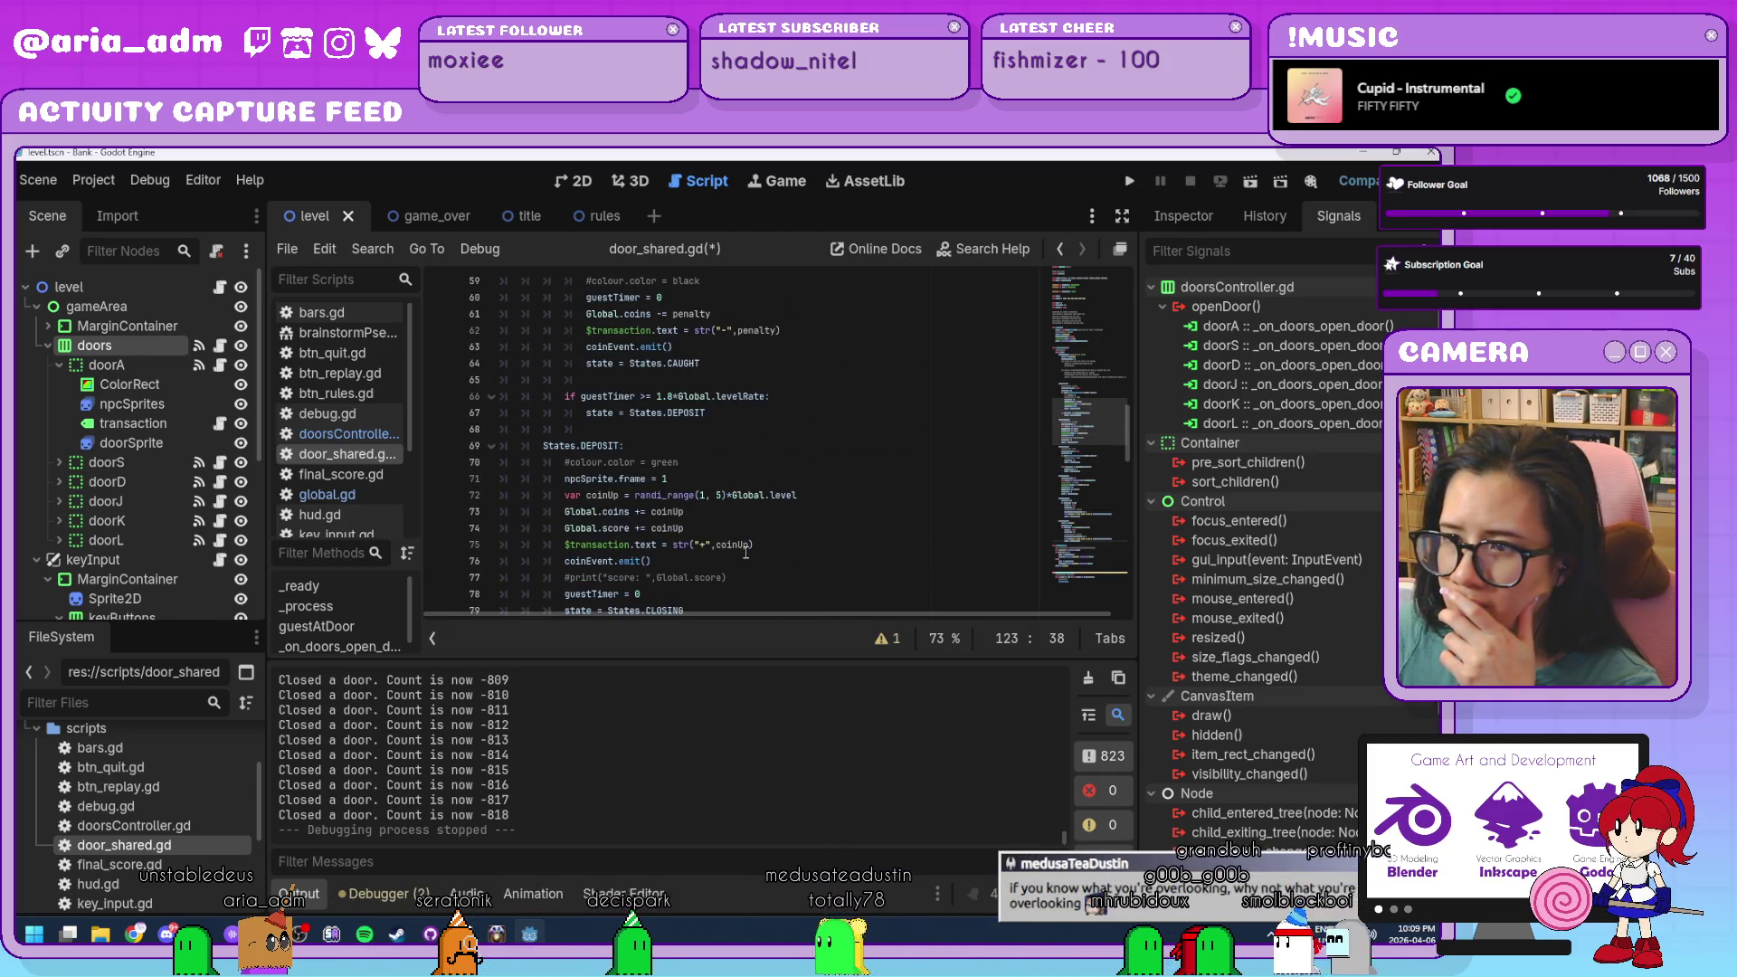
pyautogui.scroll(-6, 746, 552)
pyautogui.scroll(-3, 746, 552)
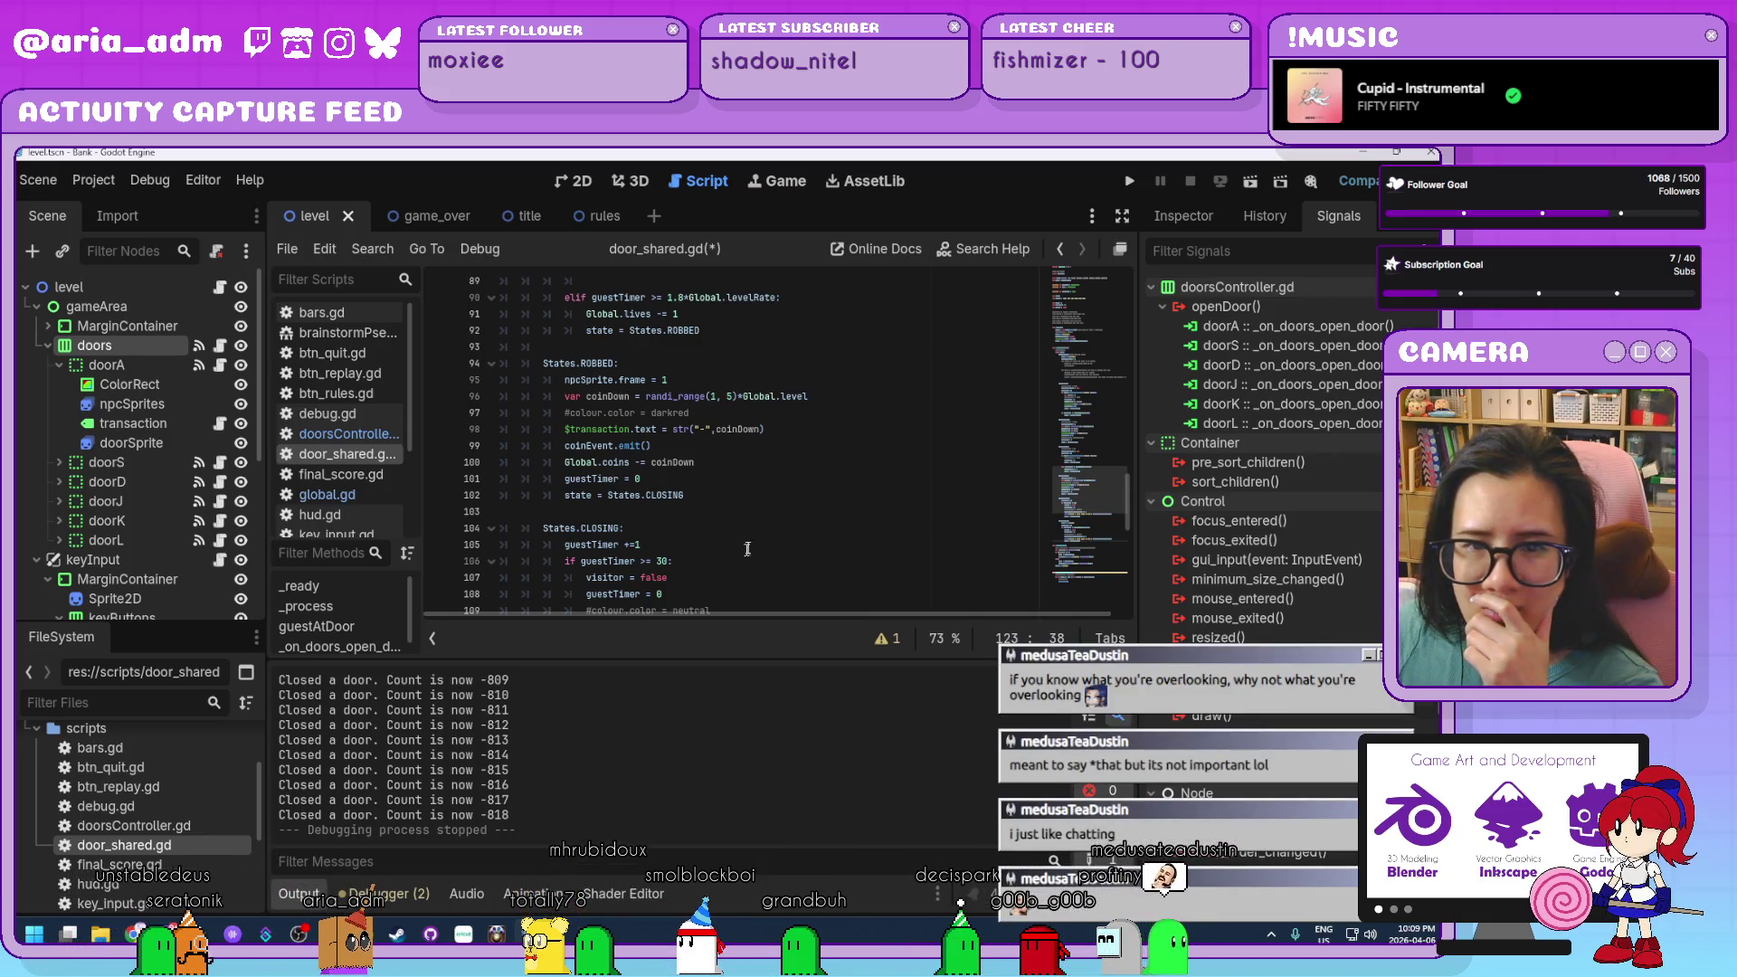
pyautogui.scroll(-7, 808, 463)
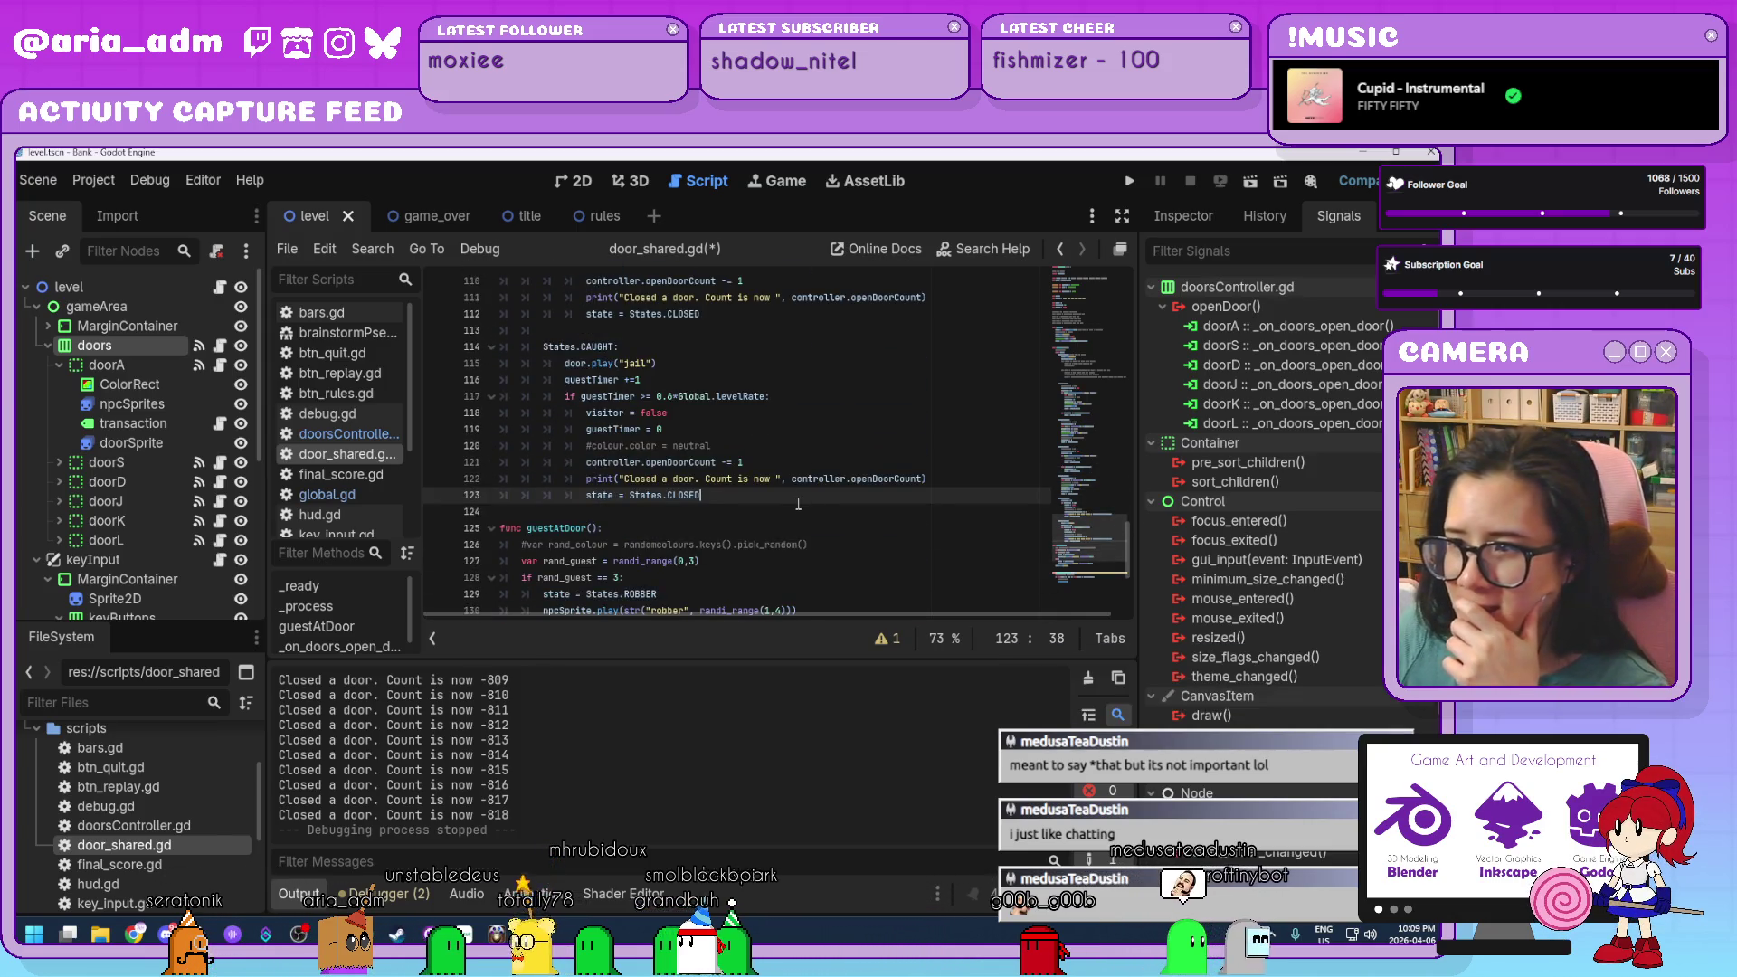
pyautogui.scroll(1, 794, 521)
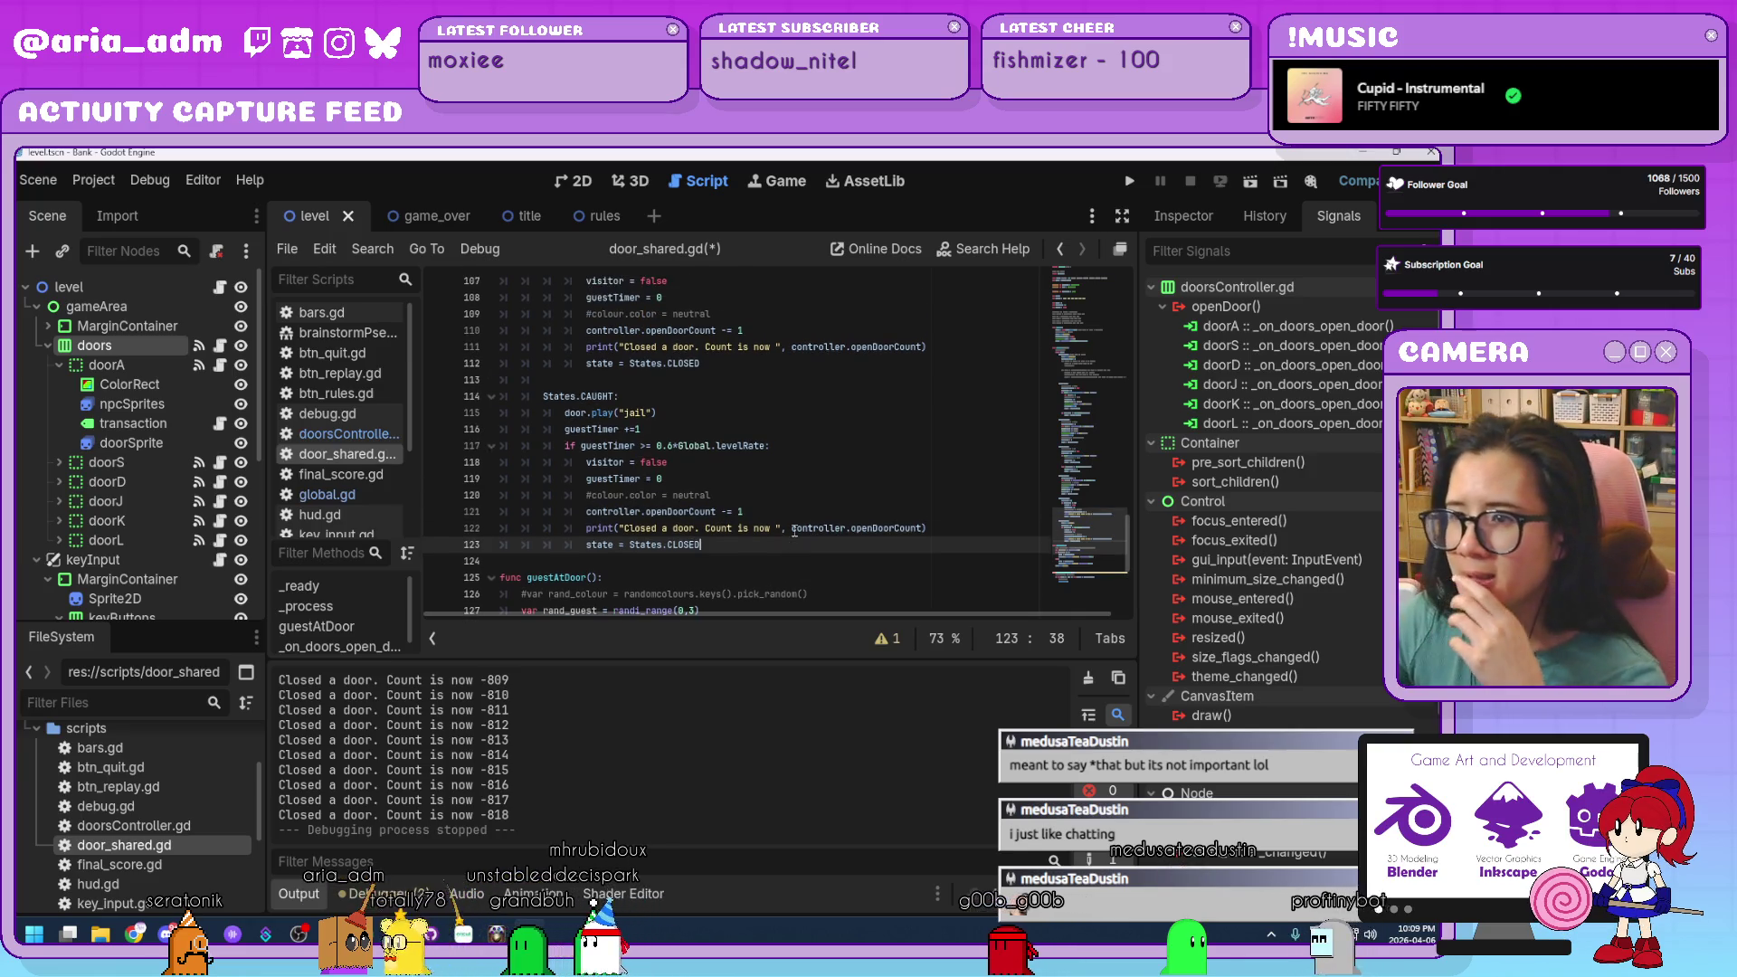
pyautogui.click(788, 479)
pyautogui.scroll(4, 788, 482)
pyautogui.click(788, 479)
pyautogui.scroll(6, 788, 483)
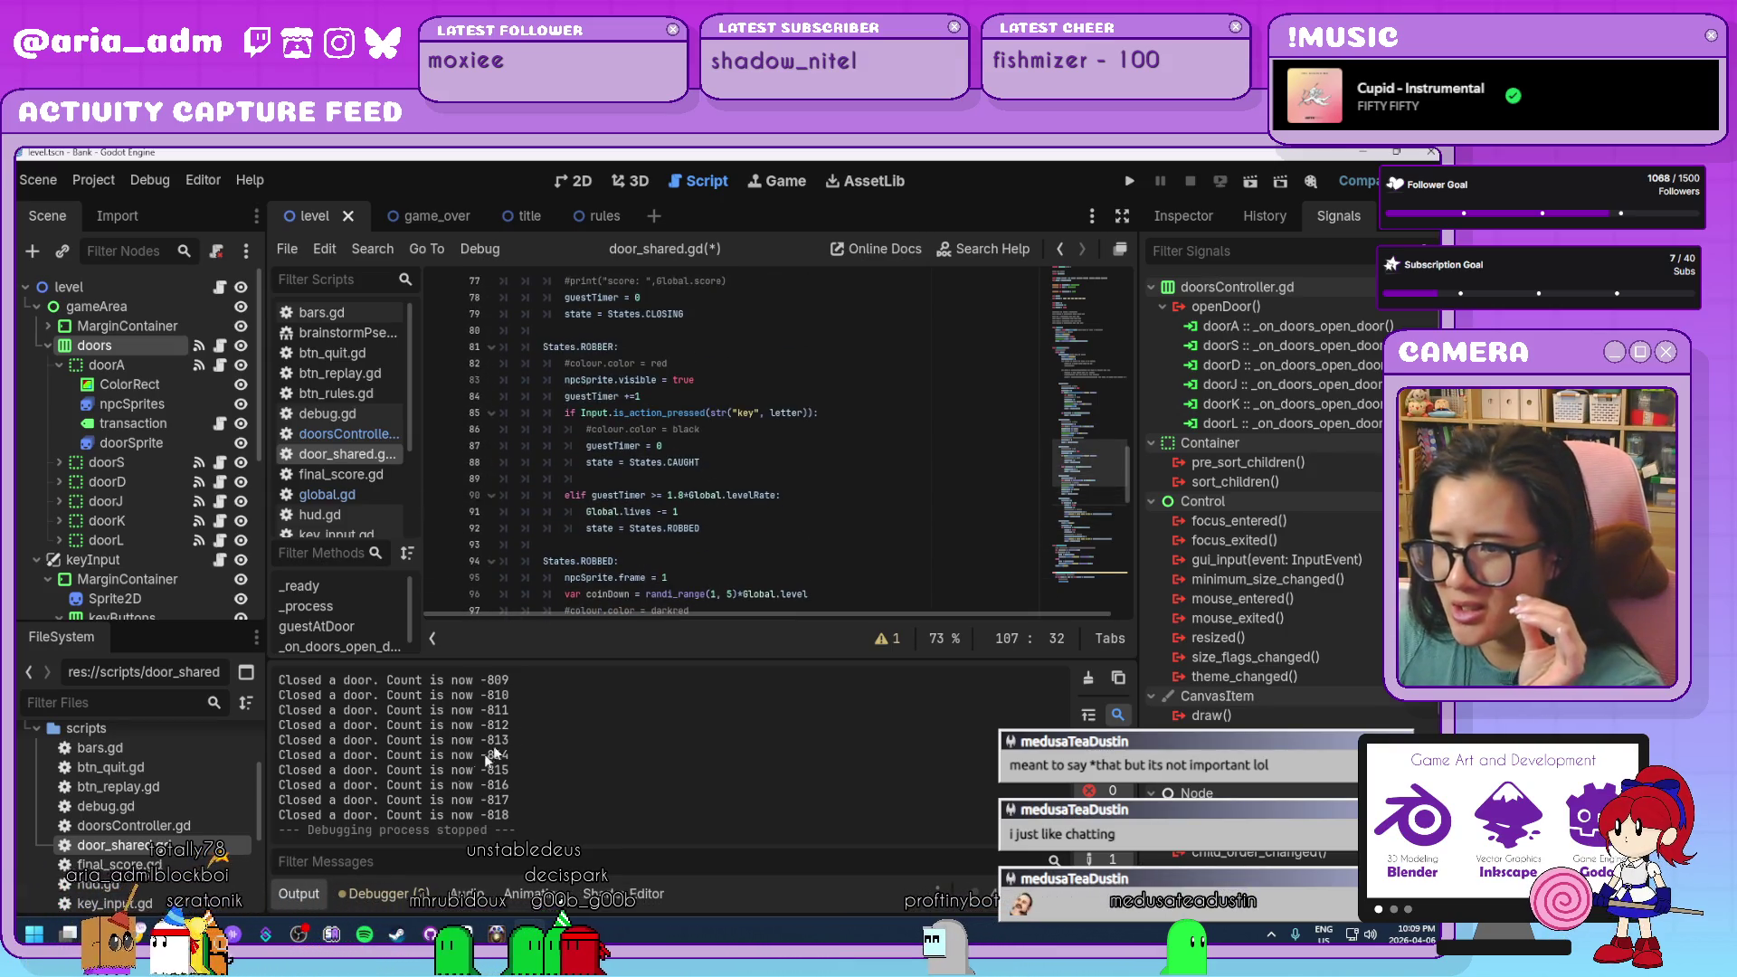
# Collapse the Output panel and read upward through lines 91 to 78.
pyautogui.click(296, 895)
pyautogui.click(860, 511)
pyautogui.scroll(4, 800, 541)
pyautogui.scroll(1, 800, 541)
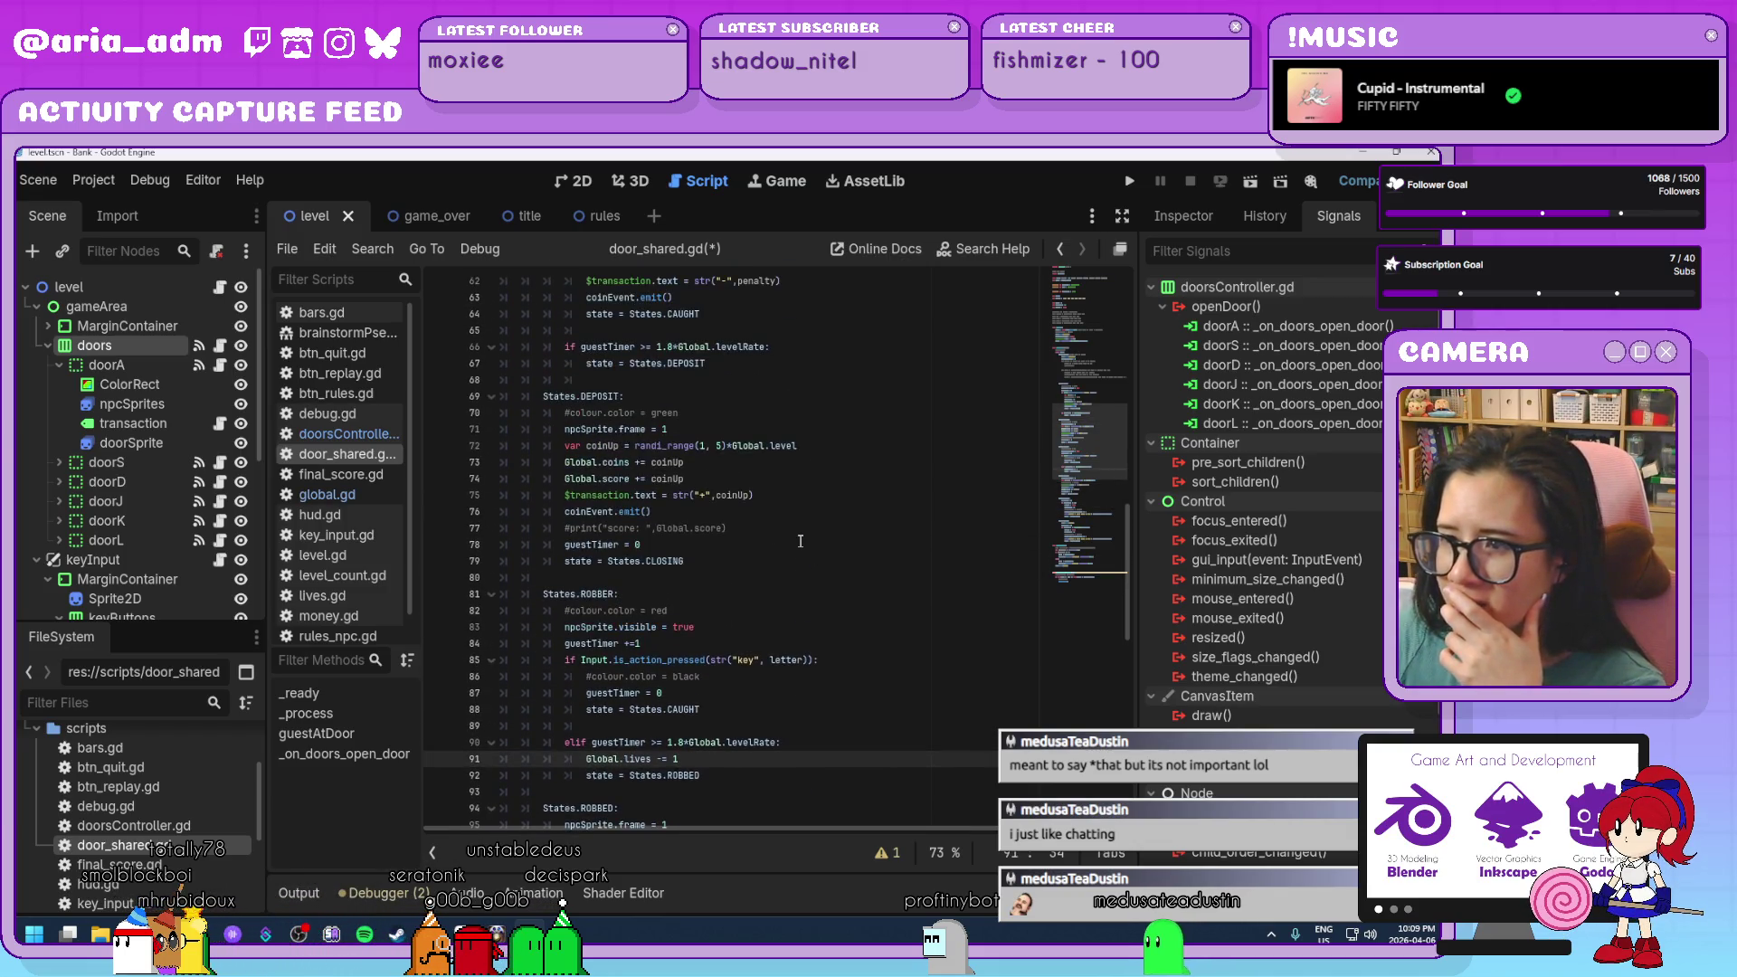
pyautogui.click(797, 544)
pyautogui.click(763, 561)
pyautogui.scroll(2, 803, 579)
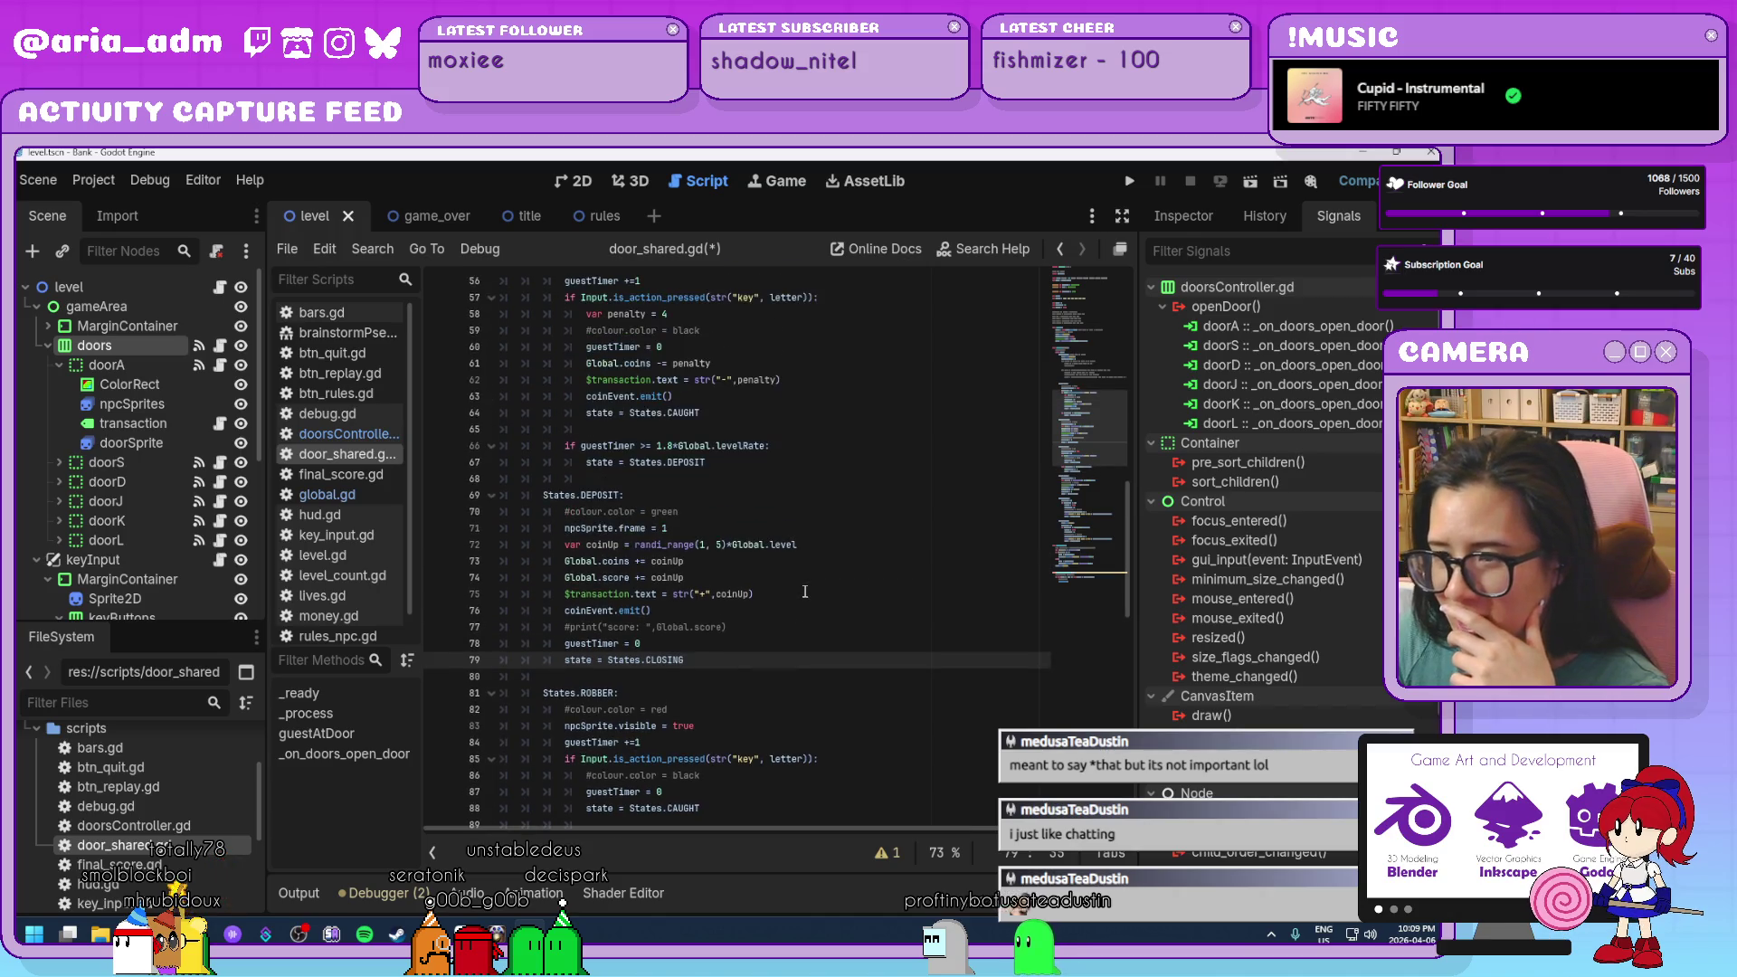
pyautogui.scroll(7, 804, 590)
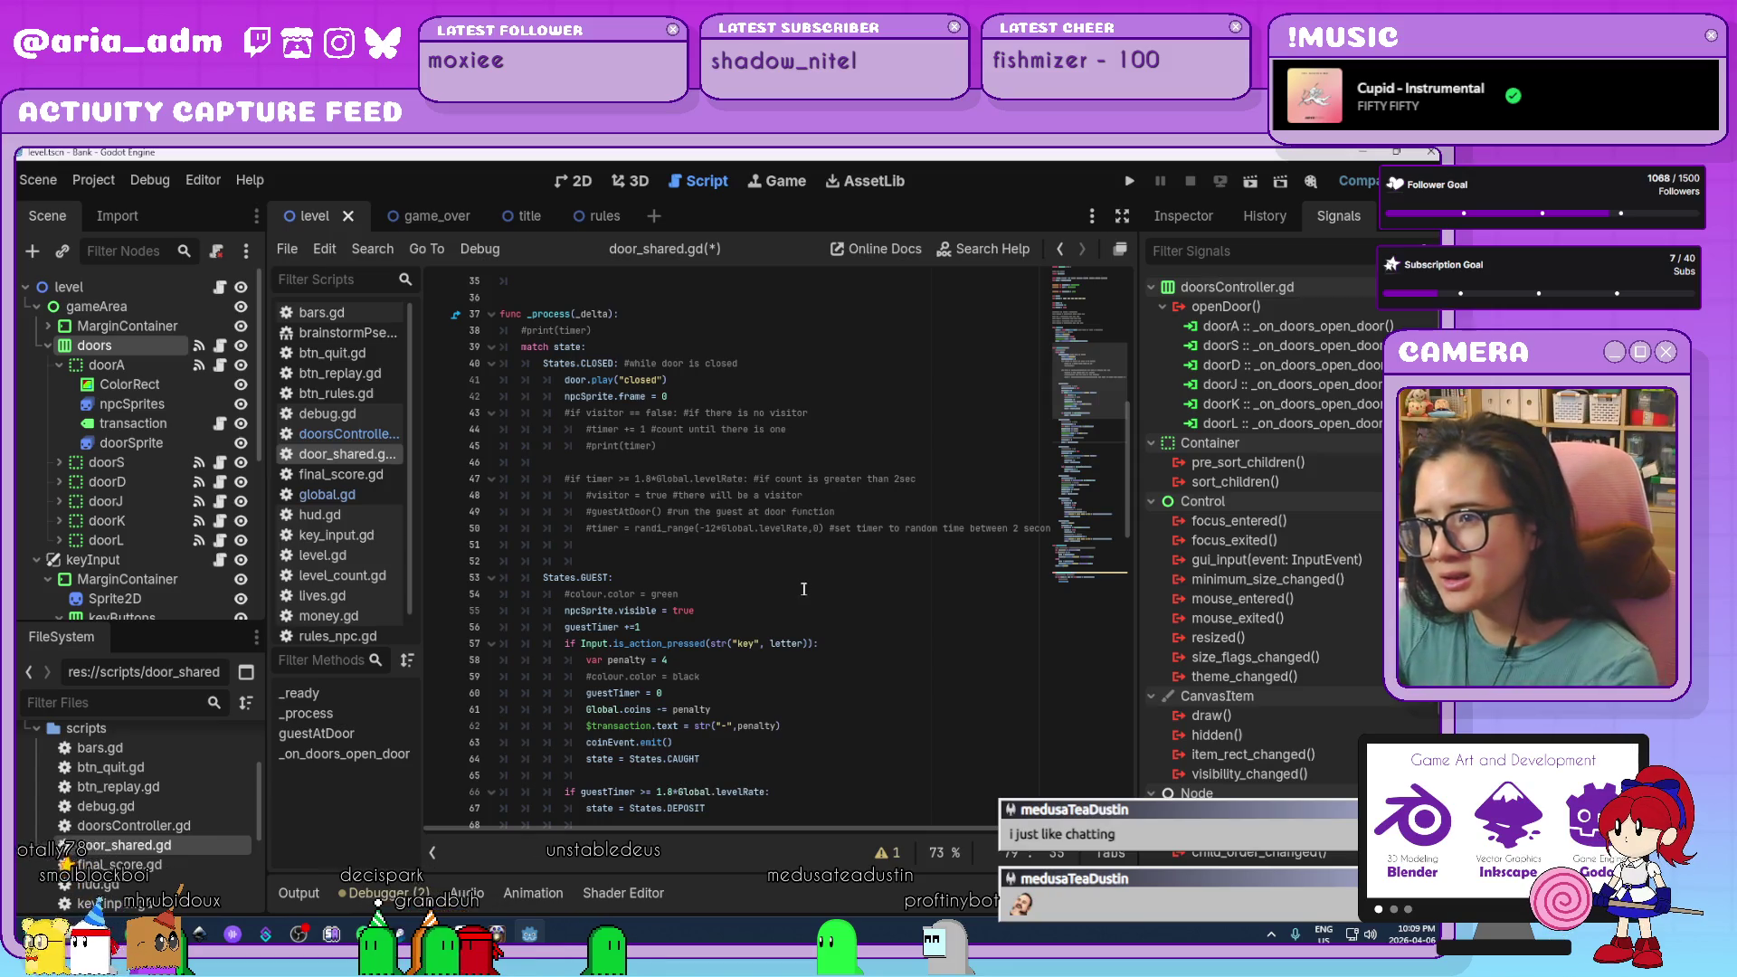
# Delete the empty line 46 among the CLOSED state's commented blocks.
pyautogui.click(492, 413)
pyautogui.click(491, 446)
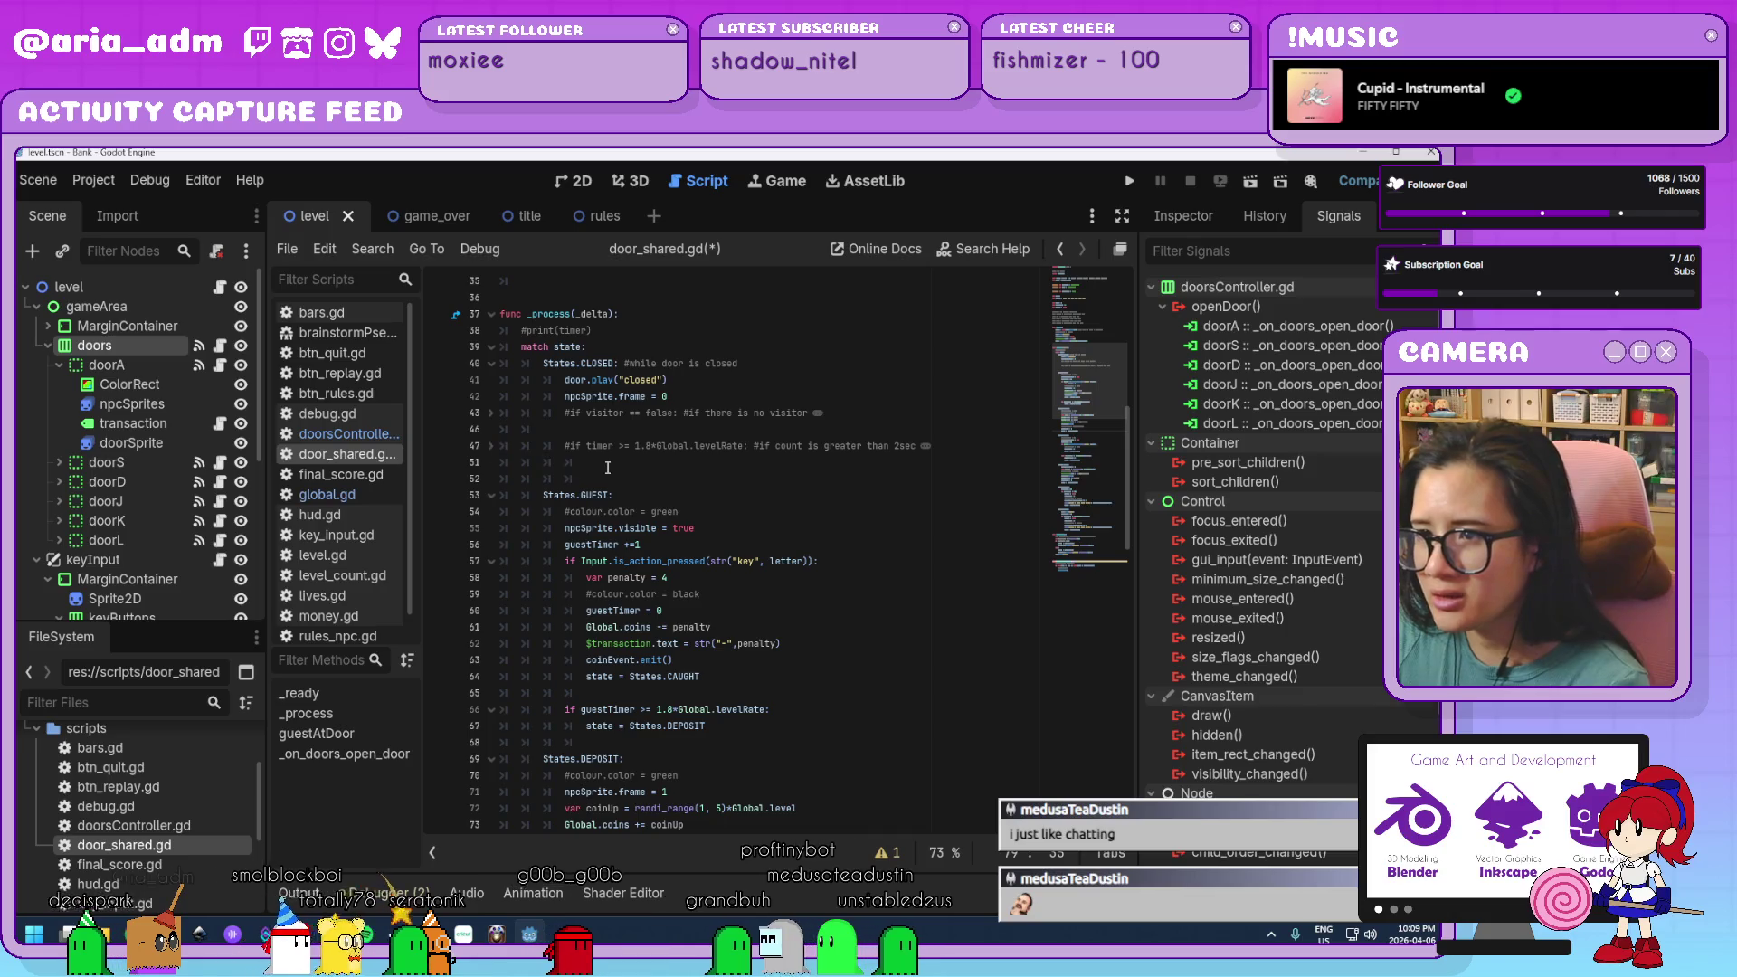
pyautogui.click(574, 433)
pyautogui.press('BackSpace')
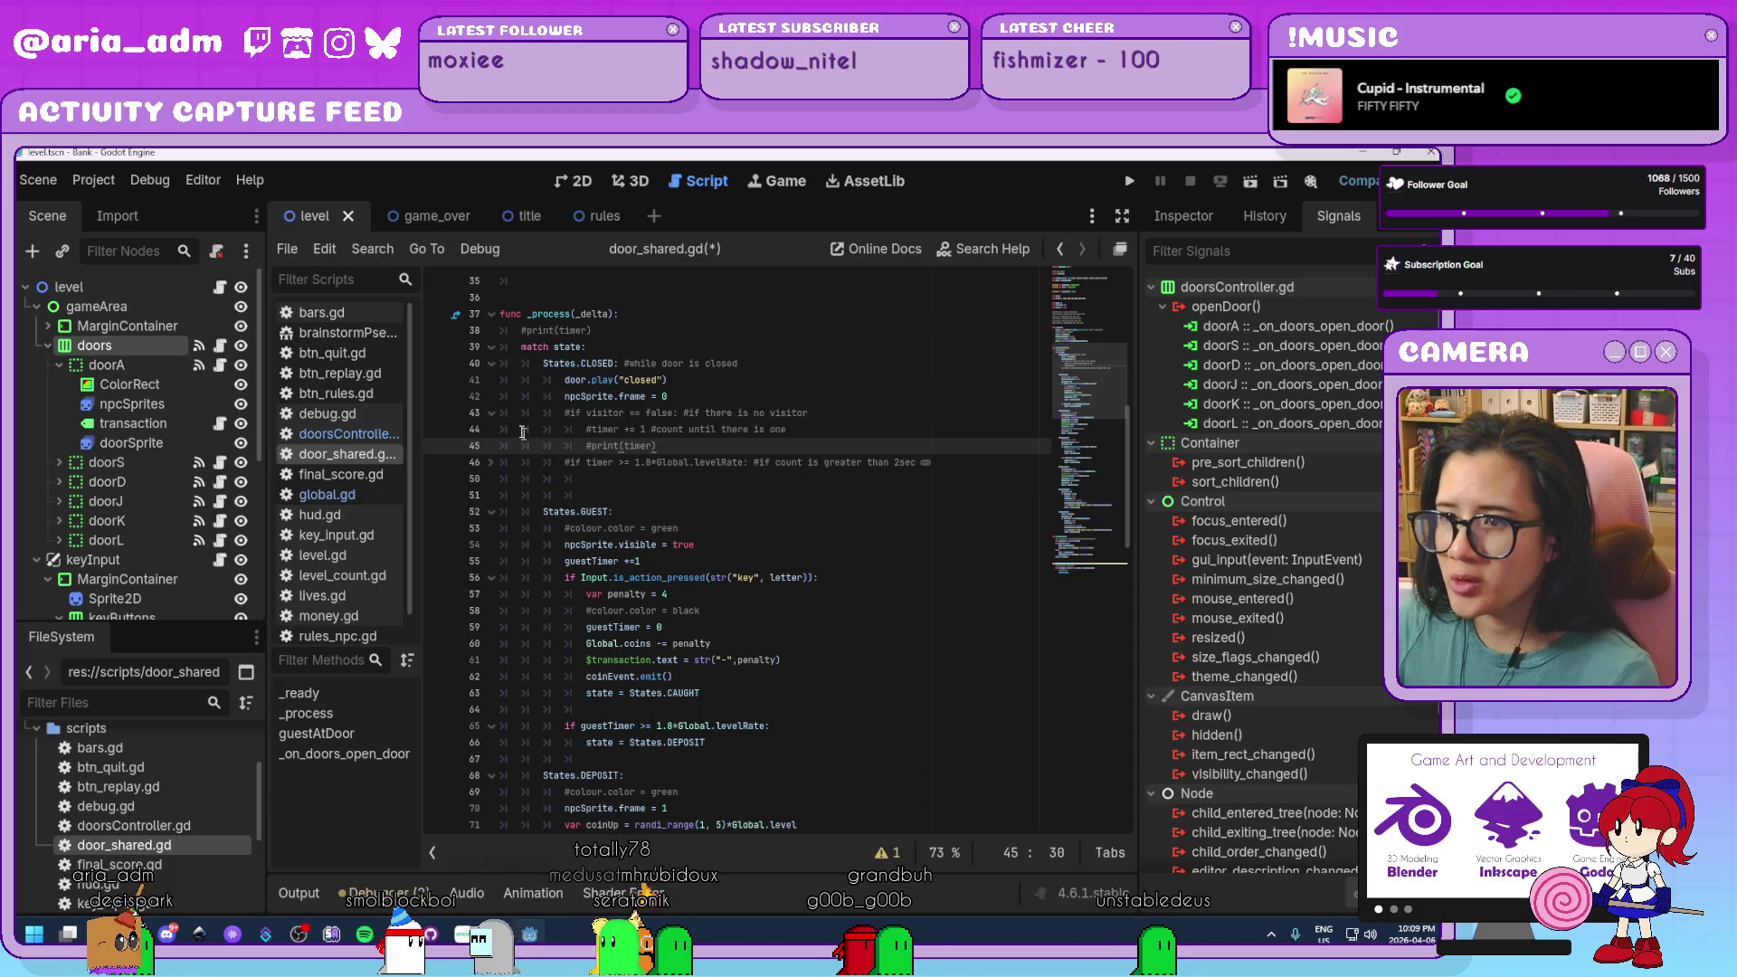
pyautogui.click(490, 414)
pyautogui.click(741, 434)
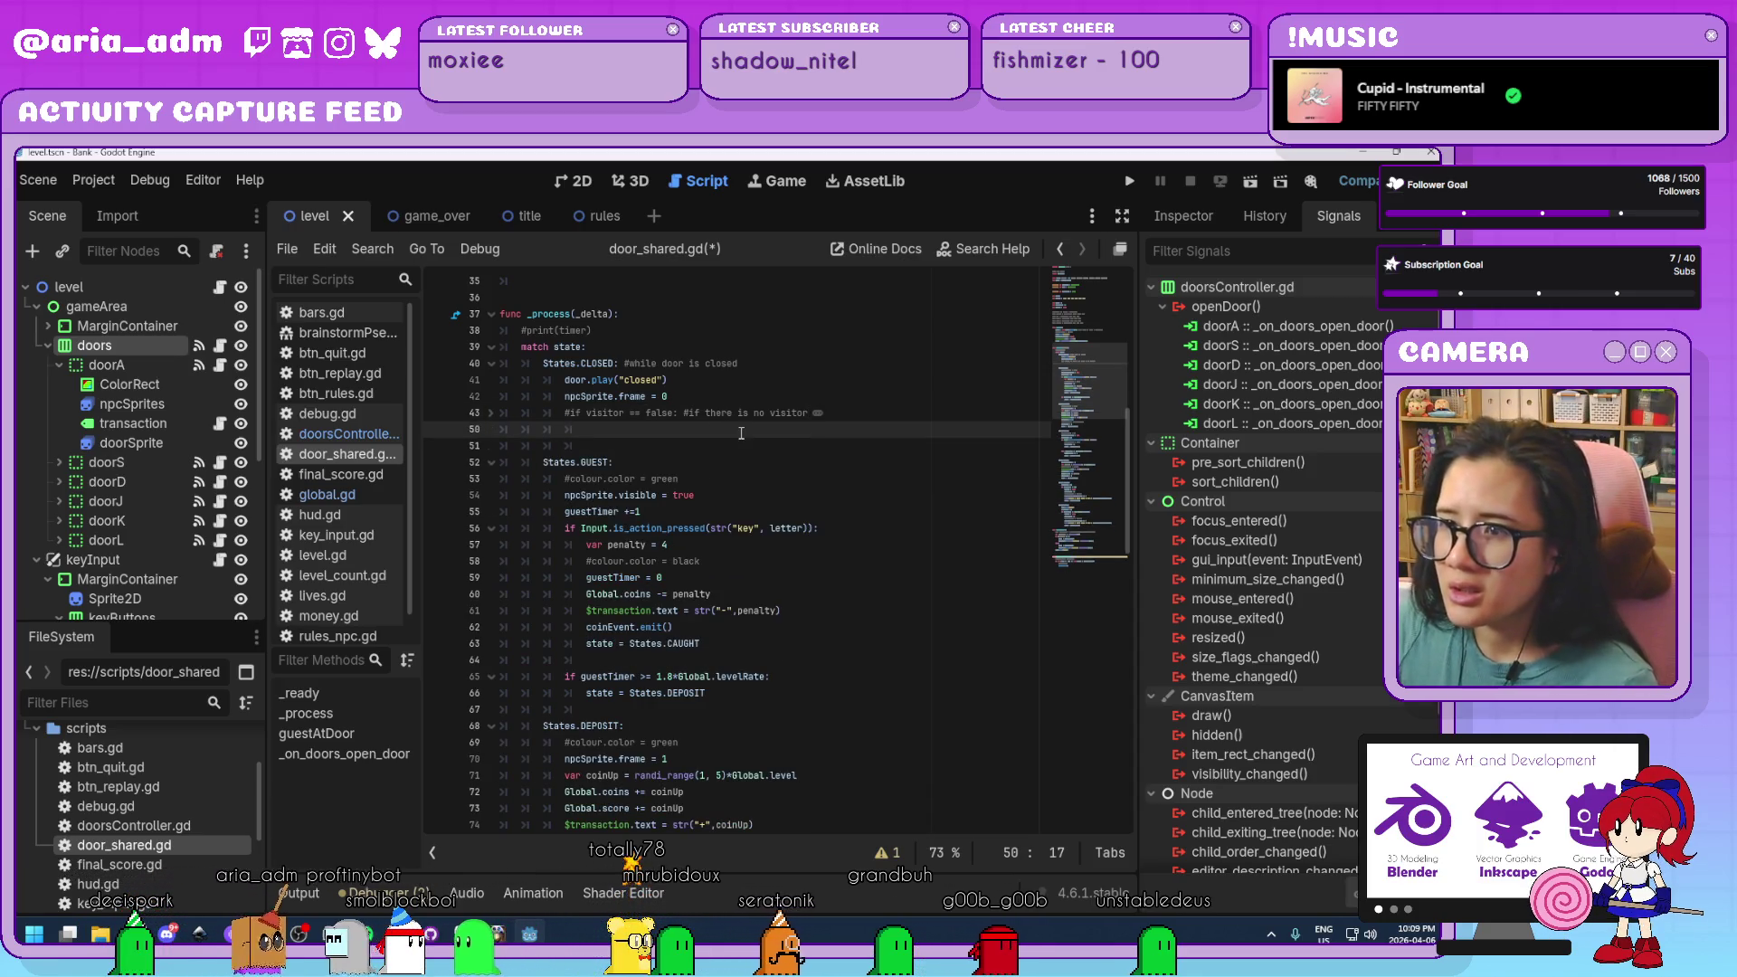
# Unfold the commented visitor timer block, remove its stray blank line, and fold it again.
pyautogui.press('pagedown')
pyautogui.press('pagedown')
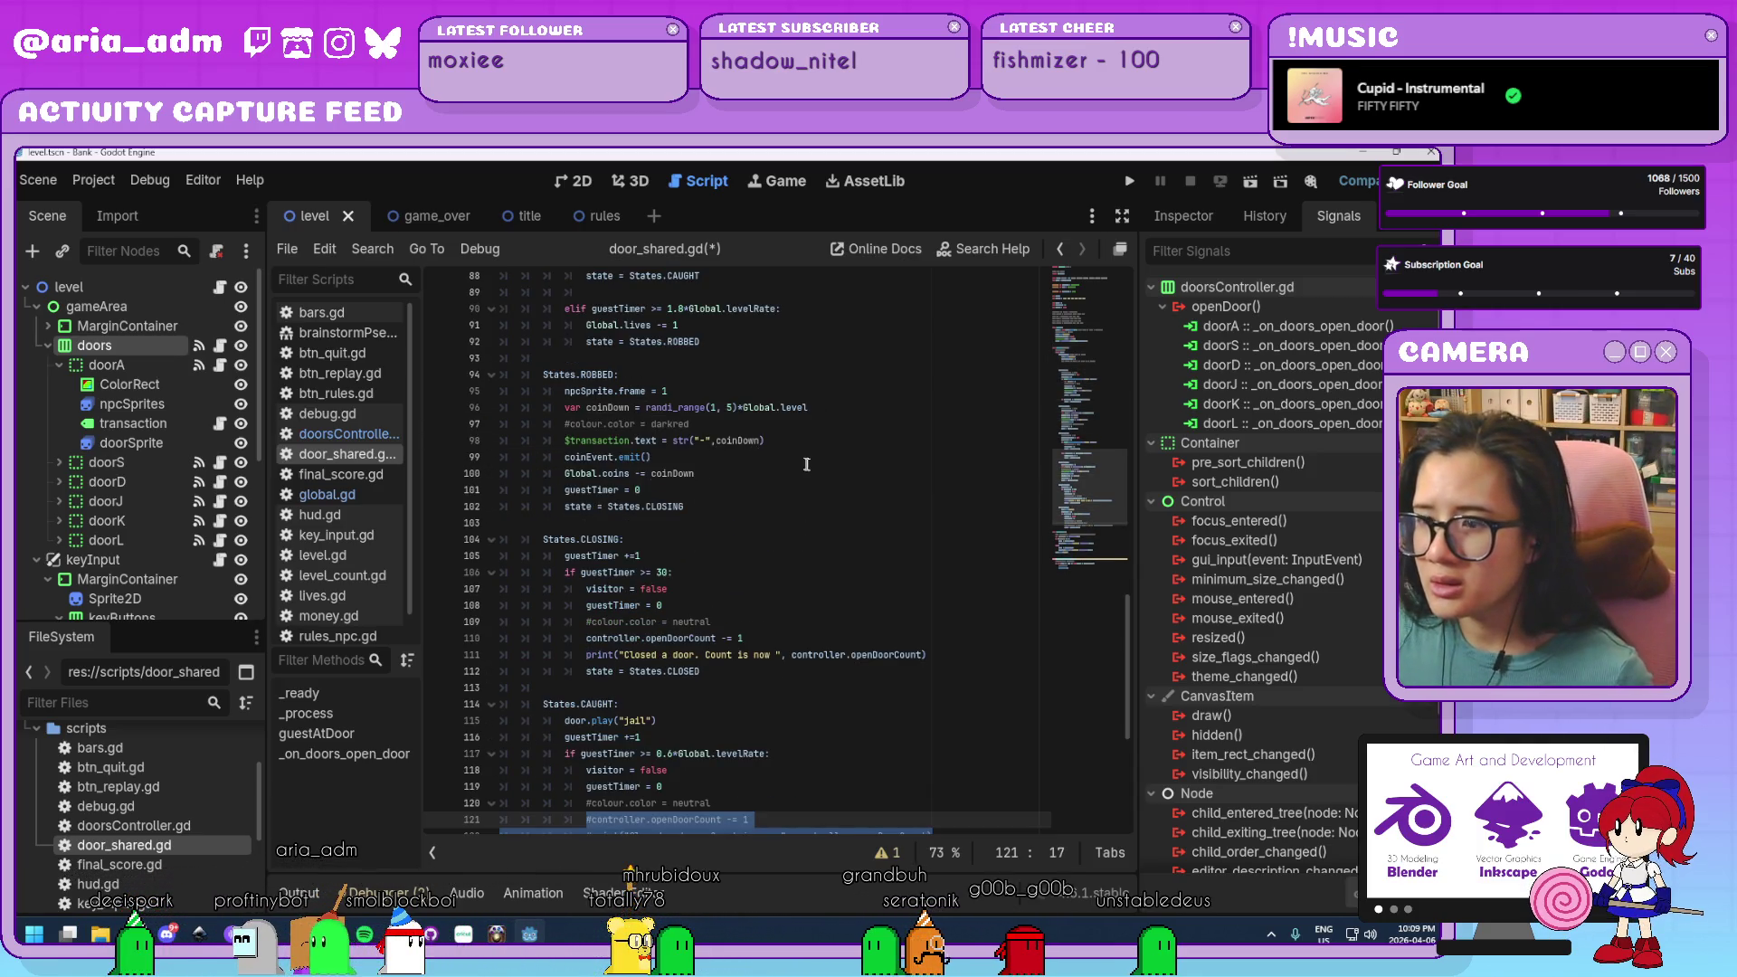
pyautogui.scroll(1, 804, 462)
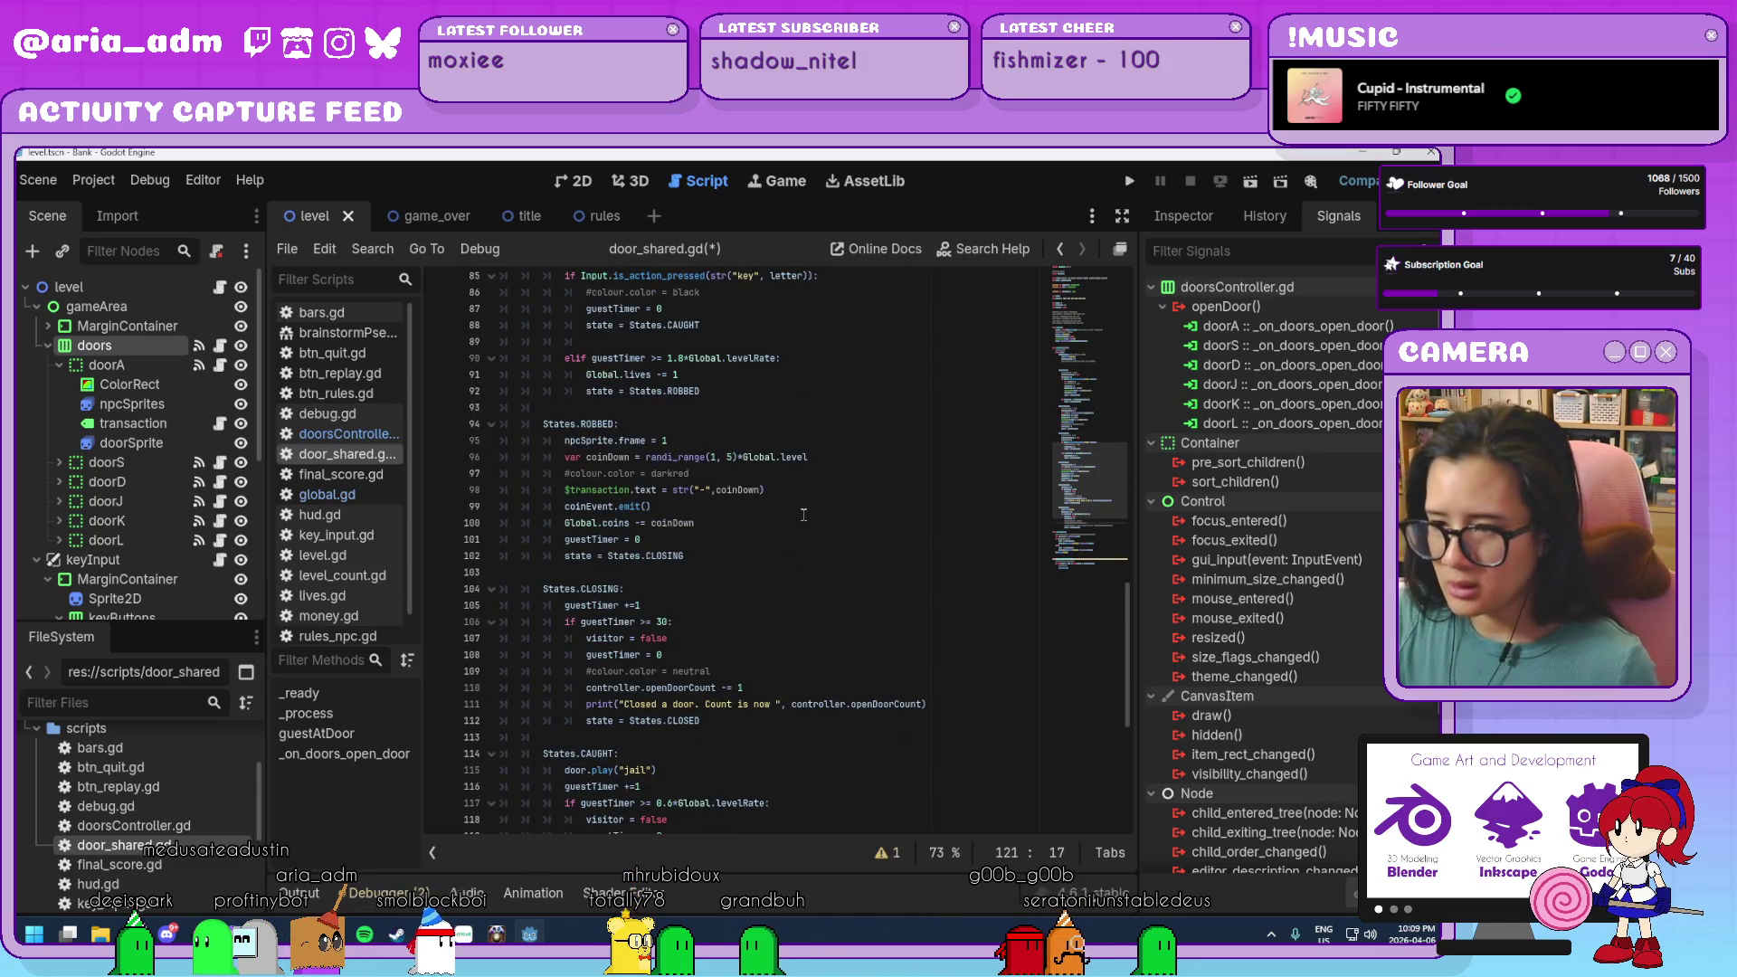
pyautogui.scroll(15, 804, 515)
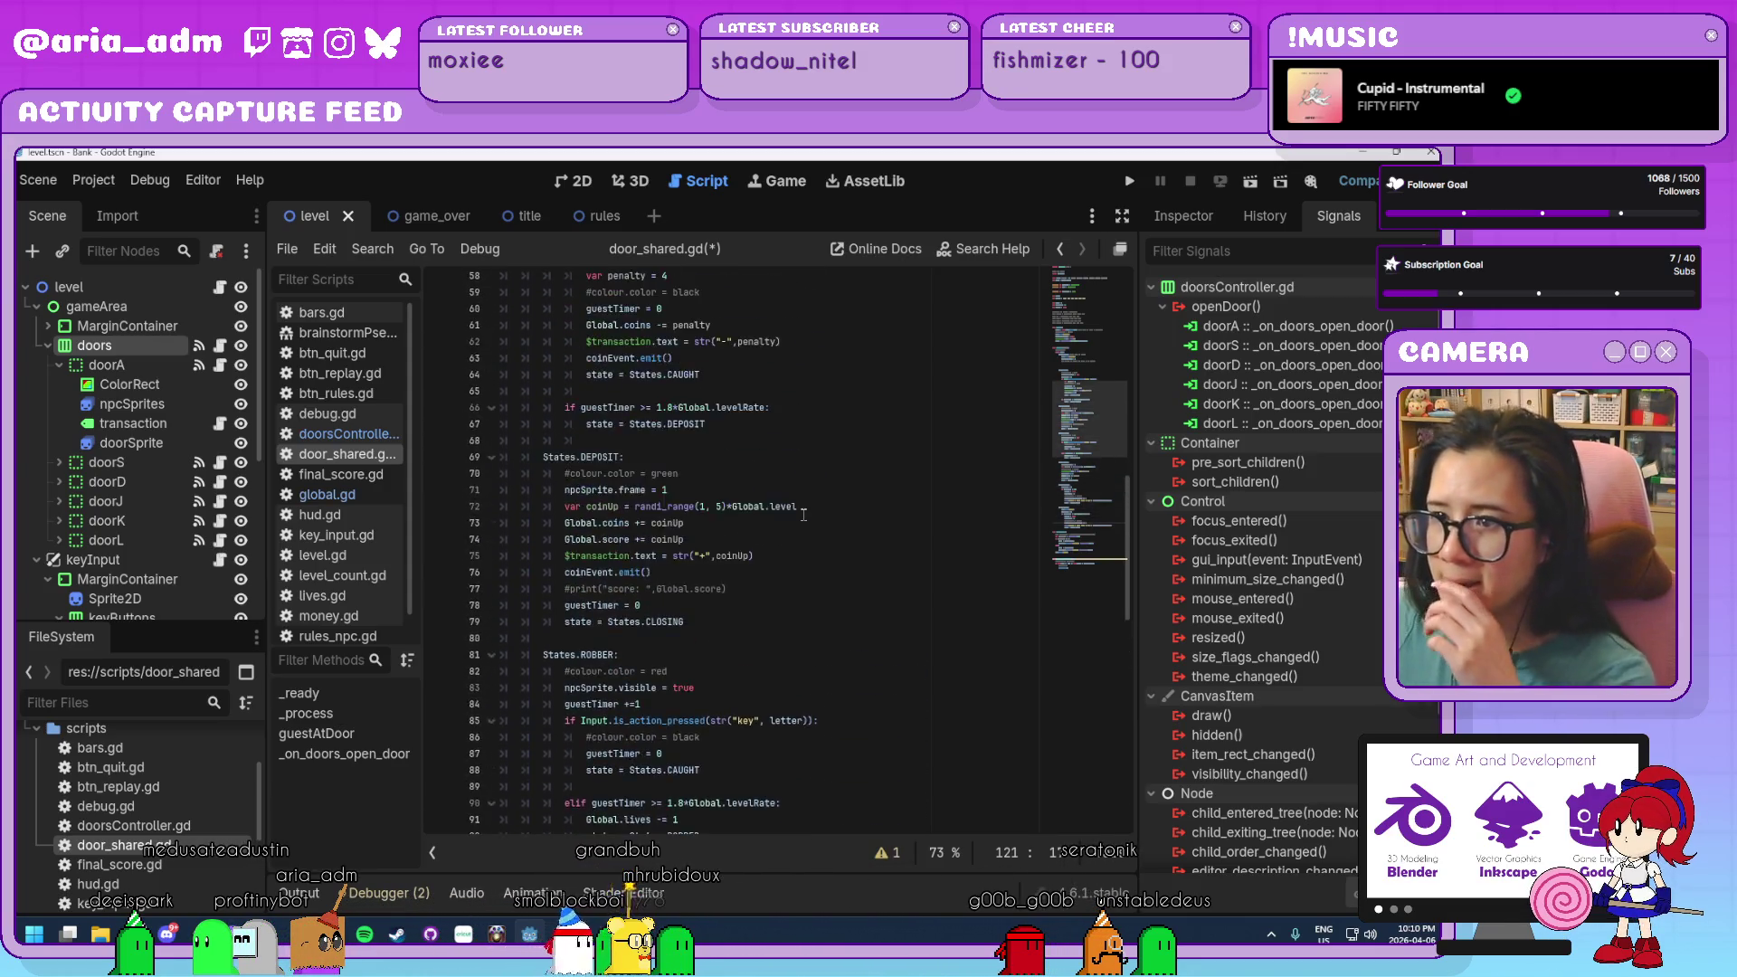
pyautogui.scroll(2, 804, 514)
pyautogui.click(492, 524)
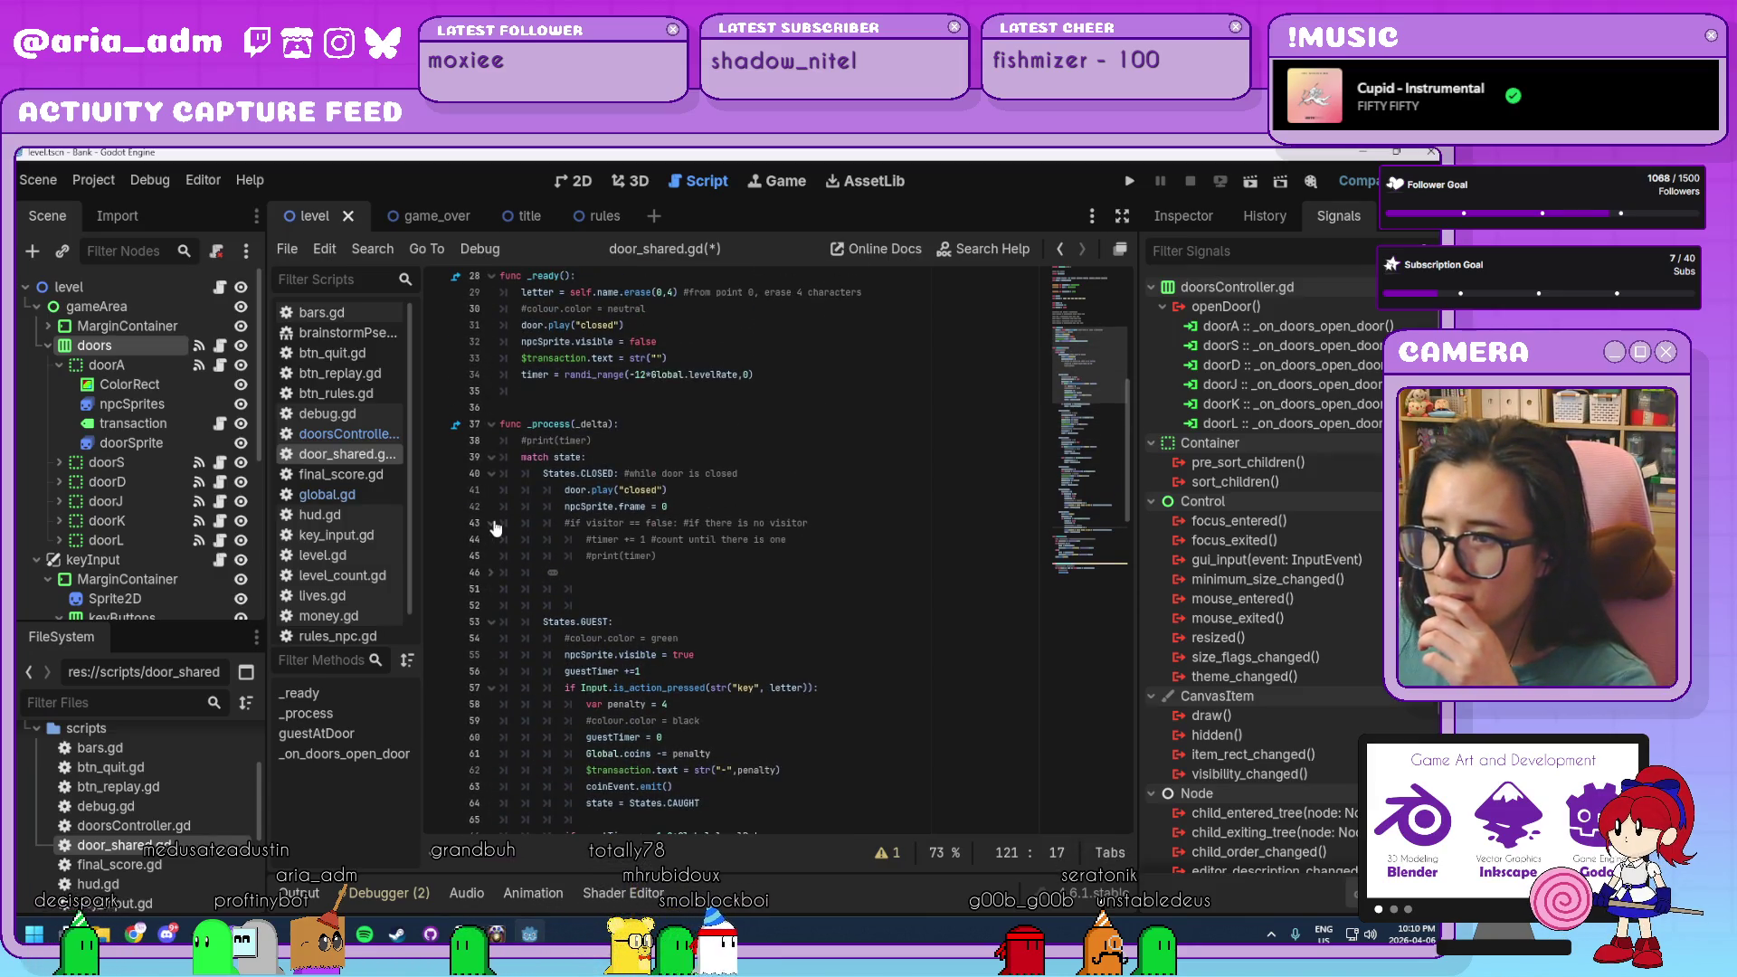
pyautogui.click(552, 572)
pyautogui.click(599, 575)
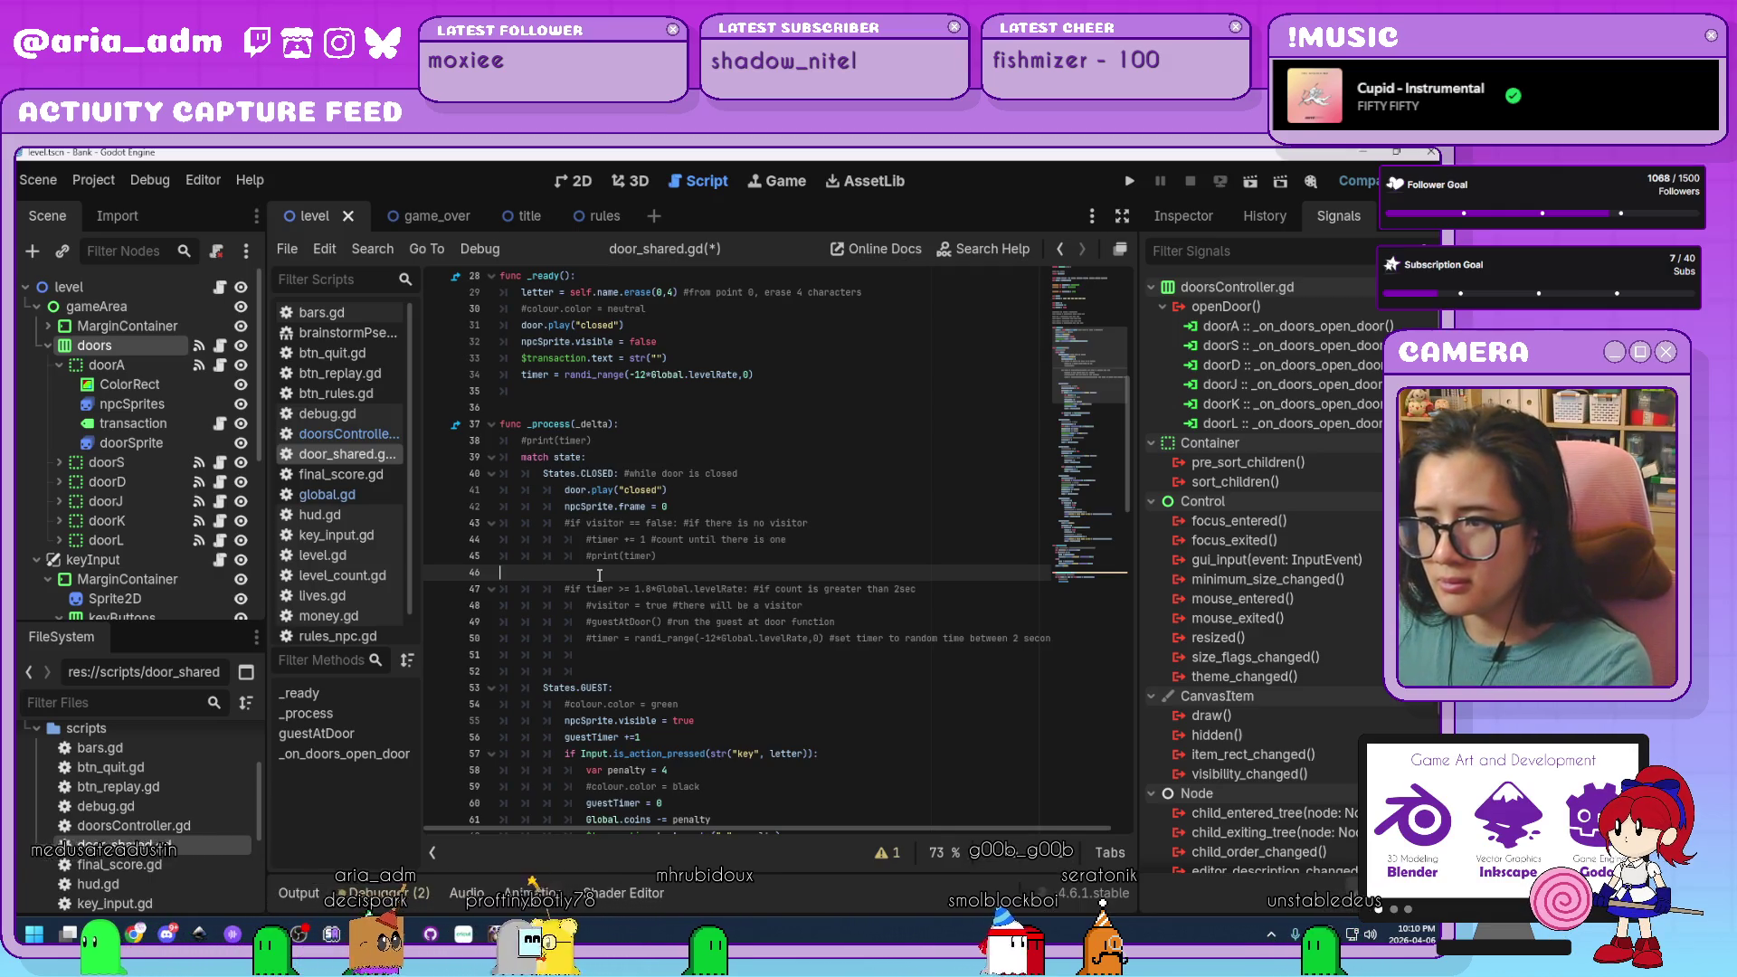
pyautogui.press('BackSpace')
pyautogui.click(491, 523)
pyautogui.click(683, 541)
# Inspect GUEST's blank line 64, the line 43 visitor check, and DEPOSIT's guestTimer reset.
pyautogui.scroll(-3, 688, 540)
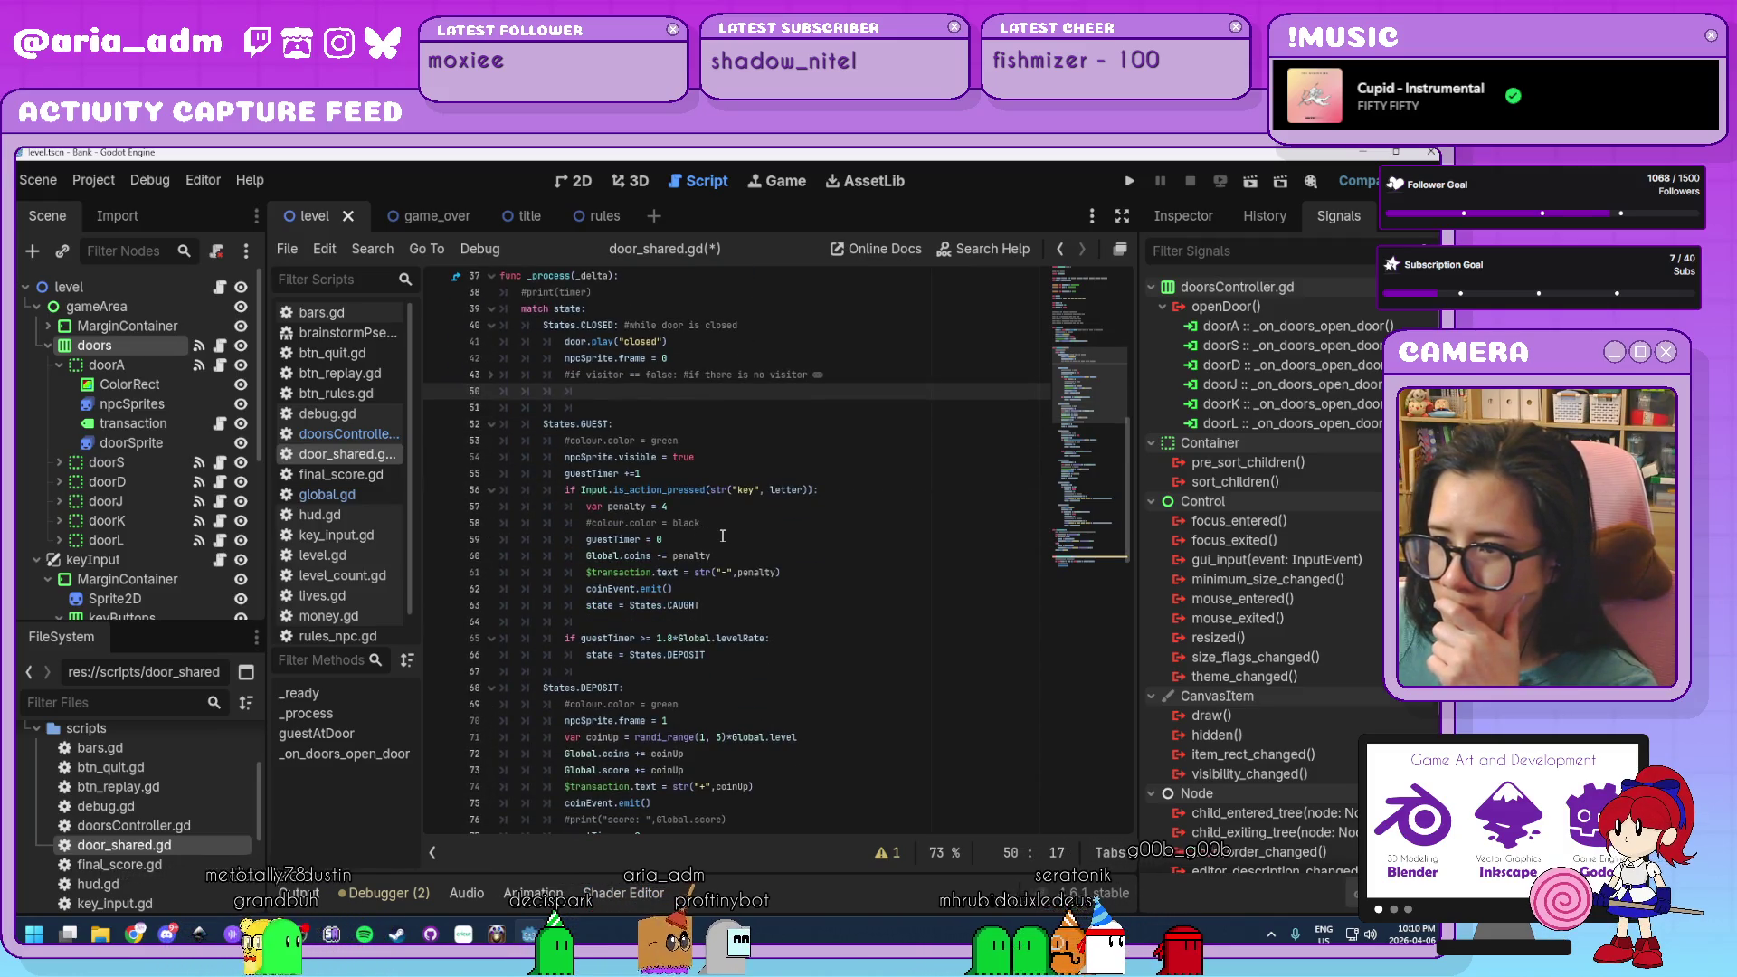
pyautogui.scroll(-1, 727, 535)
pyautogui.click(787, 572)
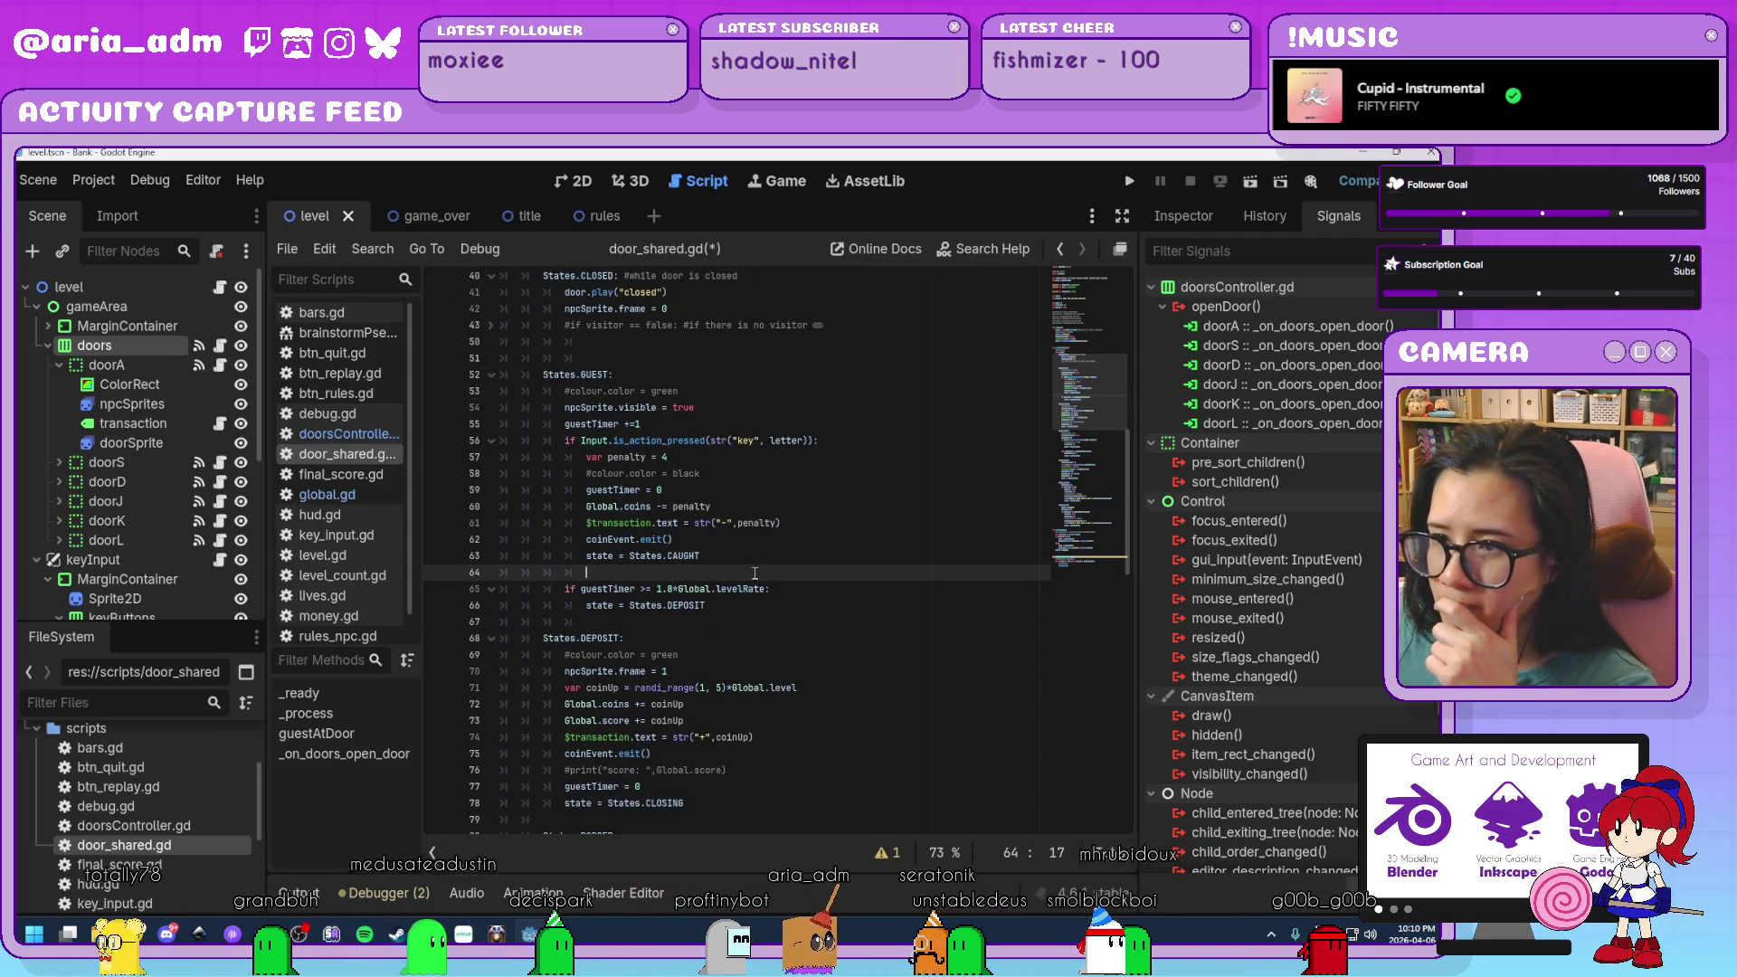
pyautogui.scroll(3, 790, 583)
pyautogui.scroll(1, 790, 584)
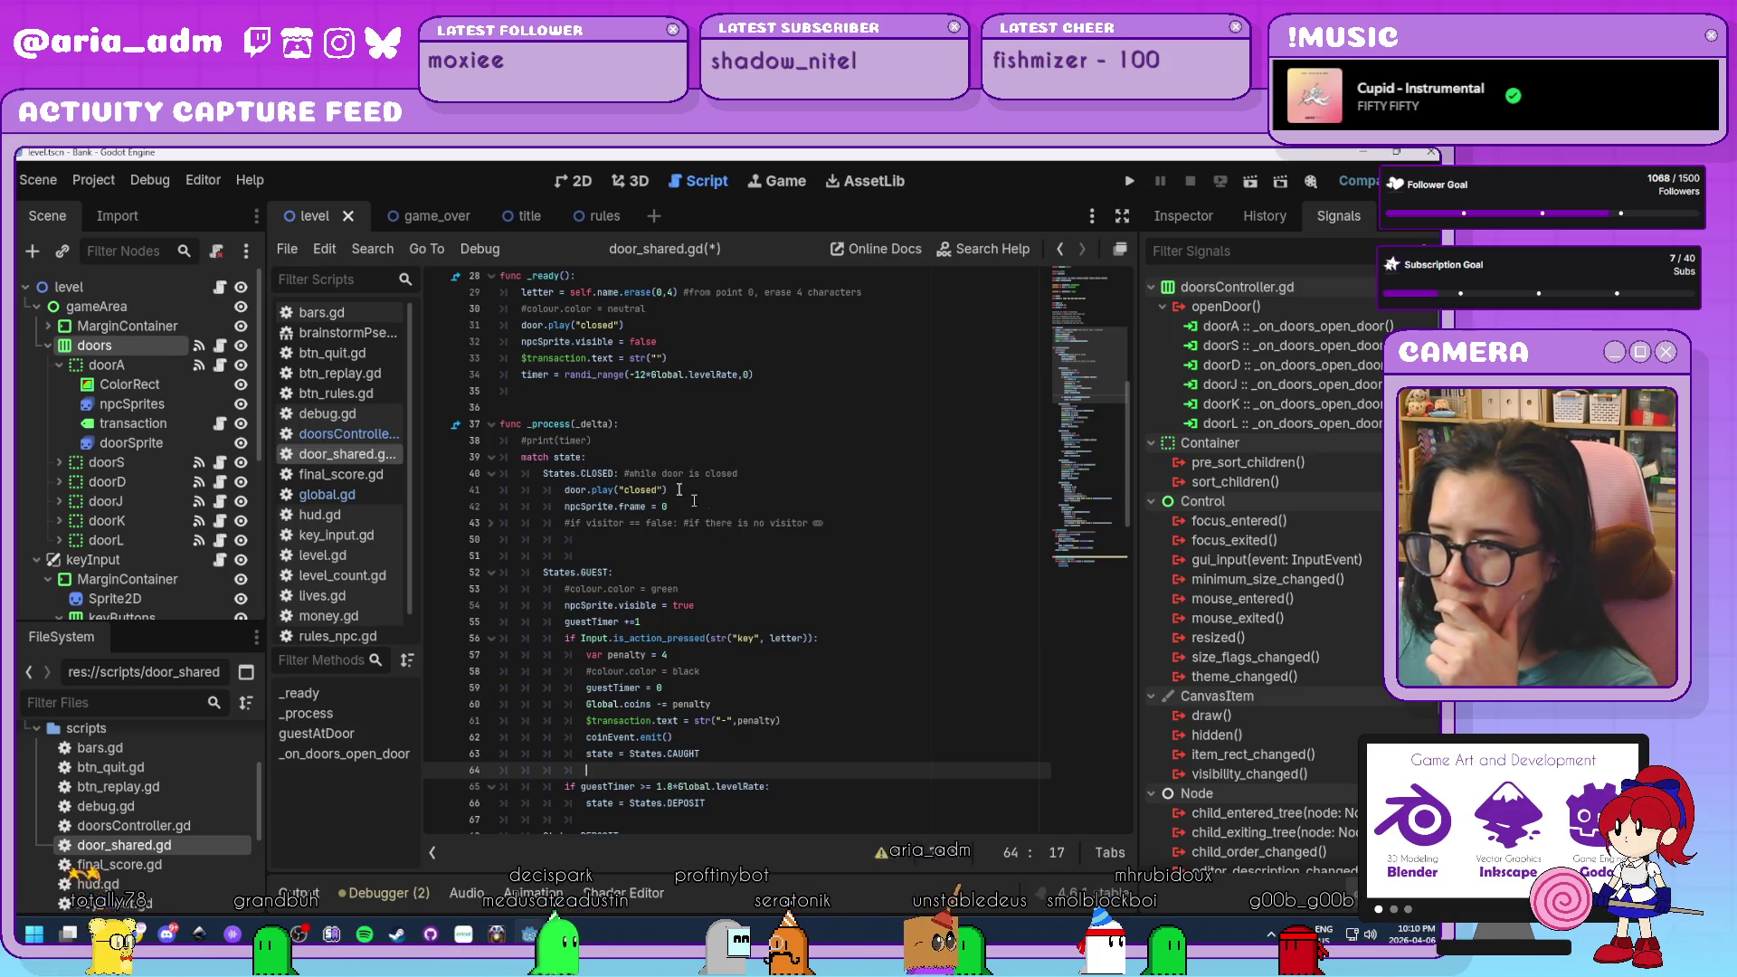
pyautogui.click(651, 527)
pyautogui.scroll(-2, 661, 530)
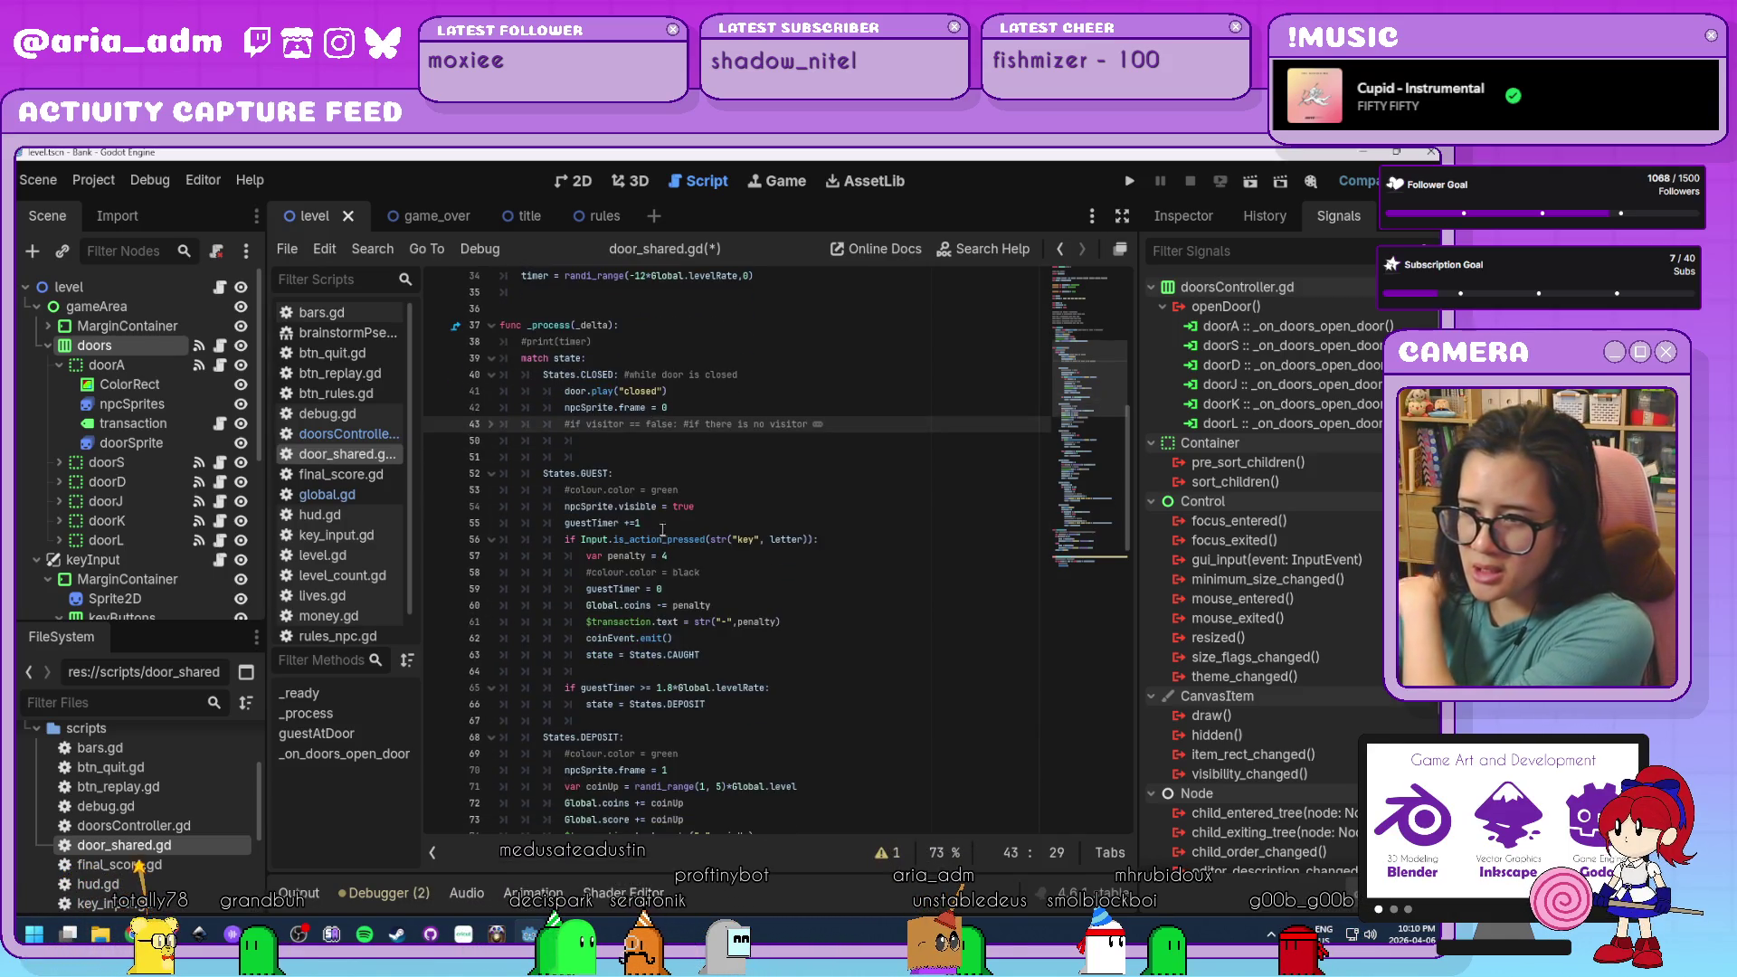
pyautogui.scroll(-1, 759, 554)
pyautogui.scroll(-1, 759, 556)
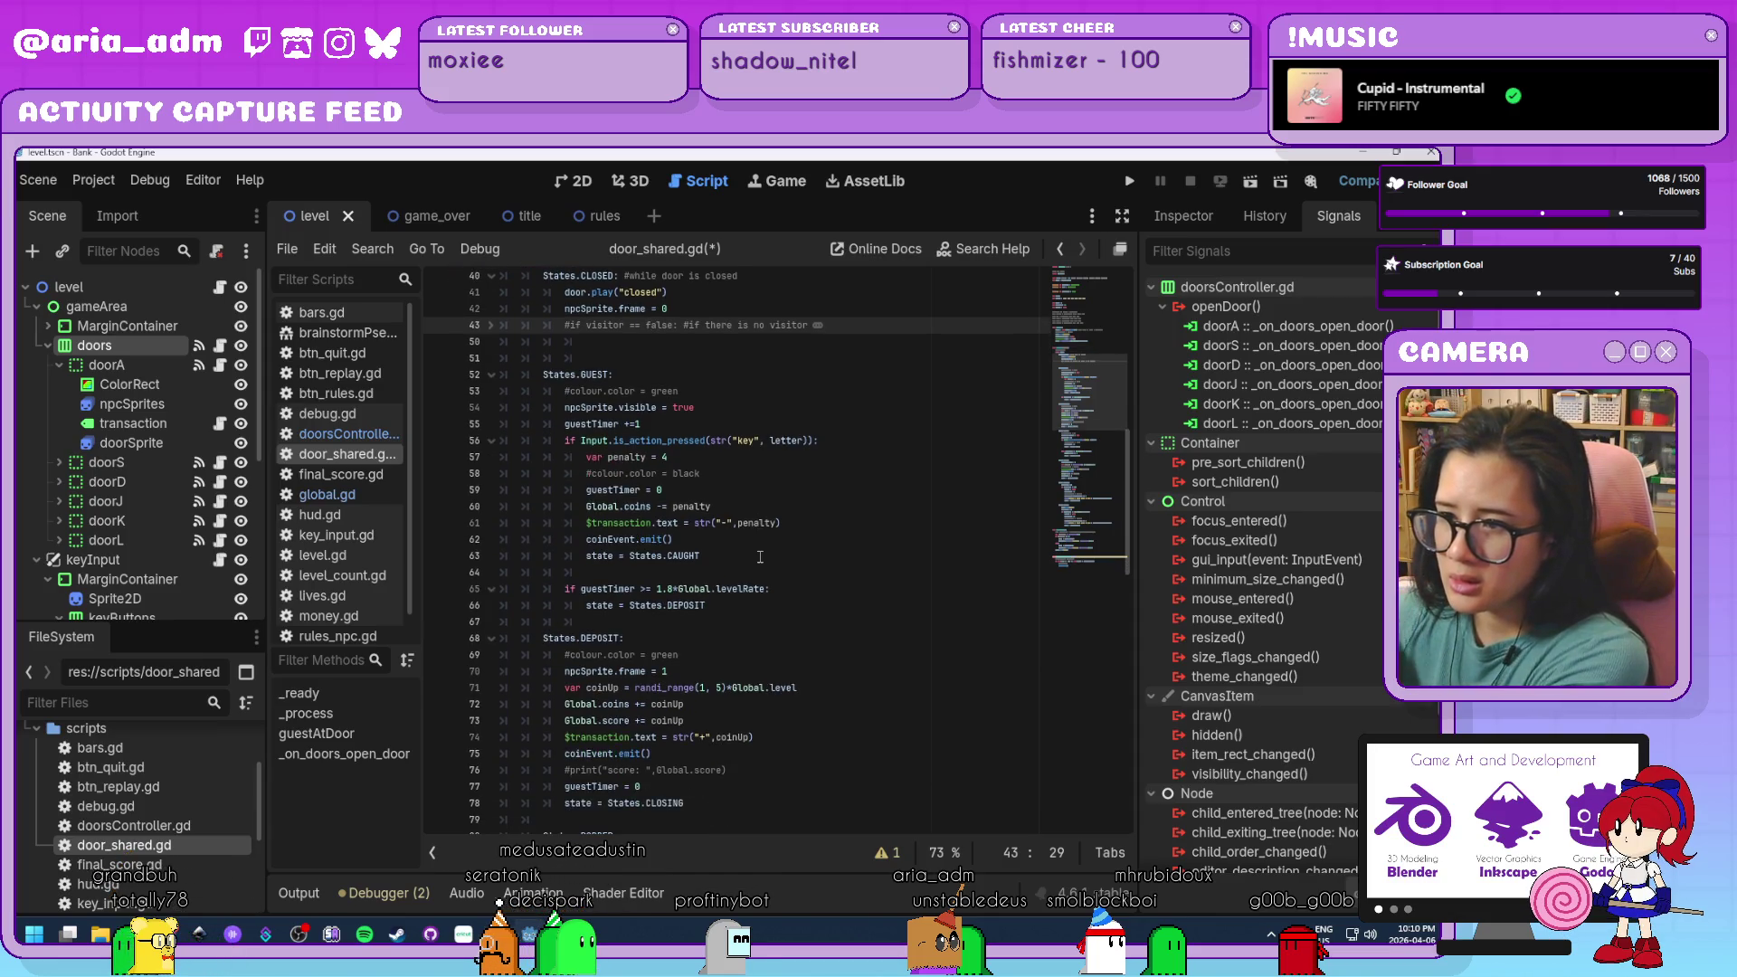
pyautogui.click(706, 572)
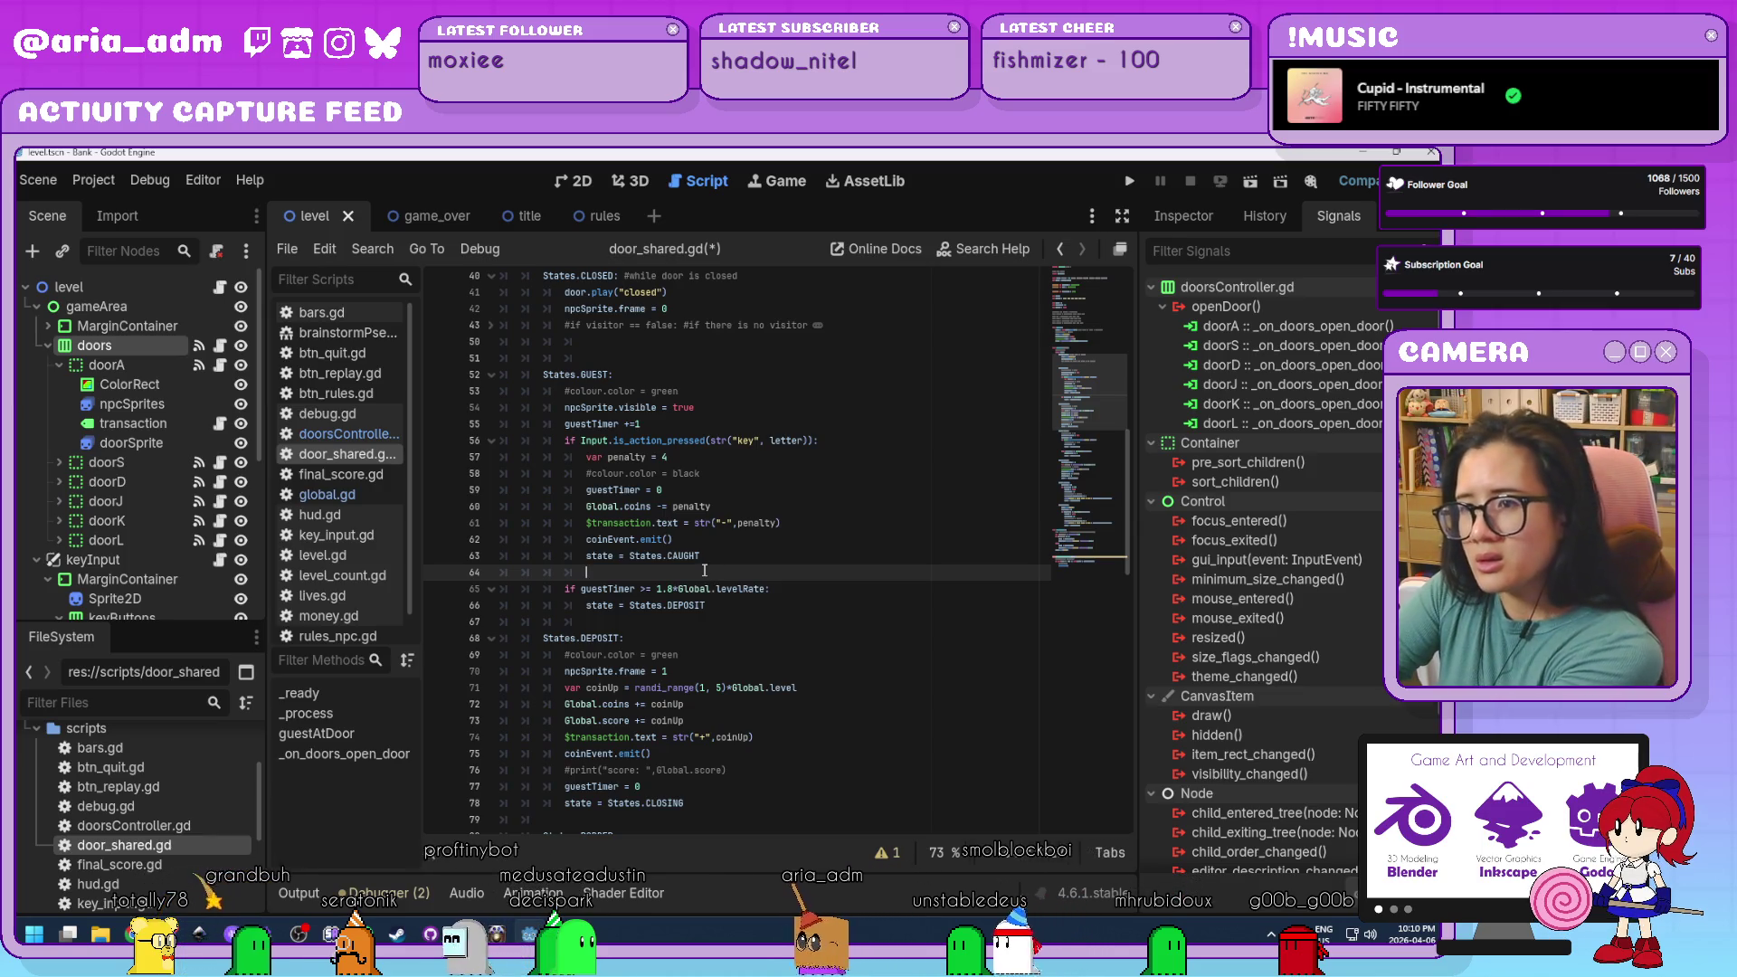
pyautogui.scroll(-6, 704, 565)
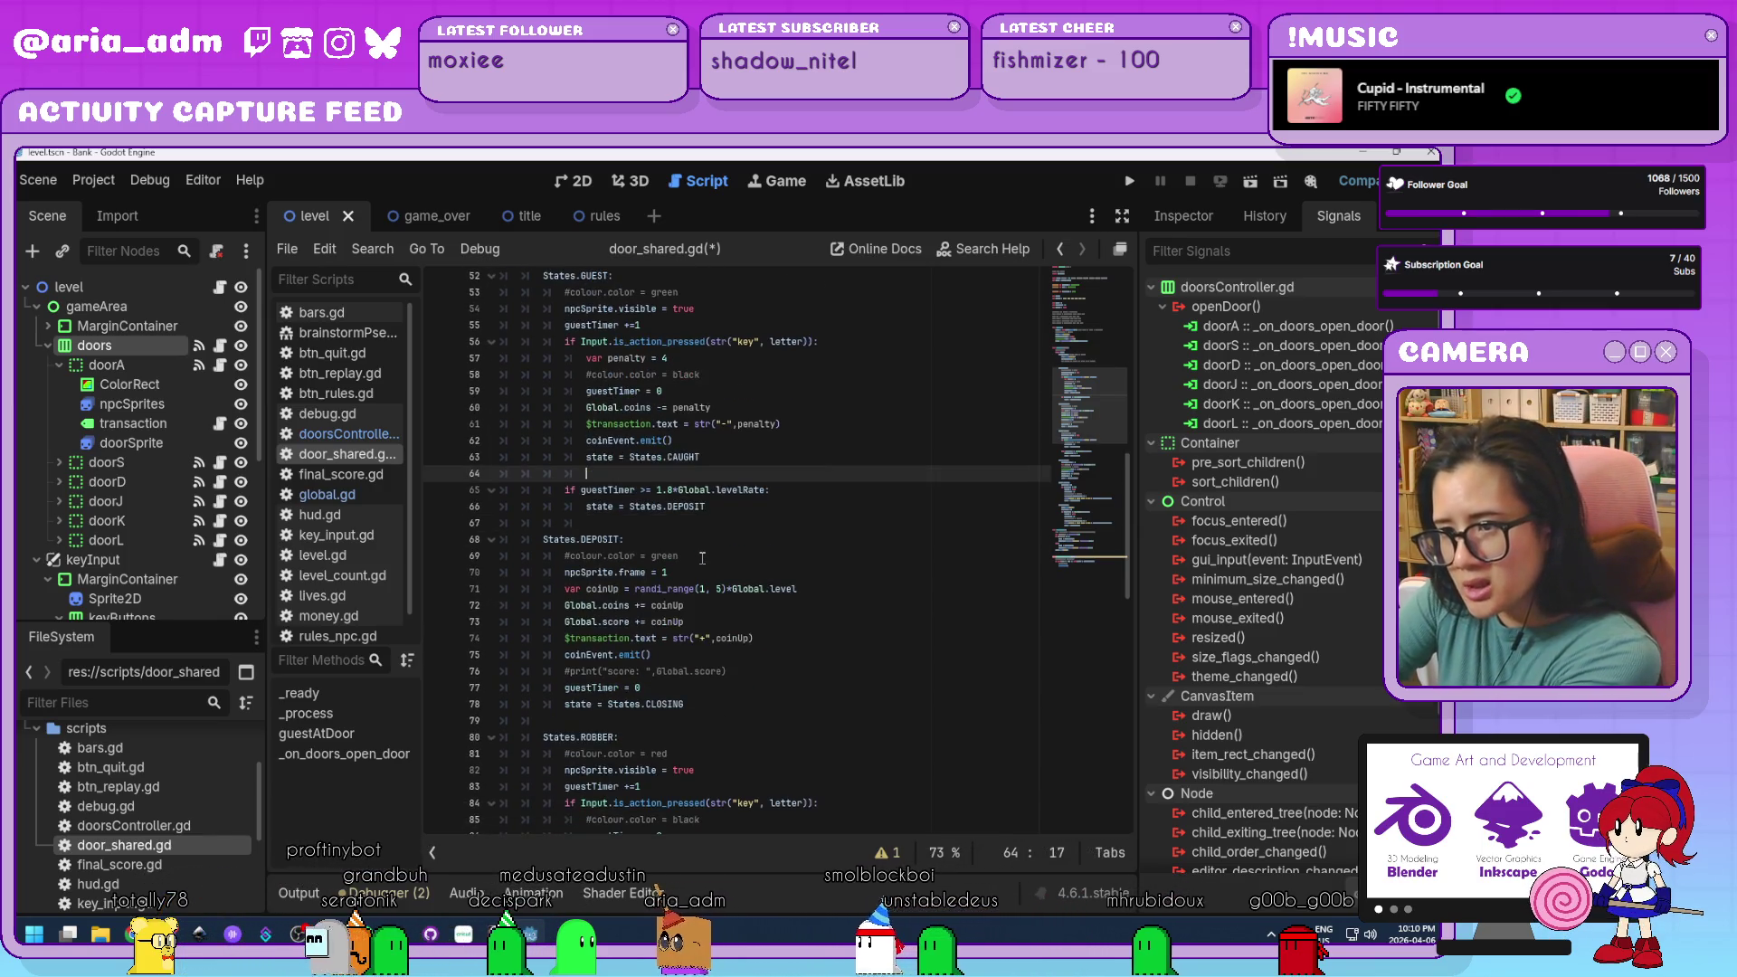
pyautogui.click(726, 591)
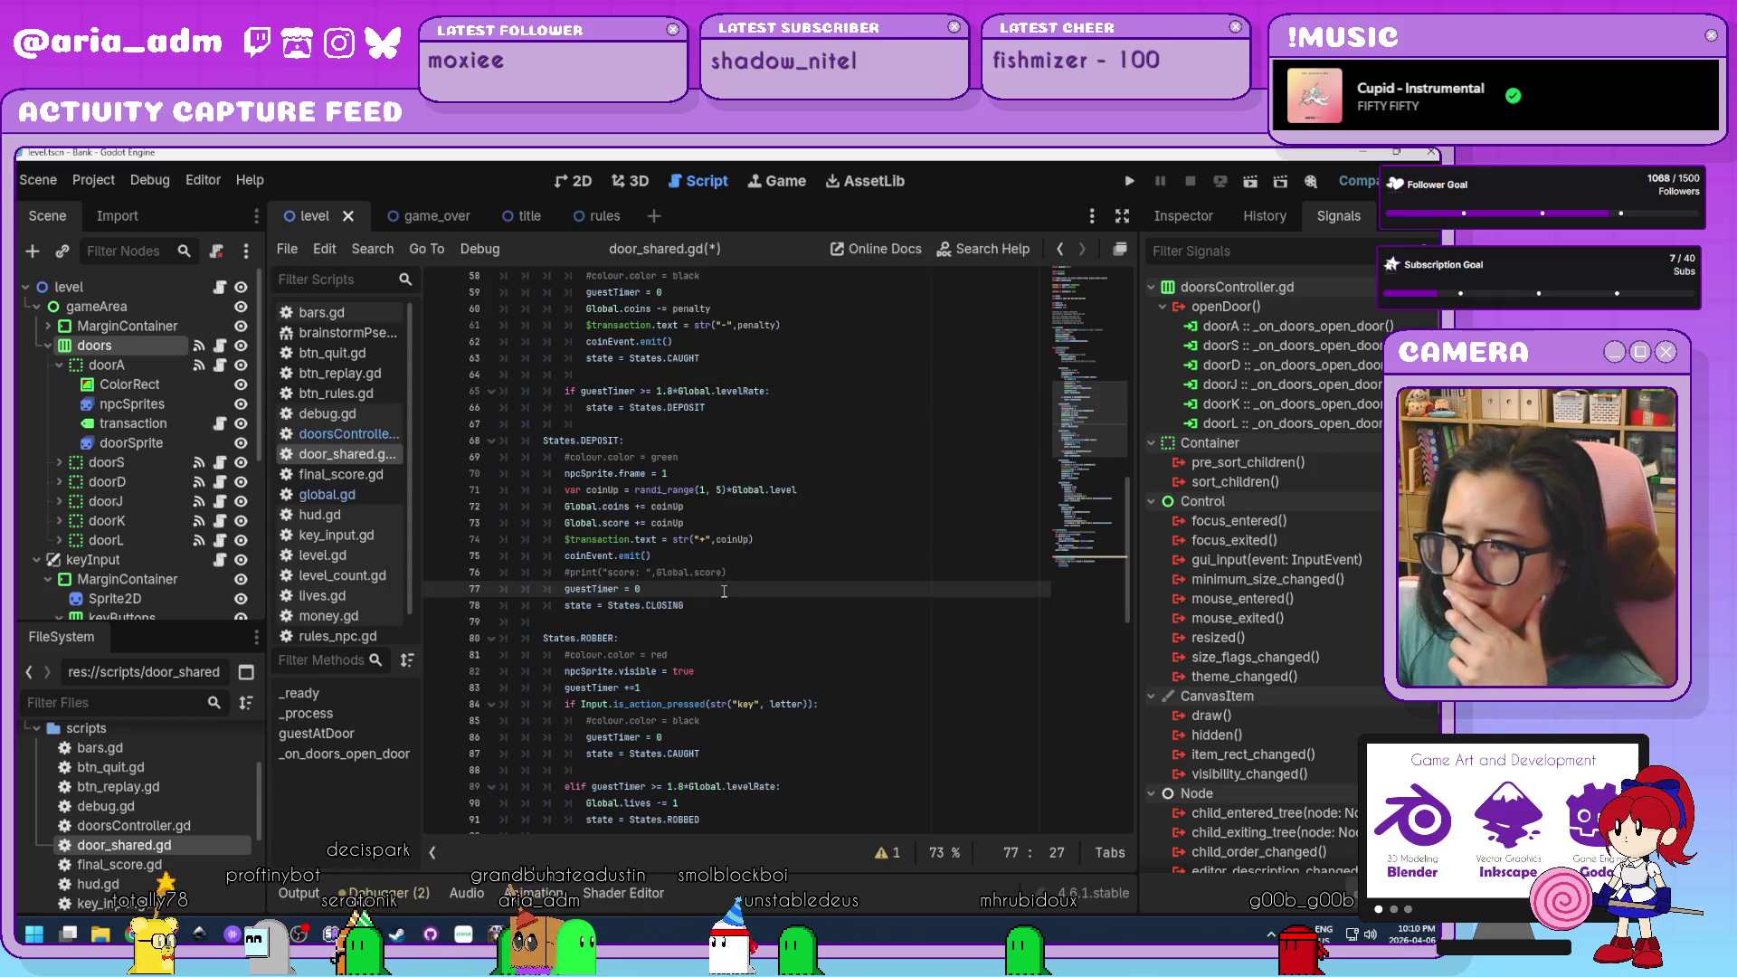
pyautogui.scroll(-1, 725, 593)
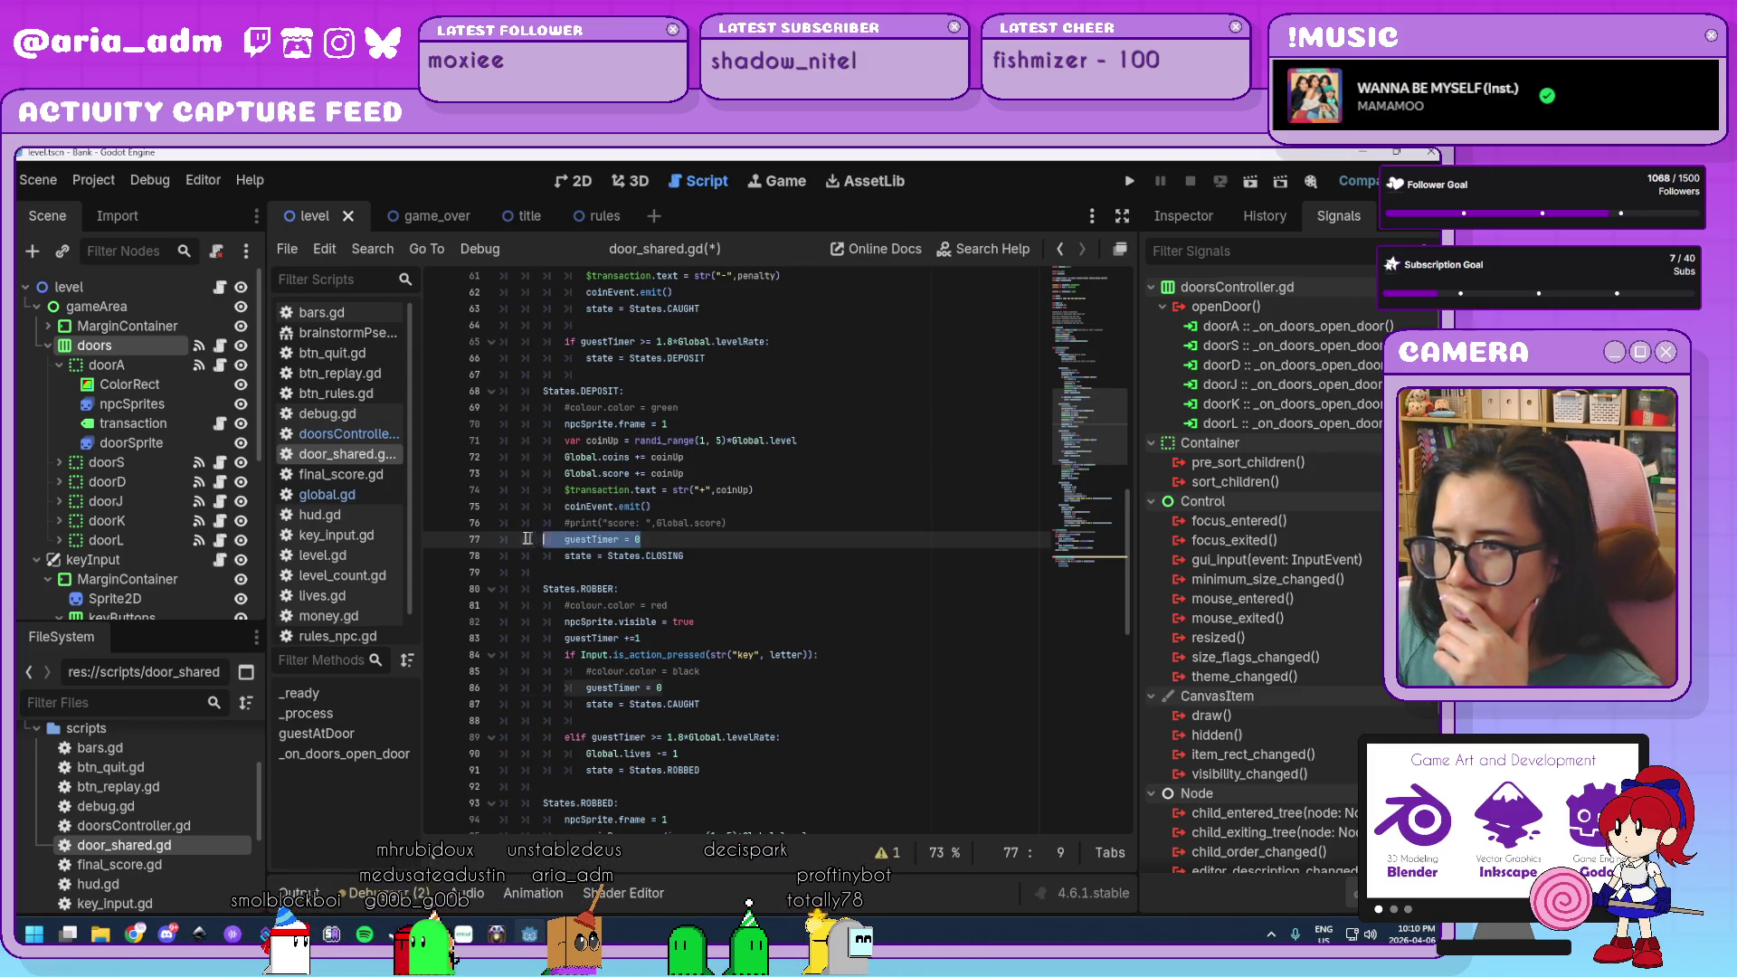
# Delete the 'guestTimer = 0' line from the DEPOSIT branch.
pyautogui.press('BackSpace')
pyautogui.press('BackSpace')
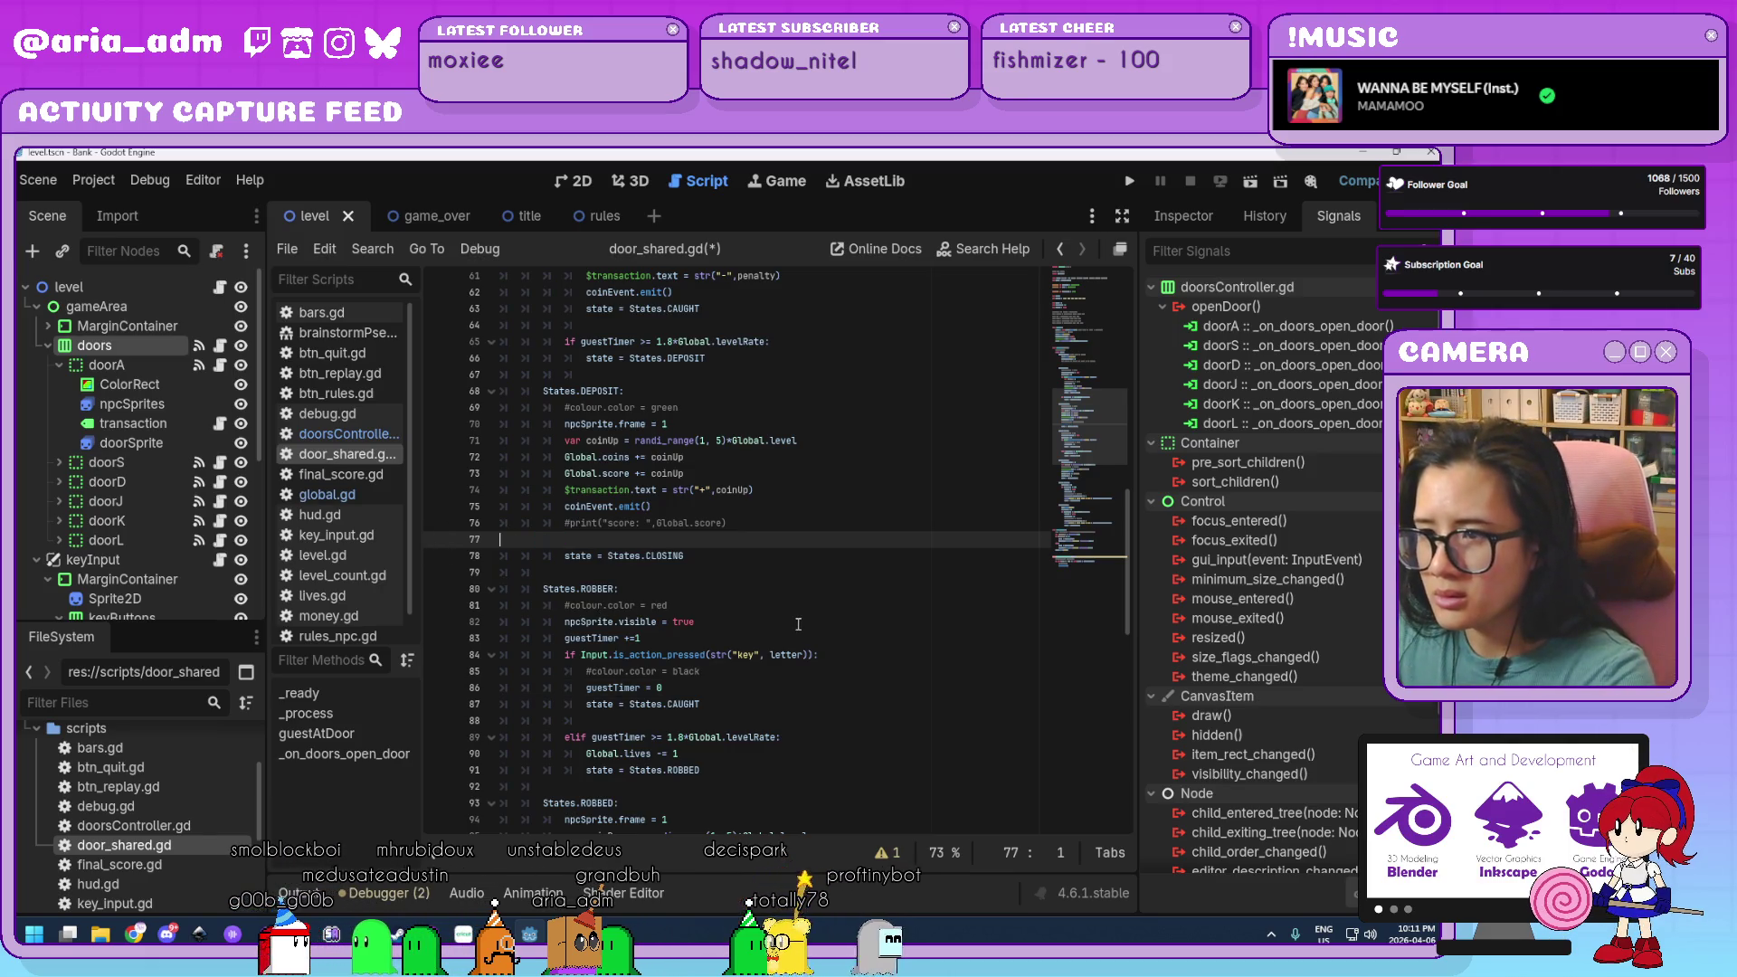
pyautogui.scroll(-1, 680, 525)
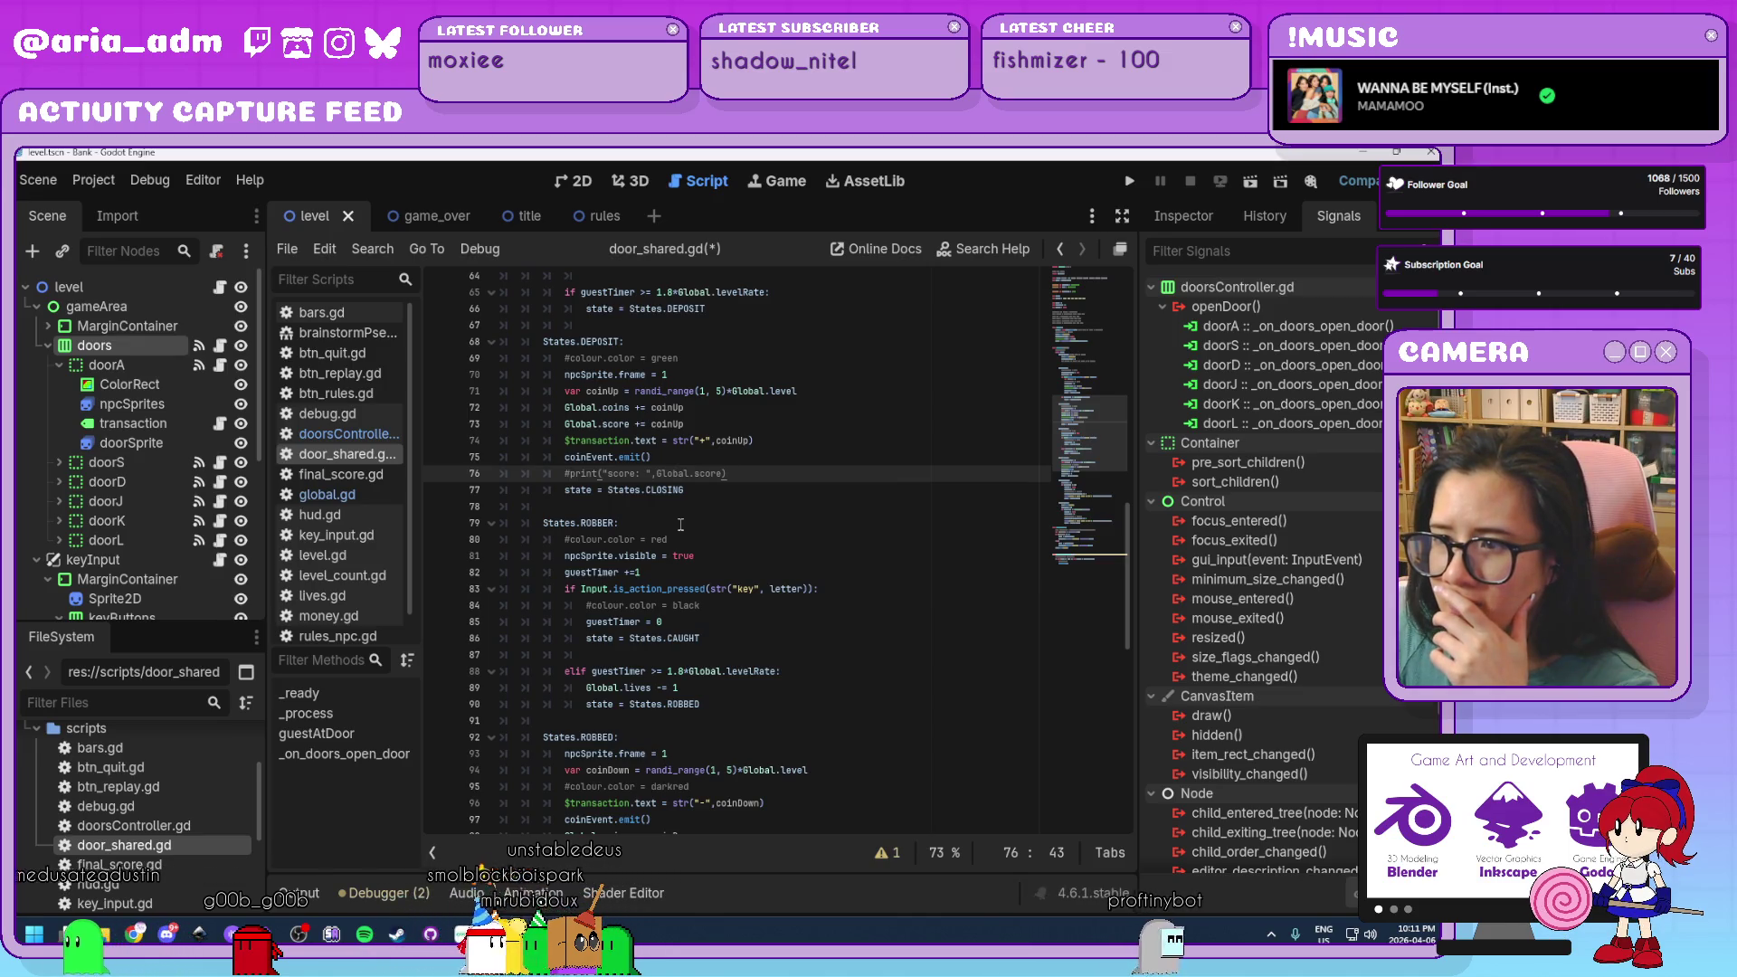
pyautogui.click(681, 525)
pyautogui.scroll(-1, 680, 524)
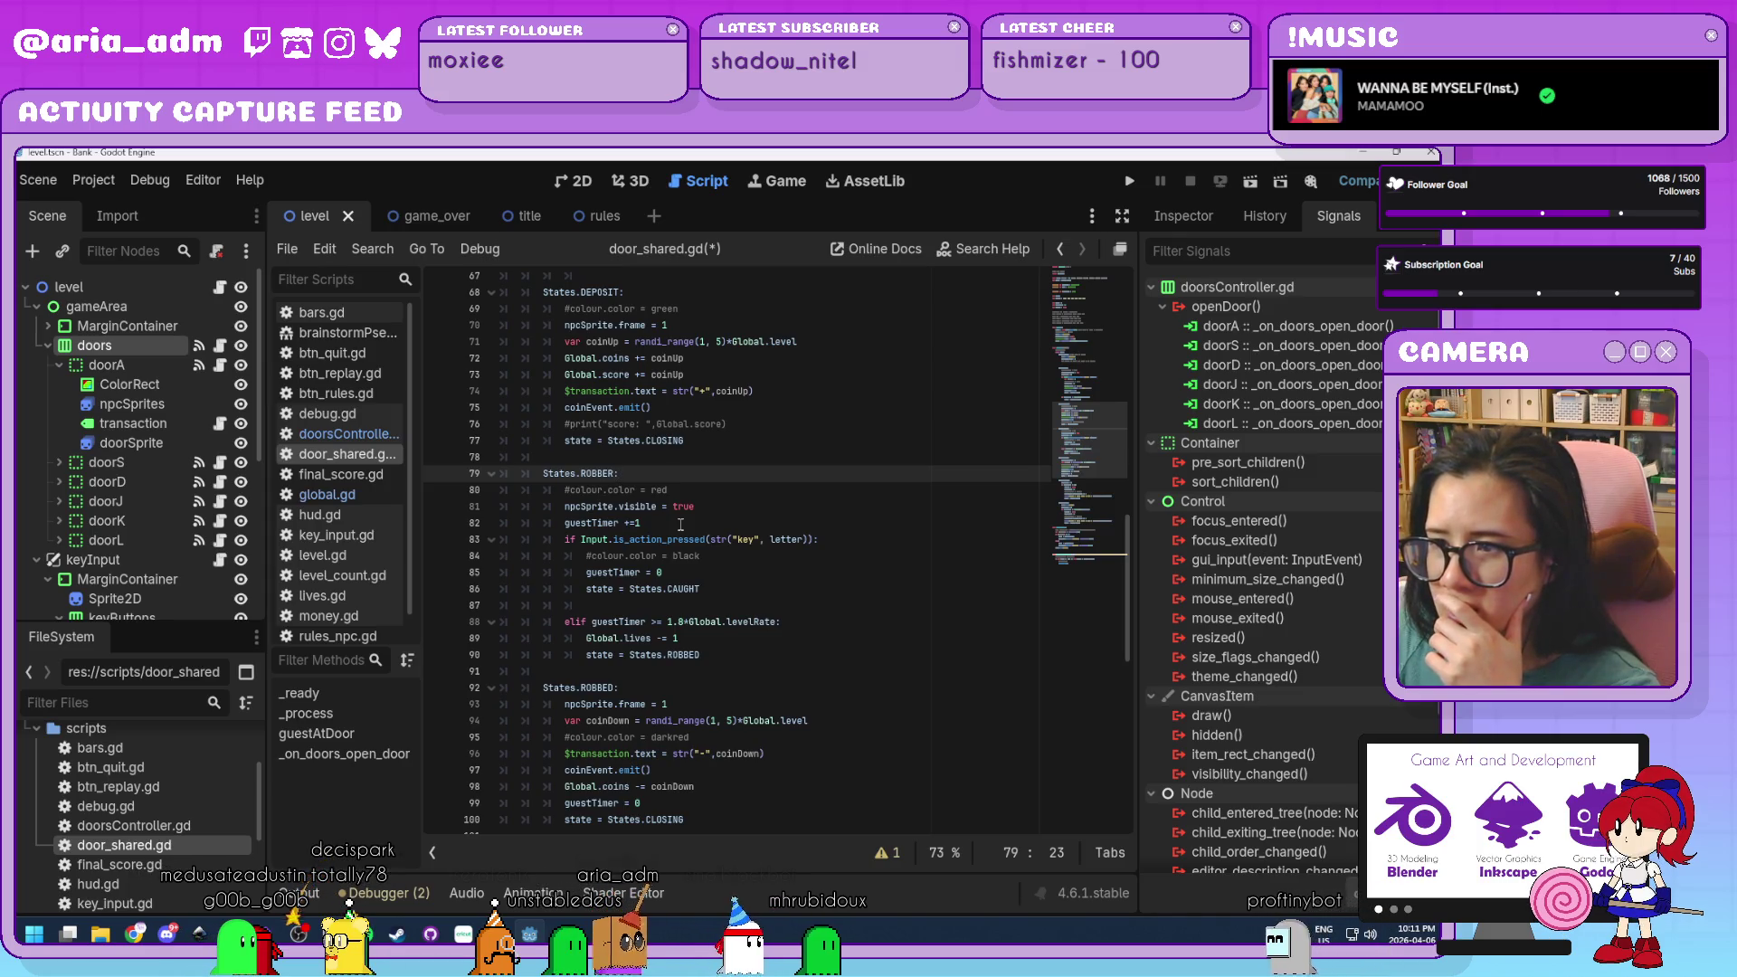
pyautogui.click(677, 525)
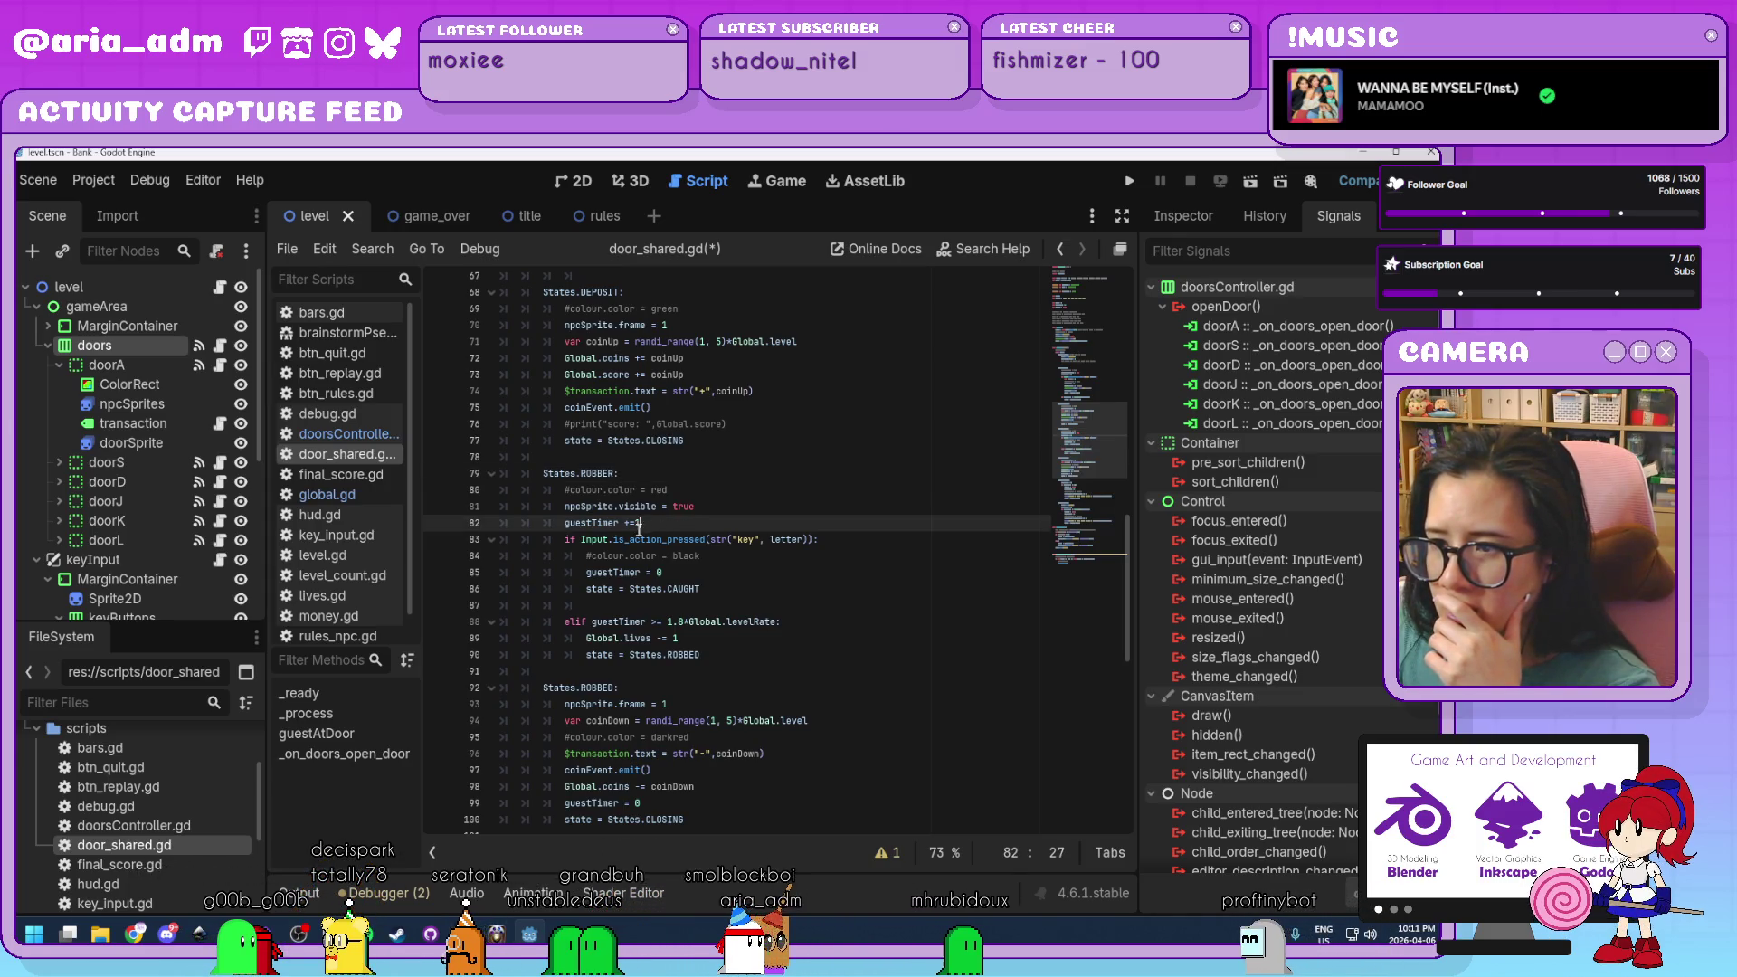
pyautogui.click(741, 590)
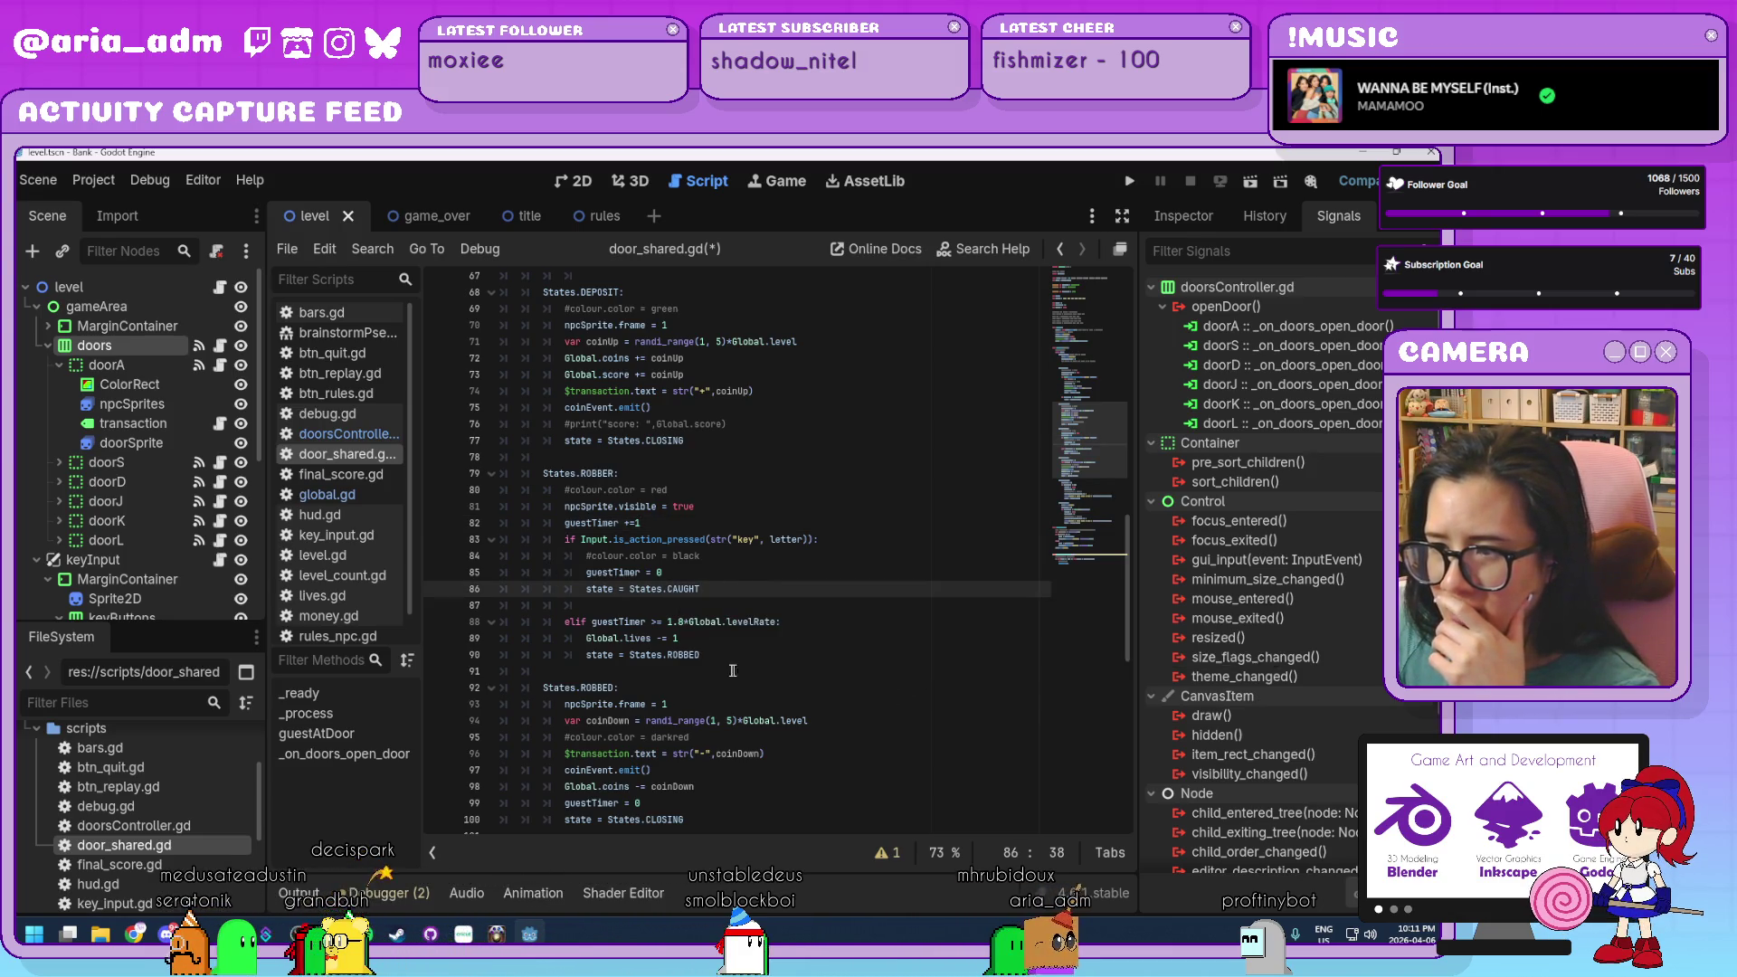
pyautogui.click(709, 657)
pyautogui.scroll(-3, 714, 657)
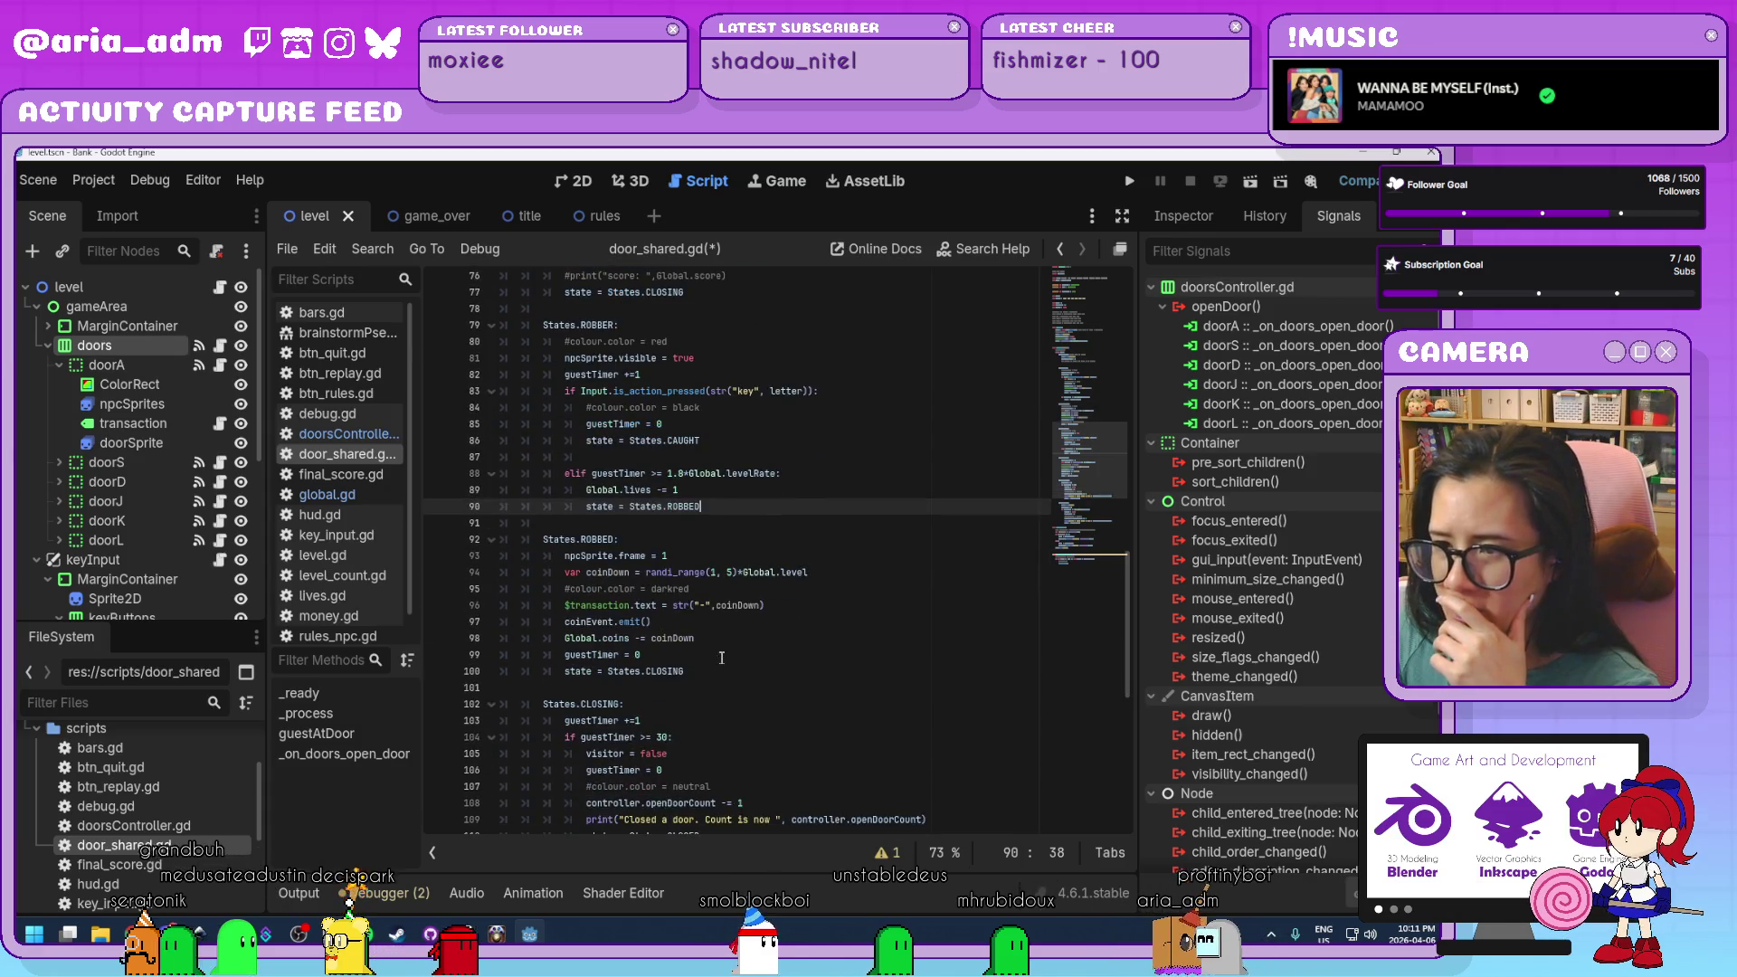
pyautogui.click(722, 657)
pyautogui.click(709, 674)
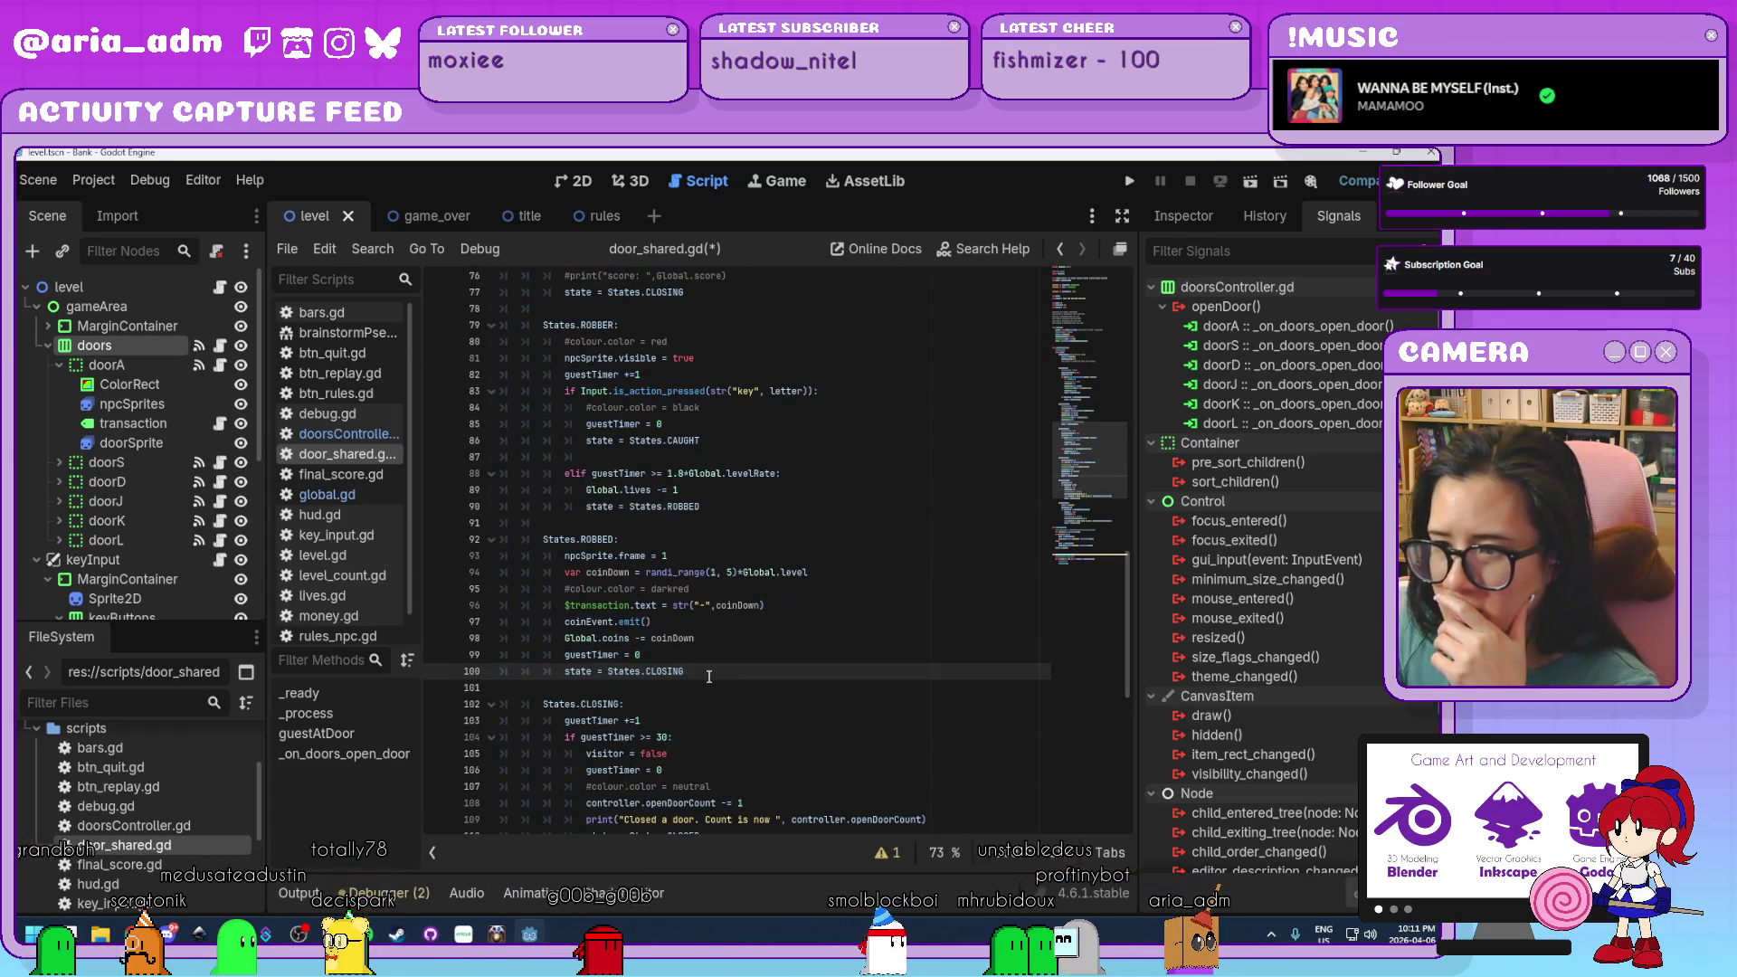
pyautogui.scroll(-1, 709, 677)
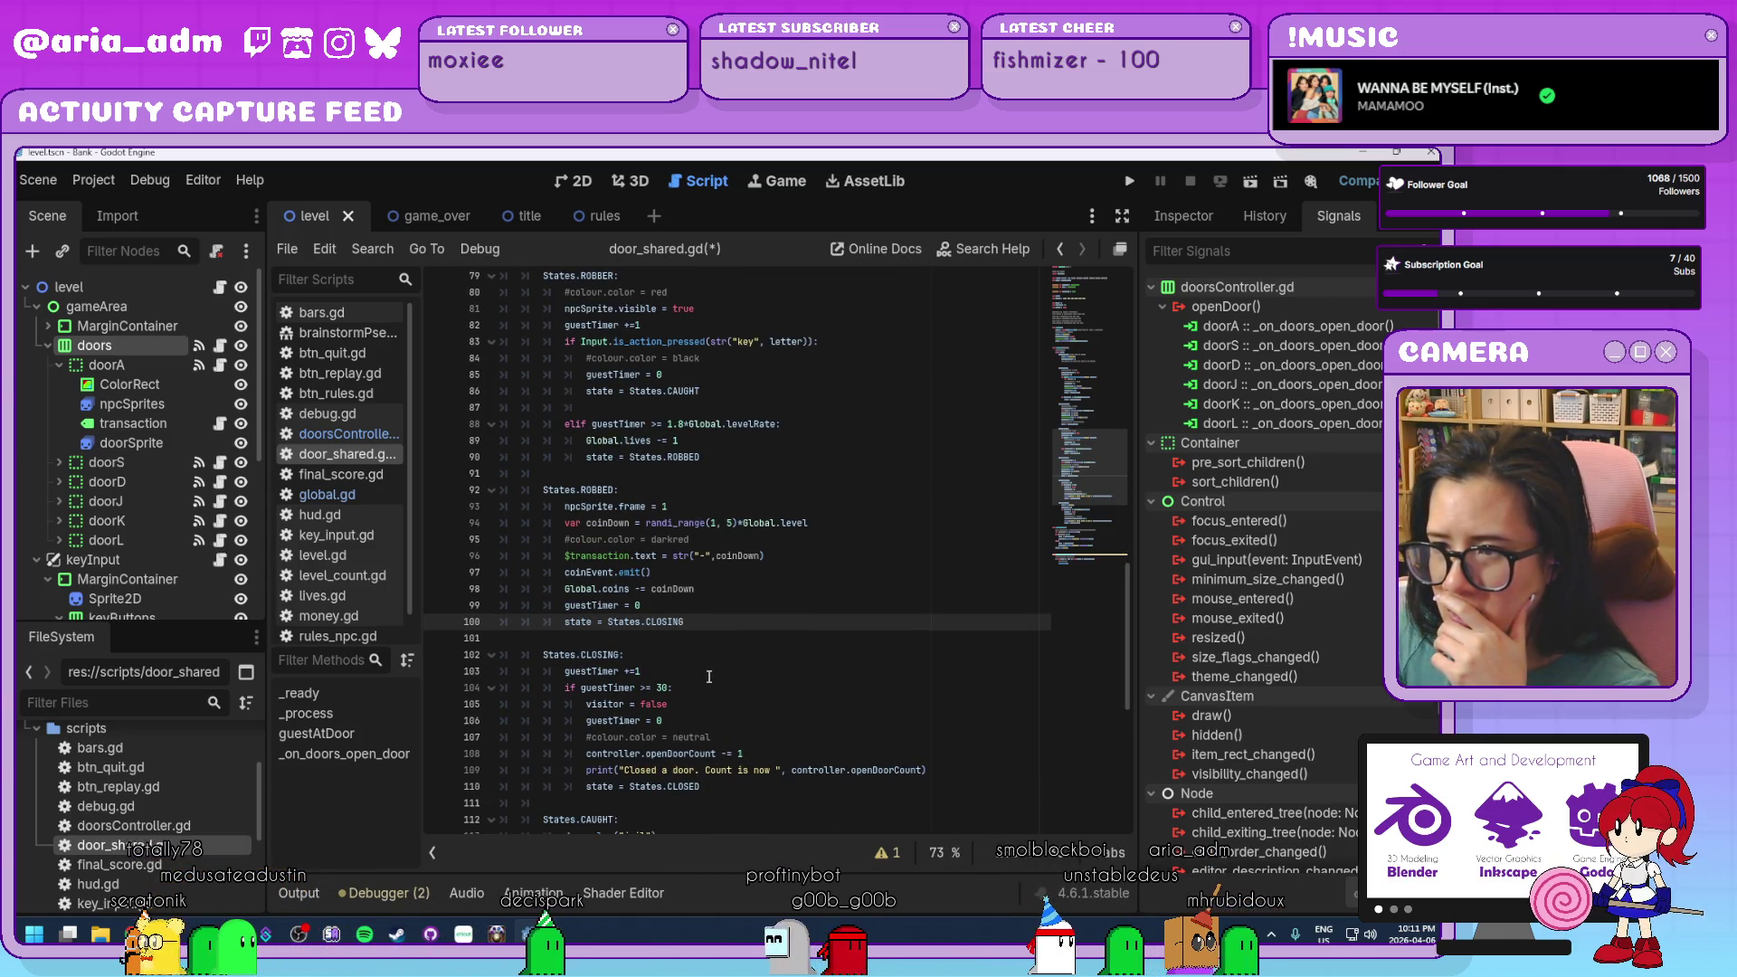
pyautogui.scroll(-5, 710, 676)
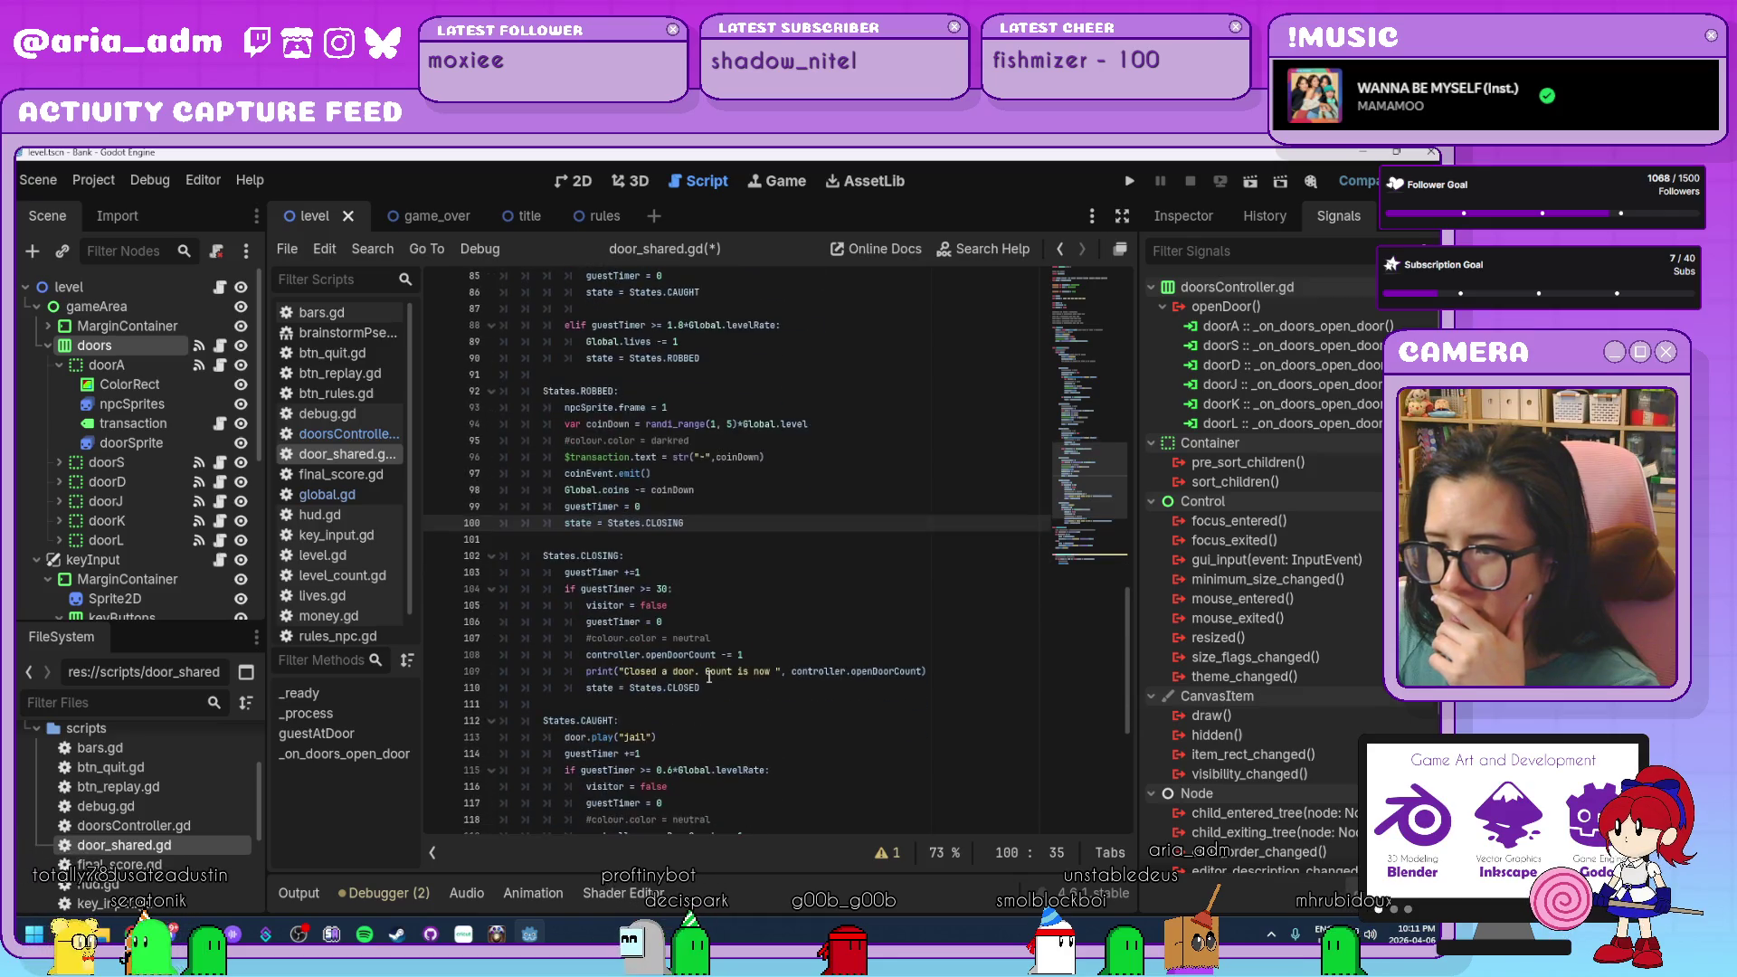
pyautogui.click(751, 540)
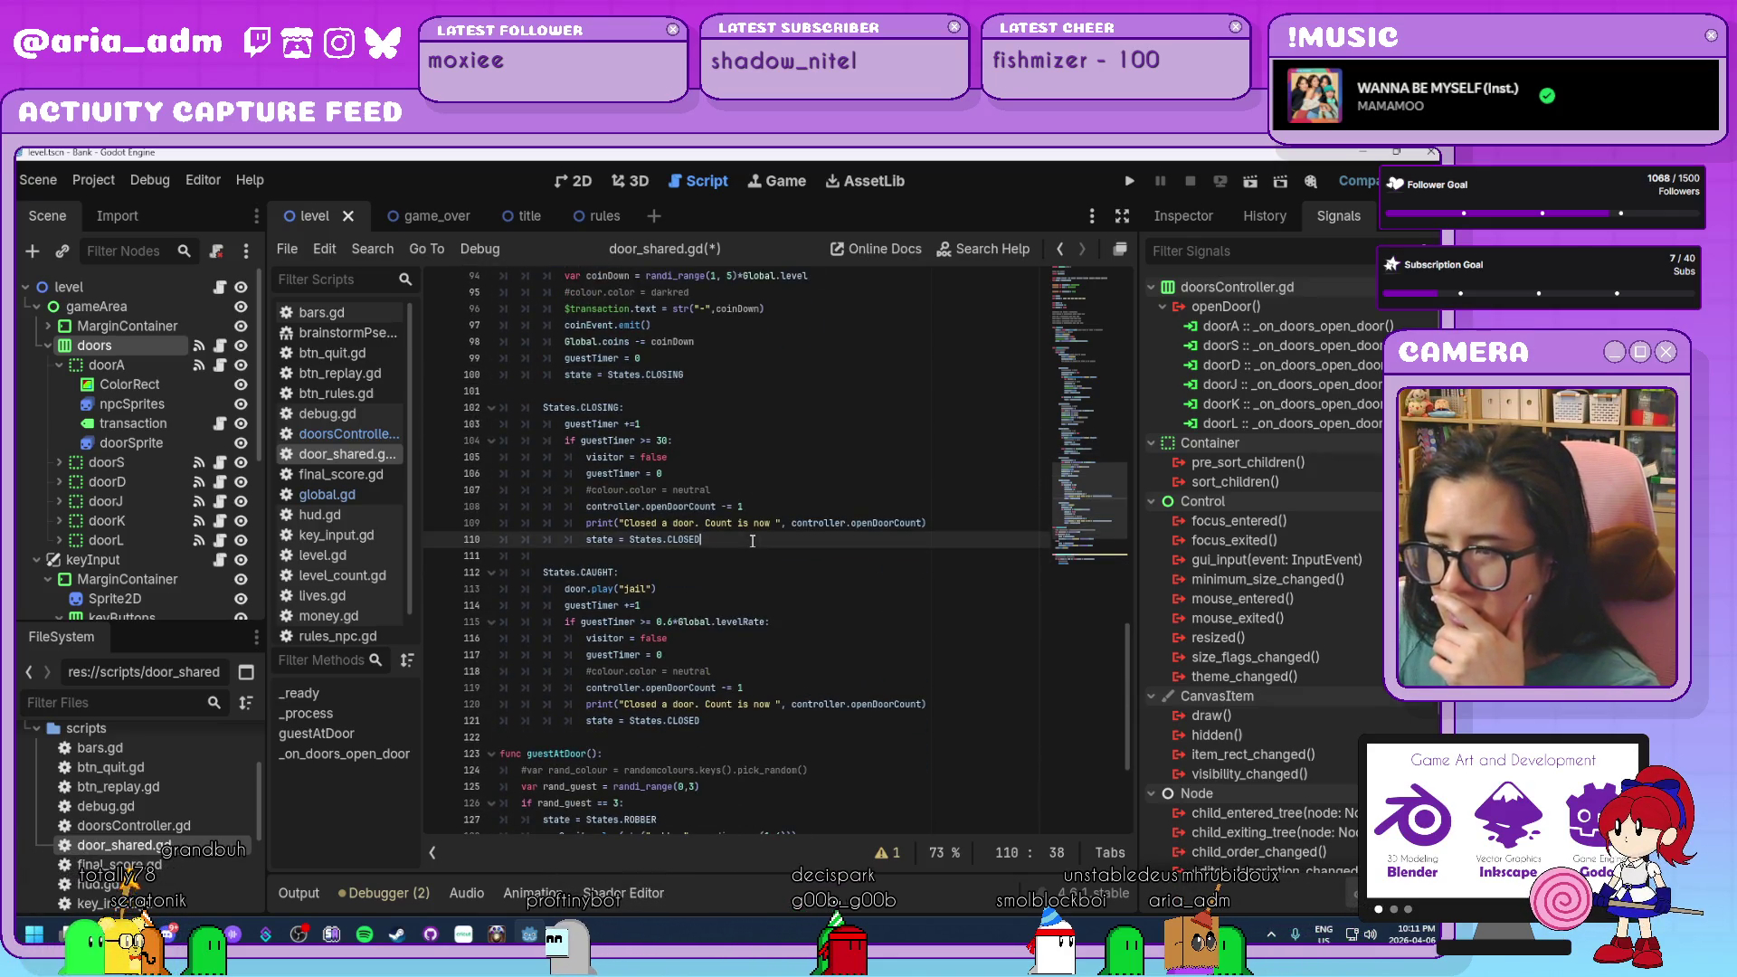
pyautogui.click(757, 474)
pyautogui.click(757, 506)
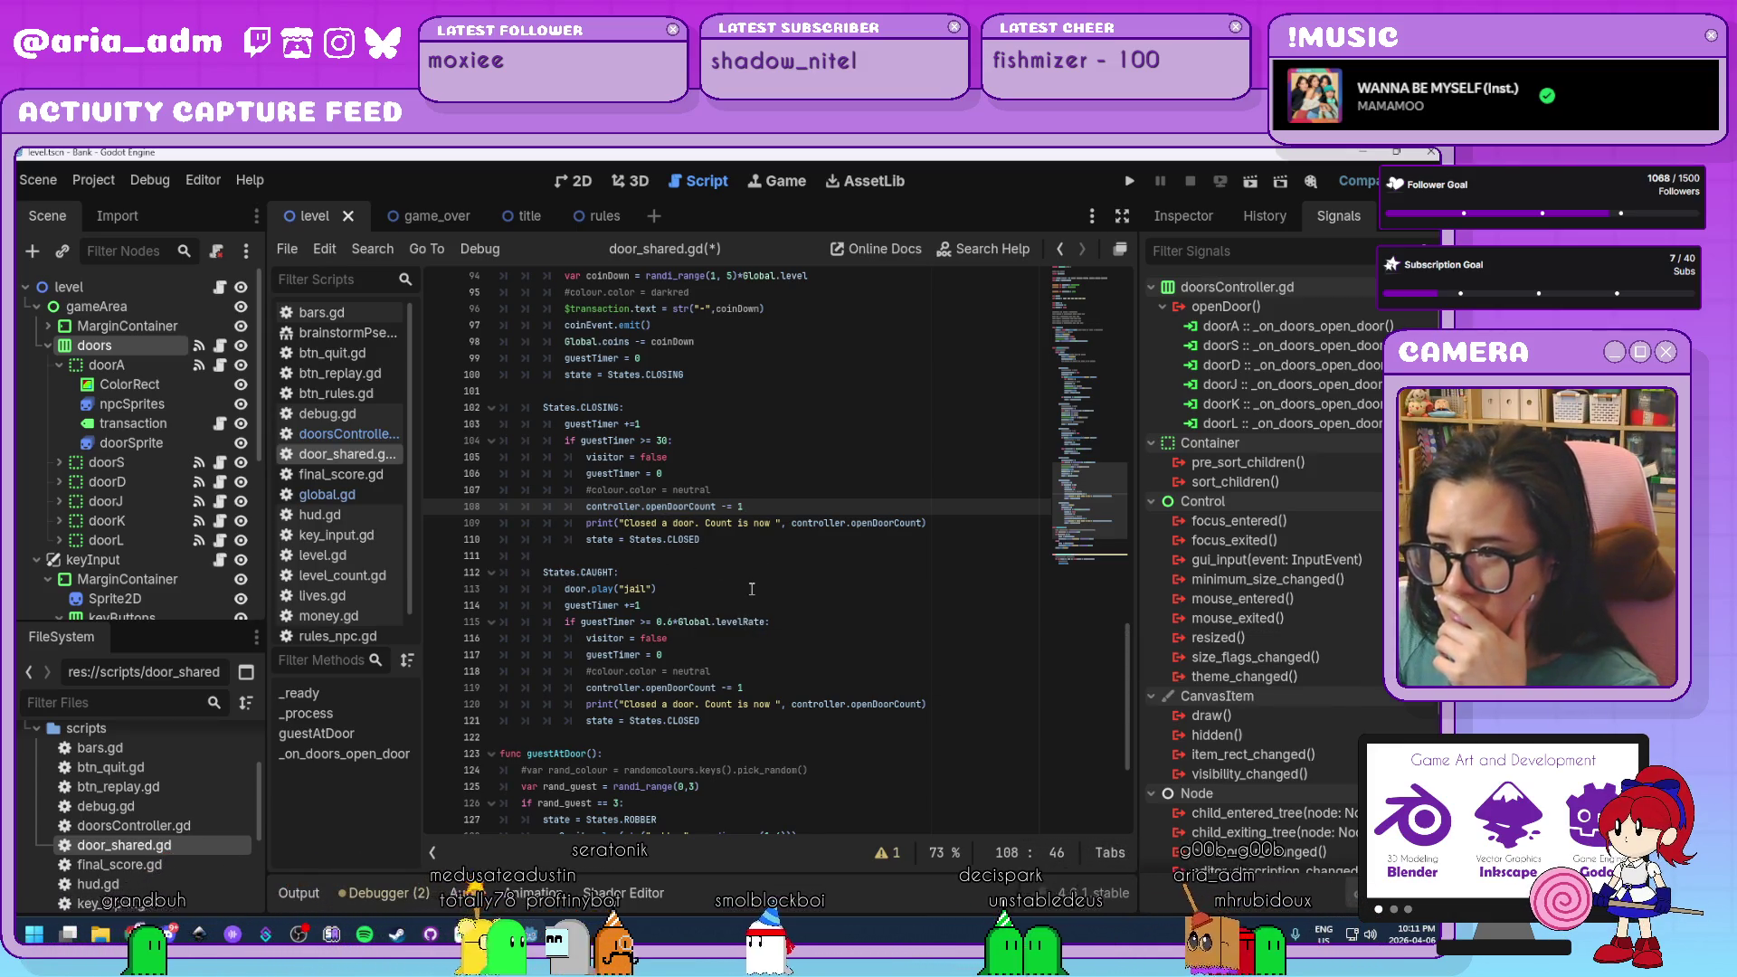
pyautogui.click(839, 686)
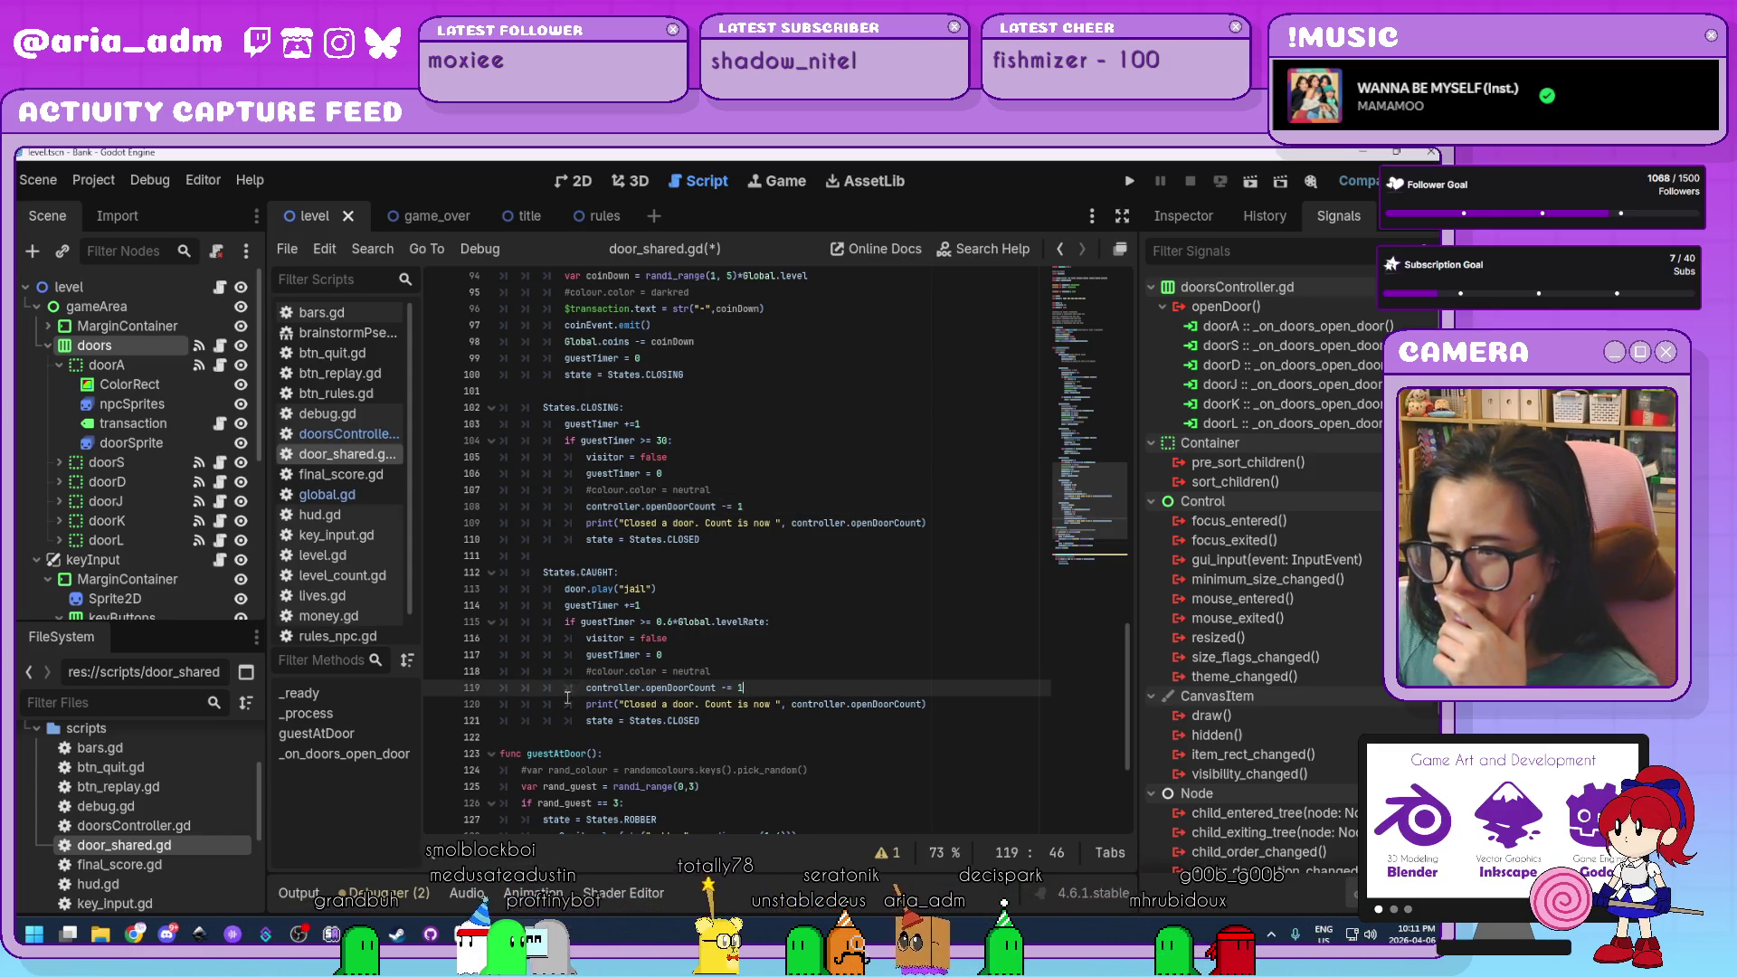
pyautogui.click(741, 716)
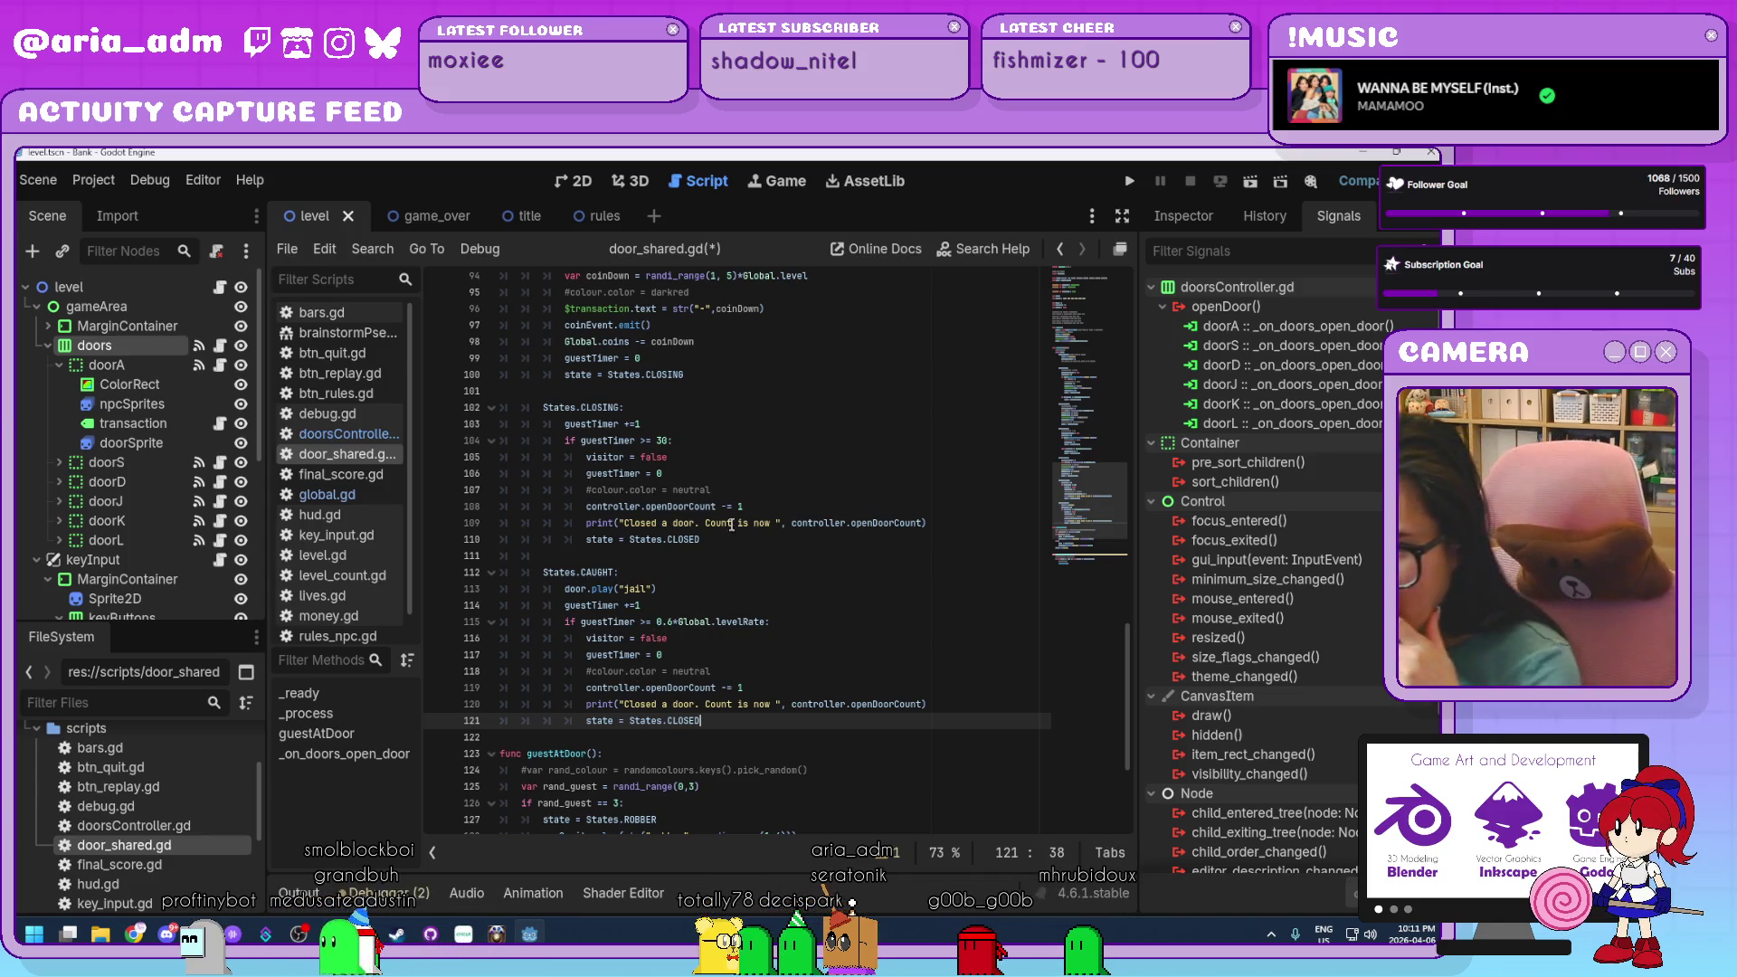
pyautogui.scroll(-3, 731, 546)
pyautogui.scroll(-1, 733, 503)
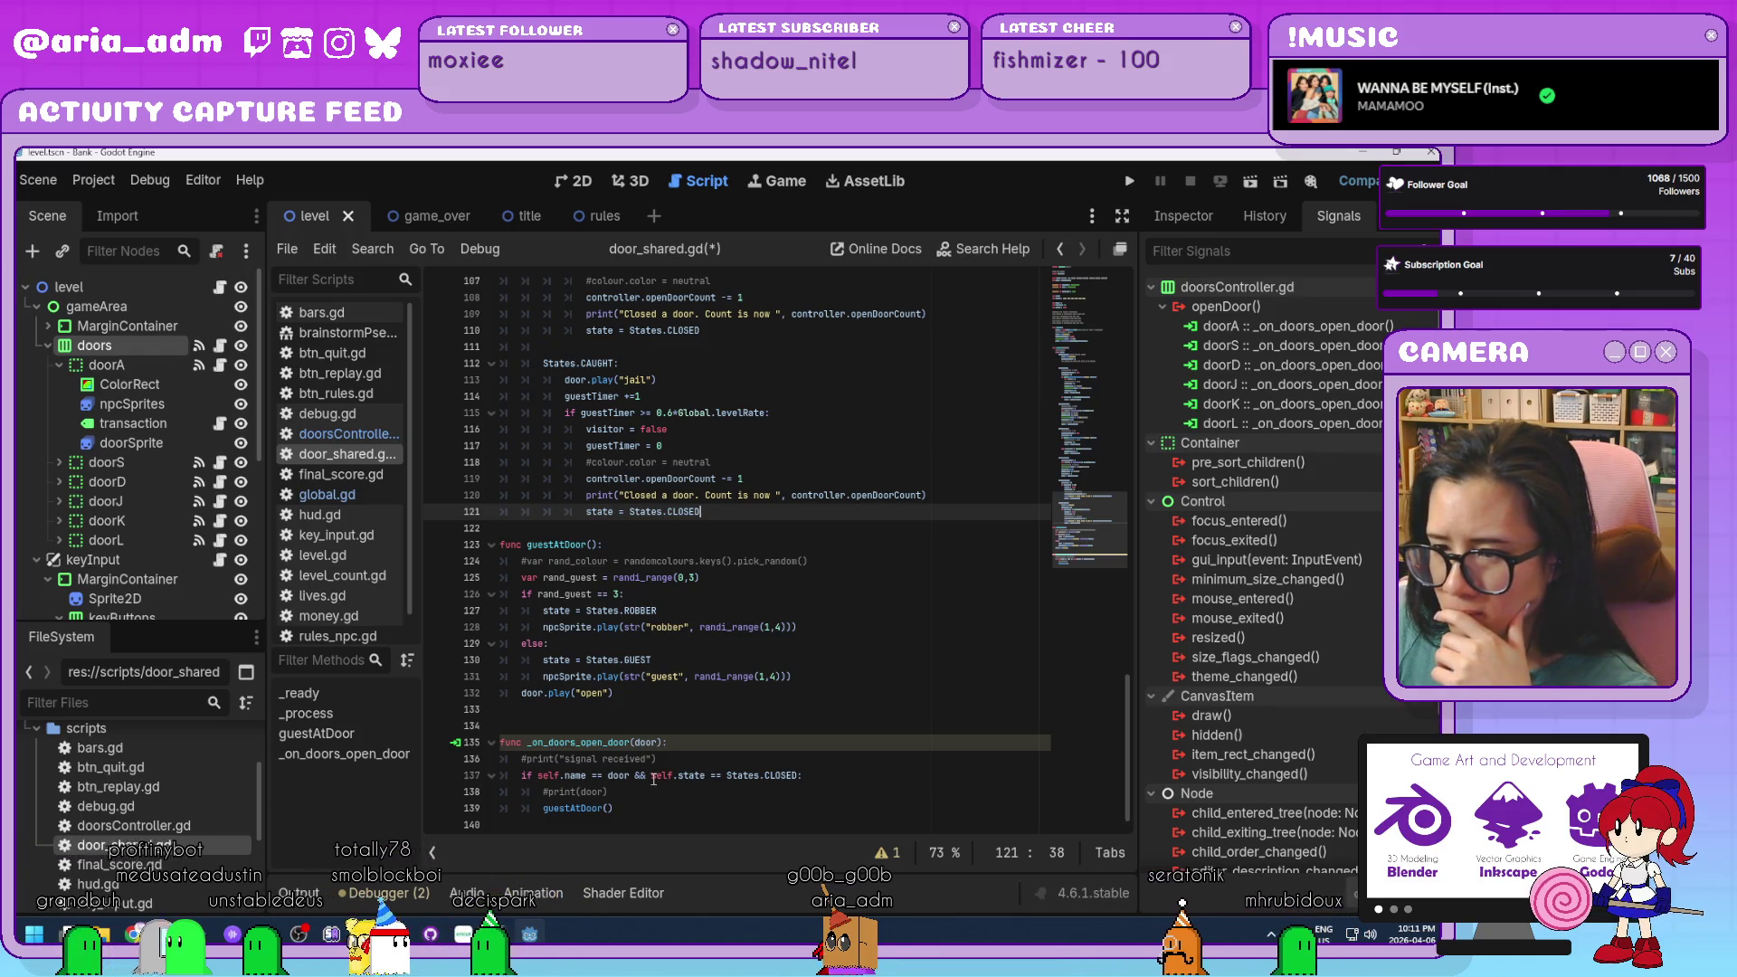
# Try wrapping line 137's door condition in parentheses, then undo the change.
pyautogui.click(538, 775)
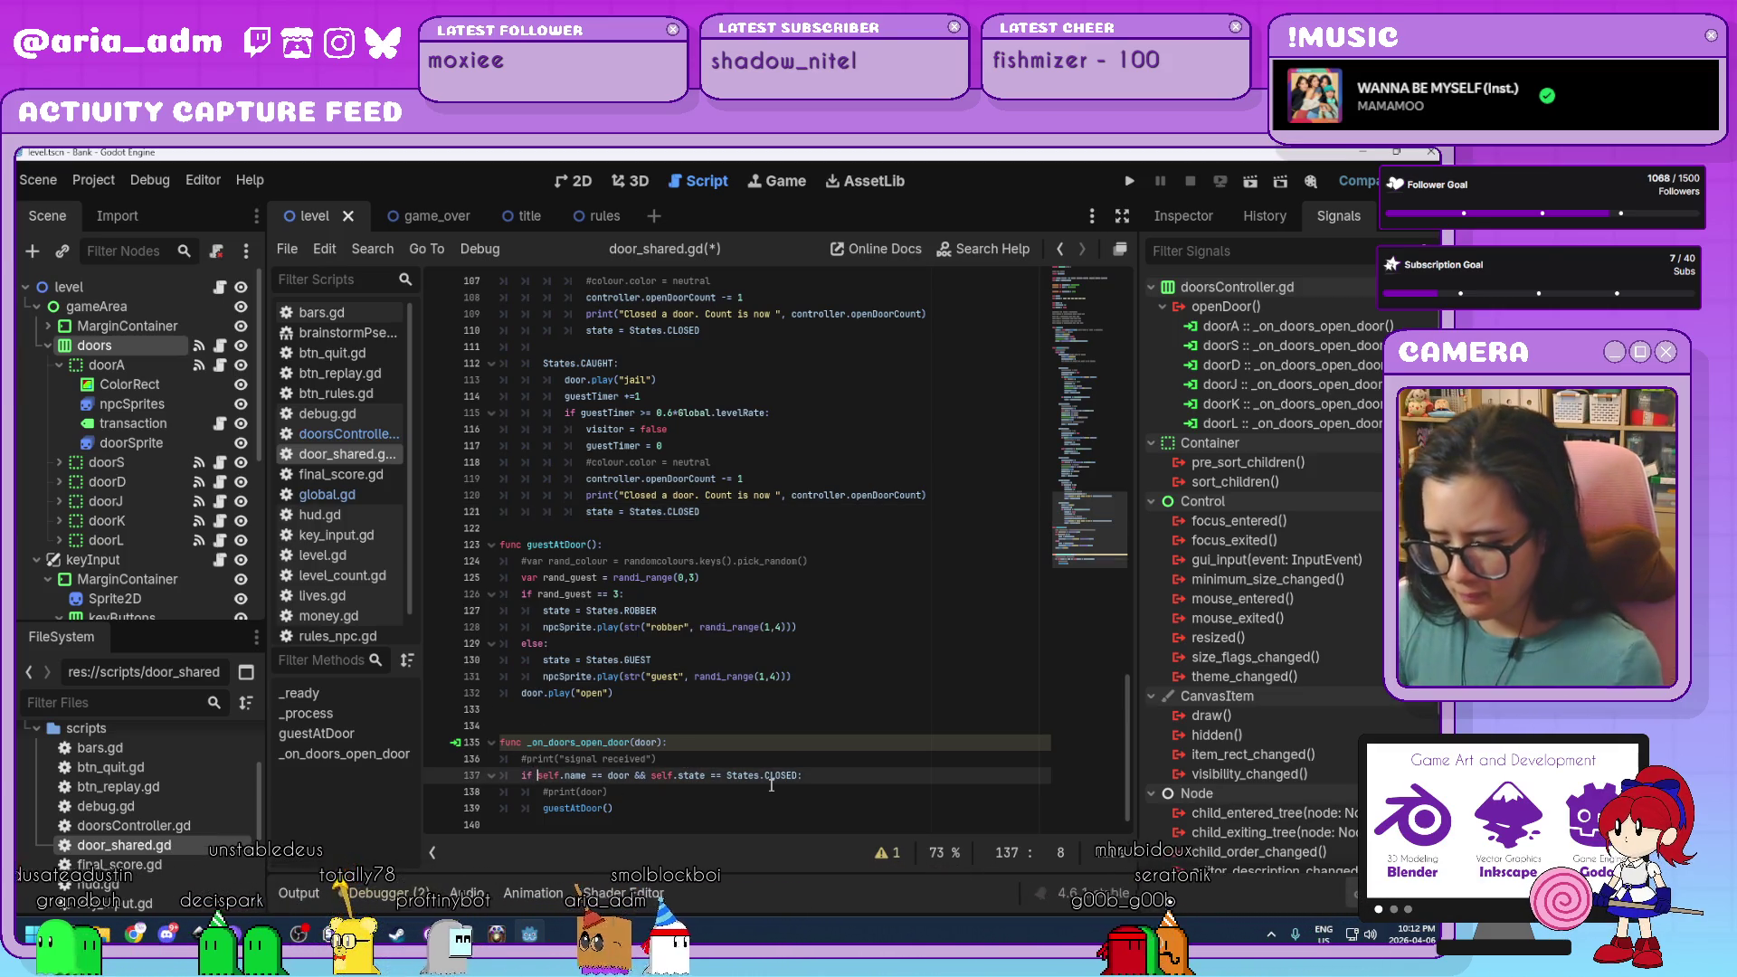
pyautogui.write('(')
pyautogui.click(636, 775)
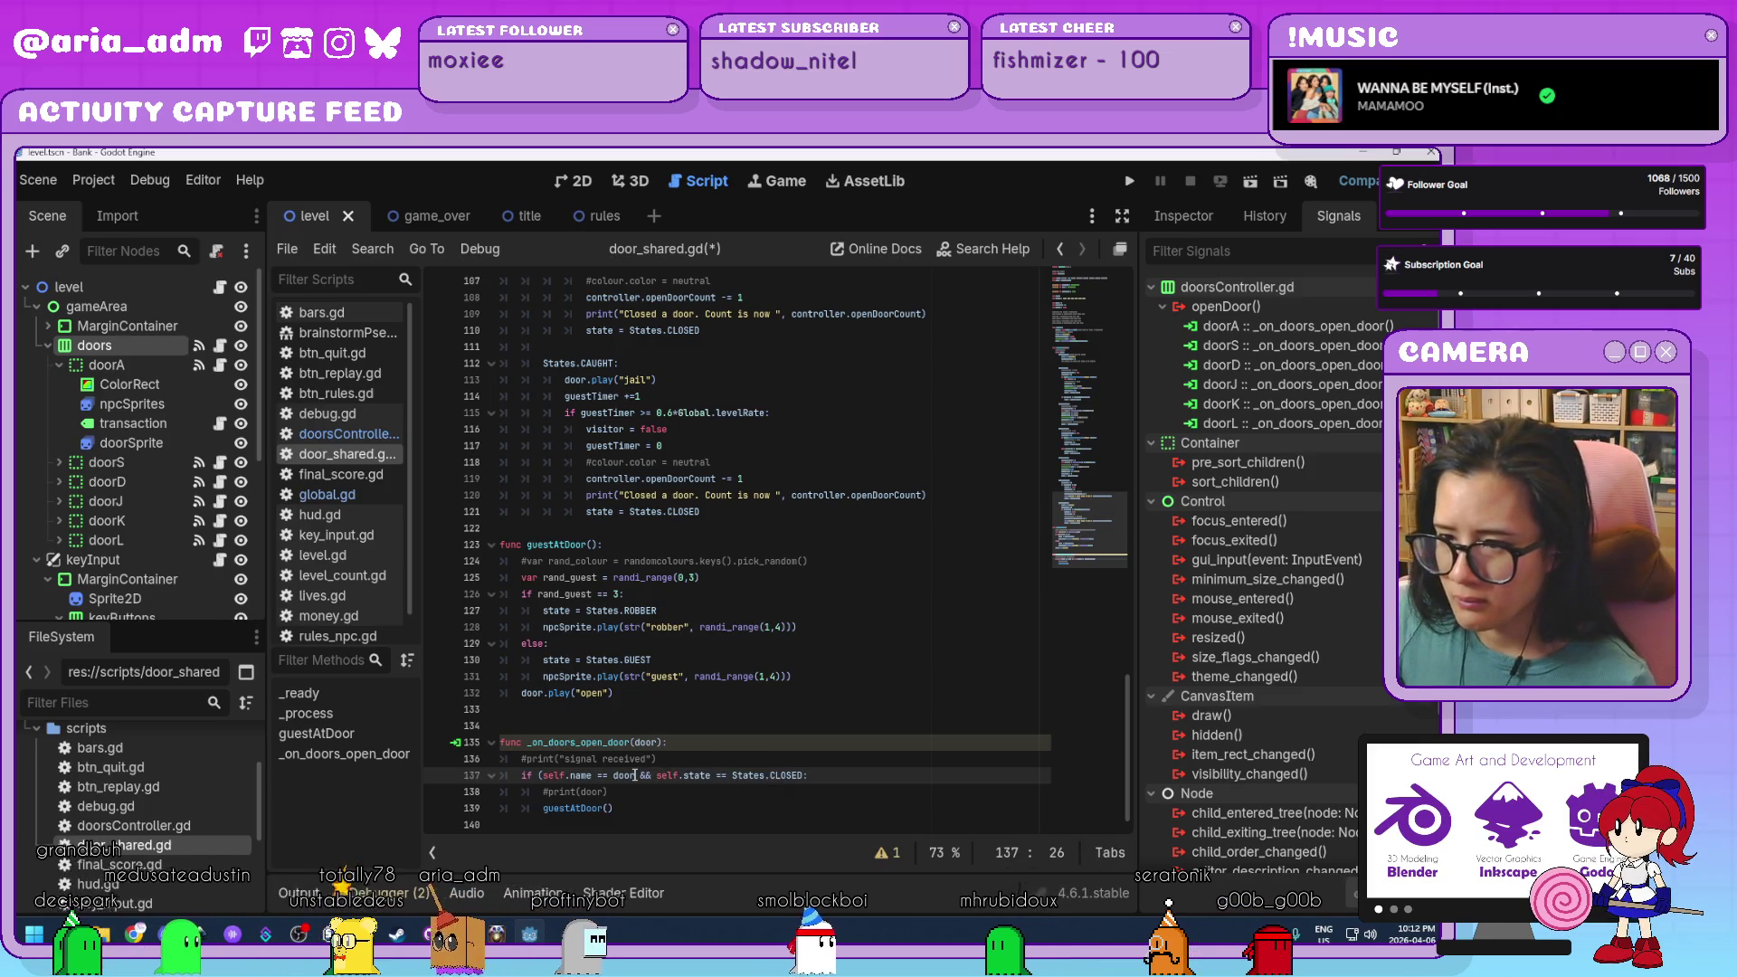
pyautogui.write(') && ')
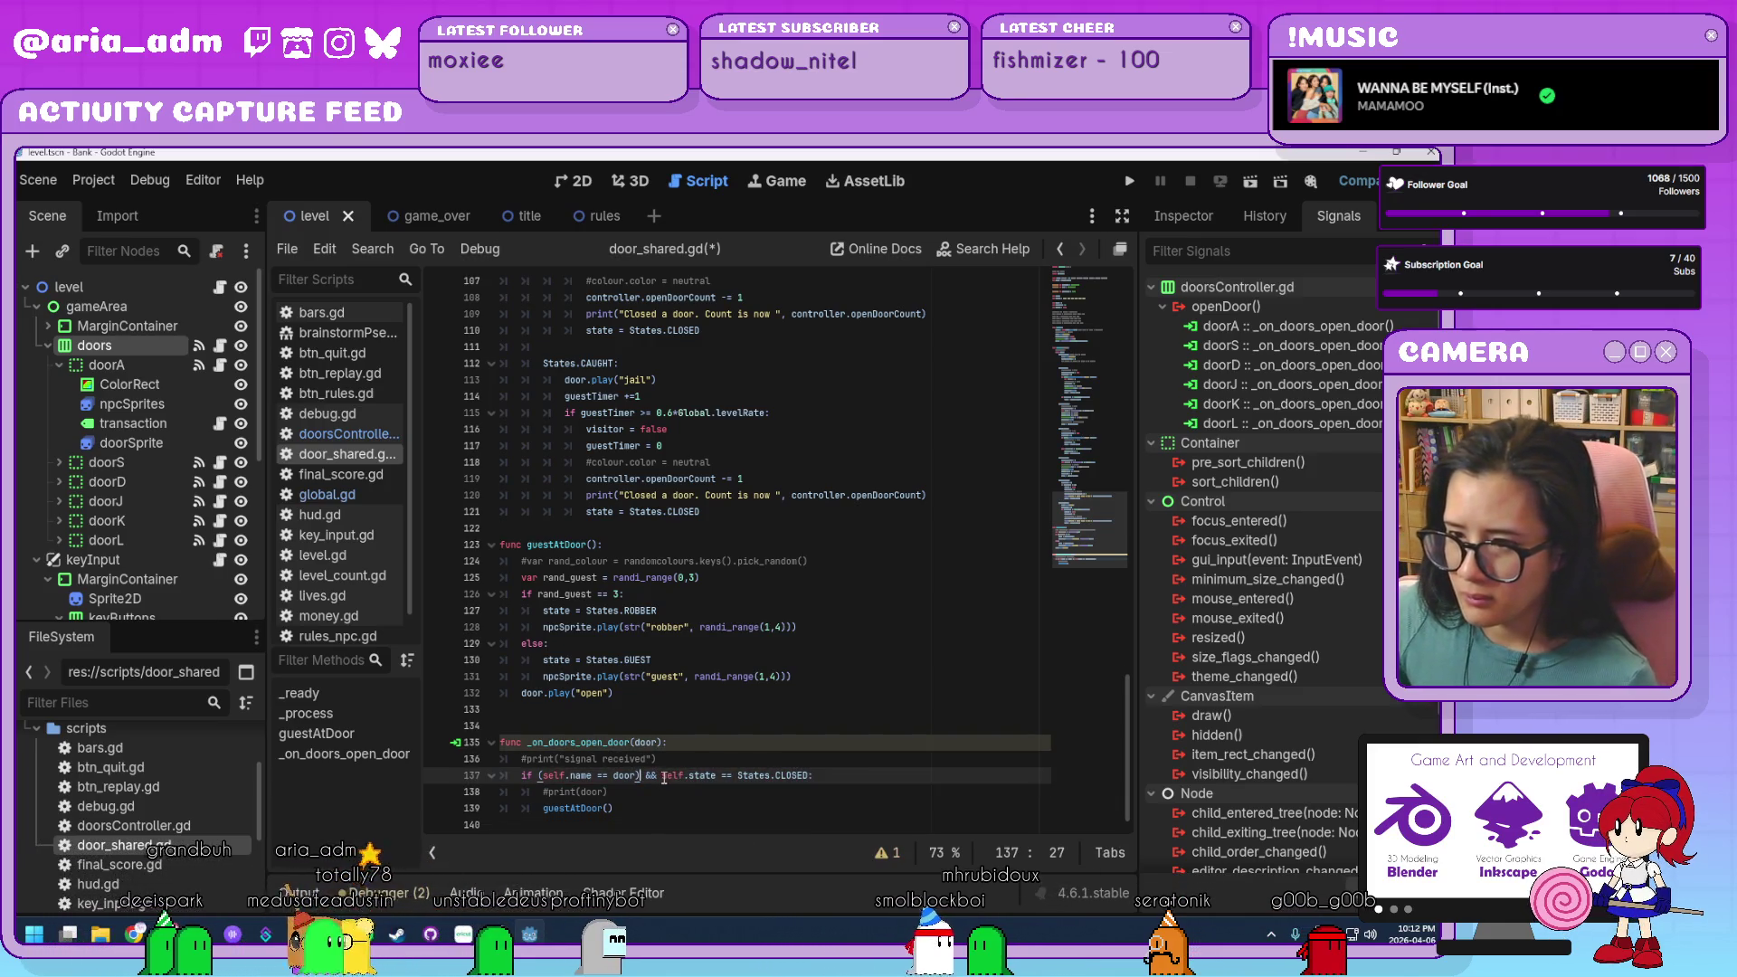
pyautogui.write('(')
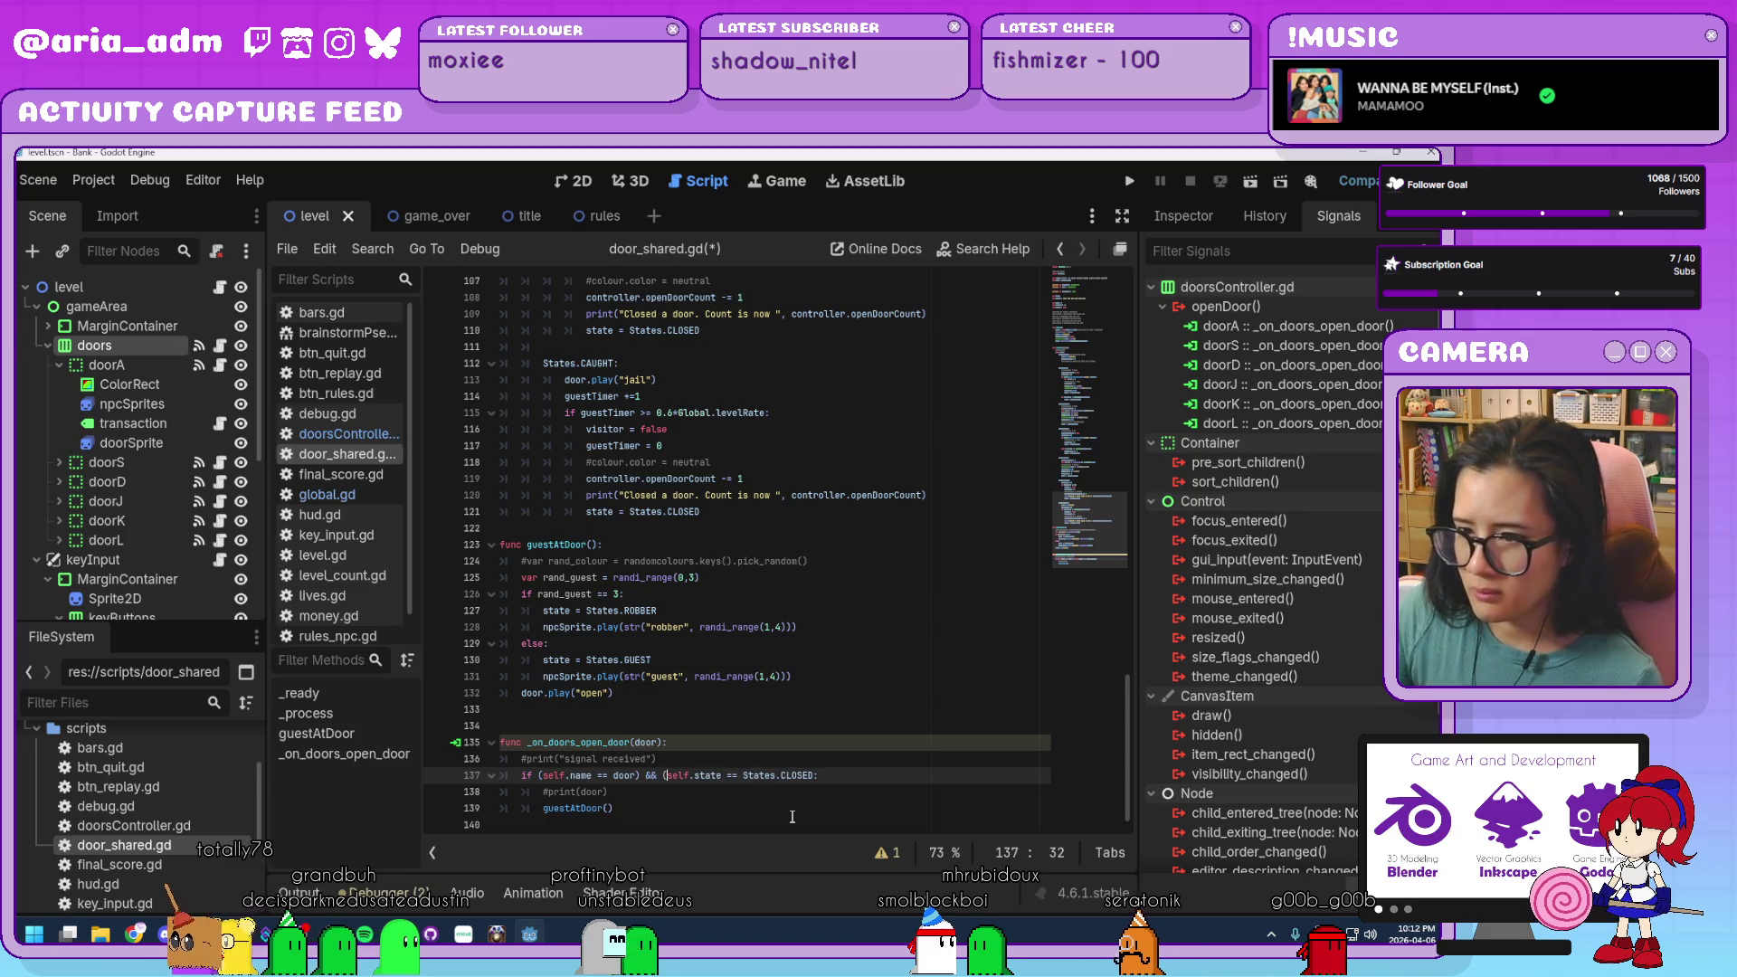
pyautogui.hotkey('ctrl', 'z')
pyautogui.hotkey('ctrl', 'z')
pyautogui.hotkey('ctrl', 'z')
# Save door_shared.gd with Ctrl+S and run the project.
pyautogui.click(901, 741)
pyautogui.hotkey('ctrl', 's')
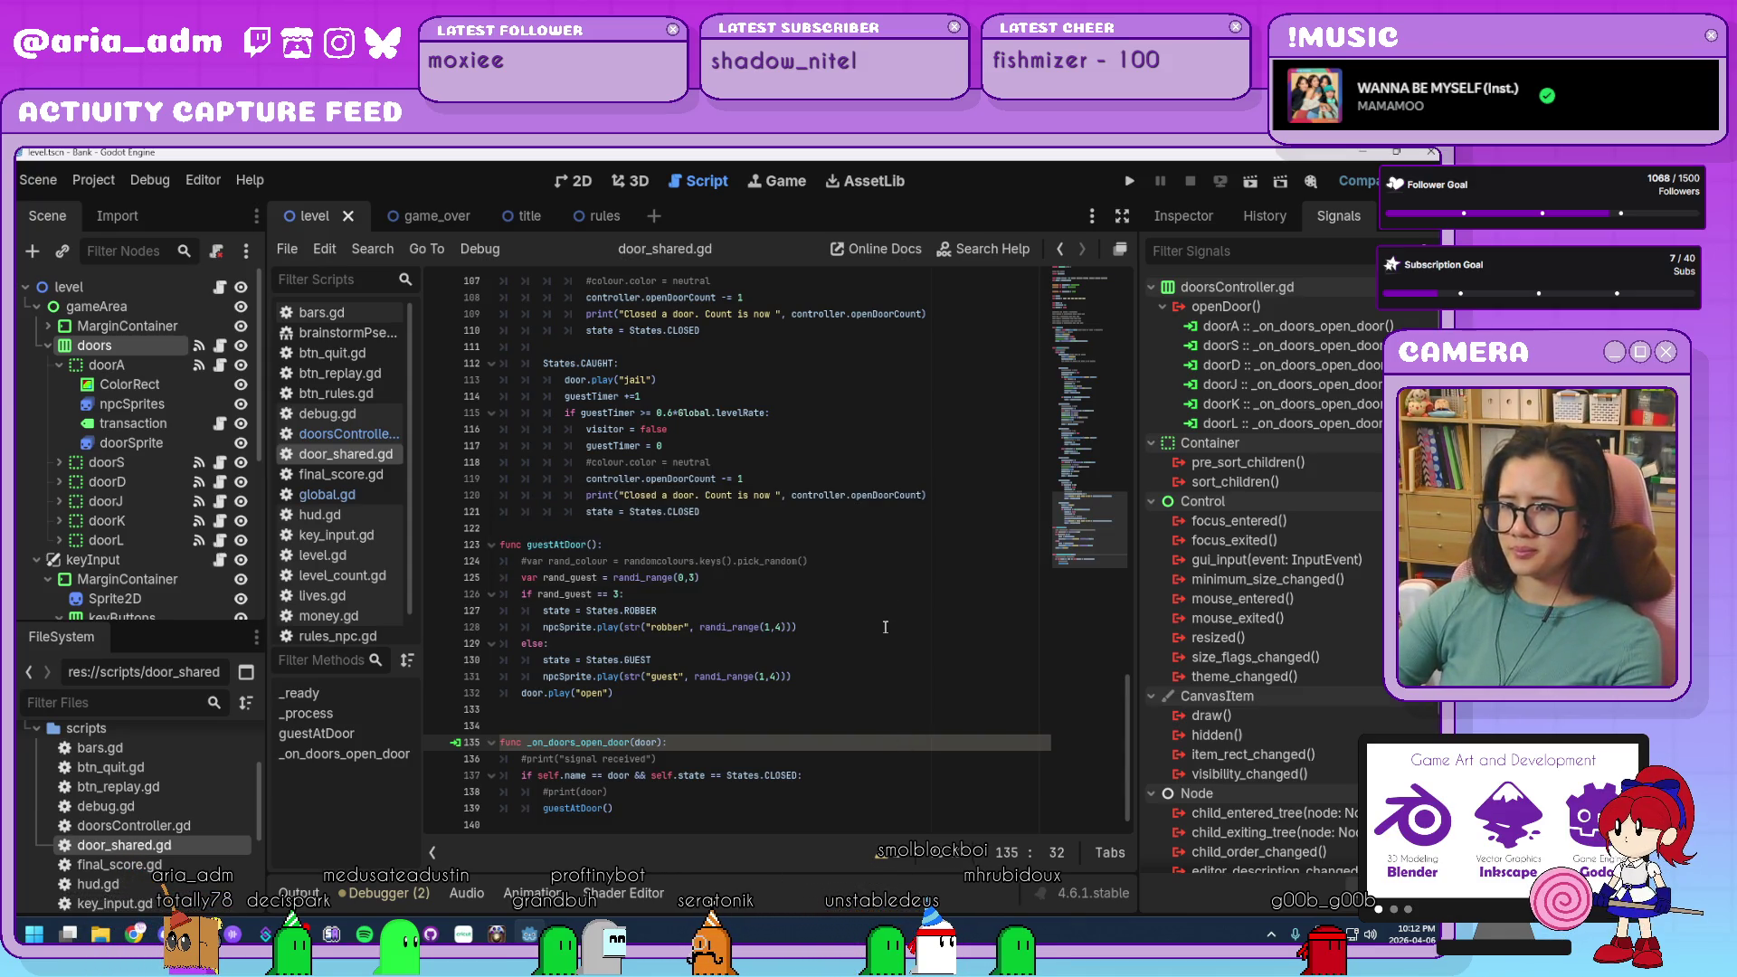
pyautogui.click(1130, 180)
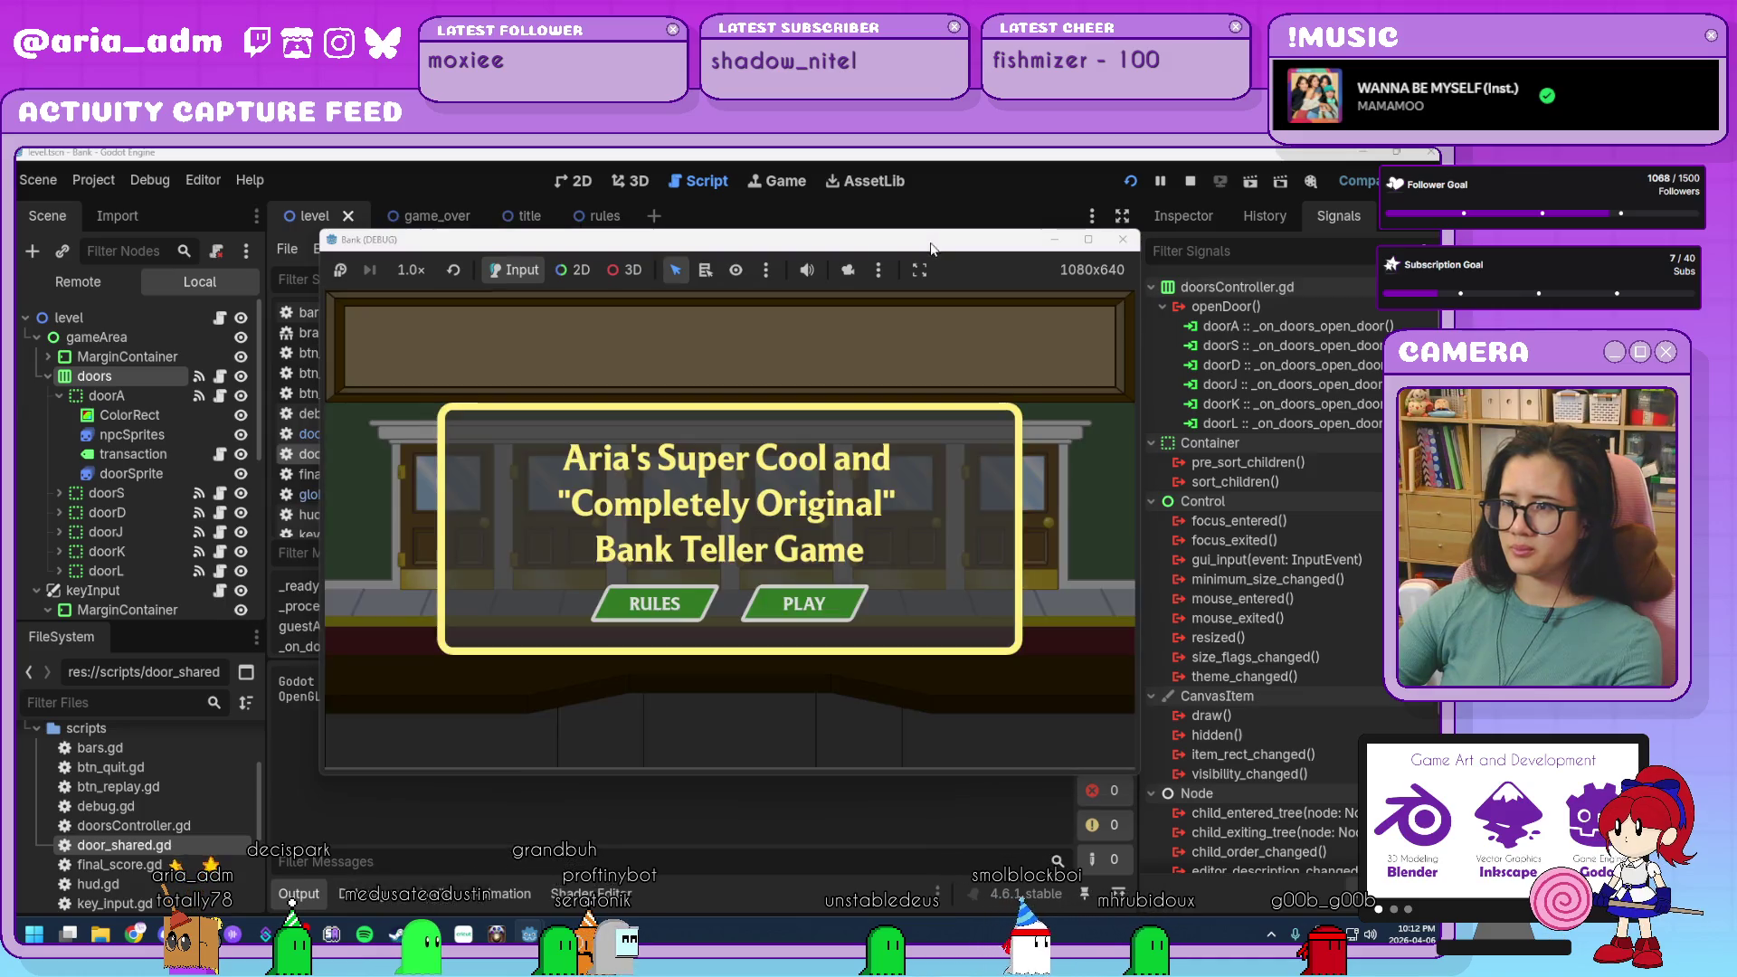
# Move the game window aside, start play, and close doors S, L, S, A, J, S, L, D, L, L.
pyautogui.moveTo(1128, 226); pyautogui.dragTo(1218, 184)
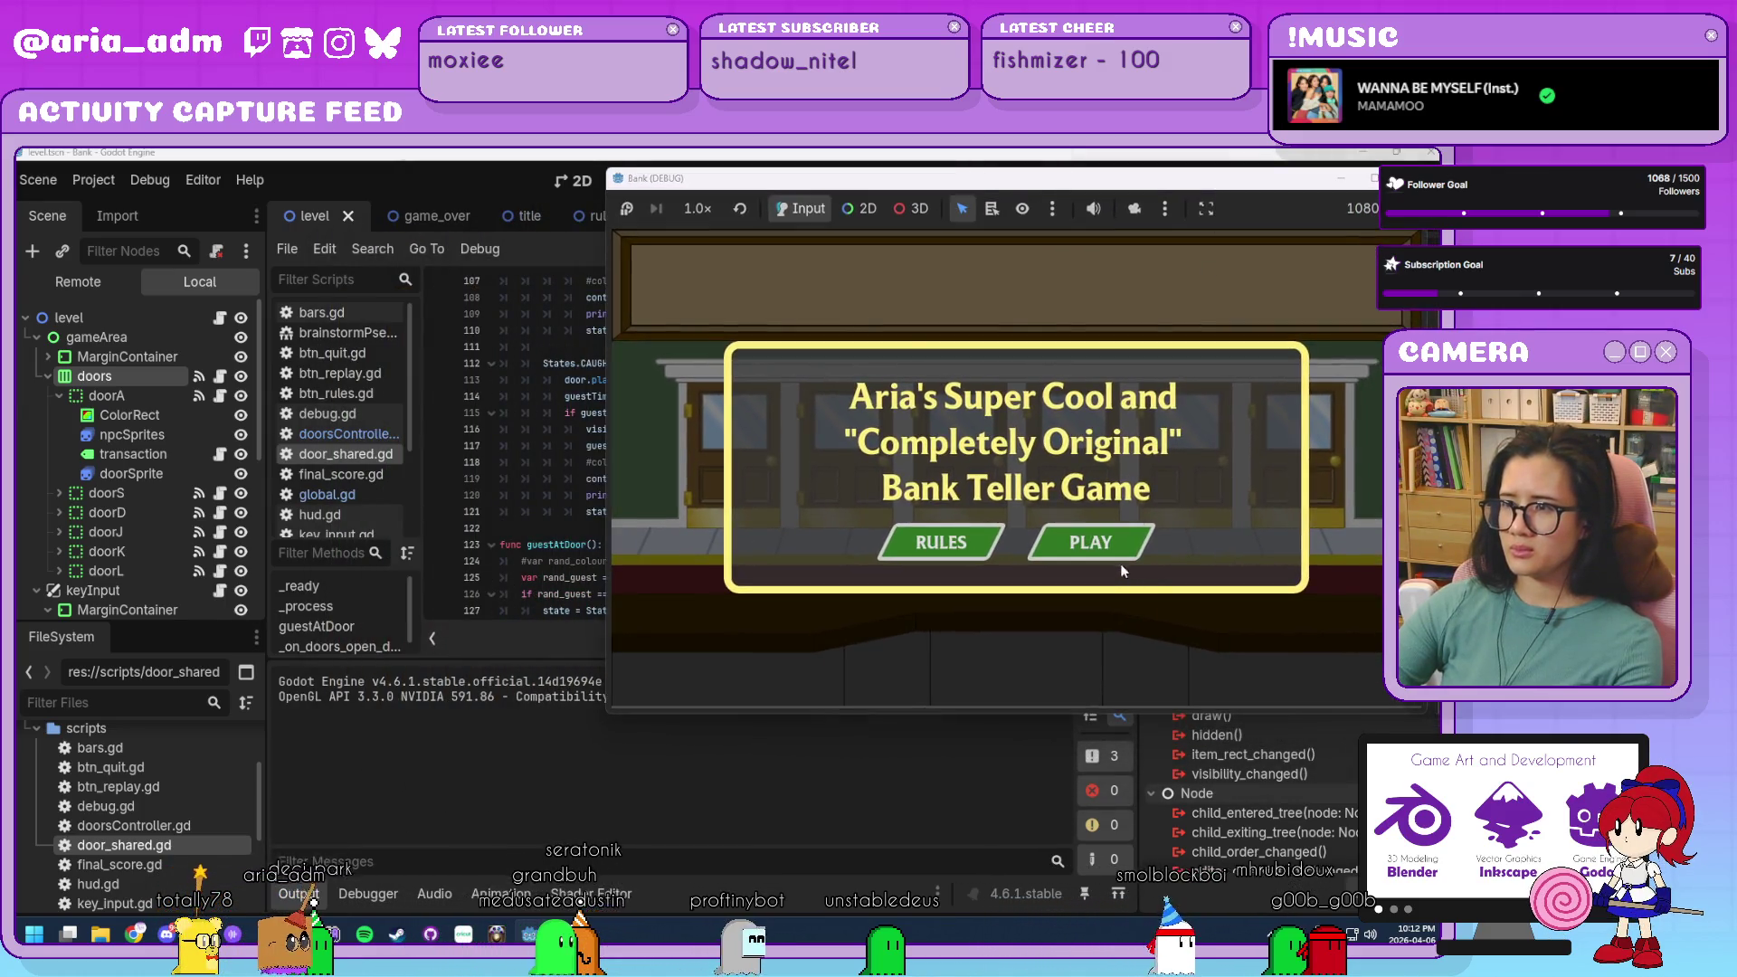
pyautogui.click(1115, 554)
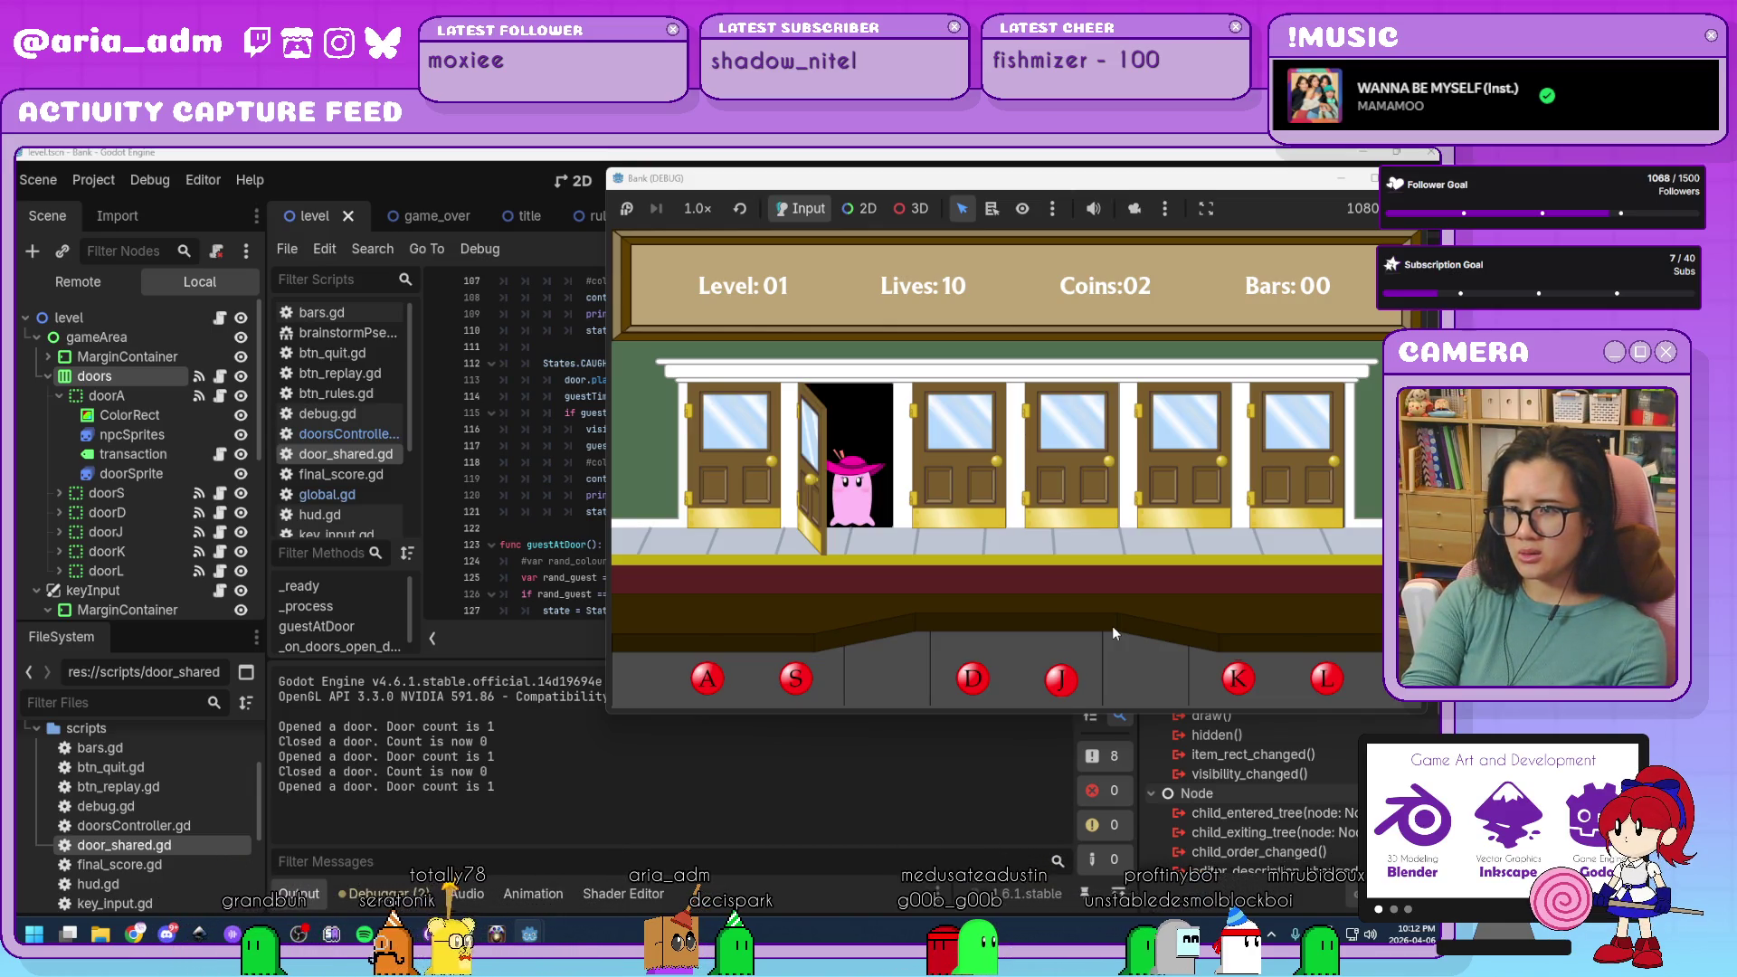
pyautogui.press('s')
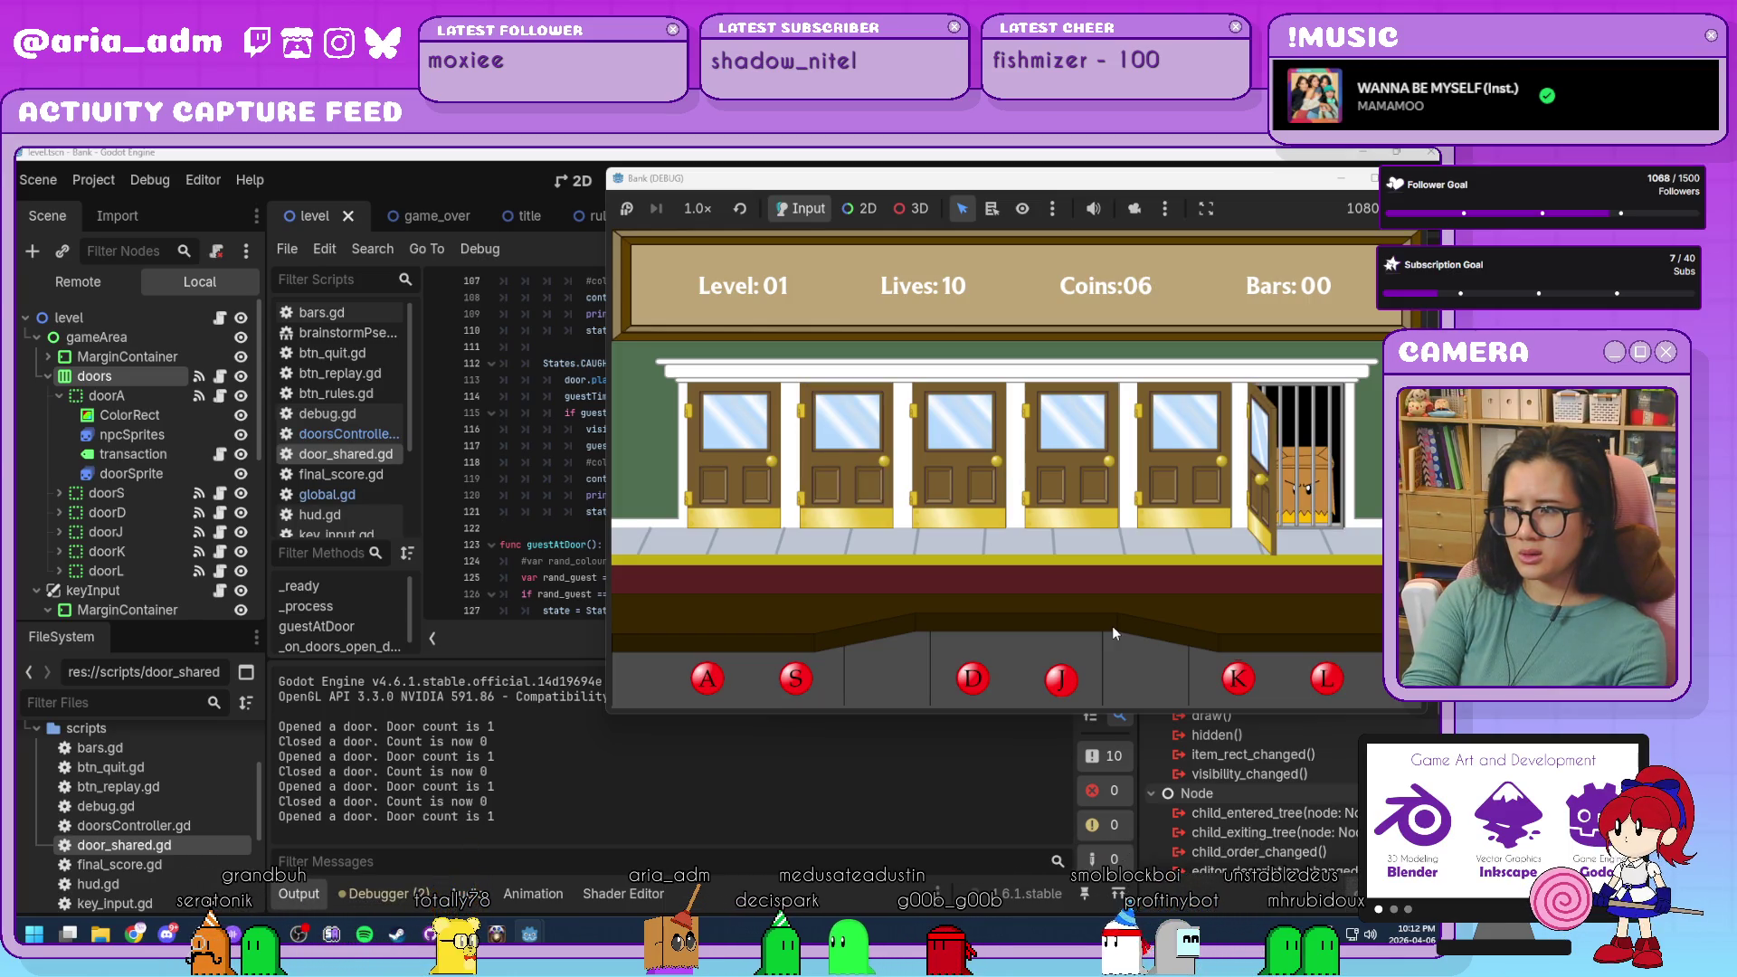
pyautogui.press('l')
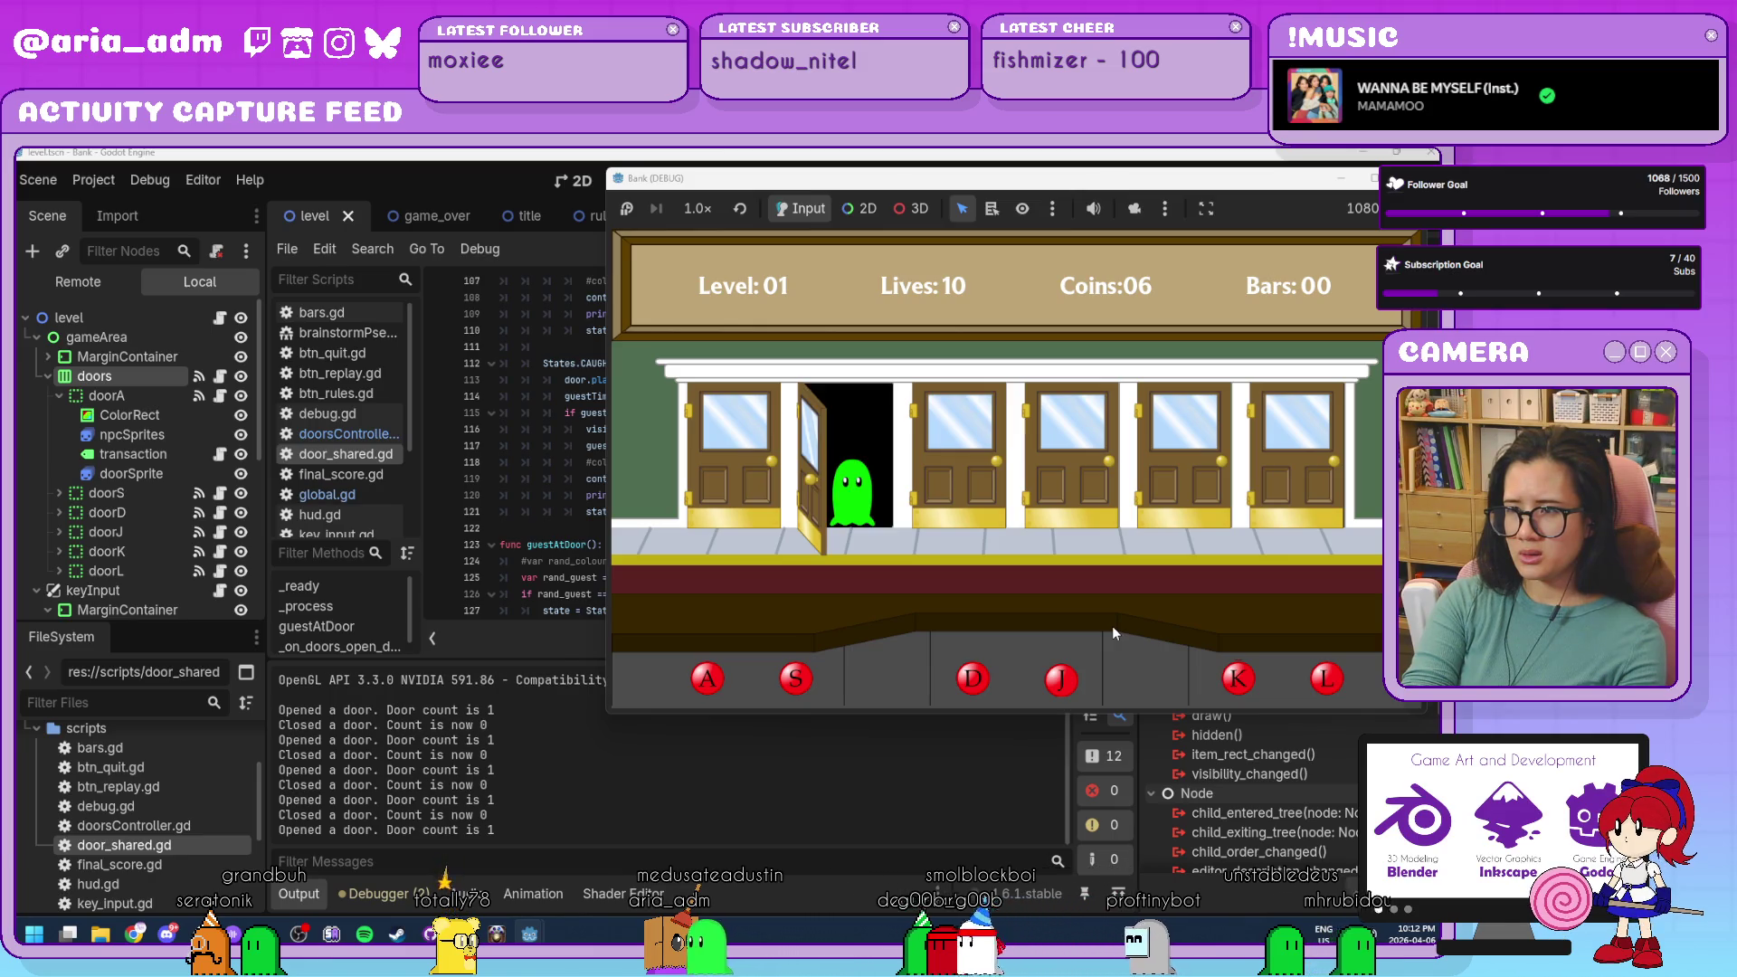
pyautogui.press('s')
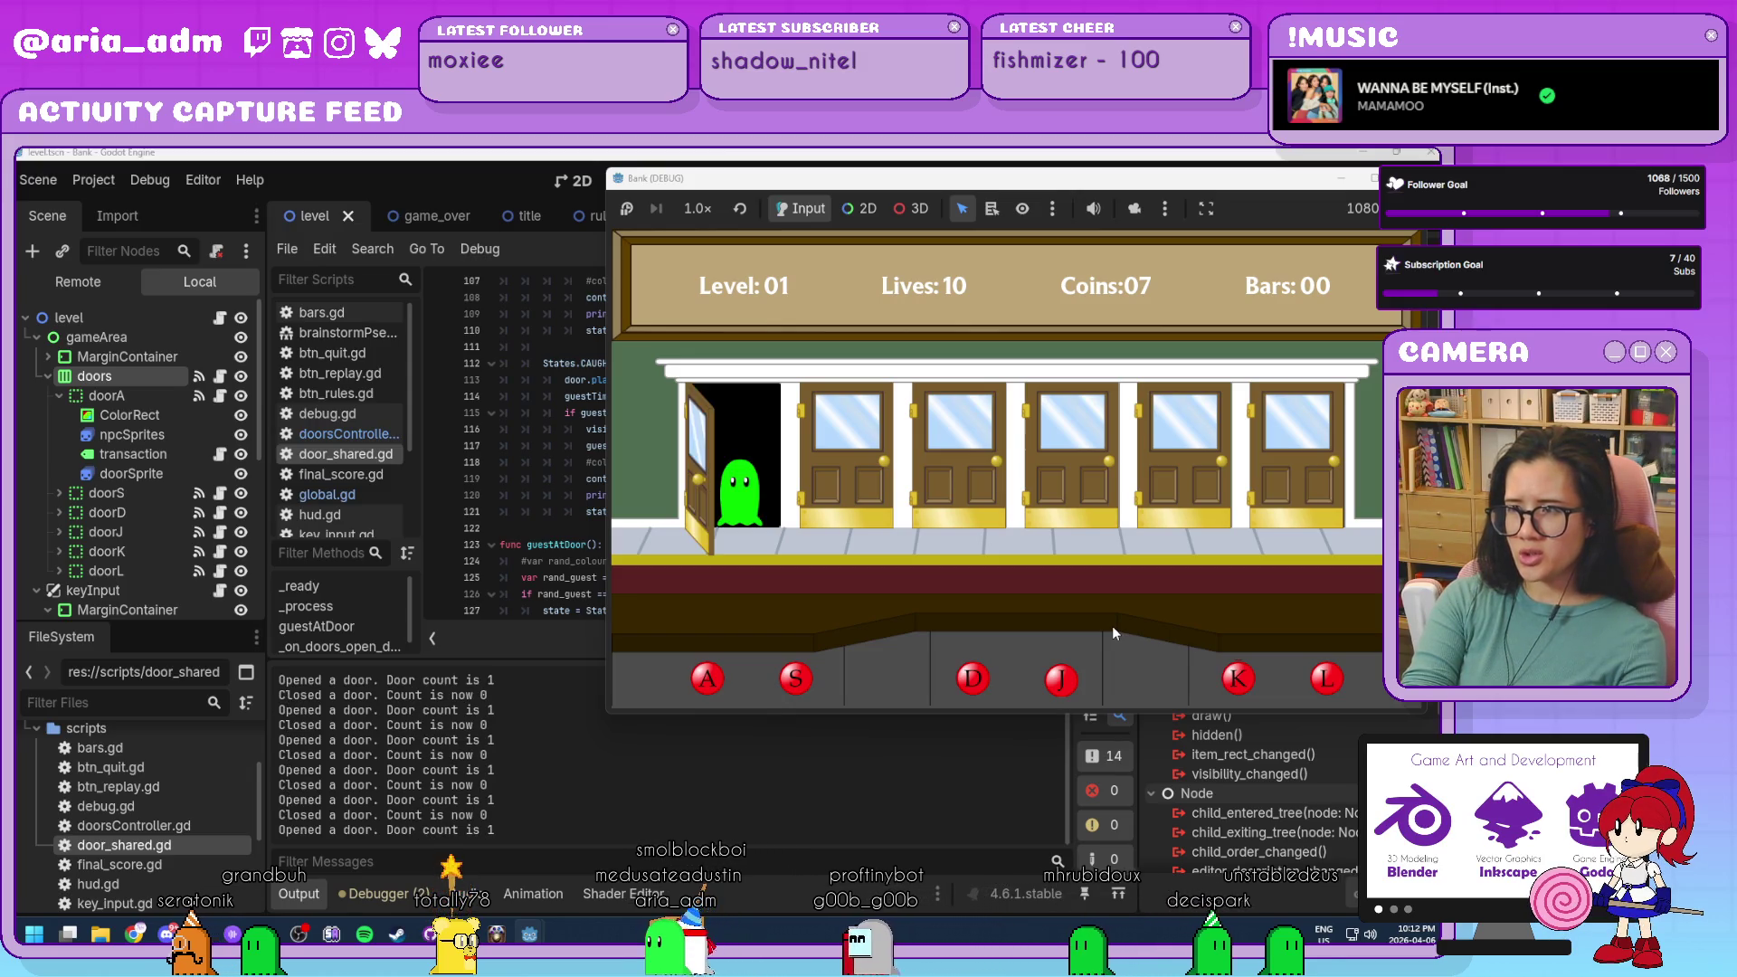
pyautogui.press('a')
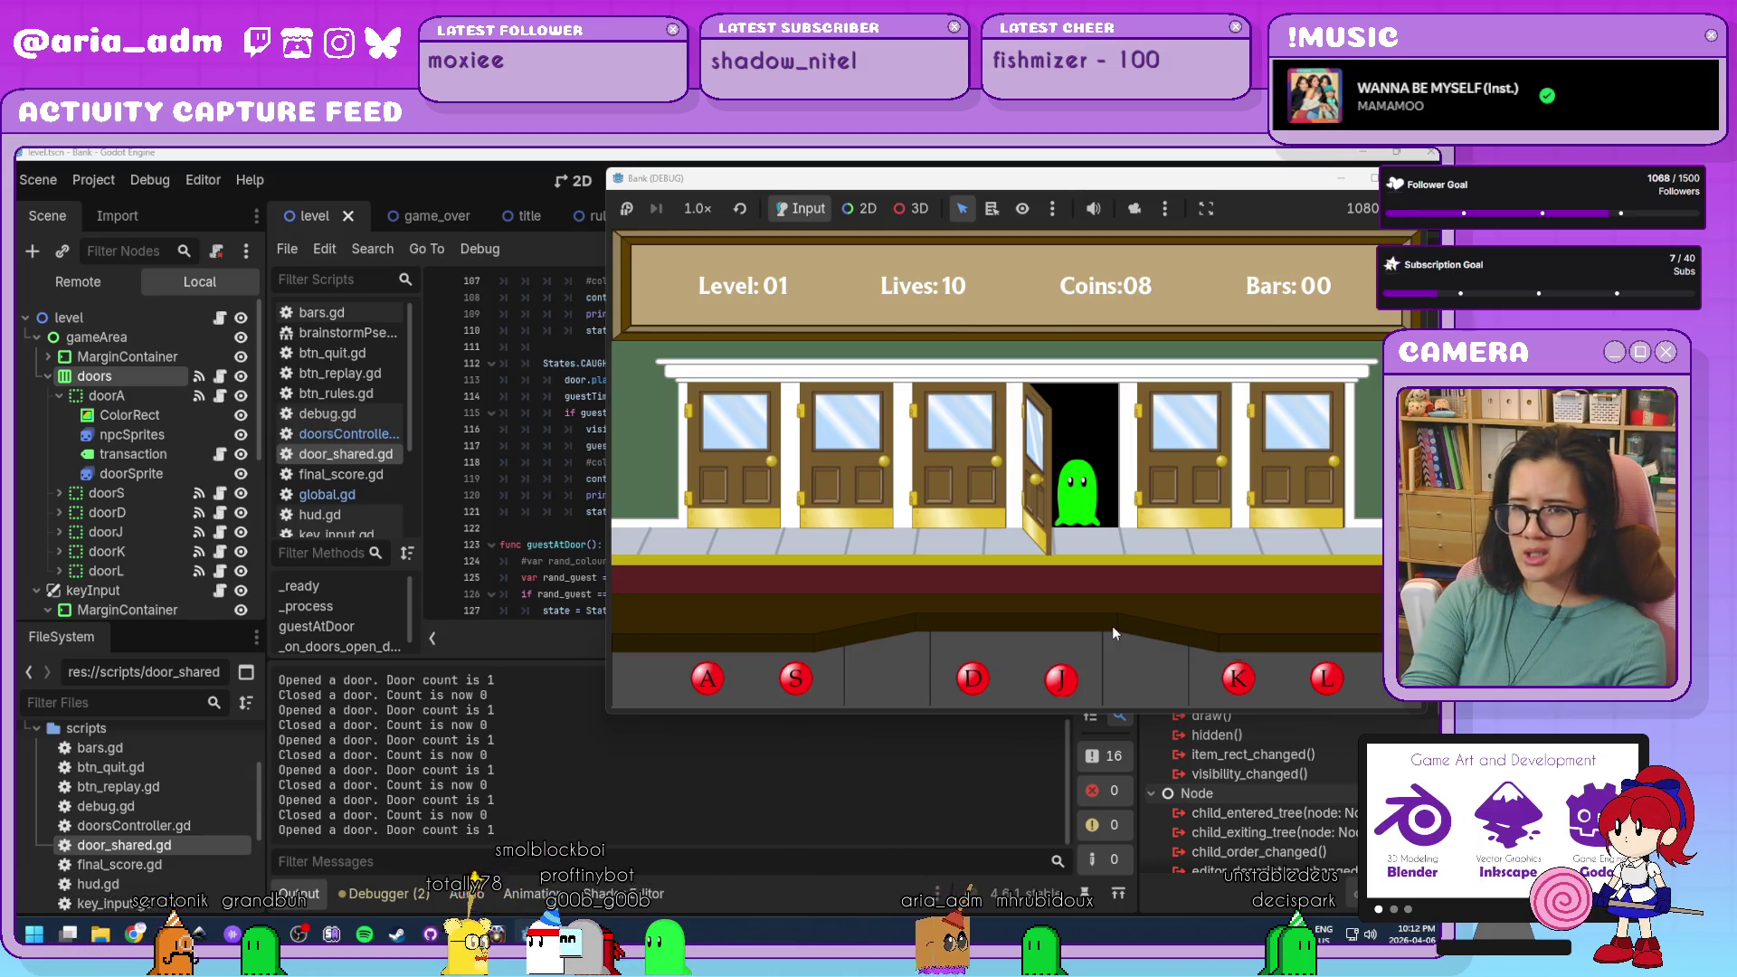
pyautogui.press('j')
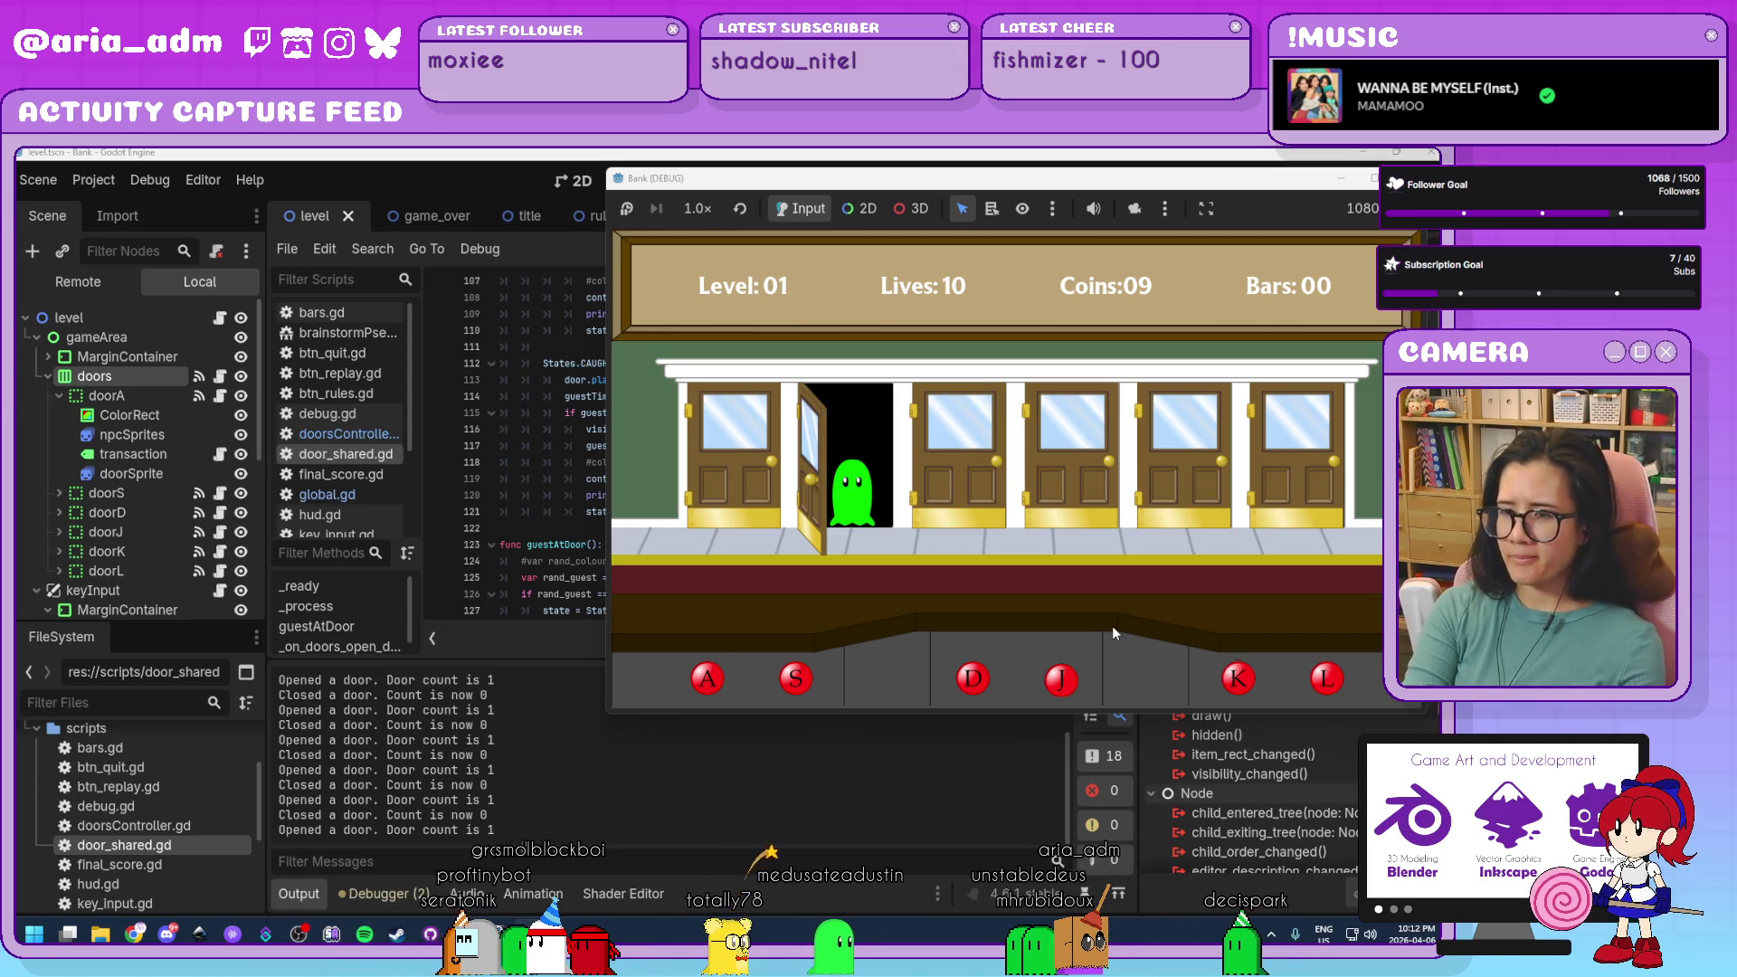
pyautogui.press('s')
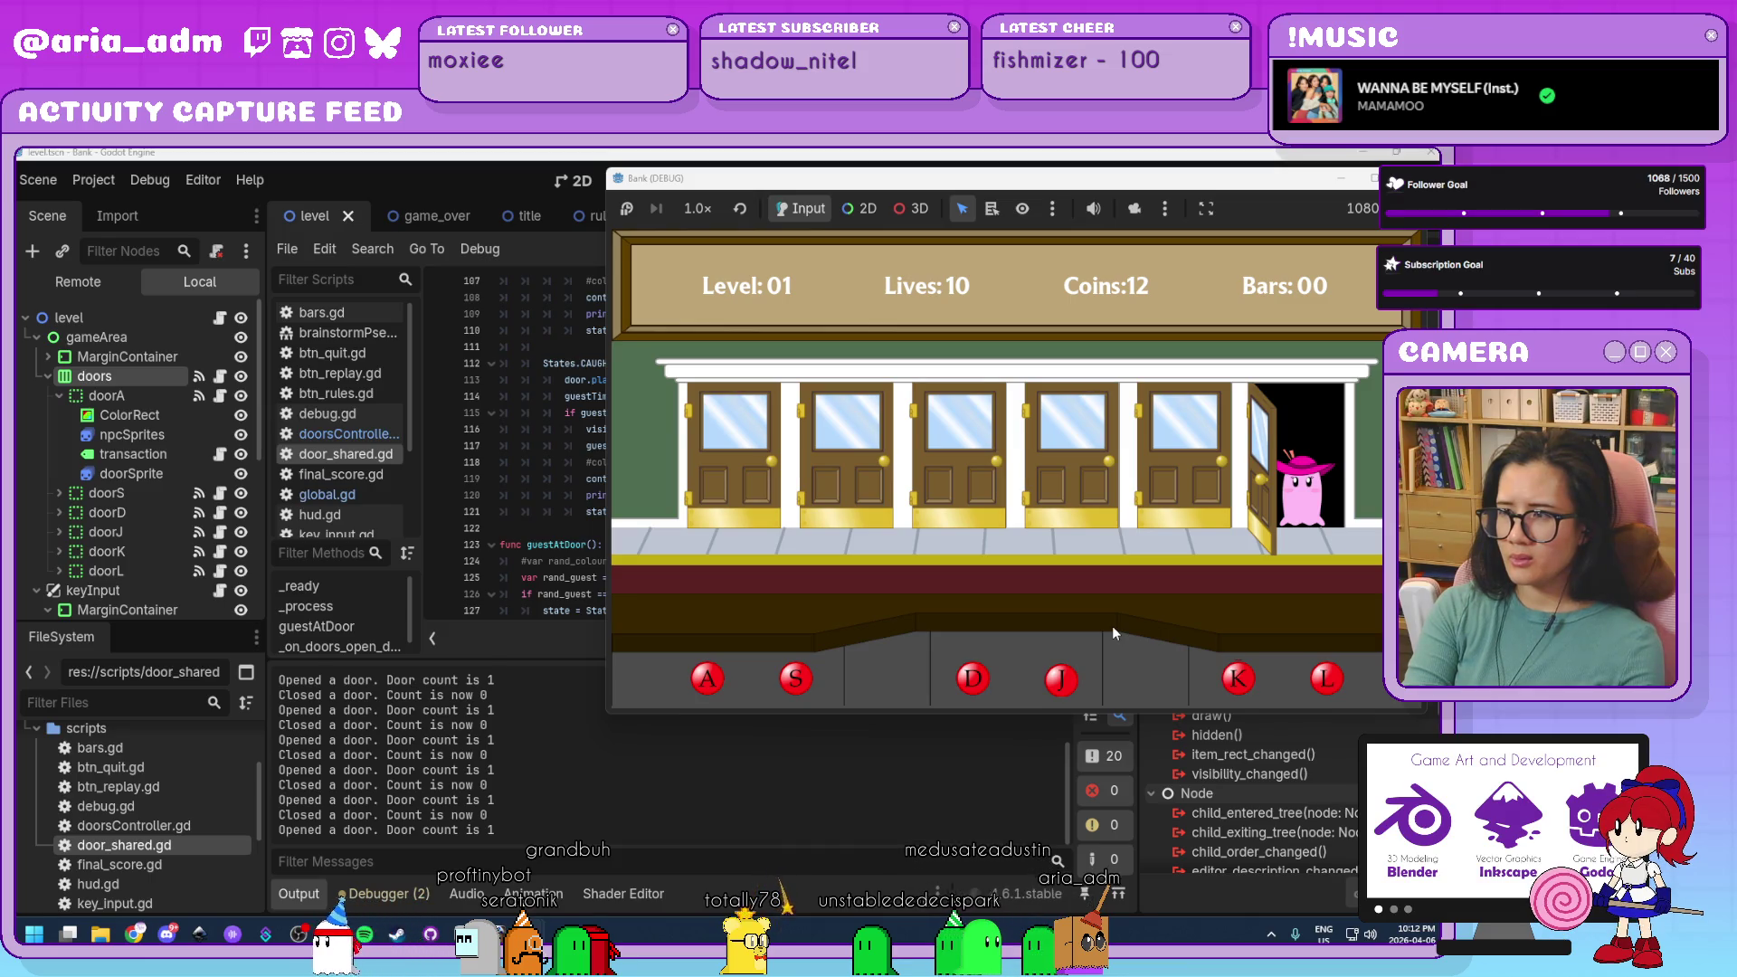
pyautogui.press('l')
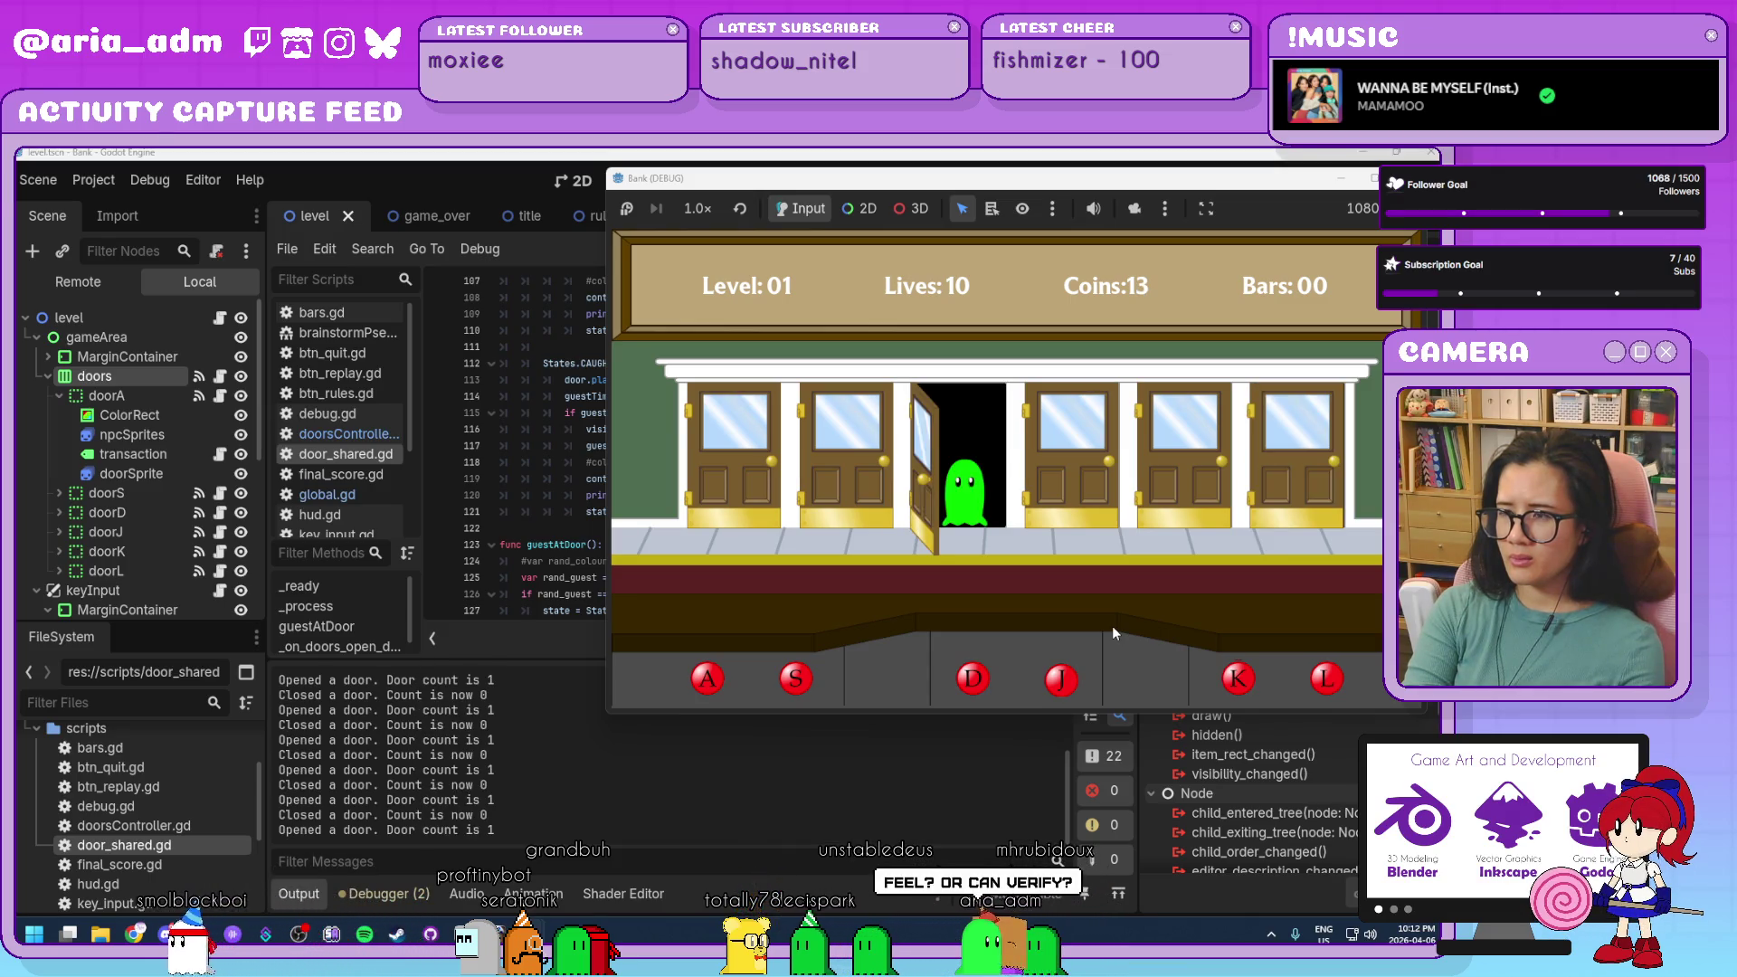
pyautogui.press('d')
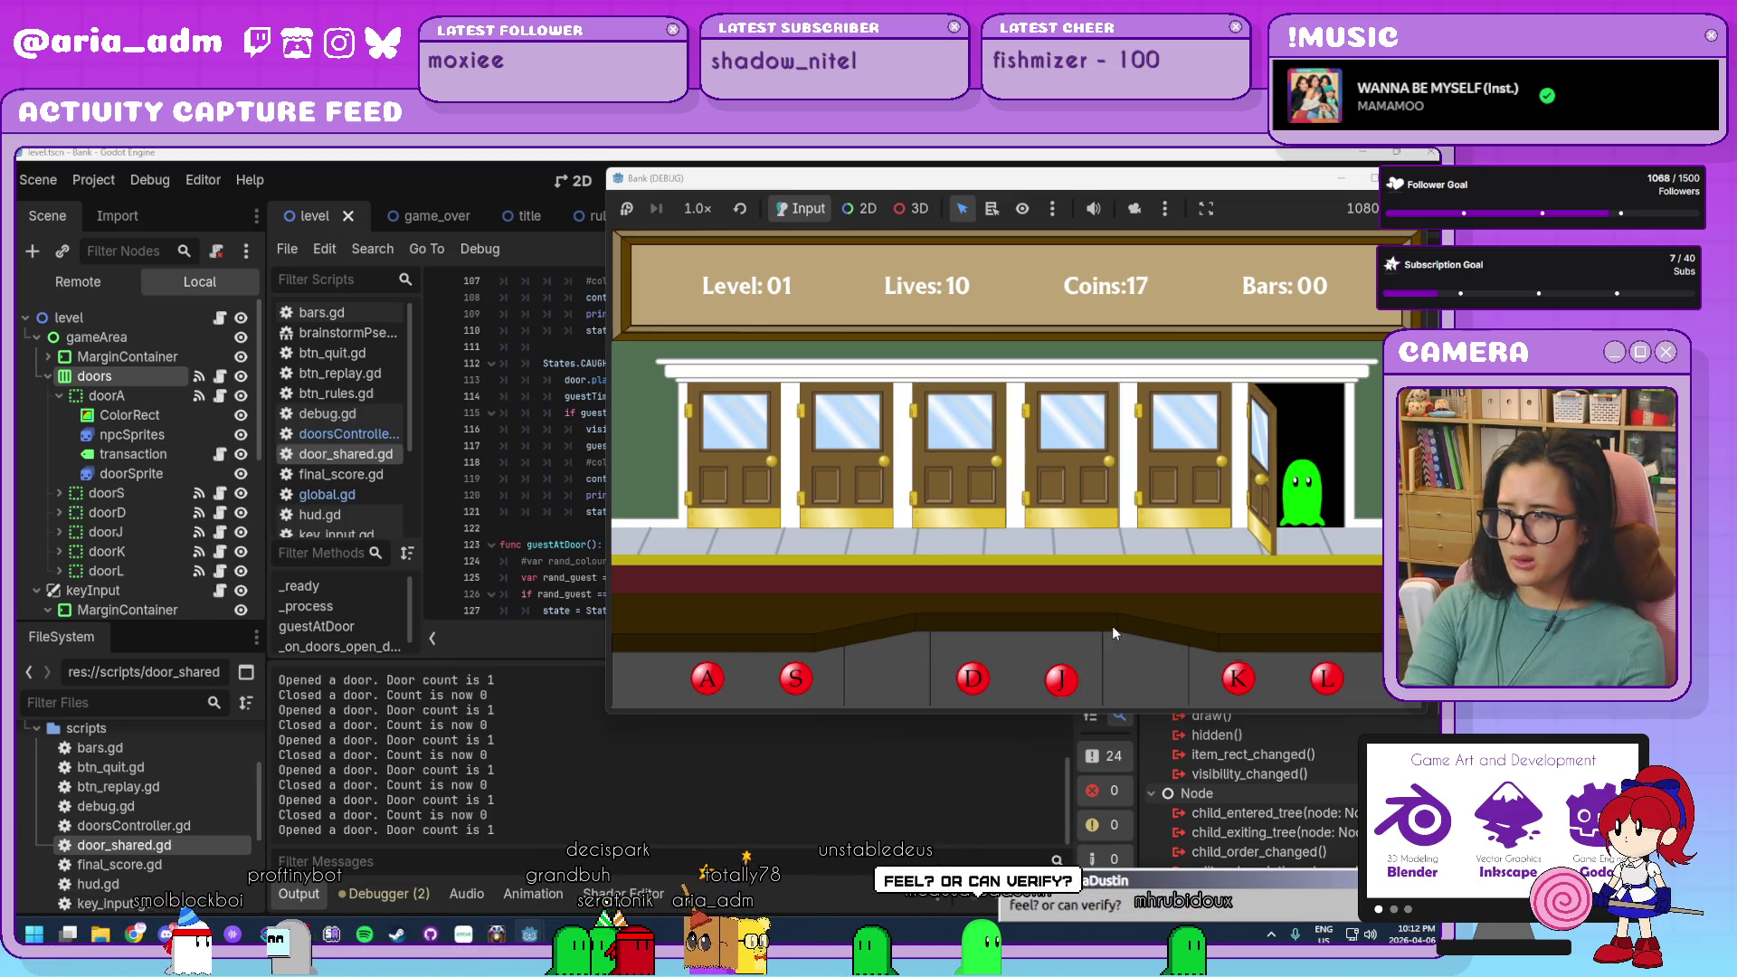
pyautogui.press('l')
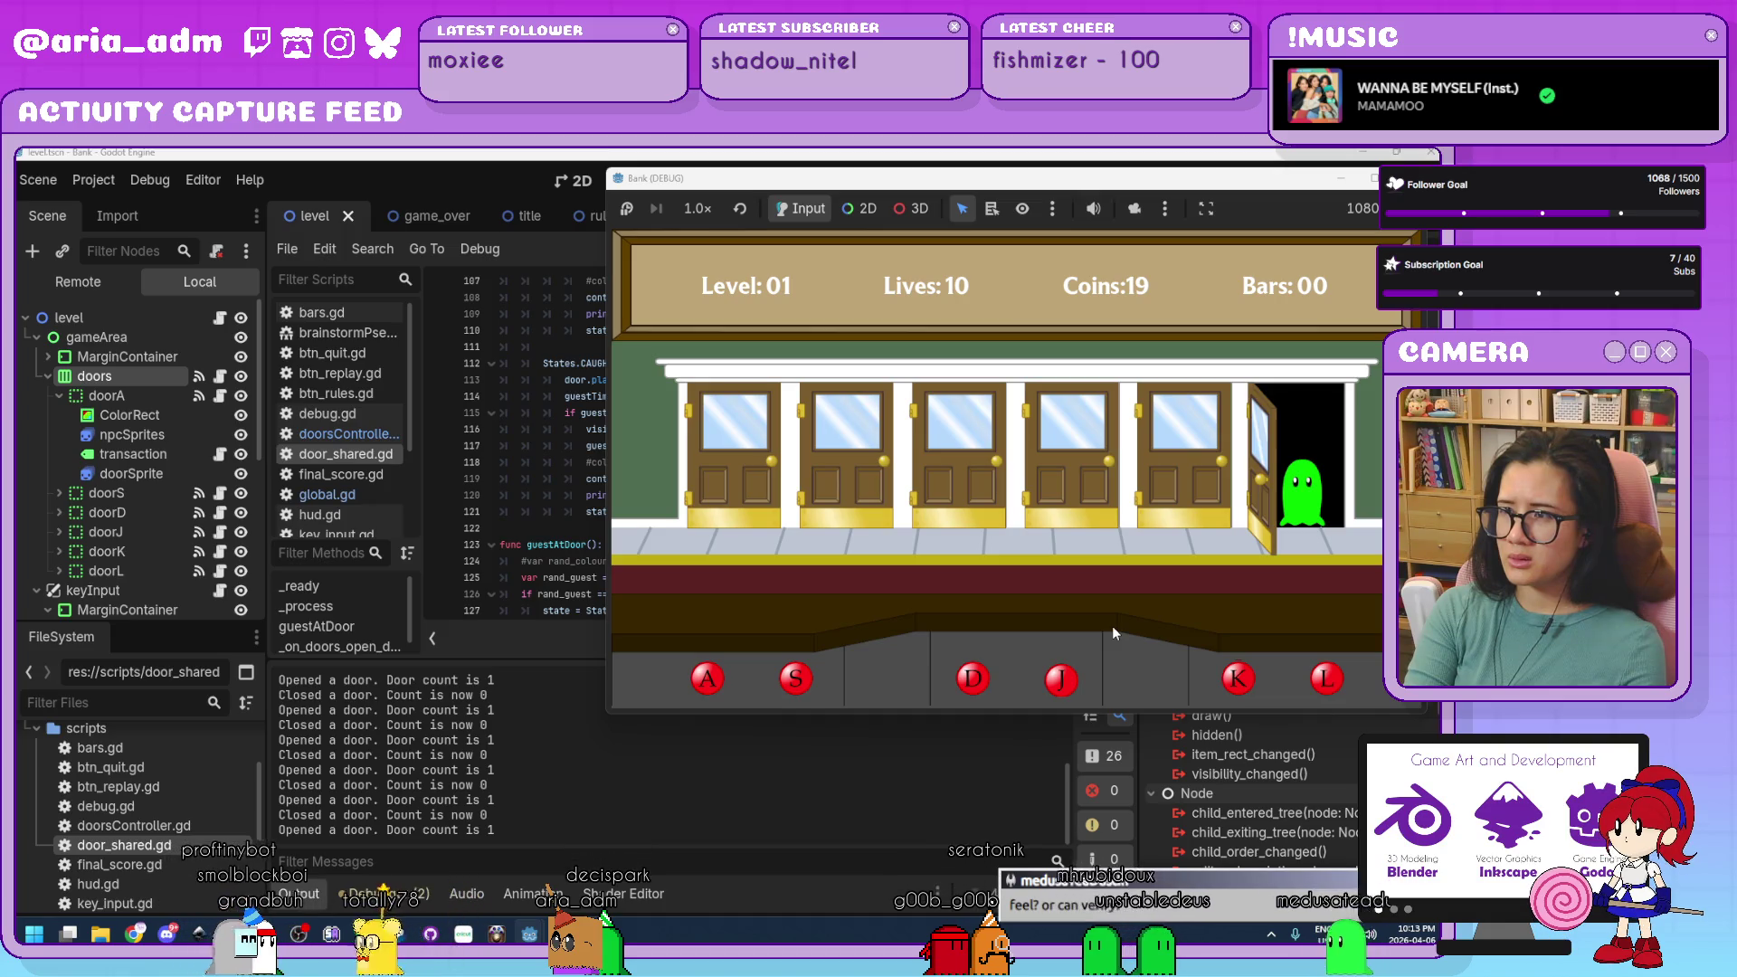
pyautogui.press('l')
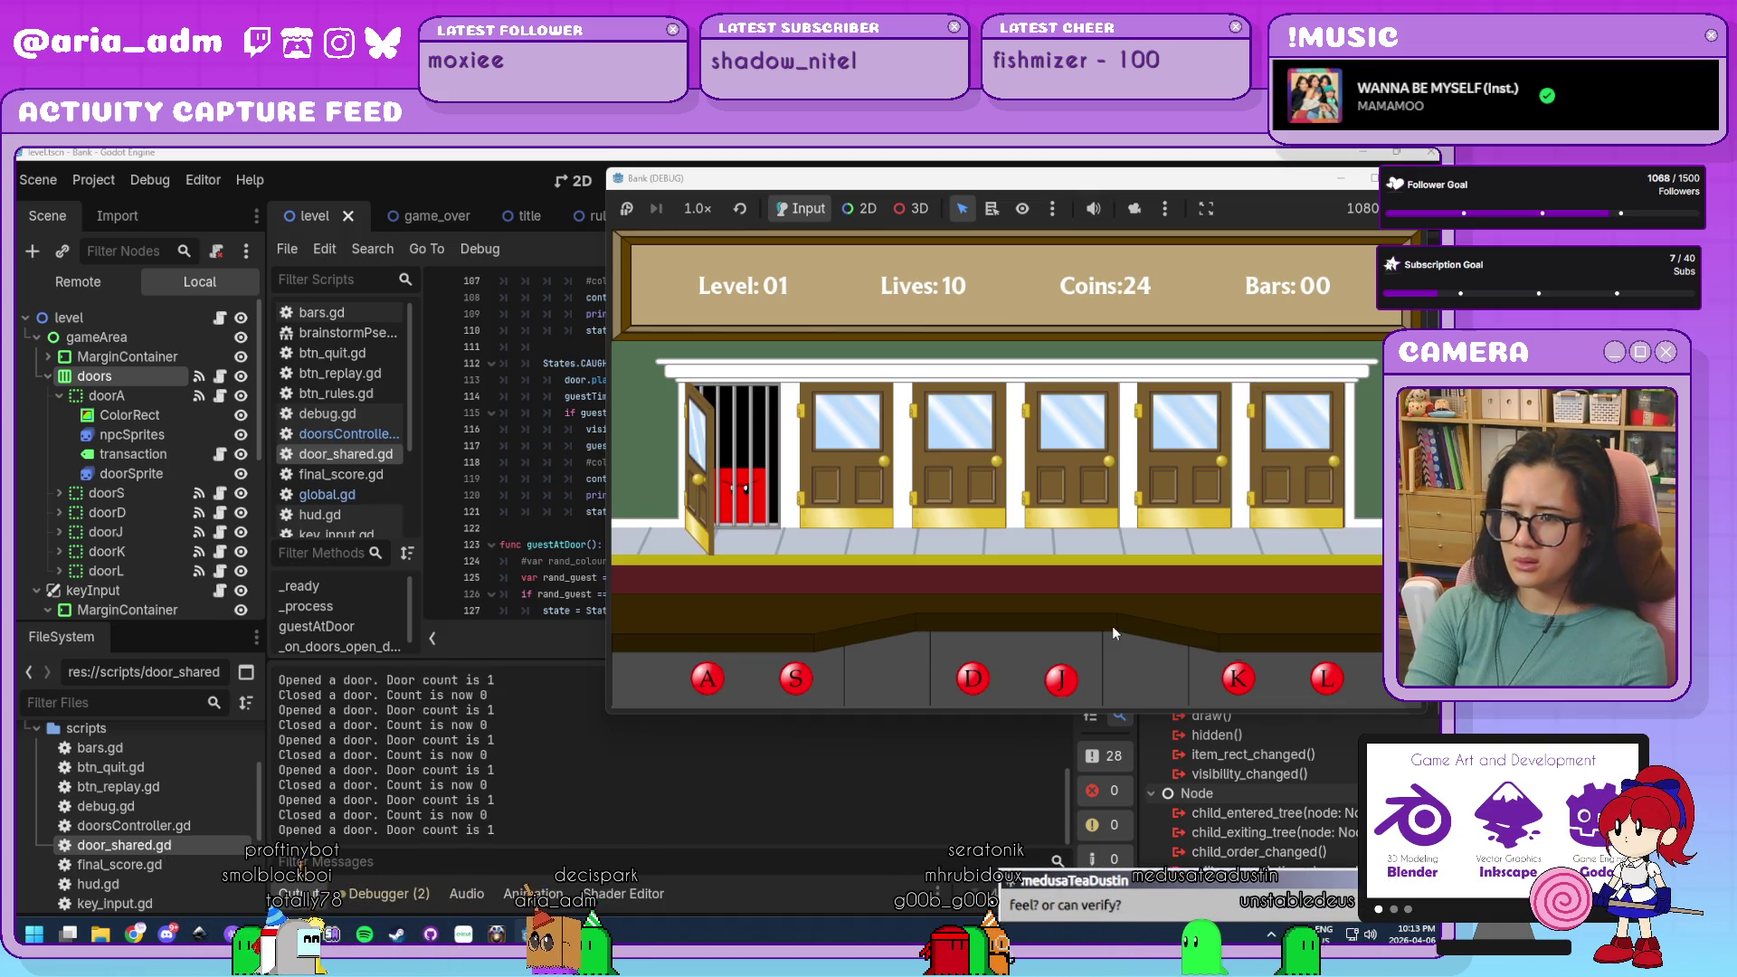
# Close doors A, K, A, D, D, A, A on guests to reach Level 03.
pyautogui.press('a')
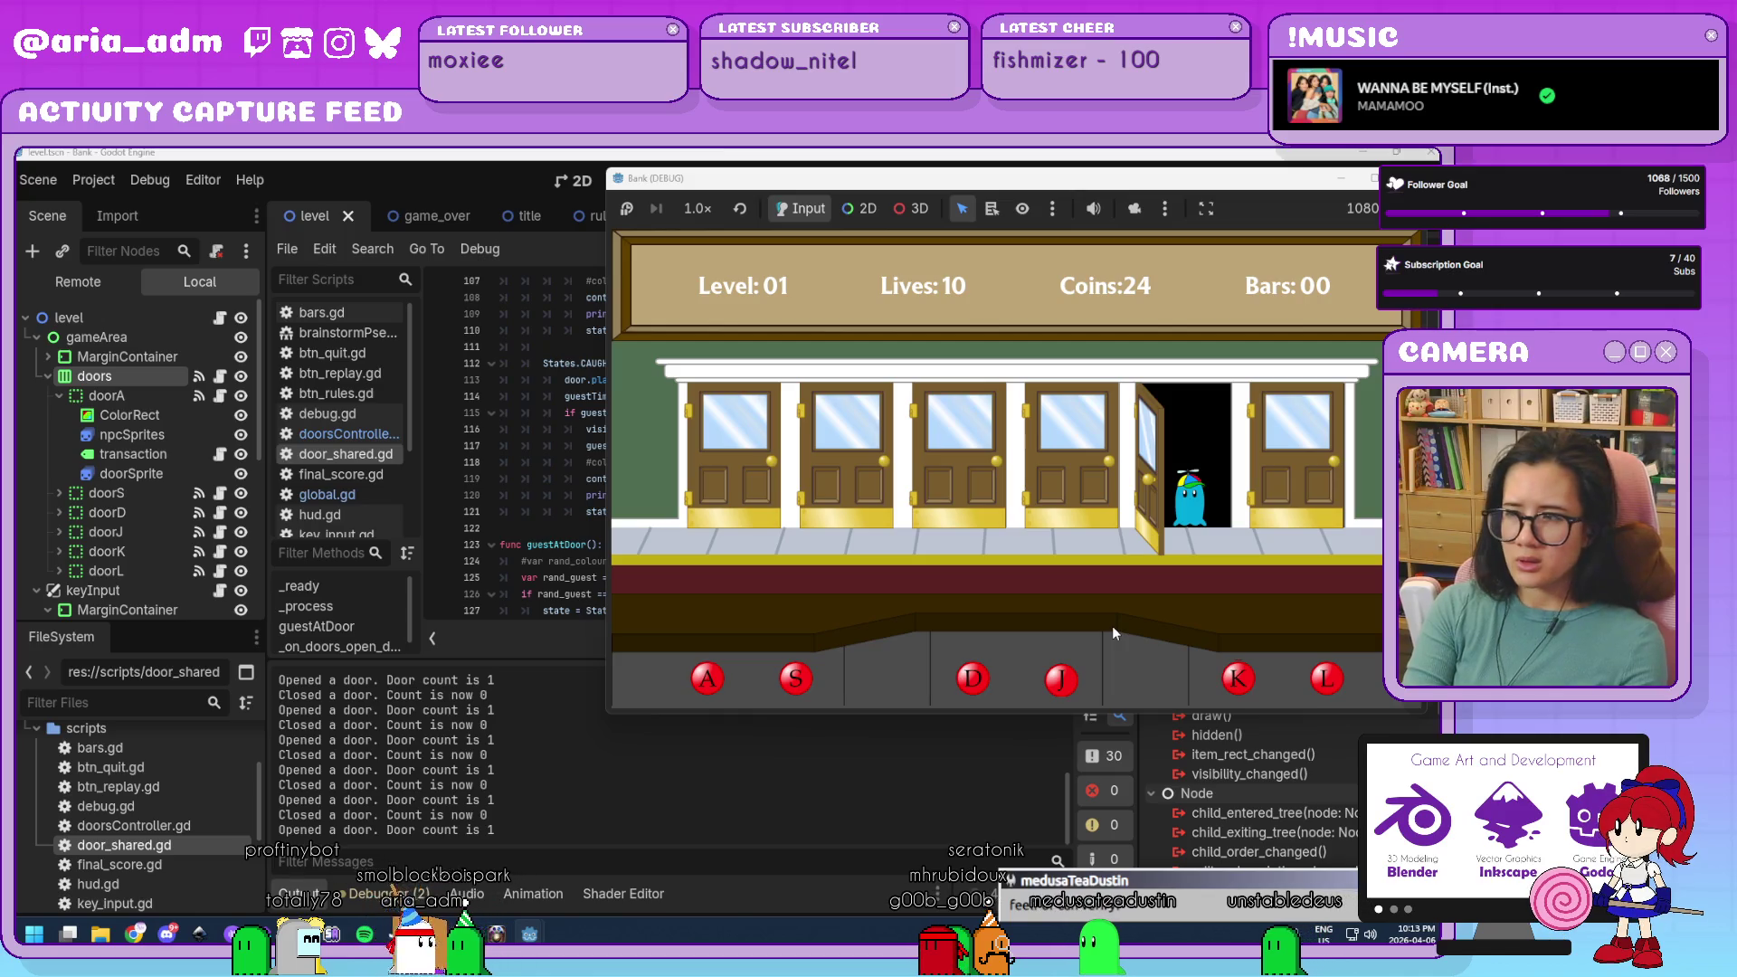
pyautogui.press('k')
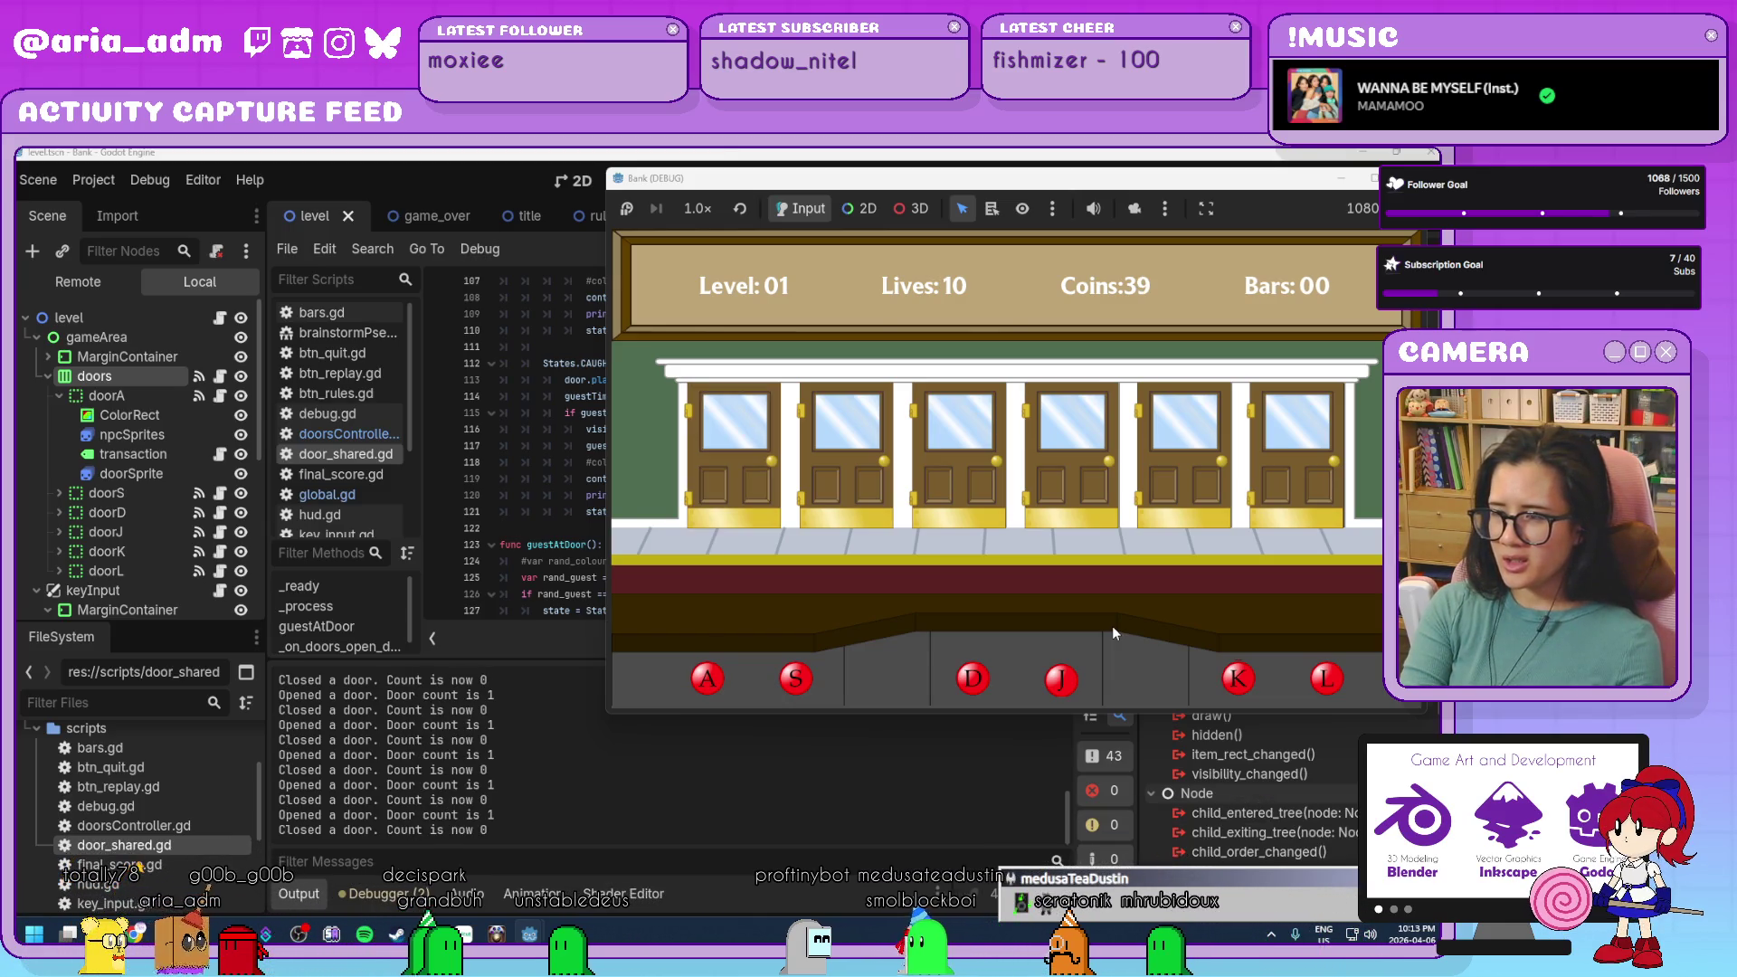
pyautogui.press('a')
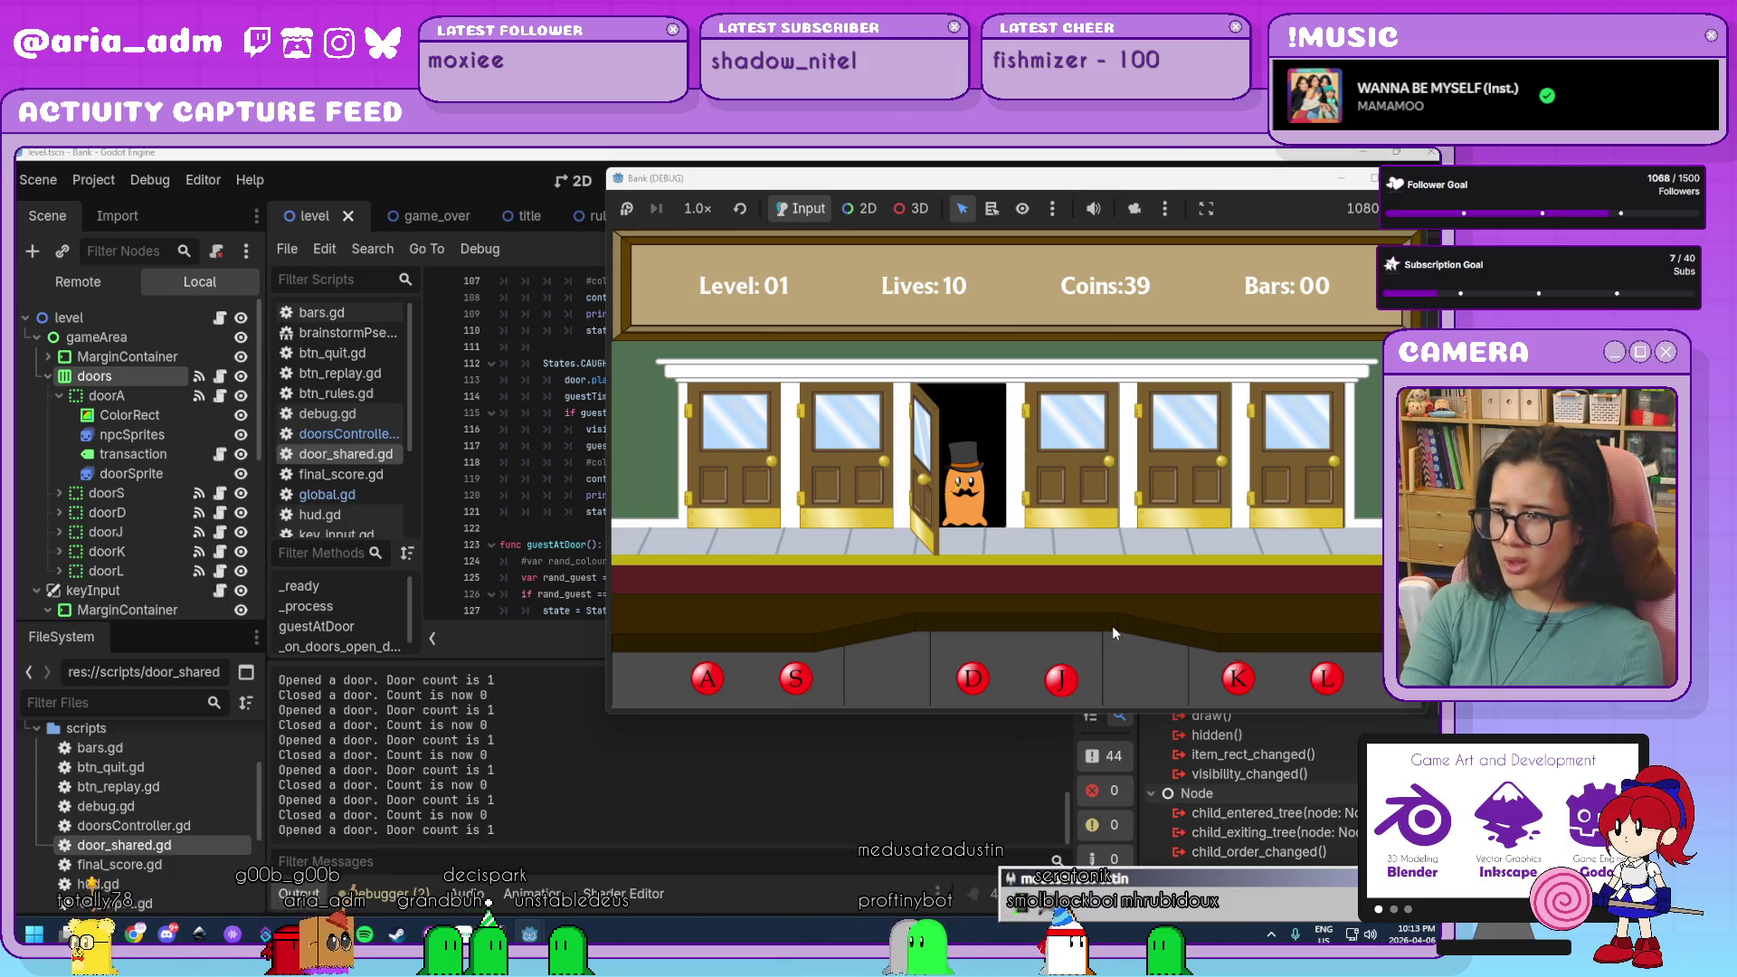
pyautogui.press('d')
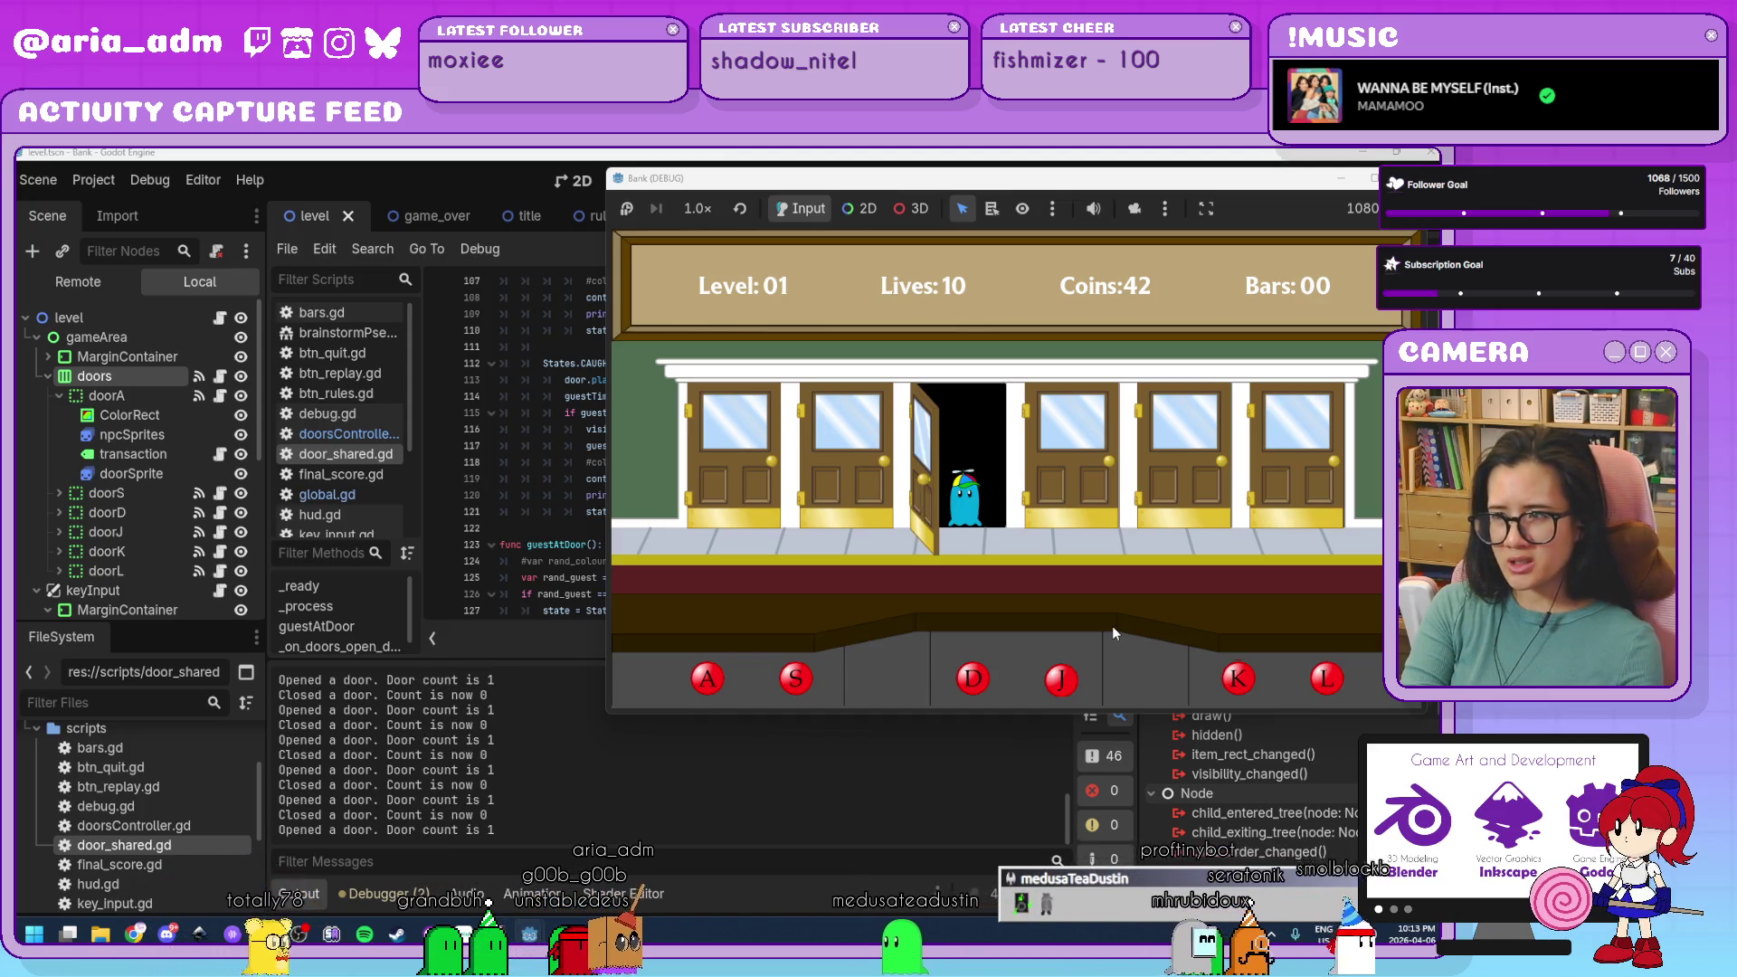
pyautogui.press('d')
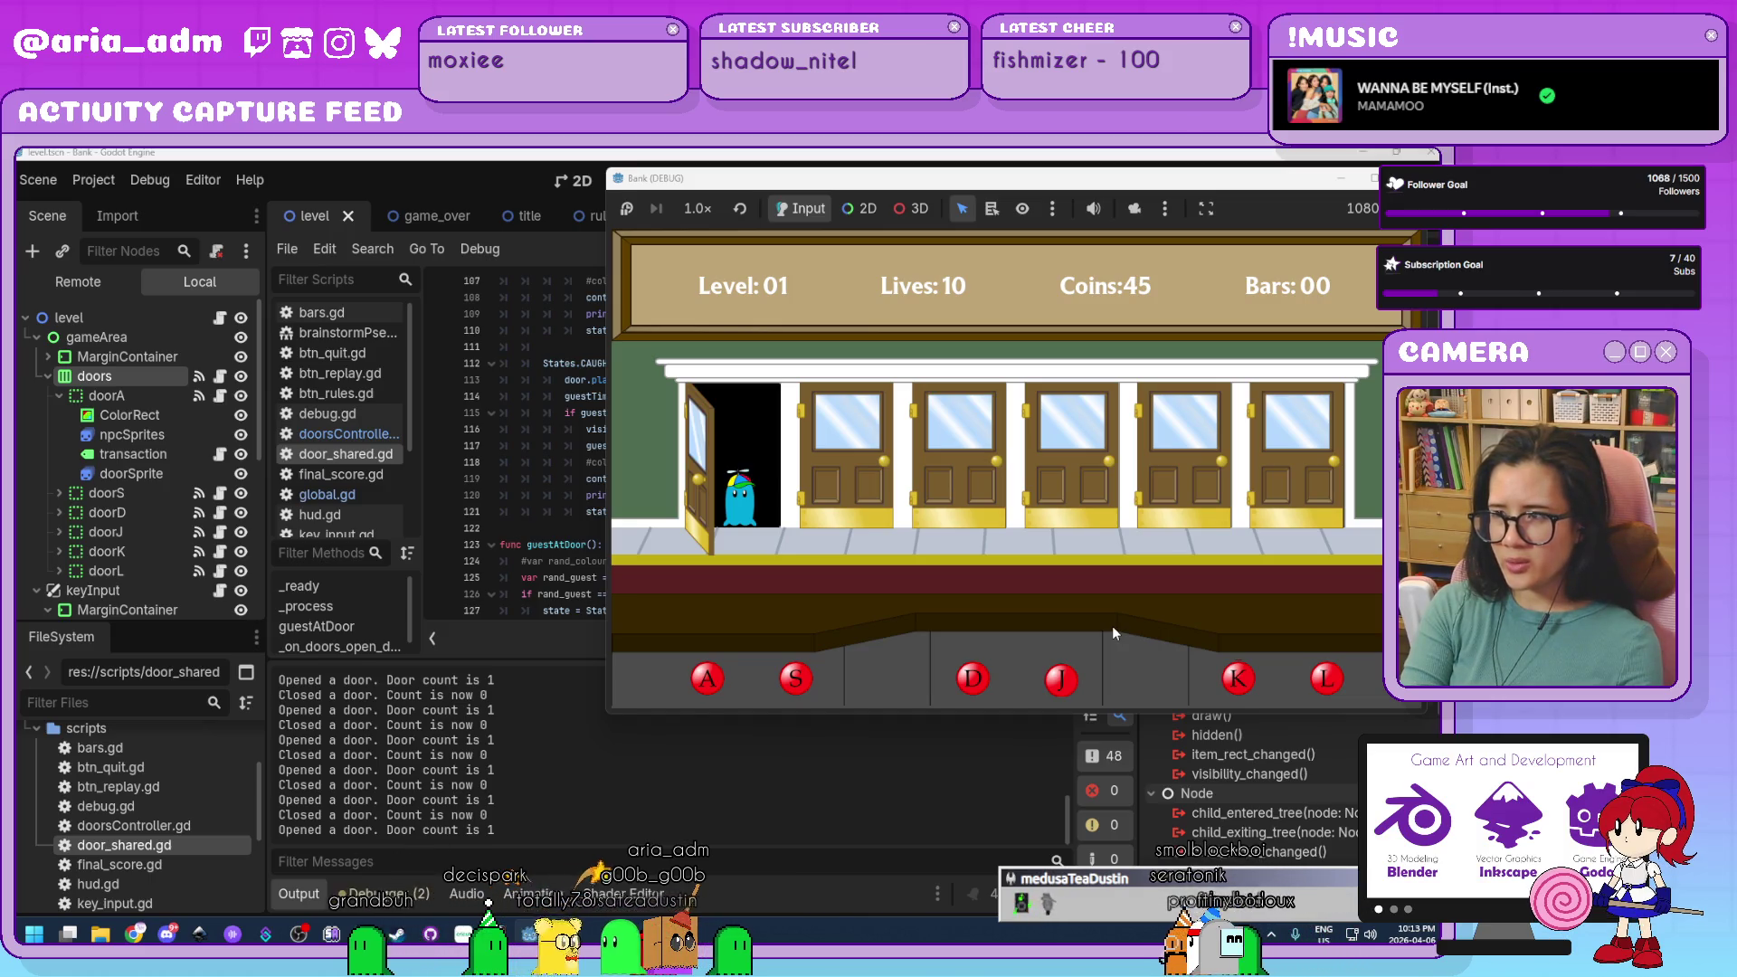
pyautogui.press('a')
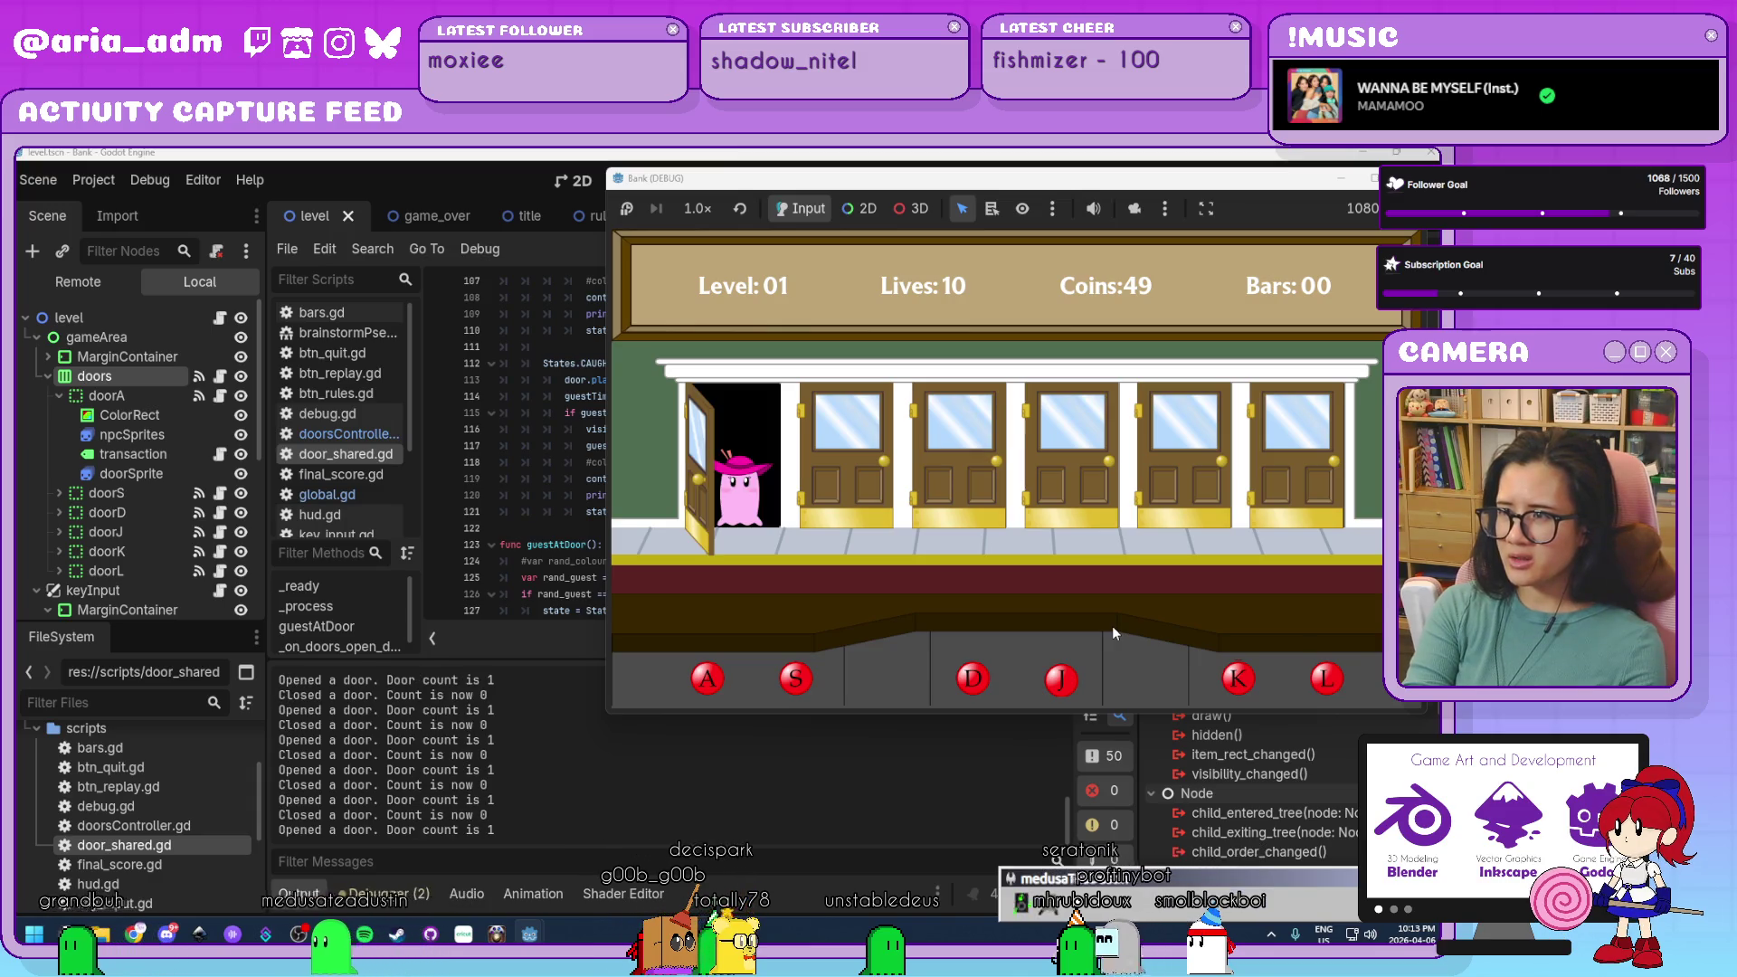
pyautogui.press('a')
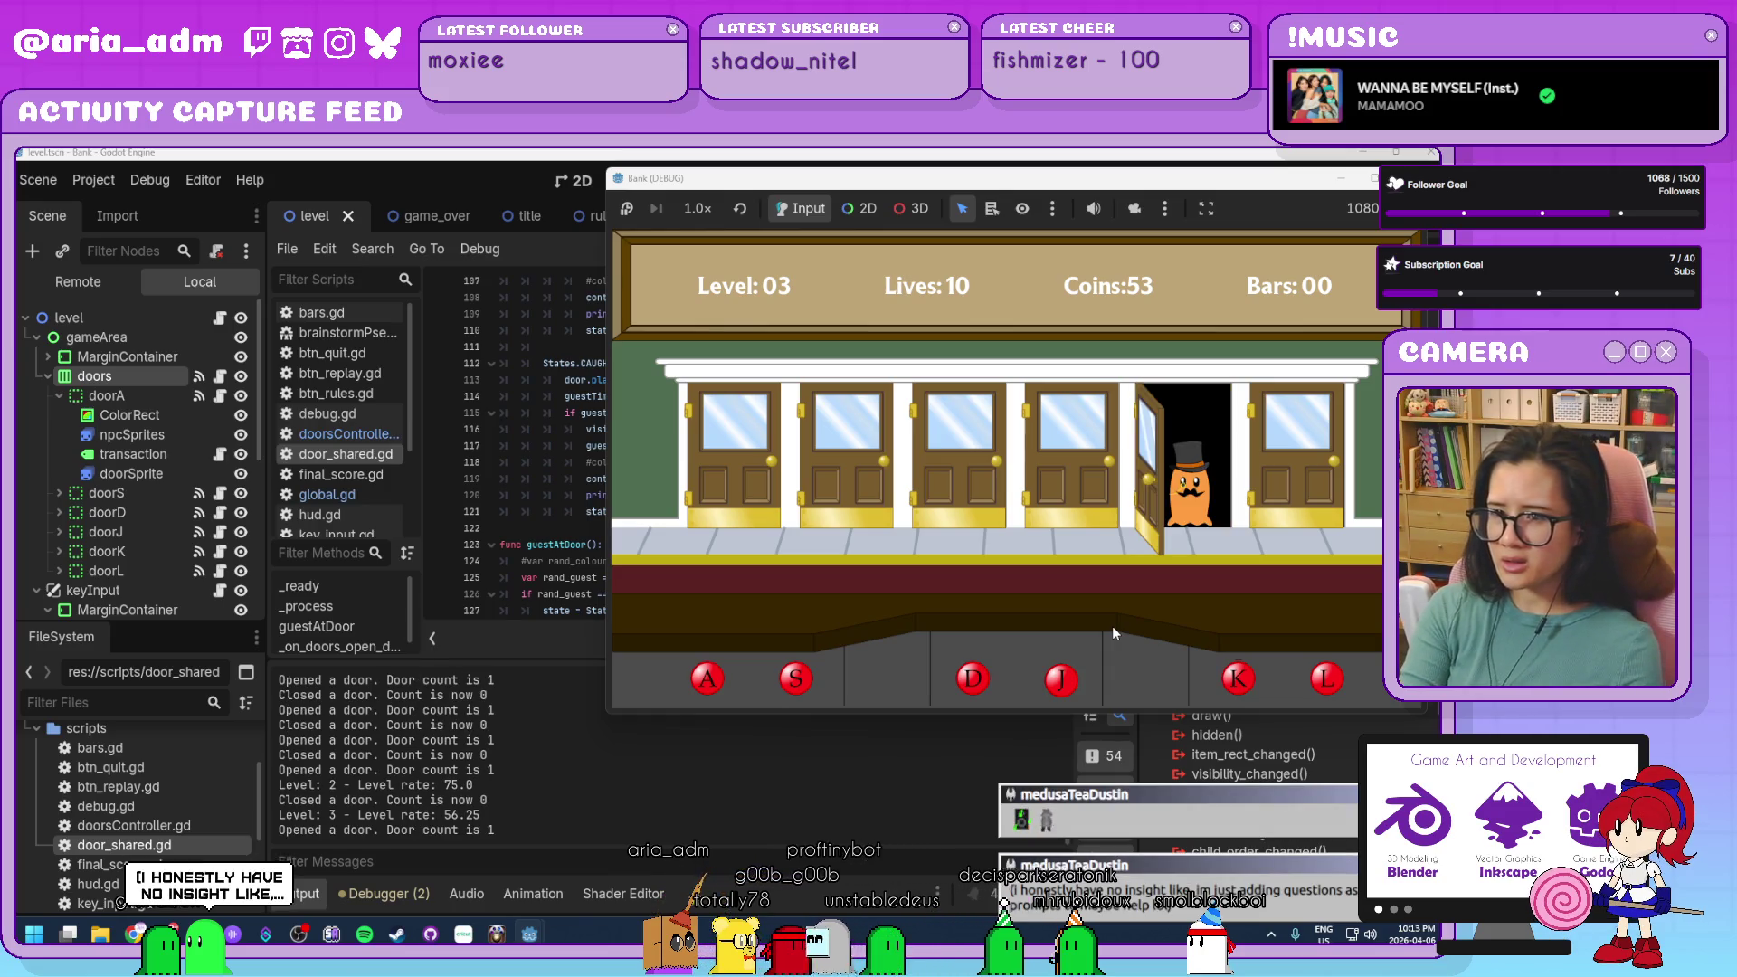
# Close doors A/S/D/J/K/L on arriving level 4 guests, jailing the red robber at door J.
pyautogui.press('k')
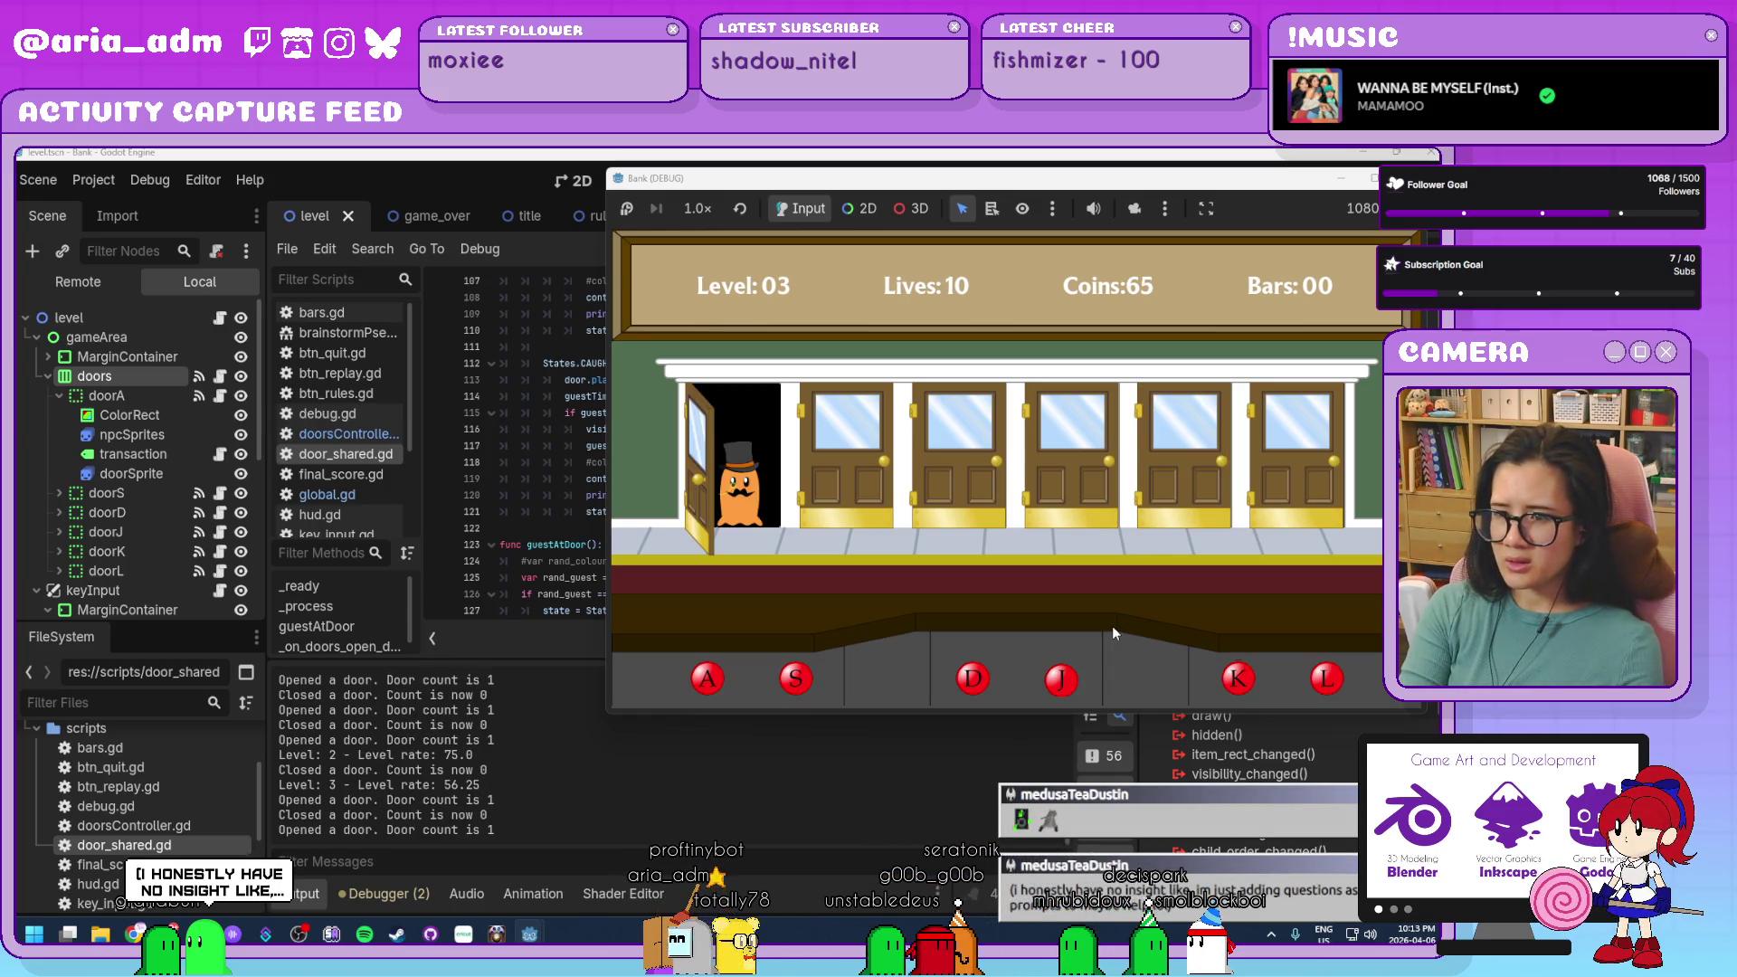
pyautogui.press('a')
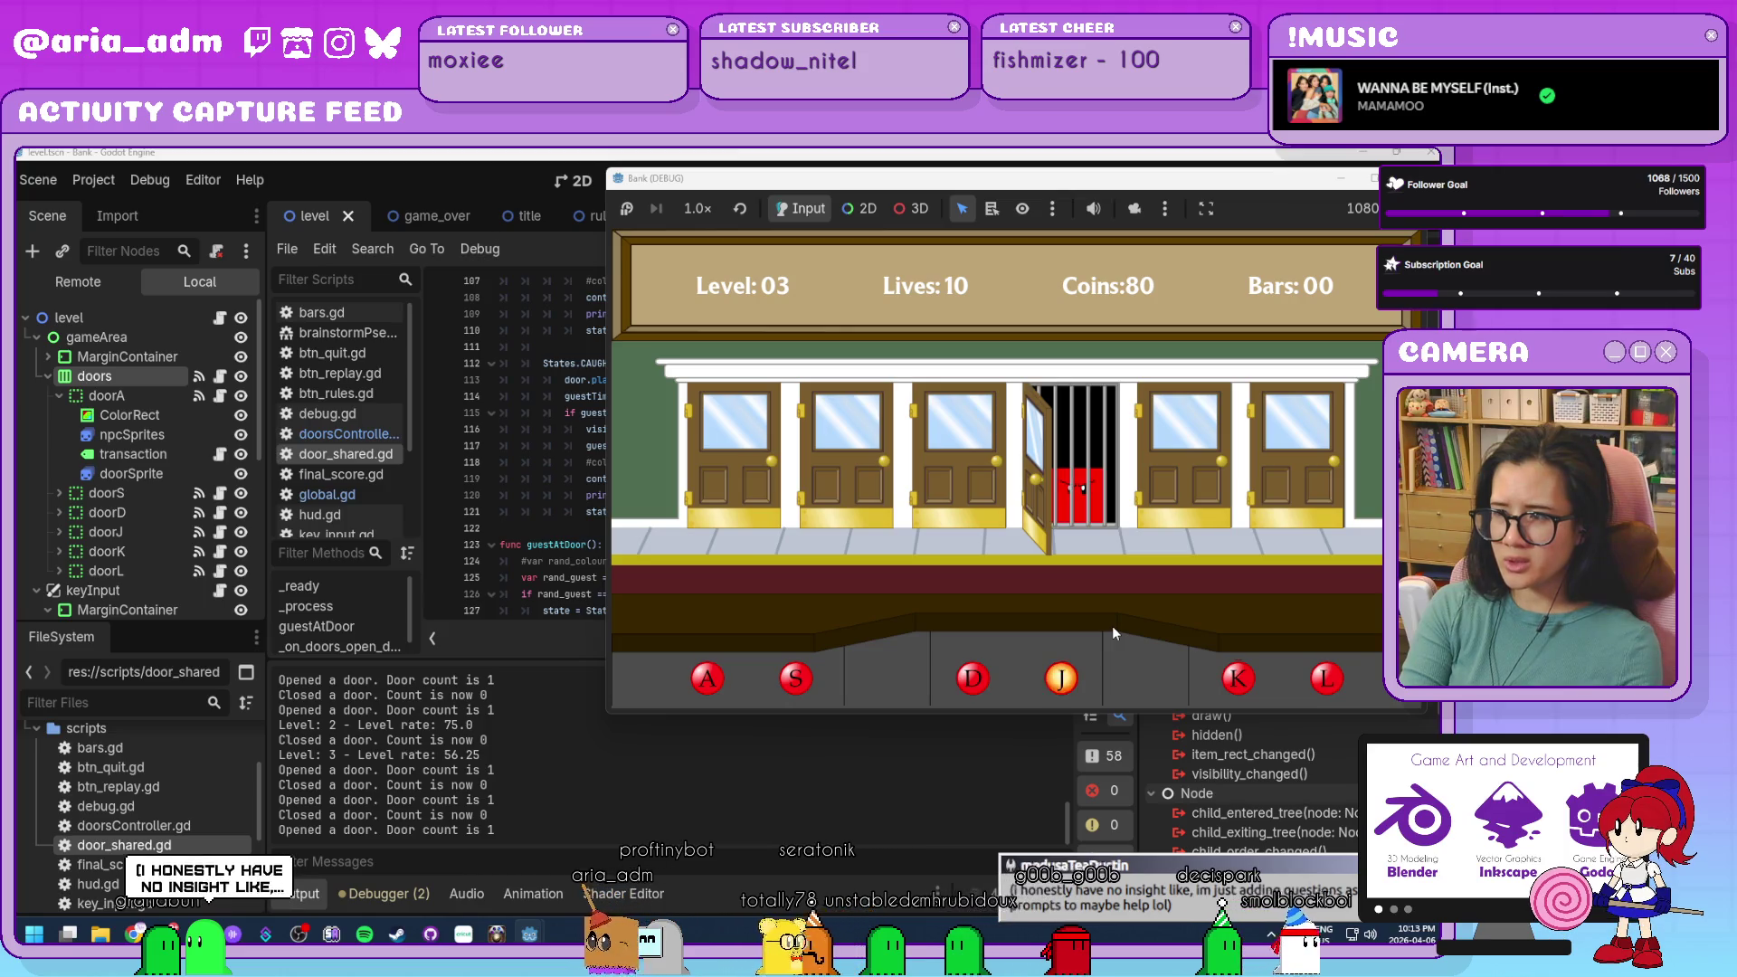
pyautogui.press('j')
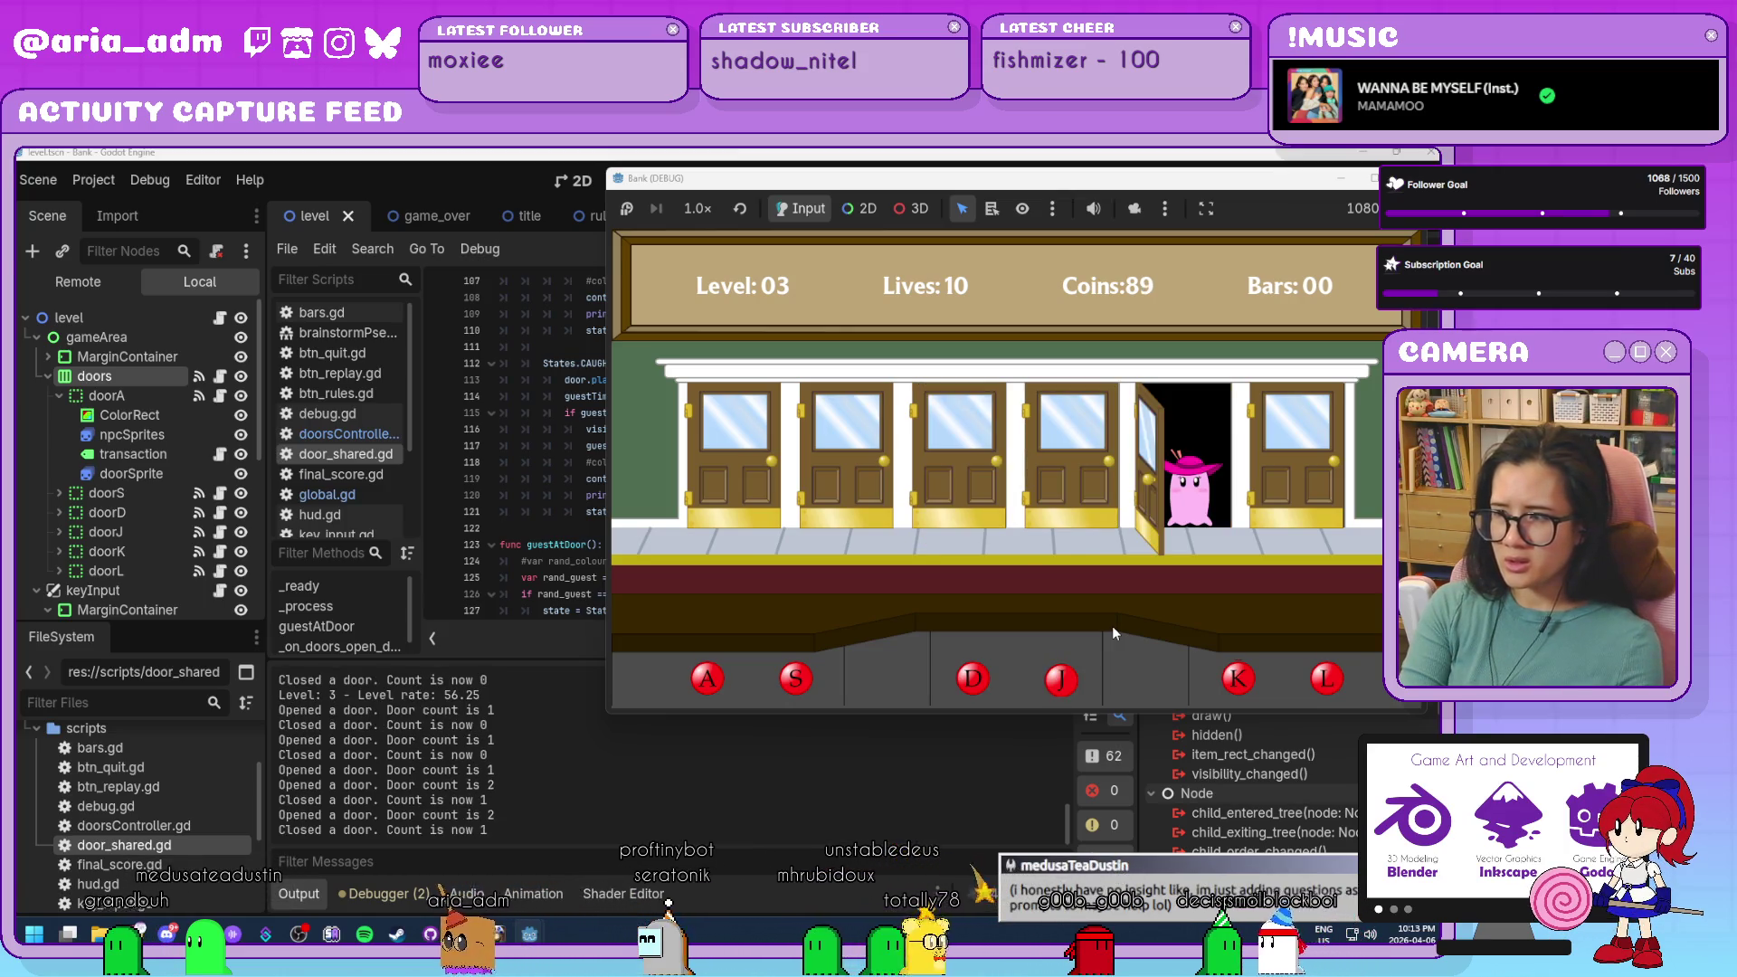
pyautogui.press('k')
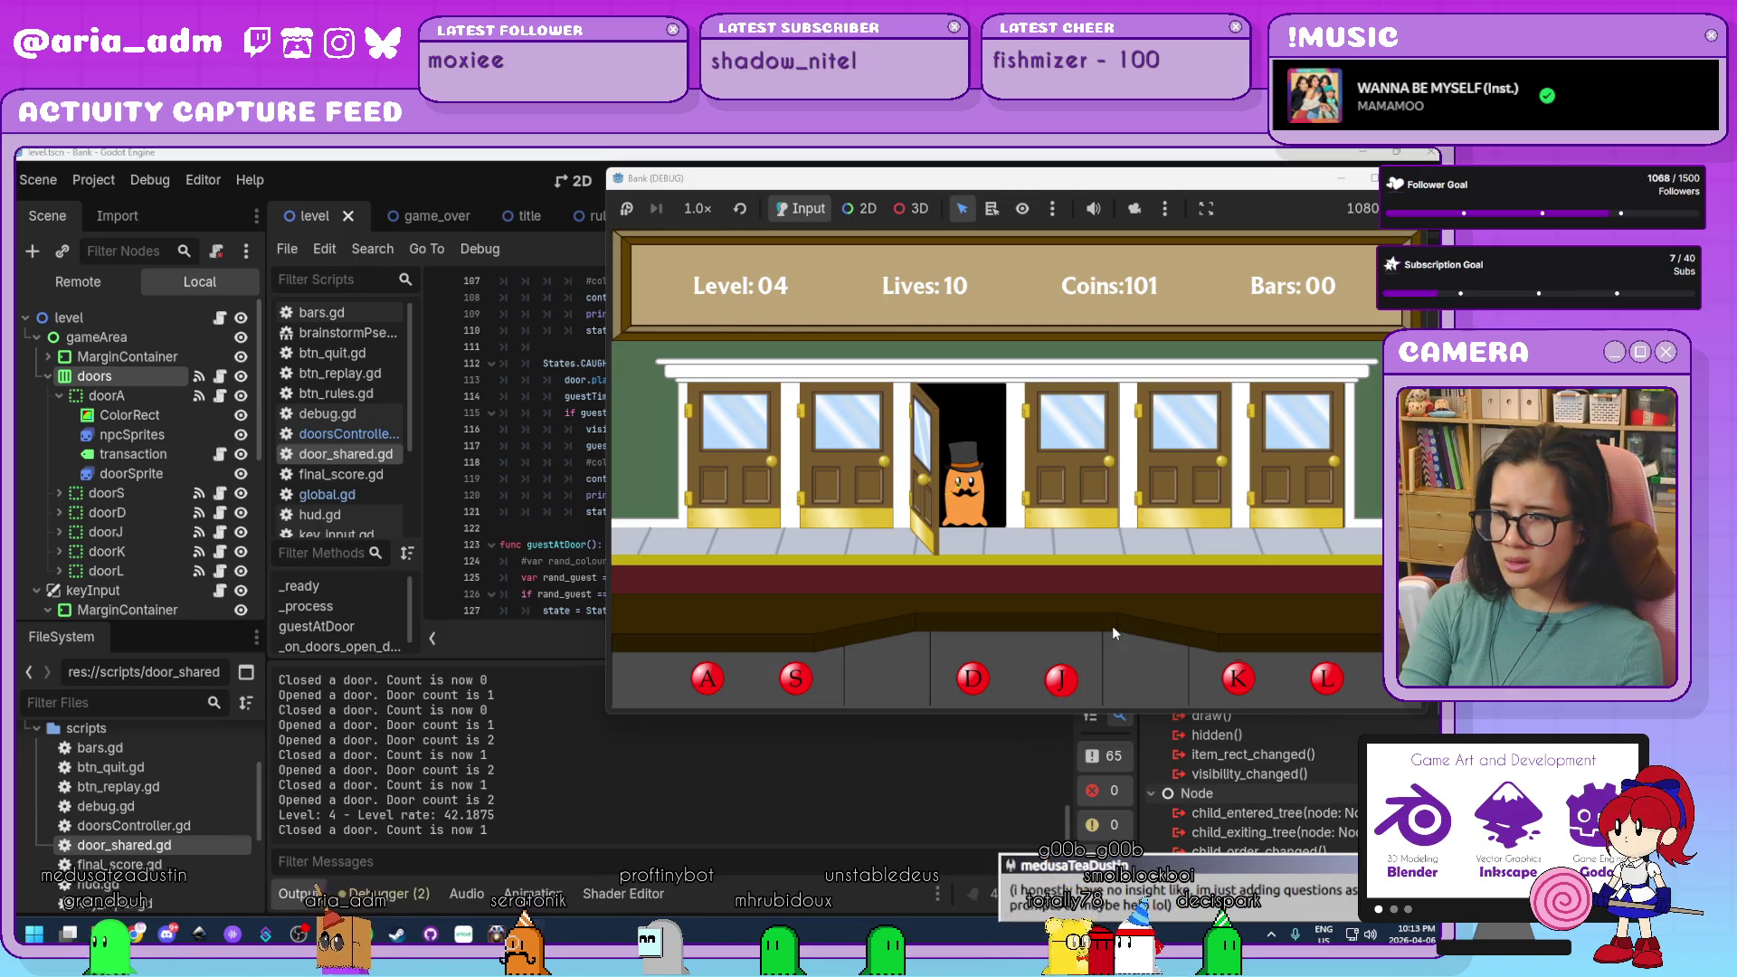
pyautogui.press('s')
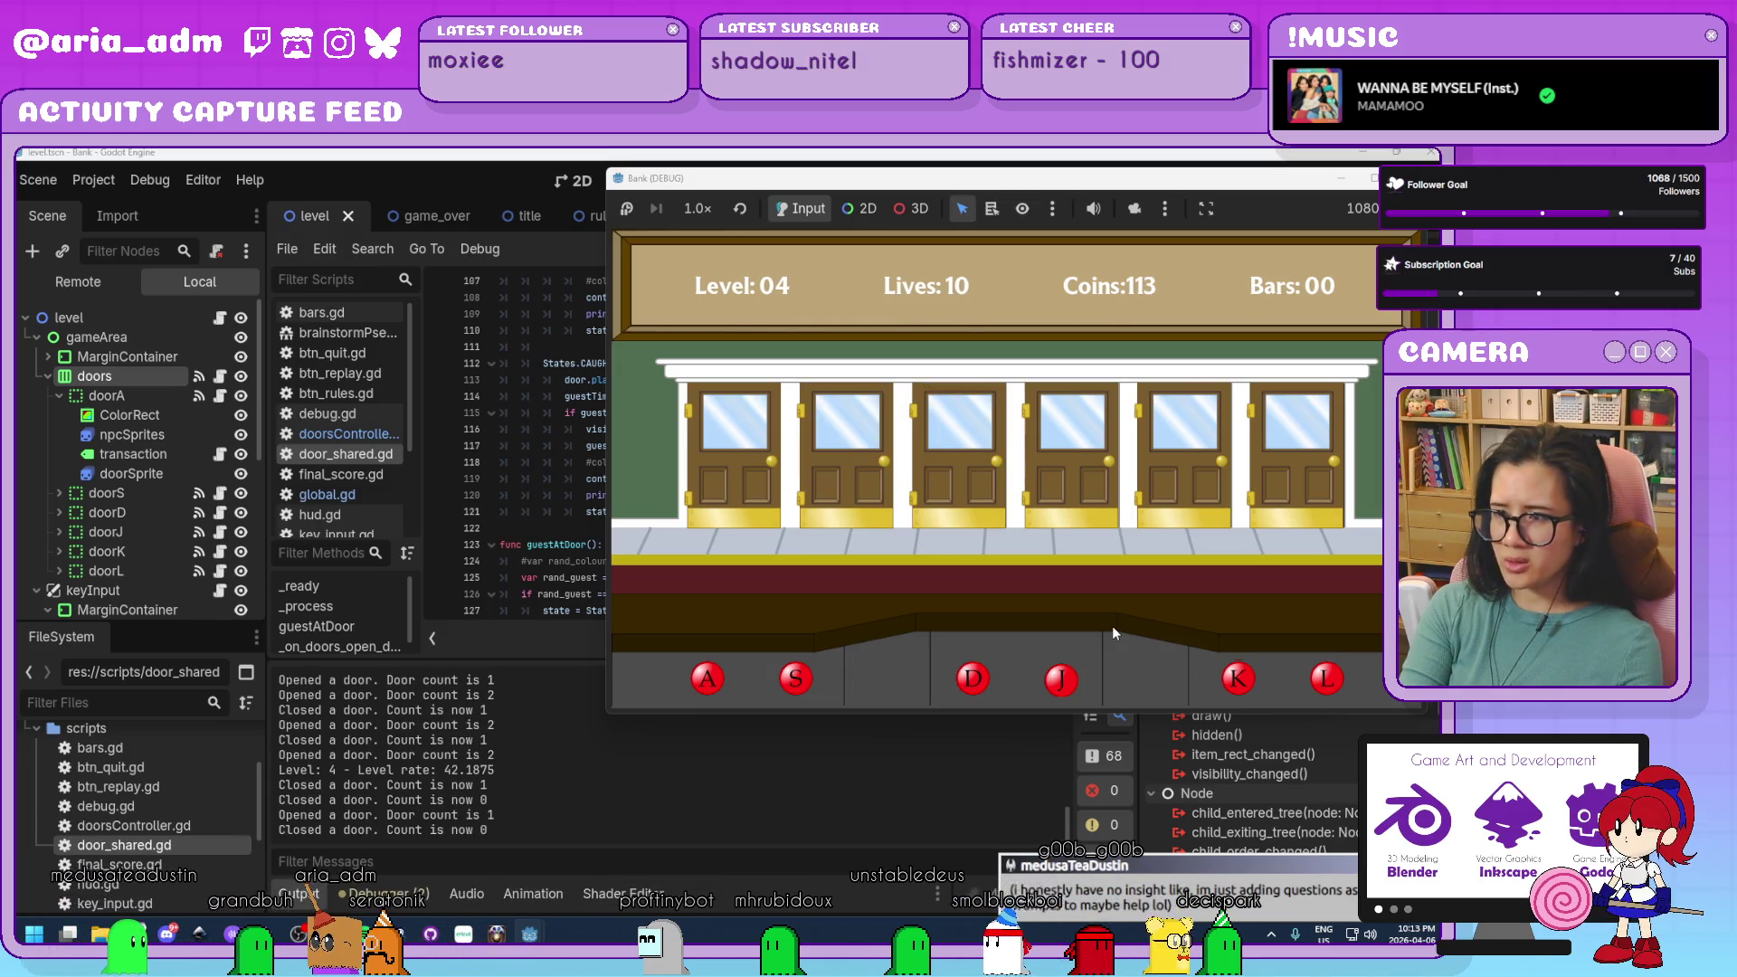
pyautogui.press('d')
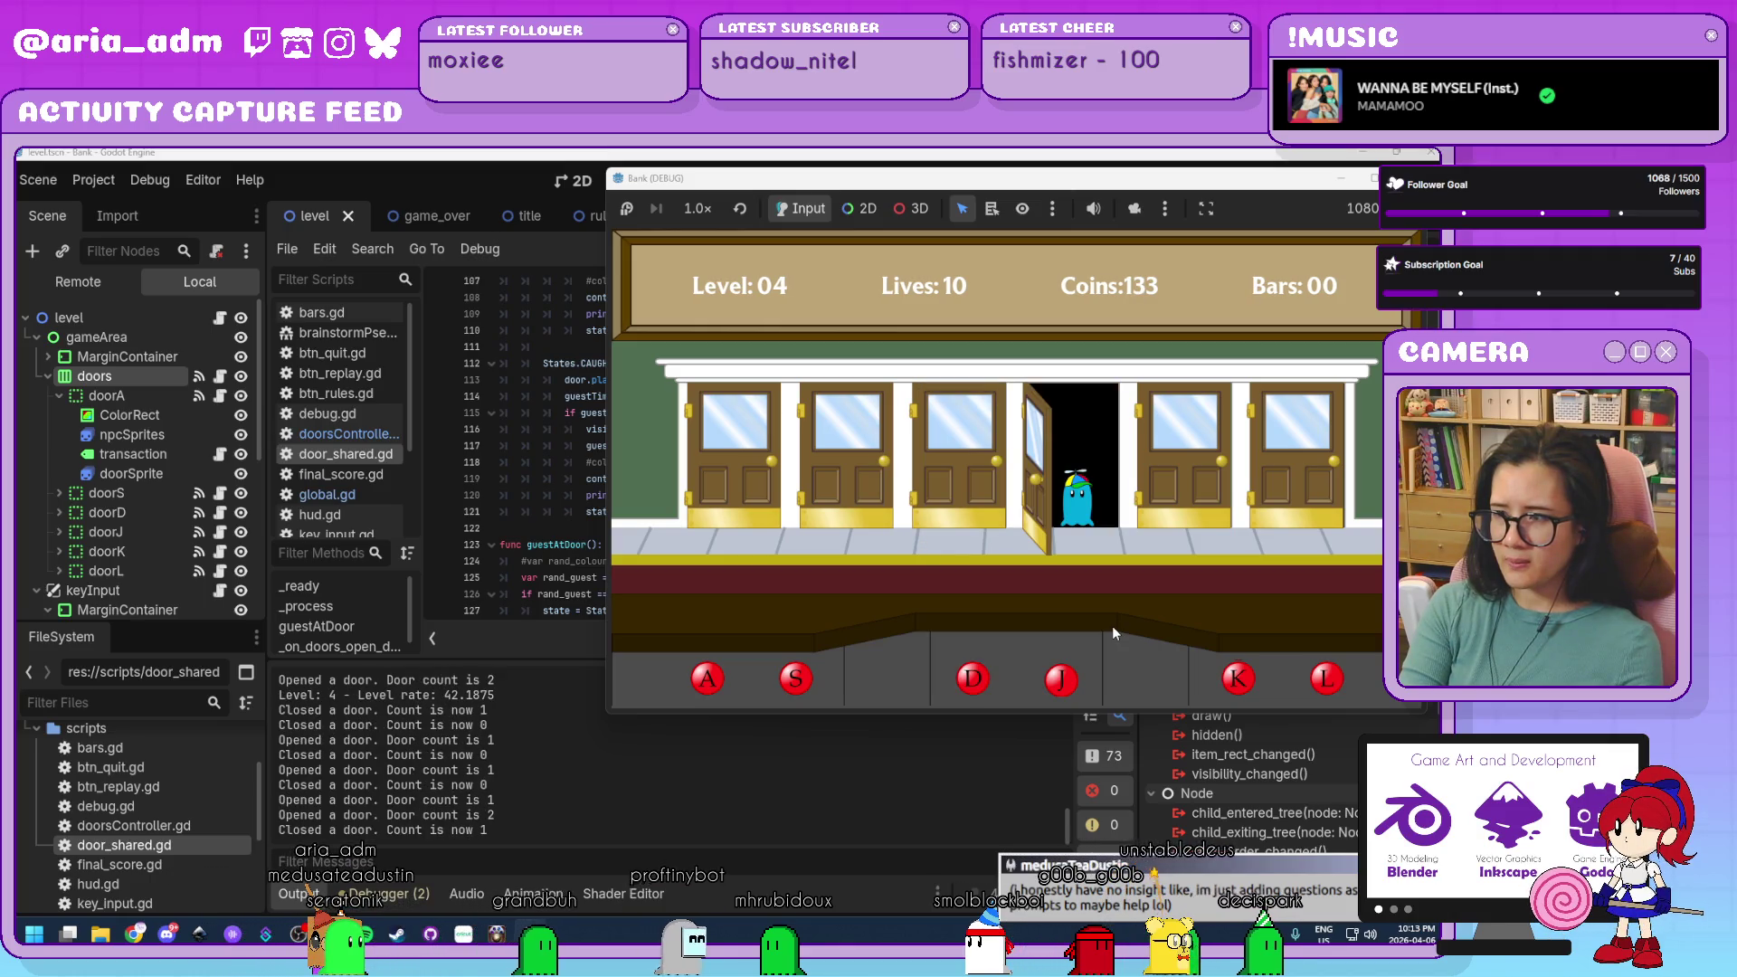
pyautogui.press('j')
pyautogui.press('a')
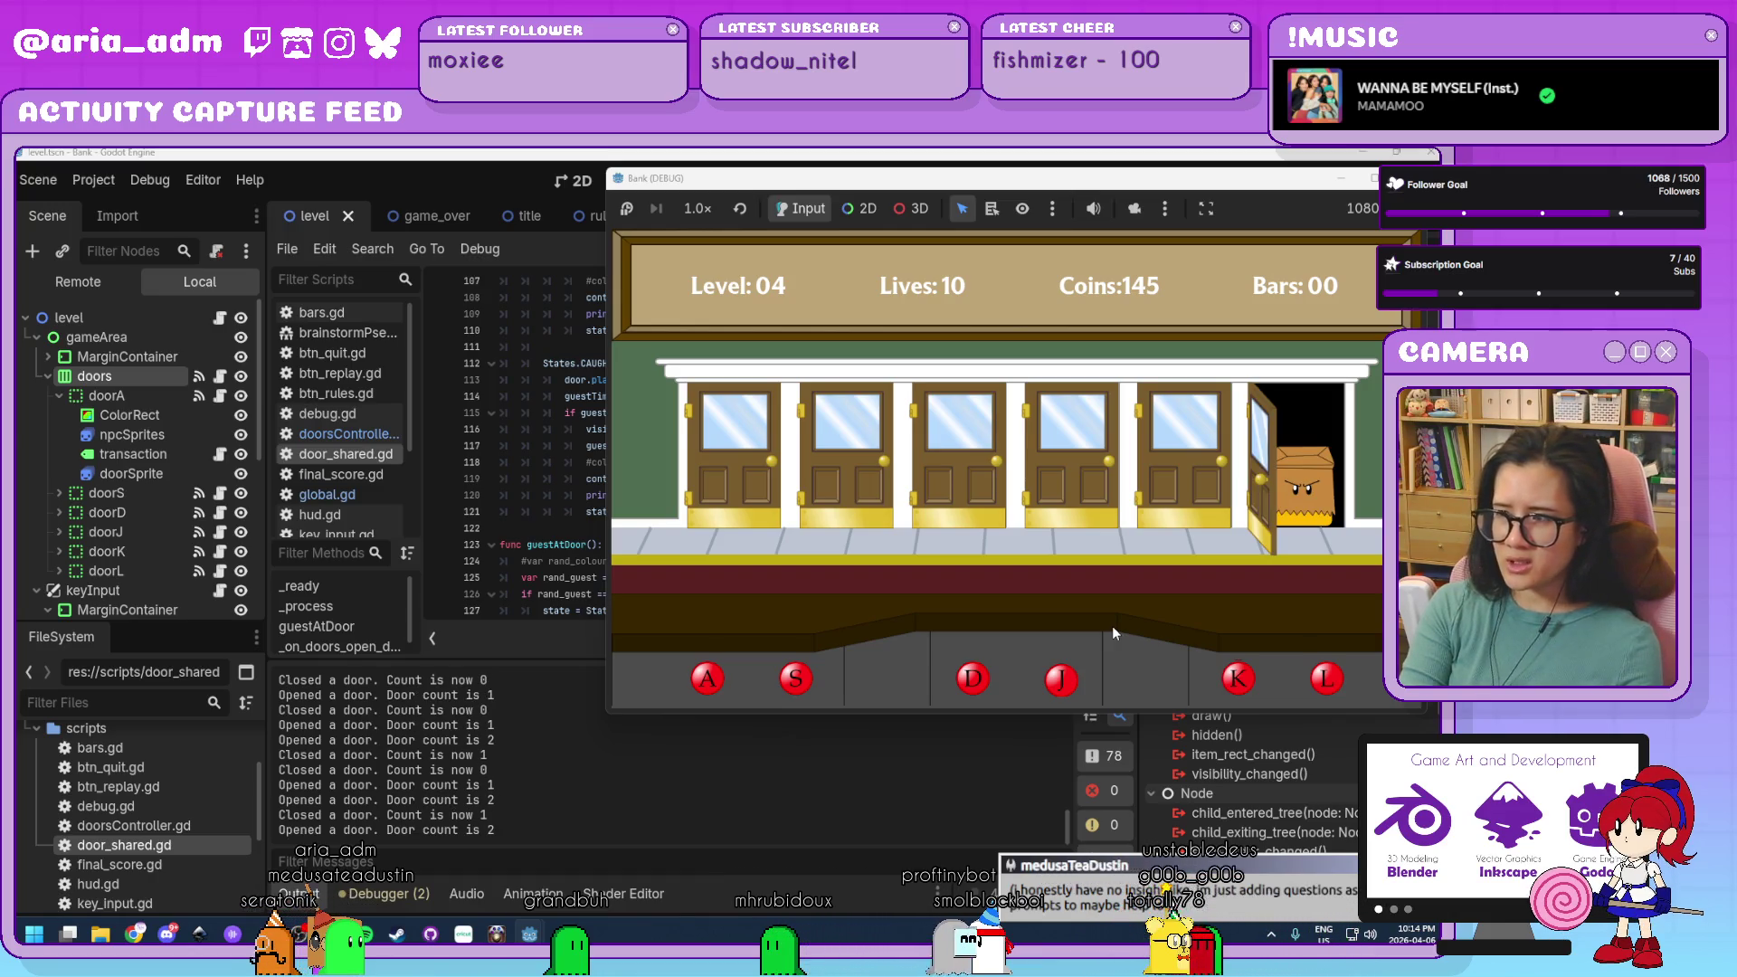
pyautogui.press('l')
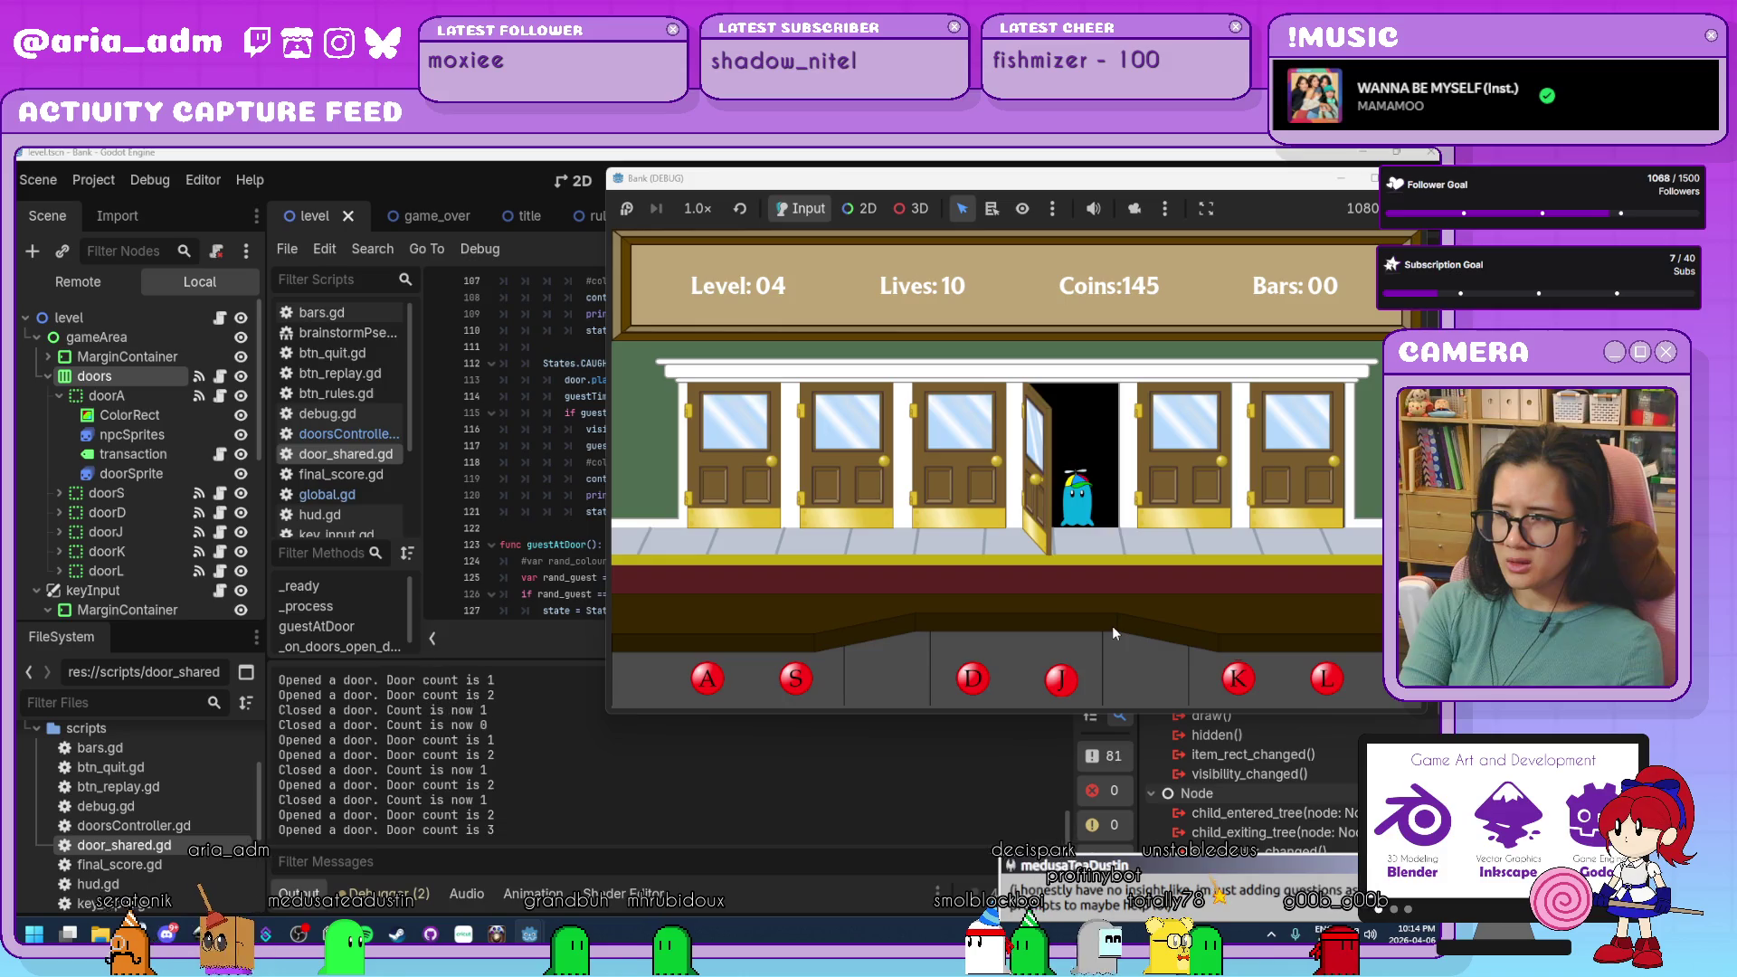
pyautogui.press('j')
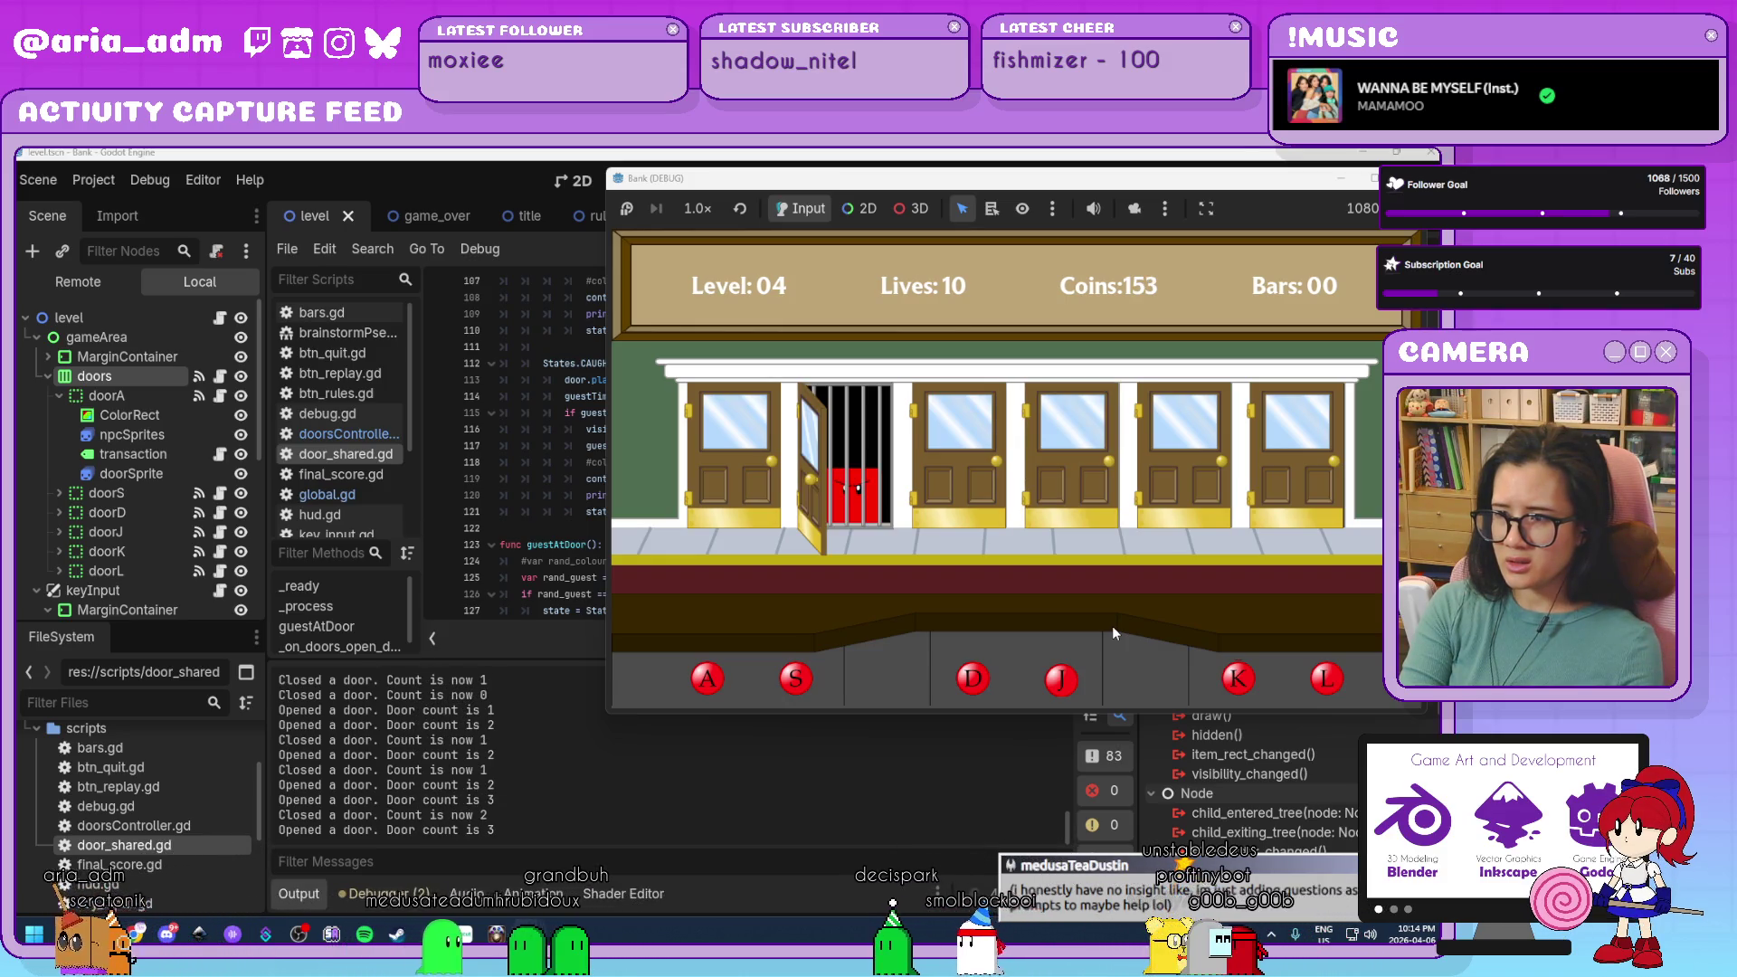
pyautogui.press('s')
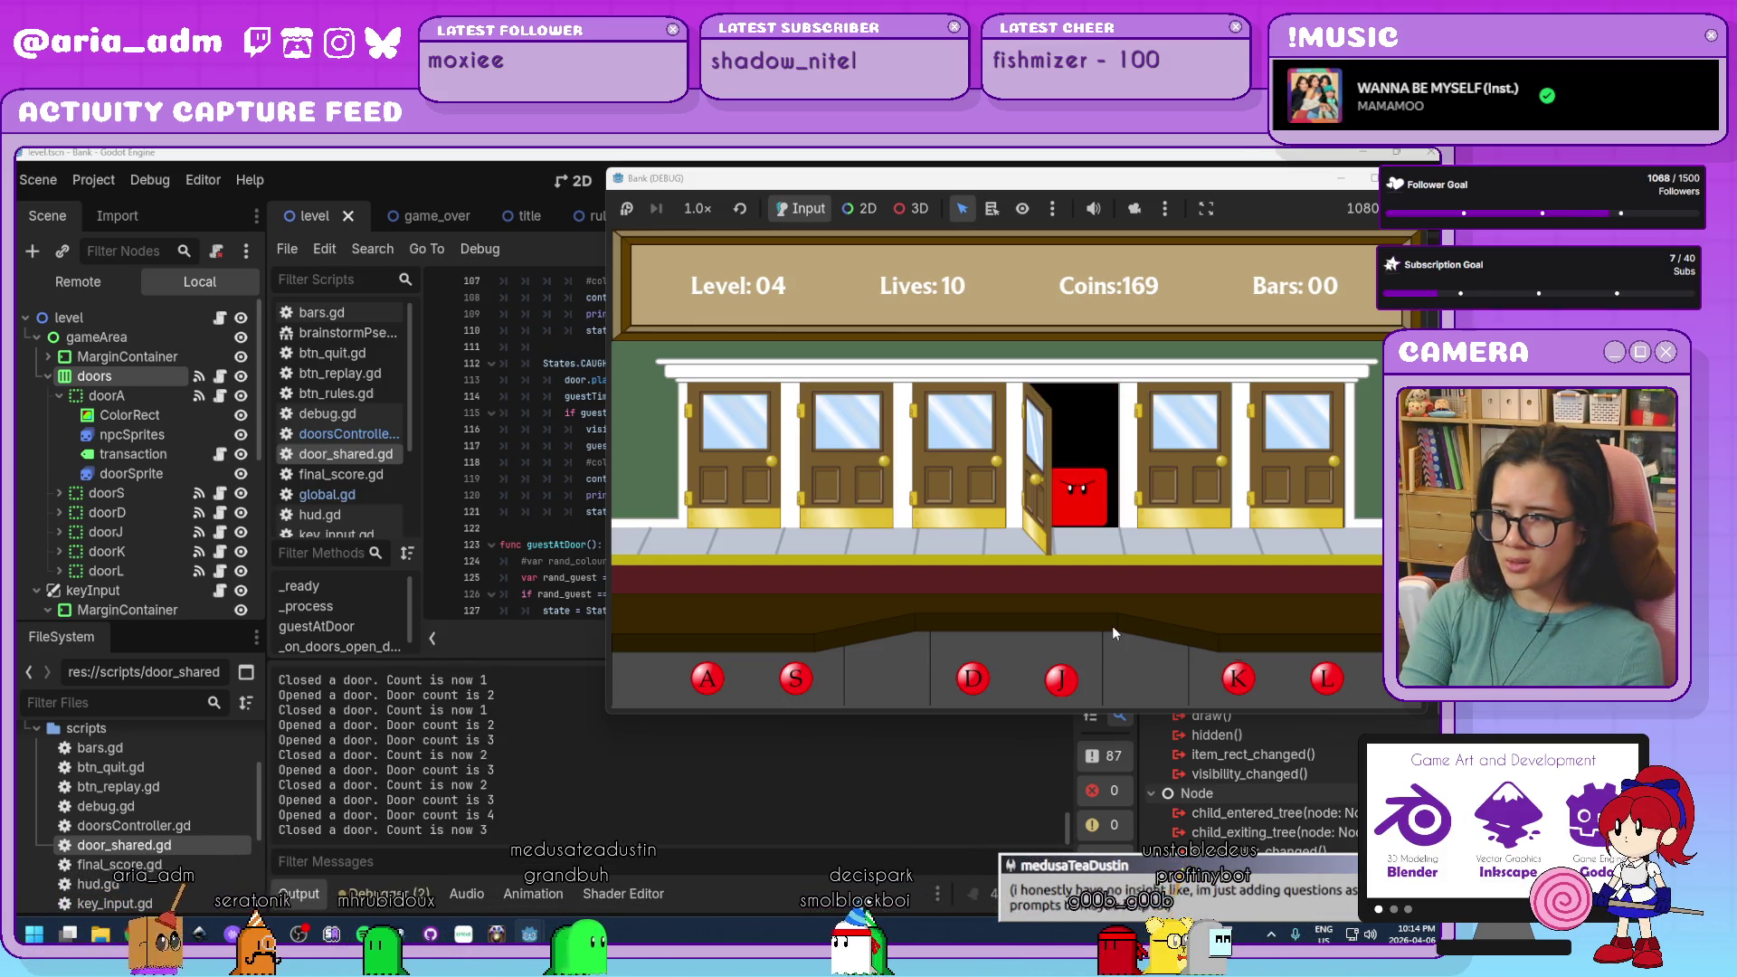
pyautogui.press('j')
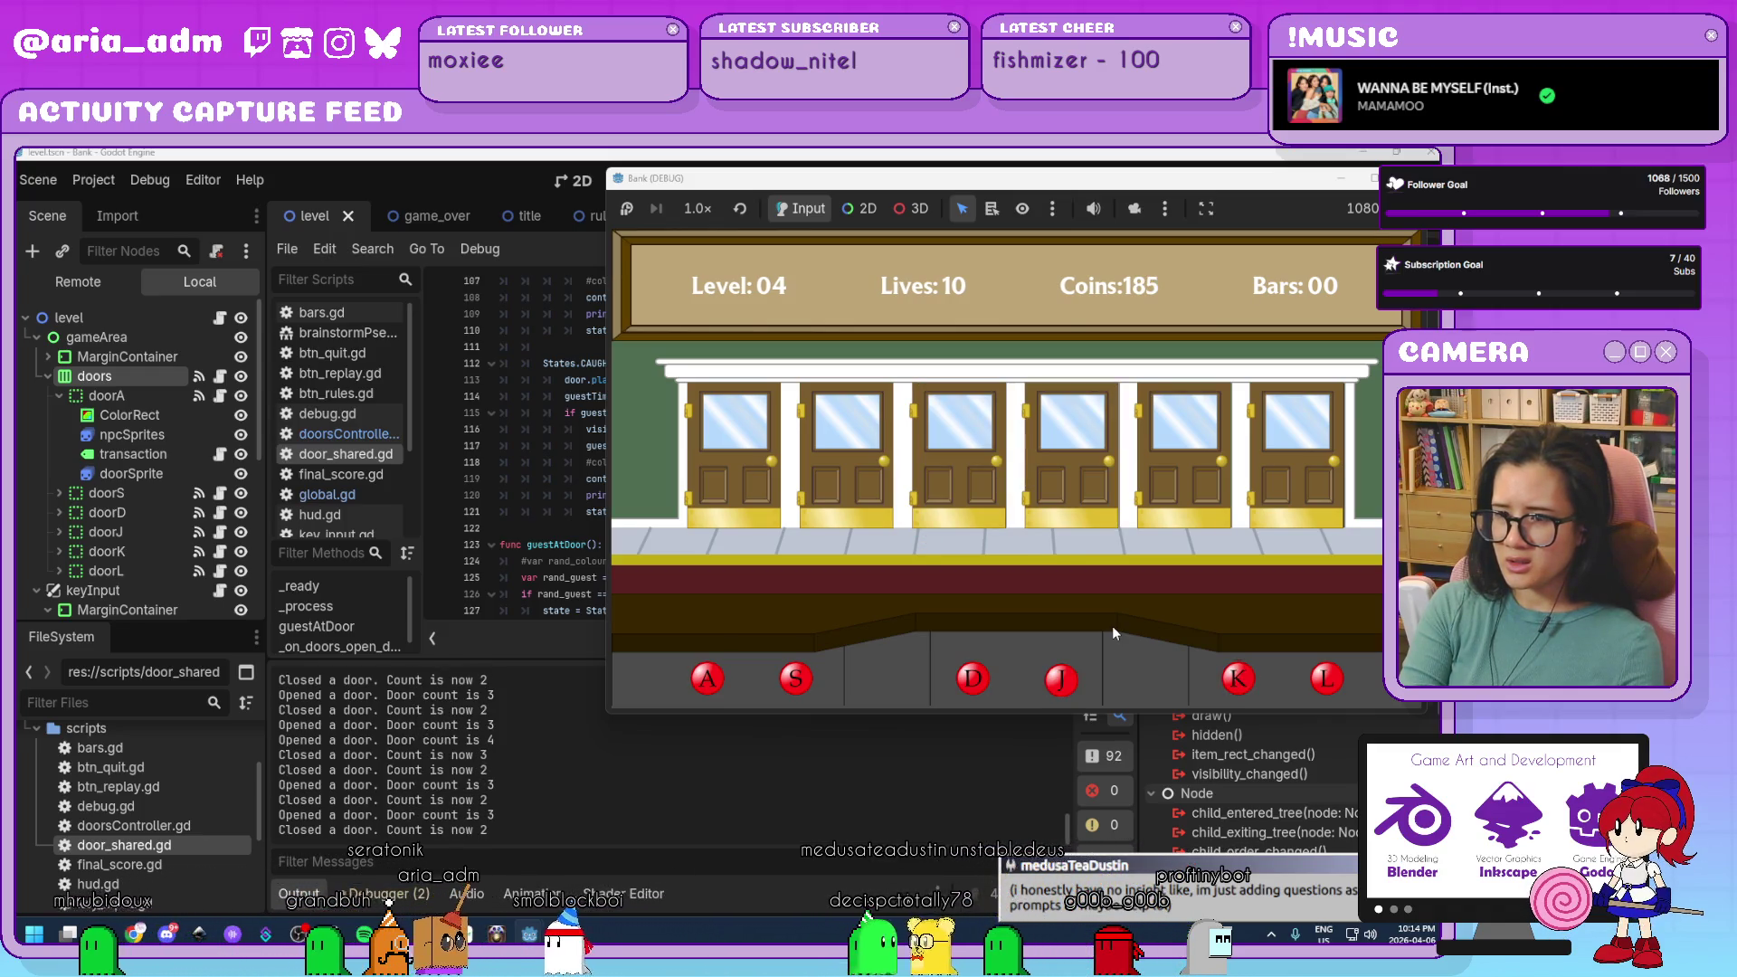
pyautogui.press('a')
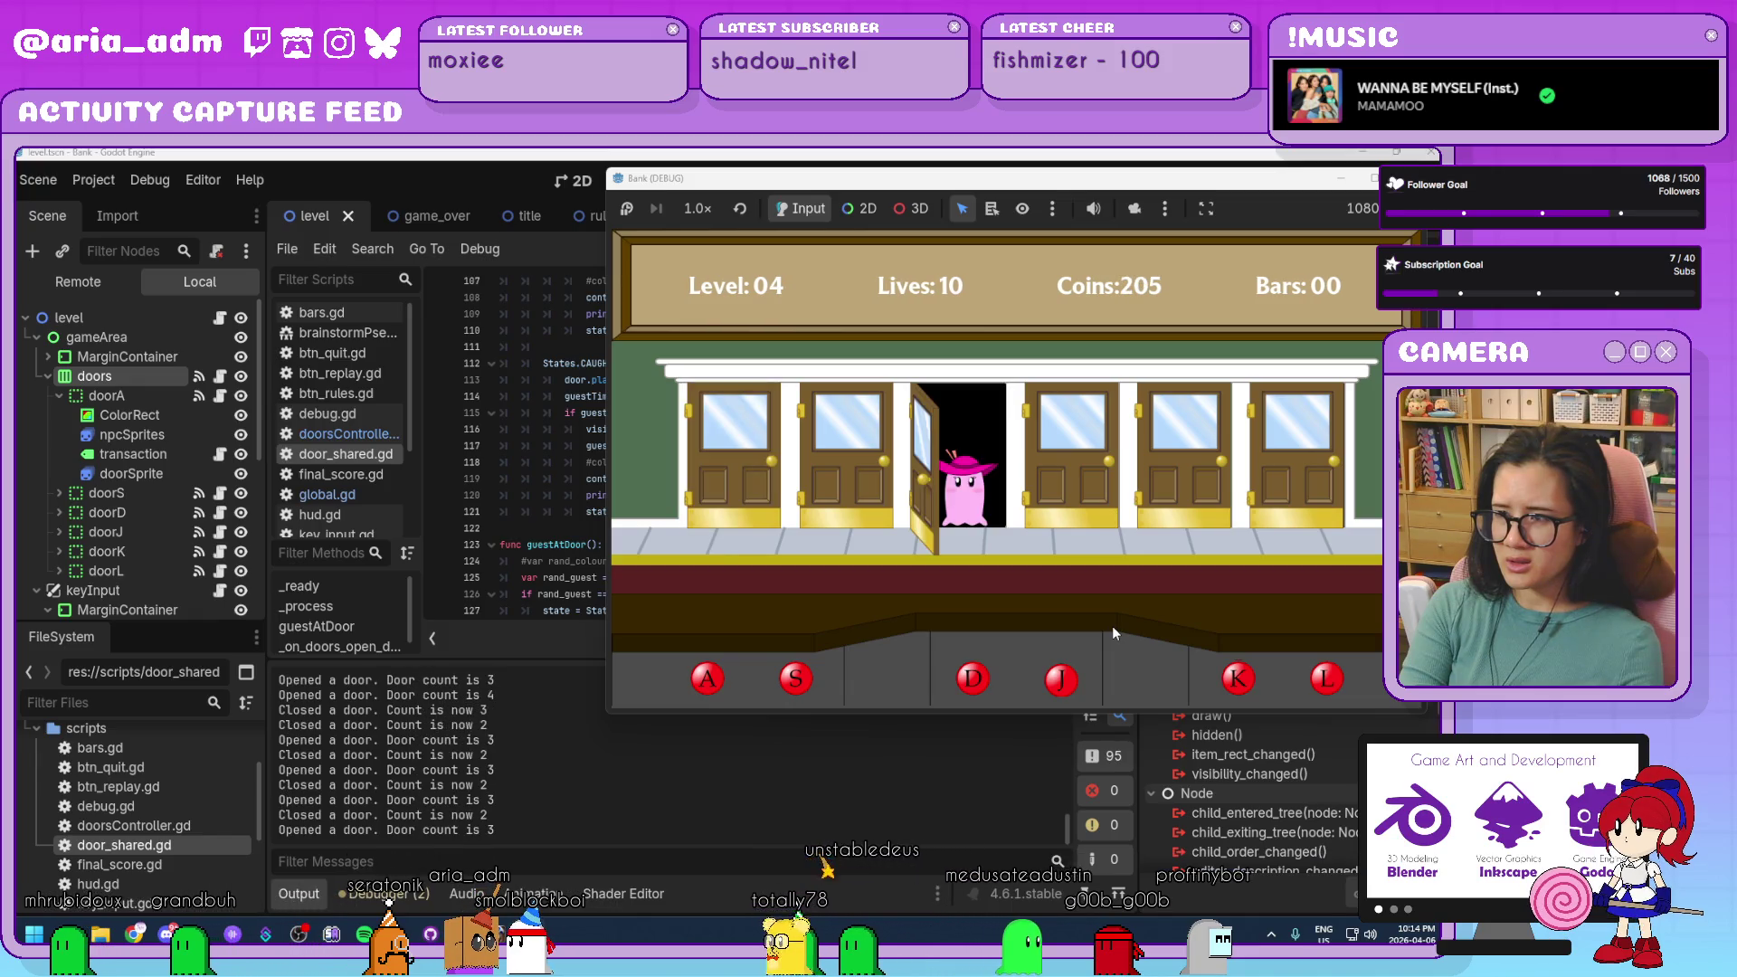
pyautogui.press('d')
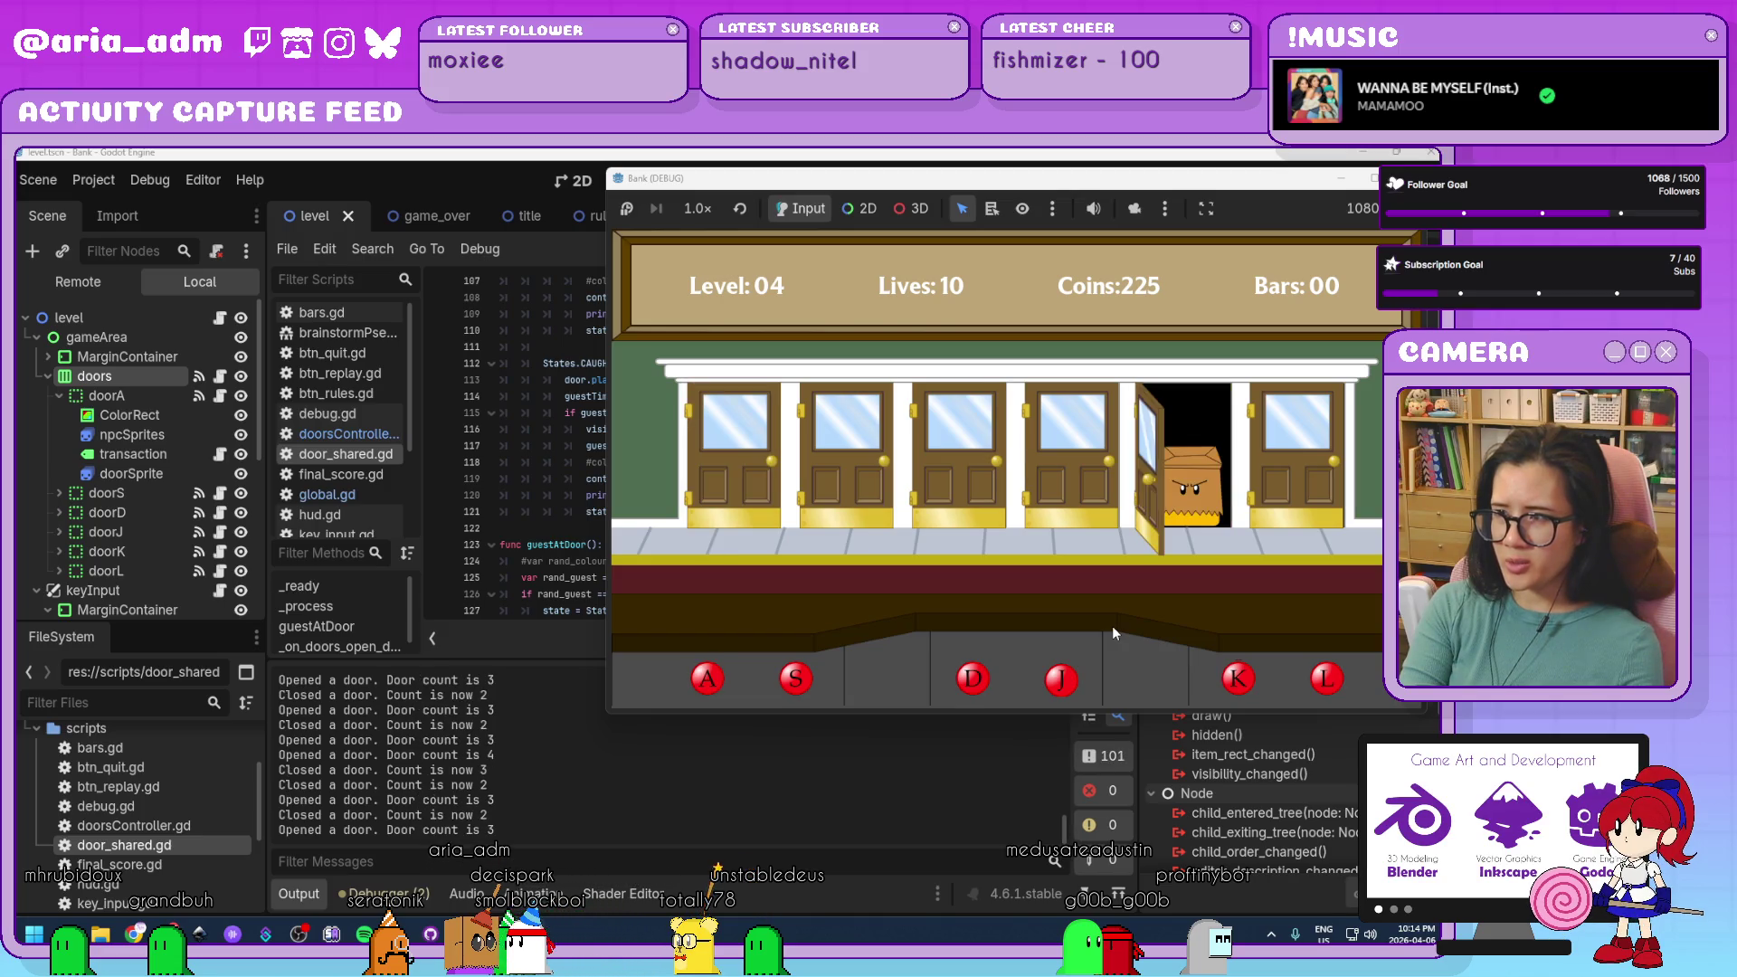
# Jail the robber at door K and serve guests until a third bar is earned, then stop with F8.
pyautogui.press('k')
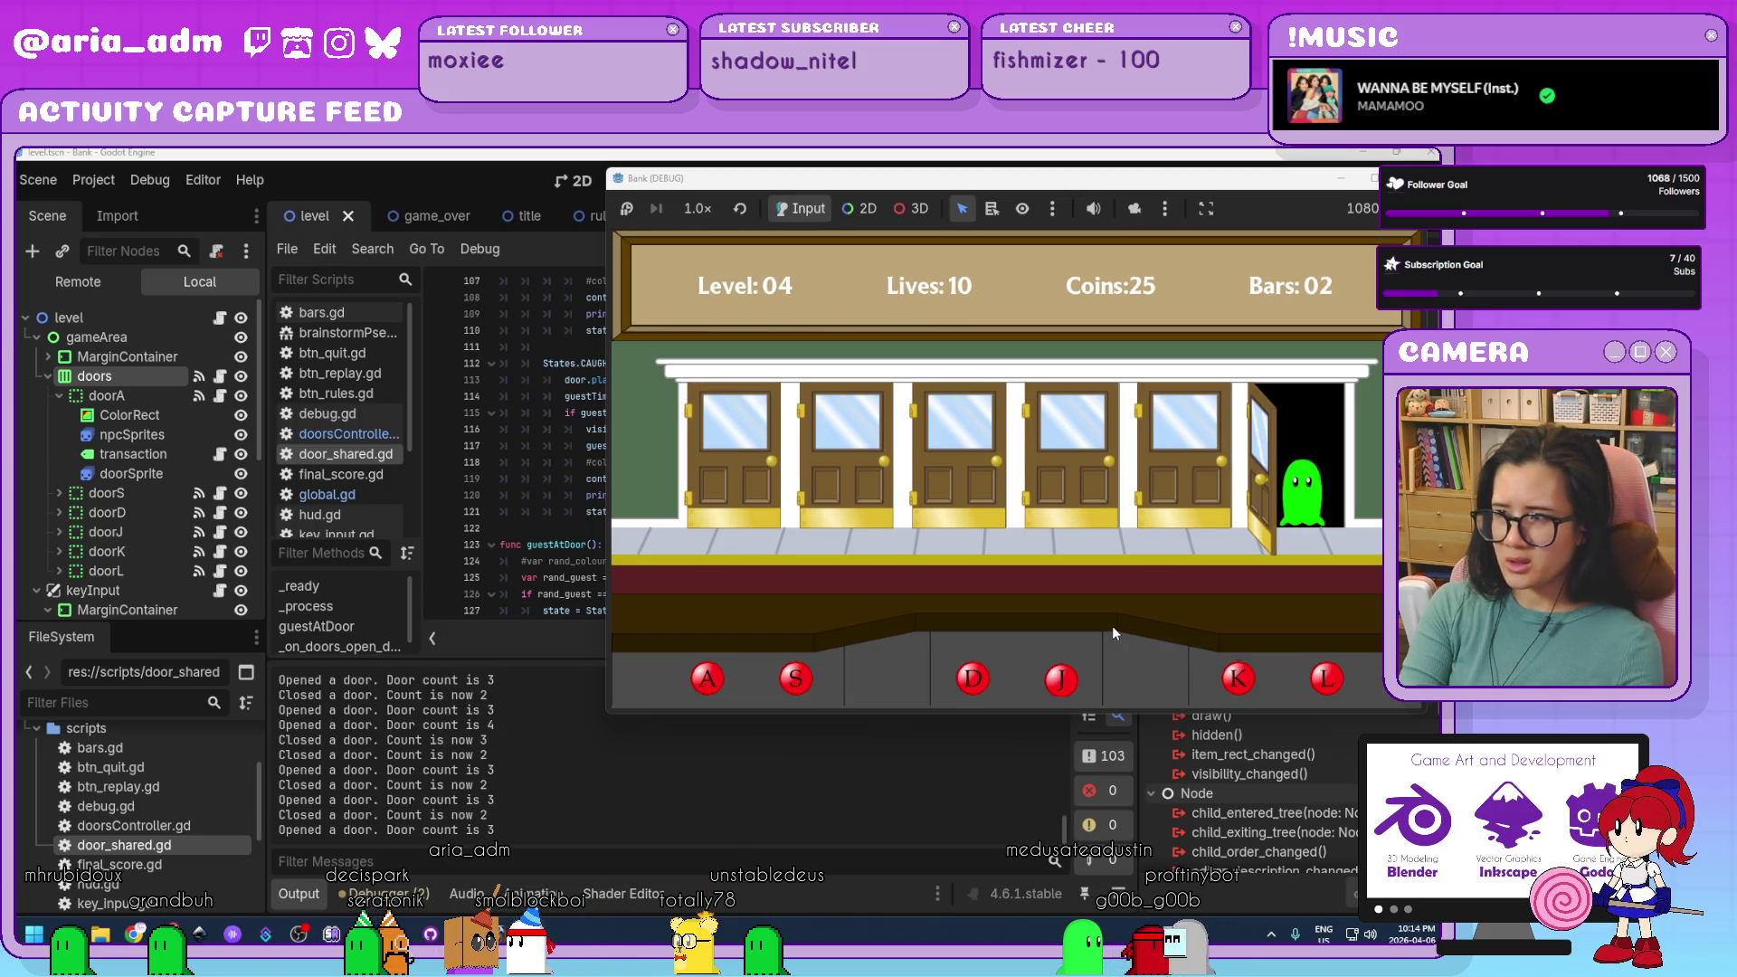
pyautogui.press('d')
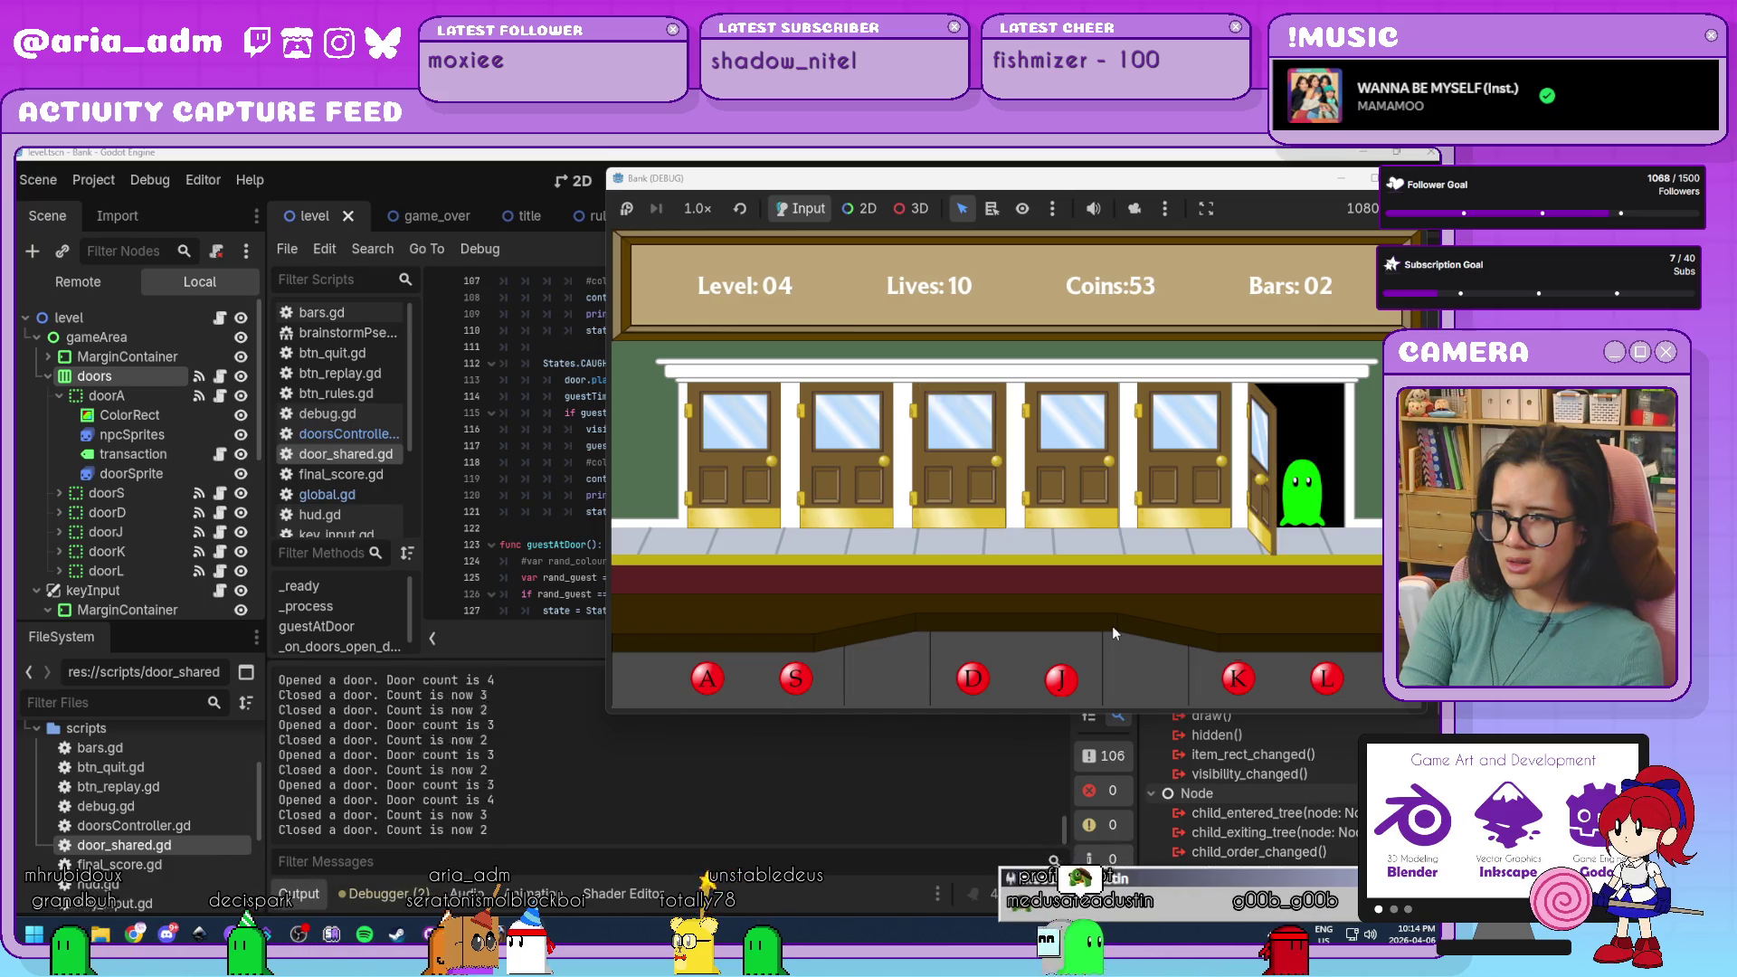
pyautogui.press('l')
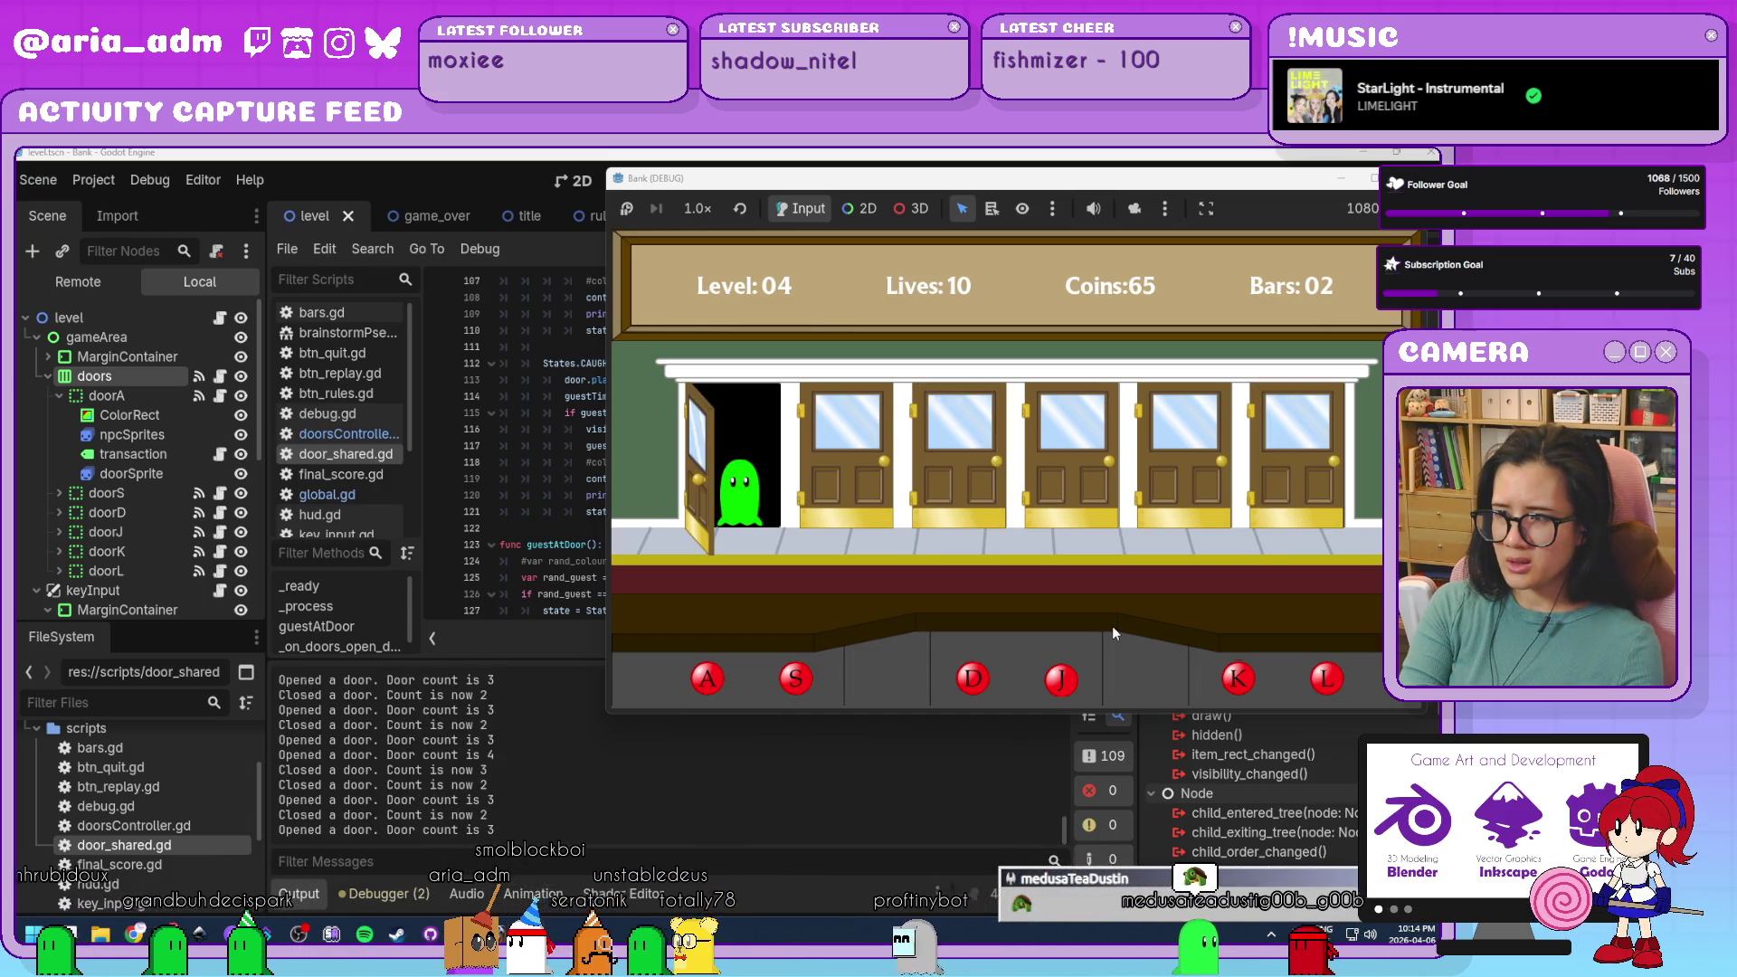
pyautogui.press('a')
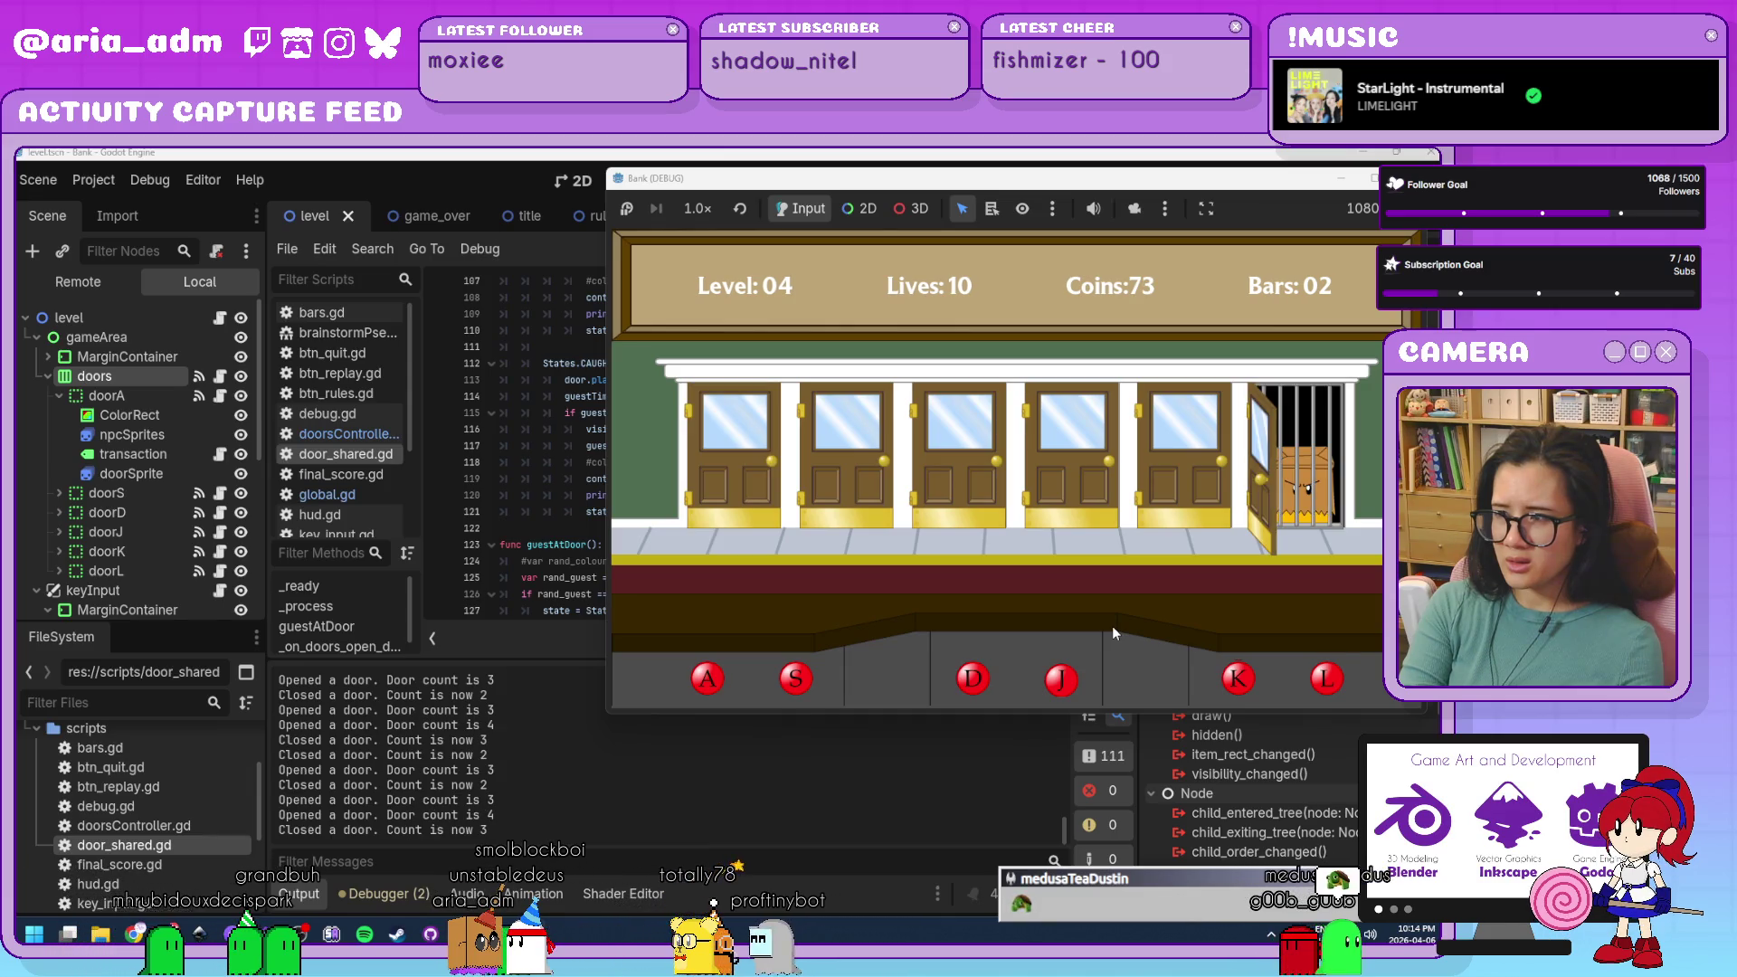
pyautogui.press('j')
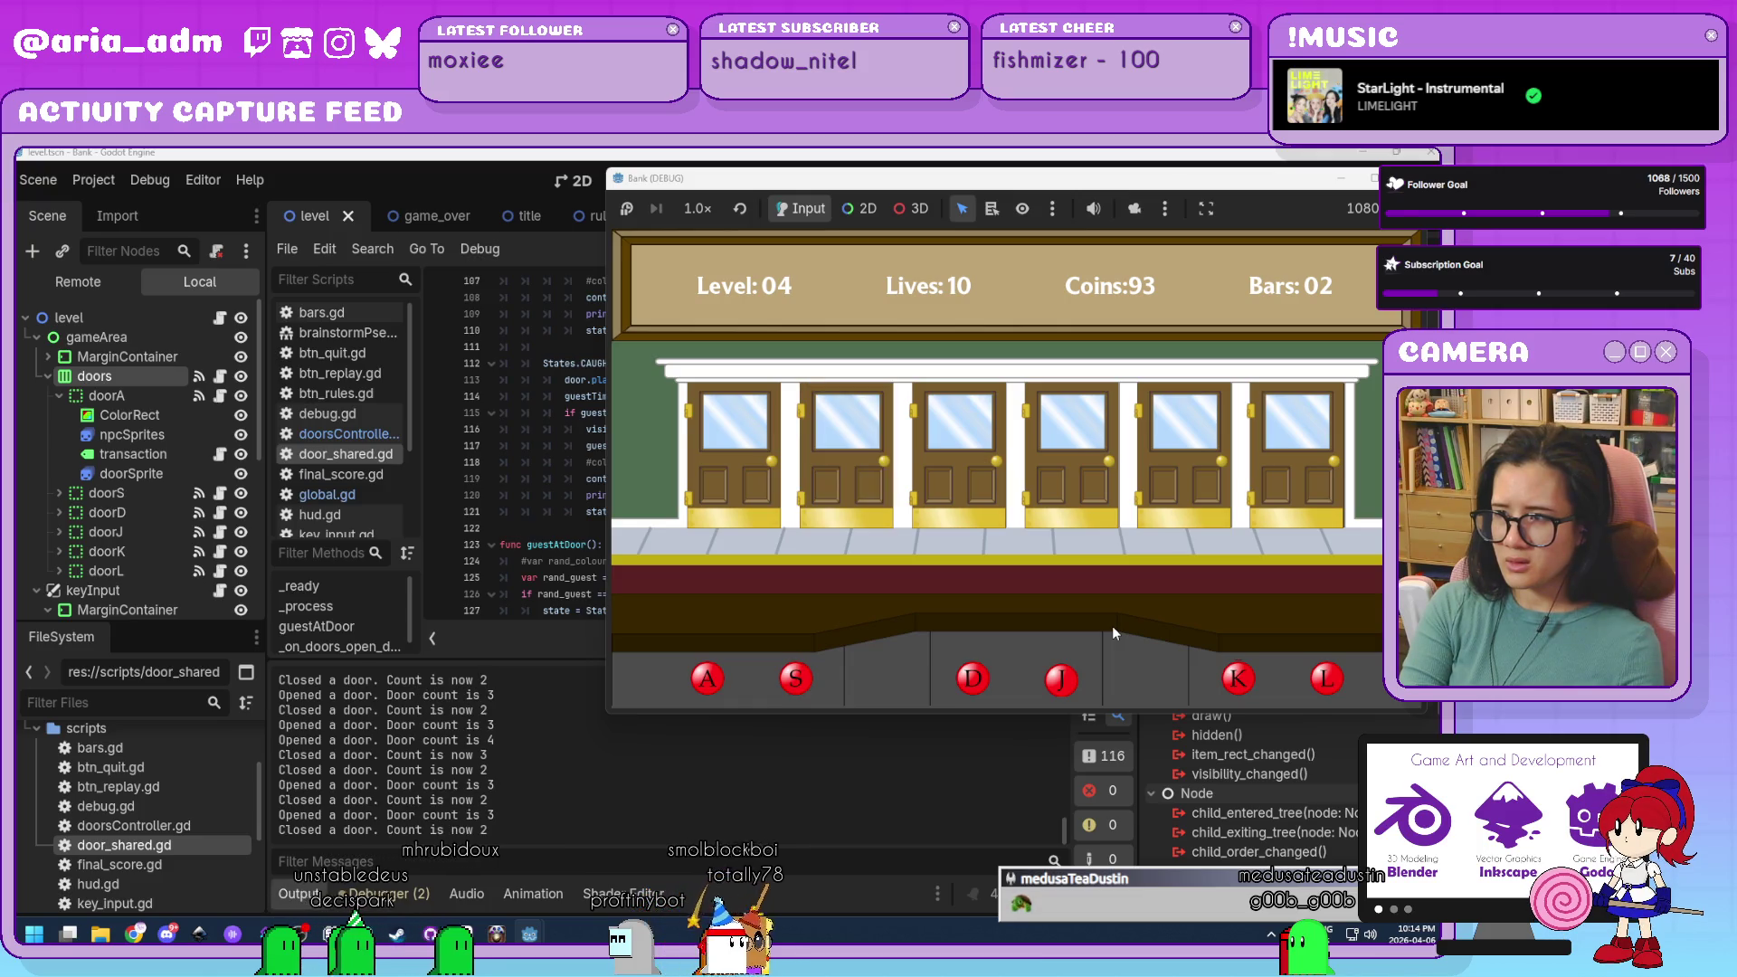
pyautogui.press('j')
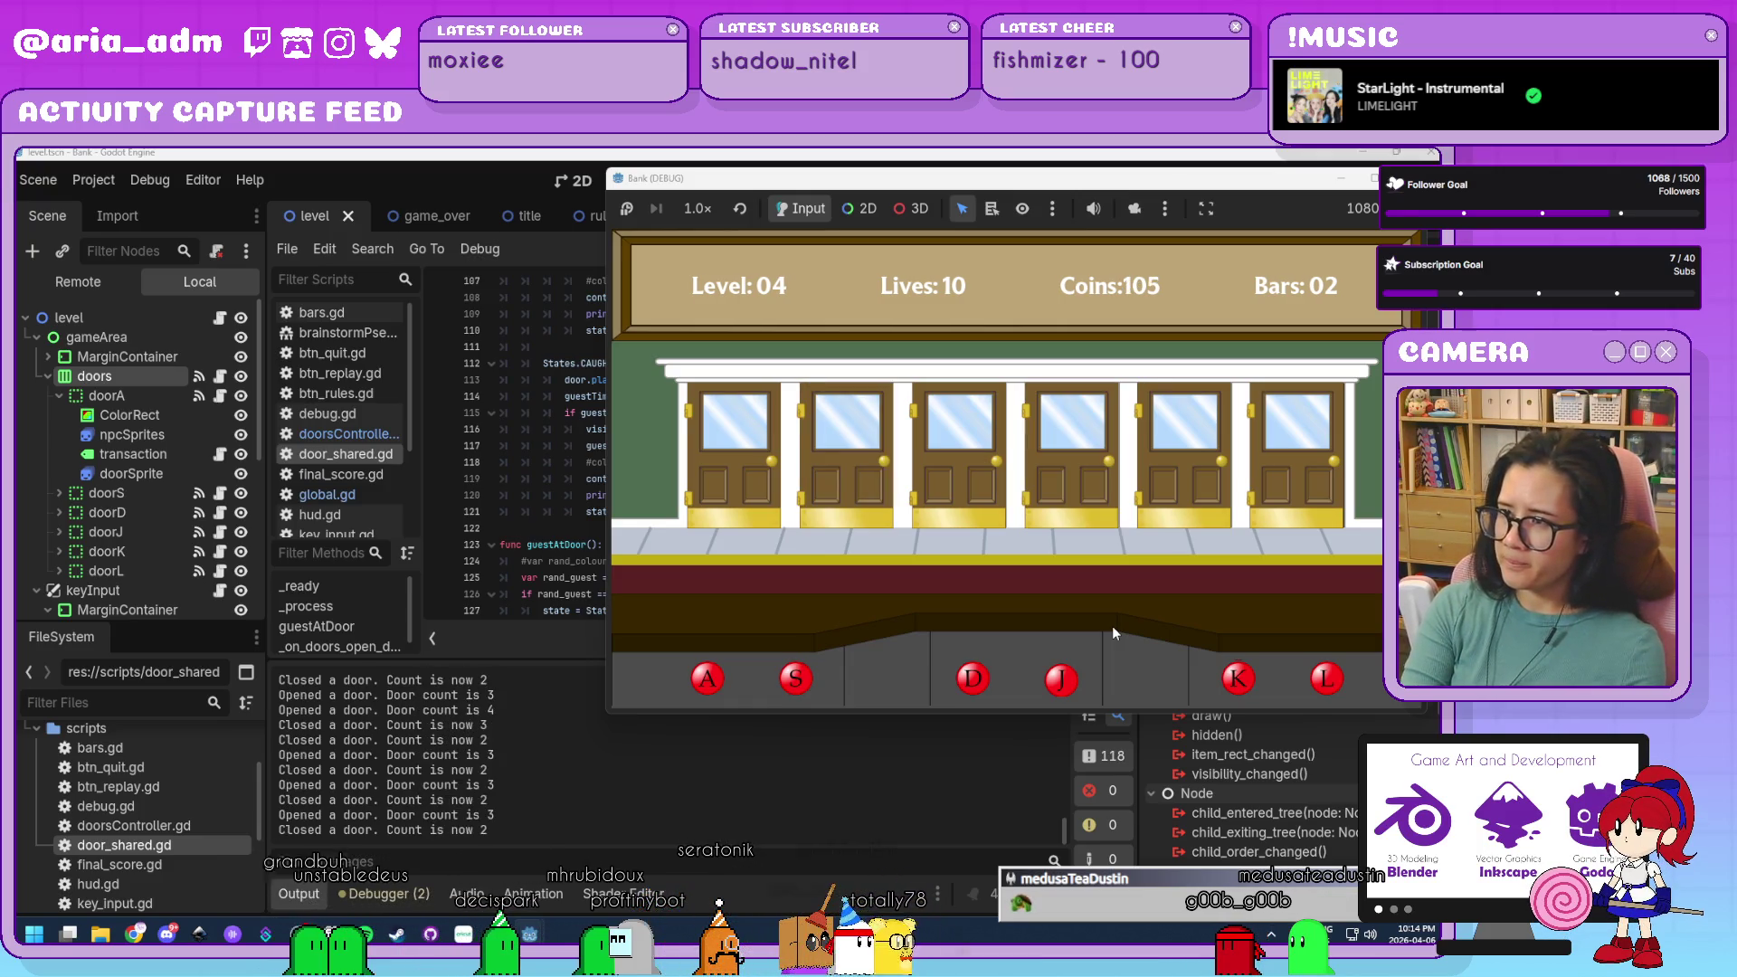
pyautogui.press('s')
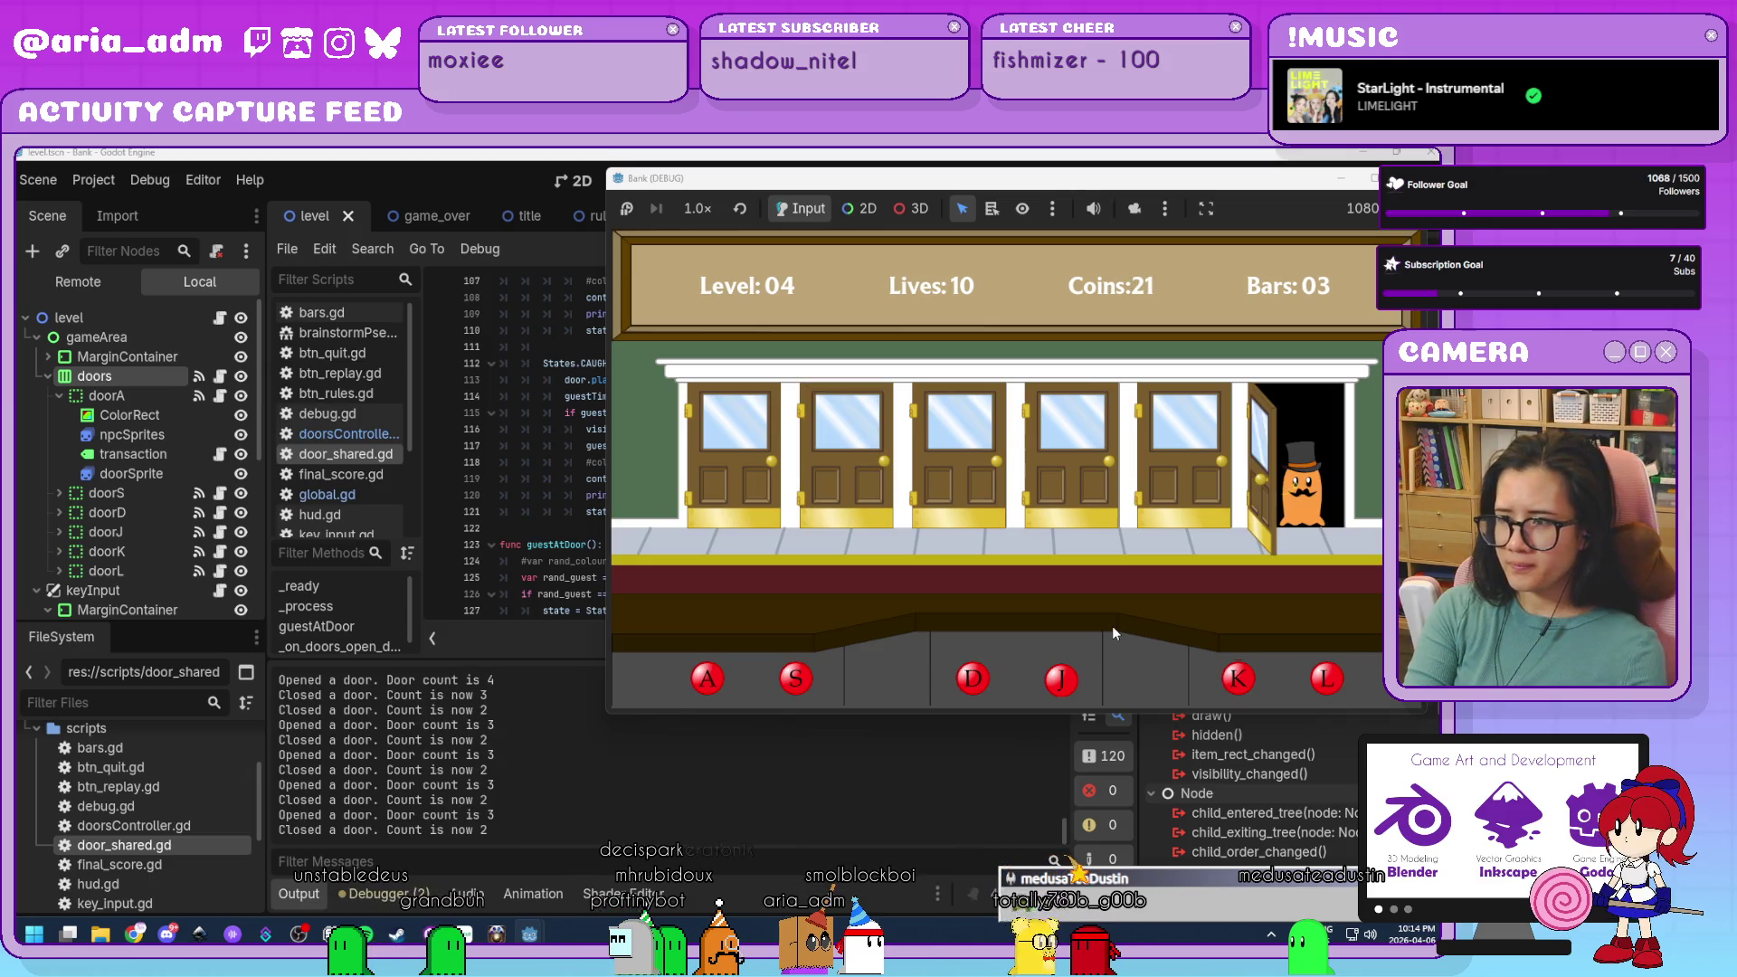
pyautogui.press('l')
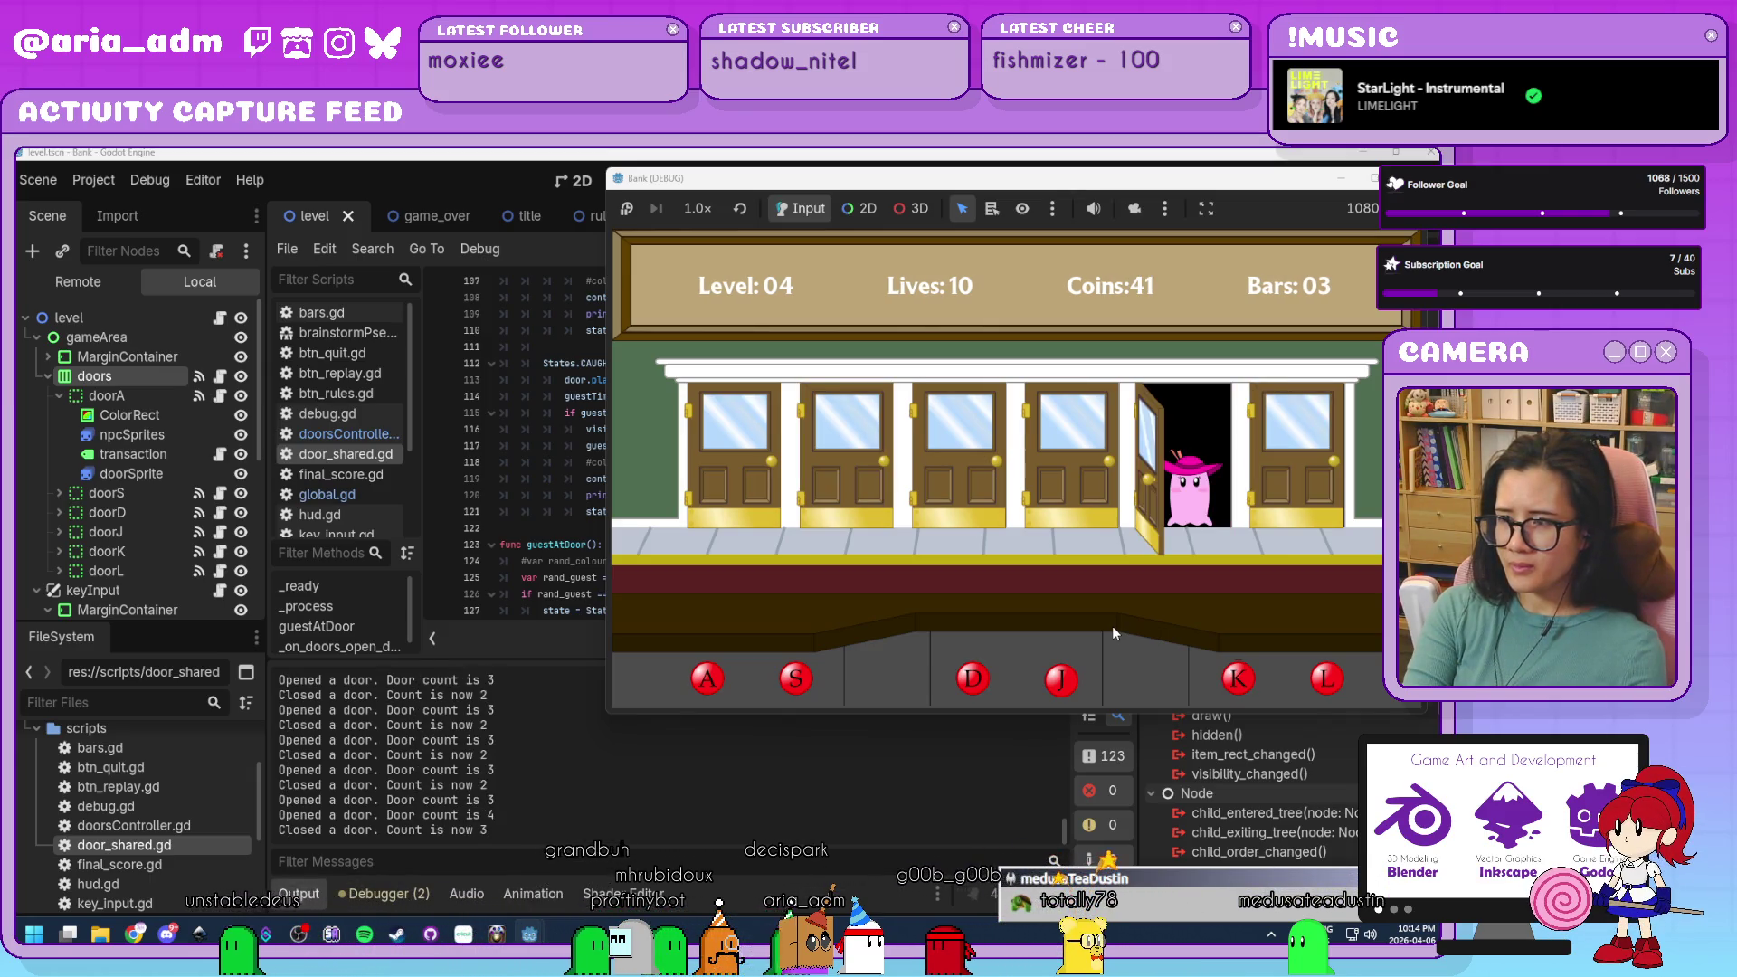
pyautogui.press('k')
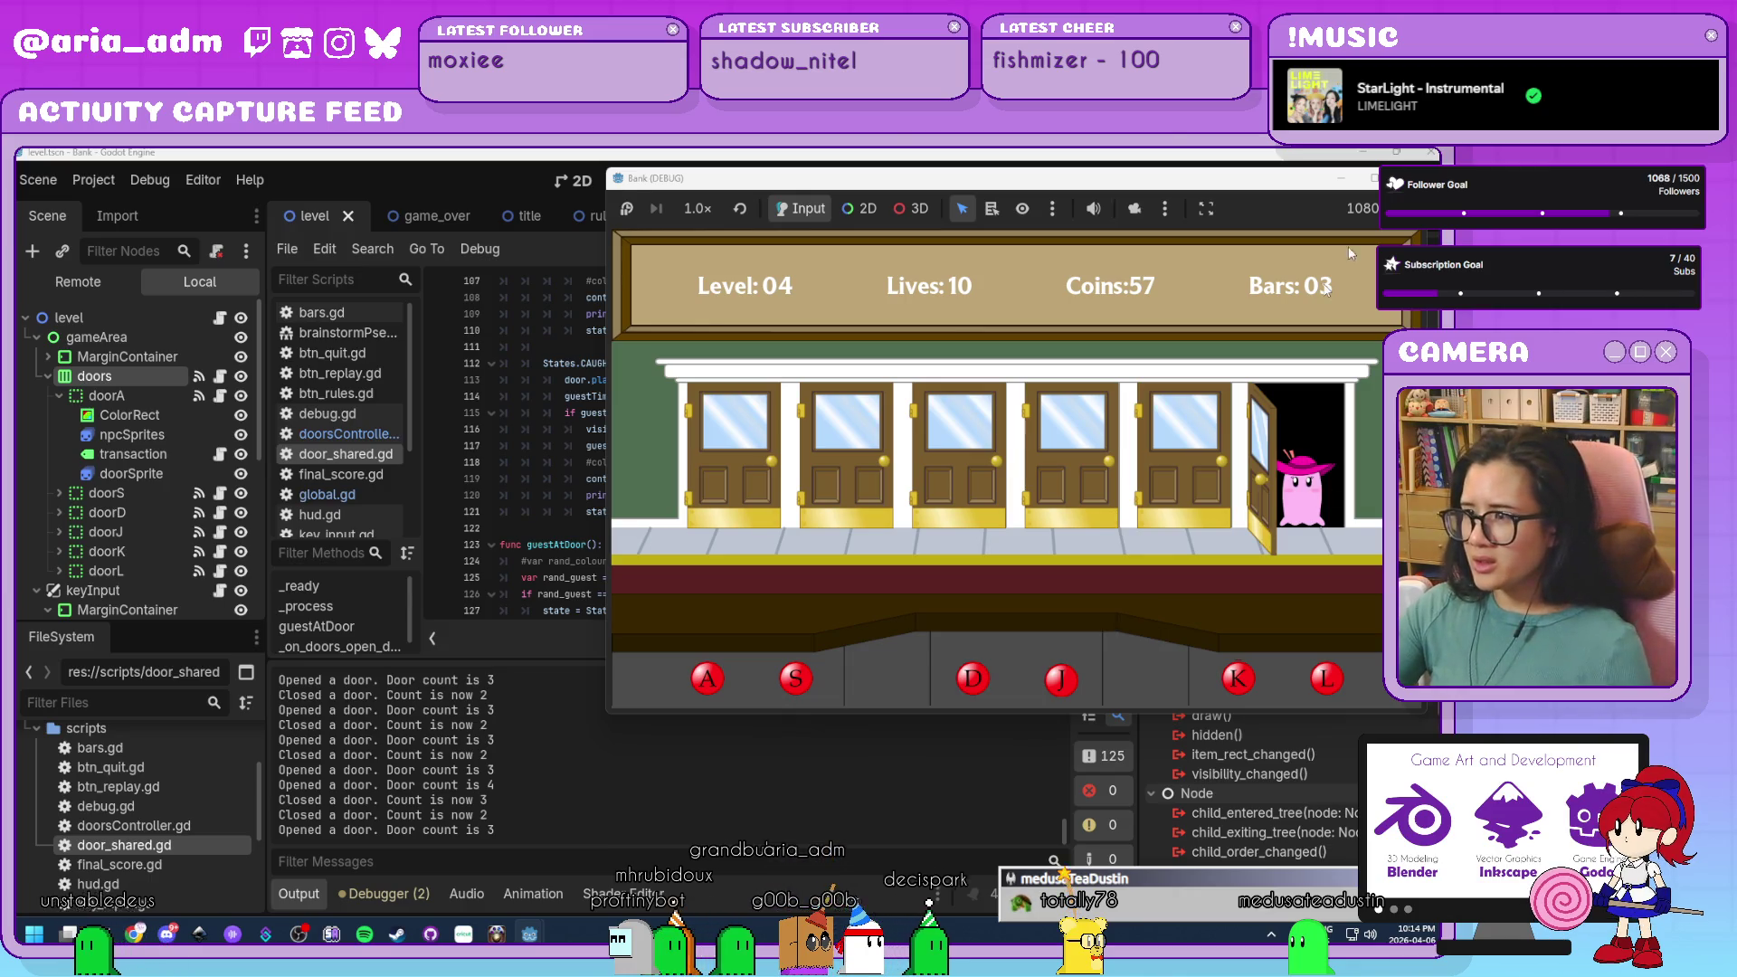
pyautogui.press('l')
pyautogui.press('F8')
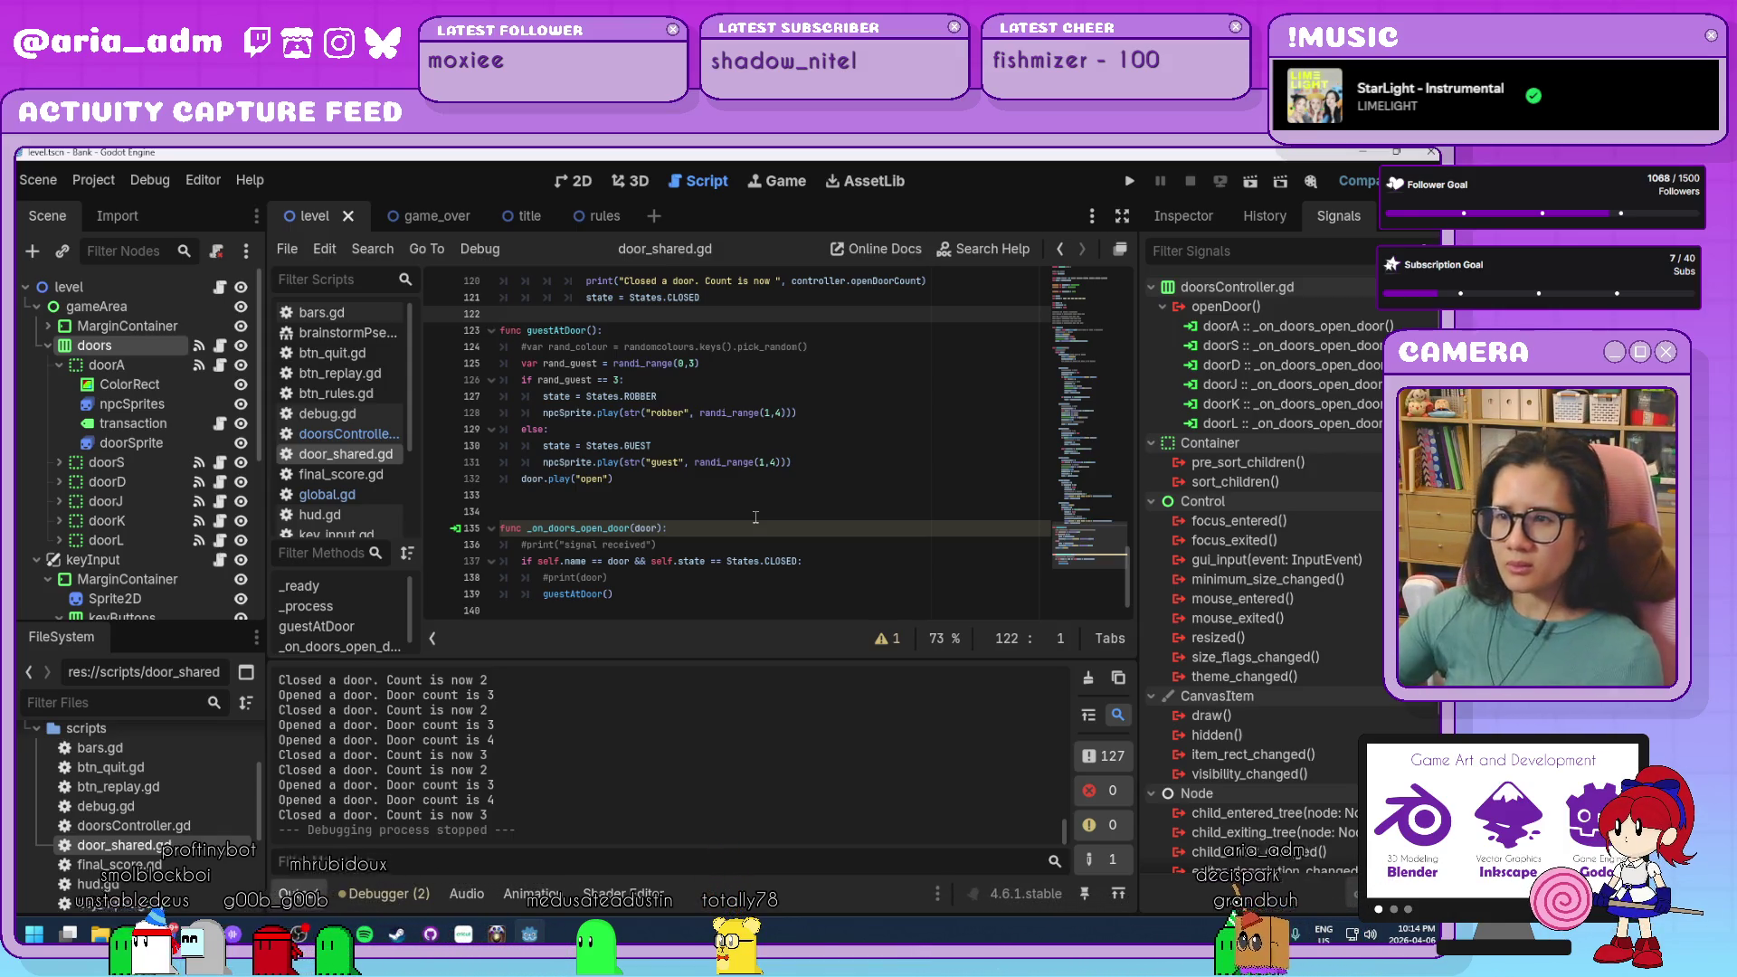
# Prefix state on lines 127 and 130 and door on line 132 with 'self.'.
pyautogui.click(543, 397)
pyautogui.write('self')
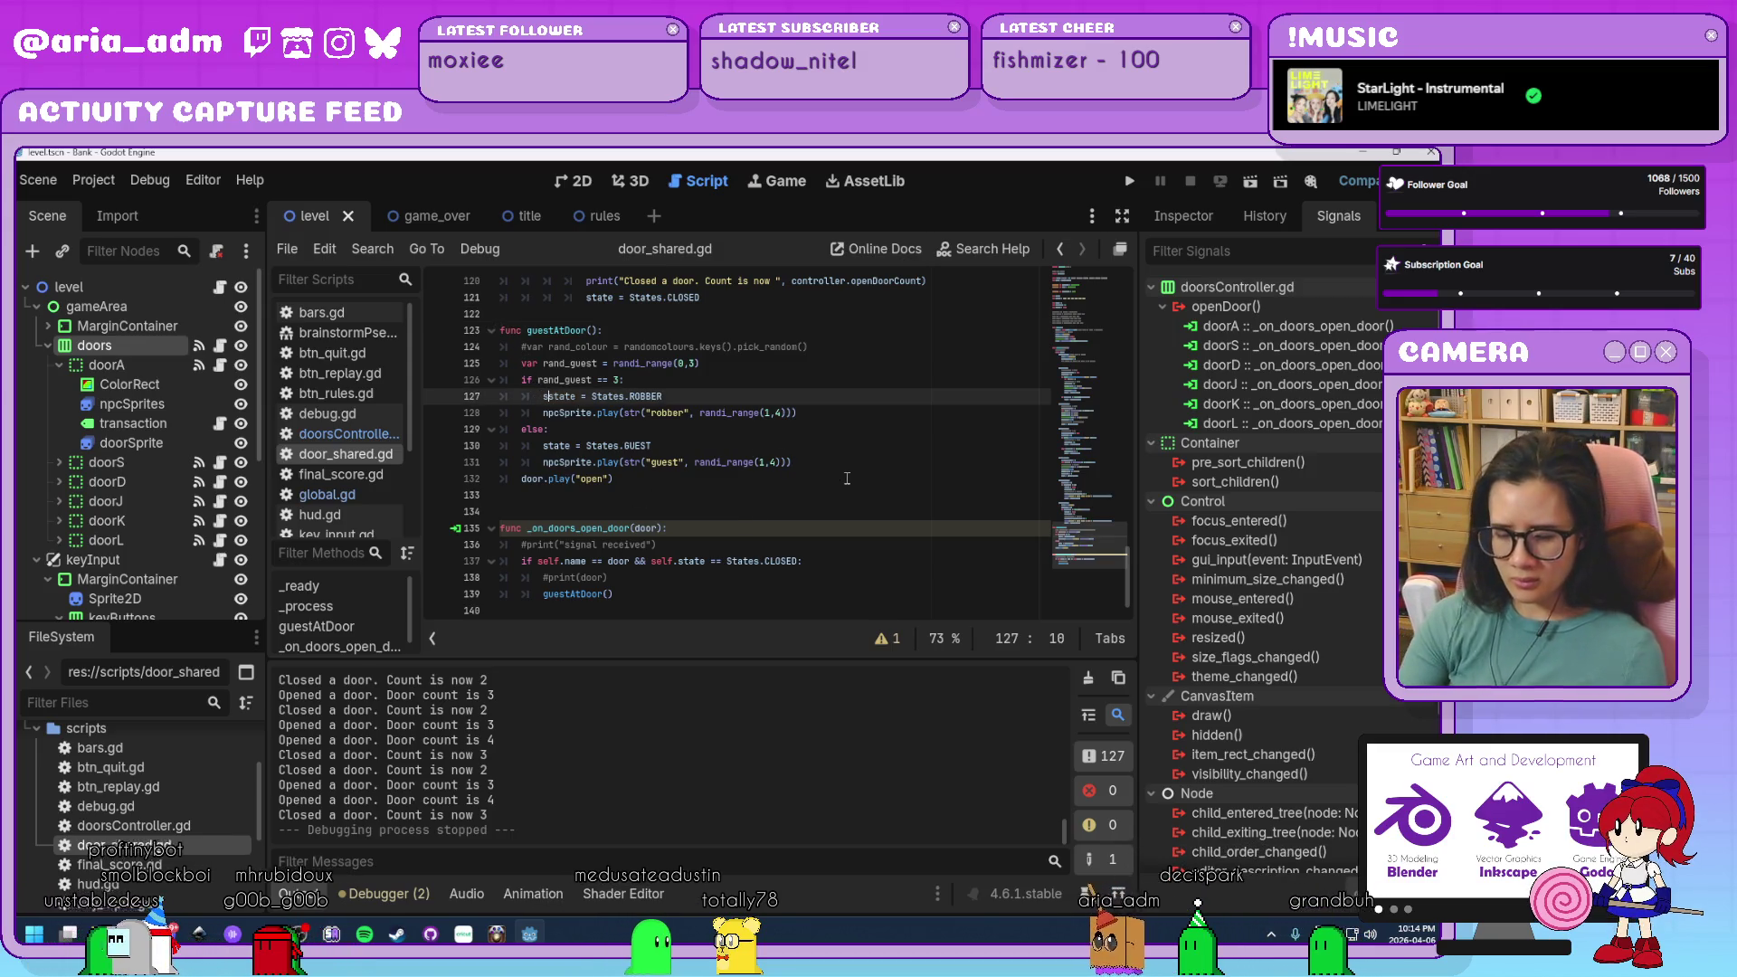
pyautogui.write('.')
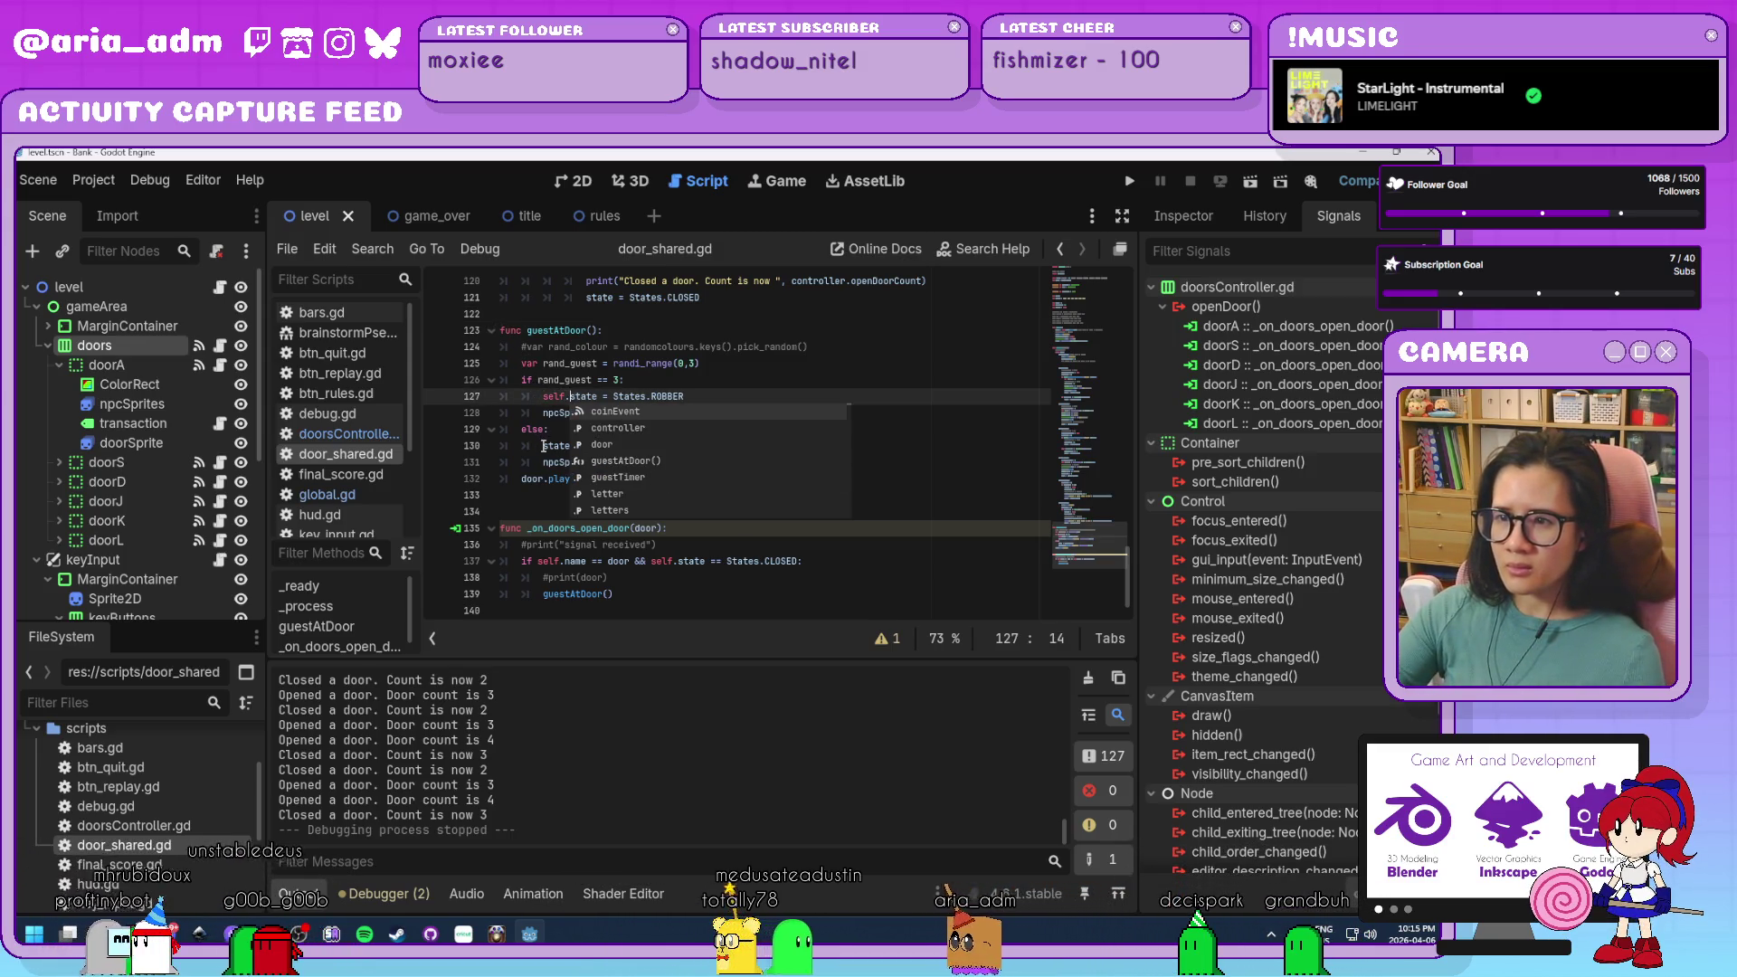
pyautogui.click(543, 445)
pyautogui.write('self.')
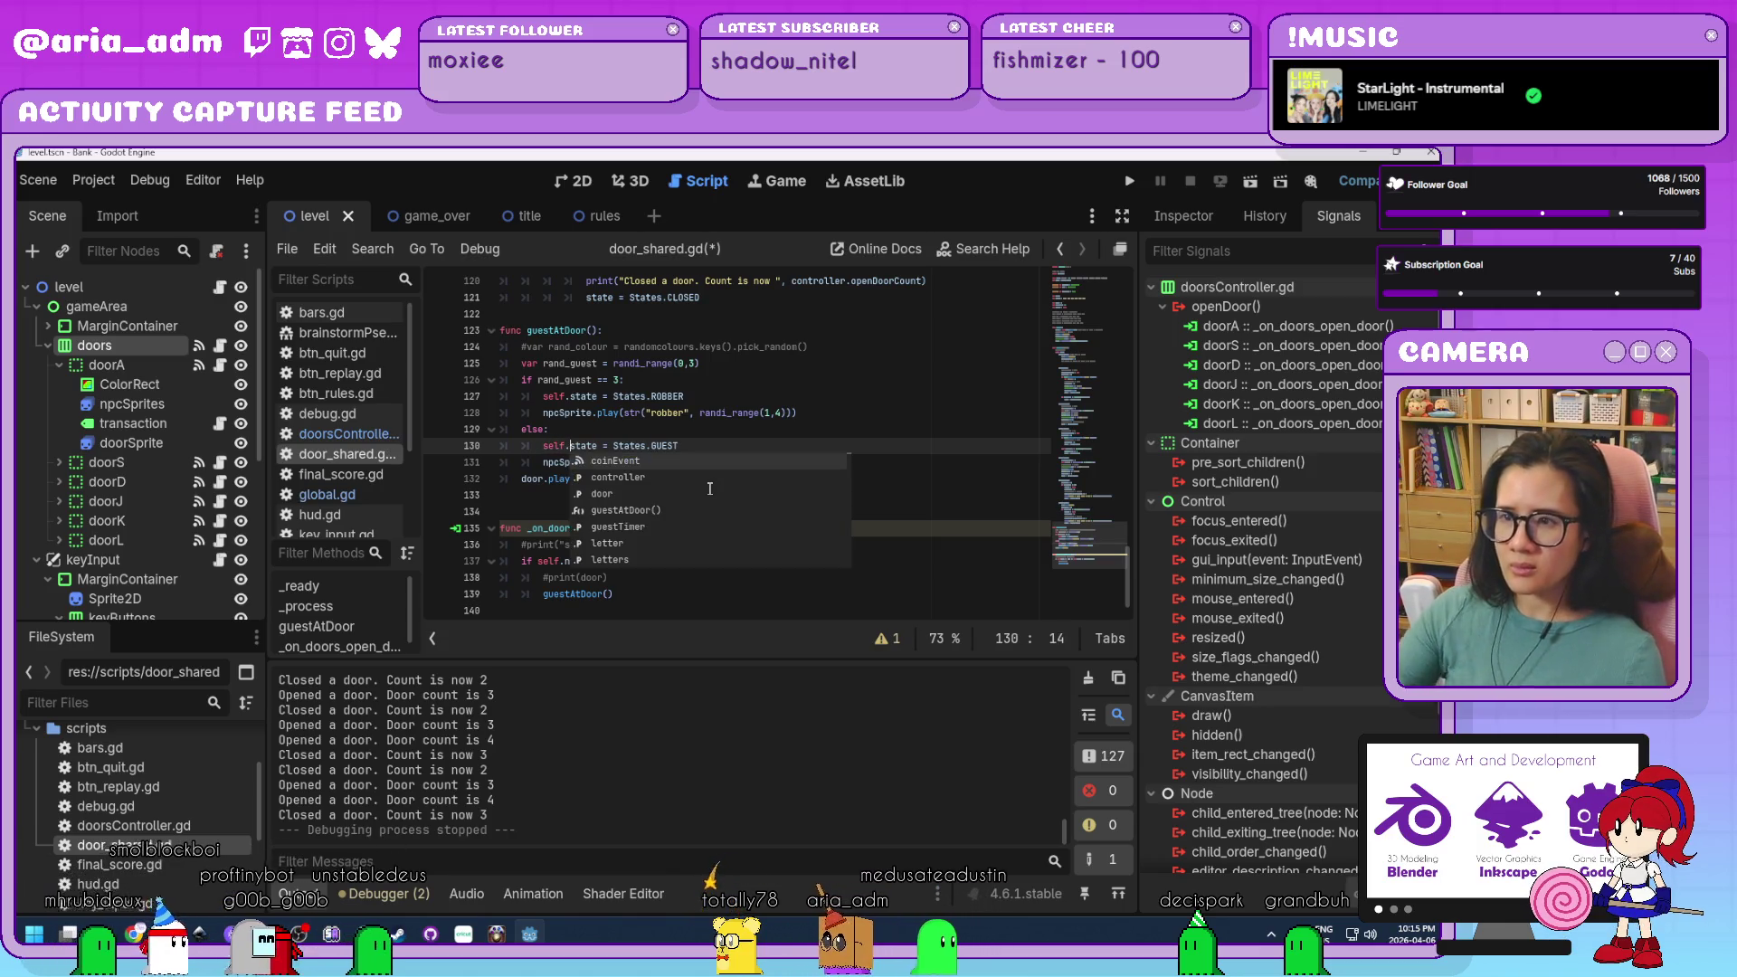
pyautogui.click(724, 481)
pyautogui.scroll(1, 601, 547)
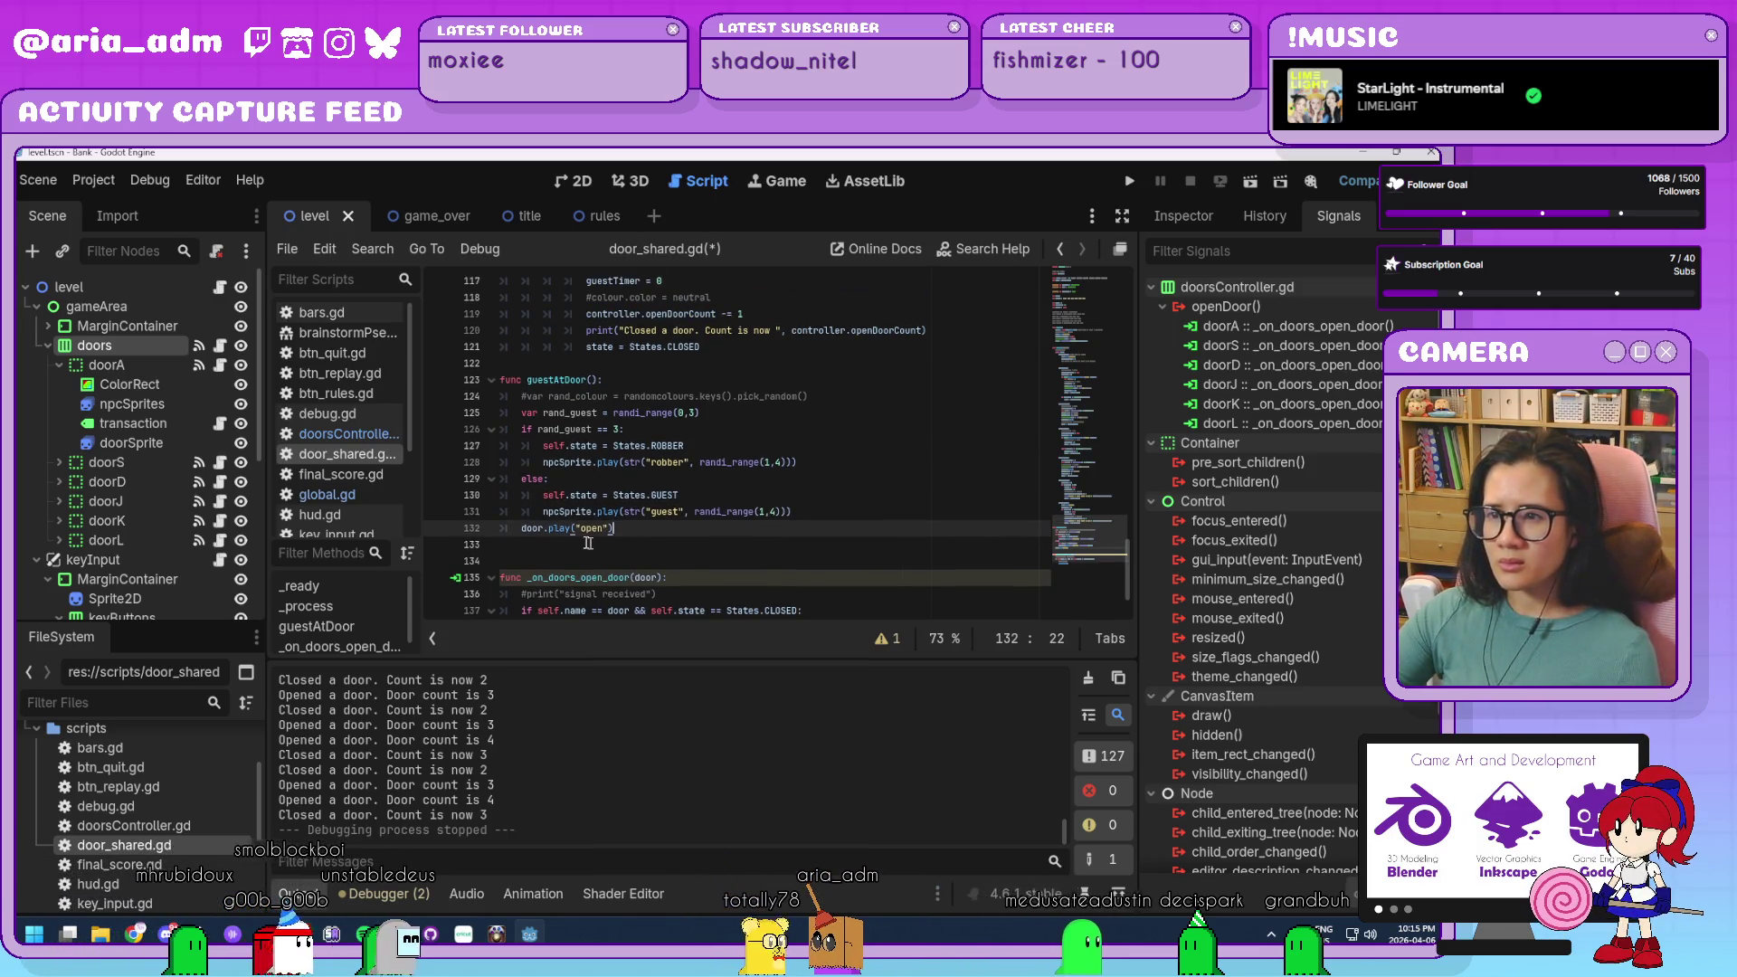
pyautogui.click(524, 528)
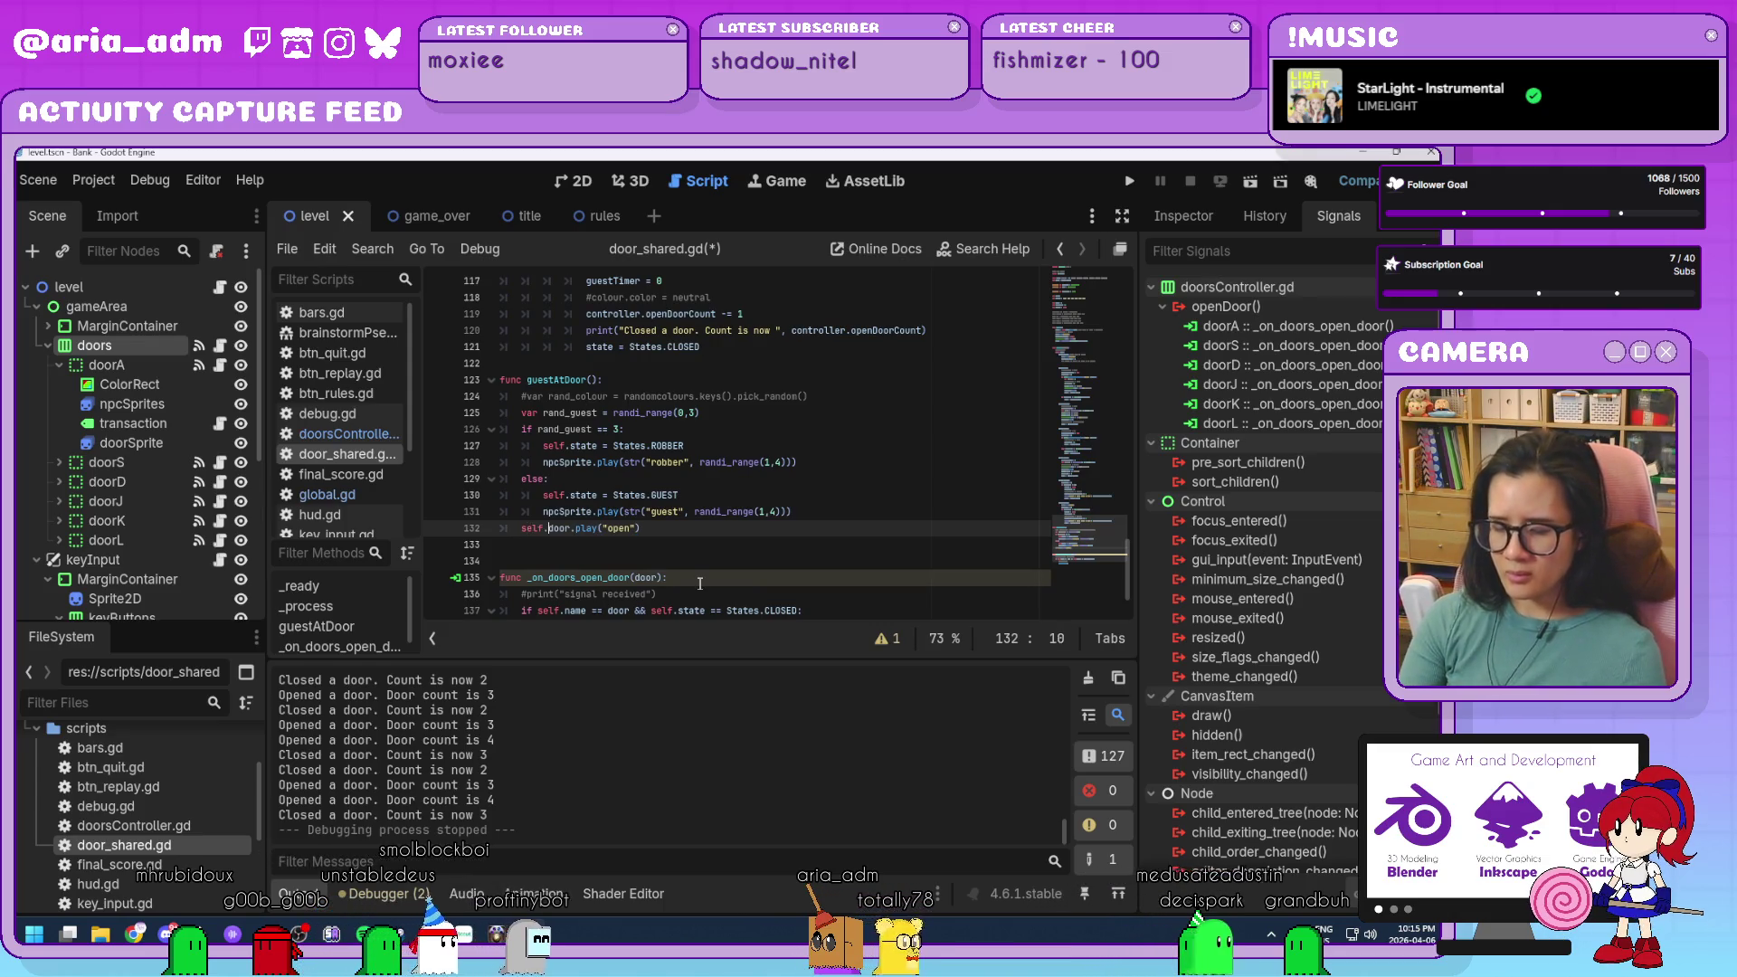
pyautogui.write('elf.')
pyautogui.press('Escape')
pyautogui.press('Down')
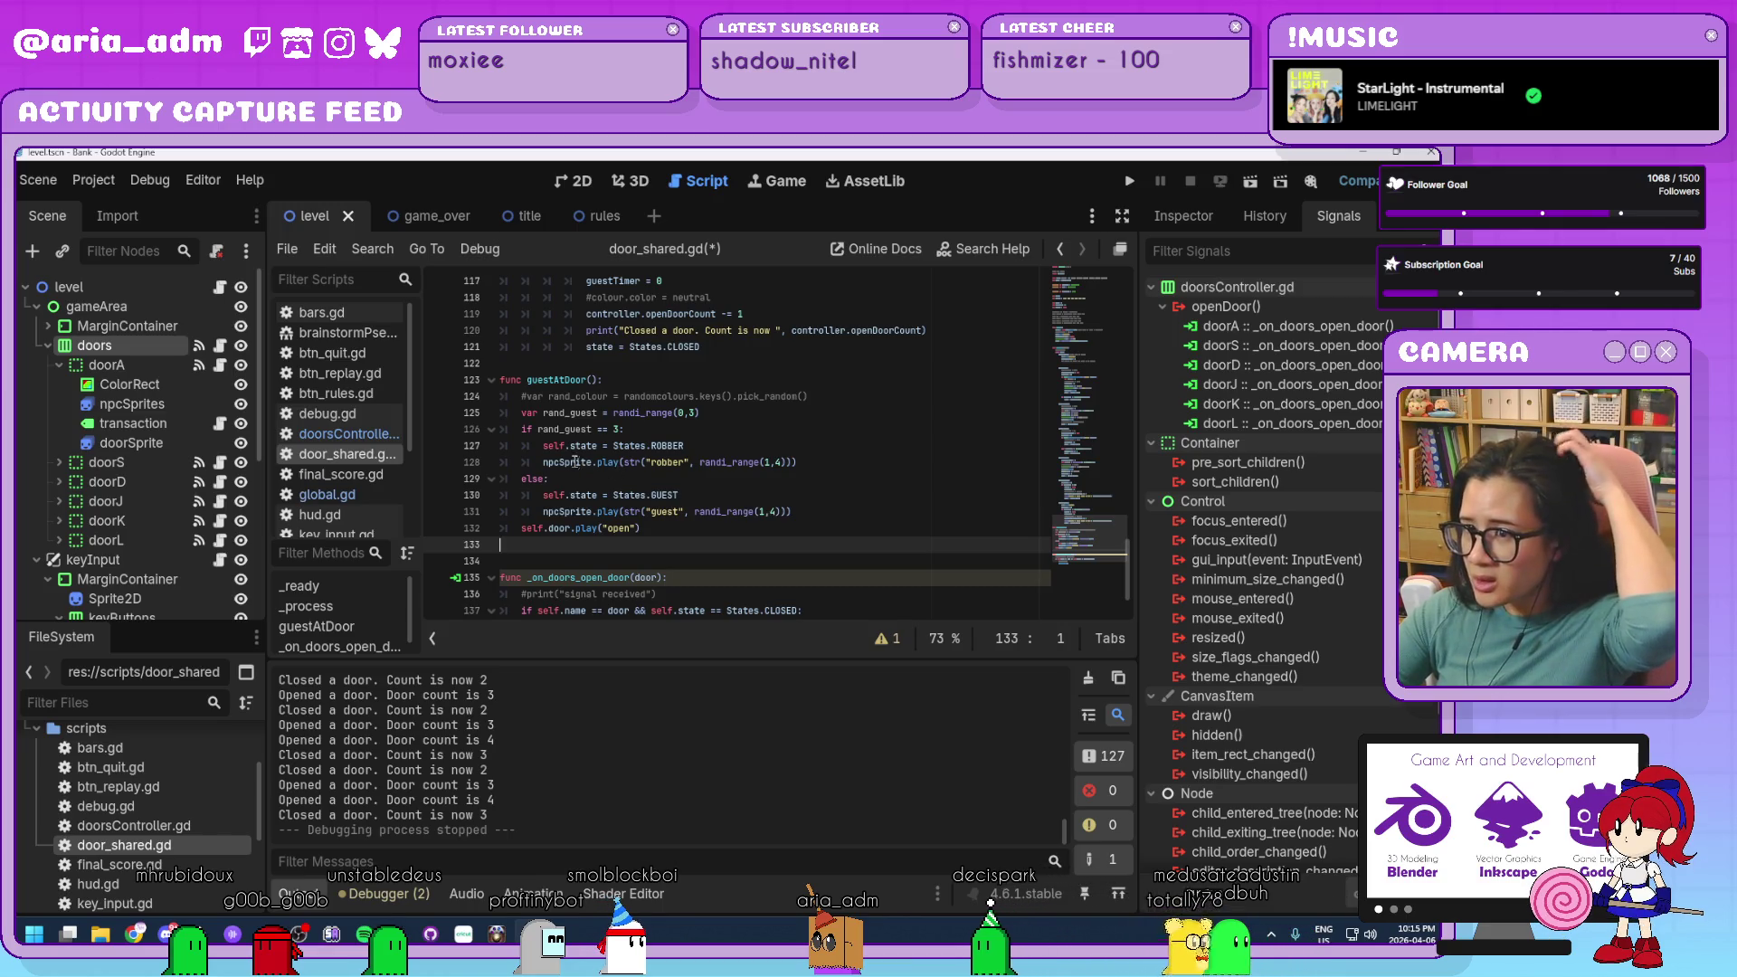
# Run the project with F5 to playtest the door fix.
pyautogui.moveTo(564, 462)
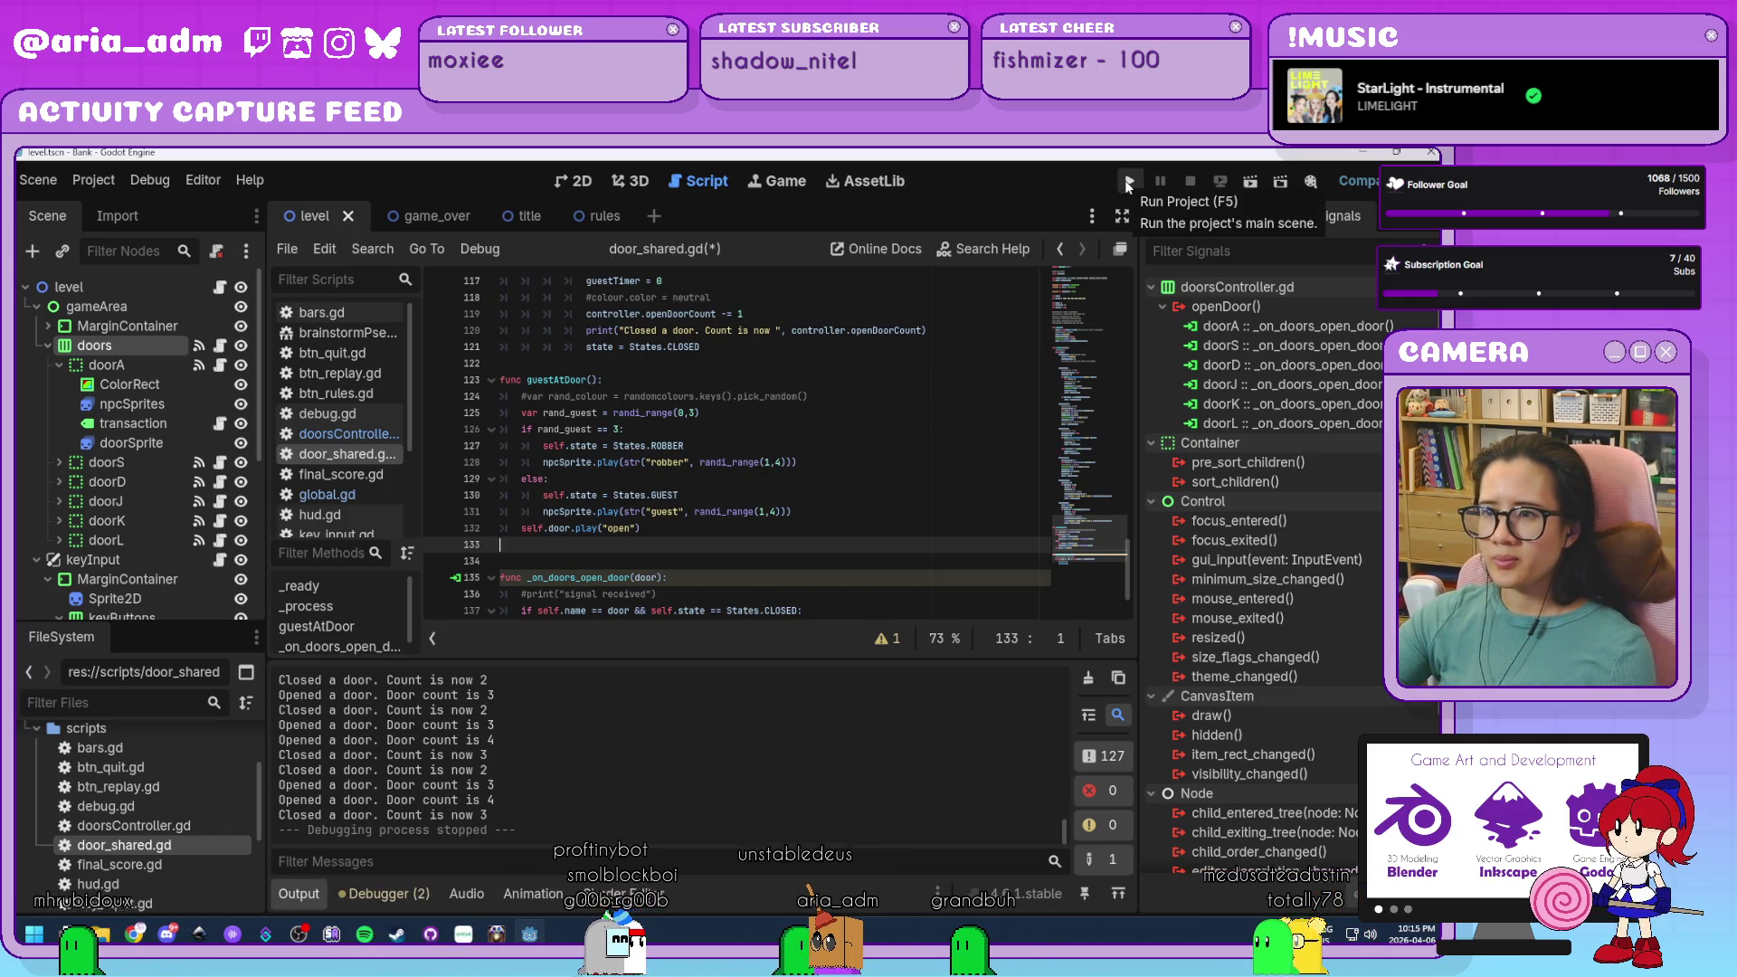
pyautogui.scroll(3, 919, 419)
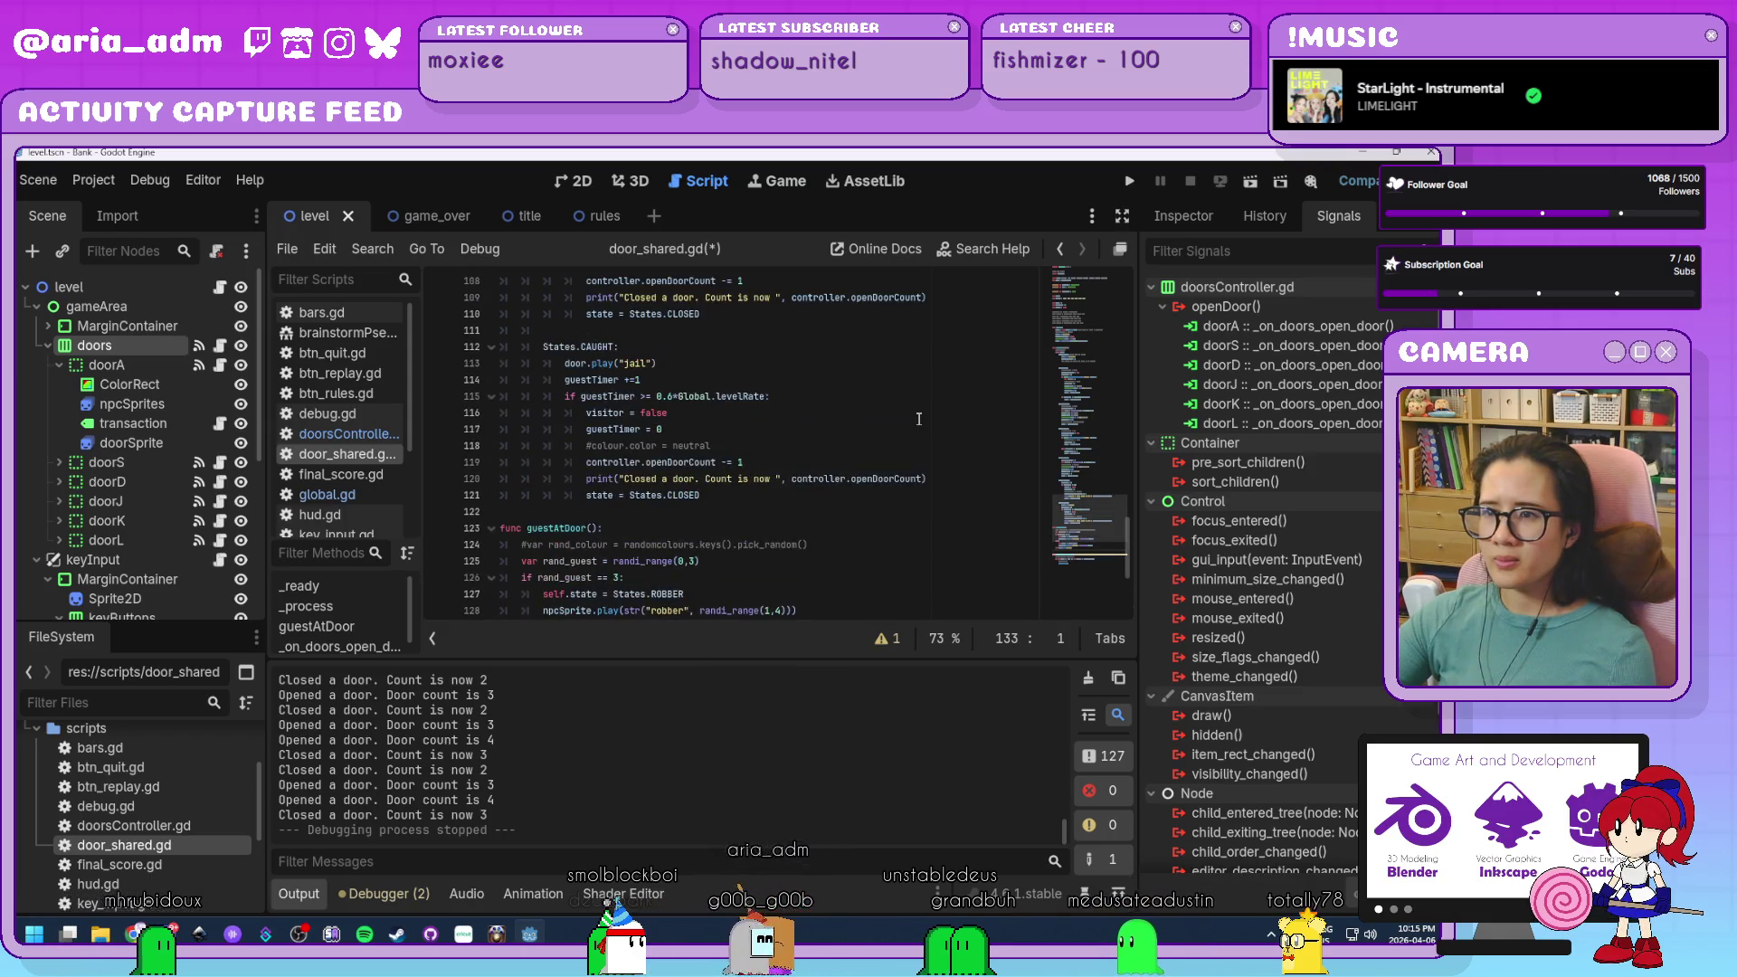
pyautogui.scroll(-4, 919, 419)
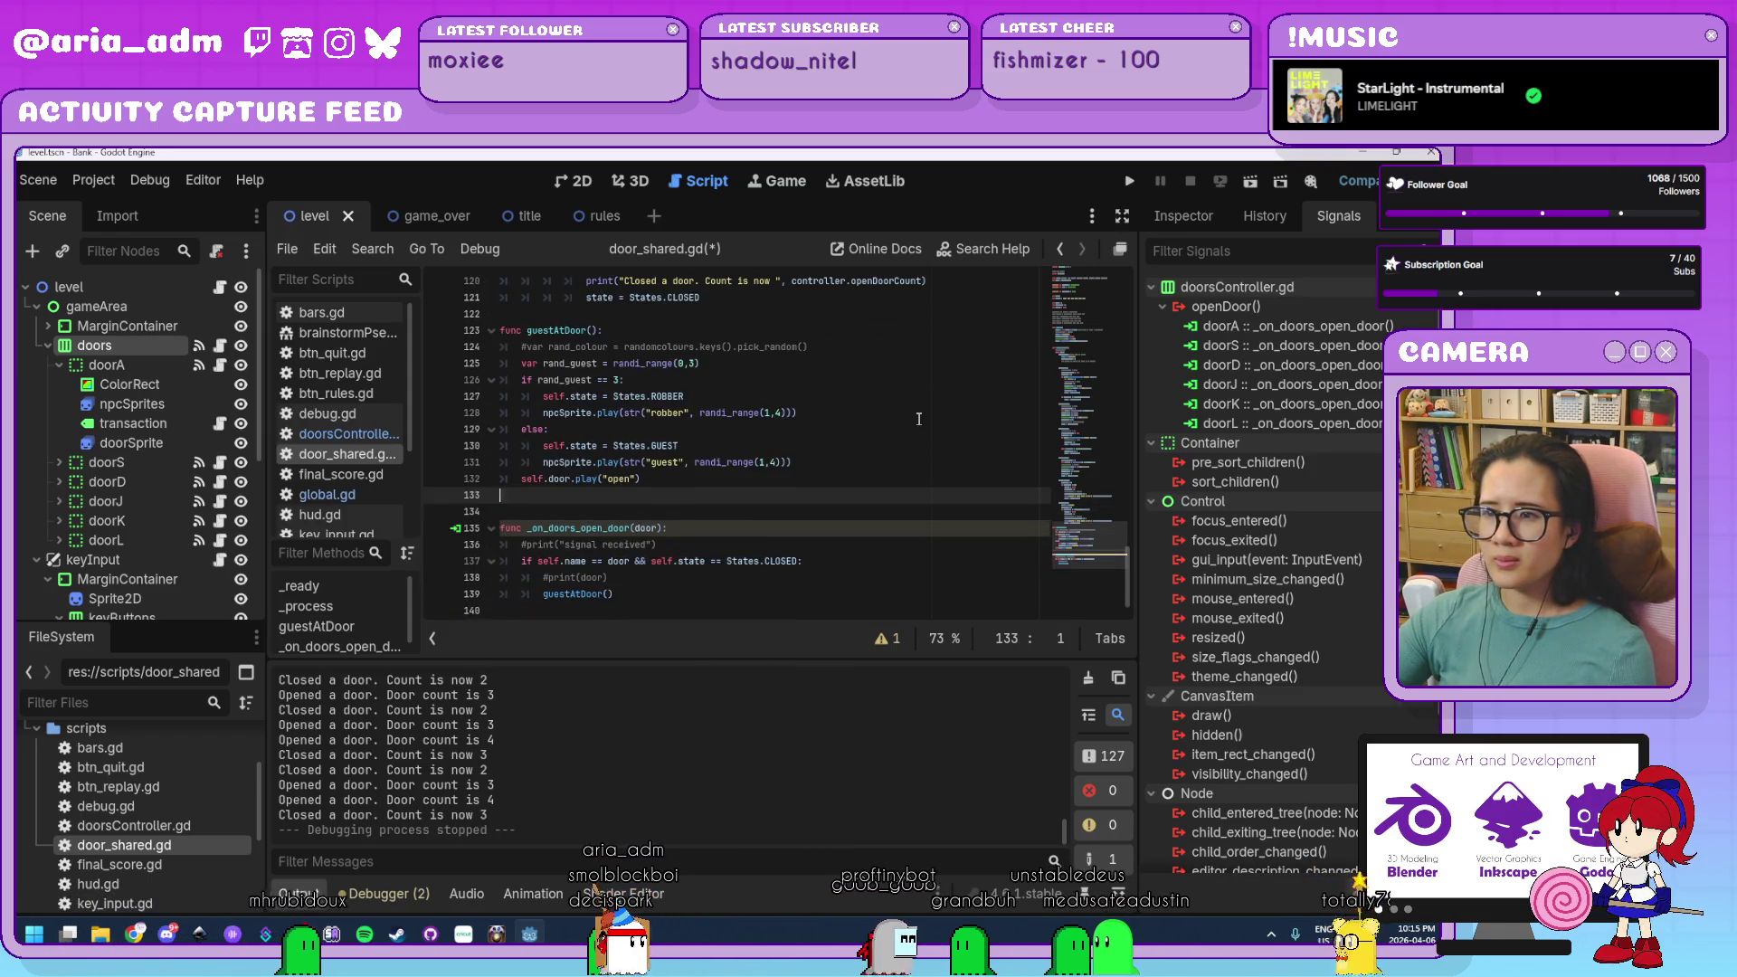
pyautogui.scroll(4, 919, 419)
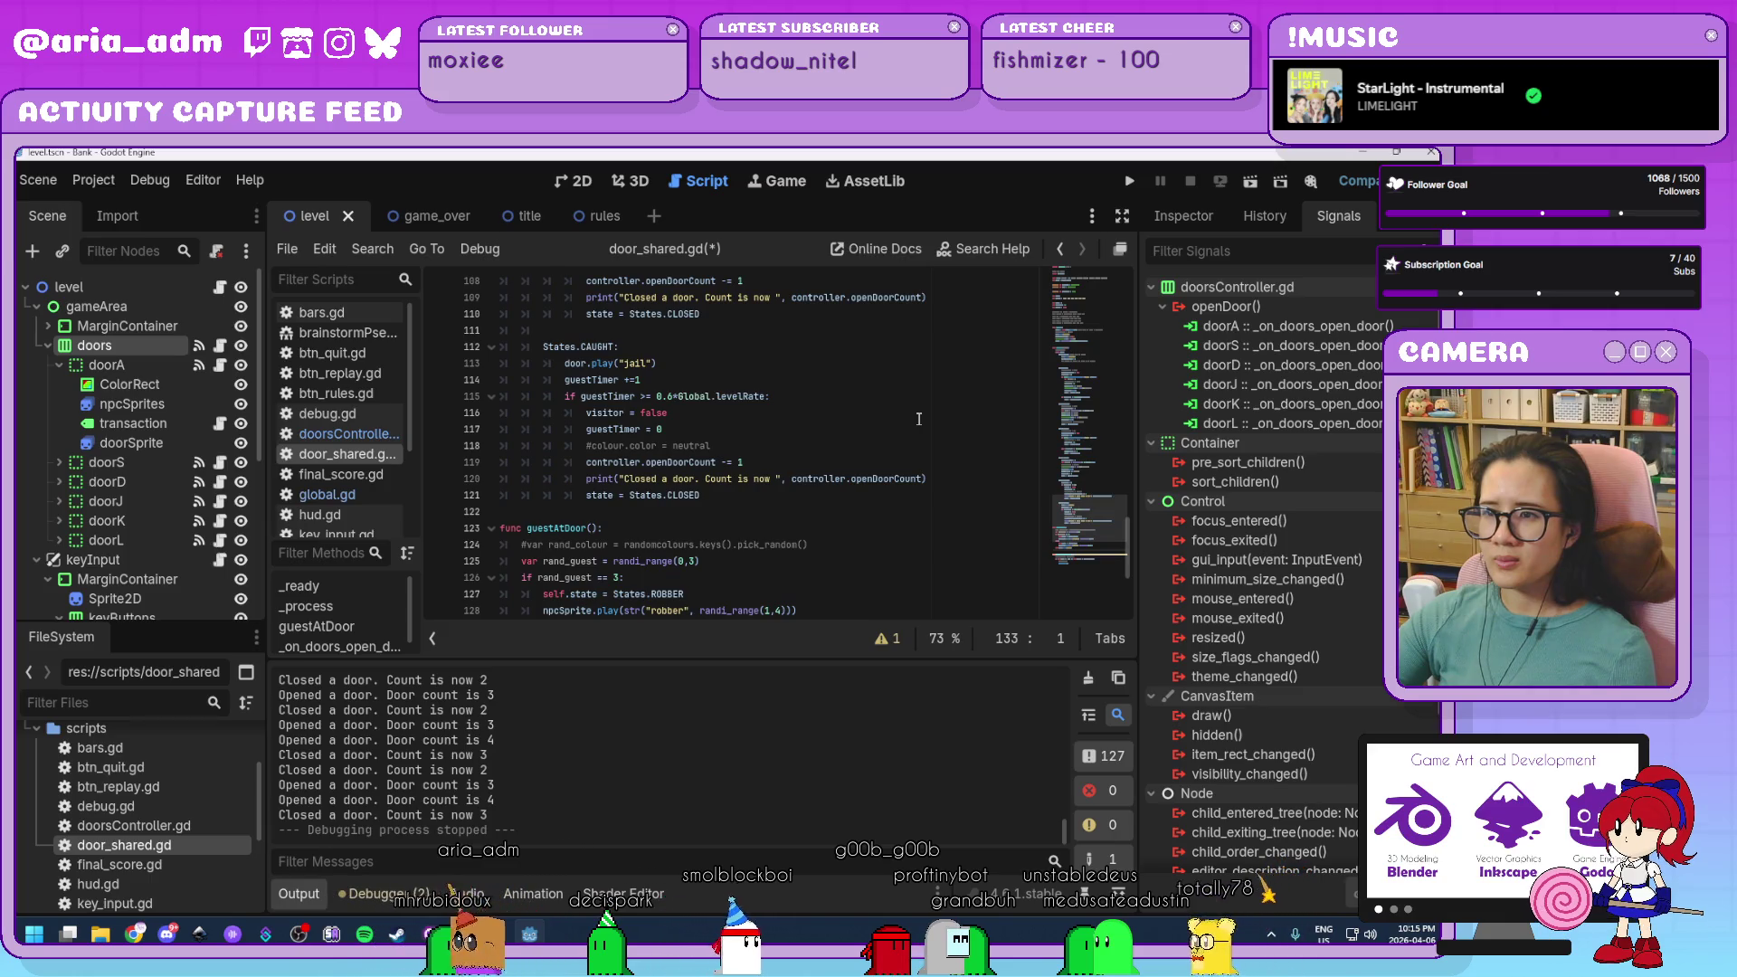
pyautogui.scroll(-4, 918, 418)
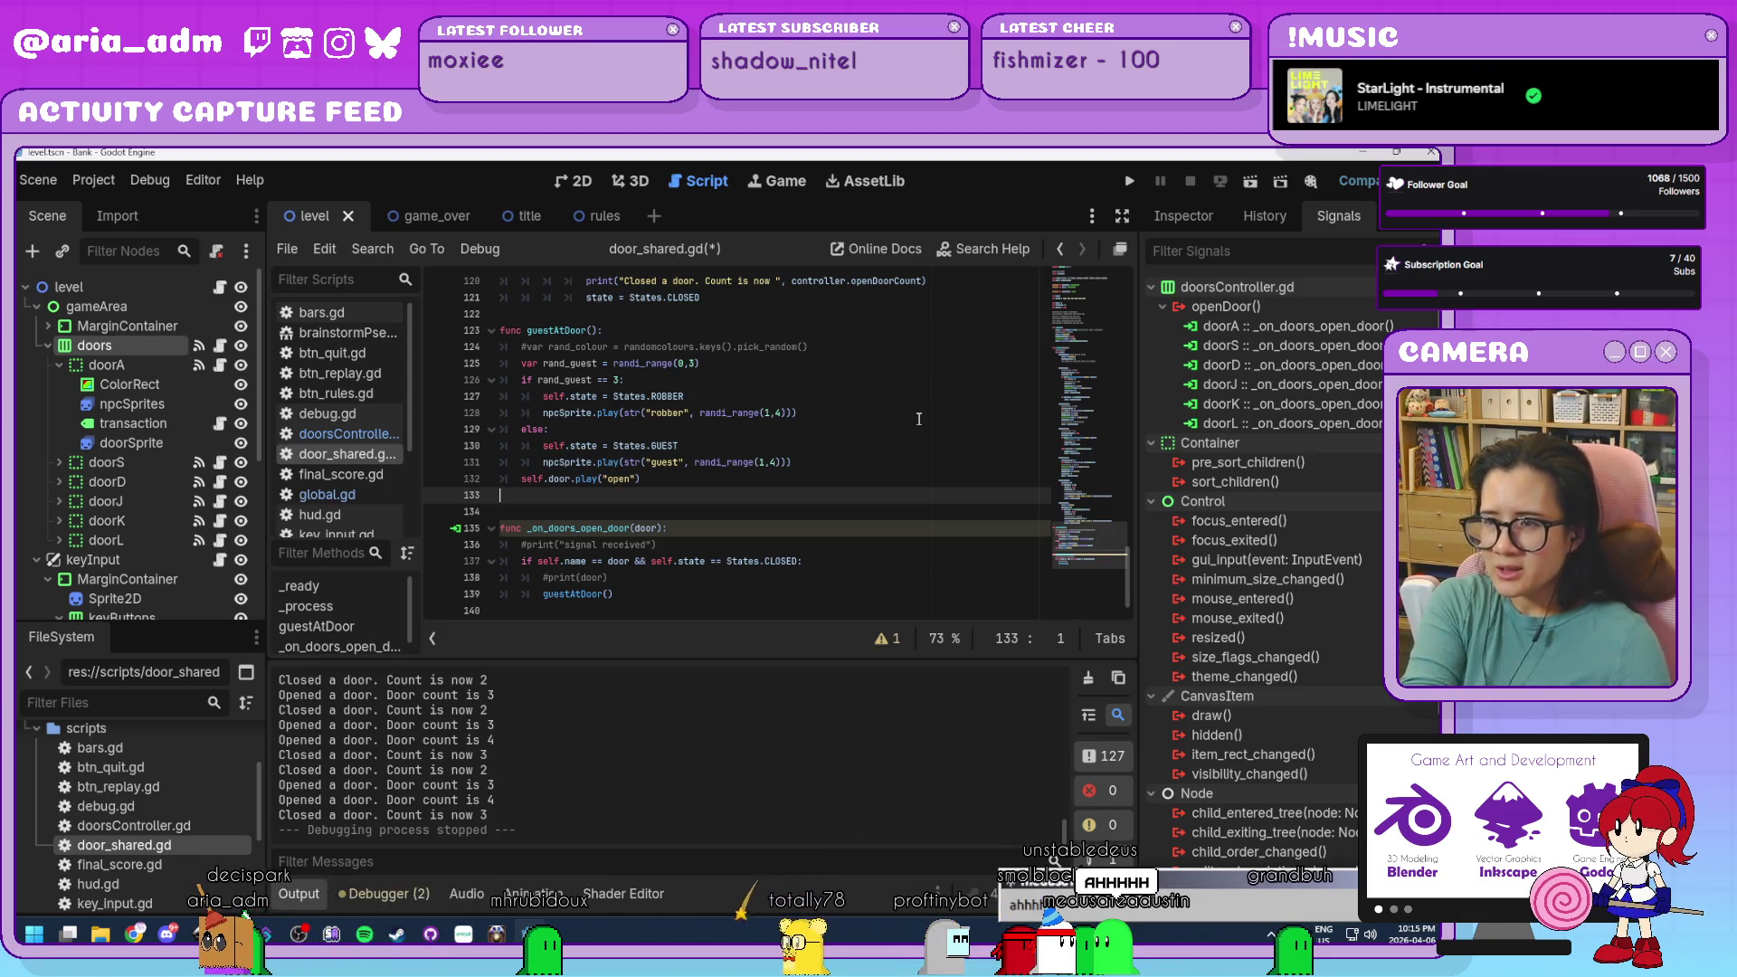
pyautogui.press('F5')
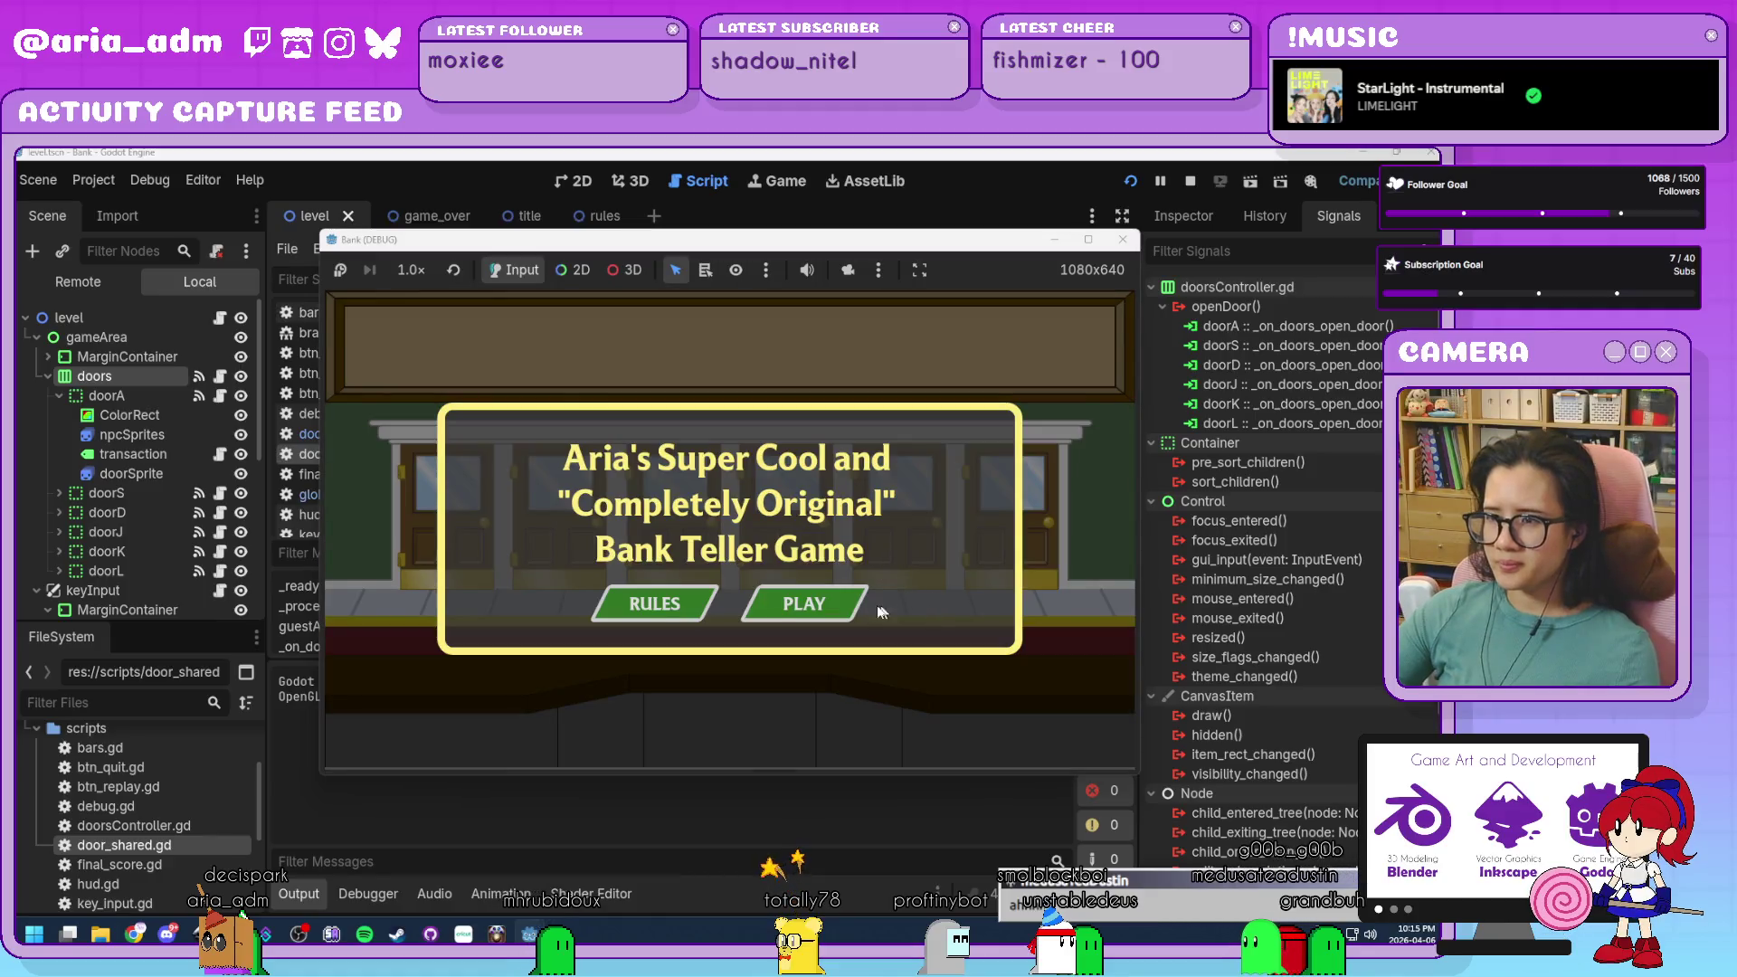
# Start playing, serve one guest at door L, stop the game, and open global.gd.
pyautogui.click(808, 602)
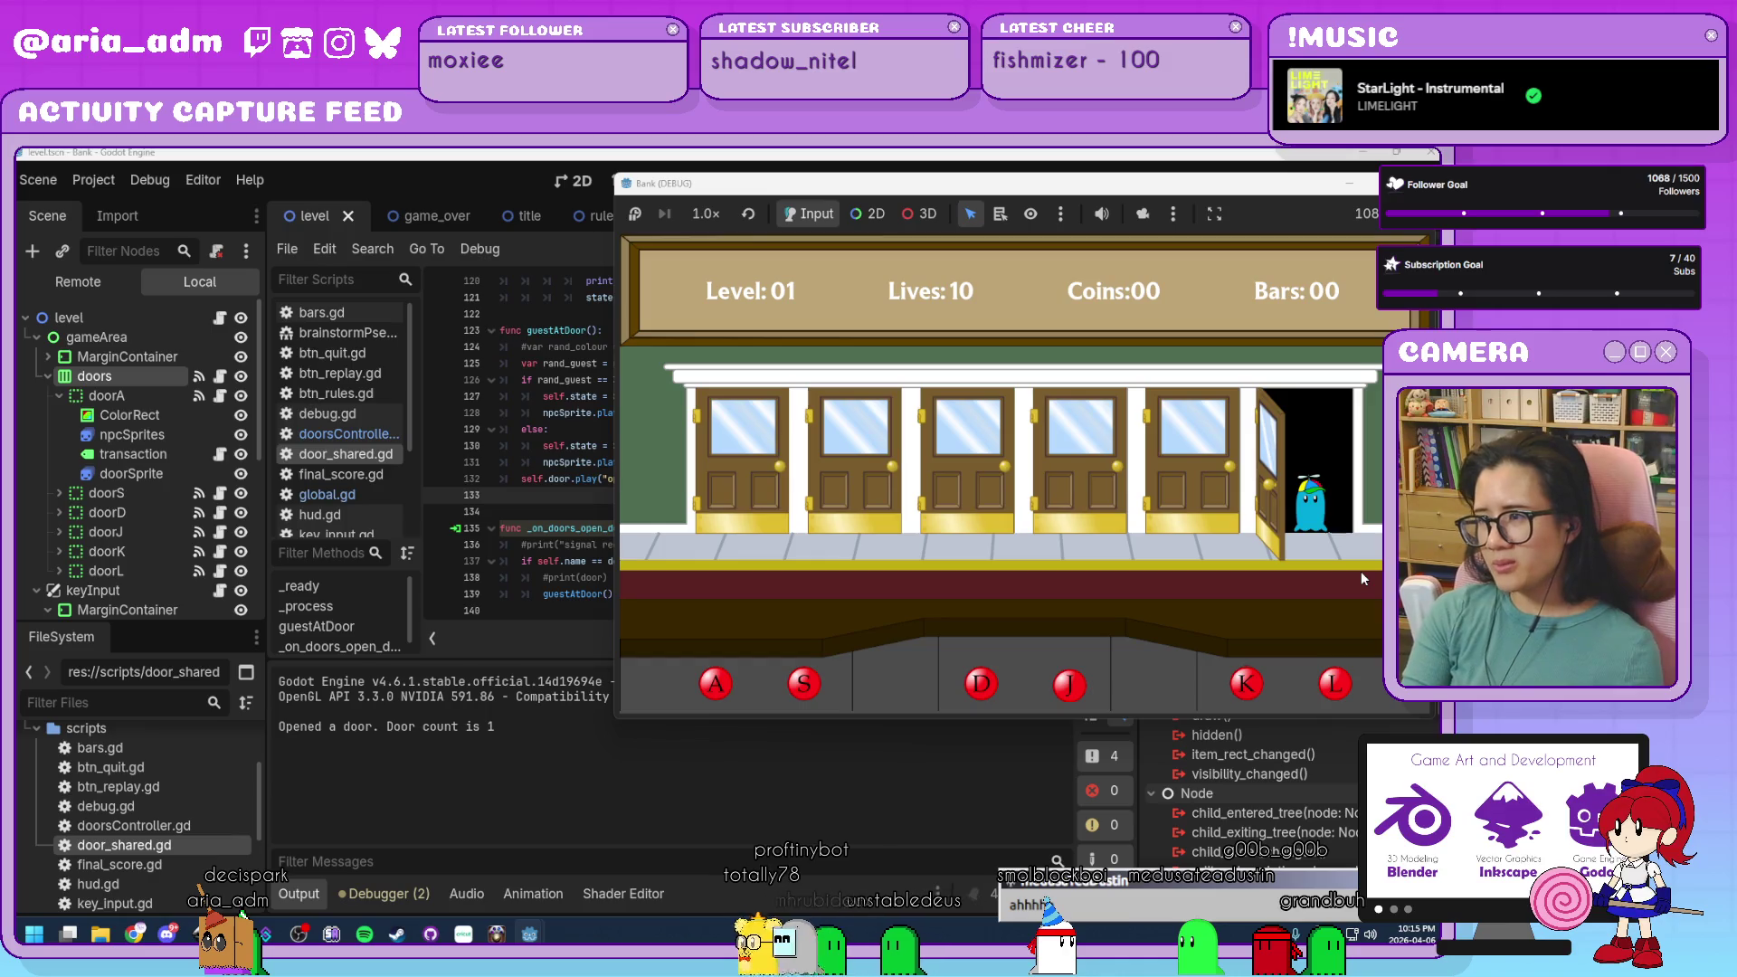
pyautogui.press('l')
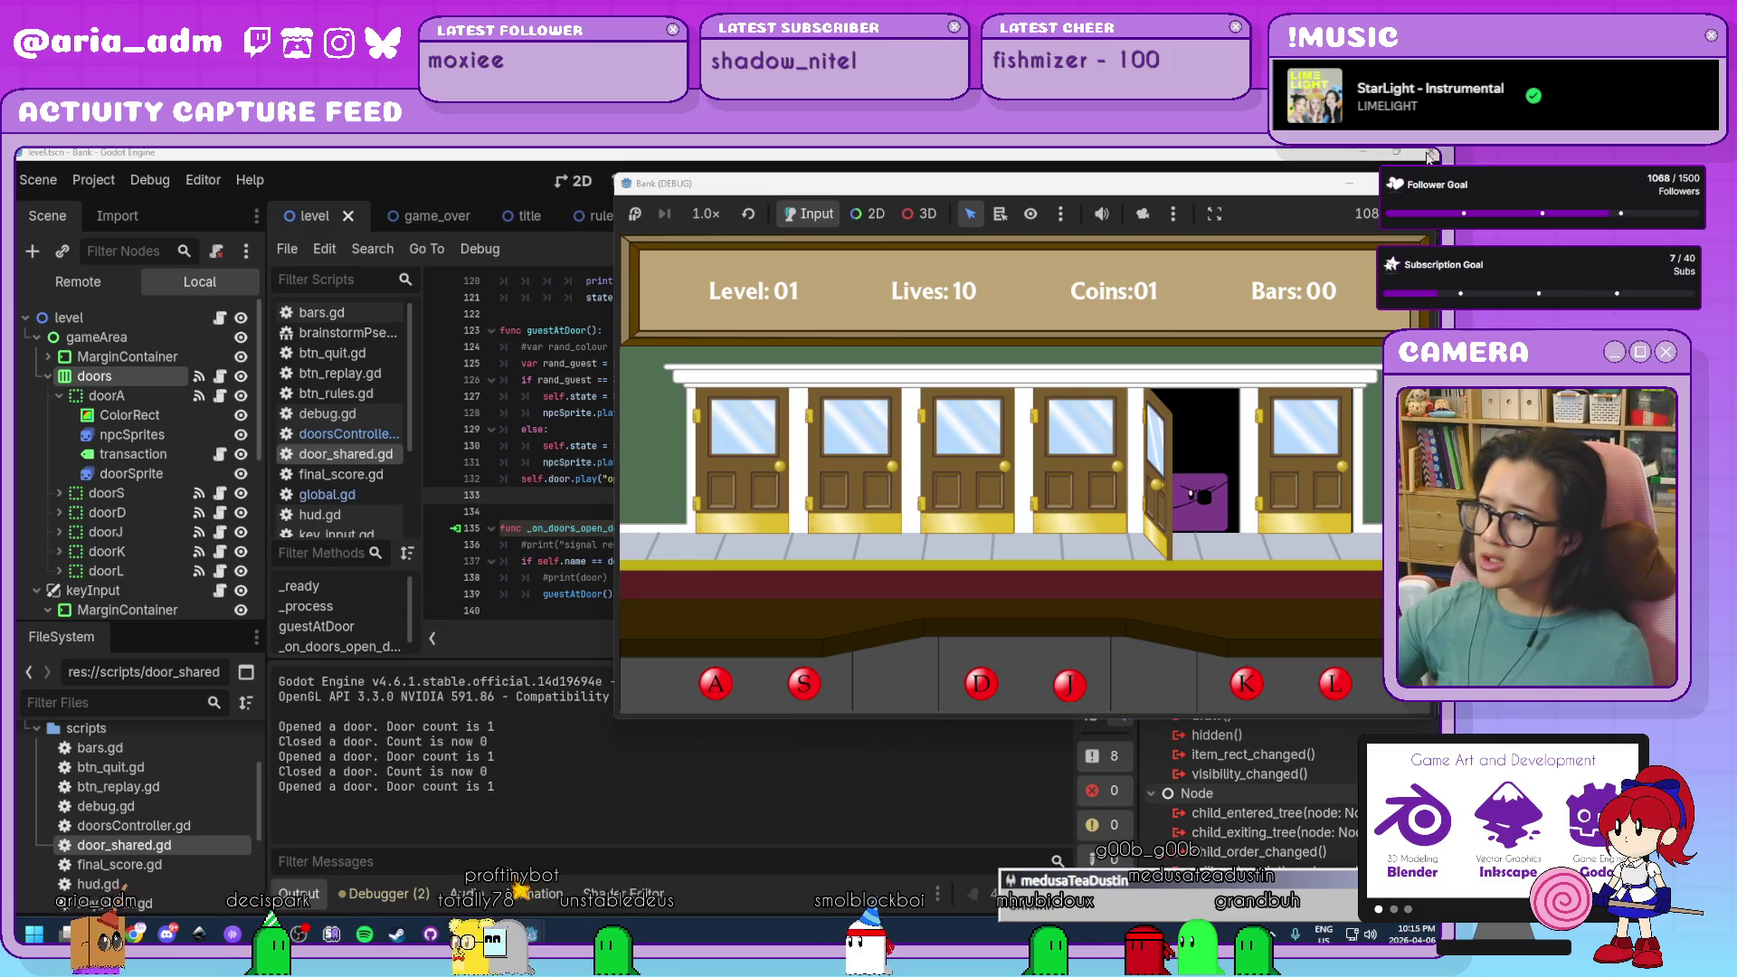
pyautogui.click(1423, 183)
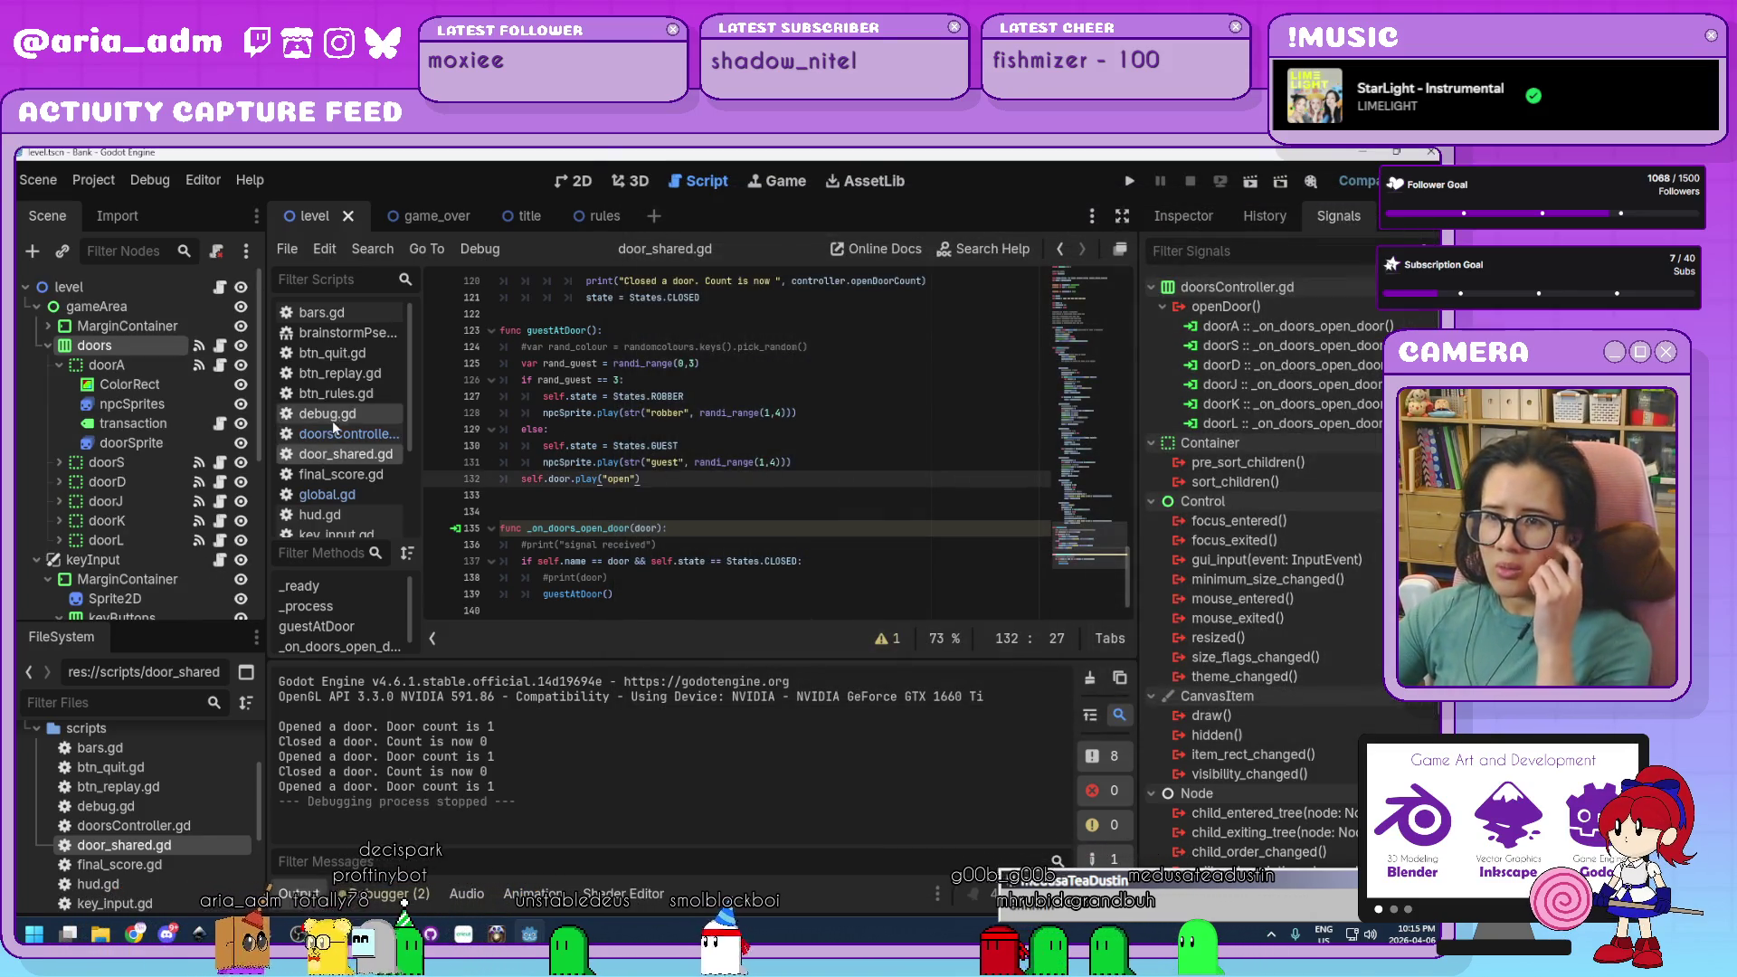
pyautogui.click(326, 495)
# Review the nextTarget score list (0 to 10000) on line 15 and the nextScore = 50 declaration.
pyautogui.scroll(1, 683, 435)
pyautogui.click(765, 526)
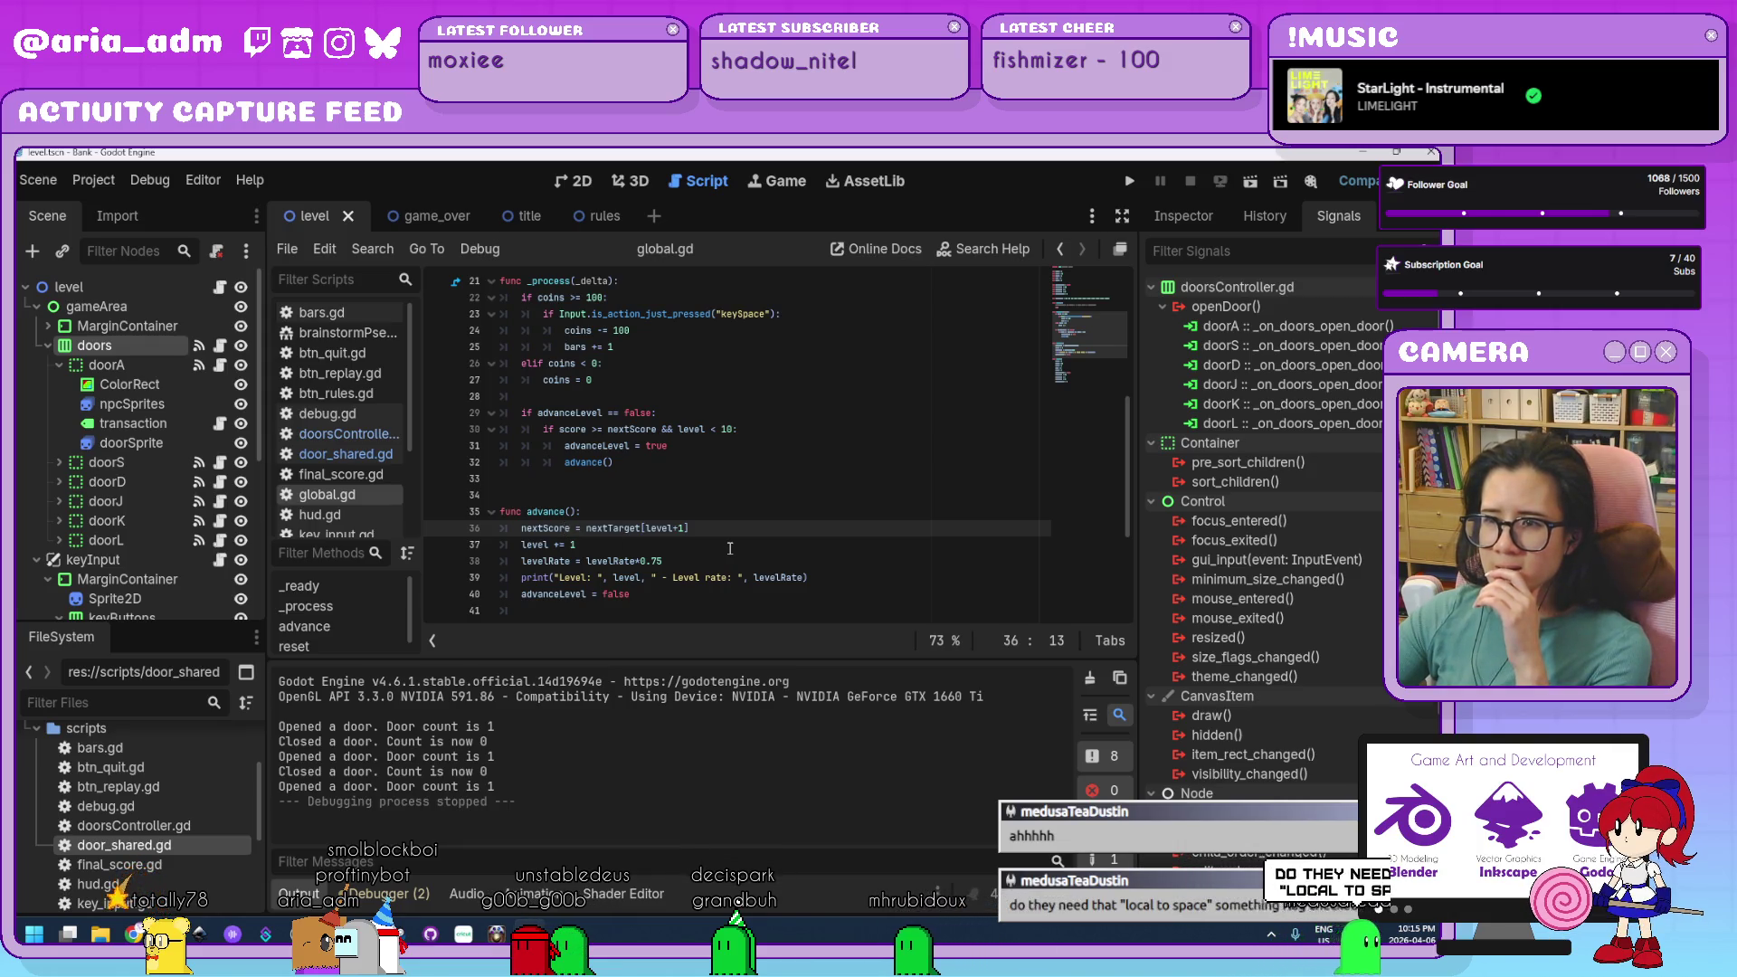
pyautogui.scroll(5, 731, 548)
pyautogui.click(602, 429)
pyautogui.press('Right')
pyautogui.press('Right')
pyautogui.press('Right')
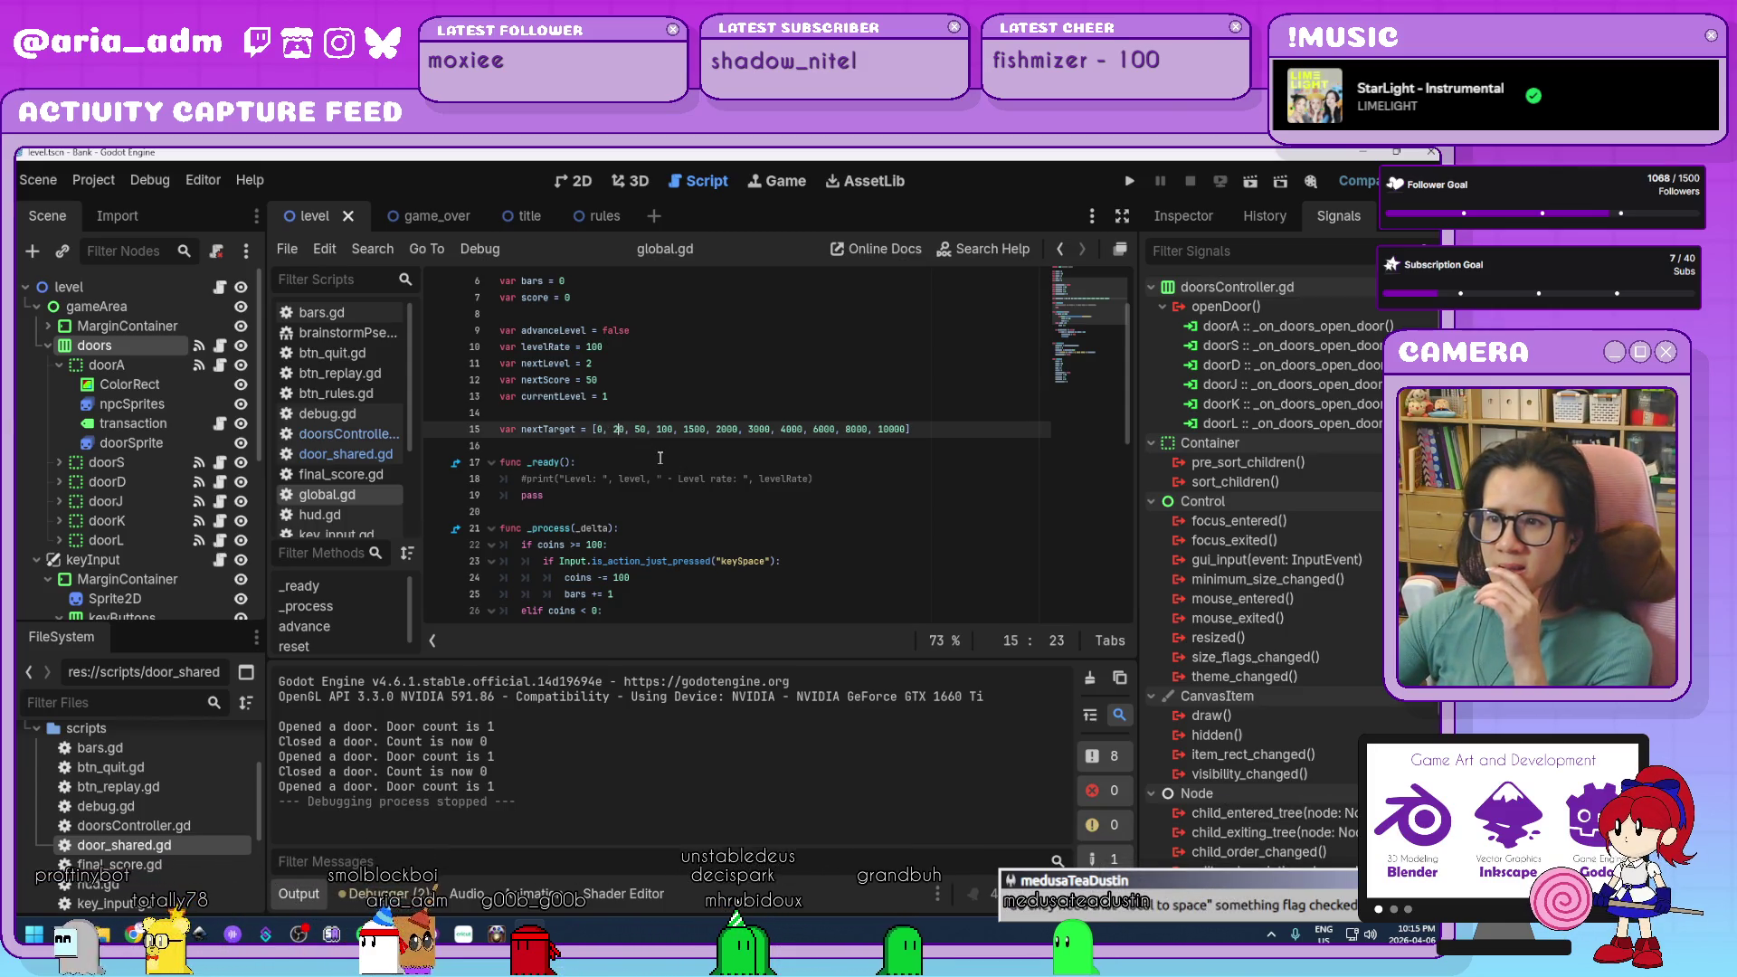
pyautogui.scroll(2, 654, 448)
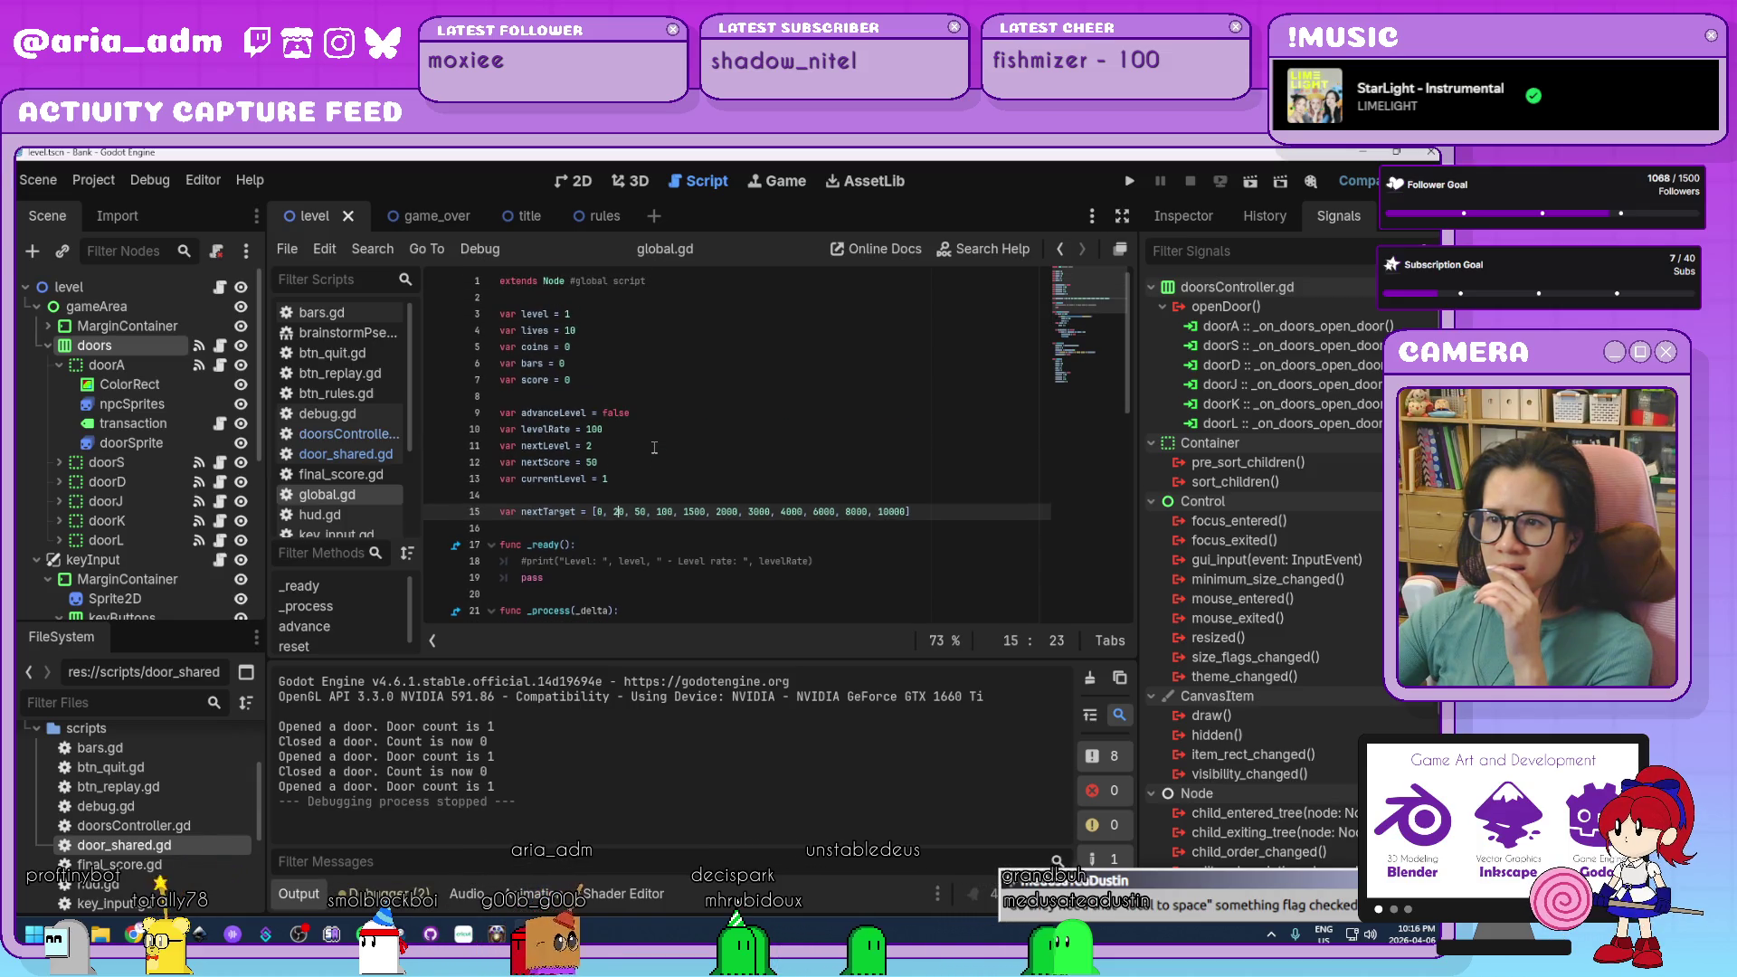
pyautogui.scroll(-3, 655, 448)
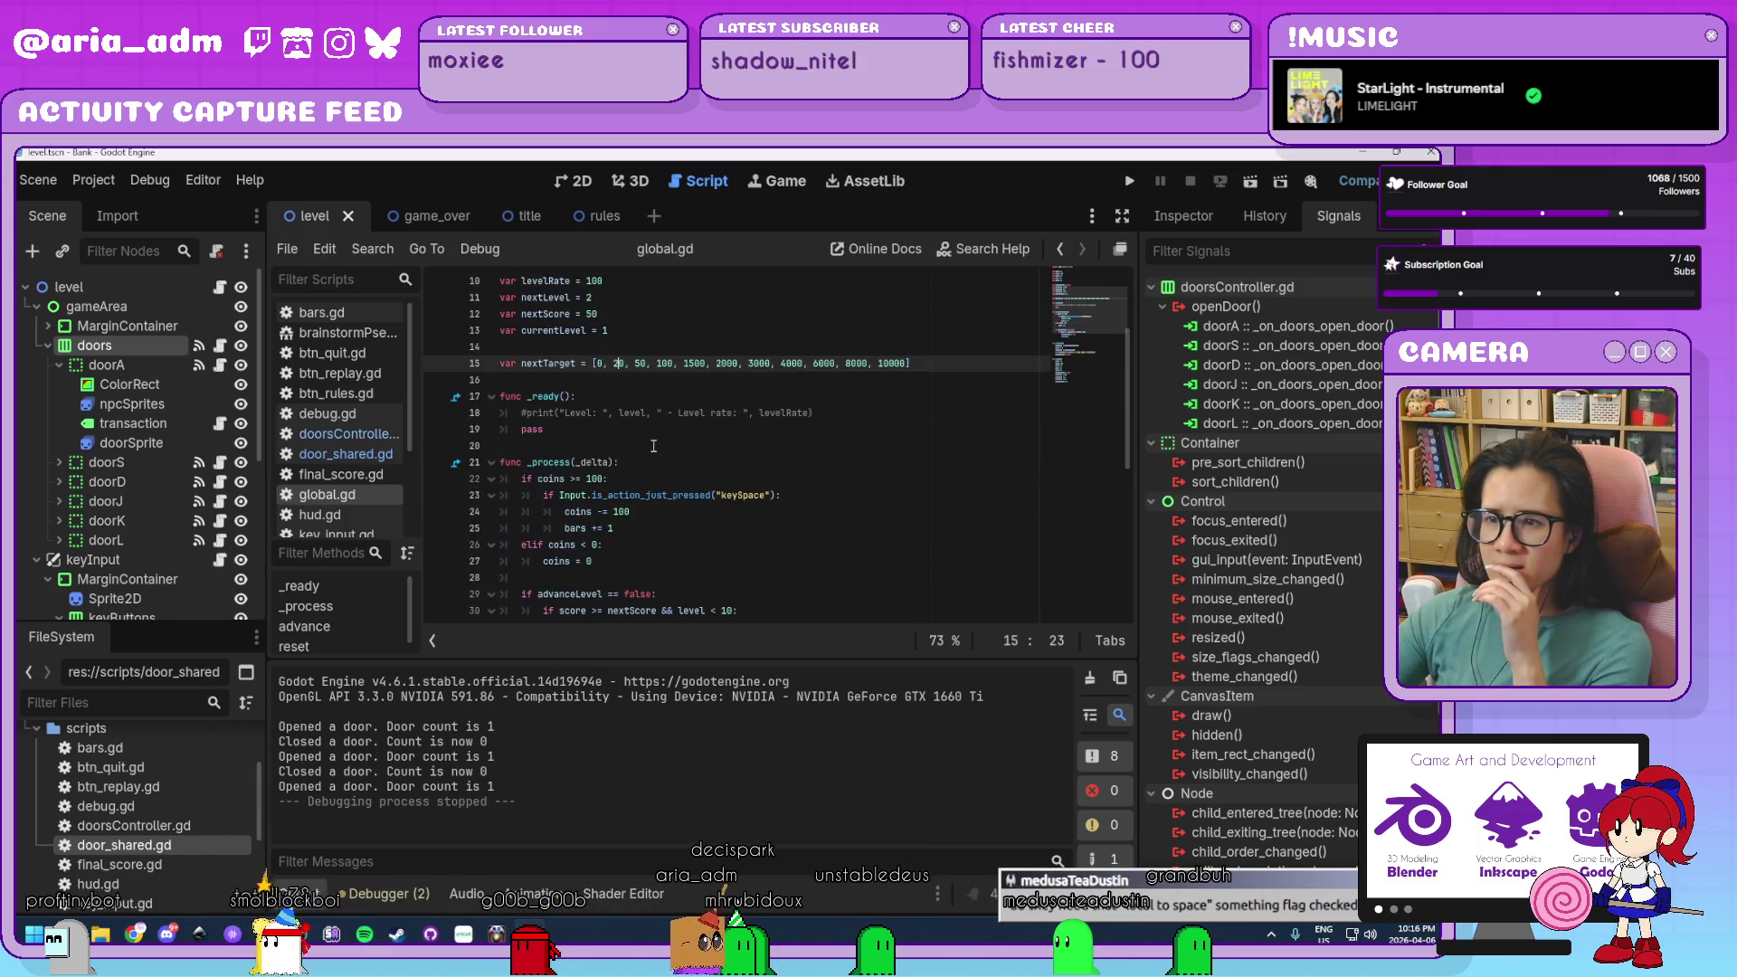
pyautogui.scroll(-1, 654, 446)
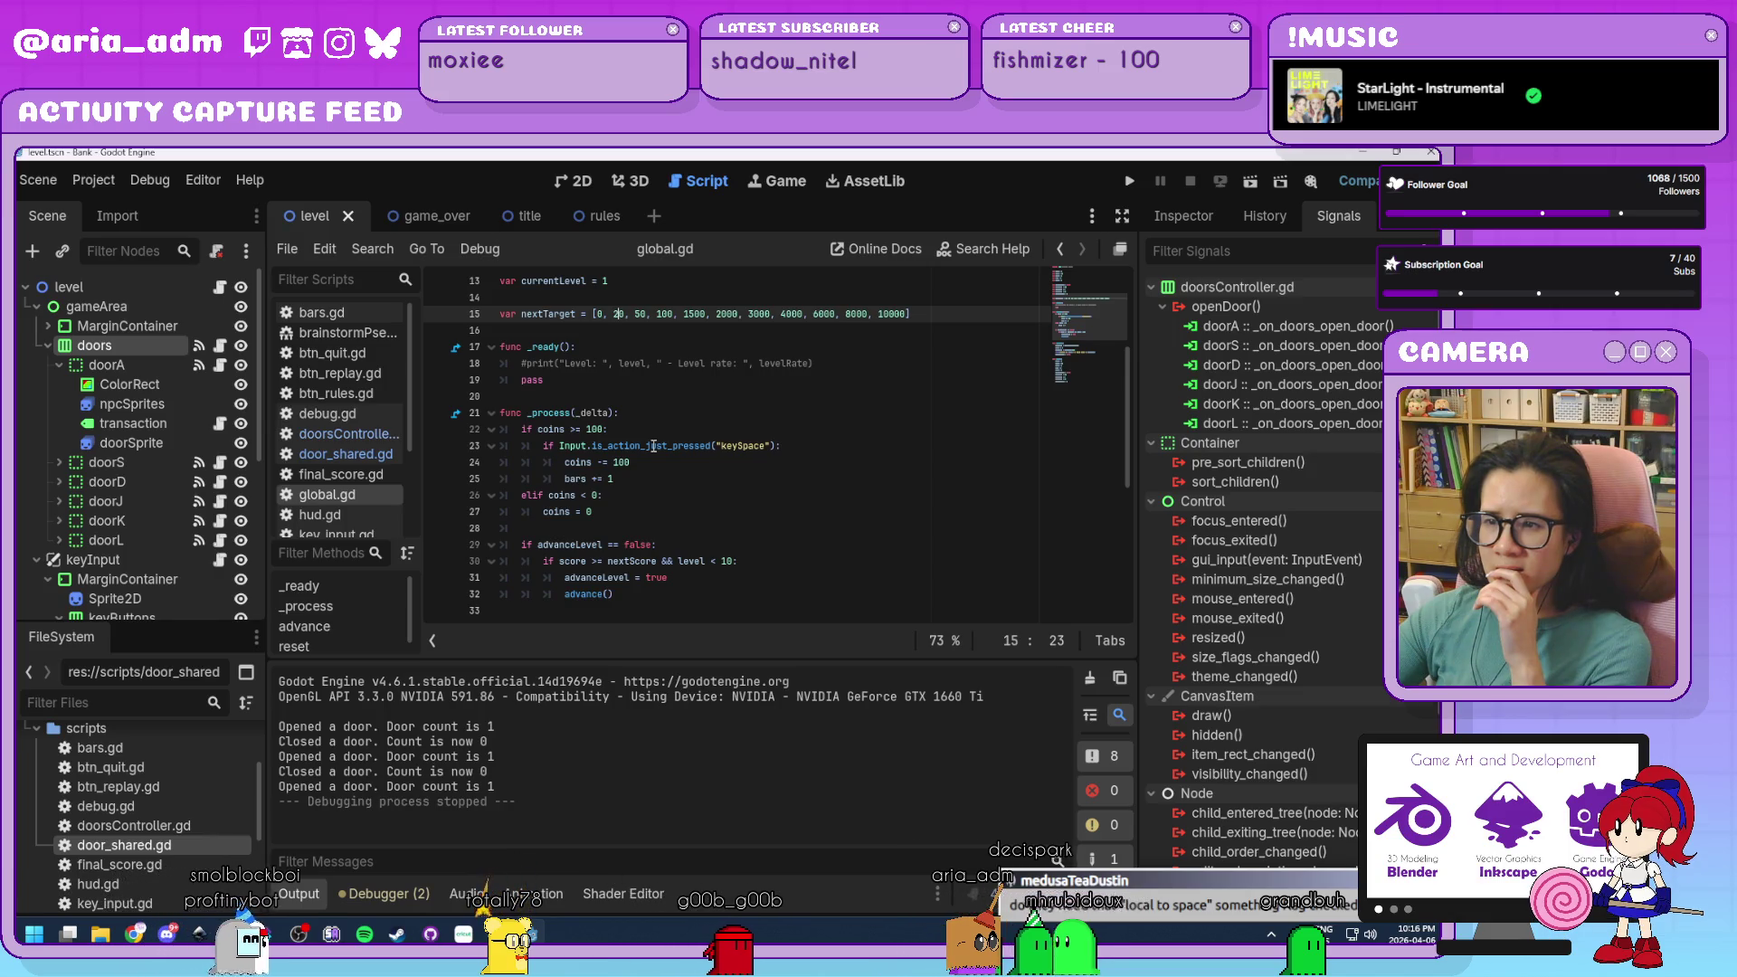
pyautogui.scroll(-1, 654, 446)
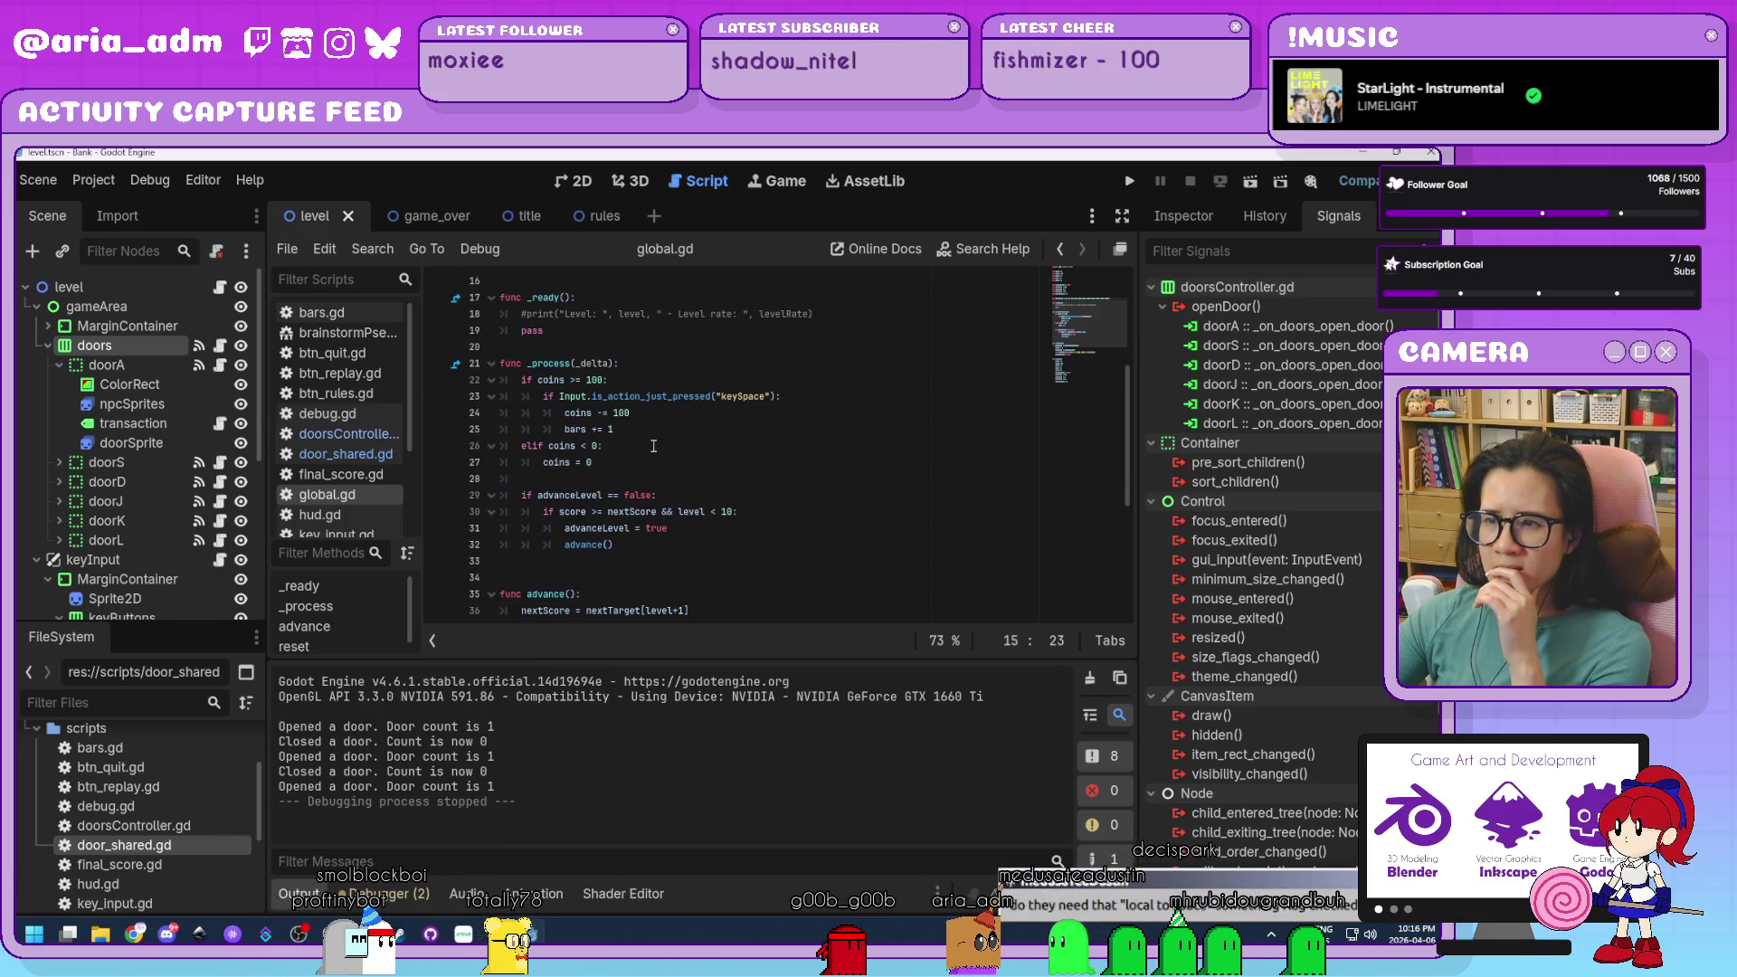
pyautogui.scroll(1, 654, 446)
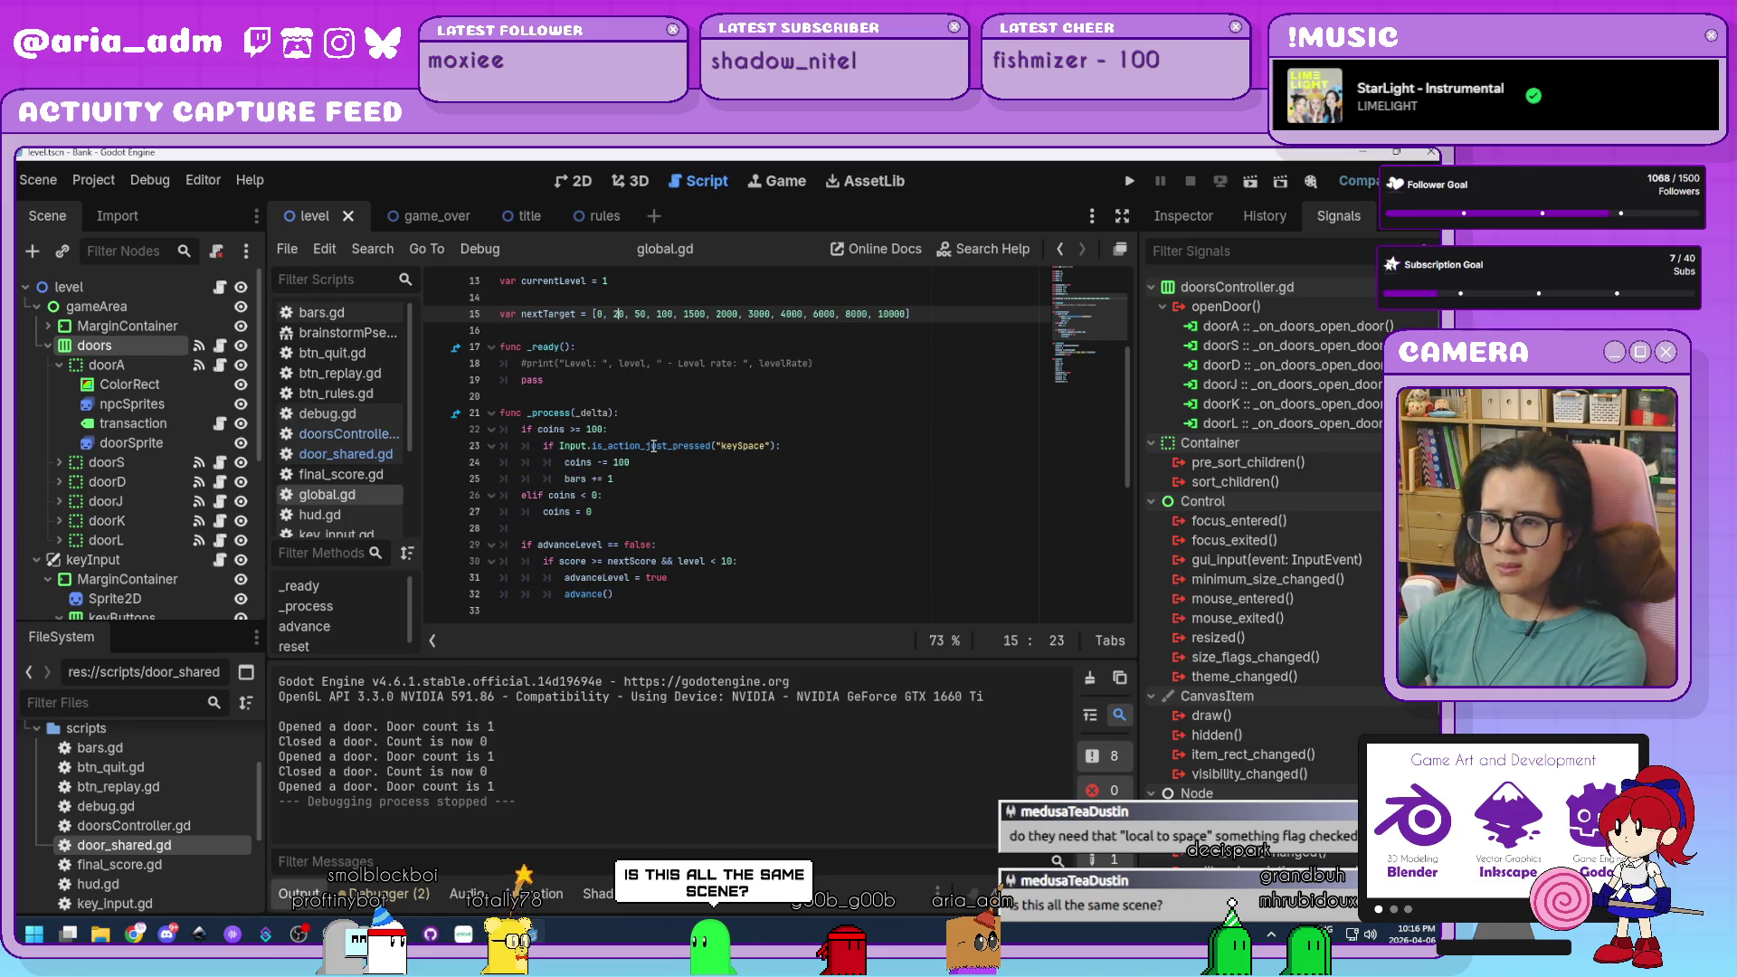
pyautogui.scroll(-2, 653, 446)
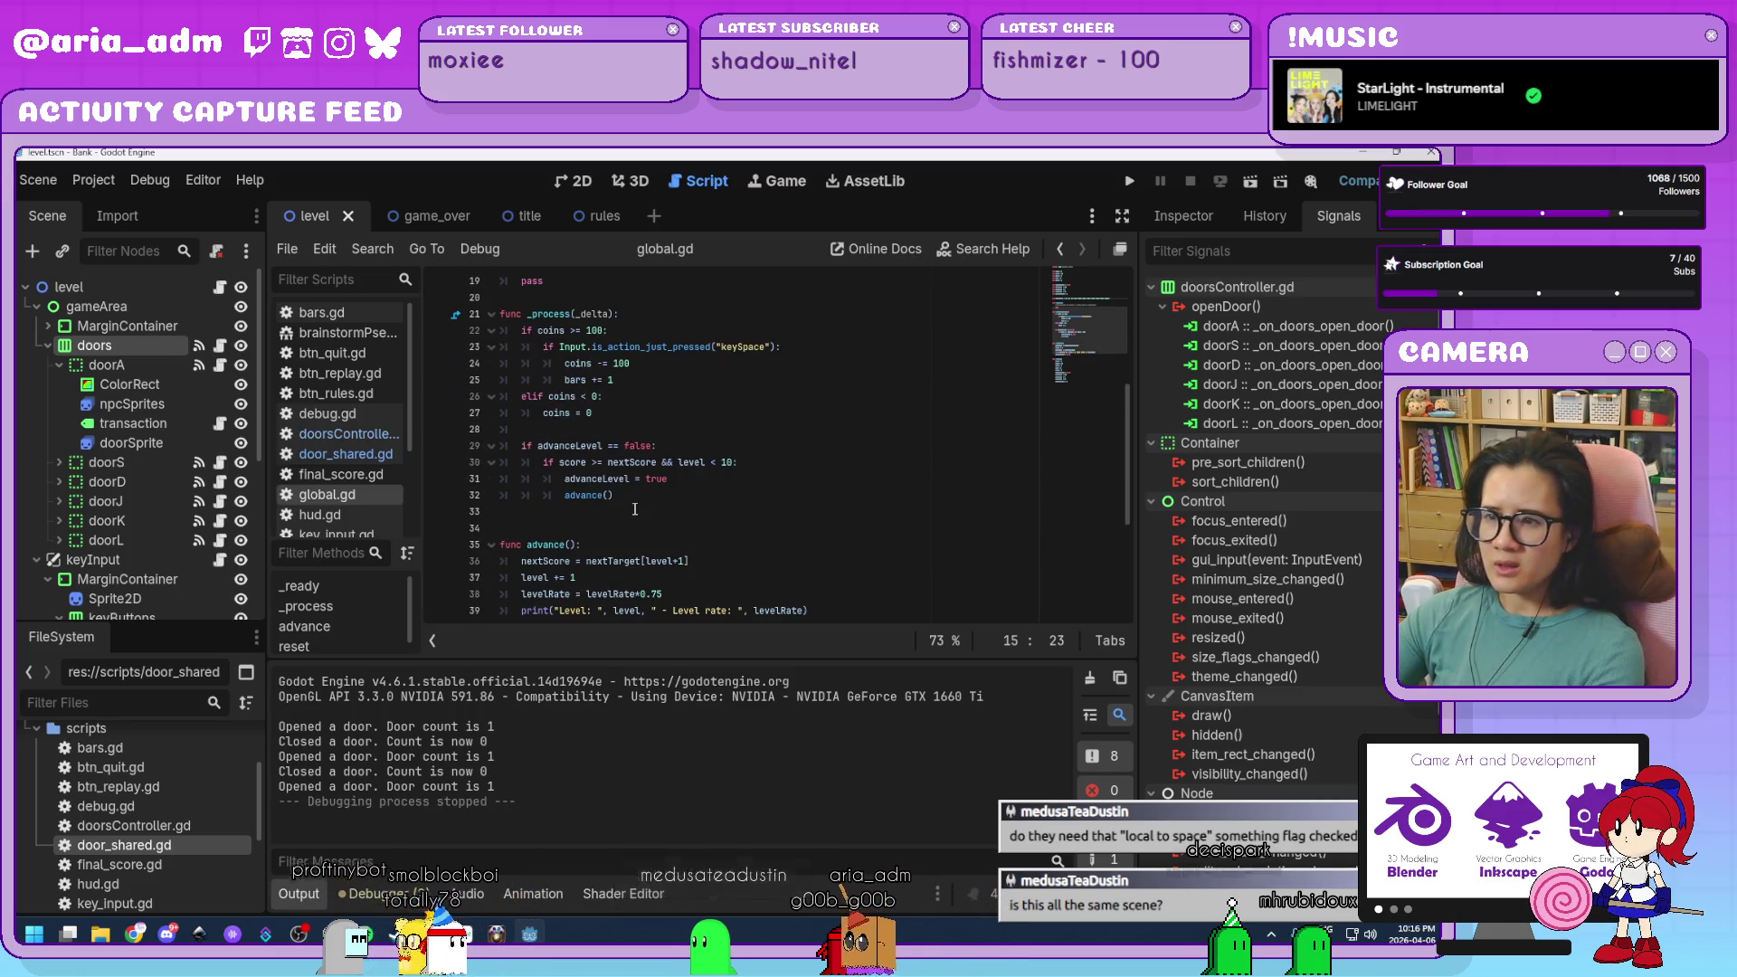
pyautogui.scroll(1, 683, 530)
pyautogui.scroll(1, 682, 530)
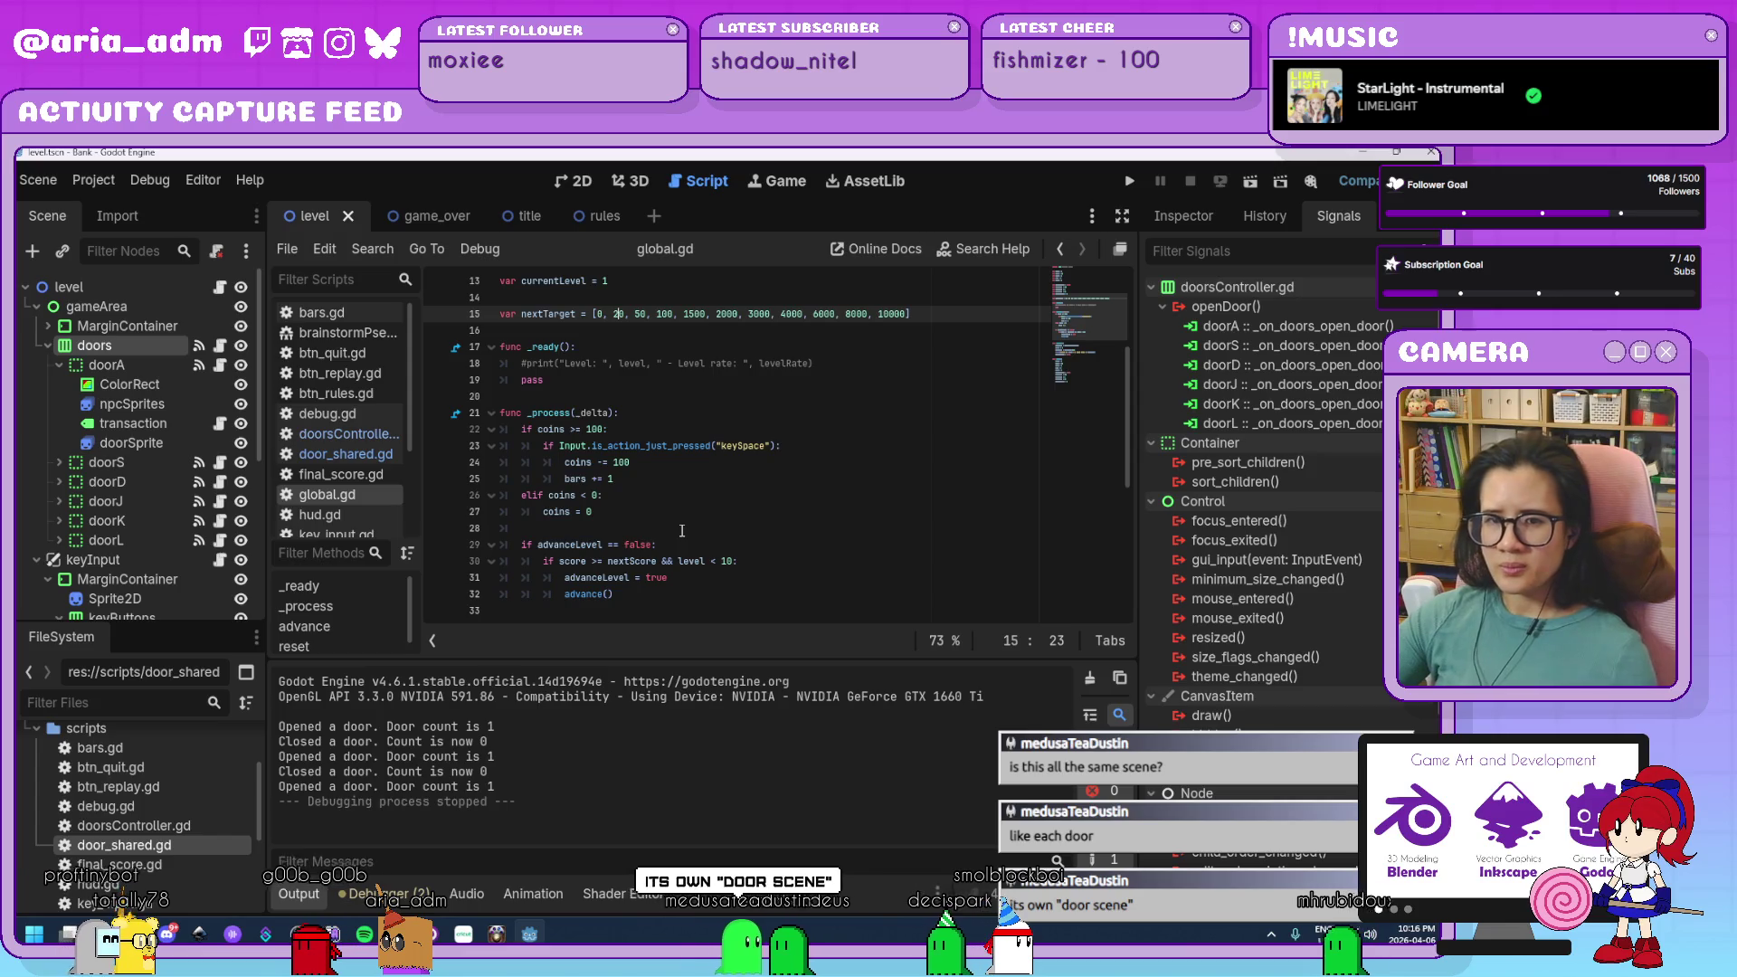
pyautogui.scroll(-3, 681, 530)
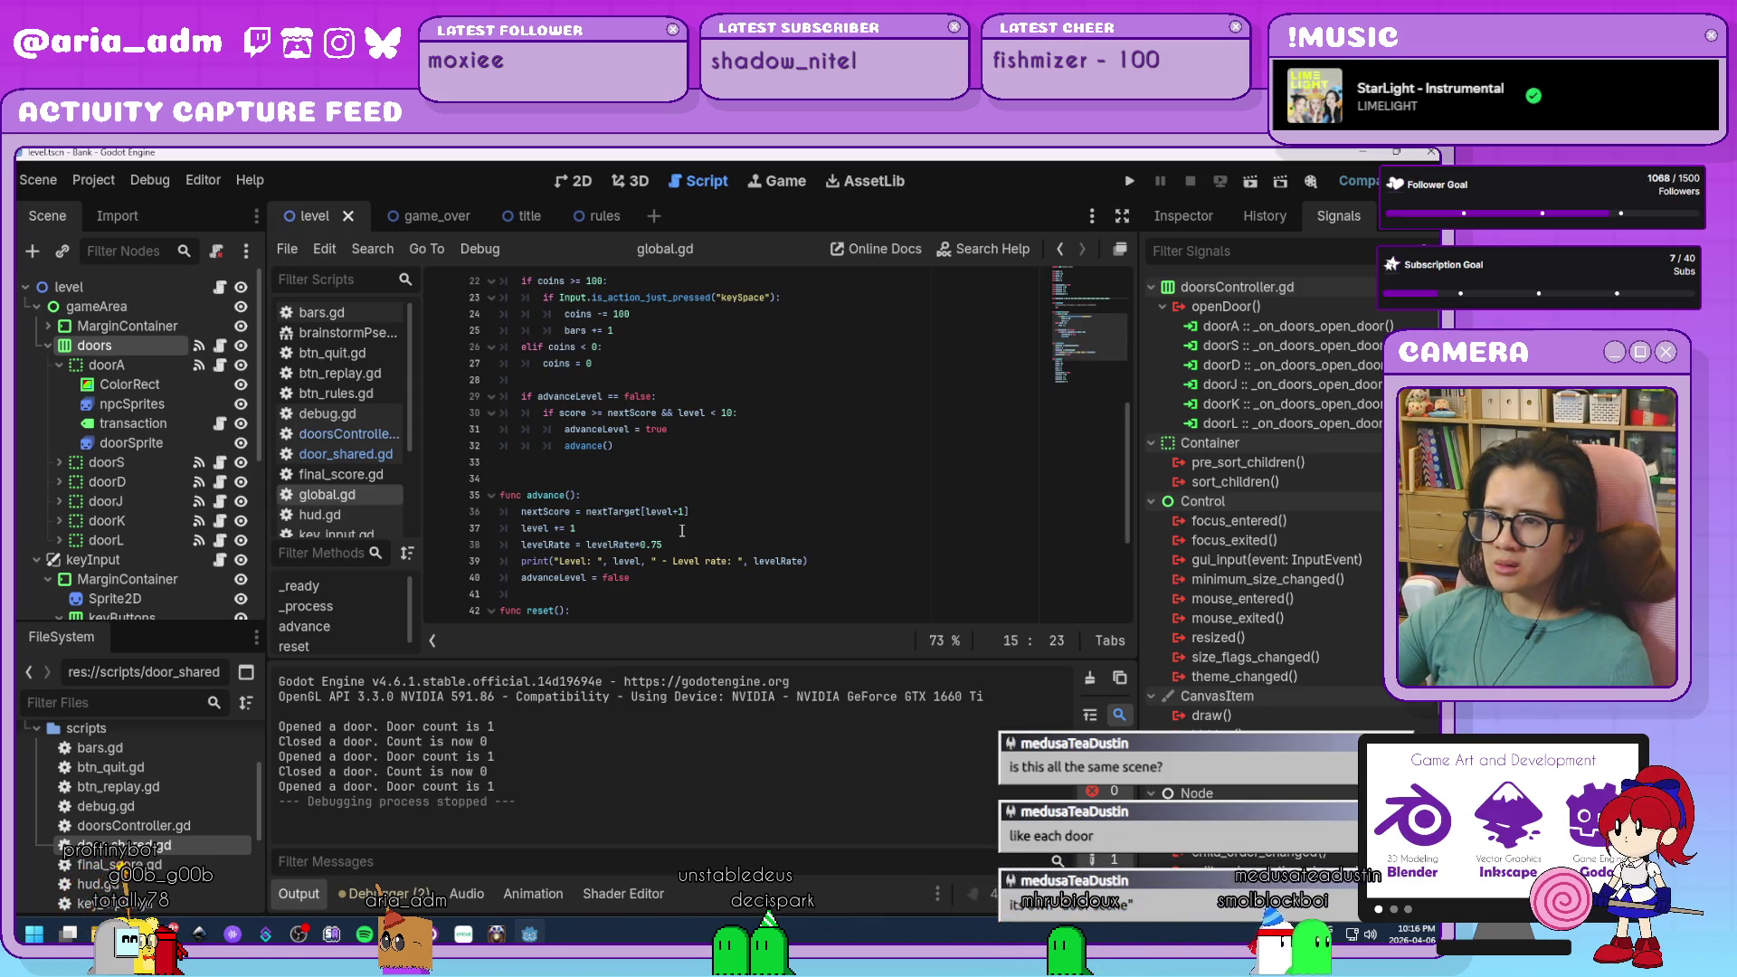
pyautogui.scroll(6, 682, 532)
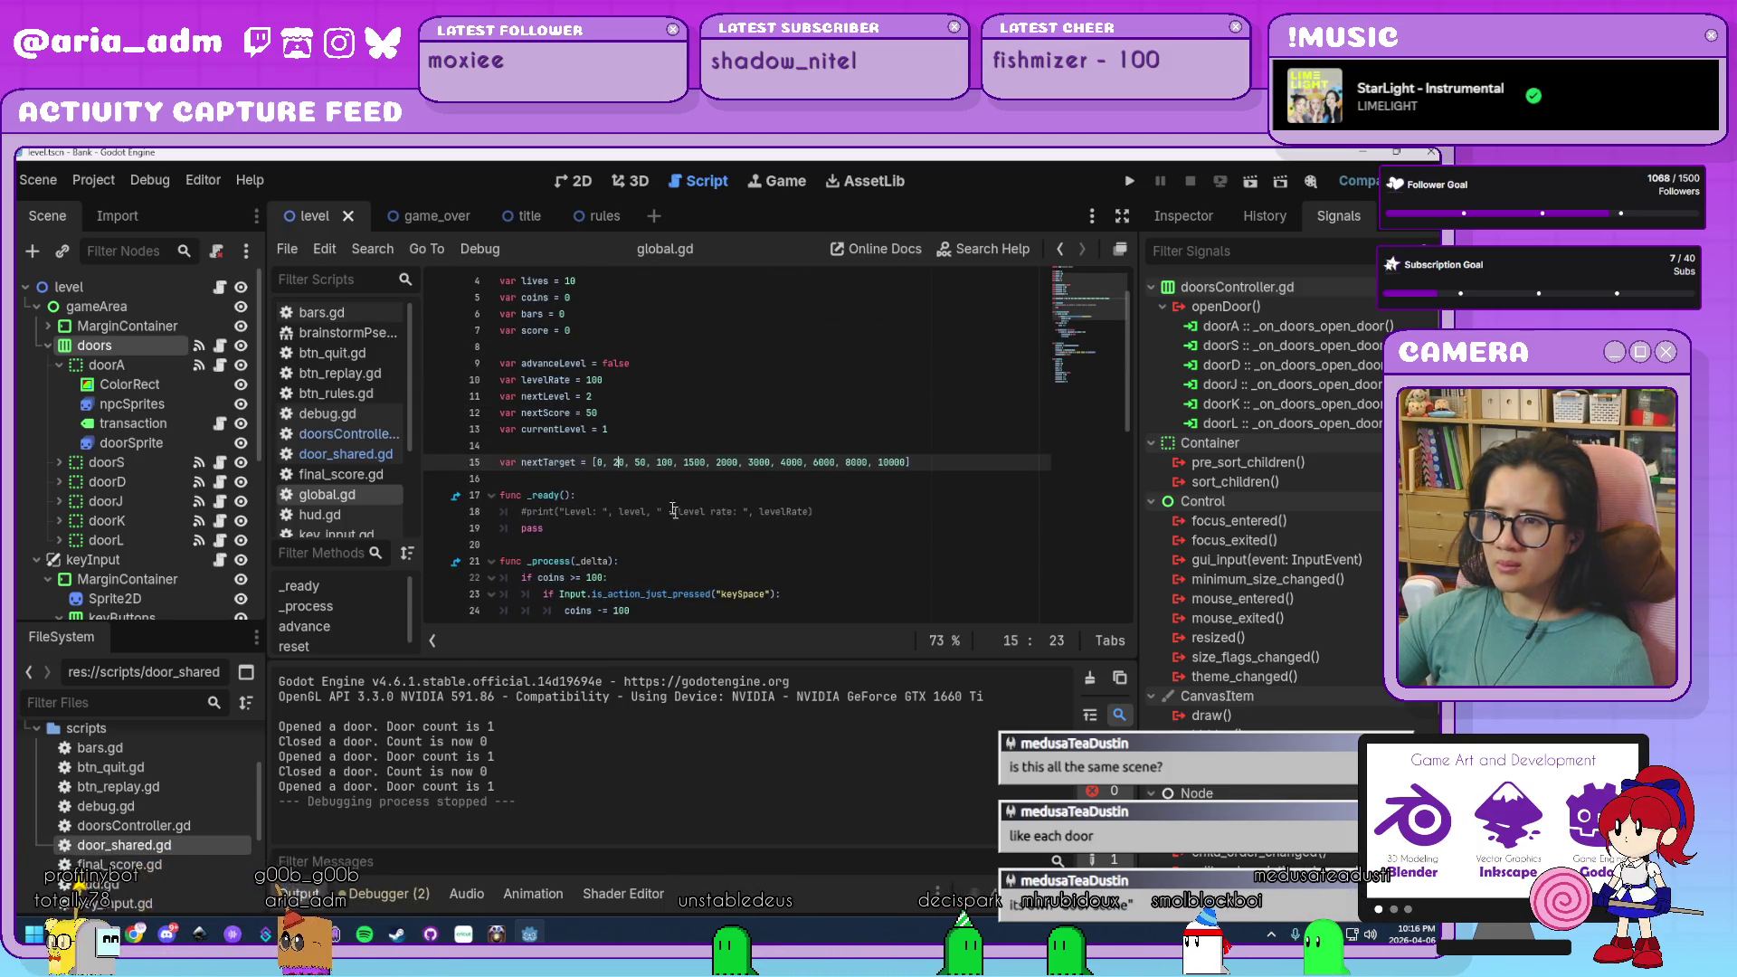
pyautogui.press('Up')
pyautogui.press('Up')
pyautogui.press('Up')
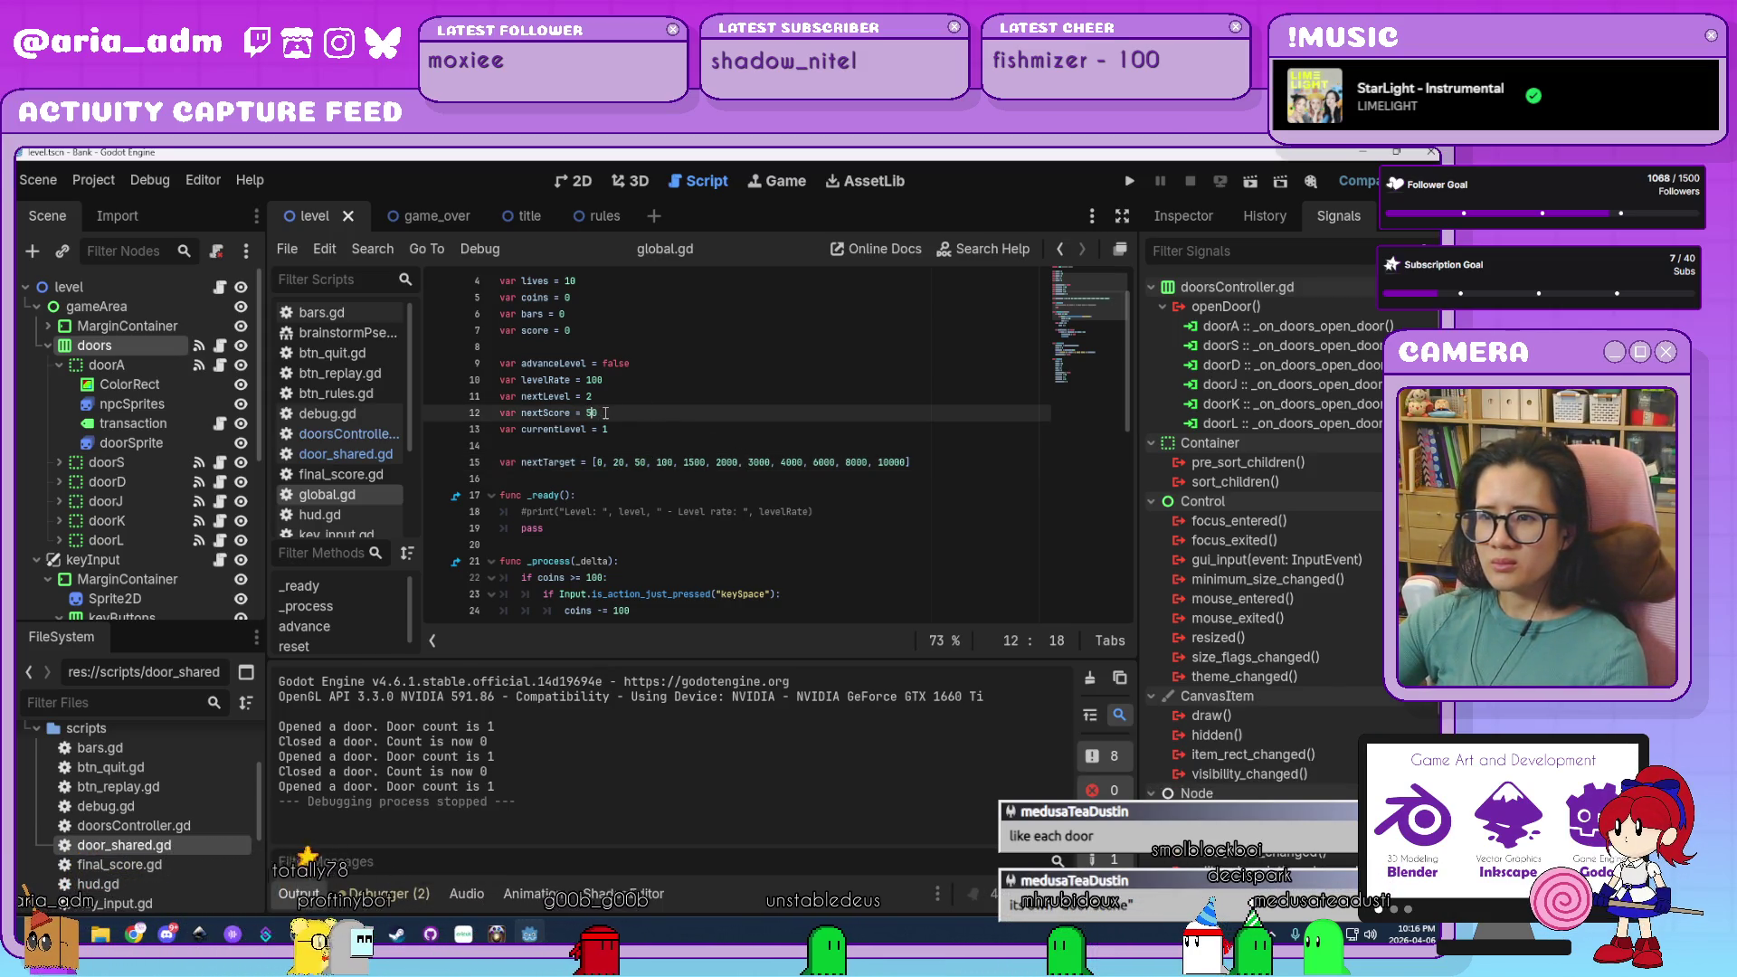
# Change nextScore on line 12 from 50 to 20, then run the game and start playing.
pyautogui.moveTo(611, 411); pyautogui.dragTo(586, 413)
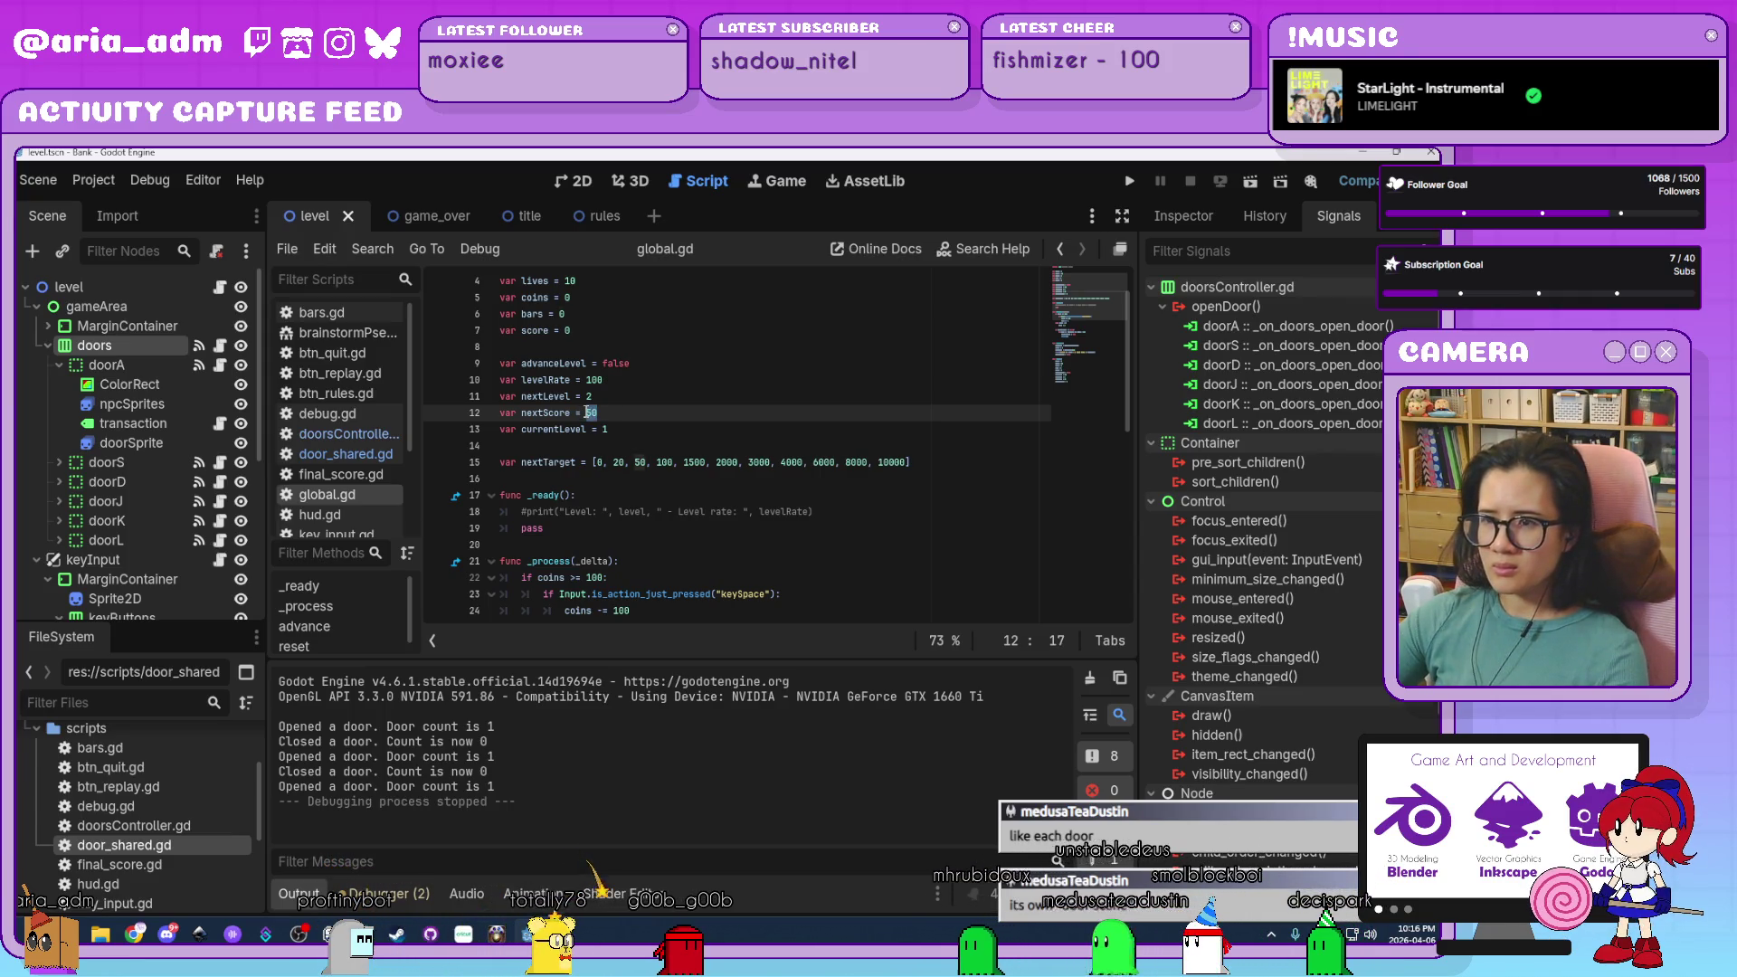
pyautogui.doubleClick(566, 413)
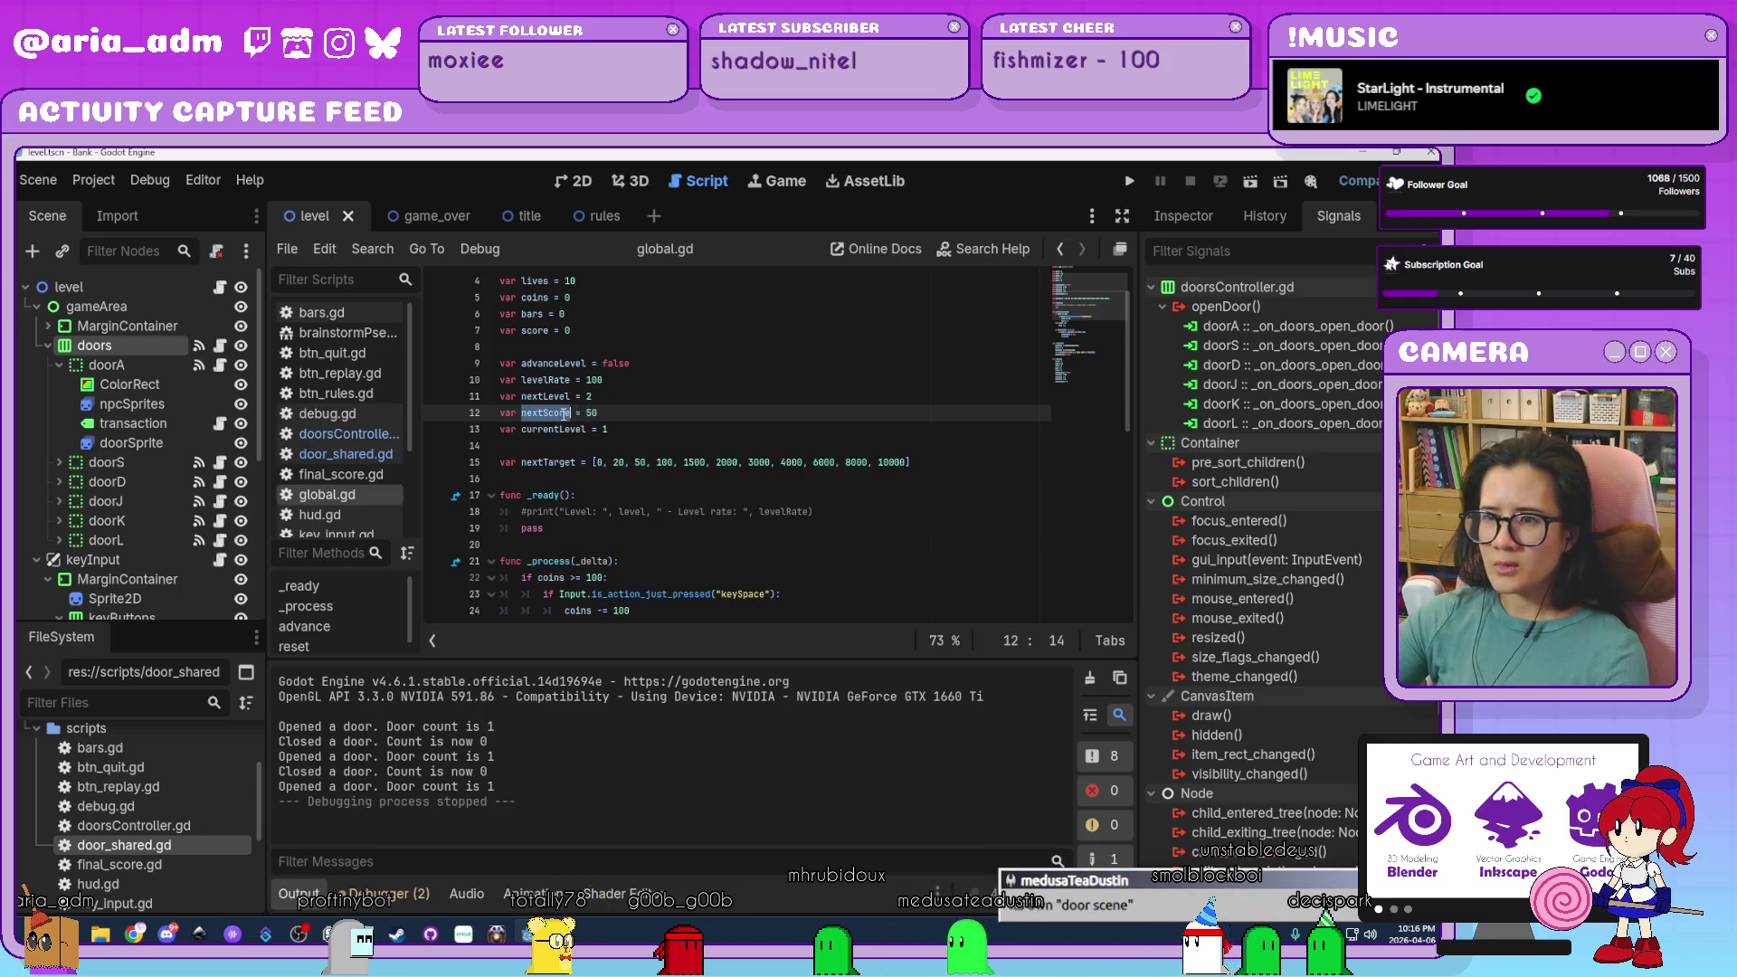
pyautogui.scroll(-4, 773, 432)
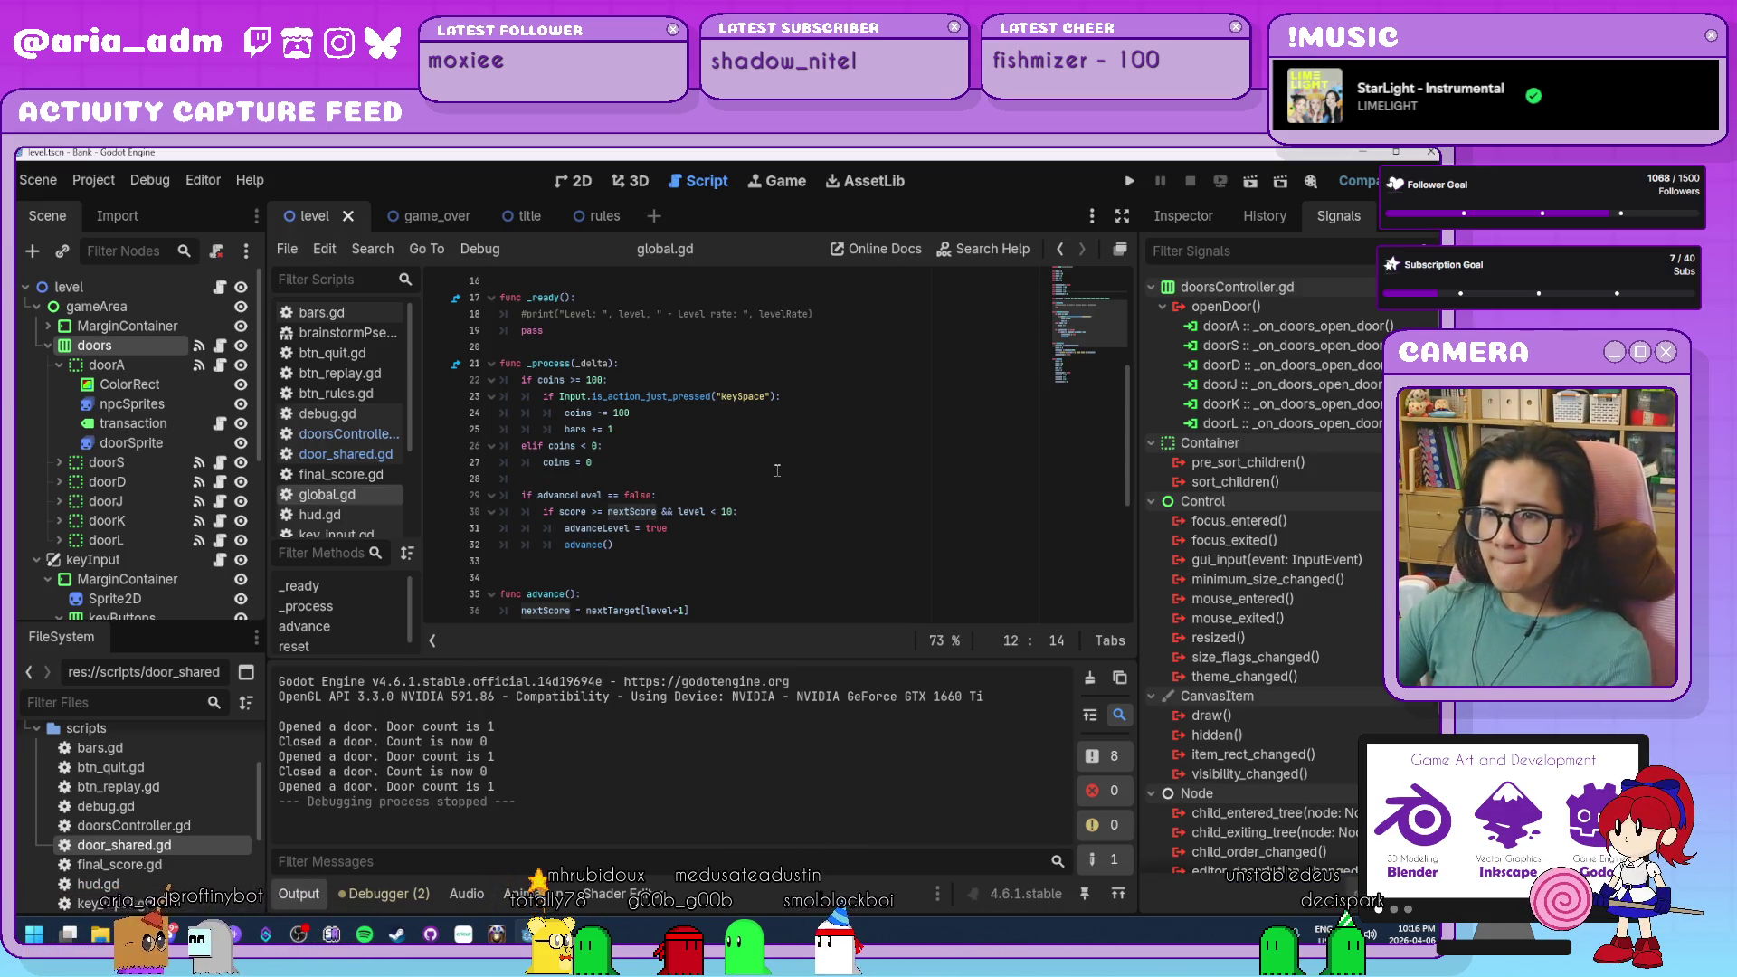
pyautogui.scroll(4, 777, 470)
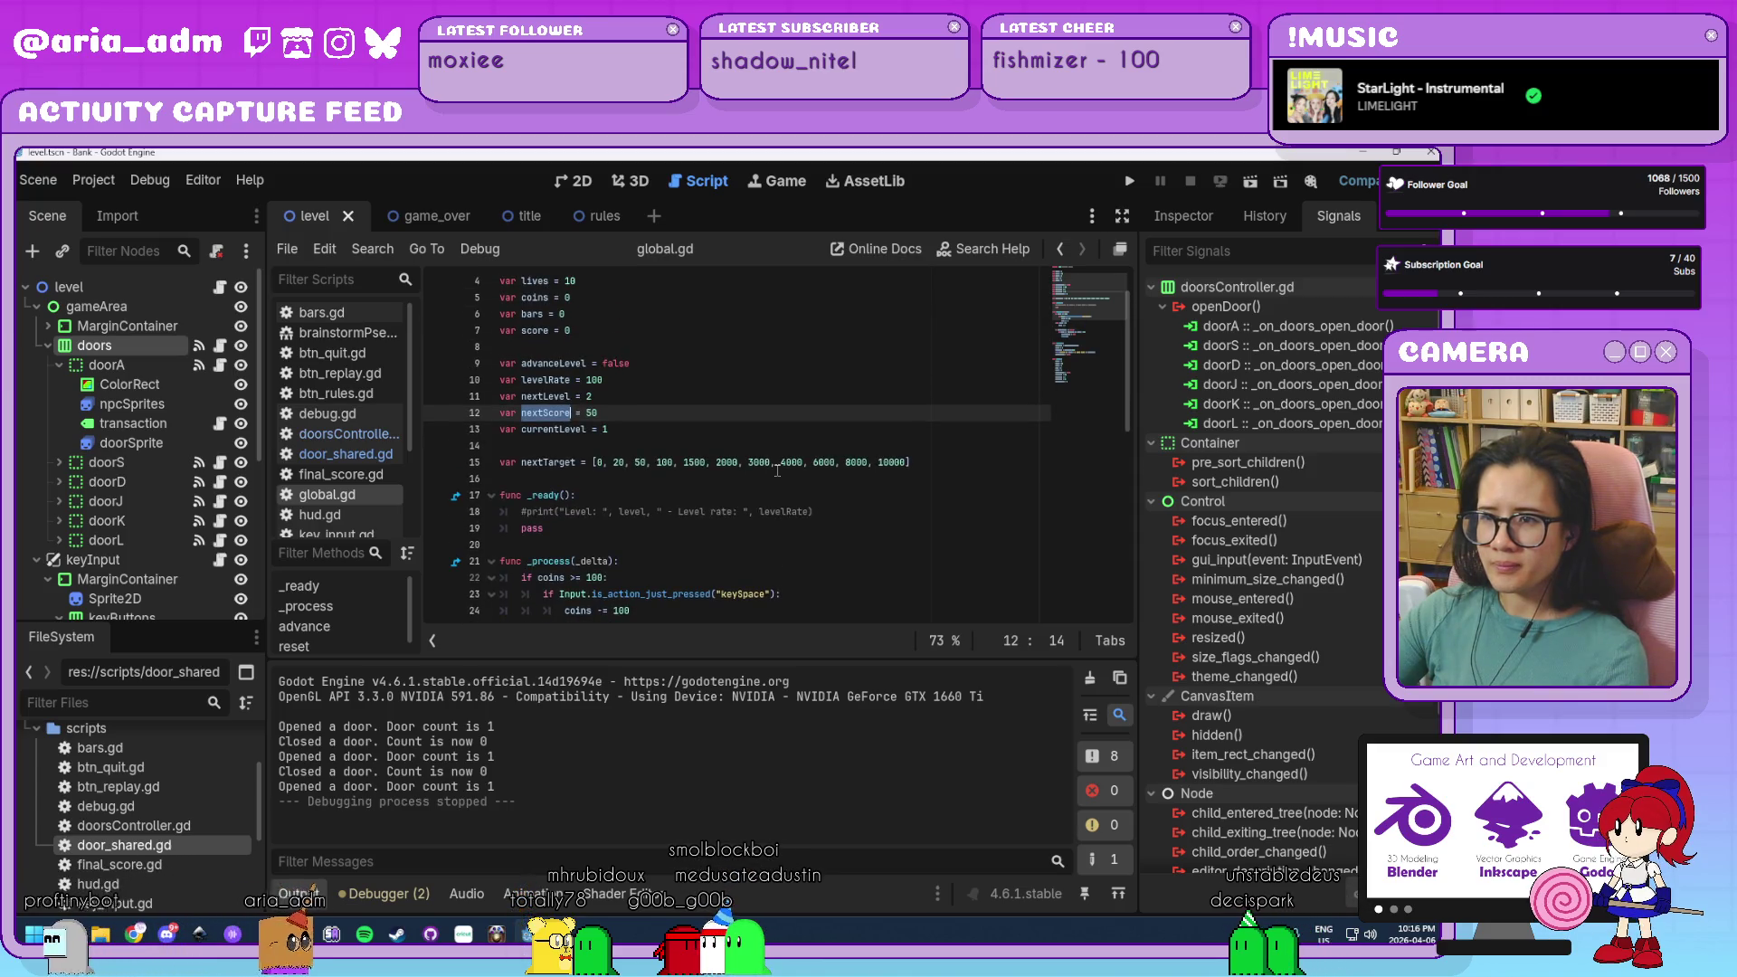
pyautogui.press('Left')
pyautogui.press('BackSpace')
pyautogui.write('1')
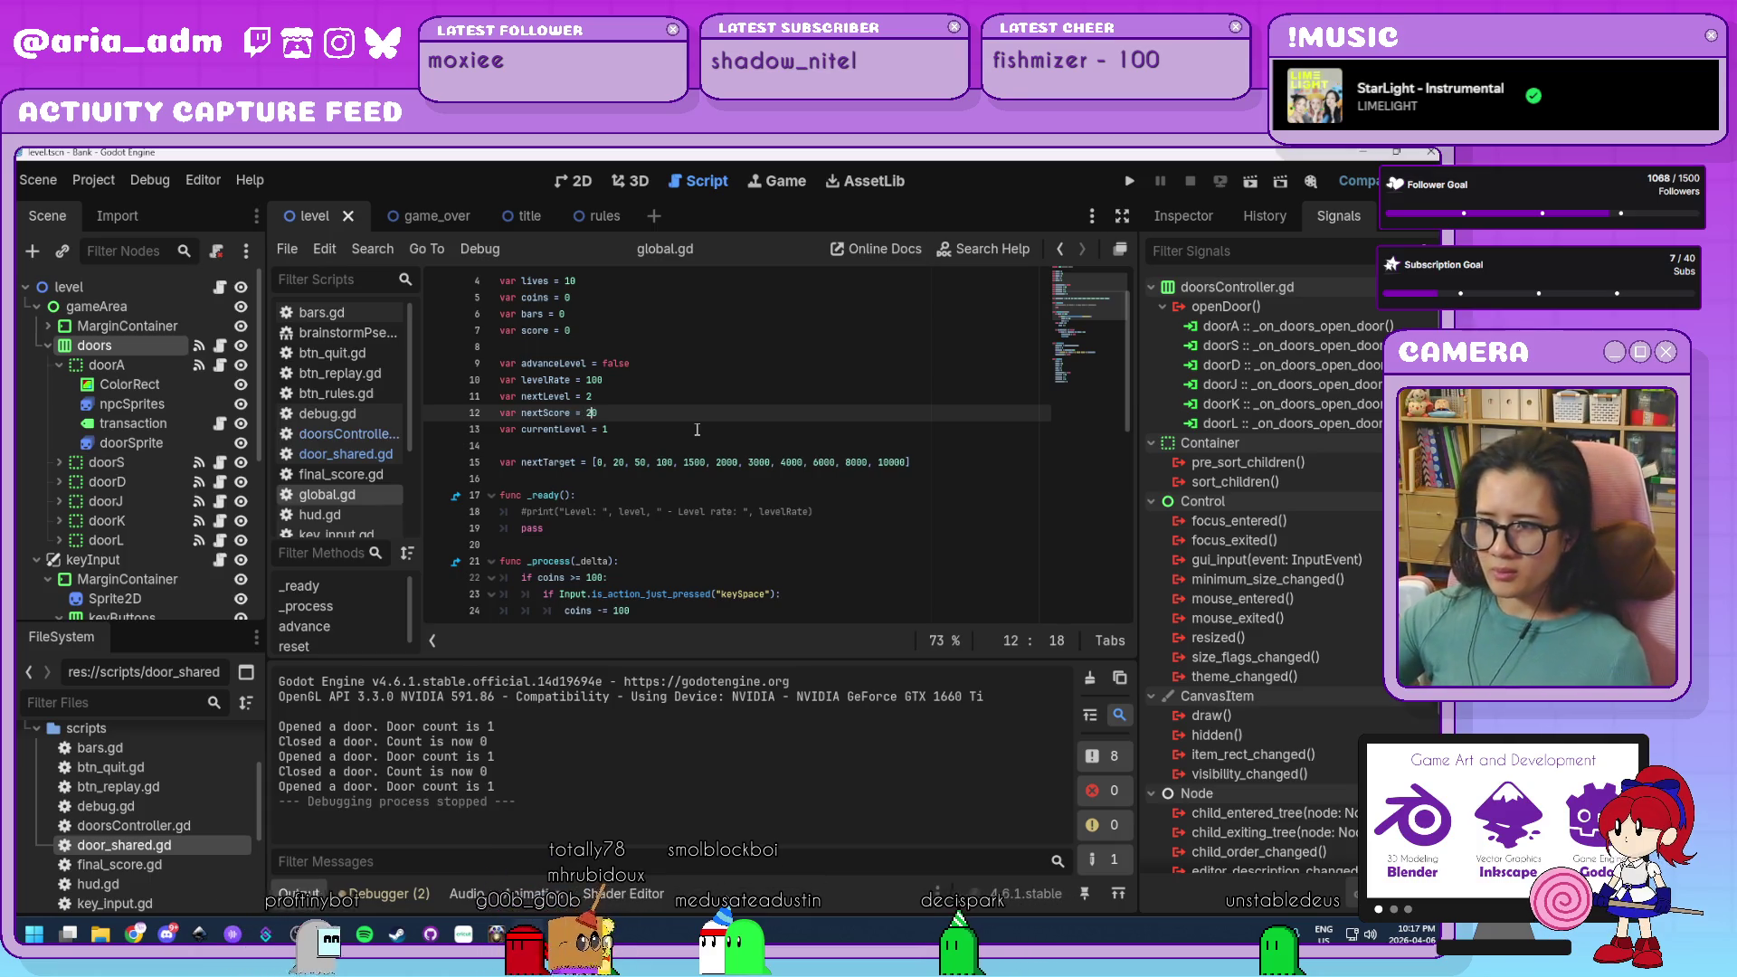
pyautogui.press('F5')
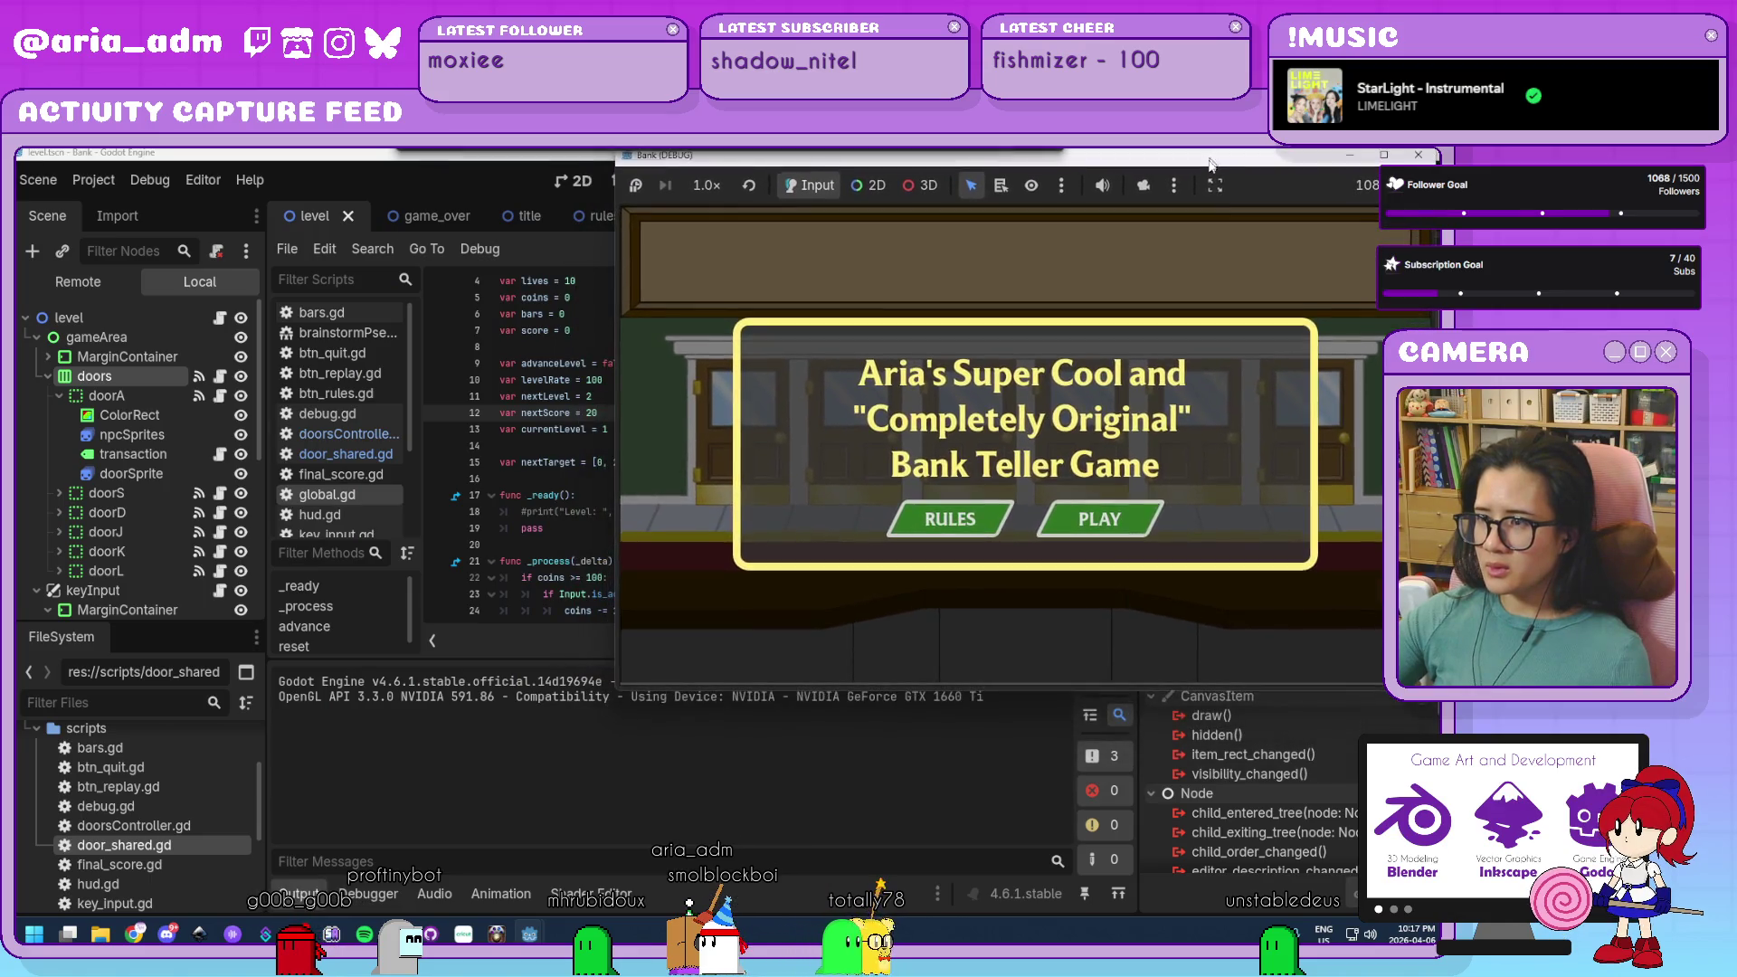
pyautogui.click(1125, 521)
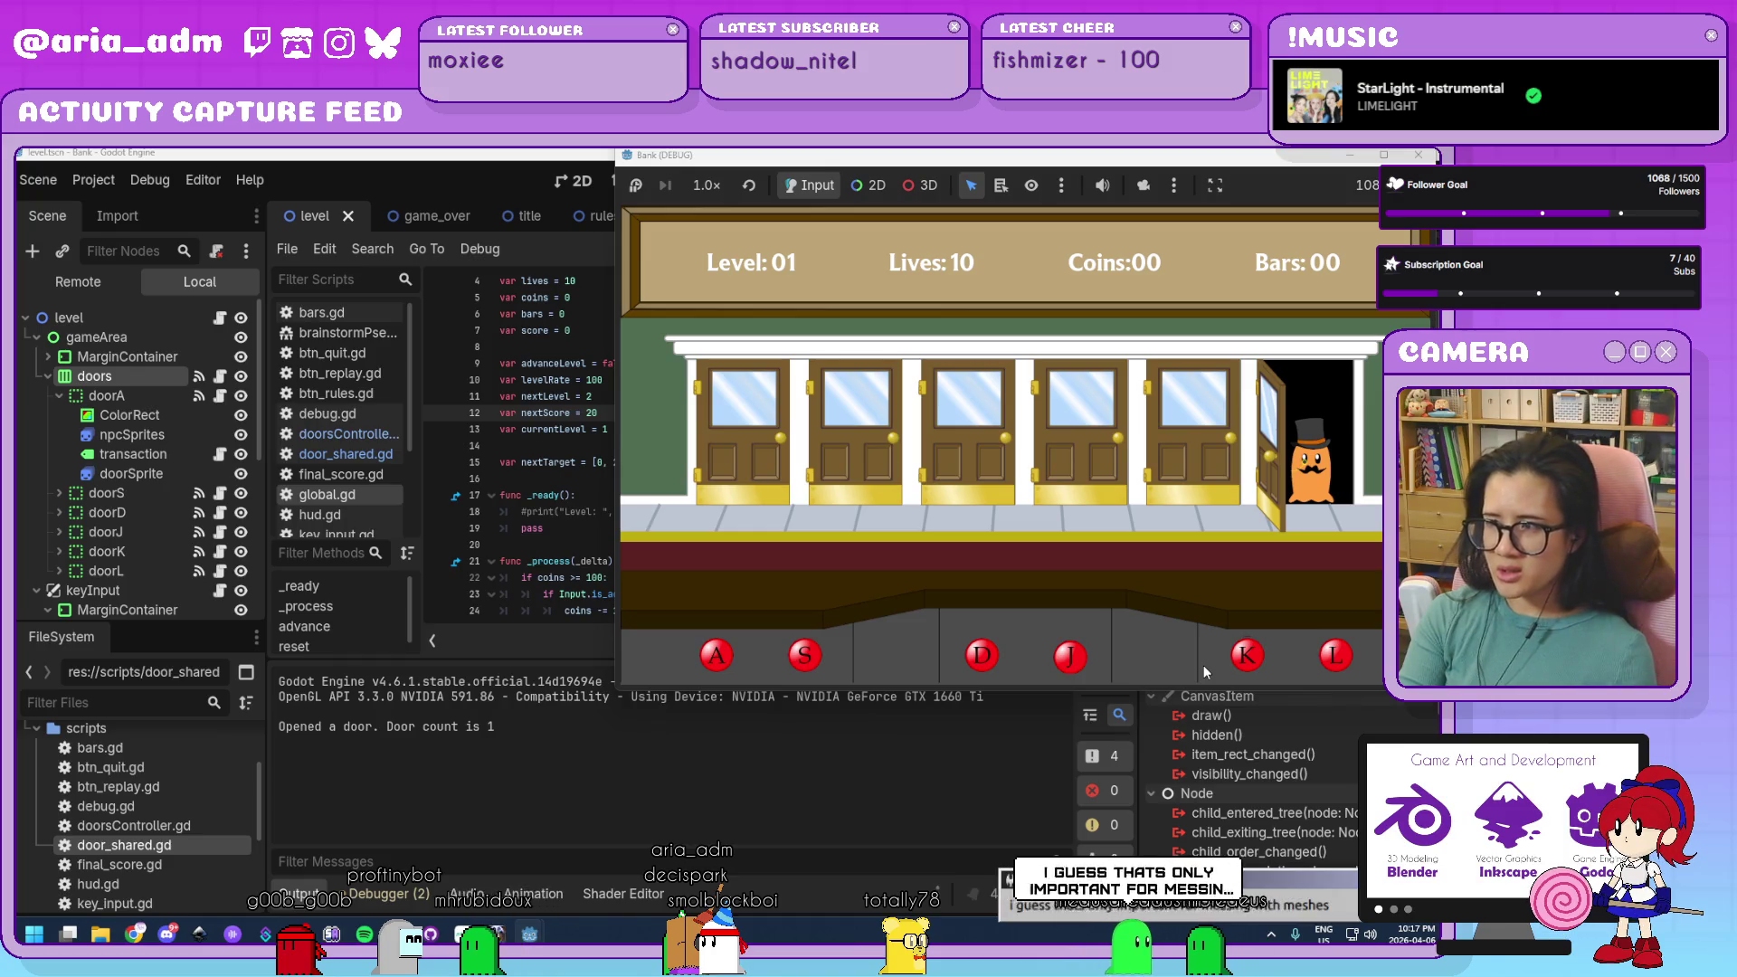
# Serve Level 01 customers with the A/S/D/J/K/L doors up to 39 coins, then stop with F8.
pyautogui.press('l')
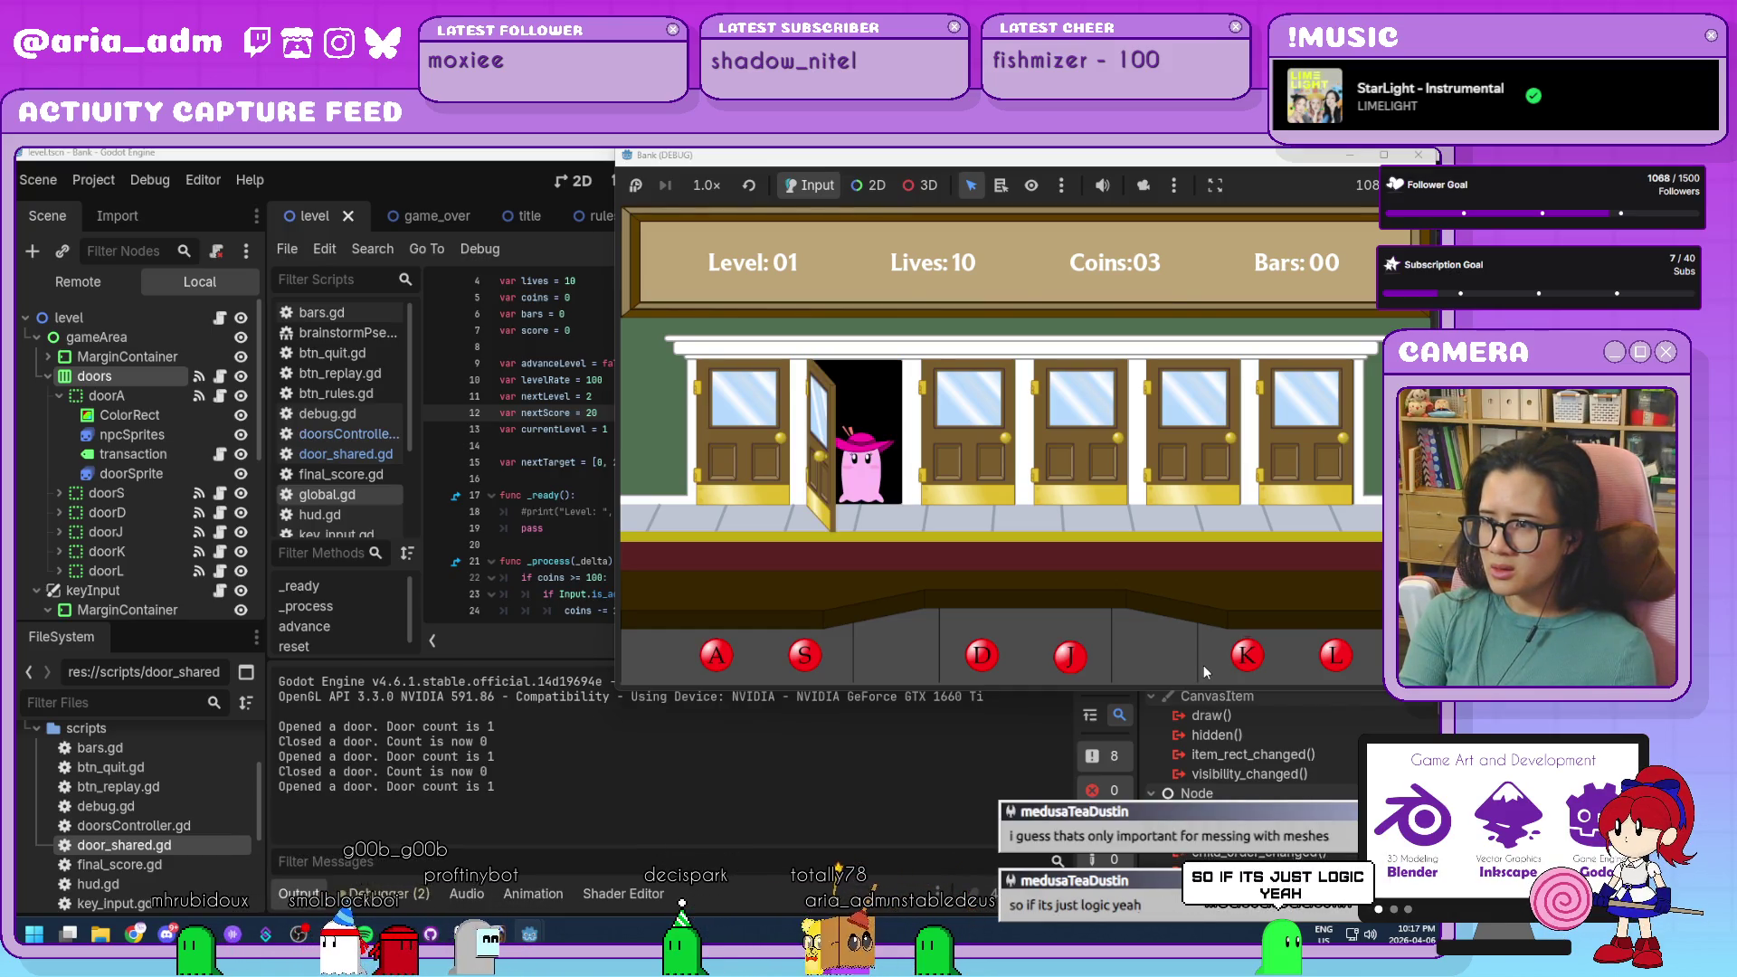
pyautogui.press('s')
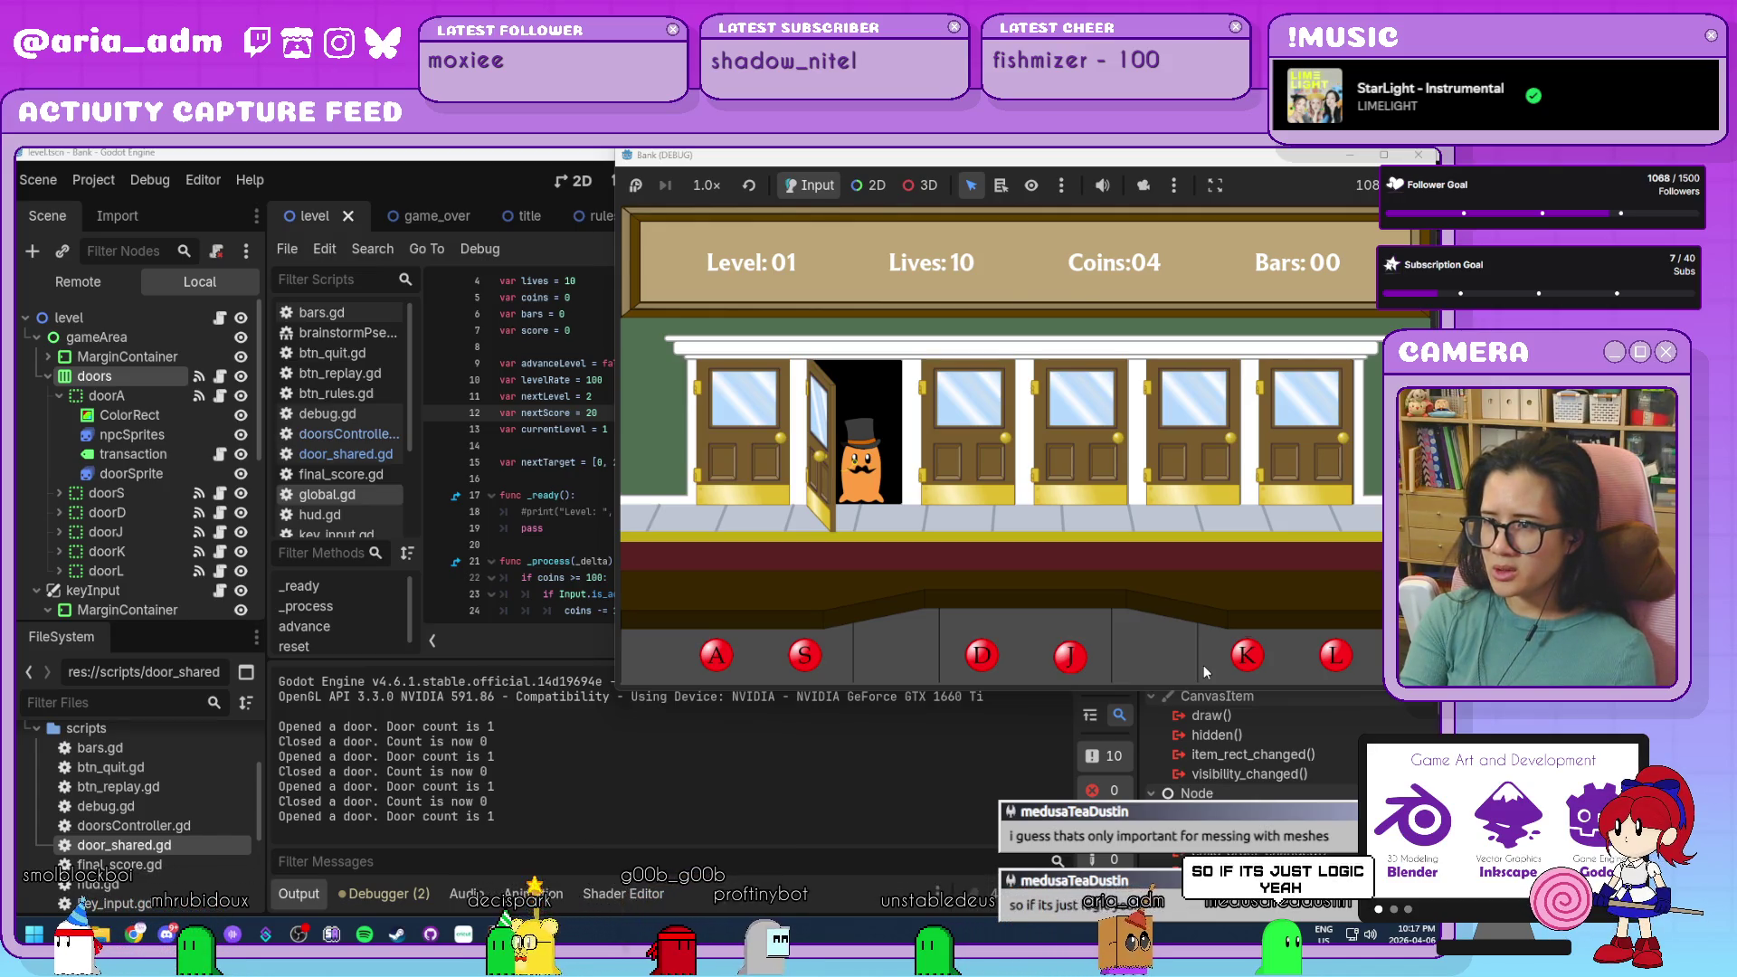
pyautogui.press('s')
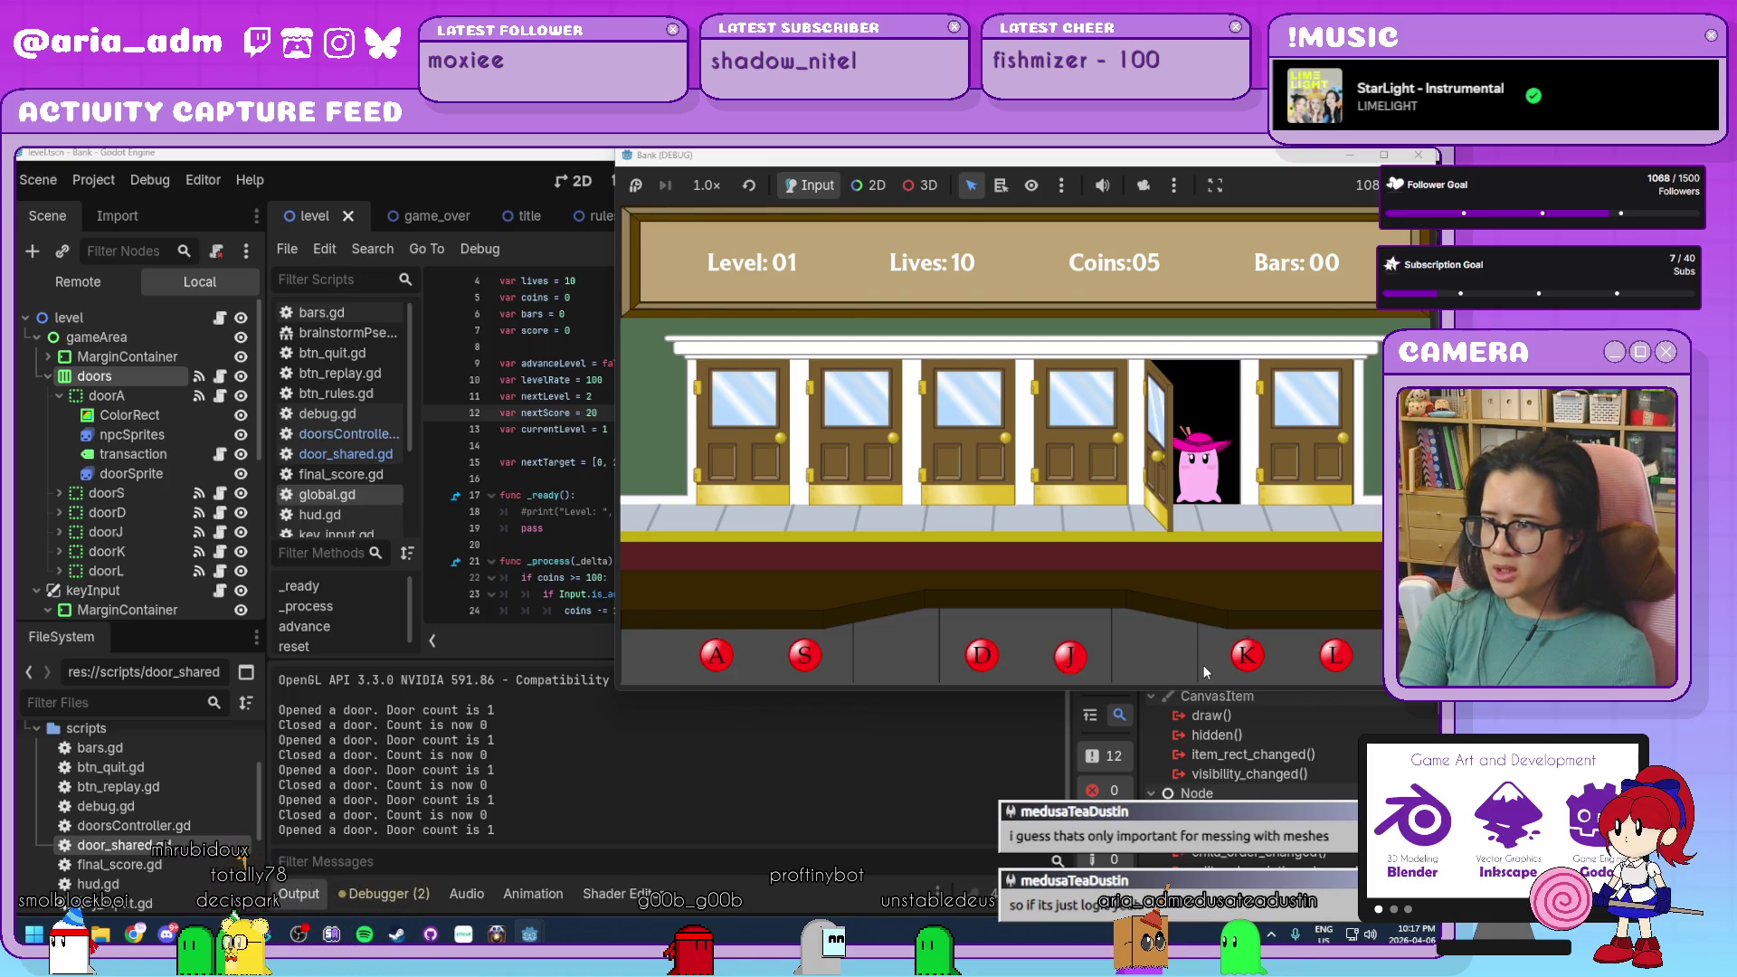
pyautogui.press('k')
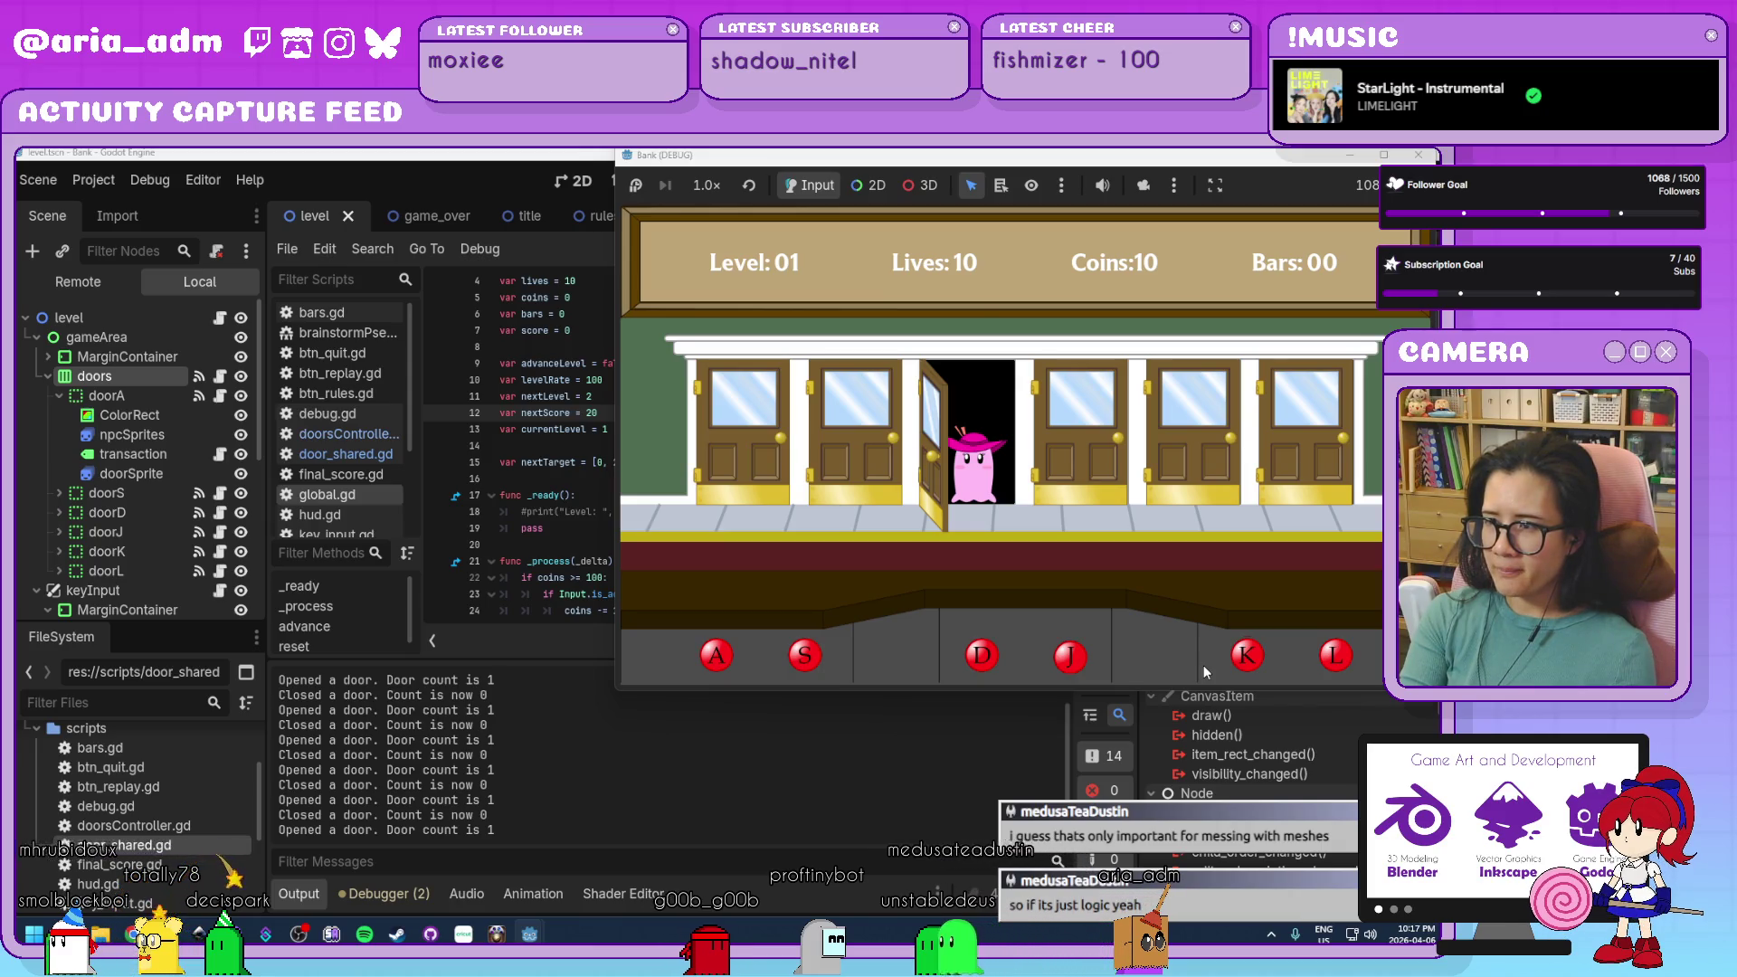
pyautogui.press('d')
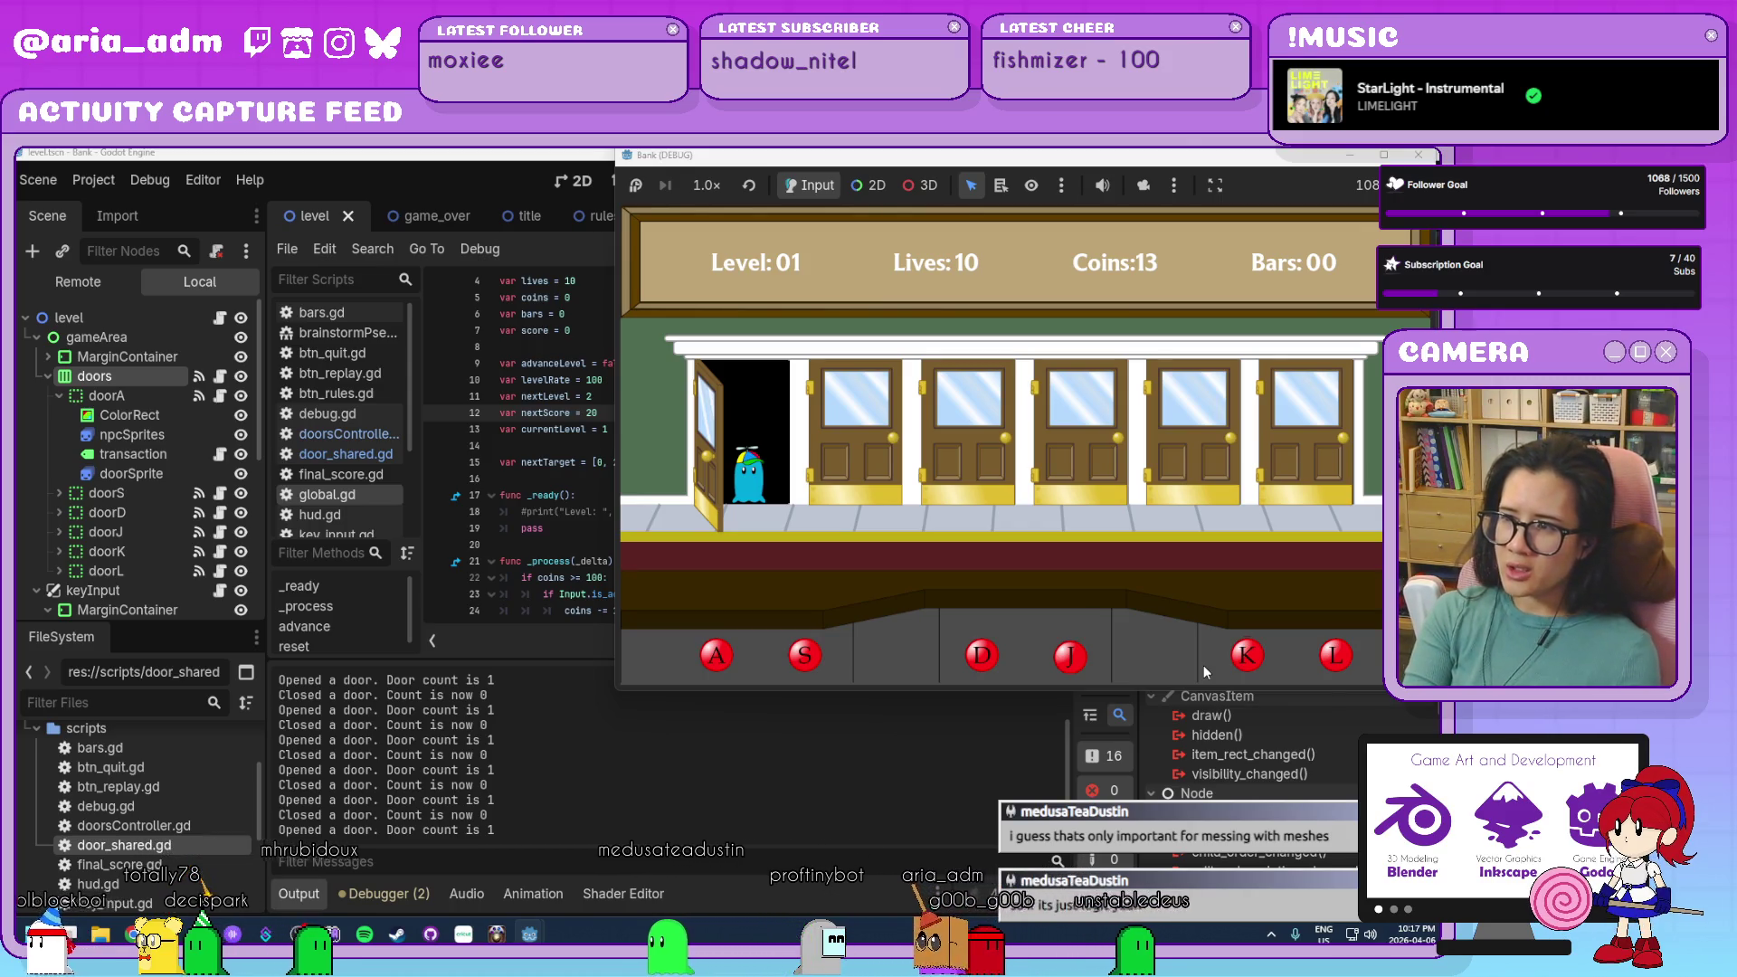
pyautogui.press('a')
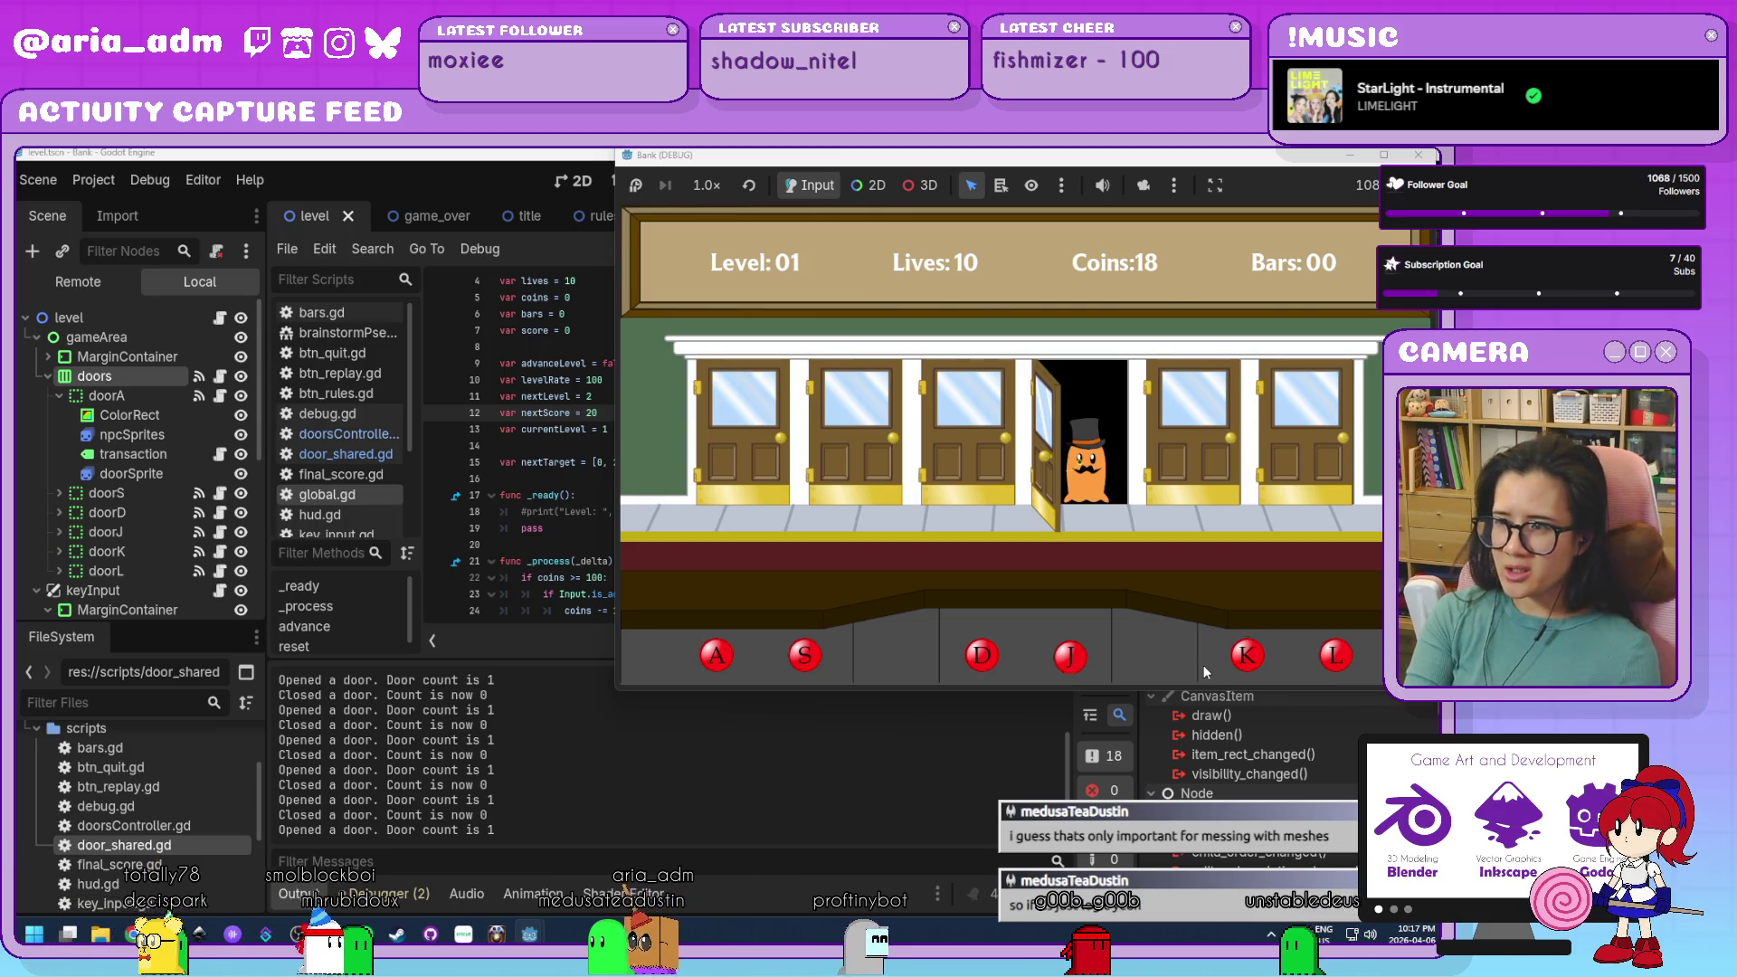
pyautogui.press('j')
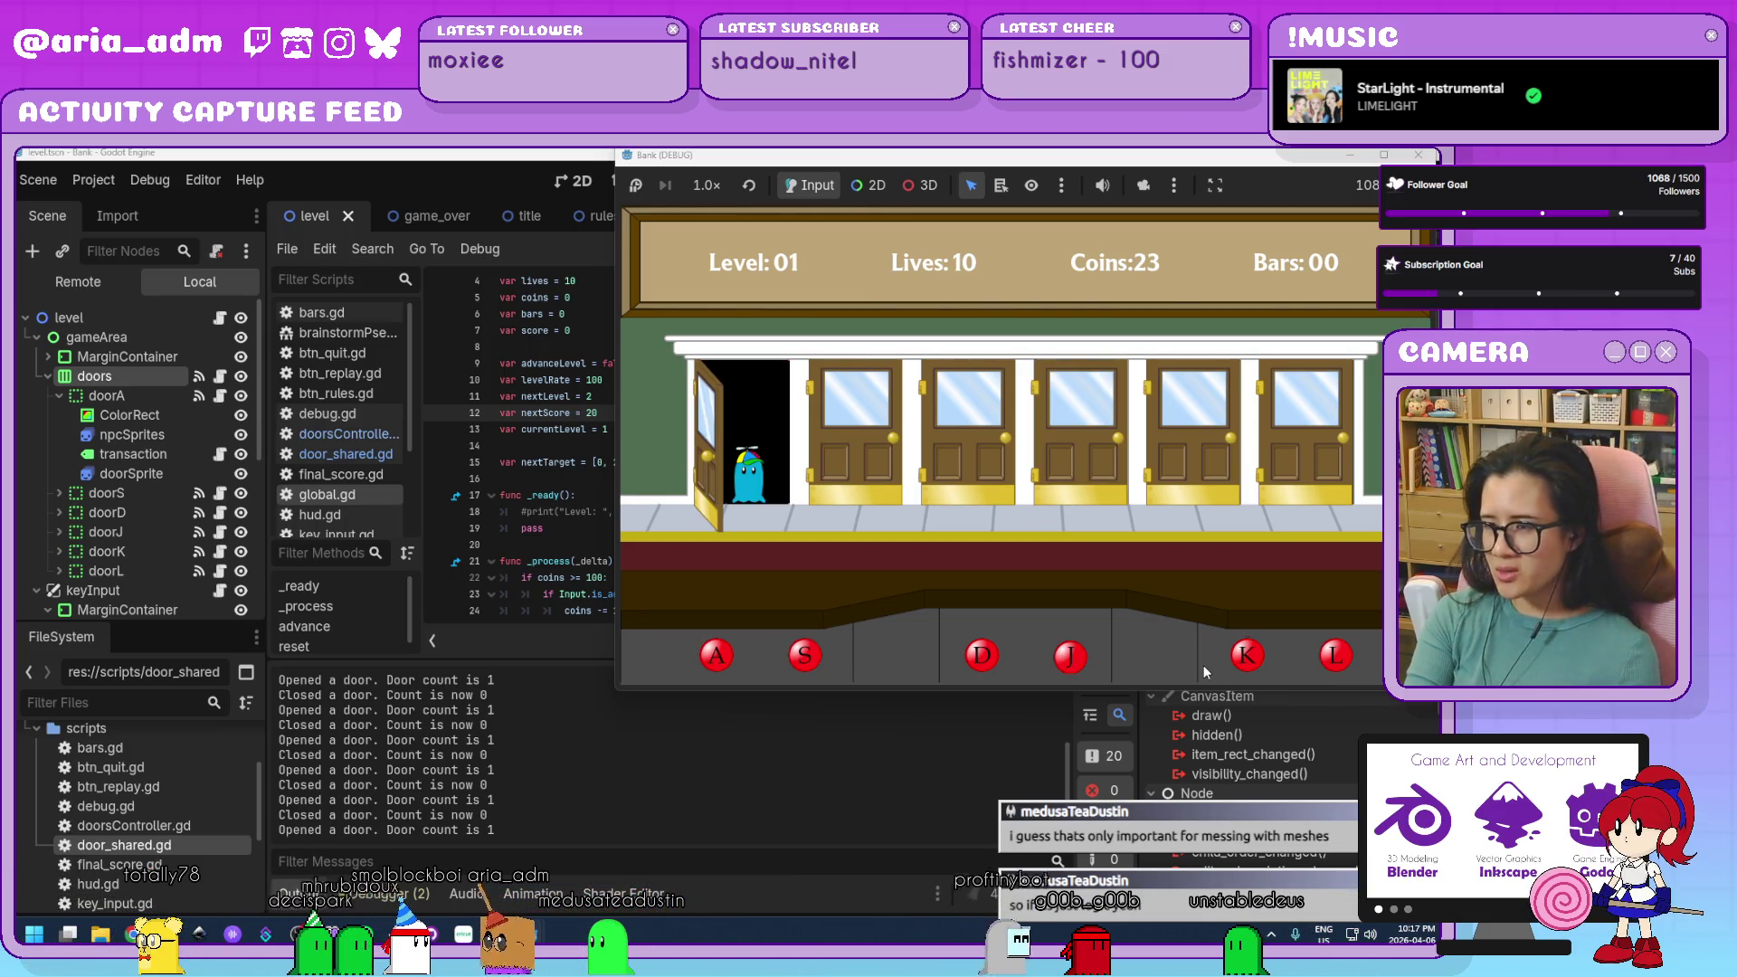
pyautogui.press('a')
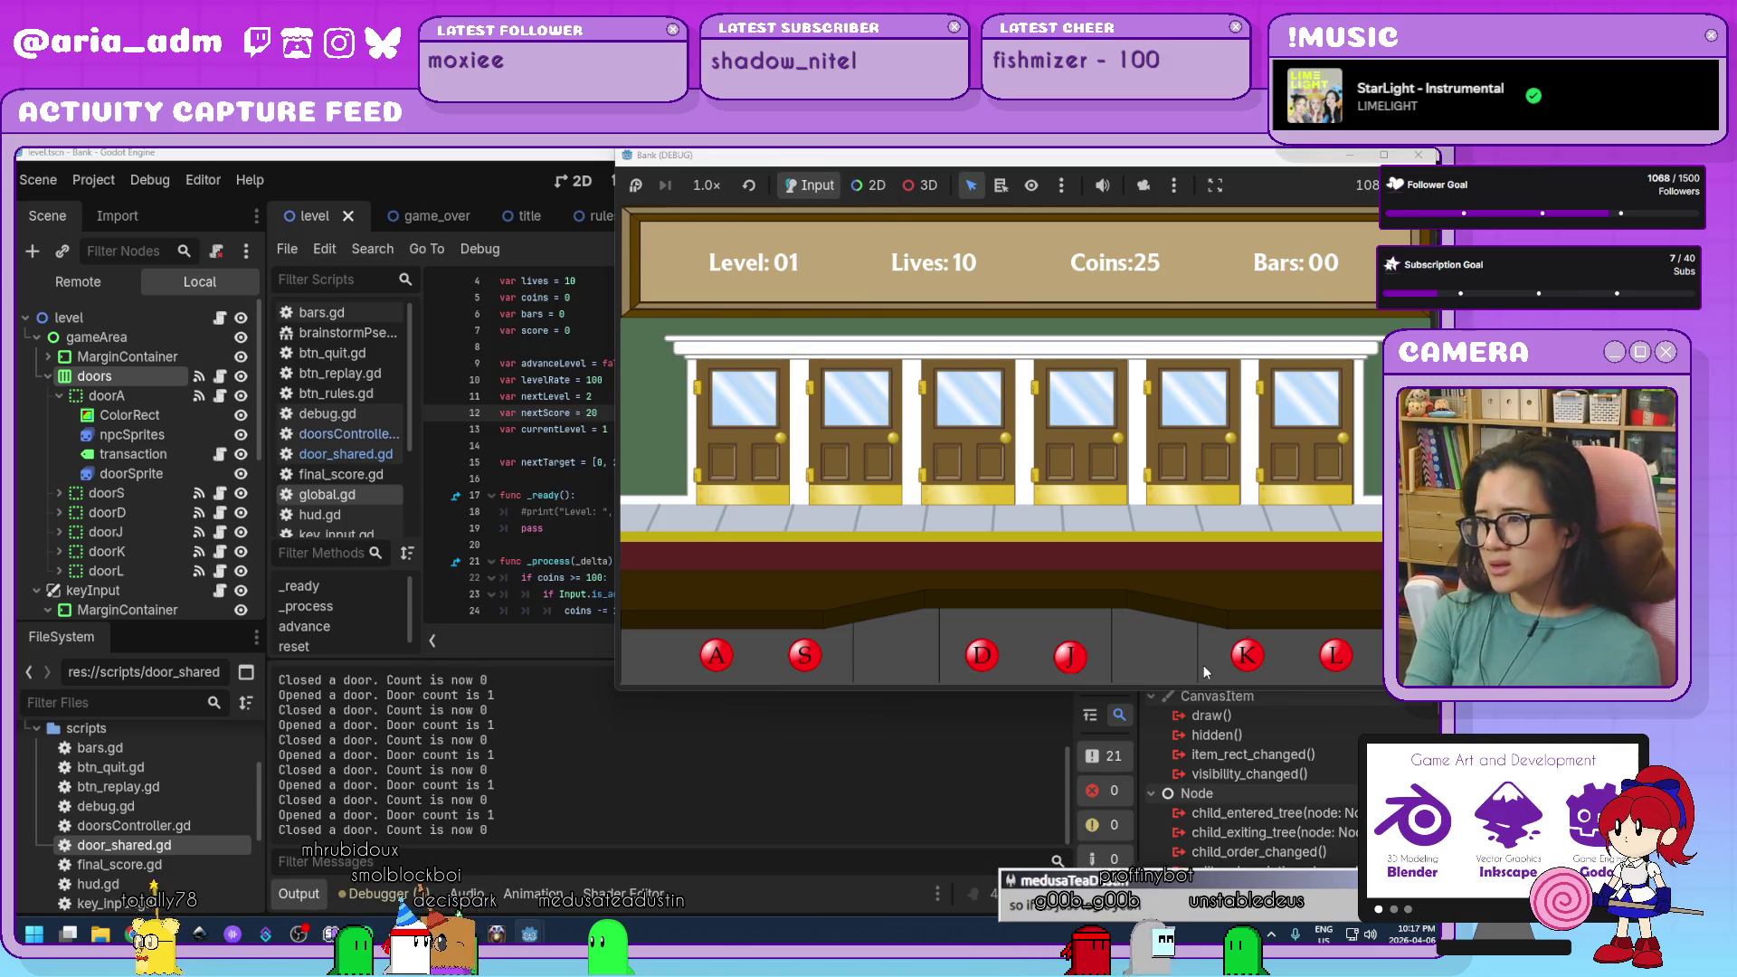
pyautogui.press('s')
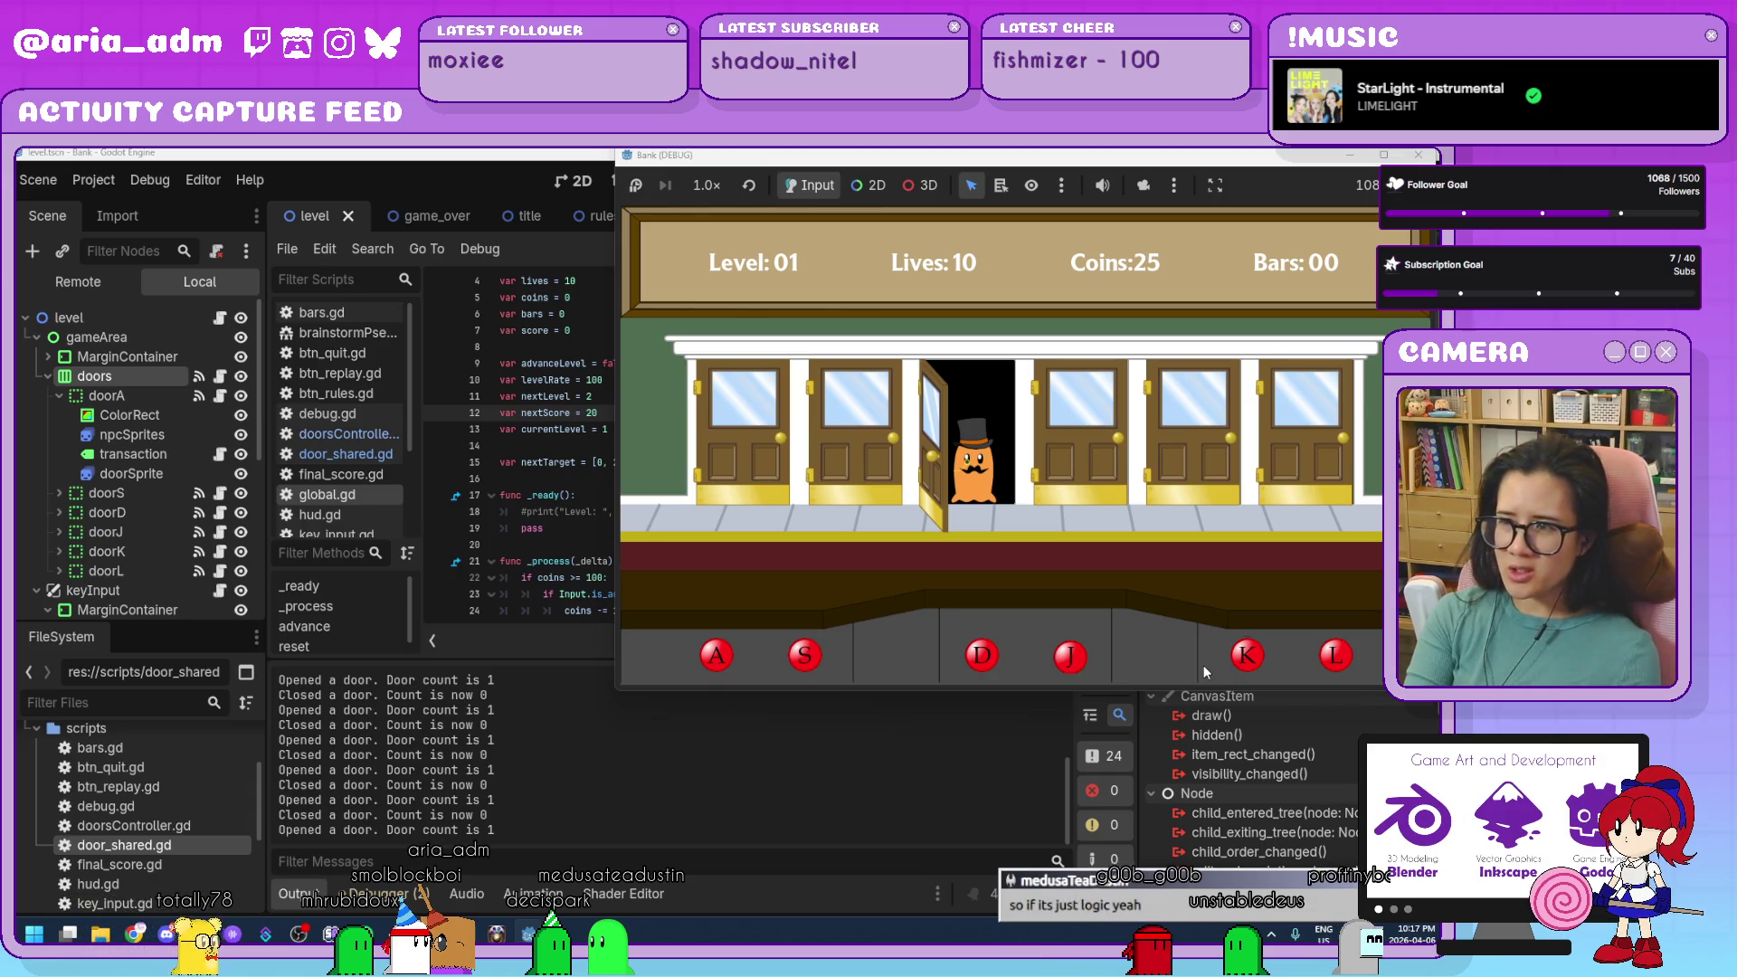
pyautogui.press('d')
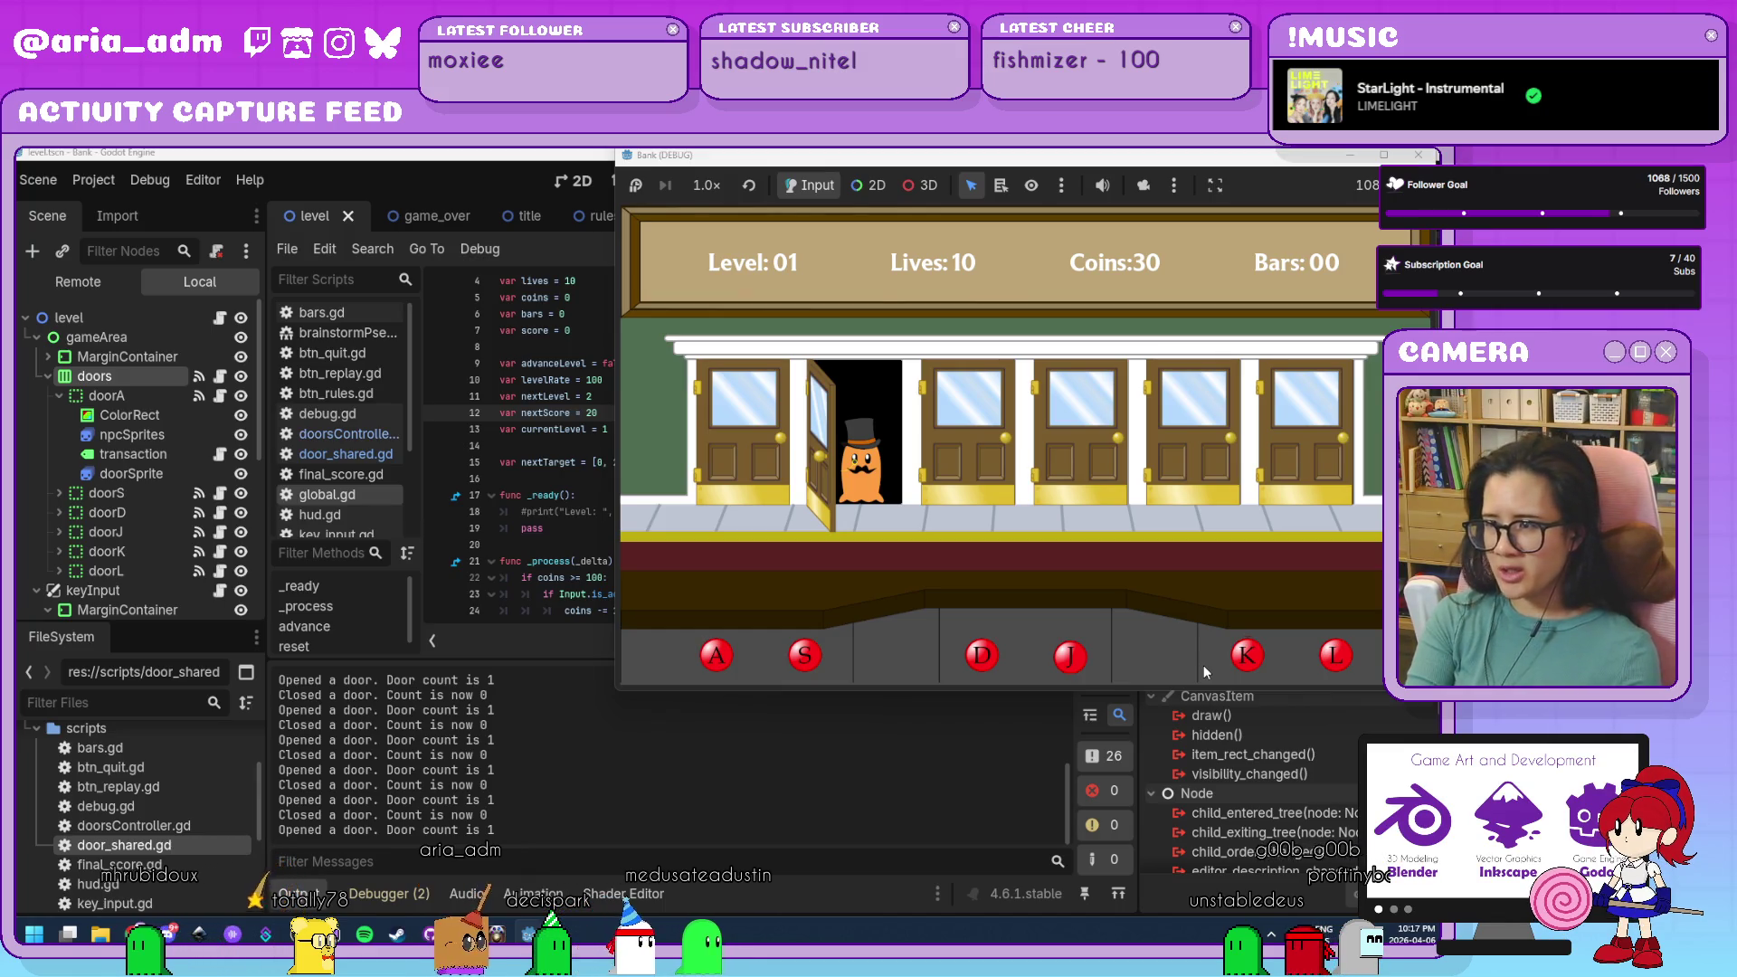
pyautogui.press('s')
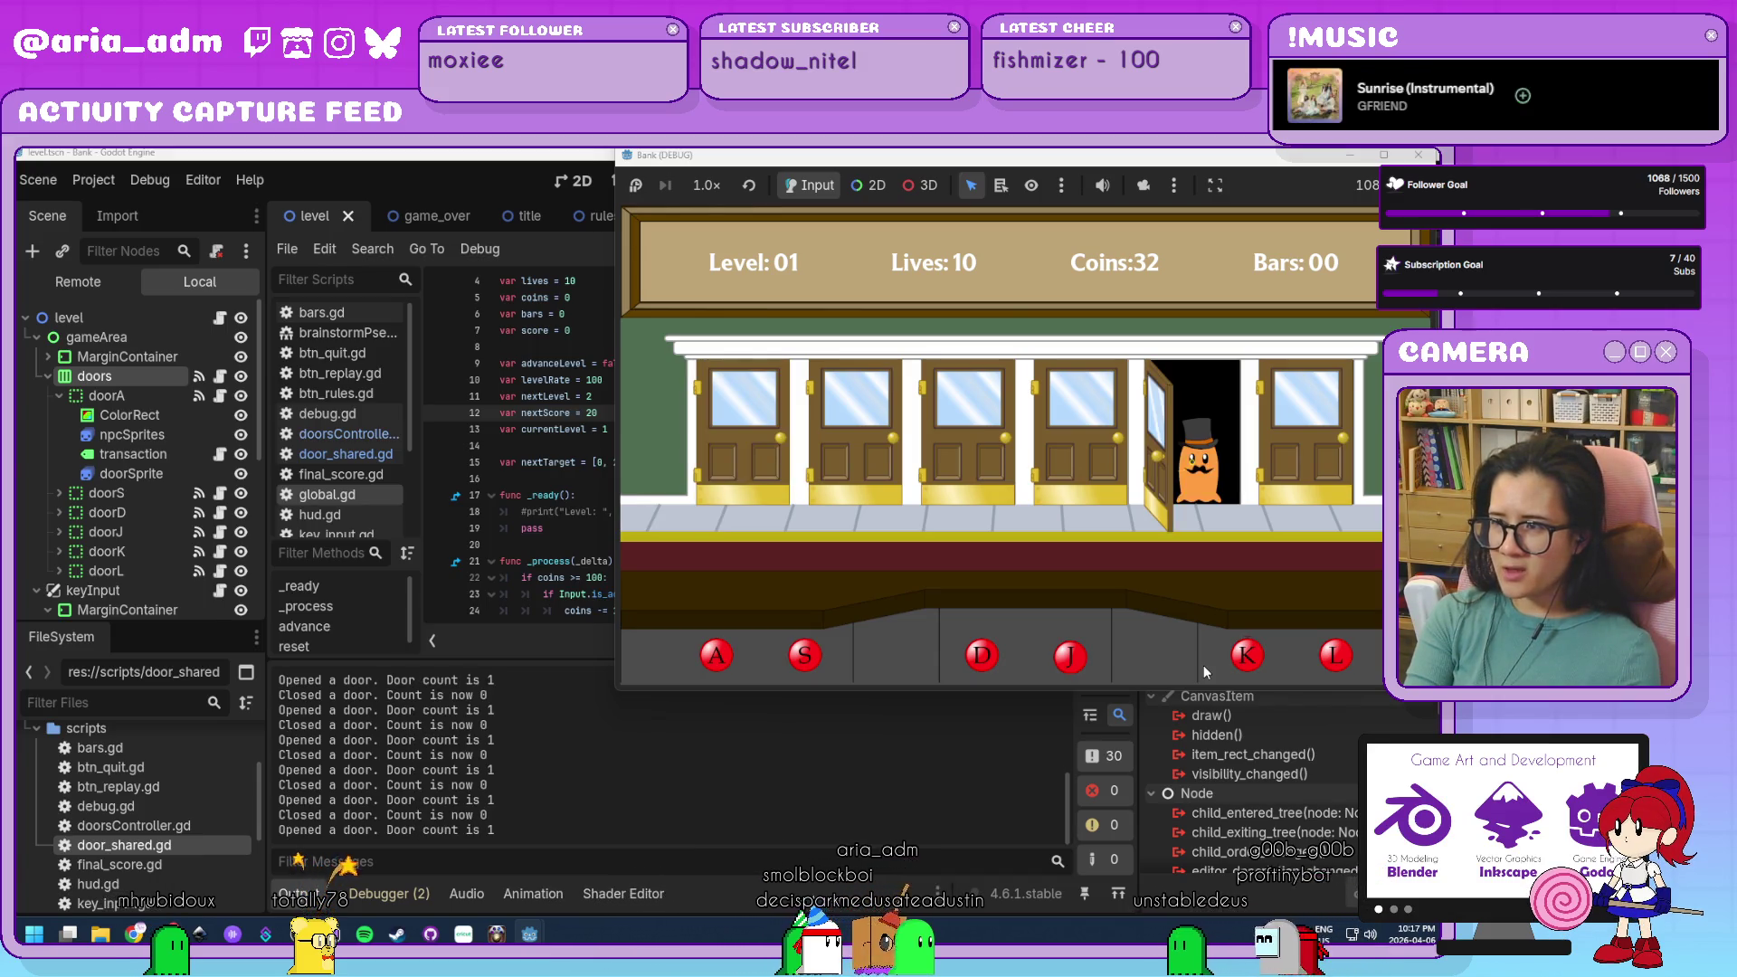
pyautogui.press('k')
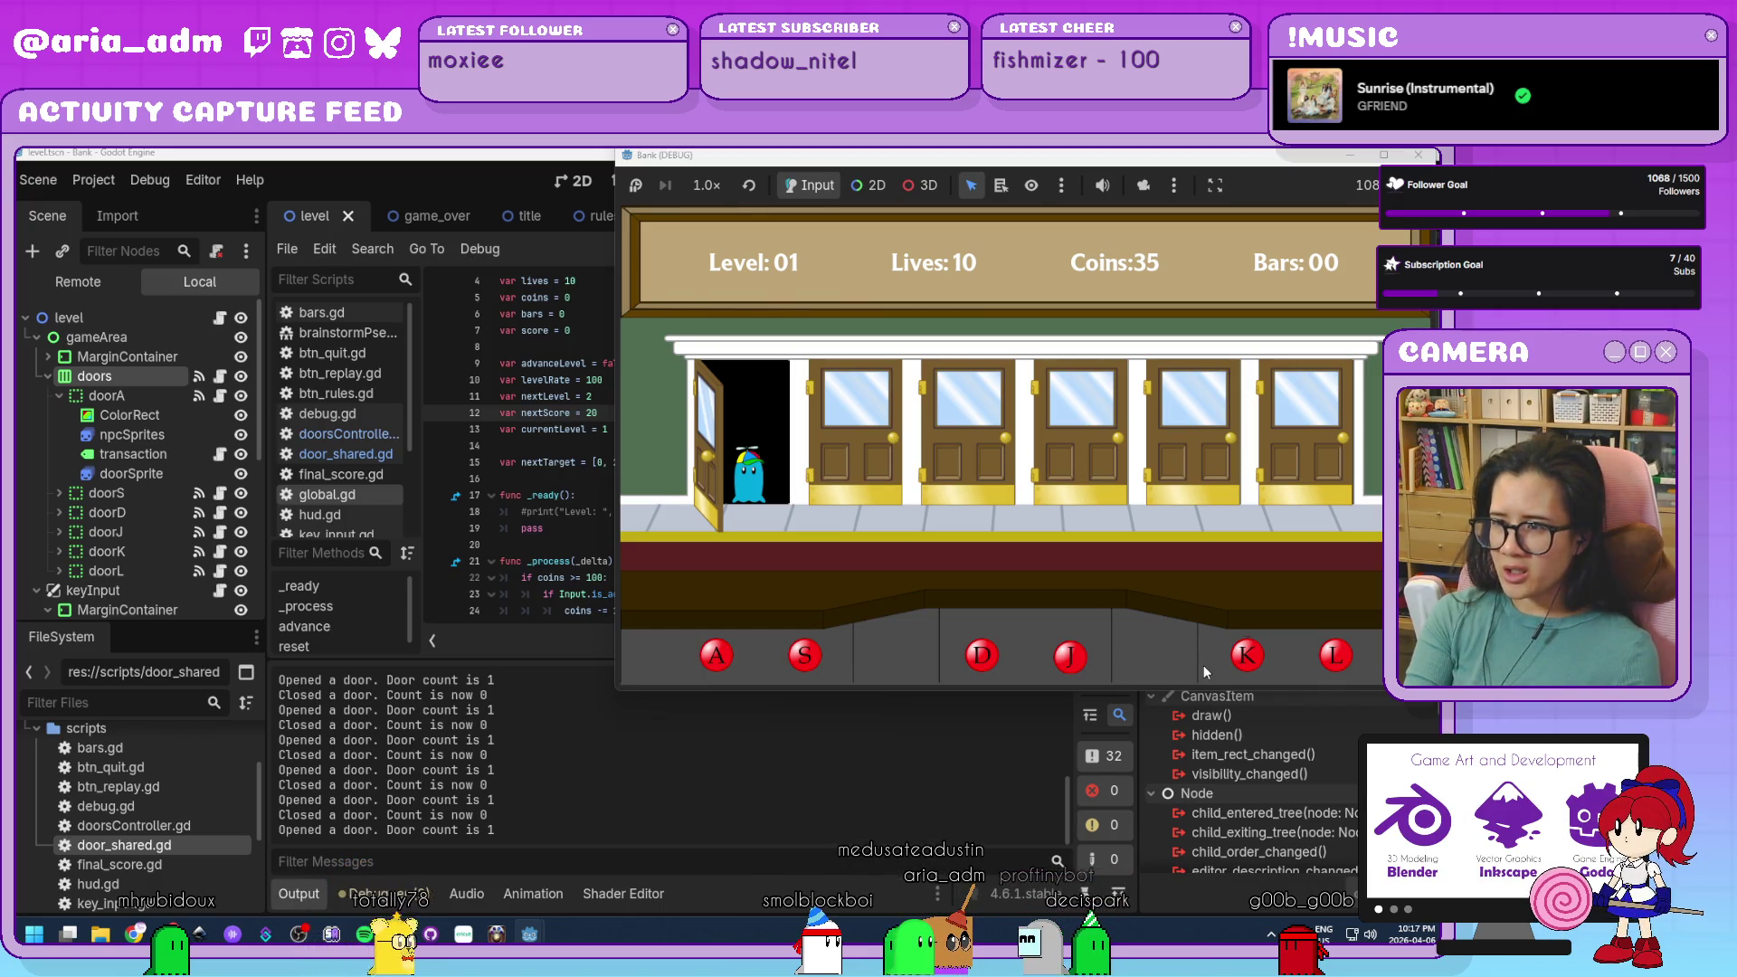
pyautogui.press('a')
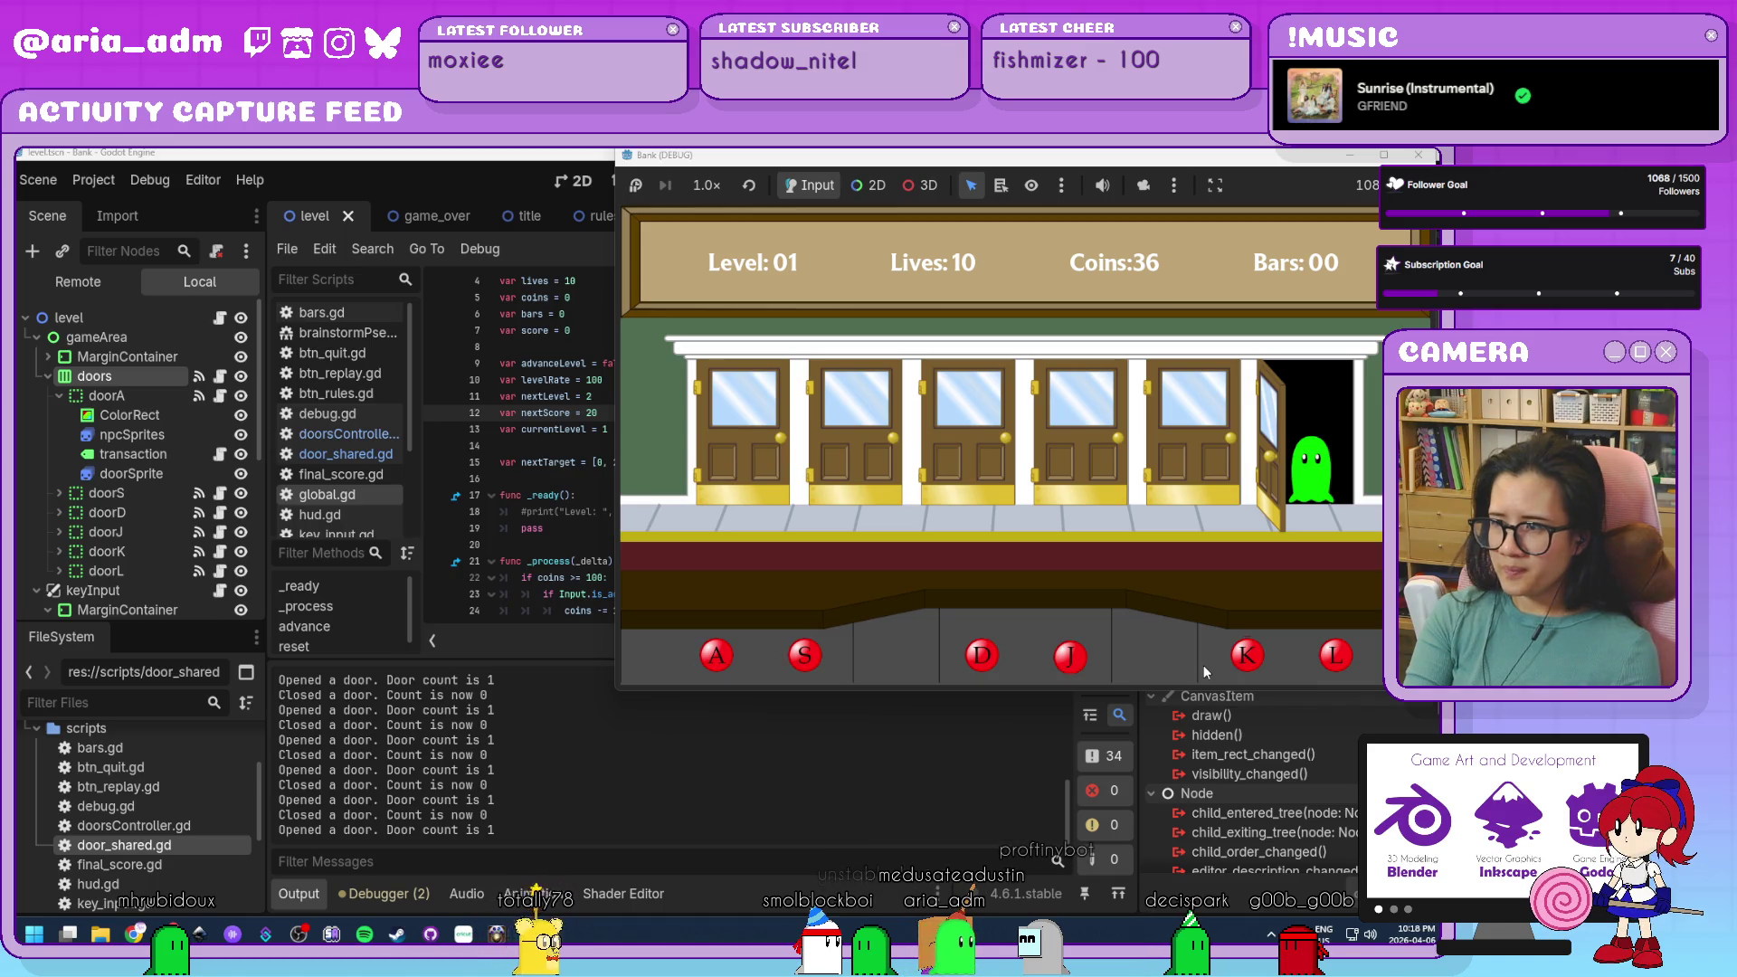
pyautogui.press('l')
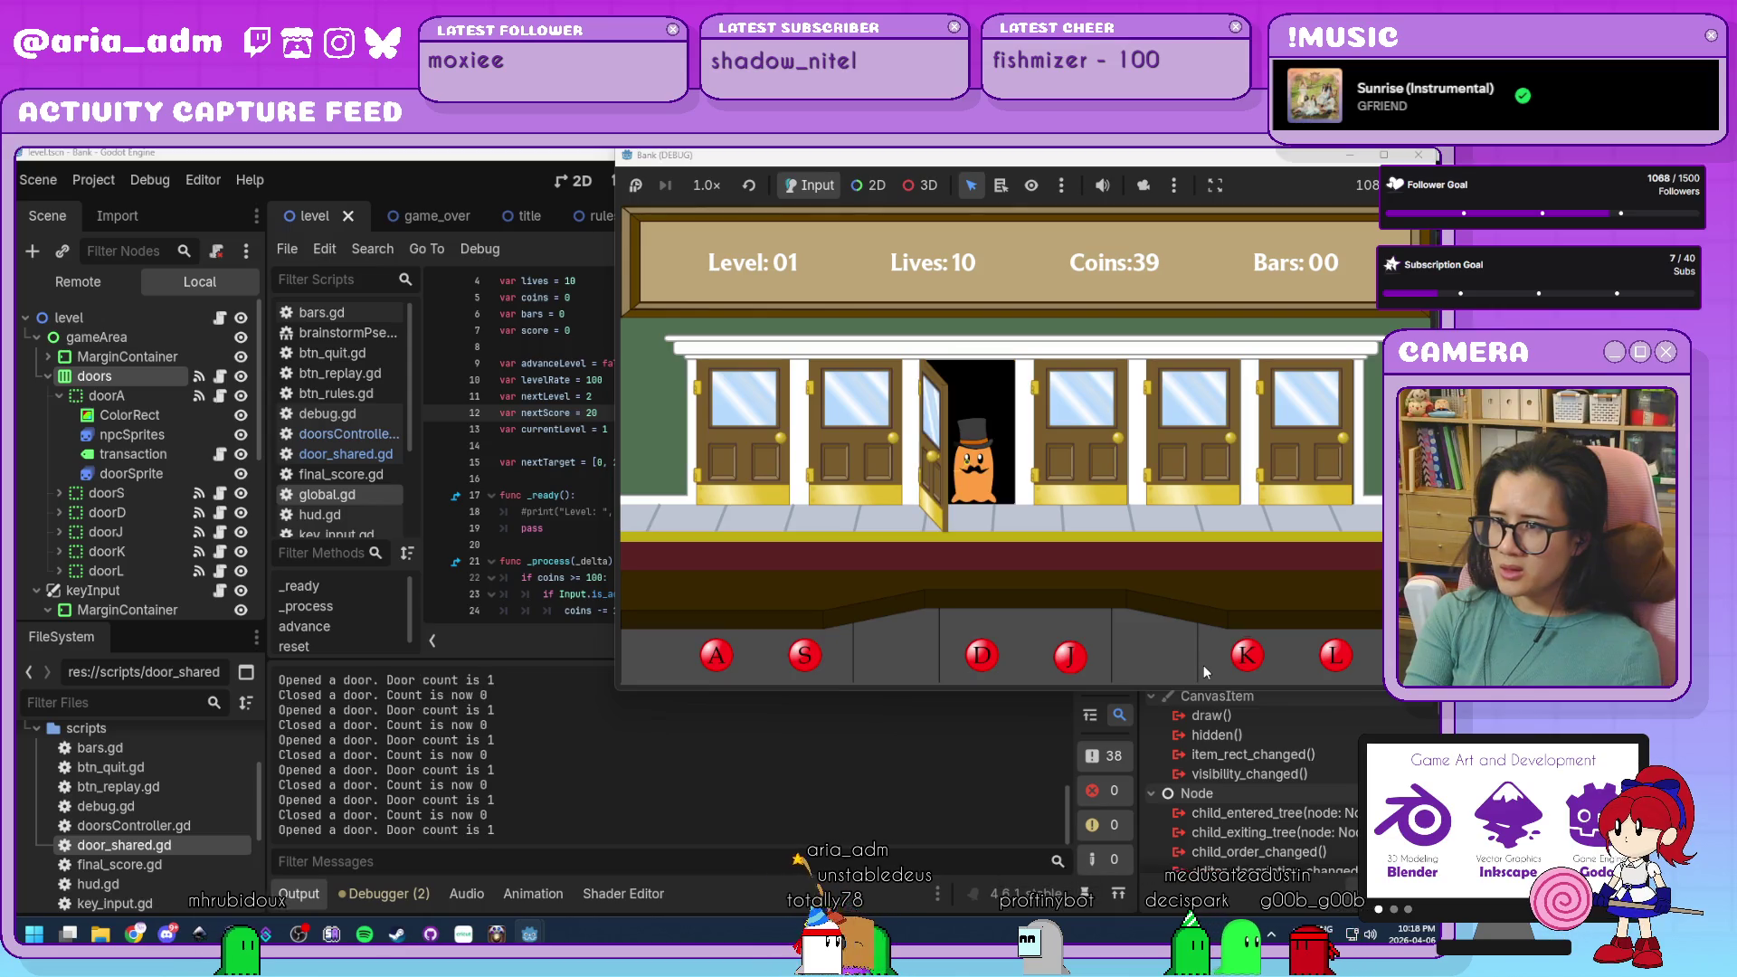
pyautogui.press('F8')
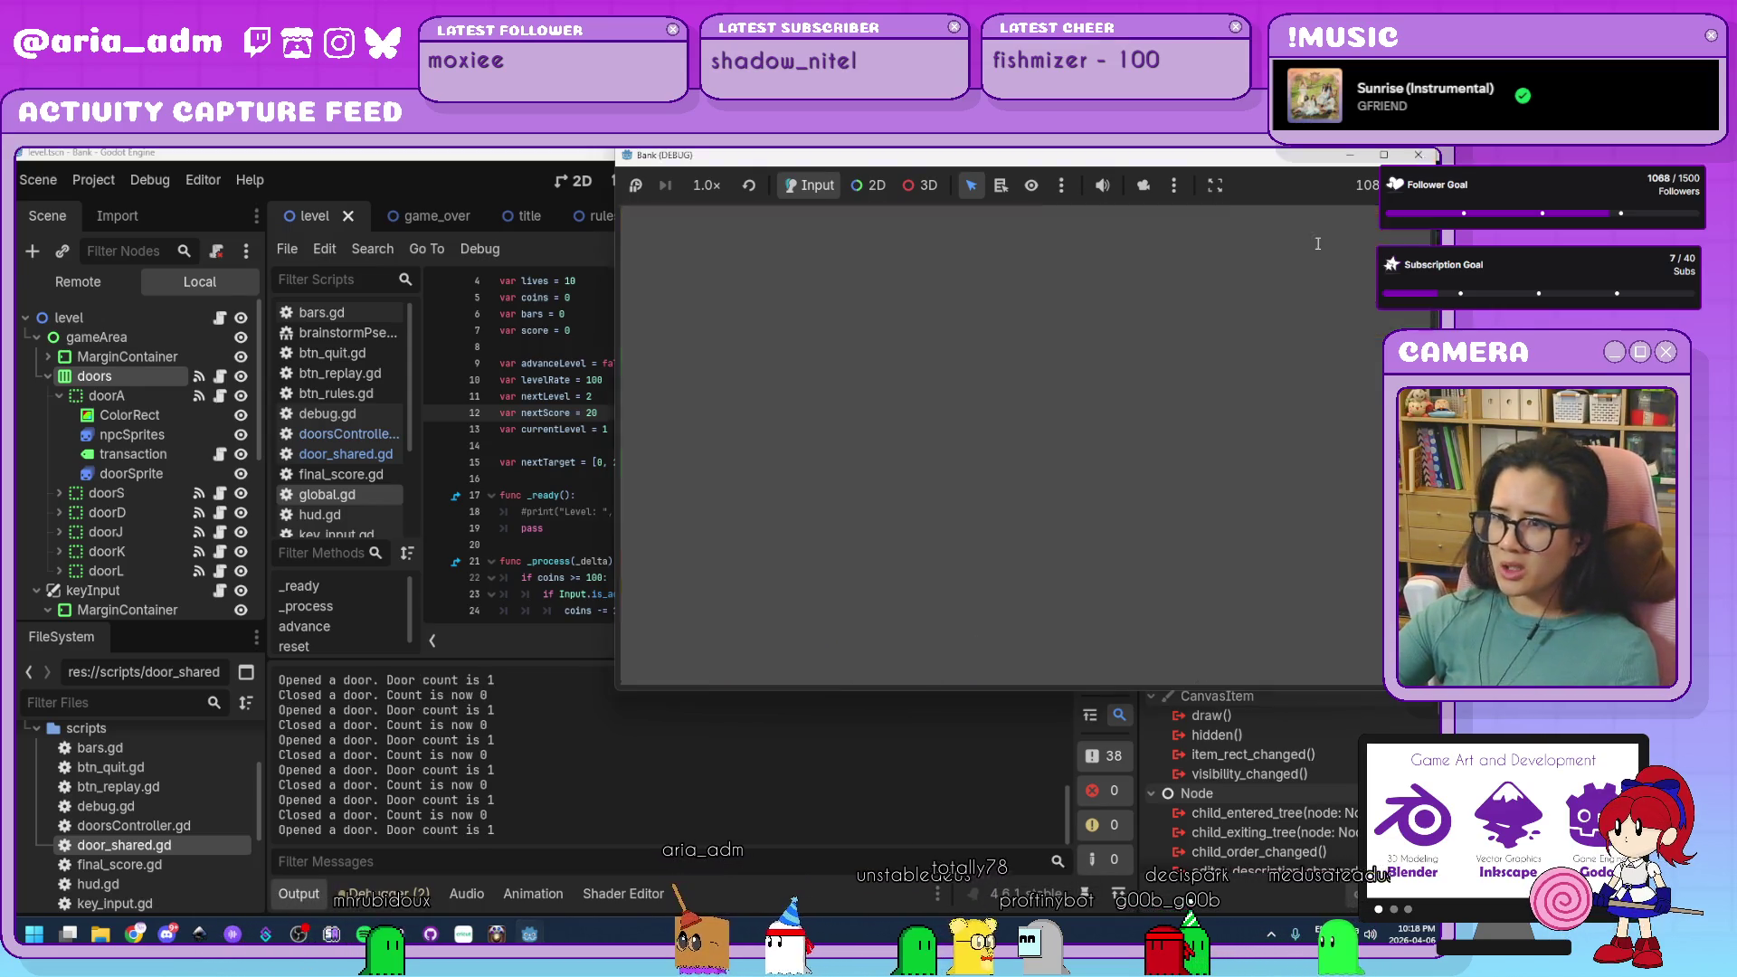
# Set nextScore in global.gd's reset() from 0 to 20 and run the game.
pyautogui.click(775, 462)
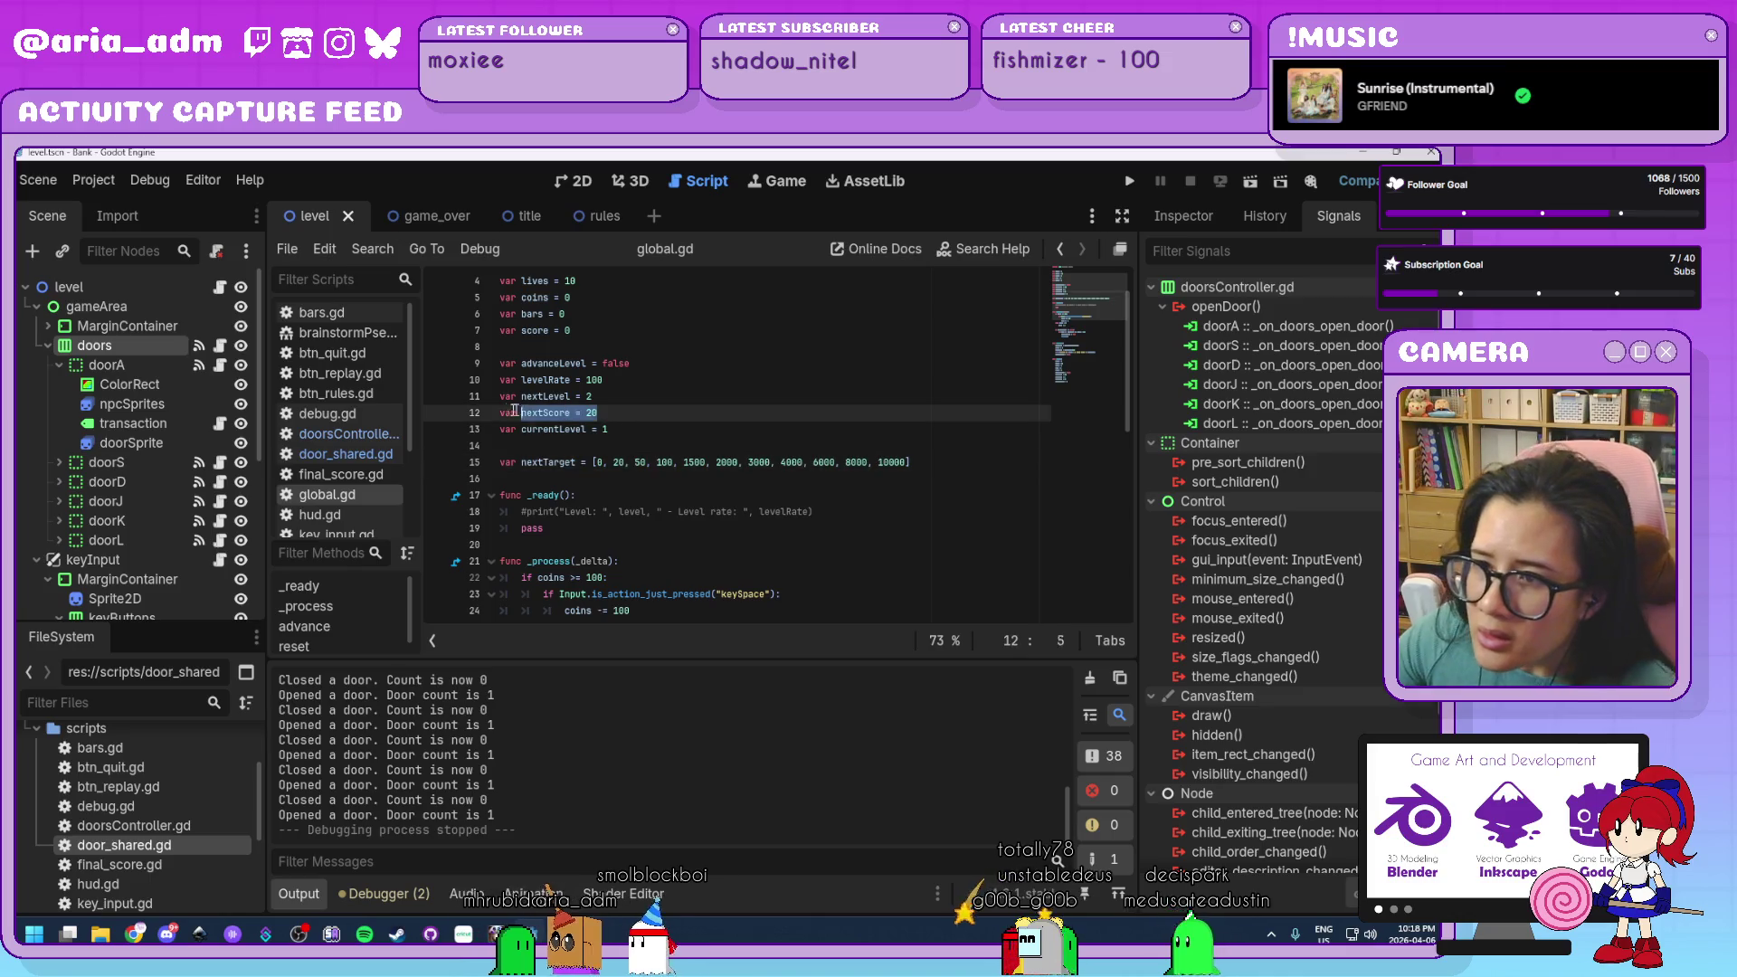
pyautogui.click(619, 427)
pyautogui.click(551, 413)
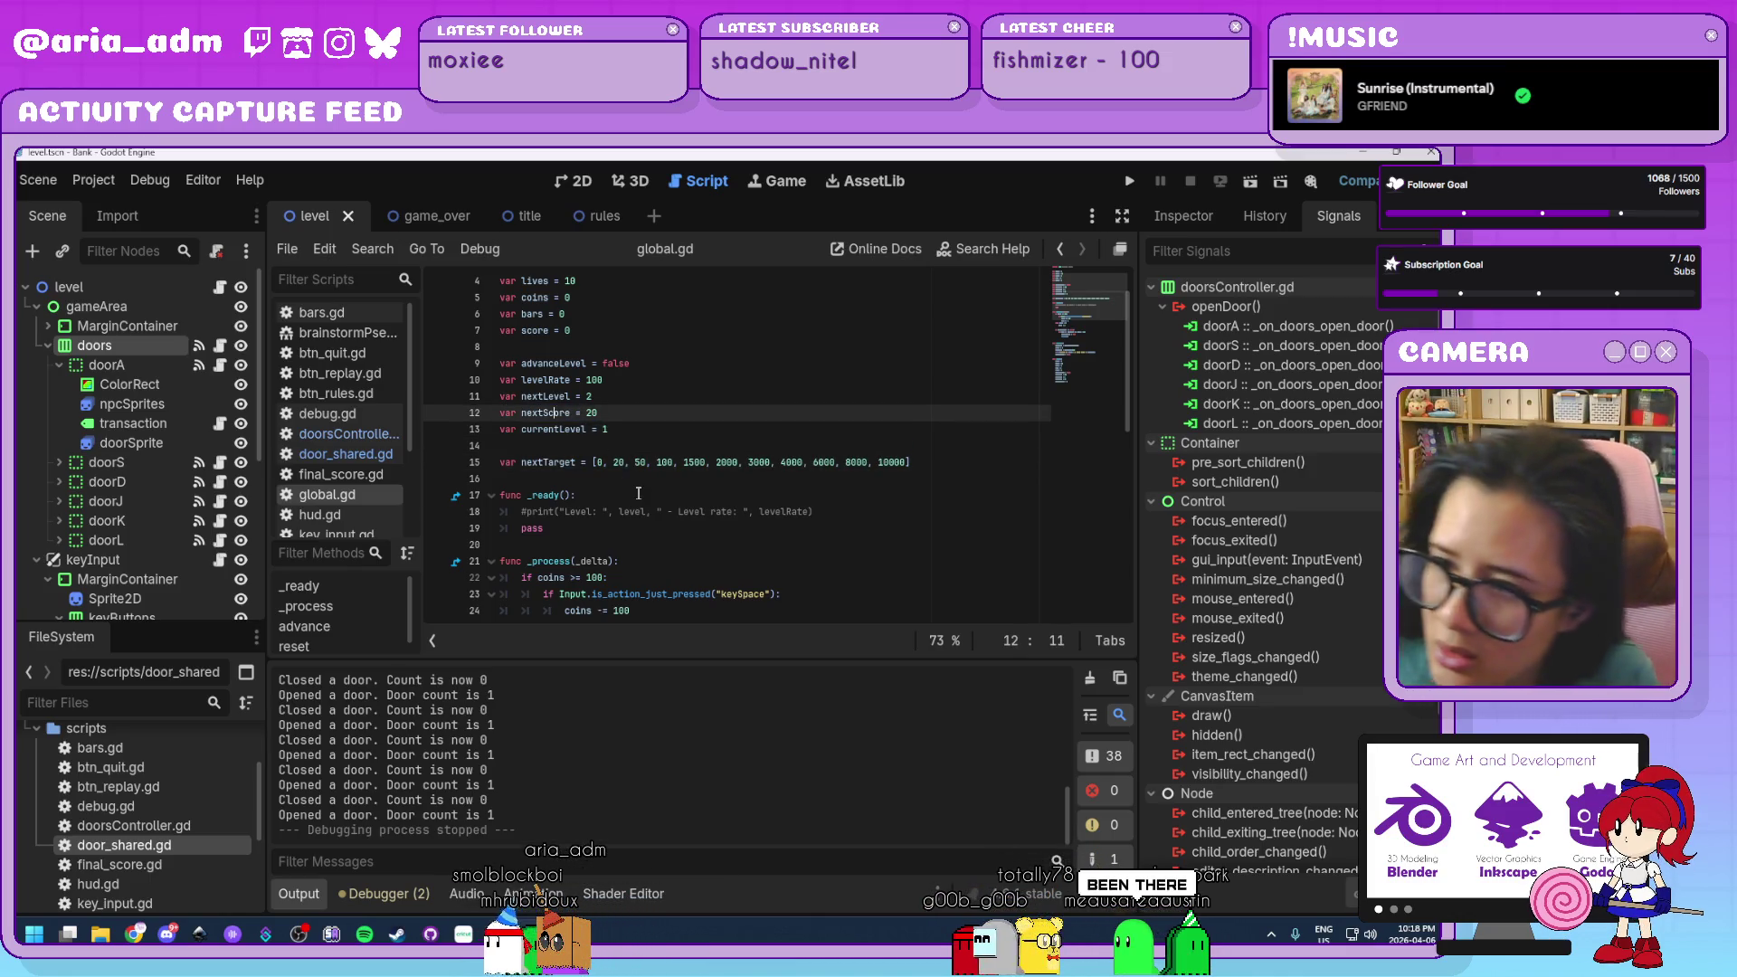
pyautogui.click(567, 412)
pyautogui.scroll(-4, 633, 434)
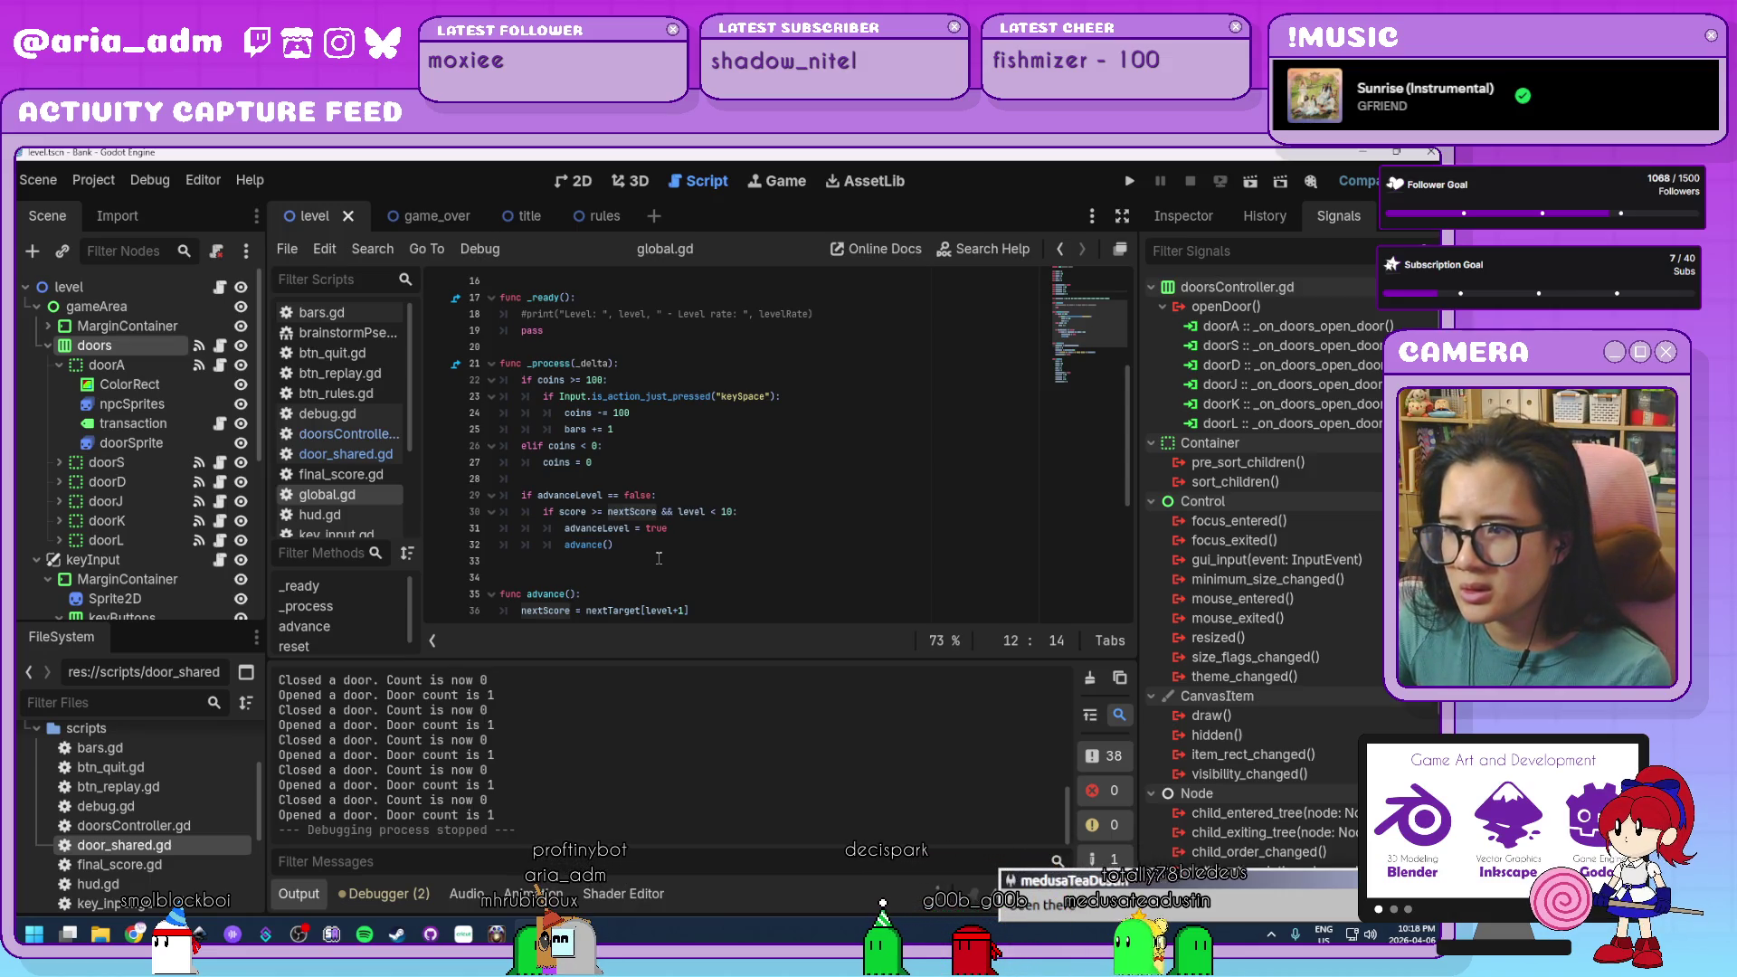
pyautogui.scroll(1, 659, 558)
pyautogui.scroll(-4, 659, 558)
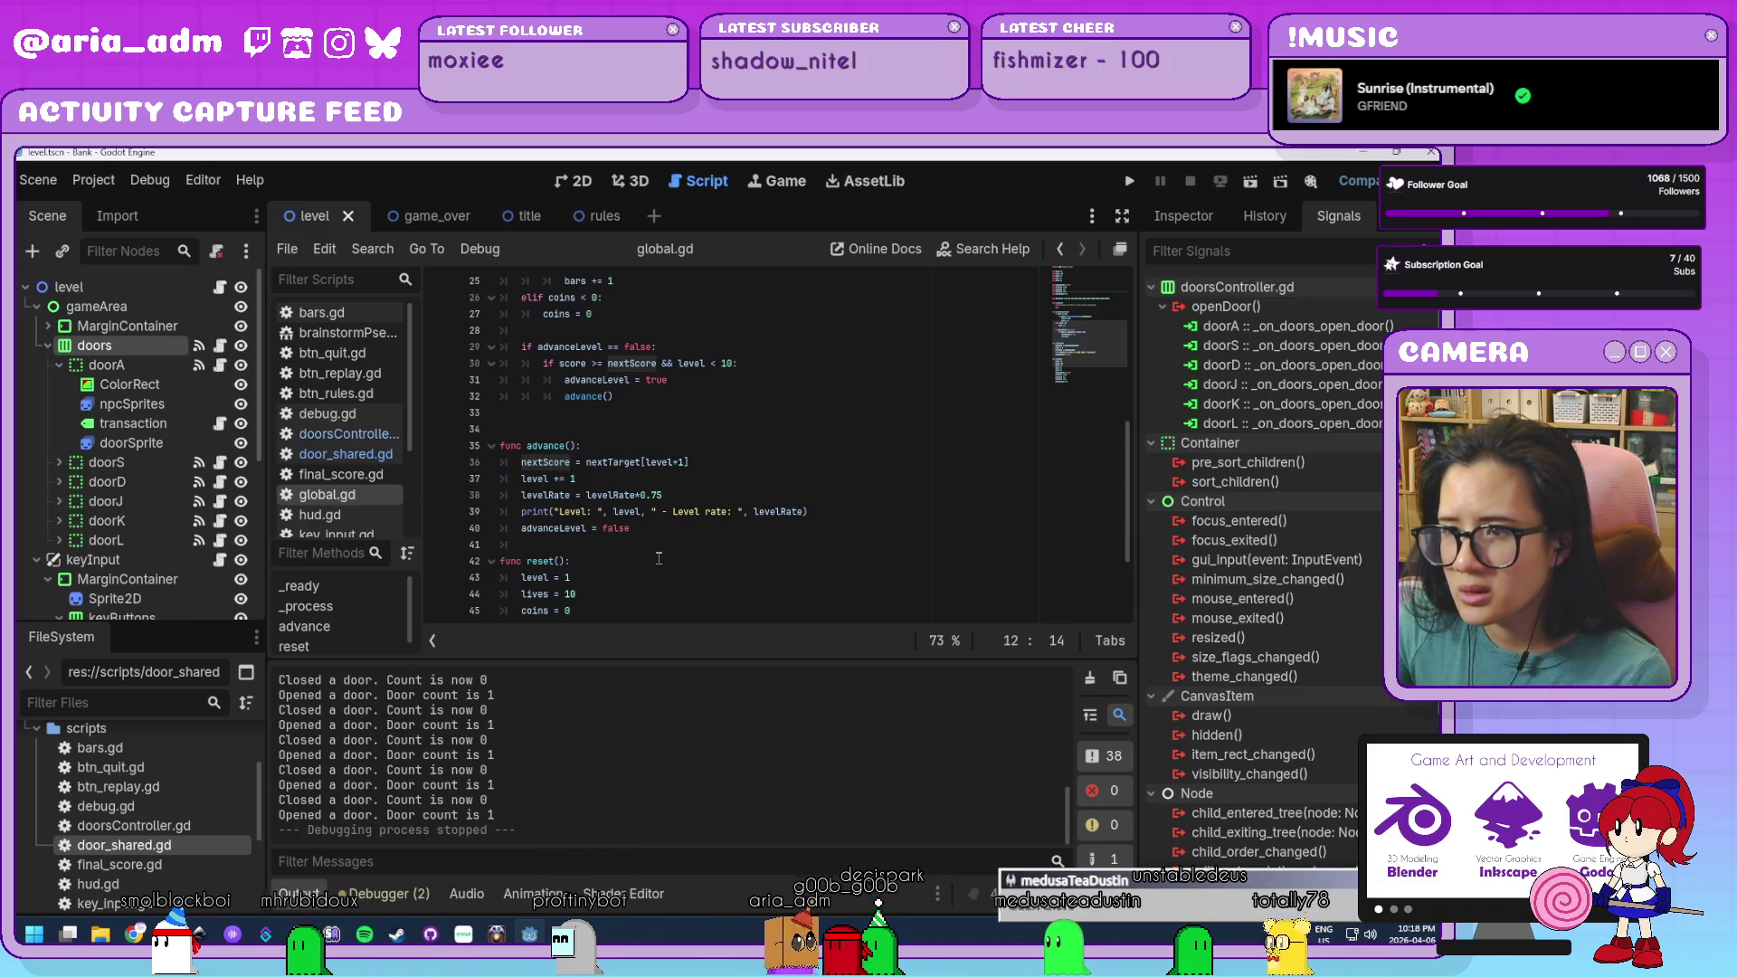
pyautogui.scroll(-3, 659, 558)
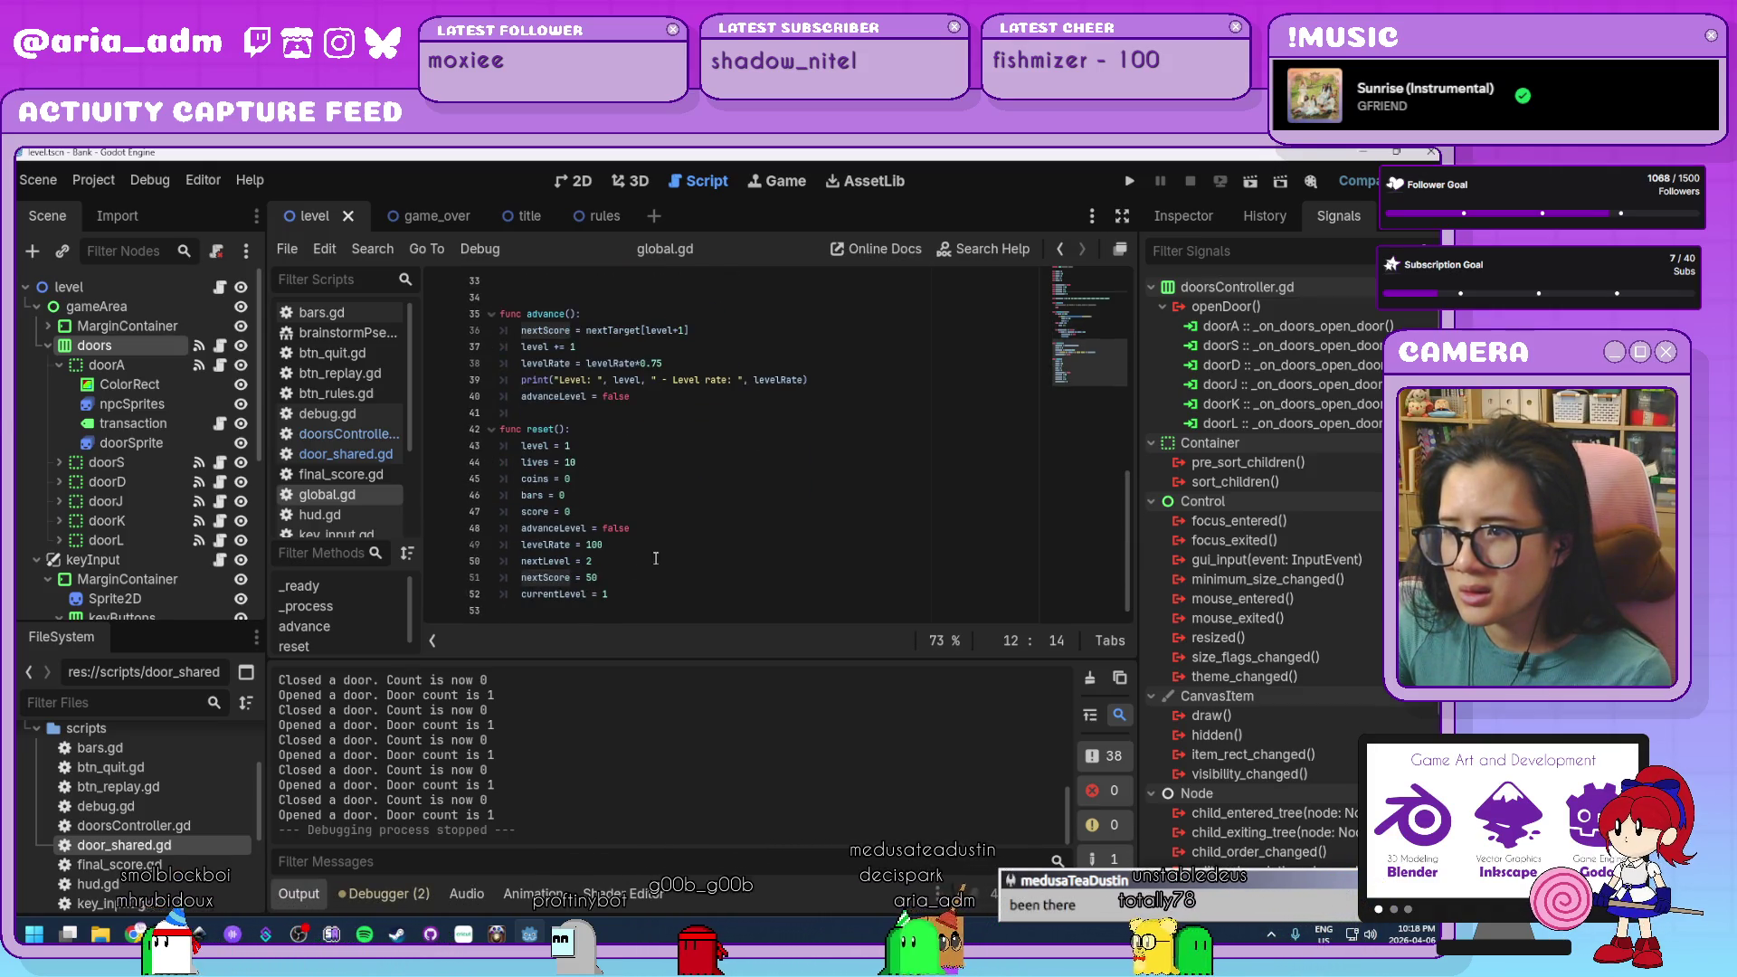
pyautogui.click(630, 580)
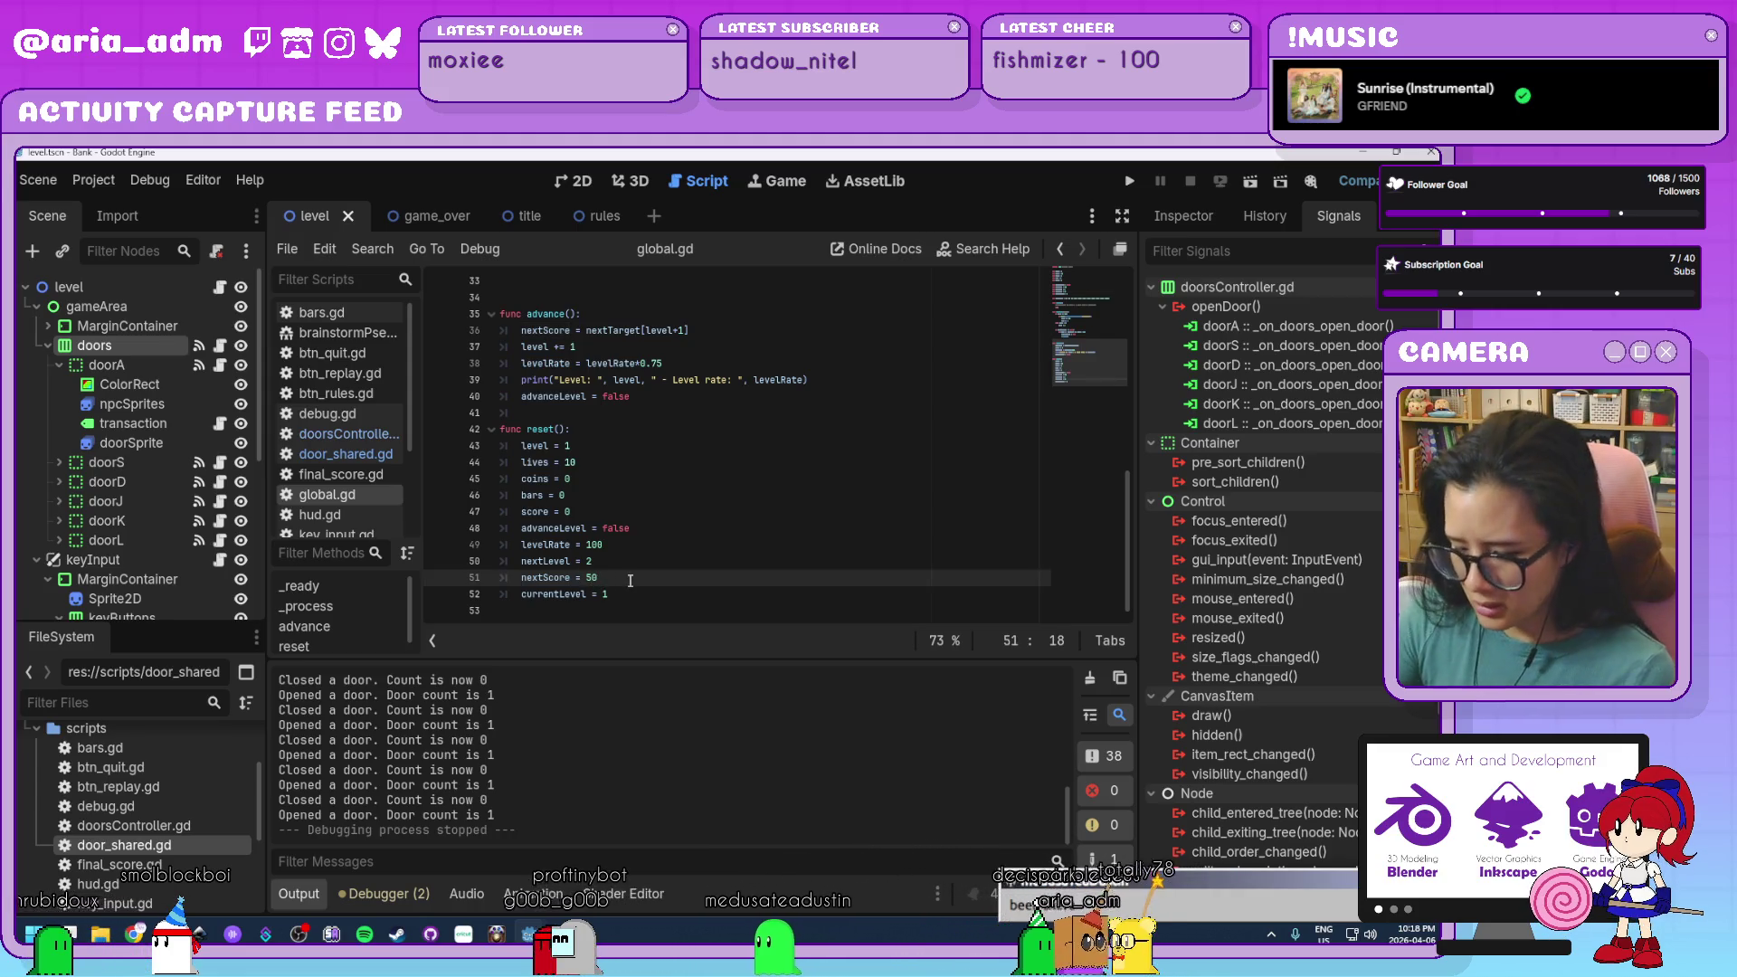
pyautogui.write('2')
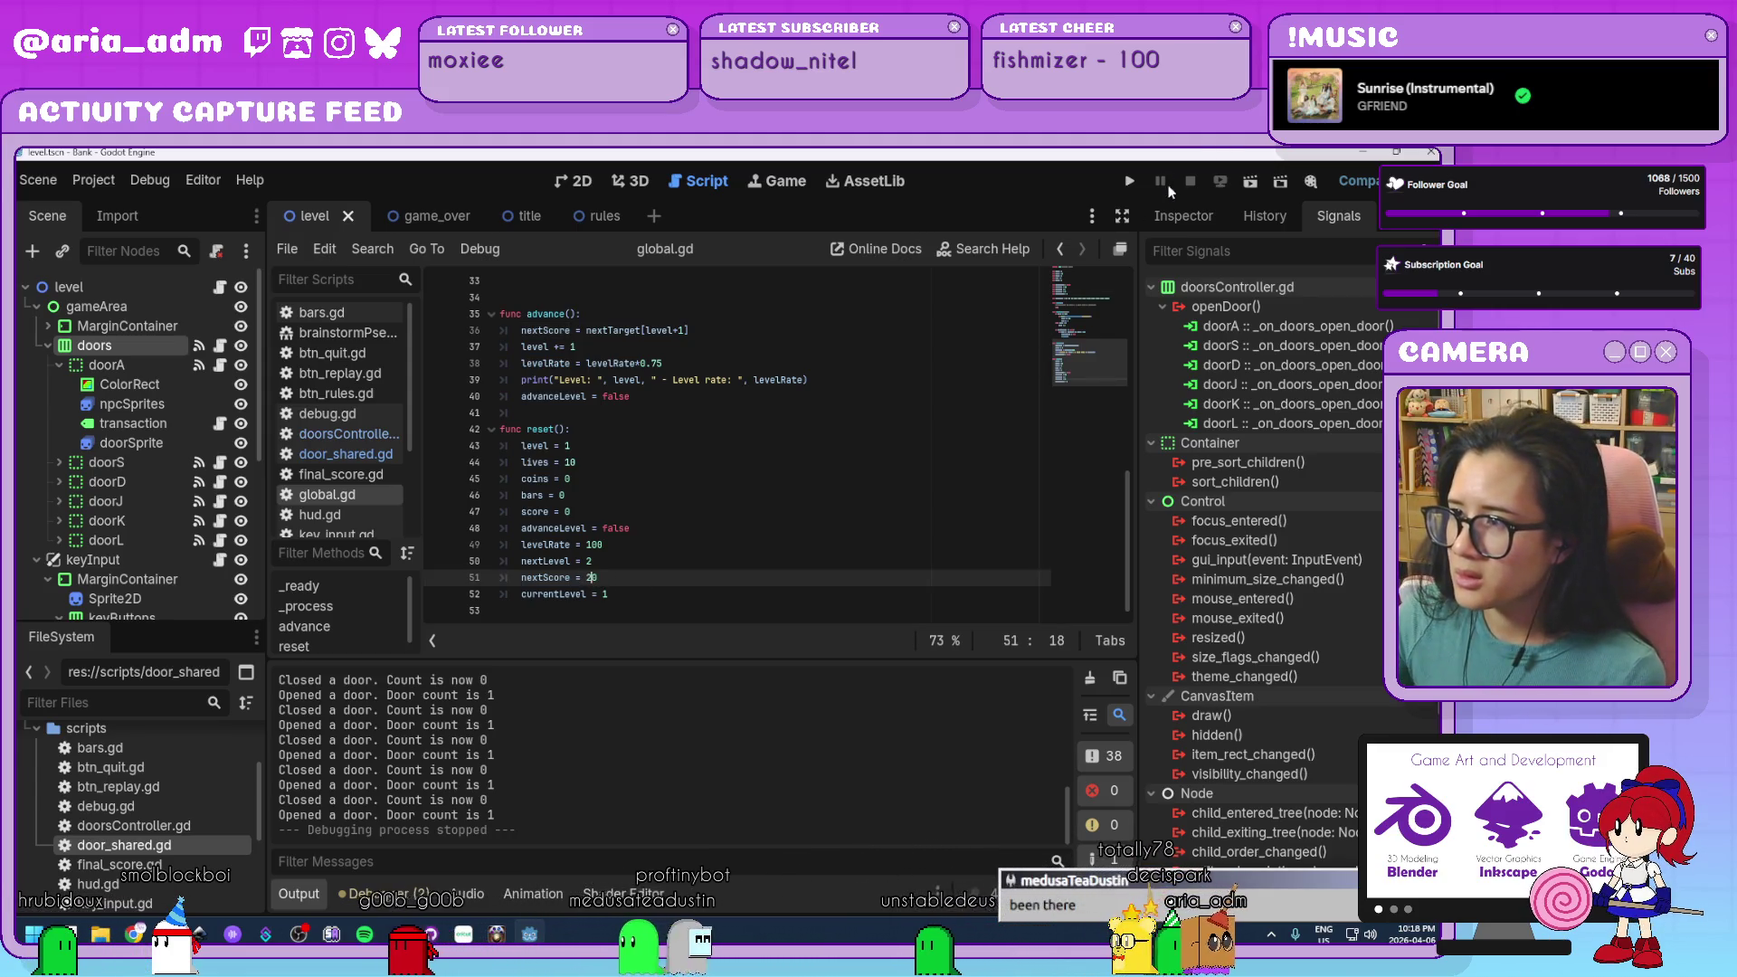
pyautogui.click(1130, 183)
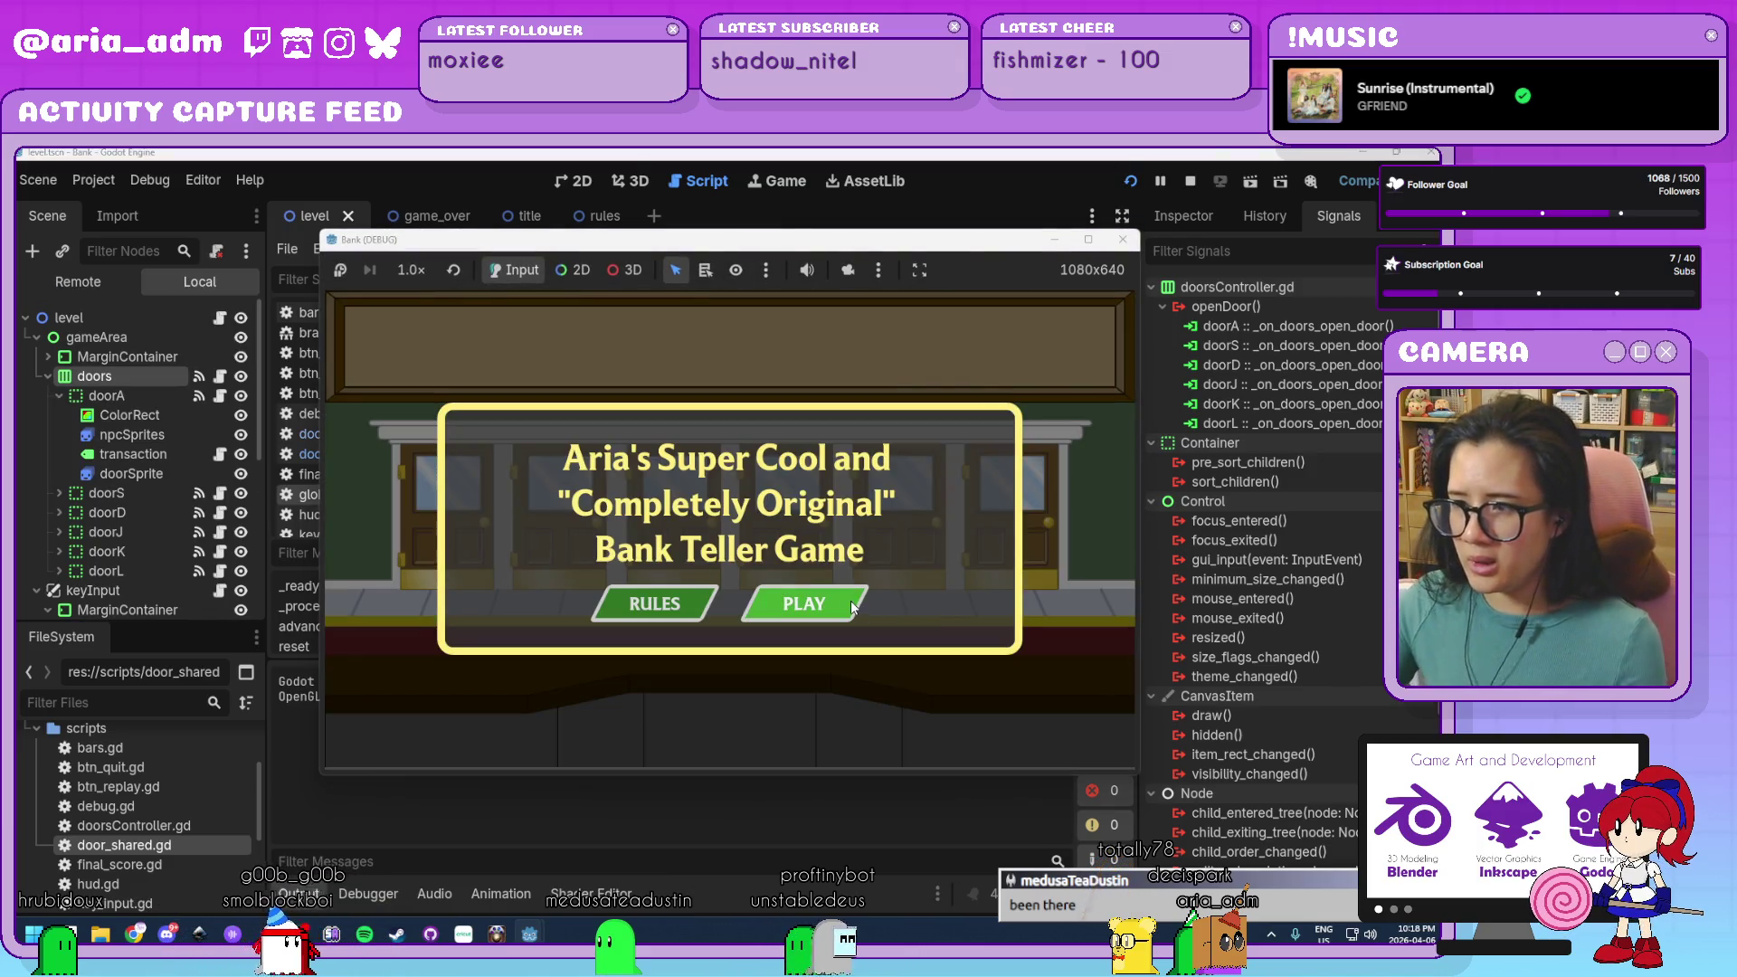
# Start the game, move its window up-right, and clear levels 1 and 2 by closing doors on customers.
pyautogui.click(852, 607)
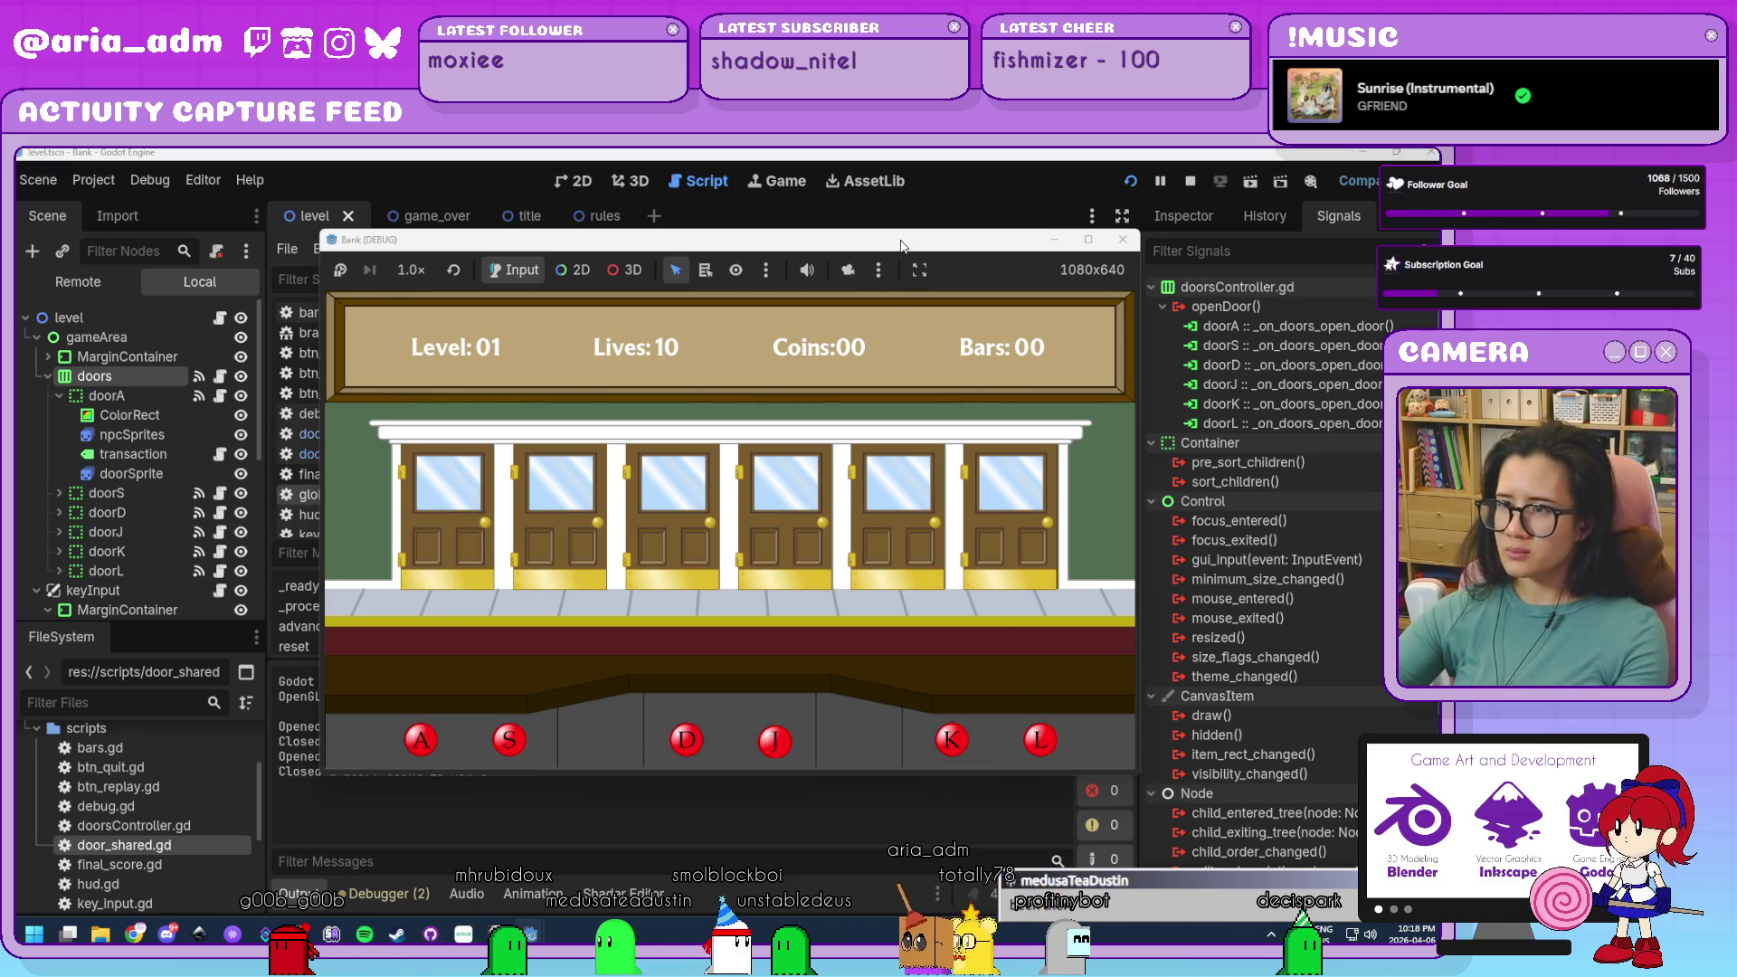
pyautogui.moveTo(900, 246); pyautogui.dragTo(1146, 164)
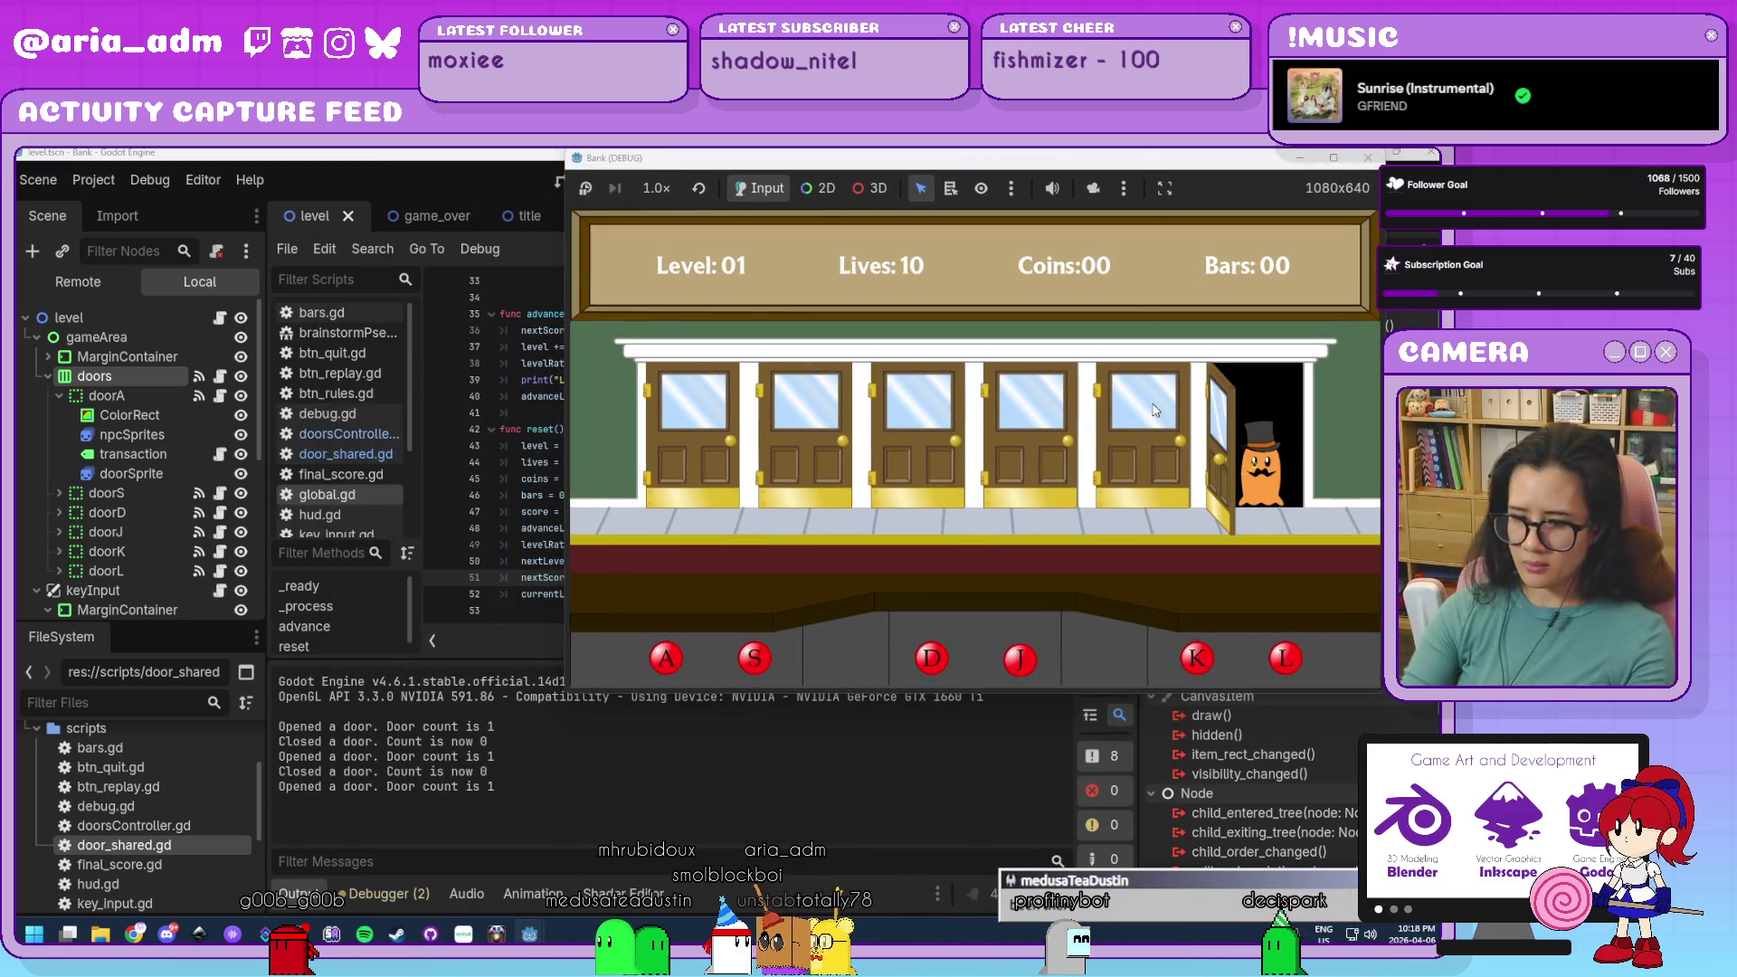
pyautogui.press('l')
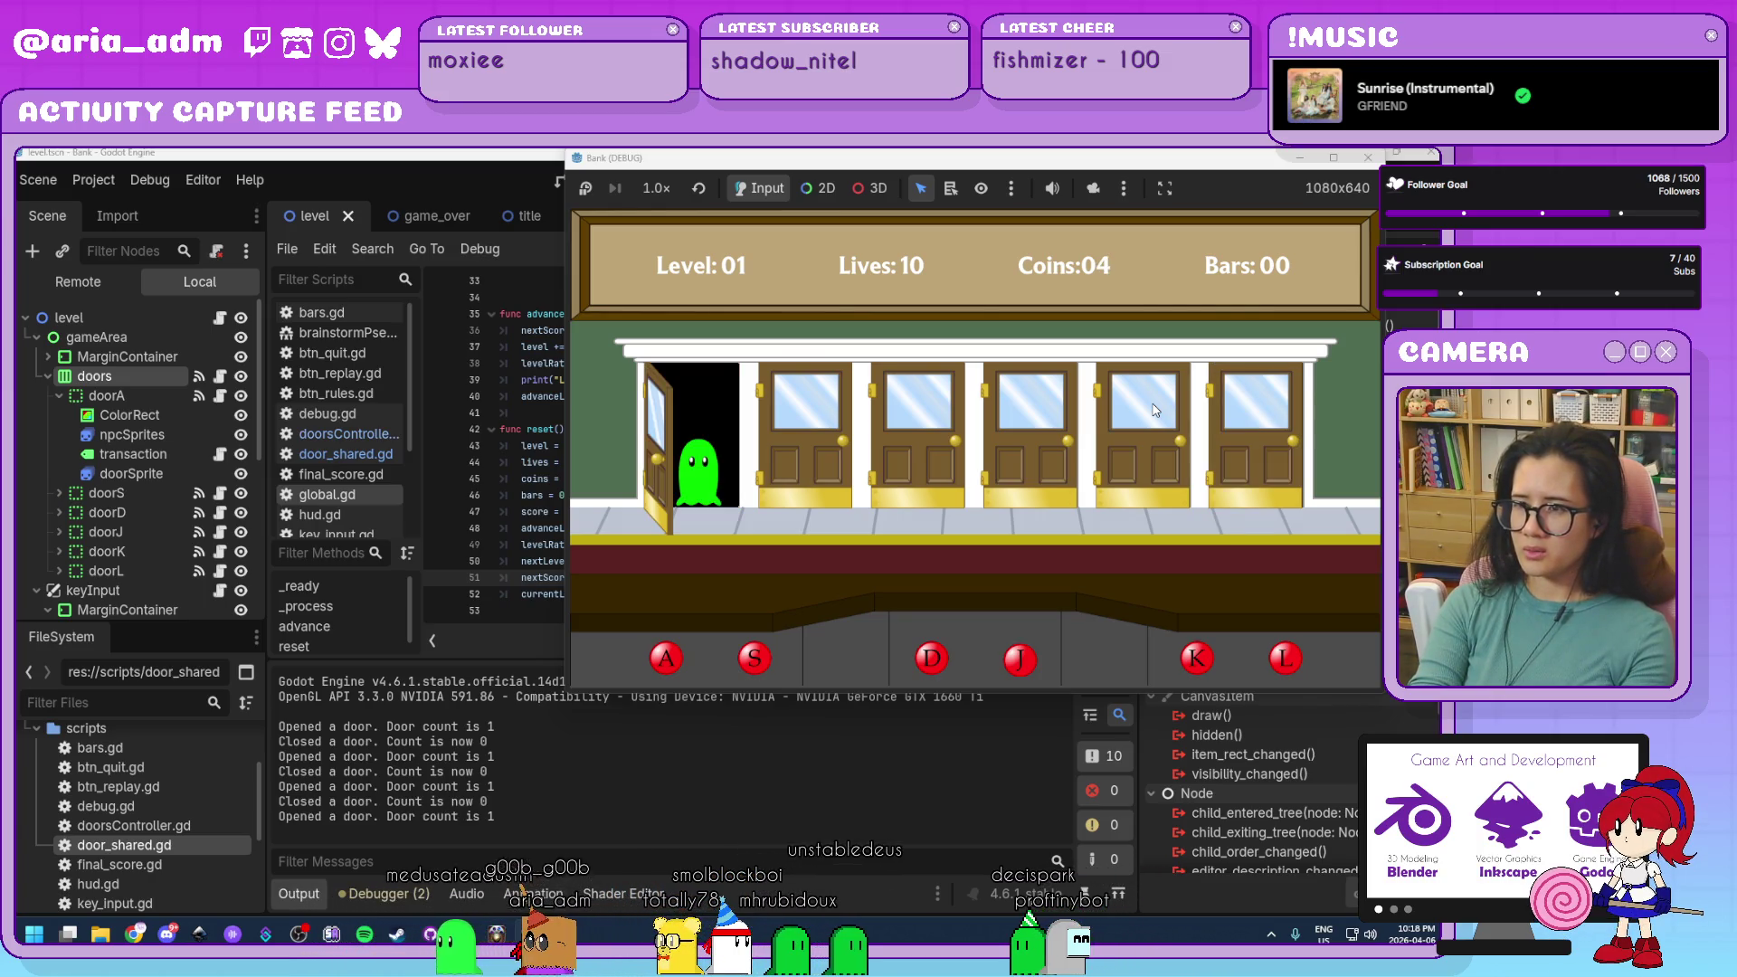
pyautogui.press('a')
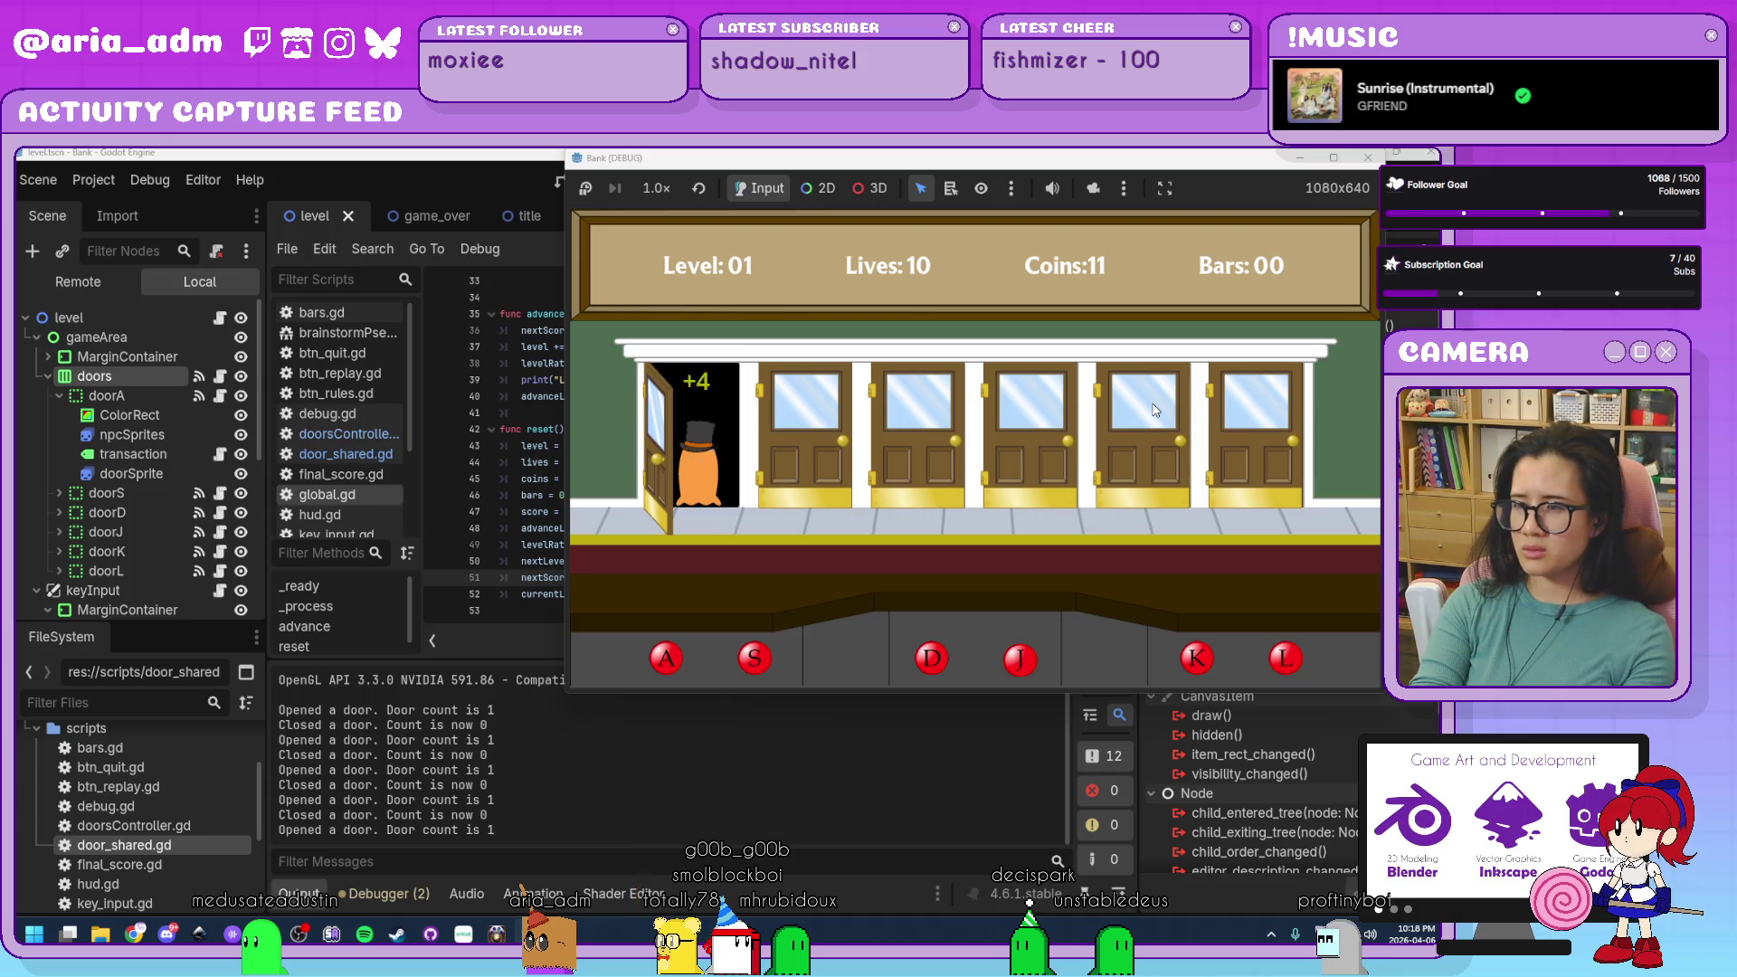
pyautogui.press('a')
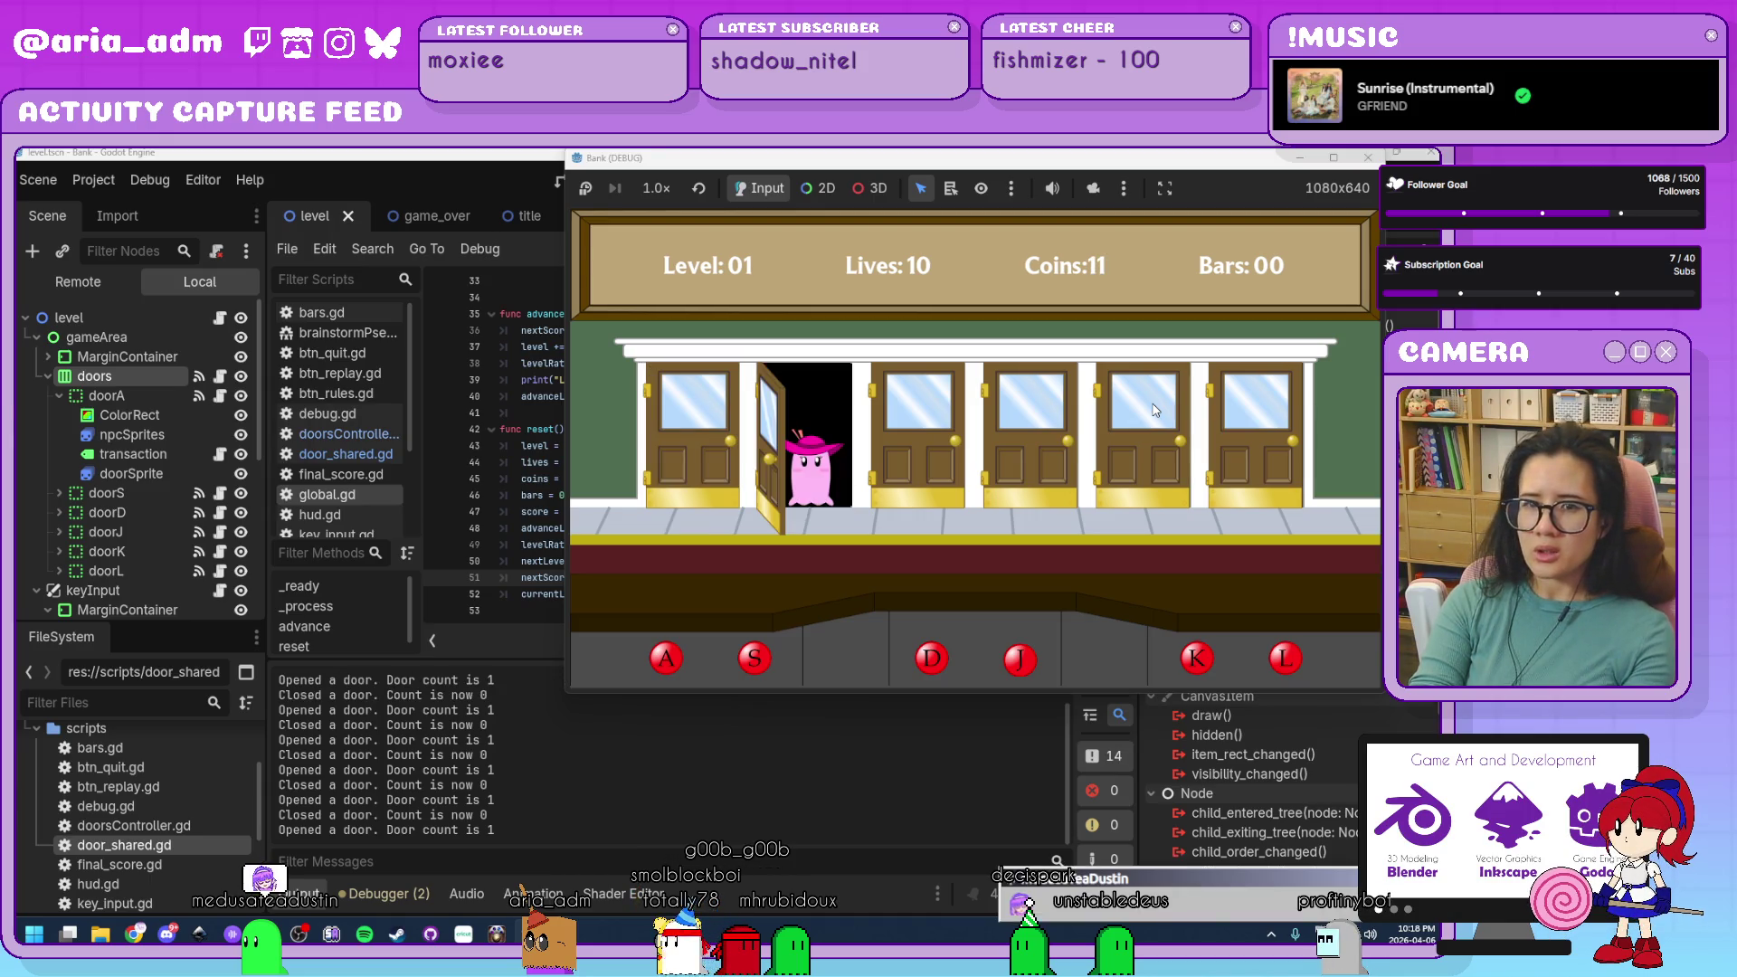
pyautogui.press('s')
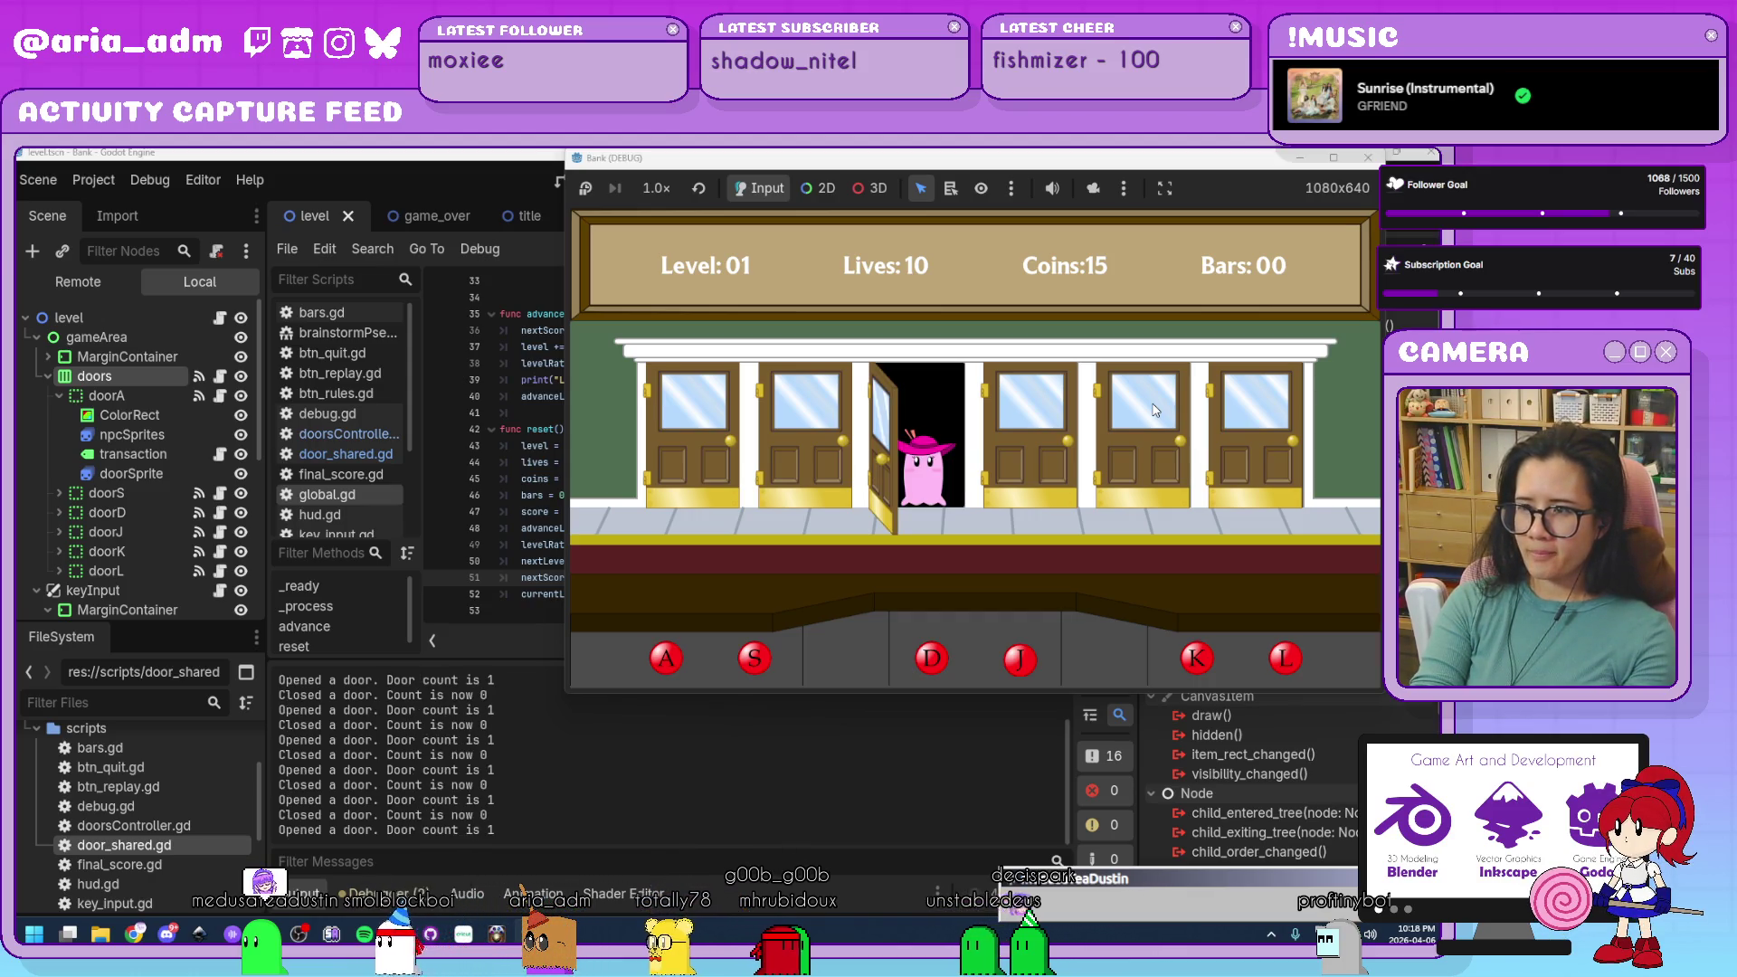
pyautogui.press('d')
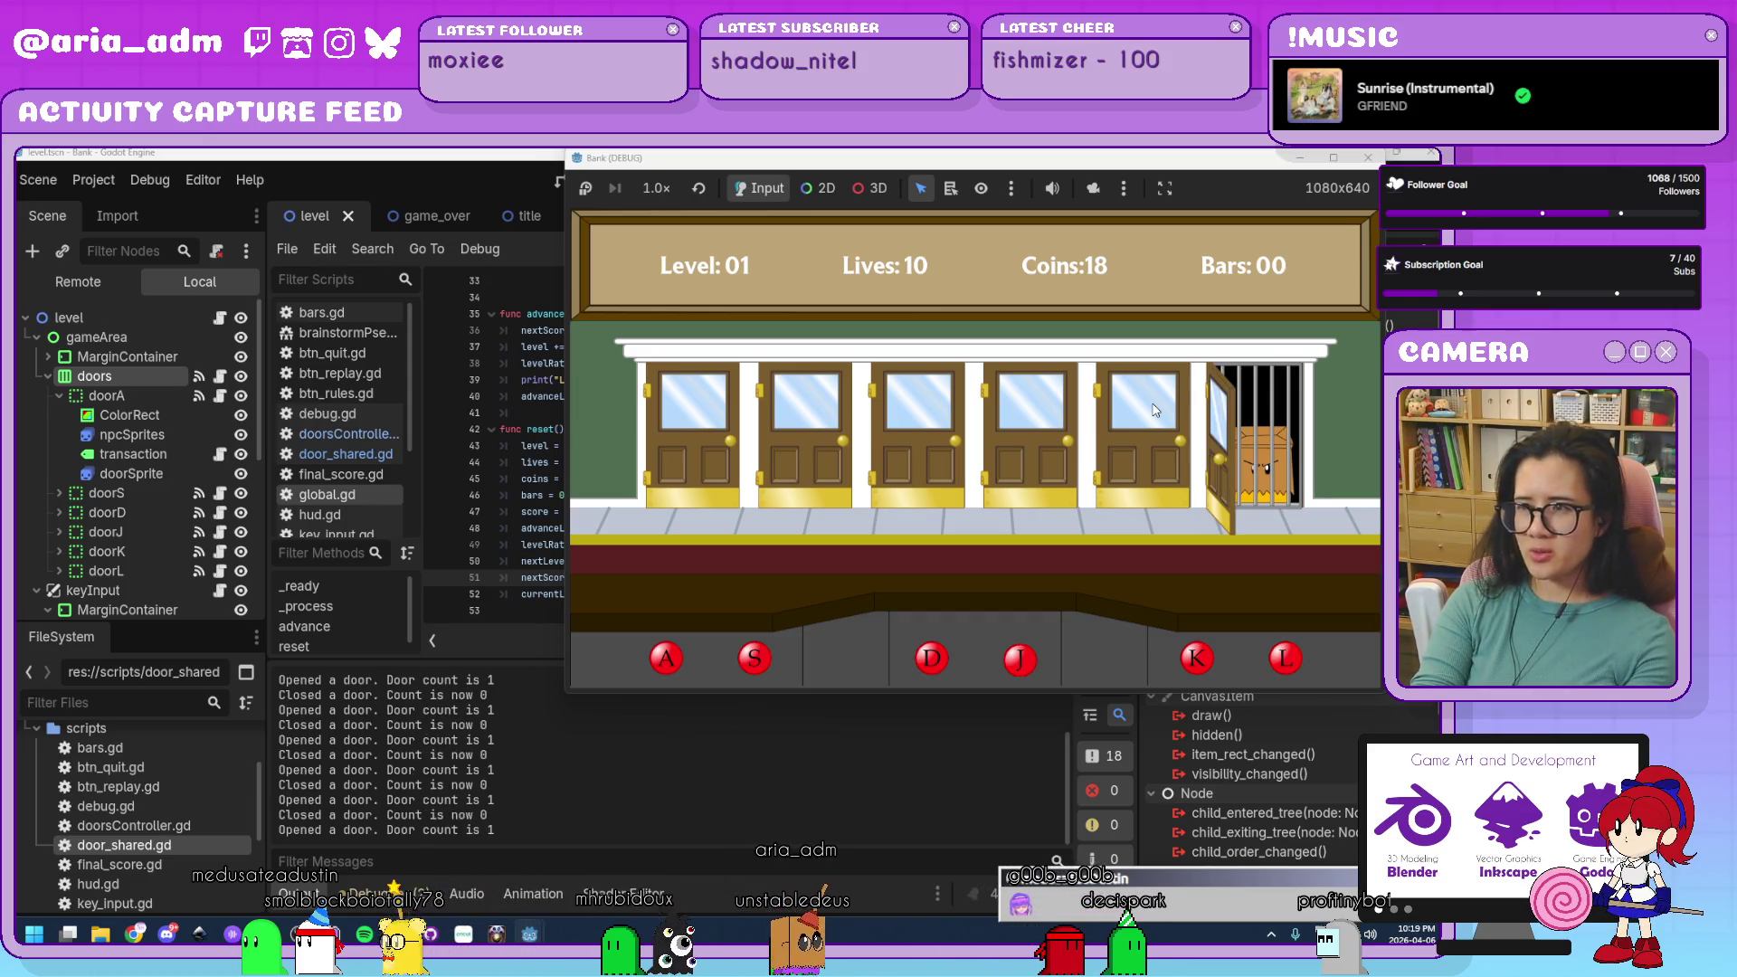
pyautogui.press('l')
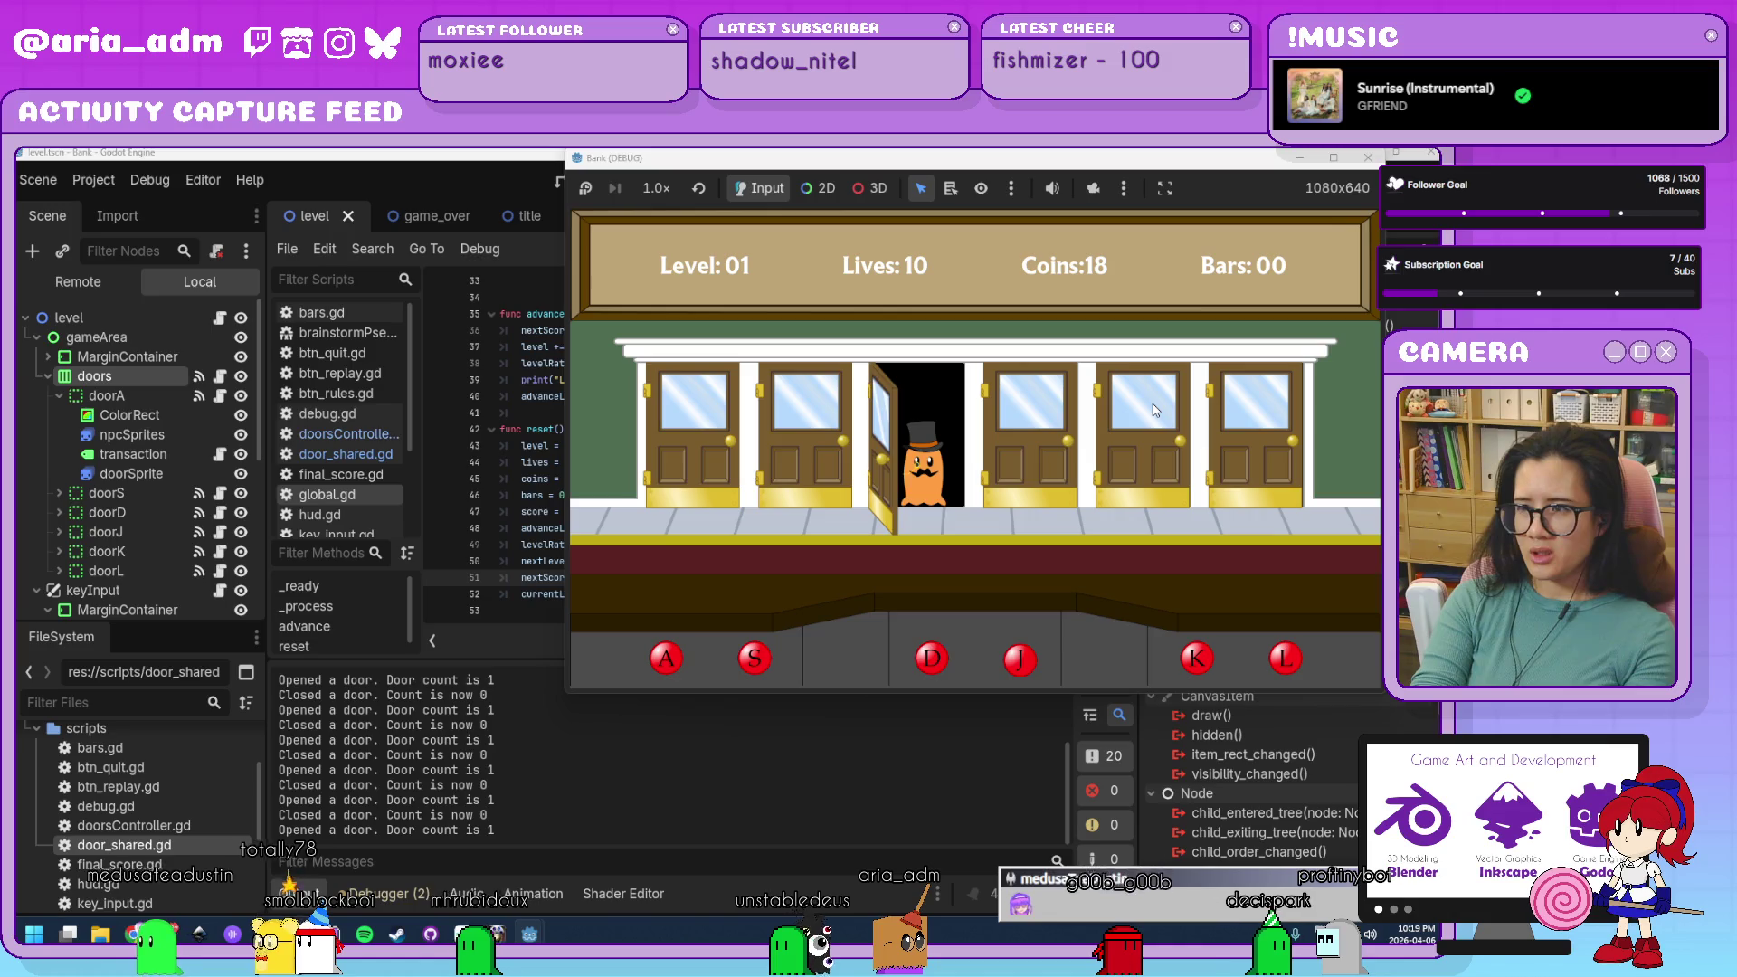
pyautogui.press('j')
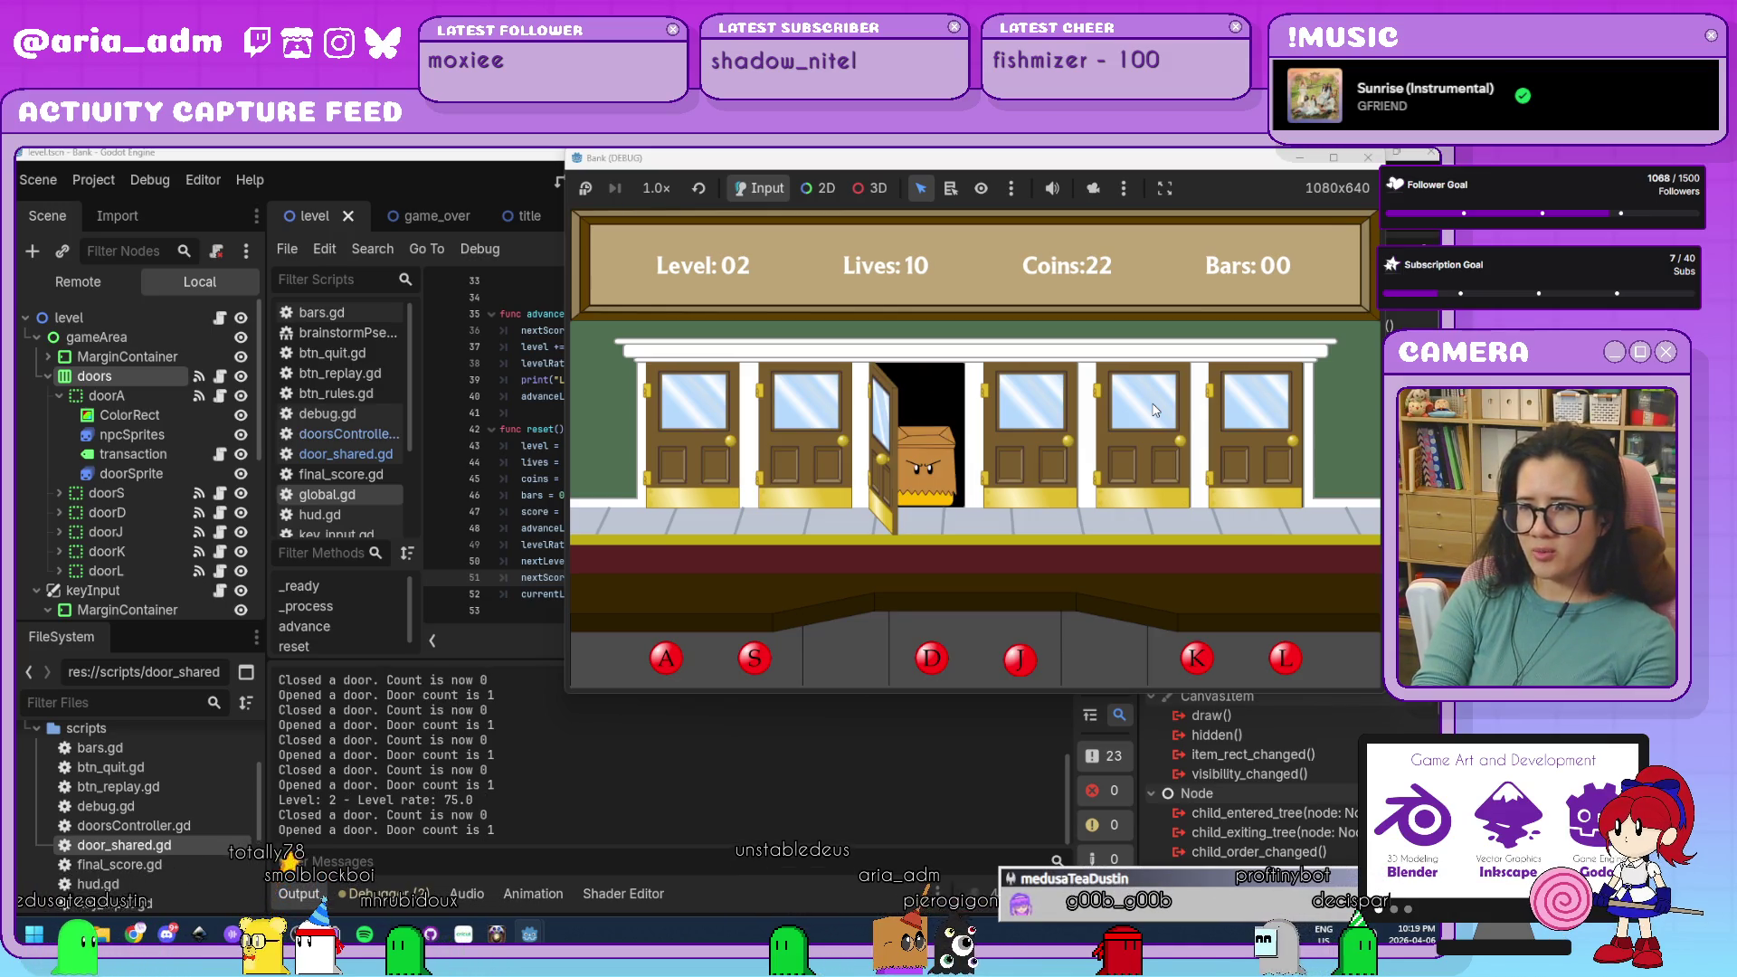
pyautogui.press('d')
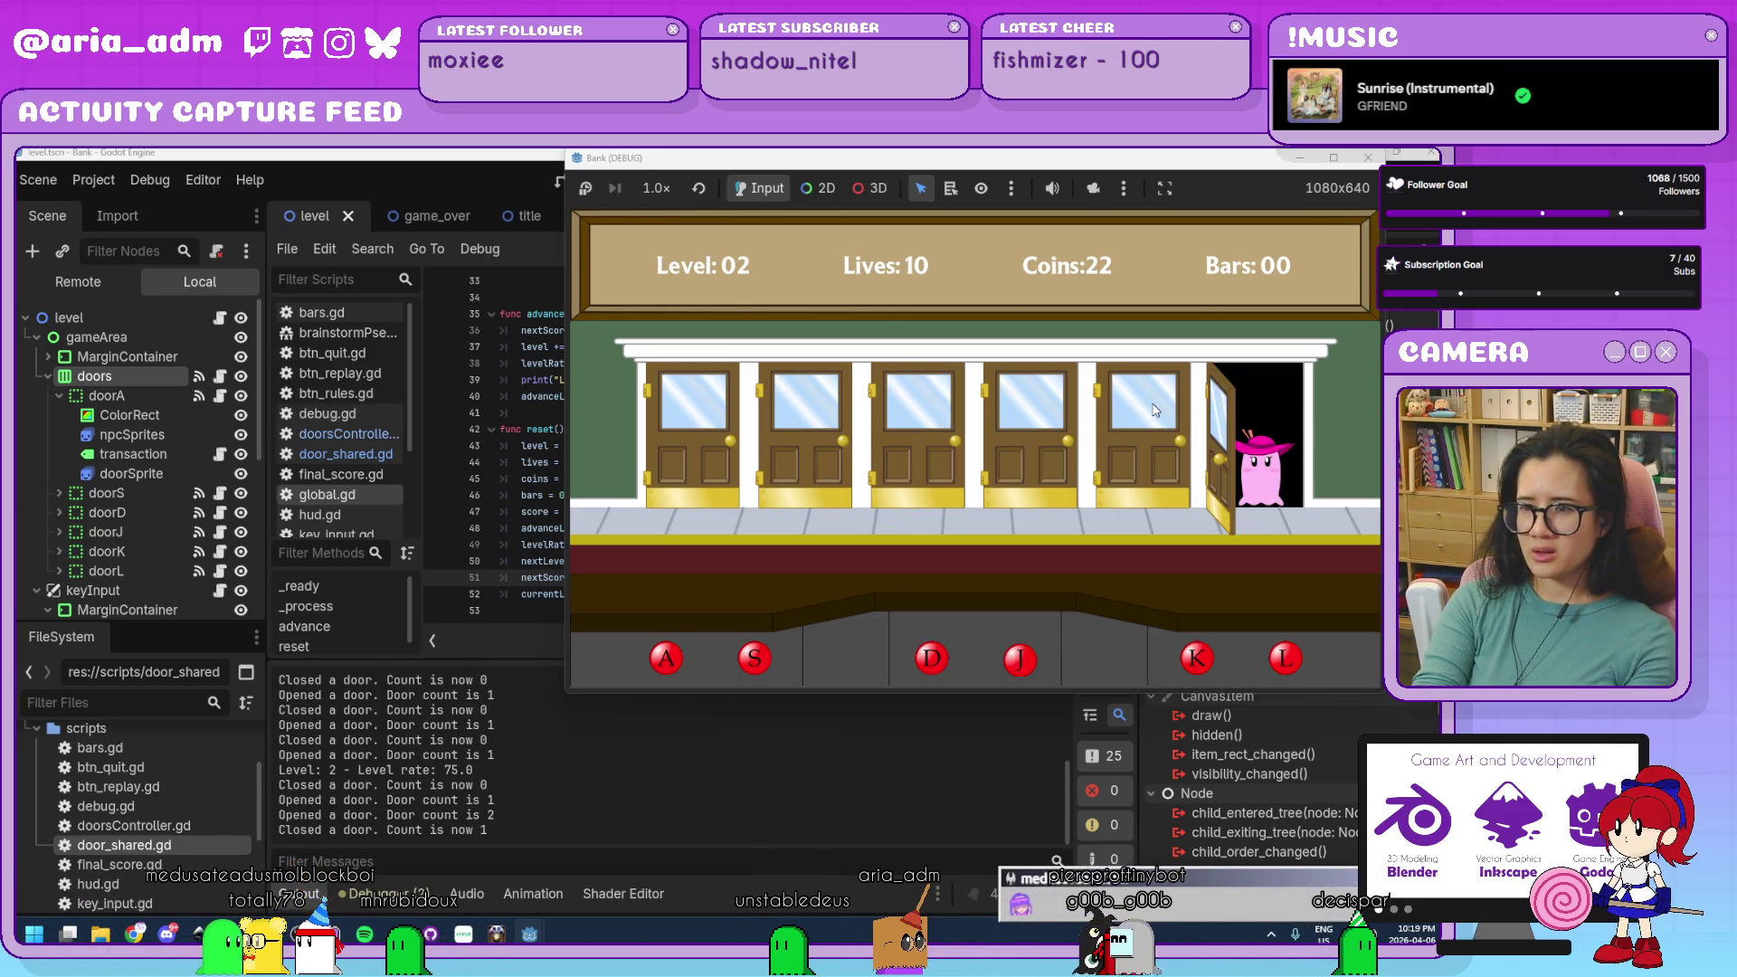
pyautogui.press('l')
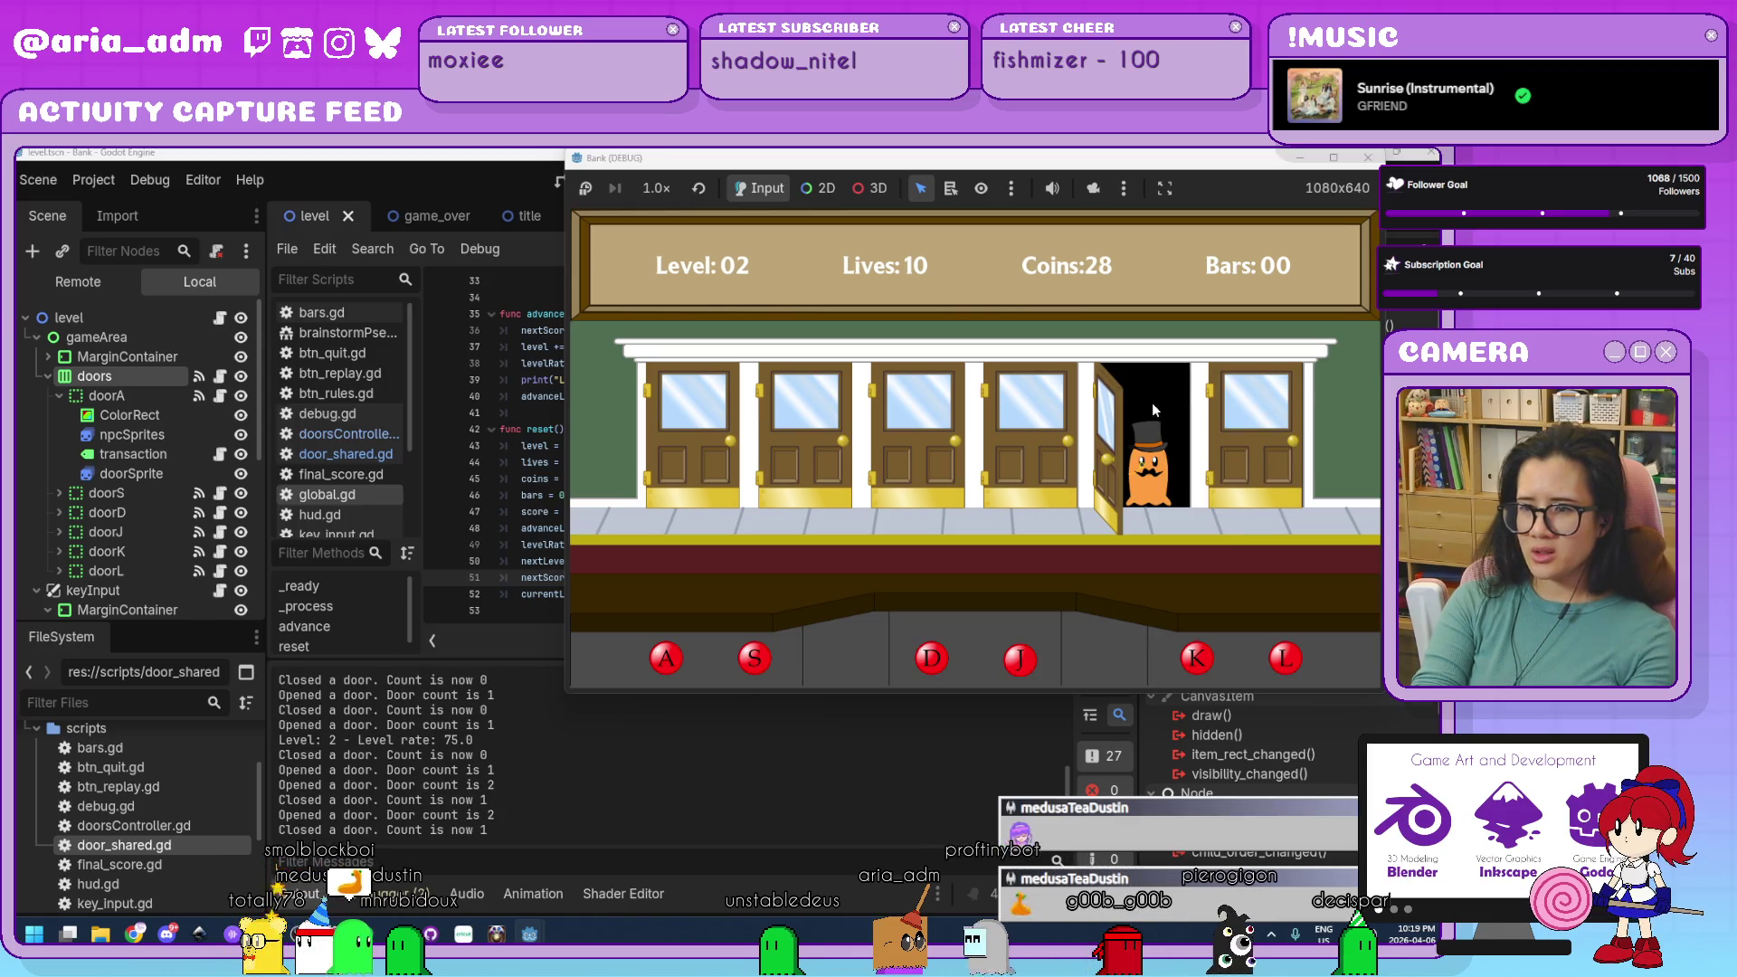
pyautogui.press('k')
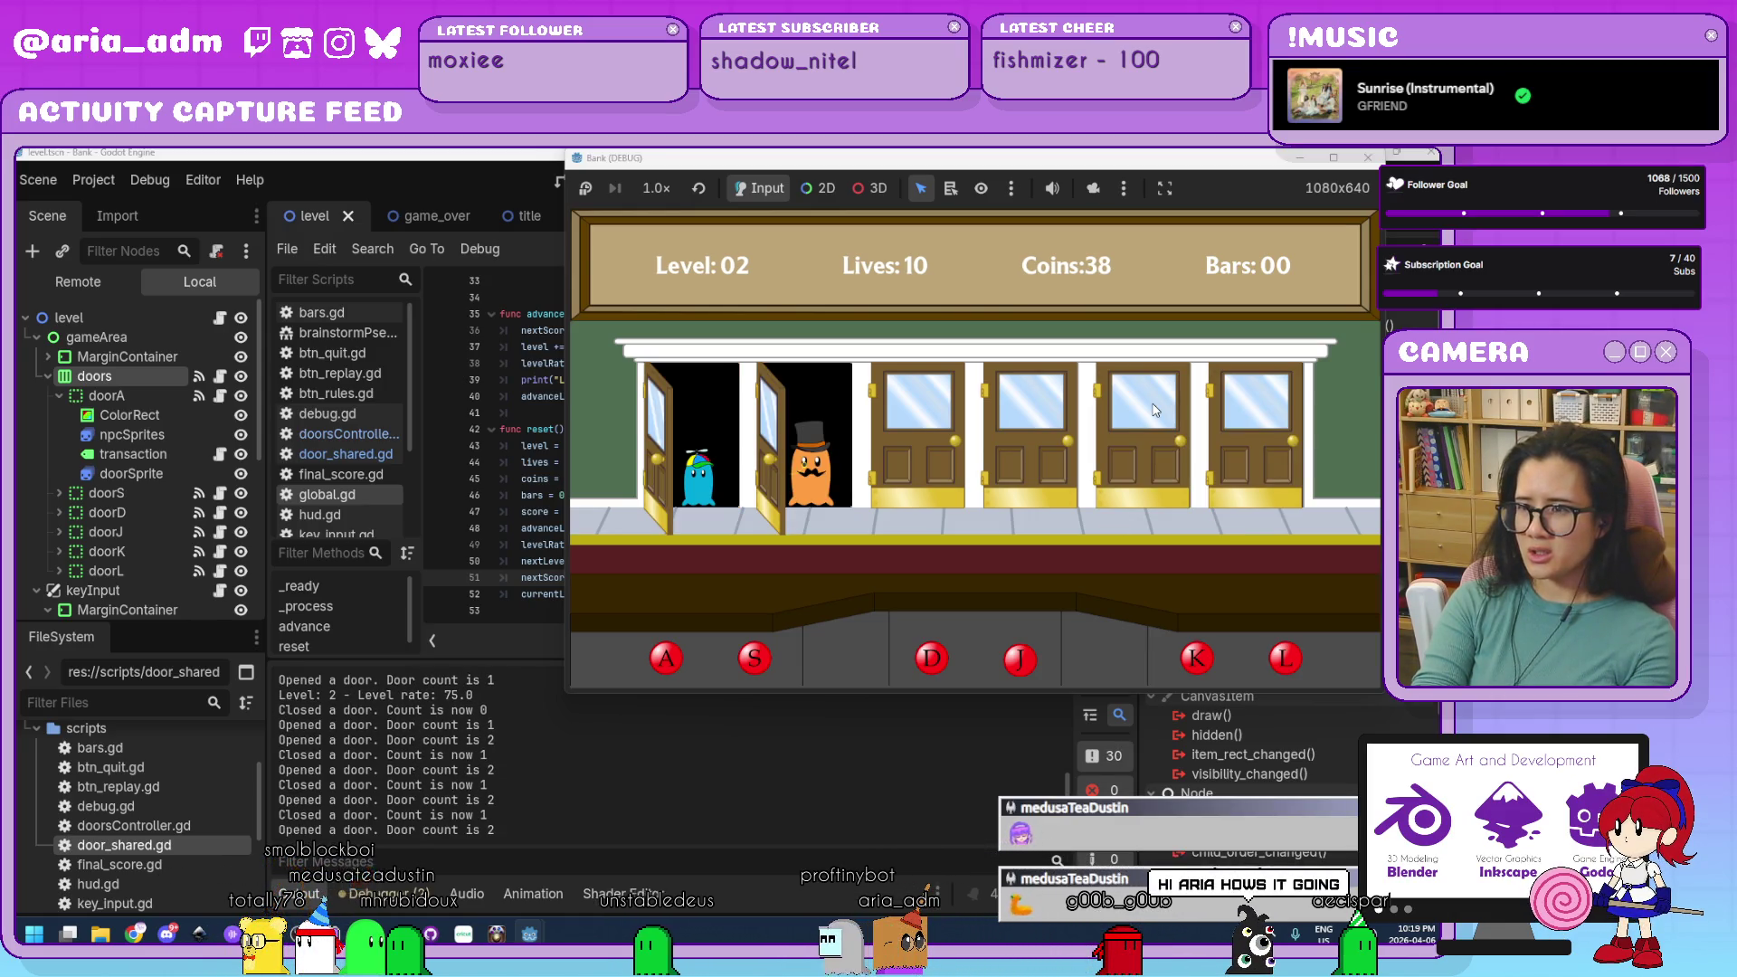
pyautogui.press('s')
pyautogui.press('a')
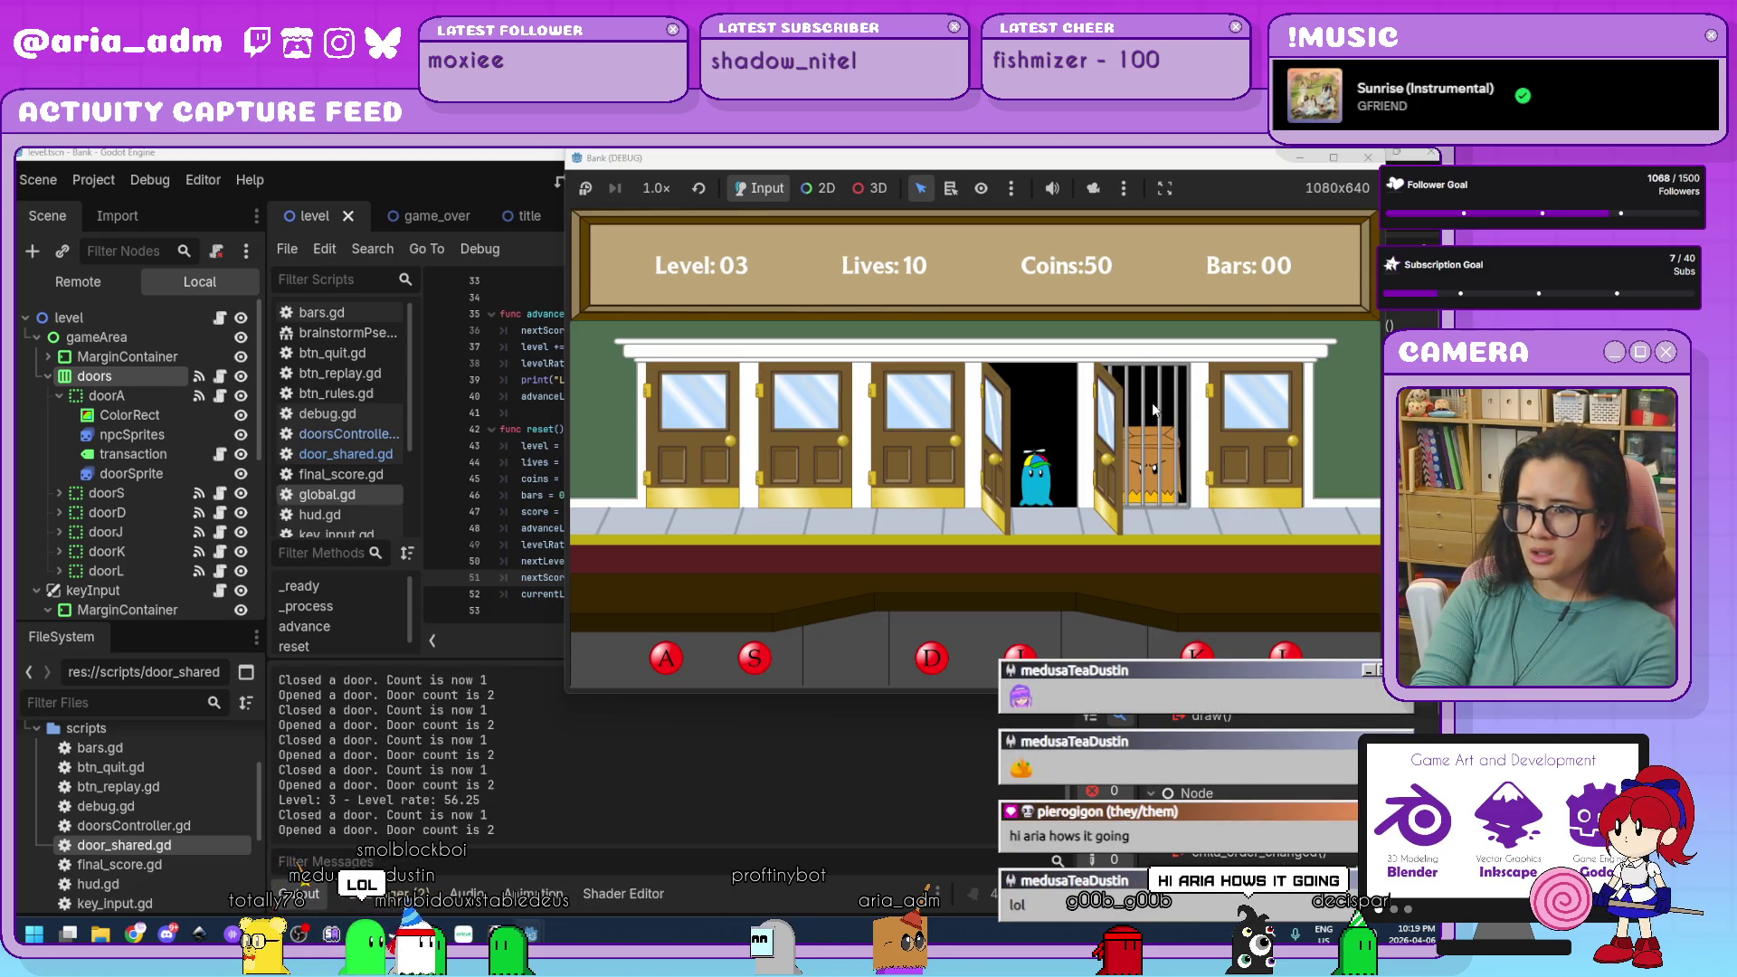
# Serve level 3 customers at doors J, K, A and D until level 4 is reached.
pyautogui.press('j')
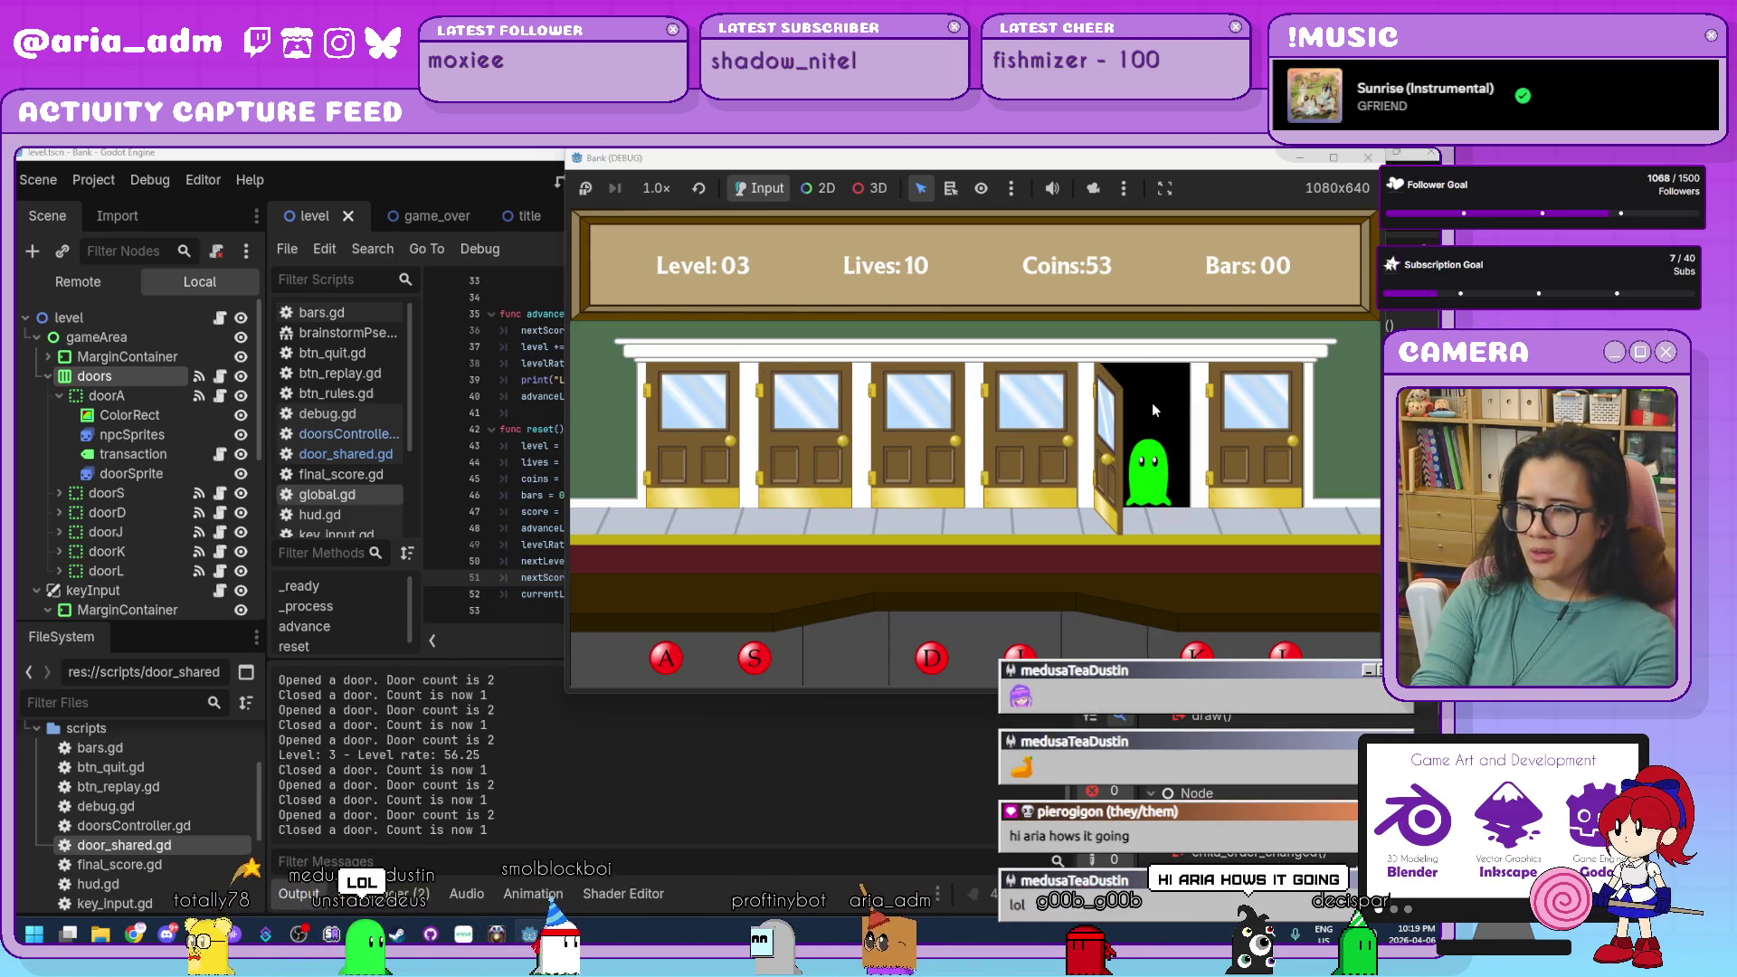
pyautogui.press('k')
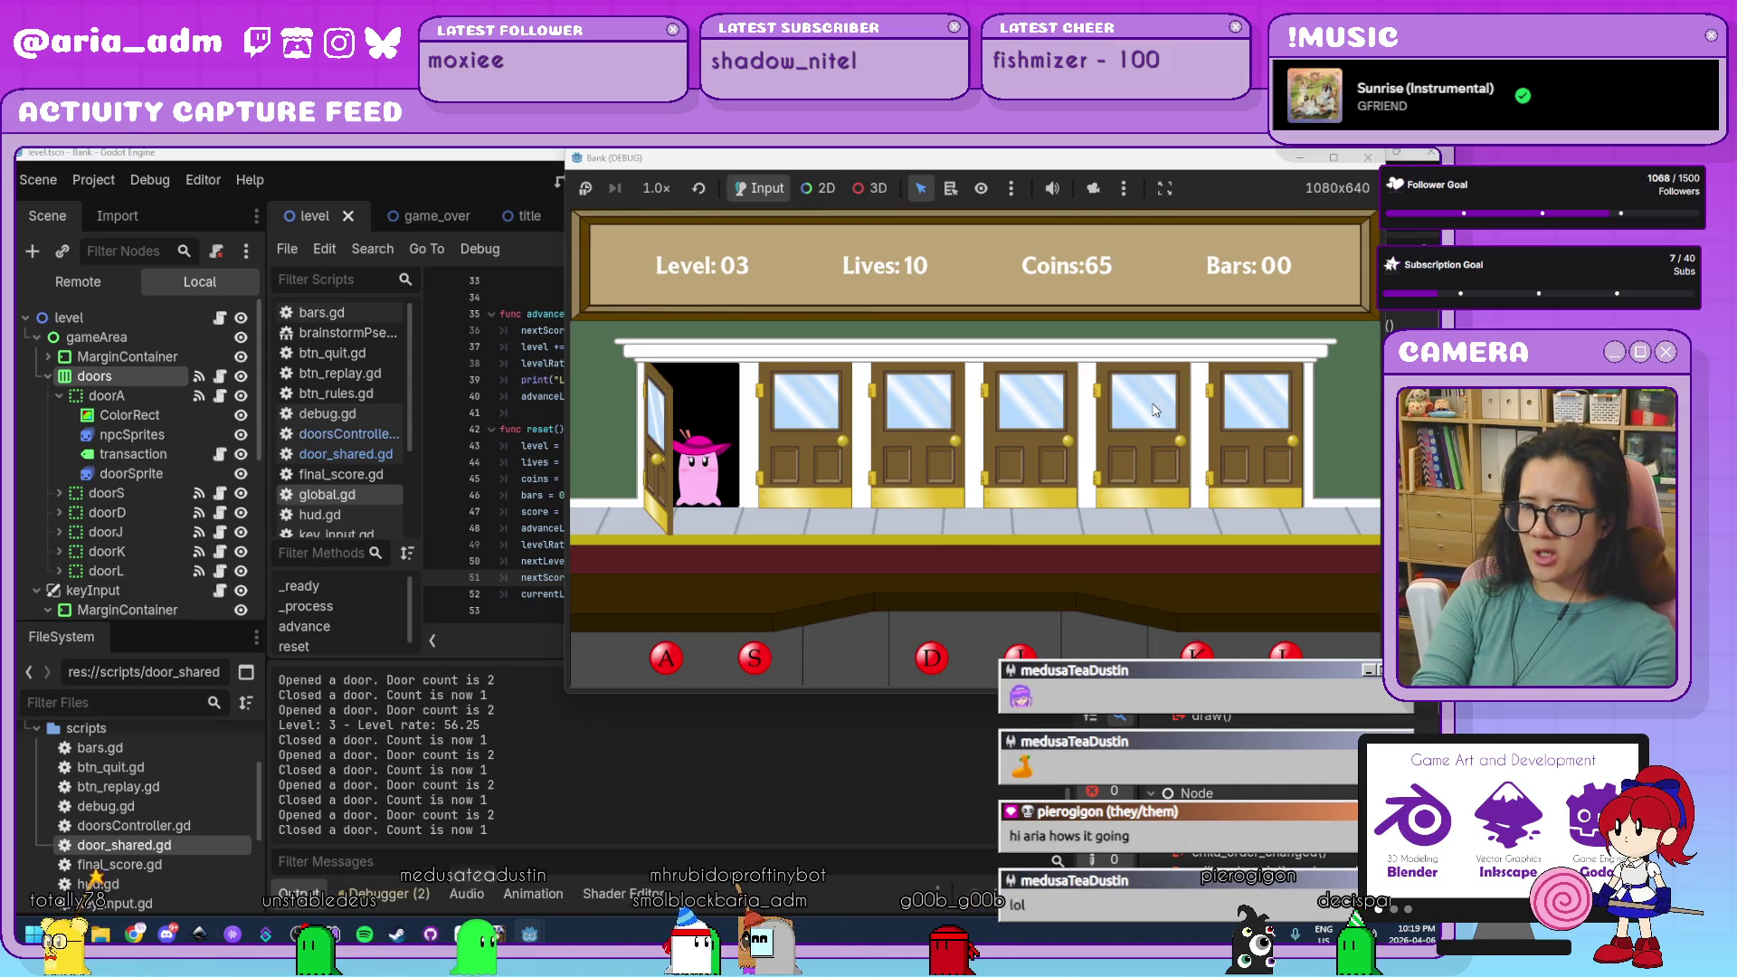
pyautogui.press('a')
pyautogui.press('d')
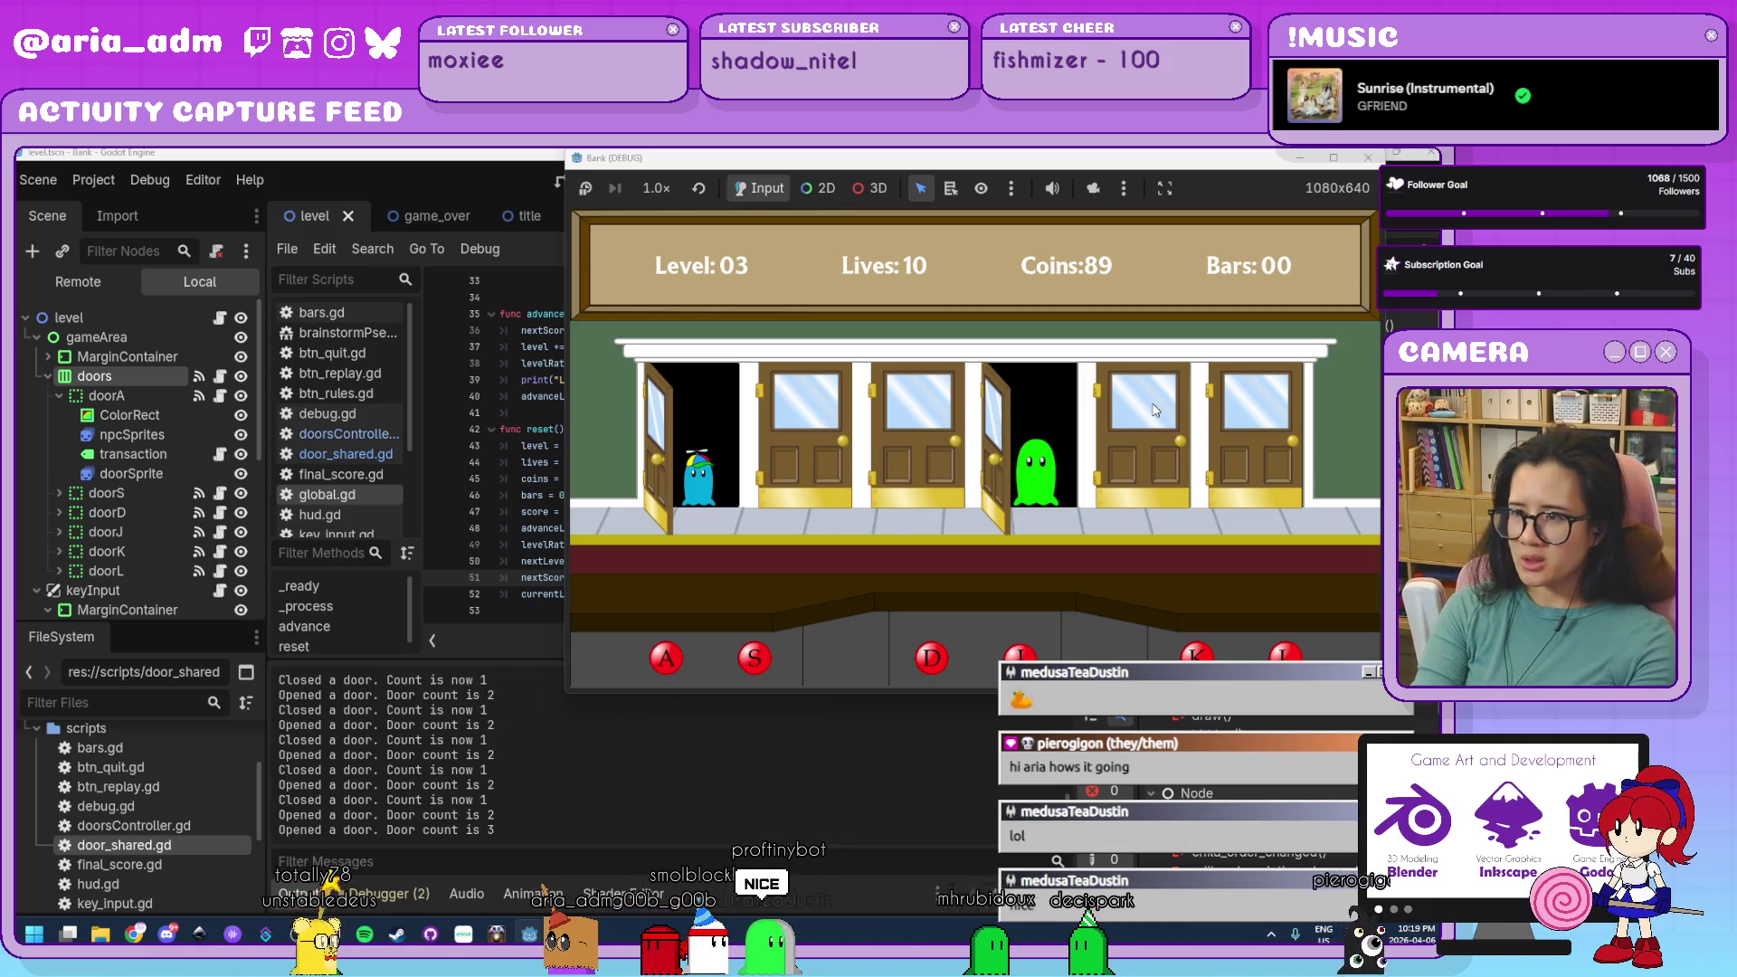
pyautogui.press('a')
pyautogui.press('j')
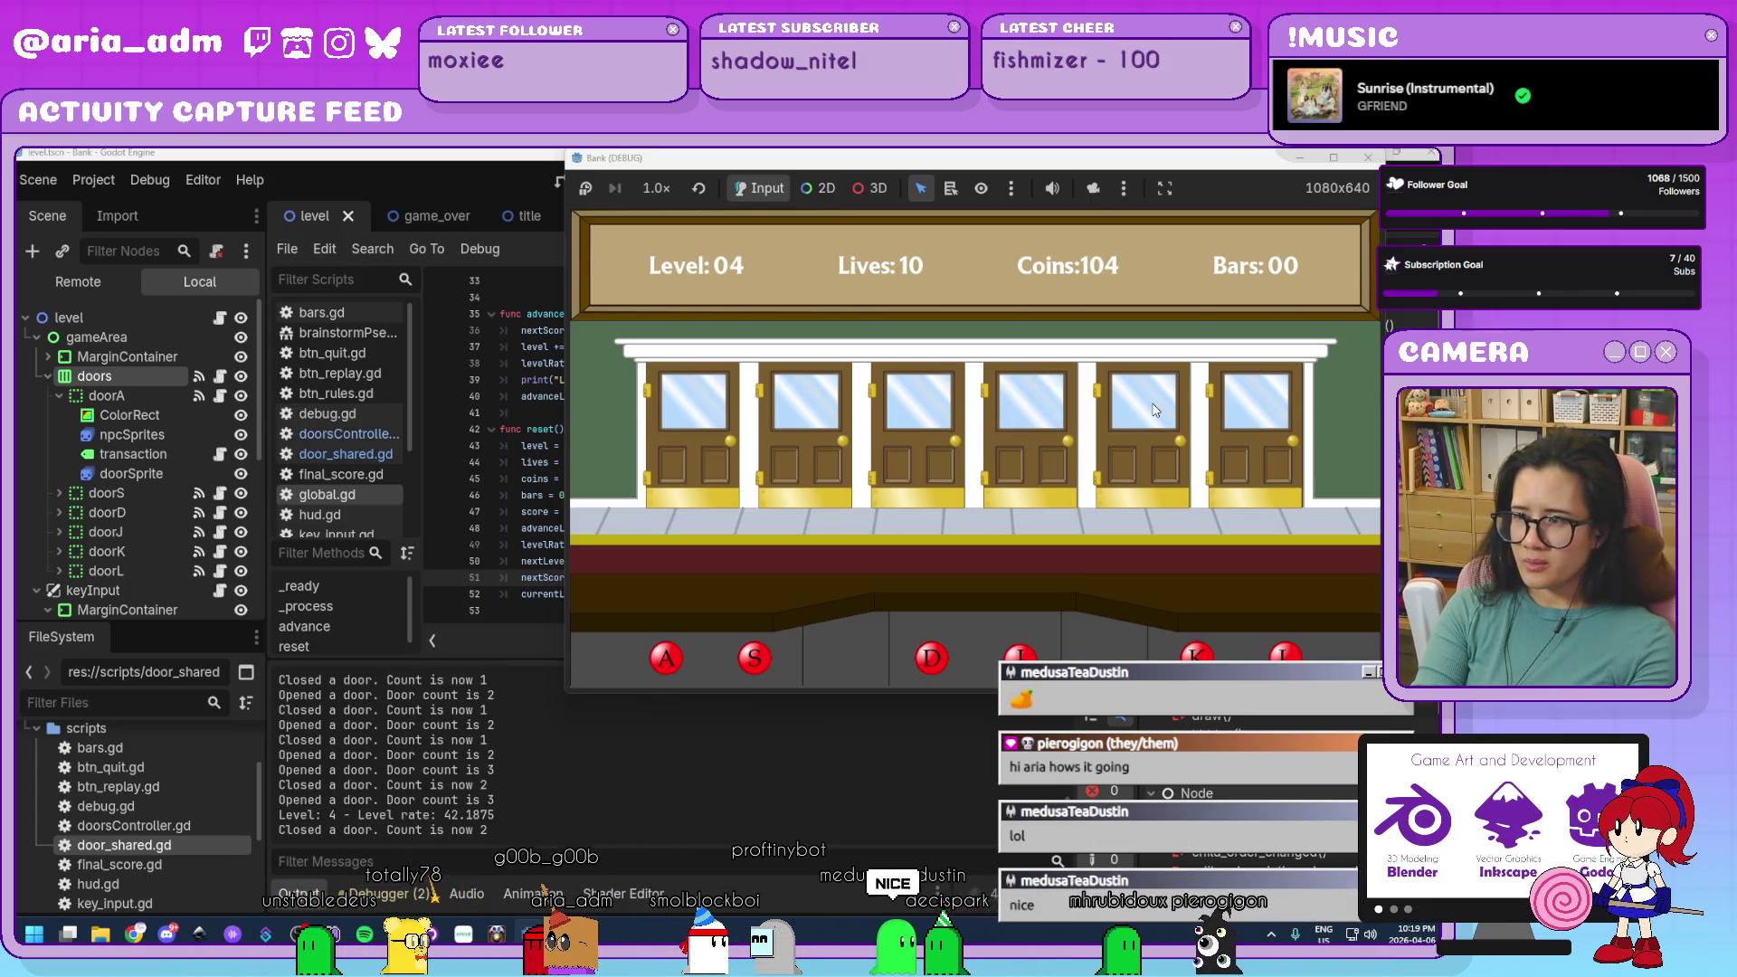
# Close doors on arriving level 4 customers while keeping all 10 lives.
pyautogui.press('a')
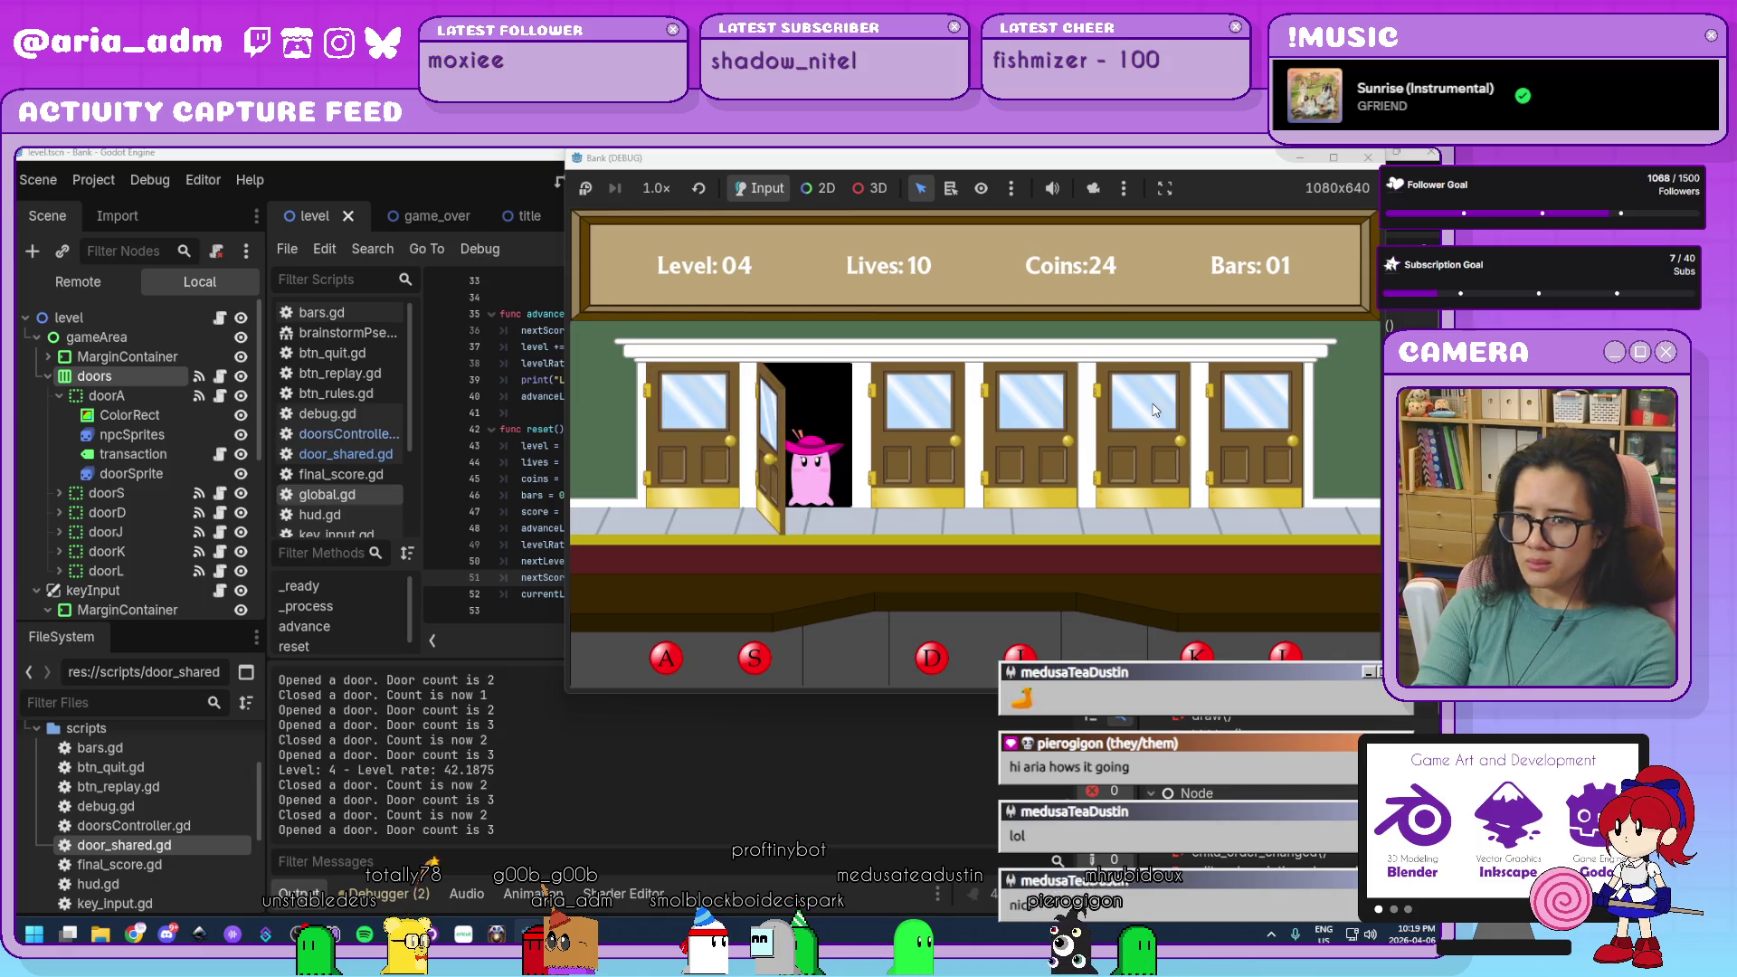
pyautogui.press('s')
pyautogui.press('l')
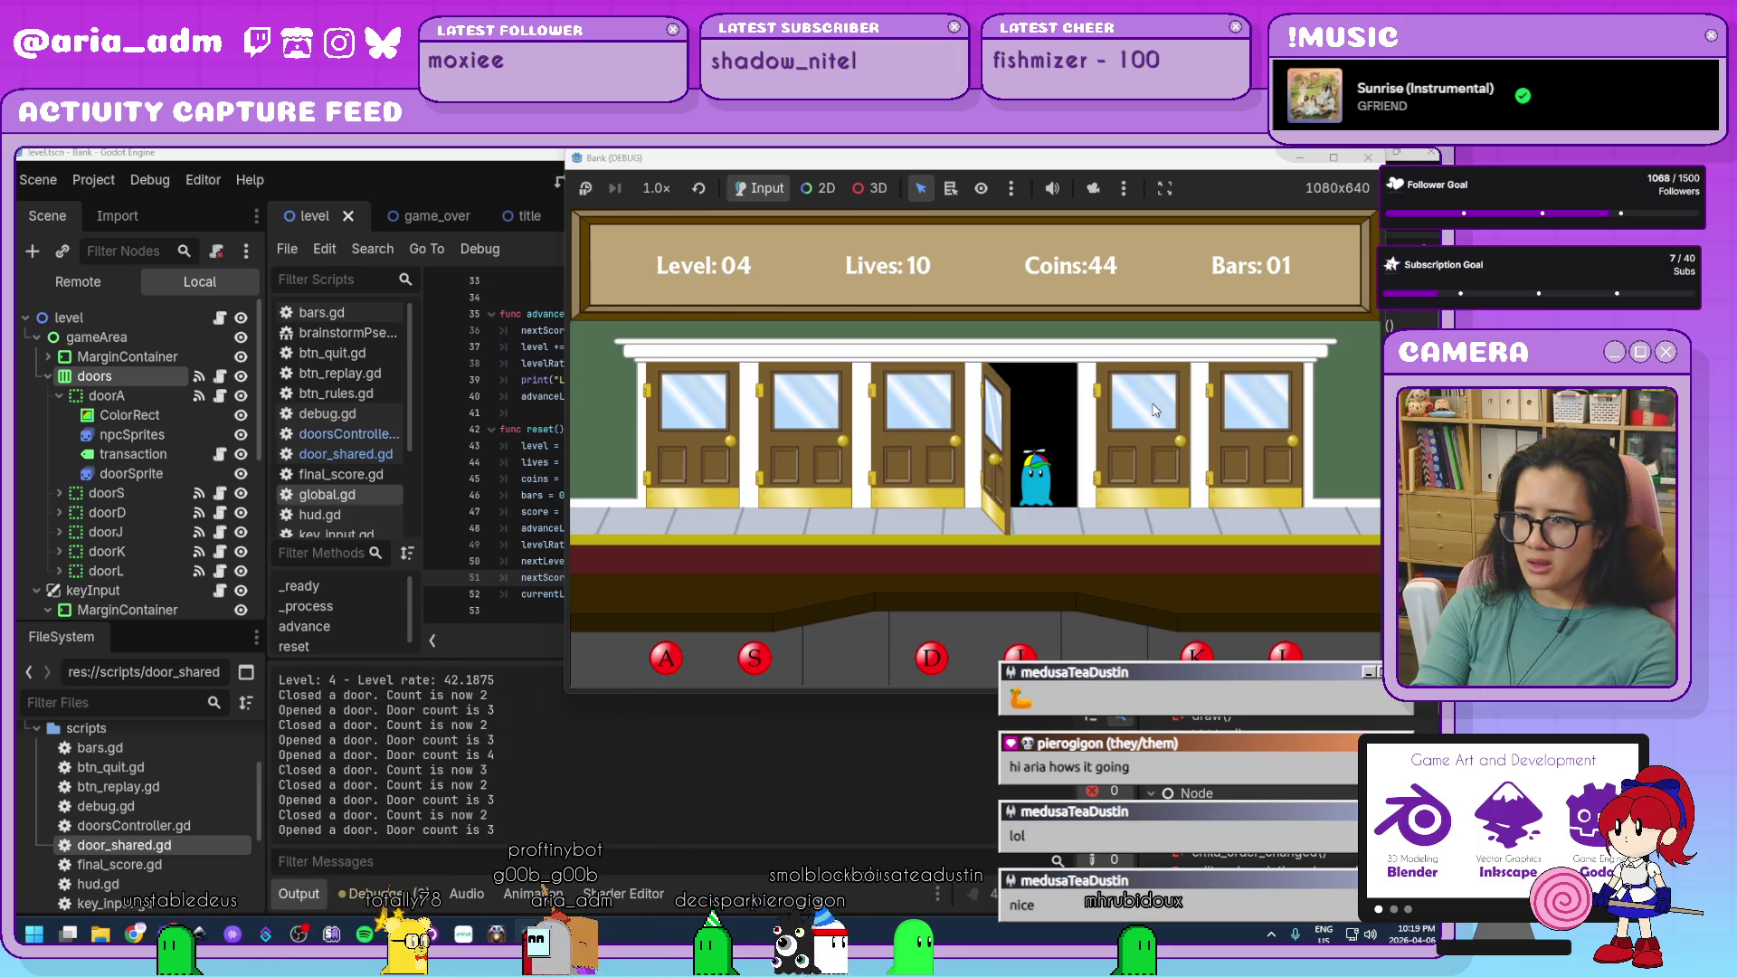
pyautogui.press('j')
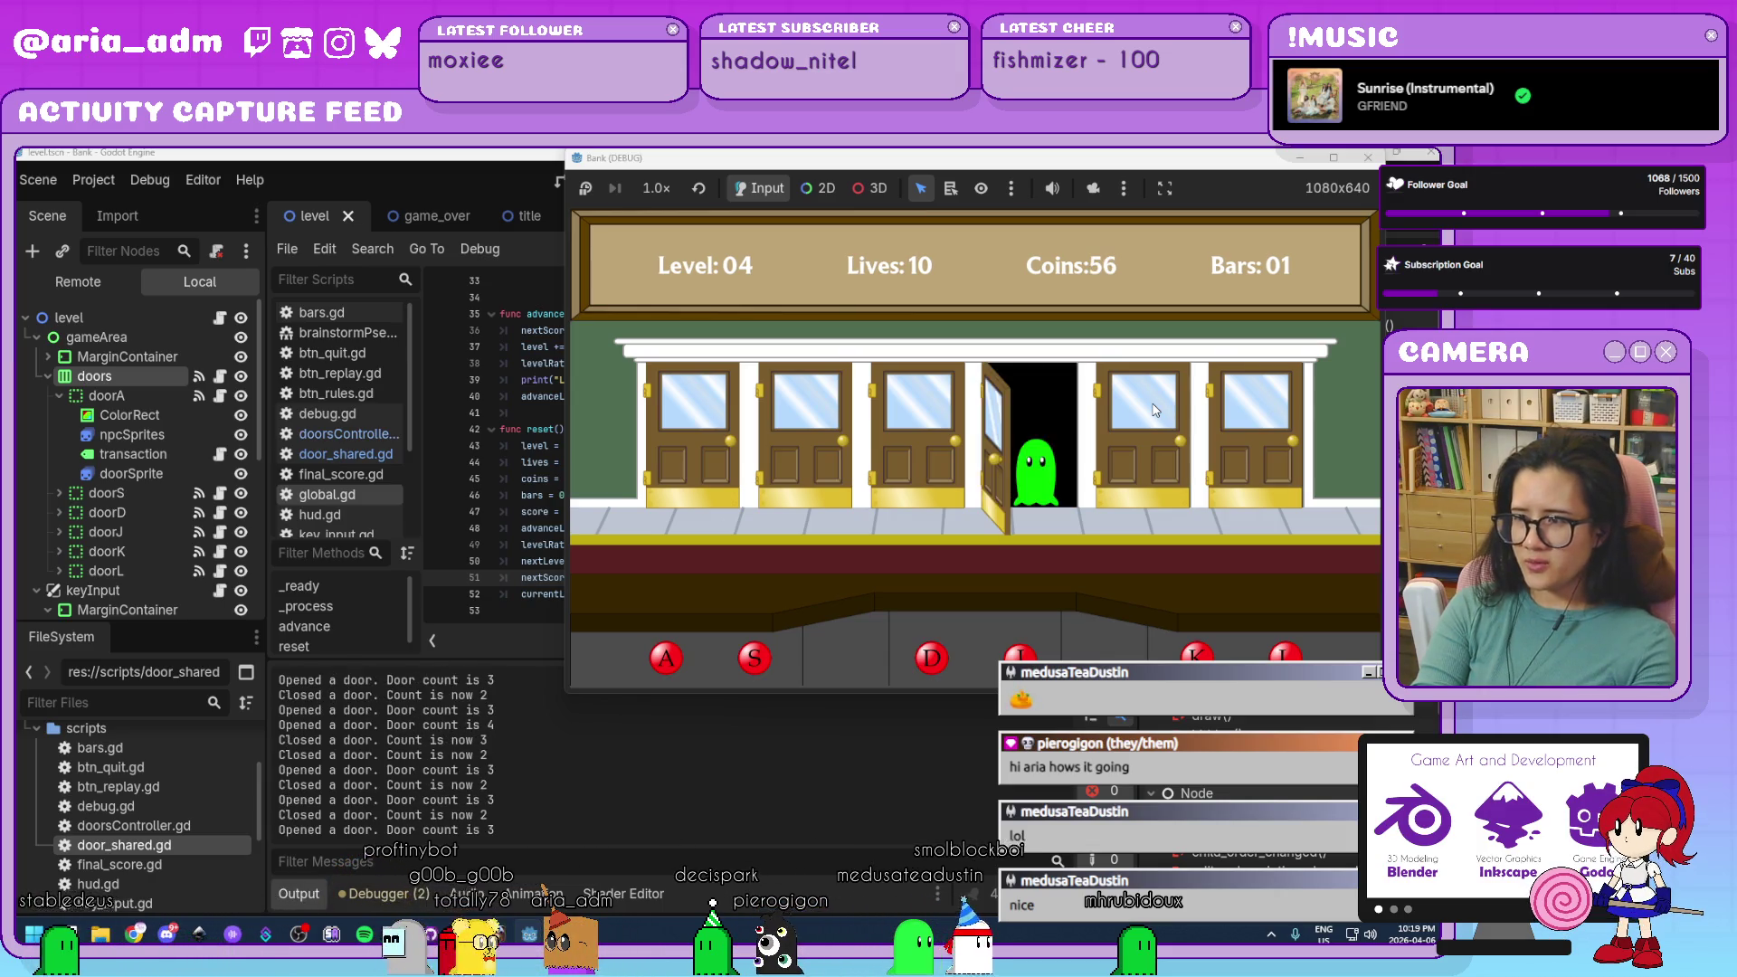
pyautogui.press('j')
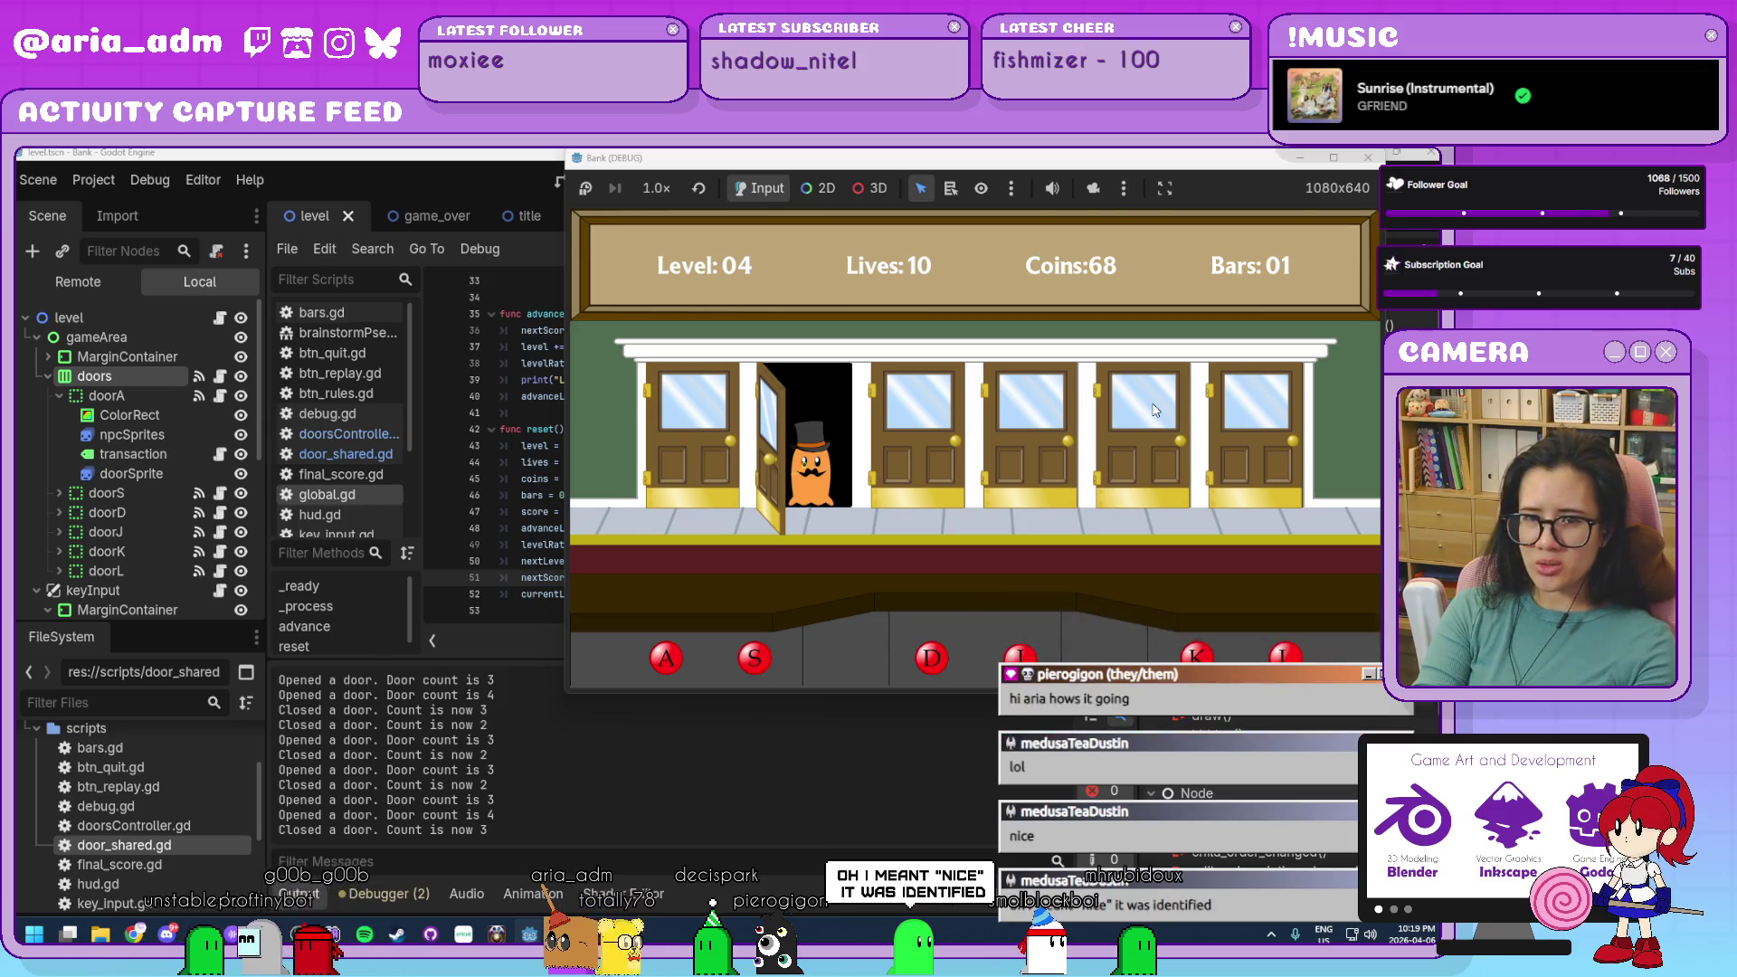
pyautogui.press('s')
pyautogui.press('d')
pyautogui.press('j')
pyautogui.press('k')
pyautogui.press('d')
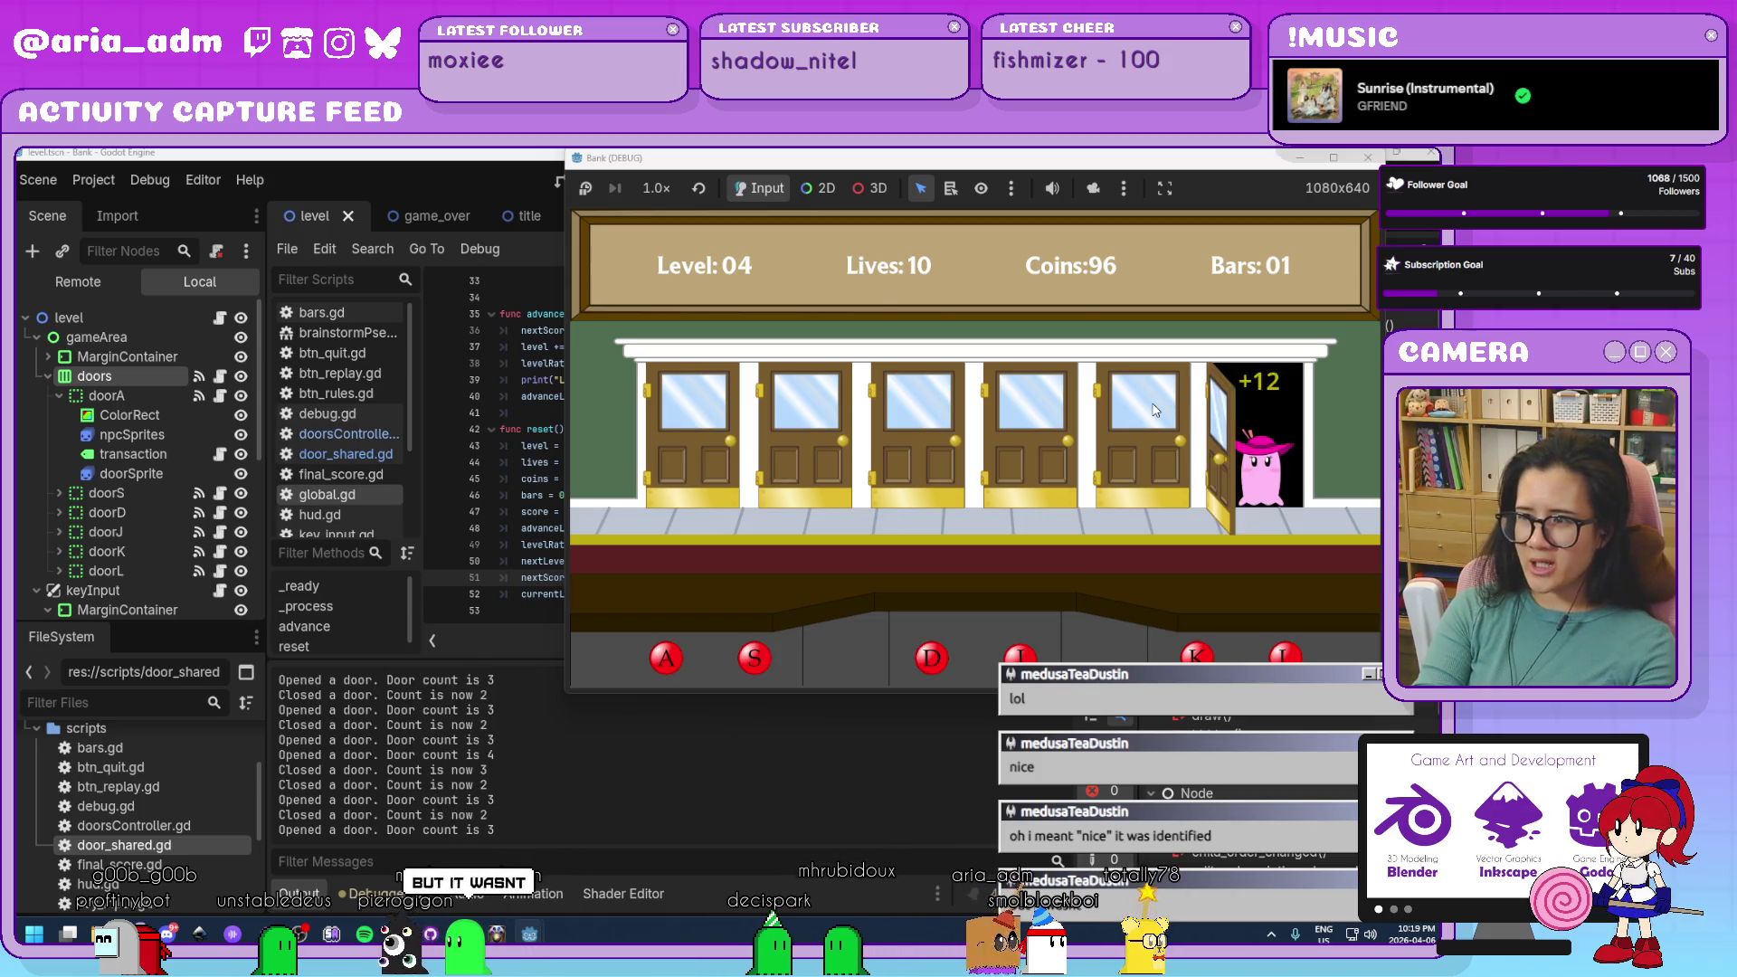
pyautogui.press('l')
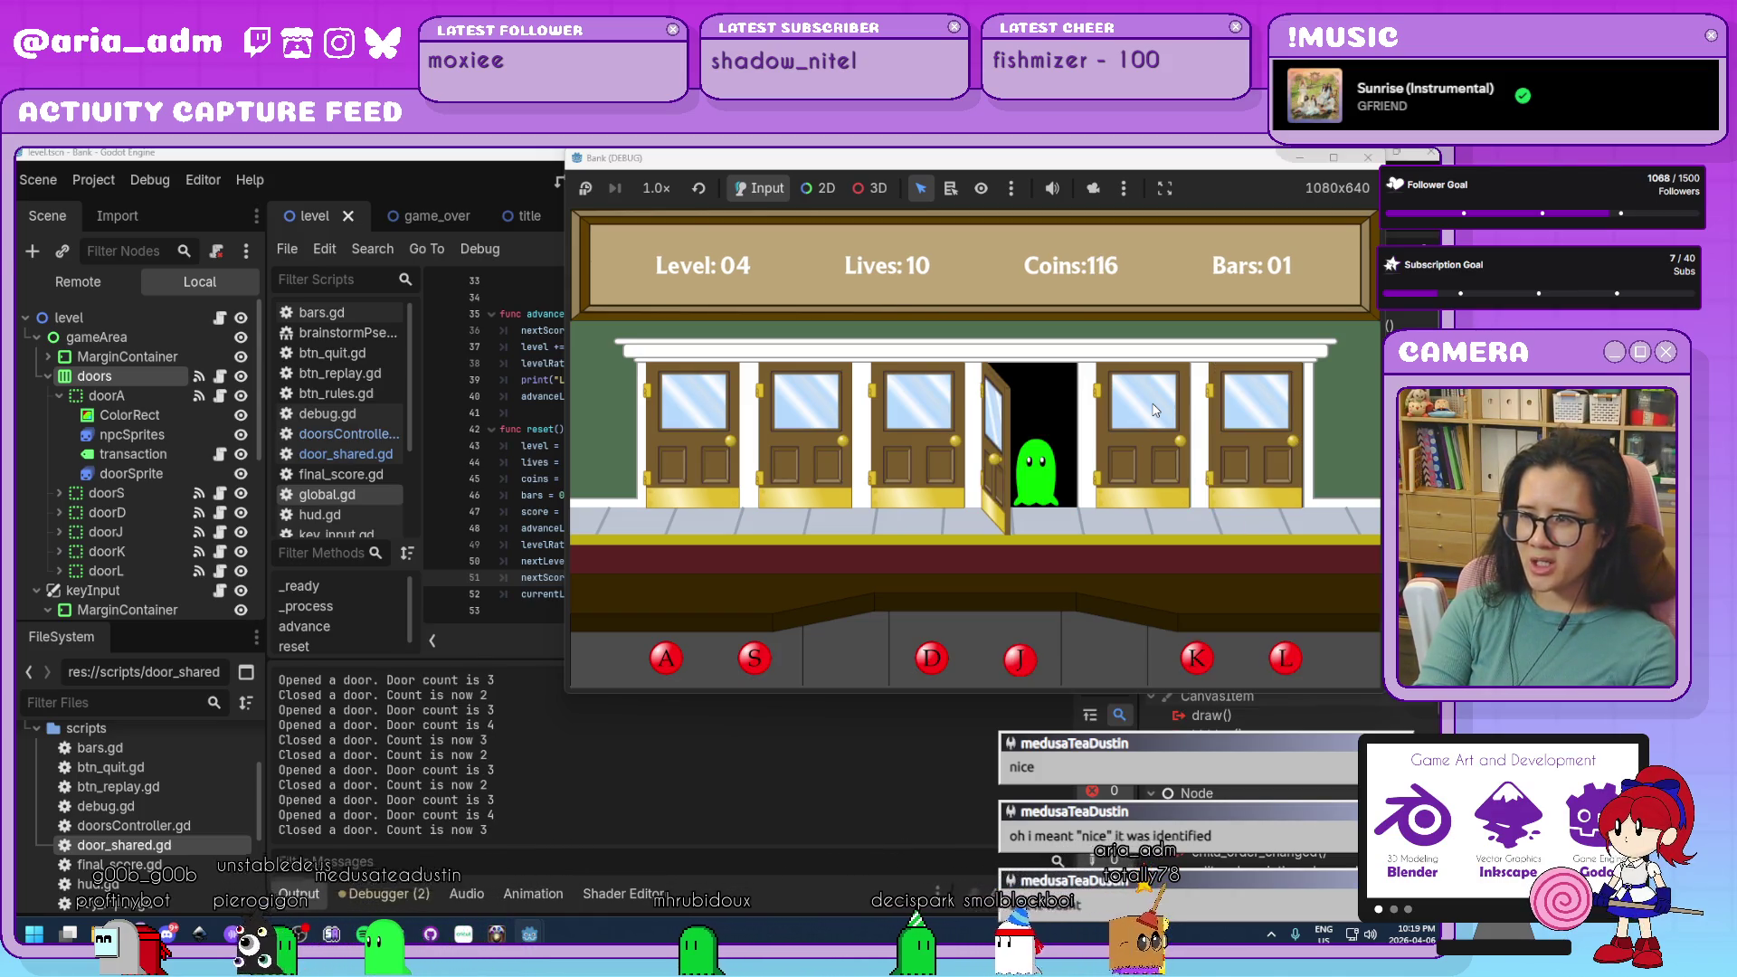
# Keep serving ghosts and customers until a third bar is earned, then stop the game.
pyautogui.press('j')
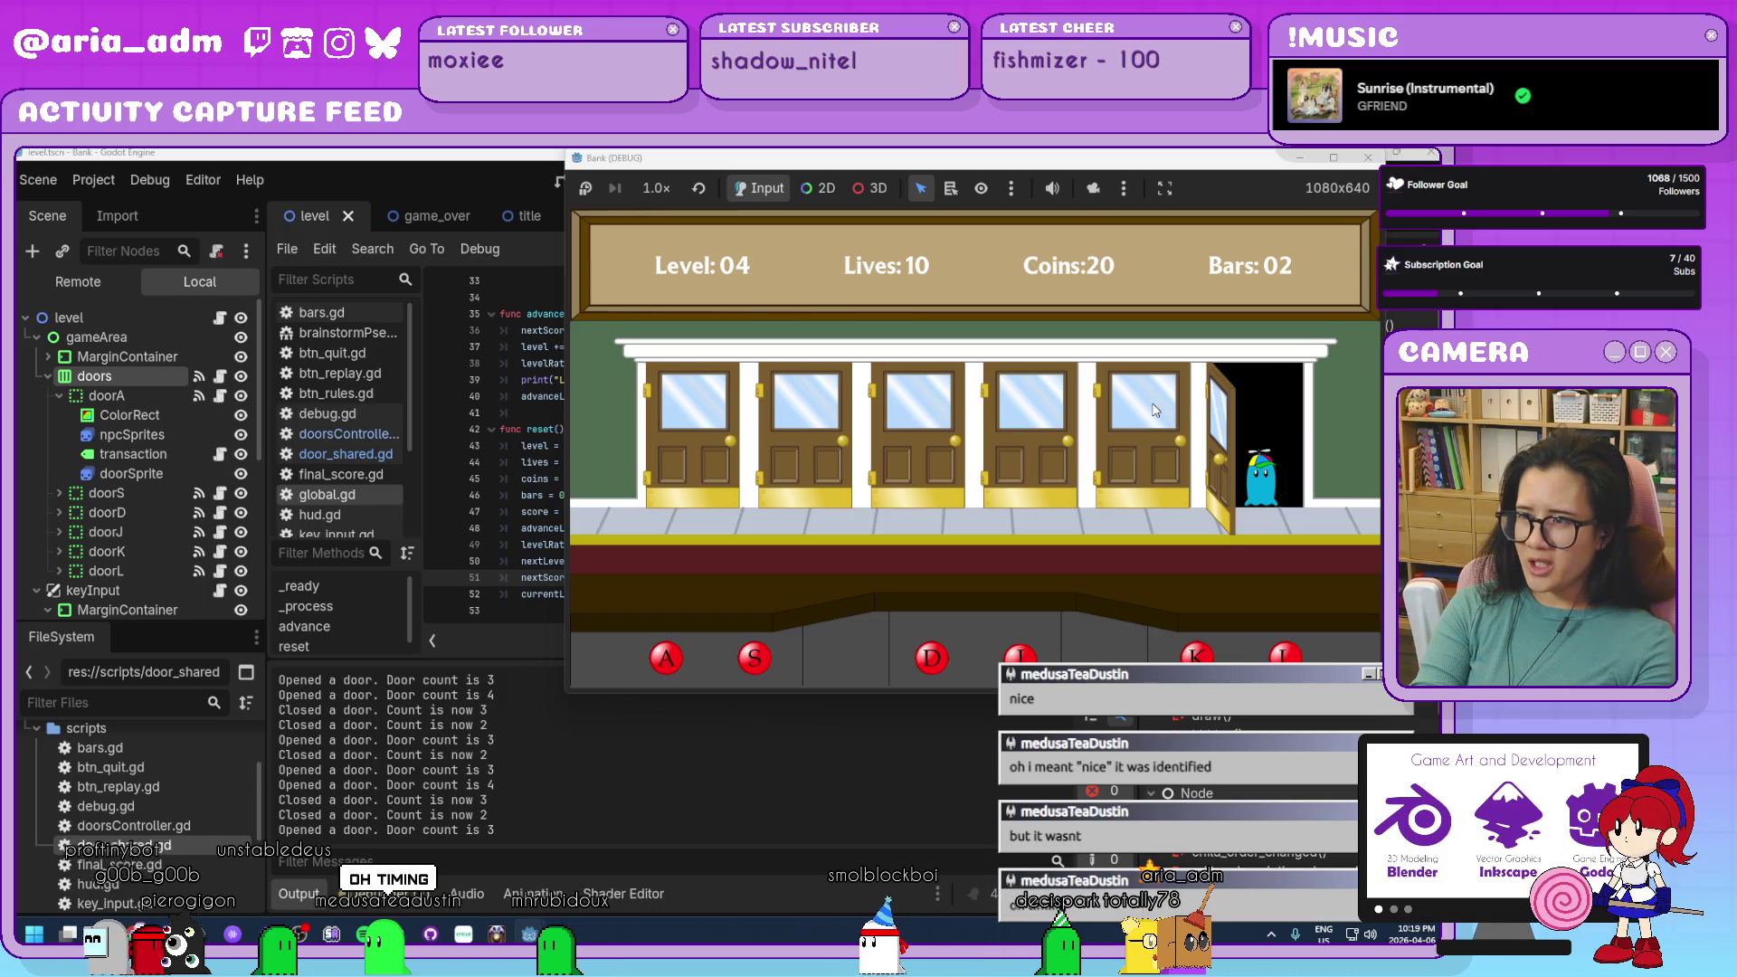
pyautogui.press('l')
pyautogui.press('s')
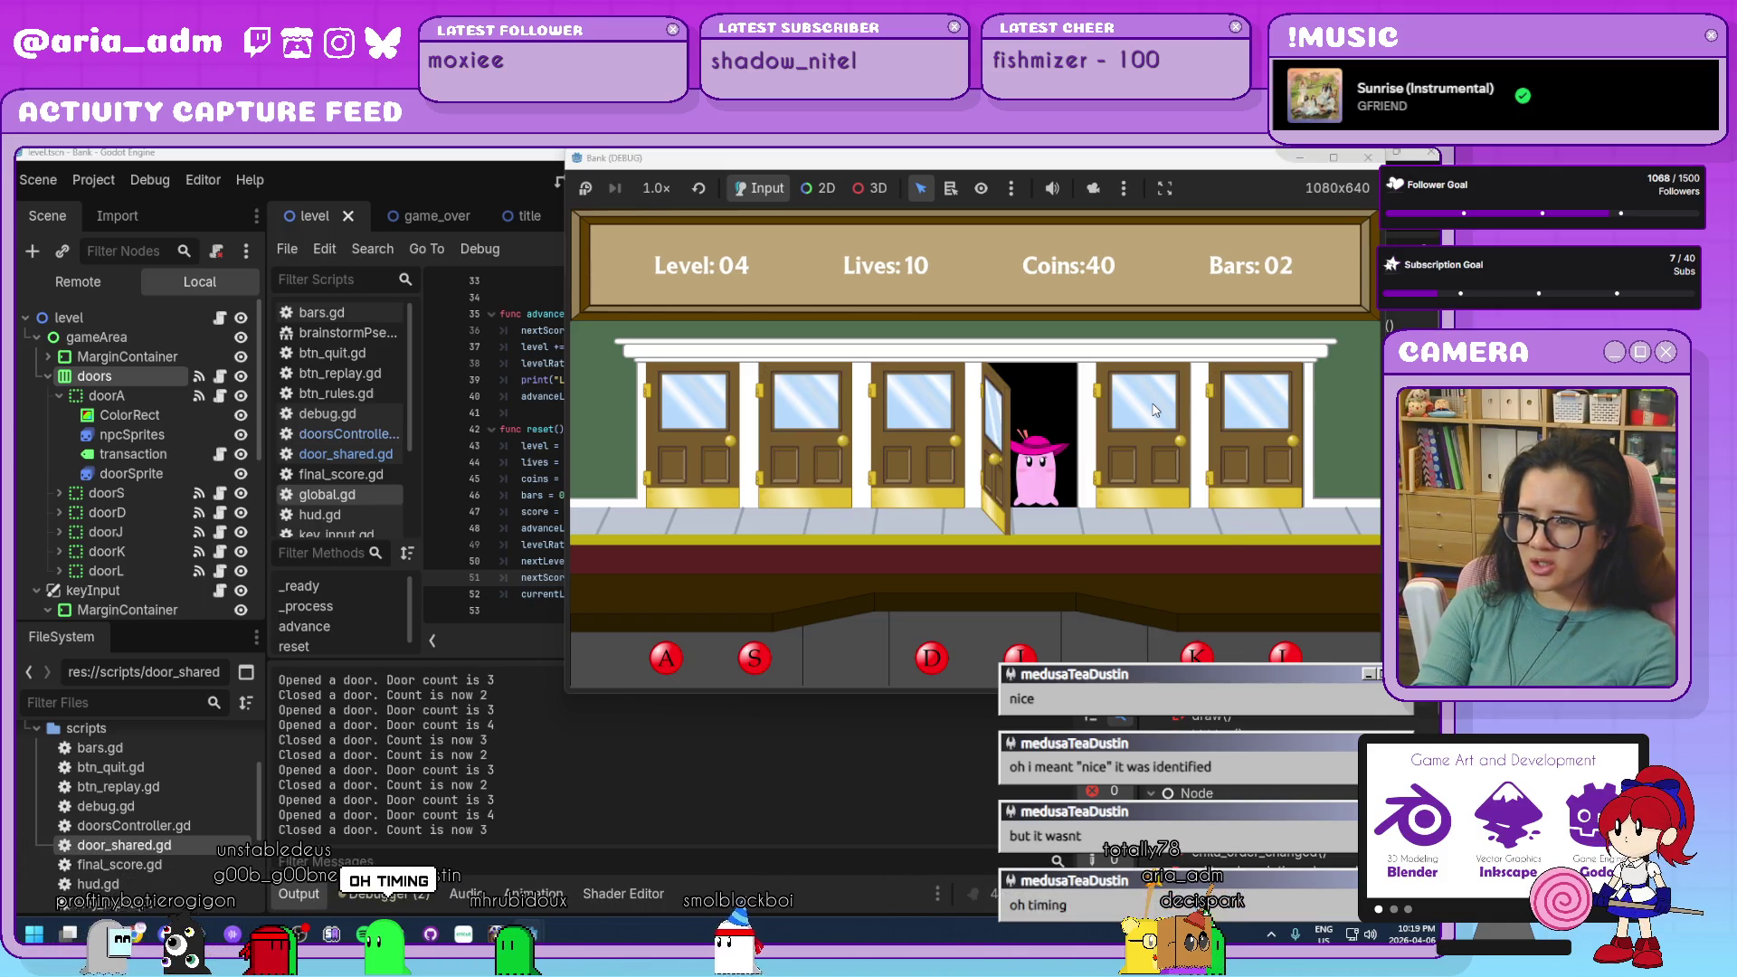
pyautogui.press('j')
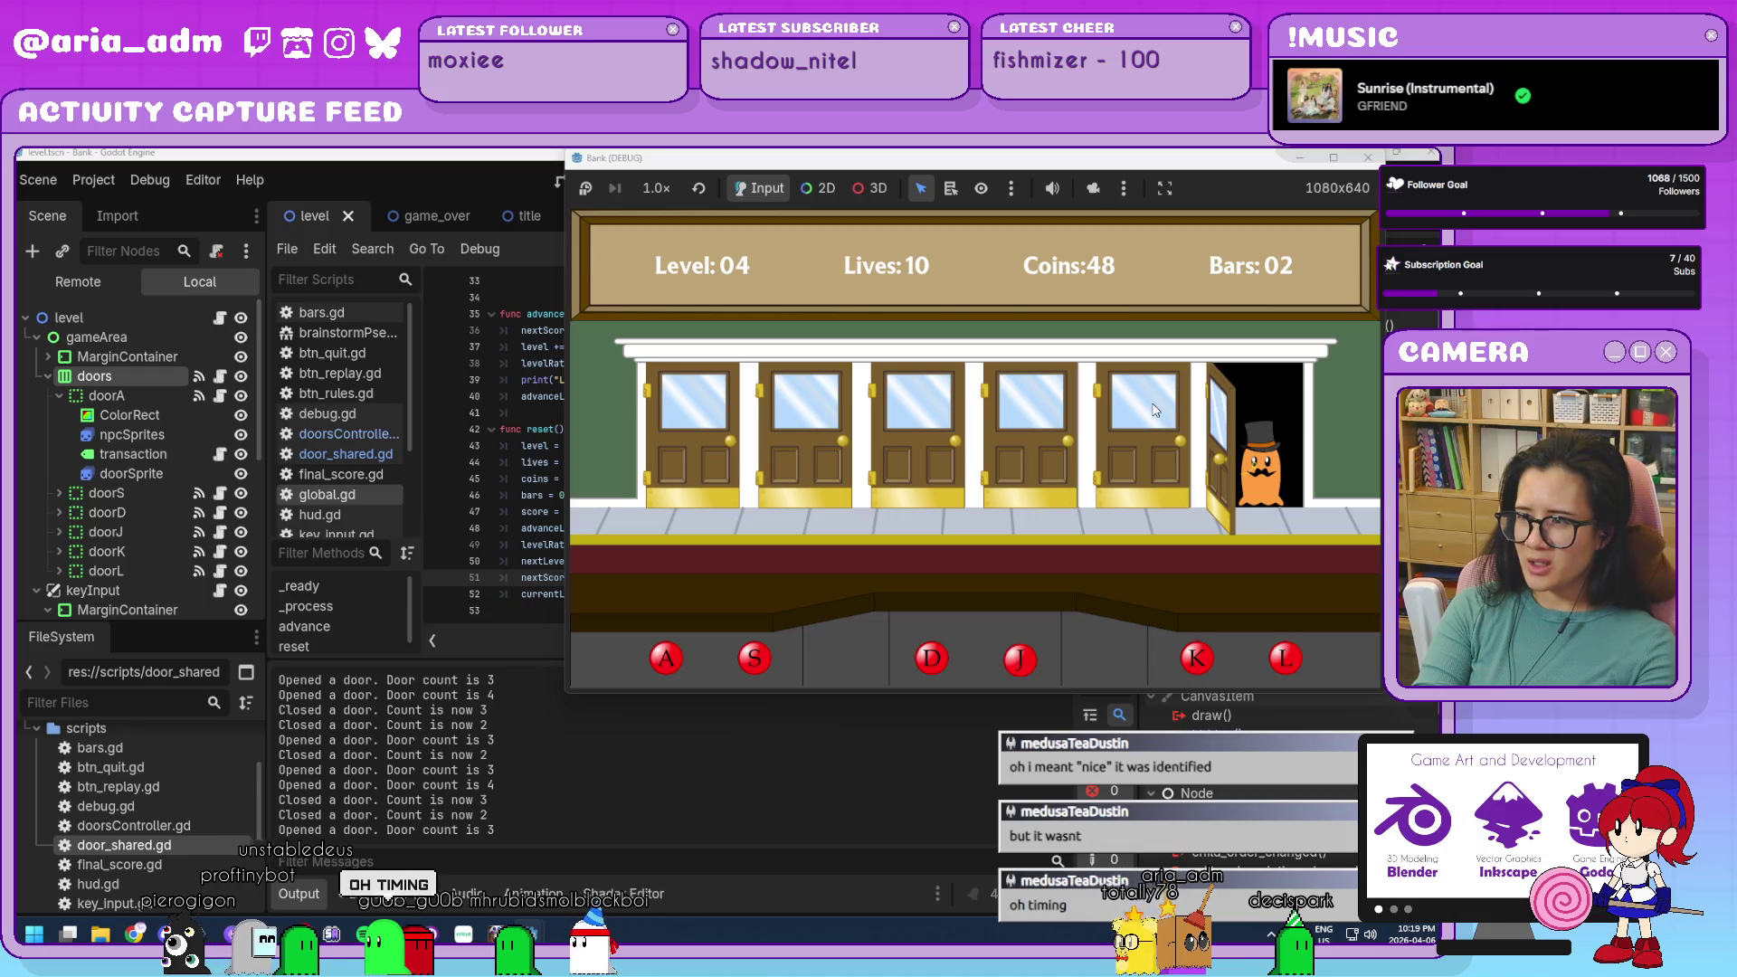
pyautogui.press('l')
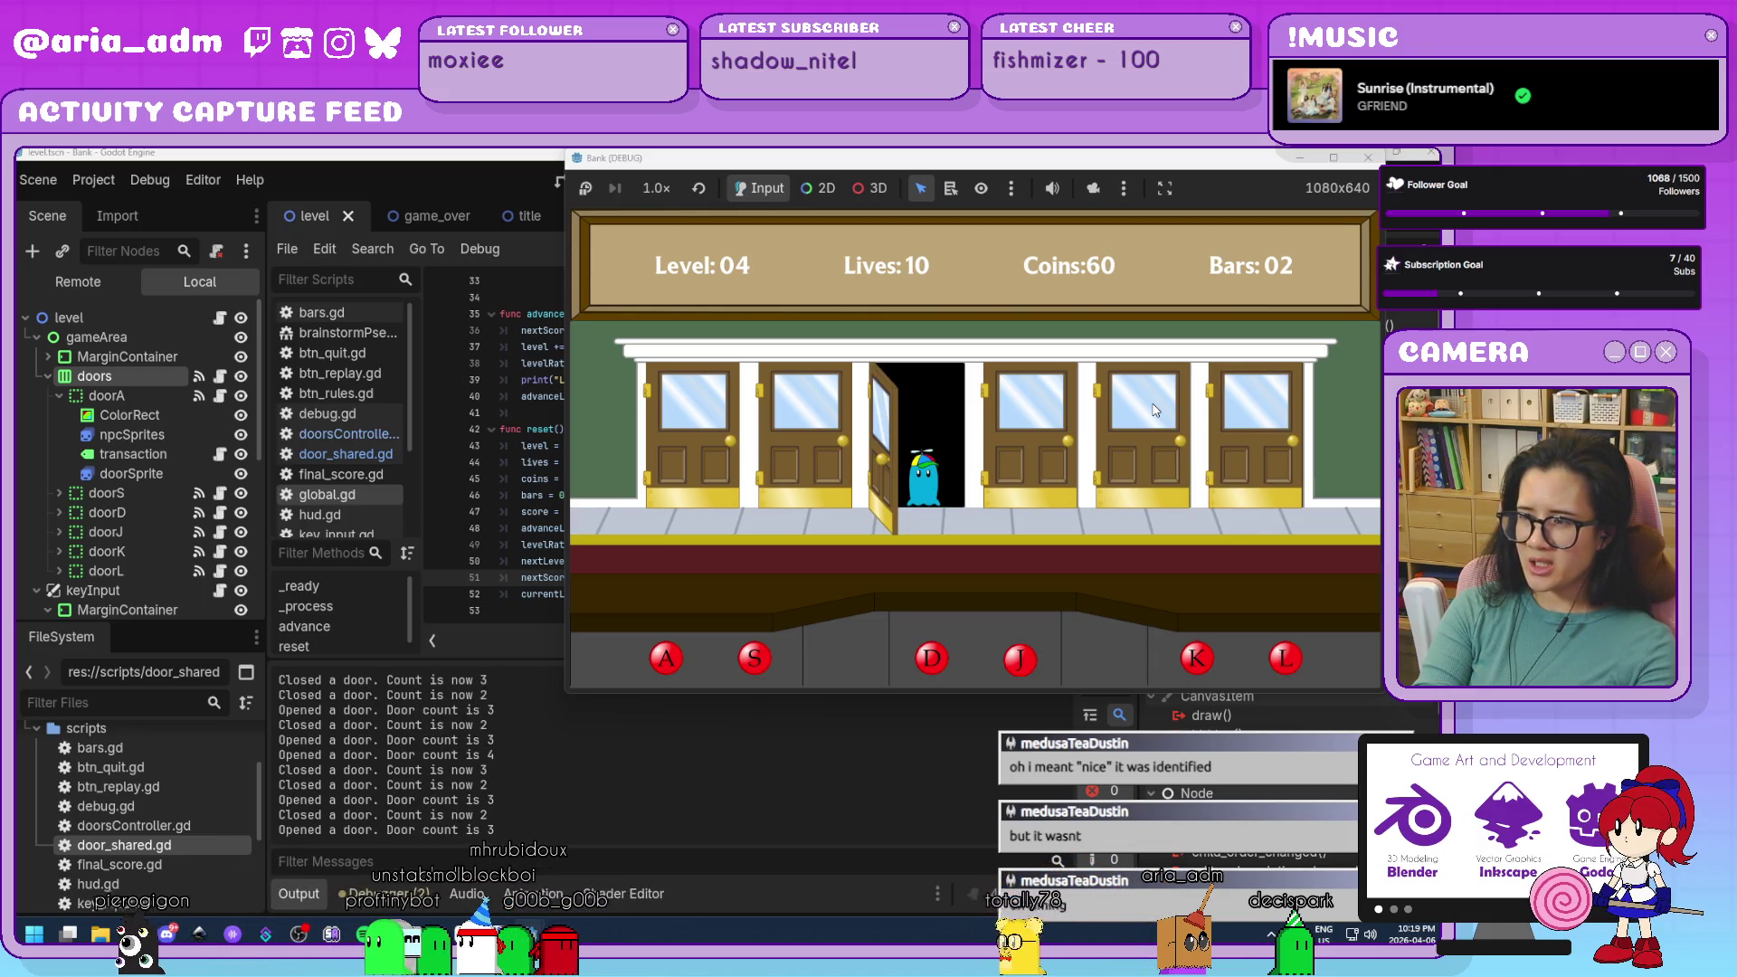
pyautogui.press('d')
pyautogui.press('s')
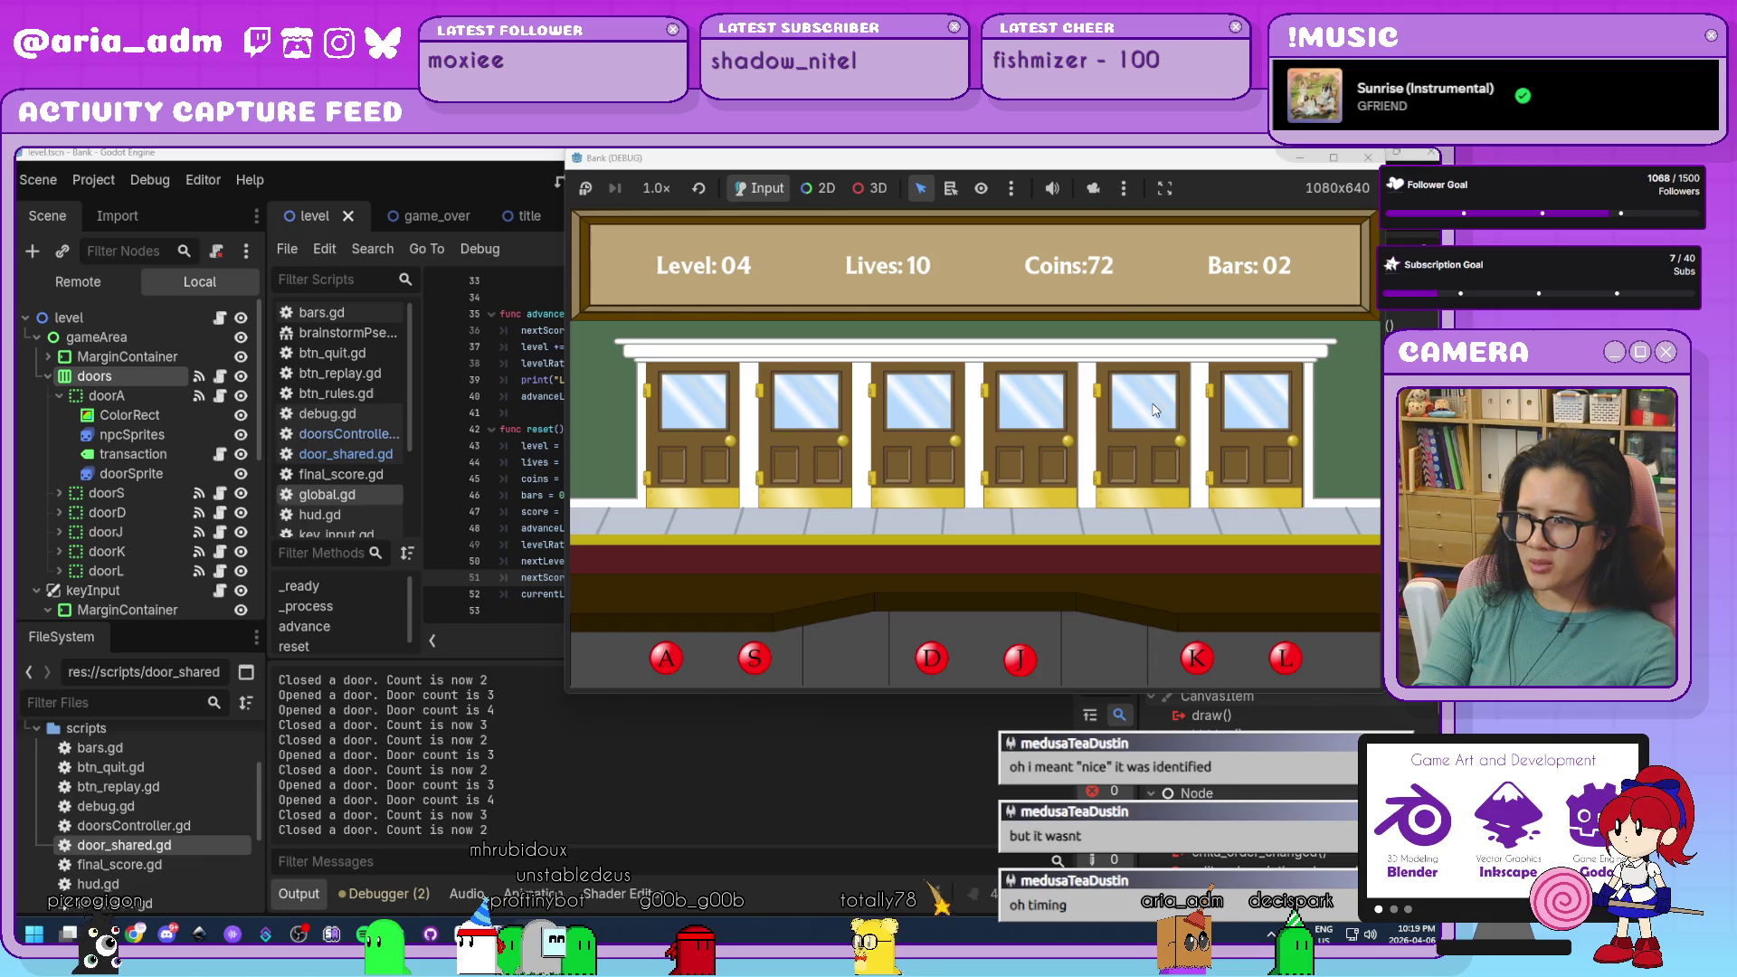
pyautogui.press('l')
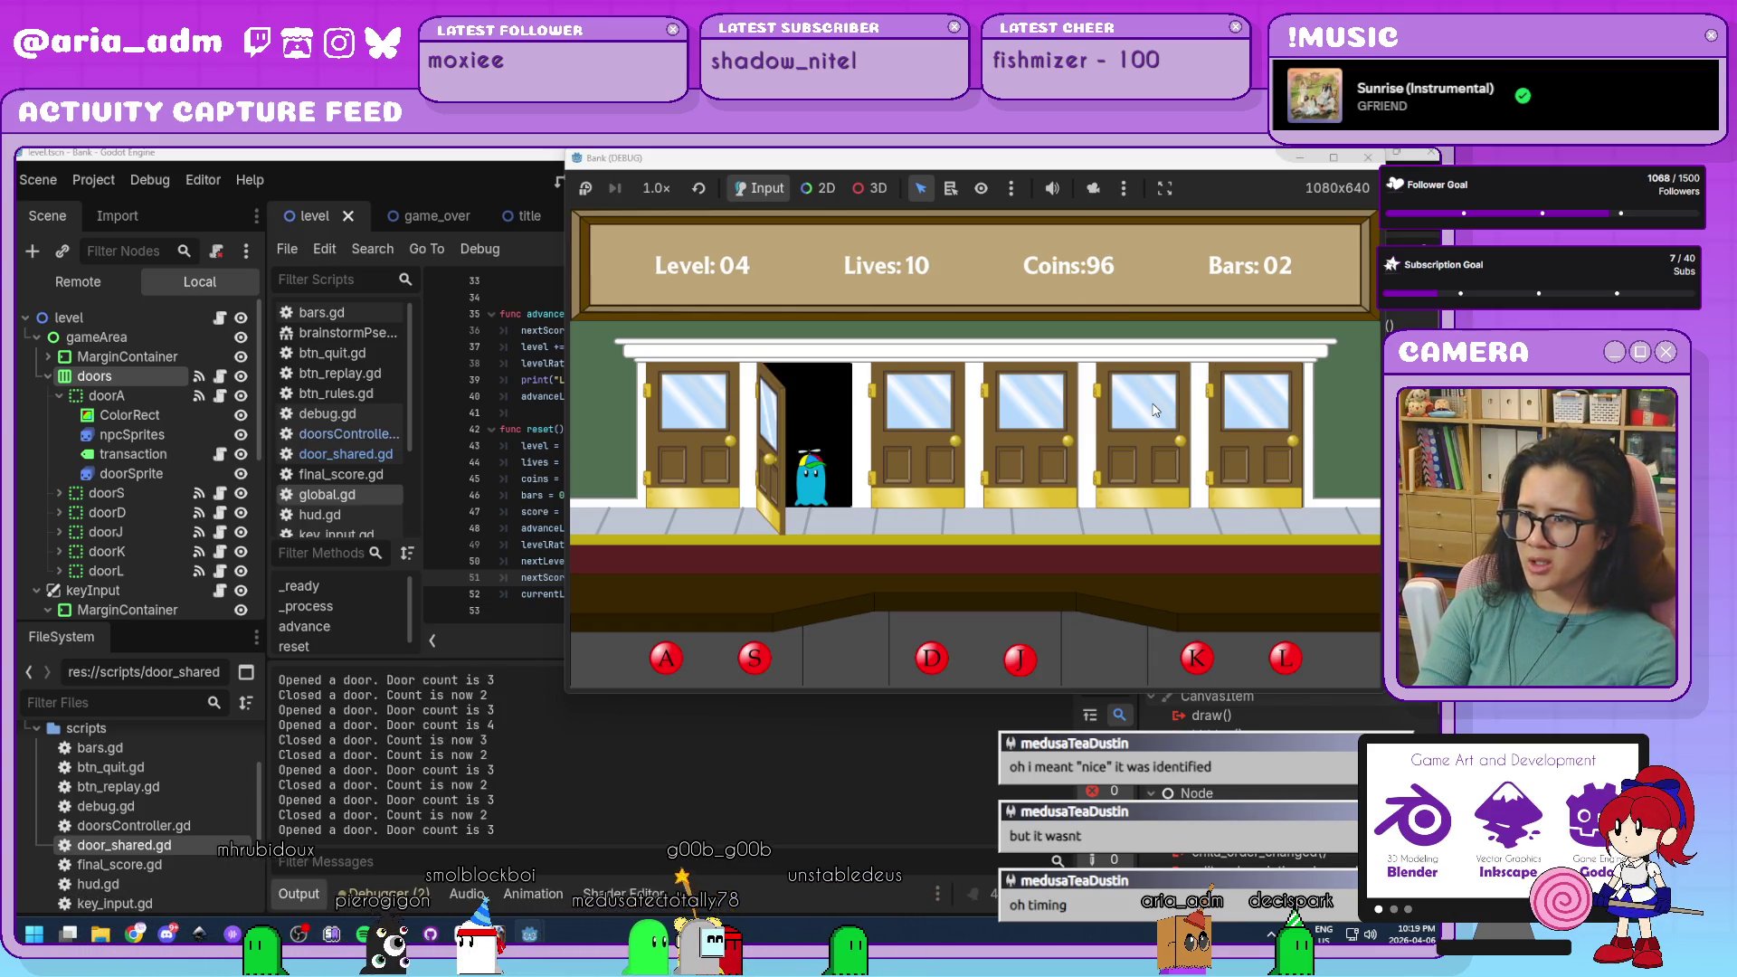
pyautogui.press('s')
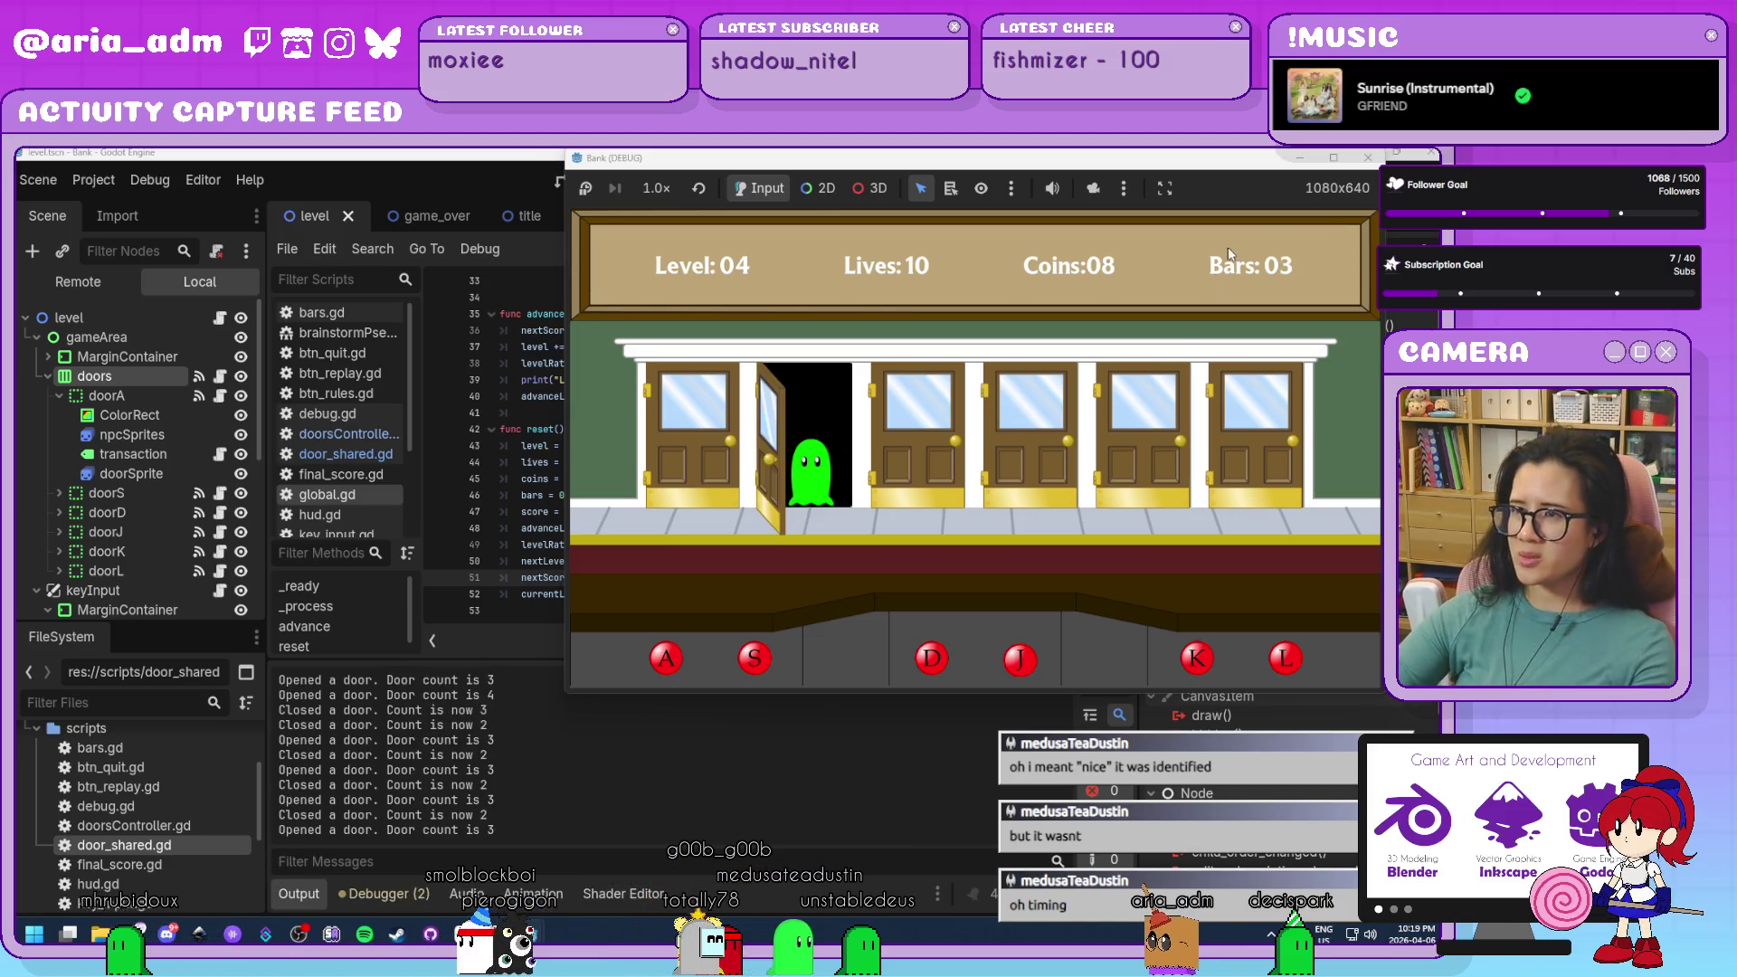
pyautogui.click(1366, 156)
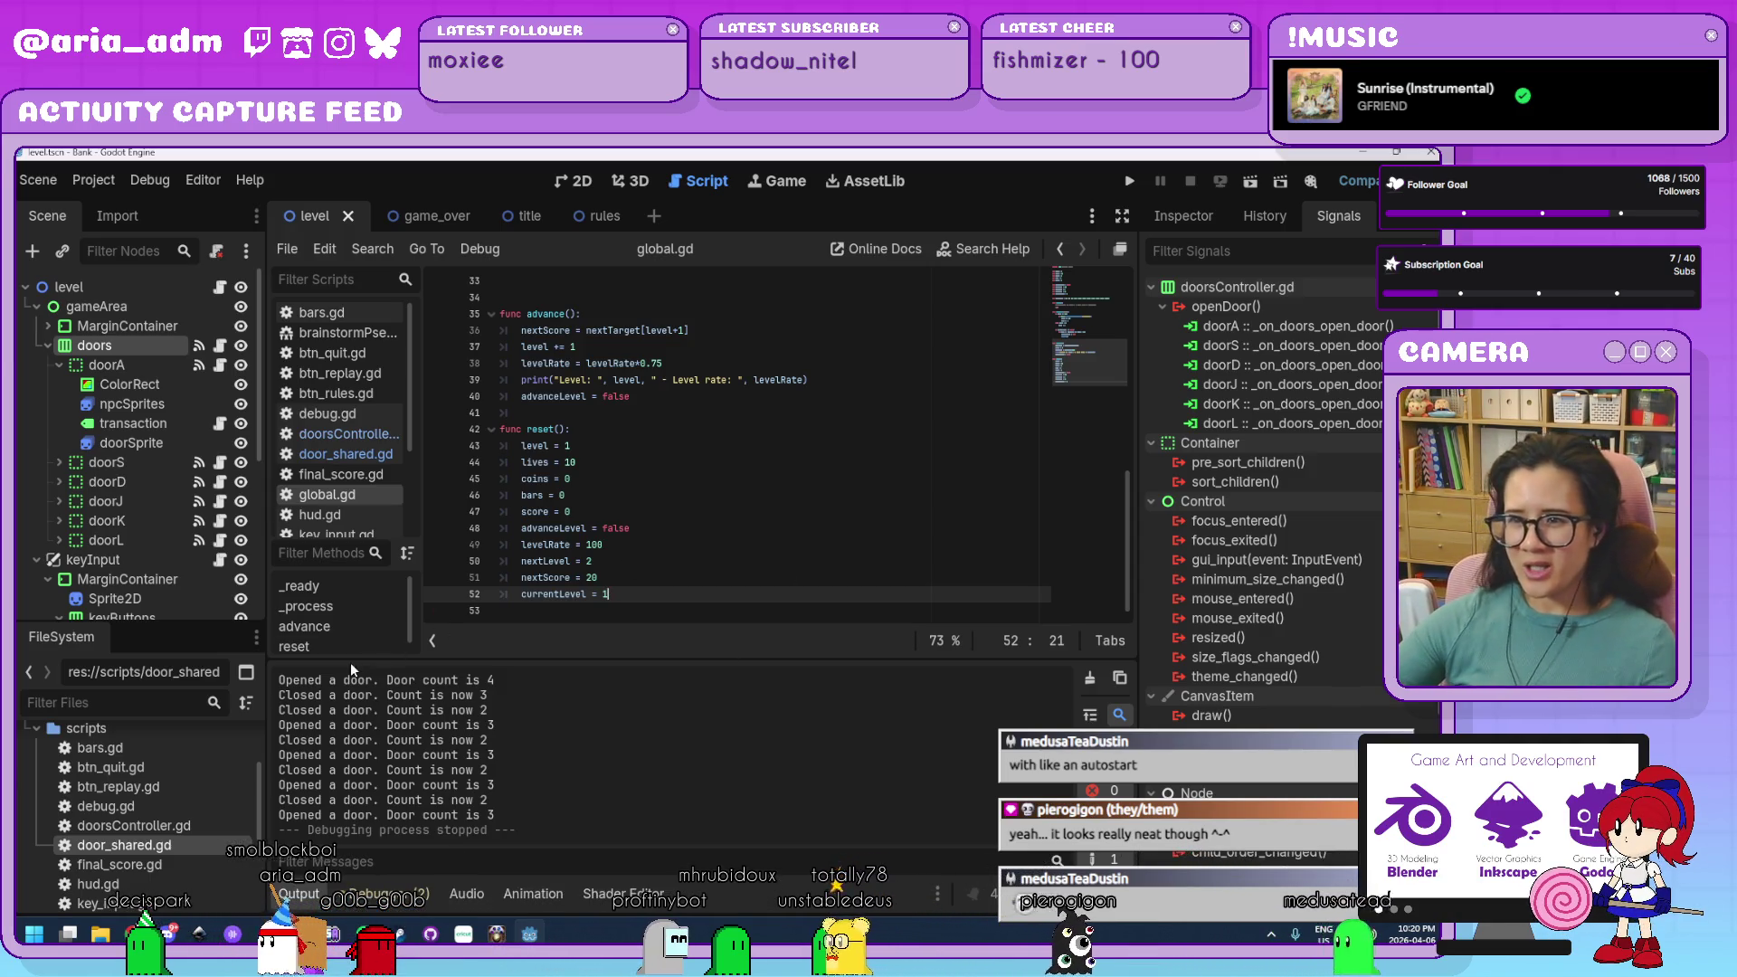
# Scroll global.gd to the top and place the caret at the end of the commented-out level-rate print line.
pyautogui.scroll(10, 685, 543)
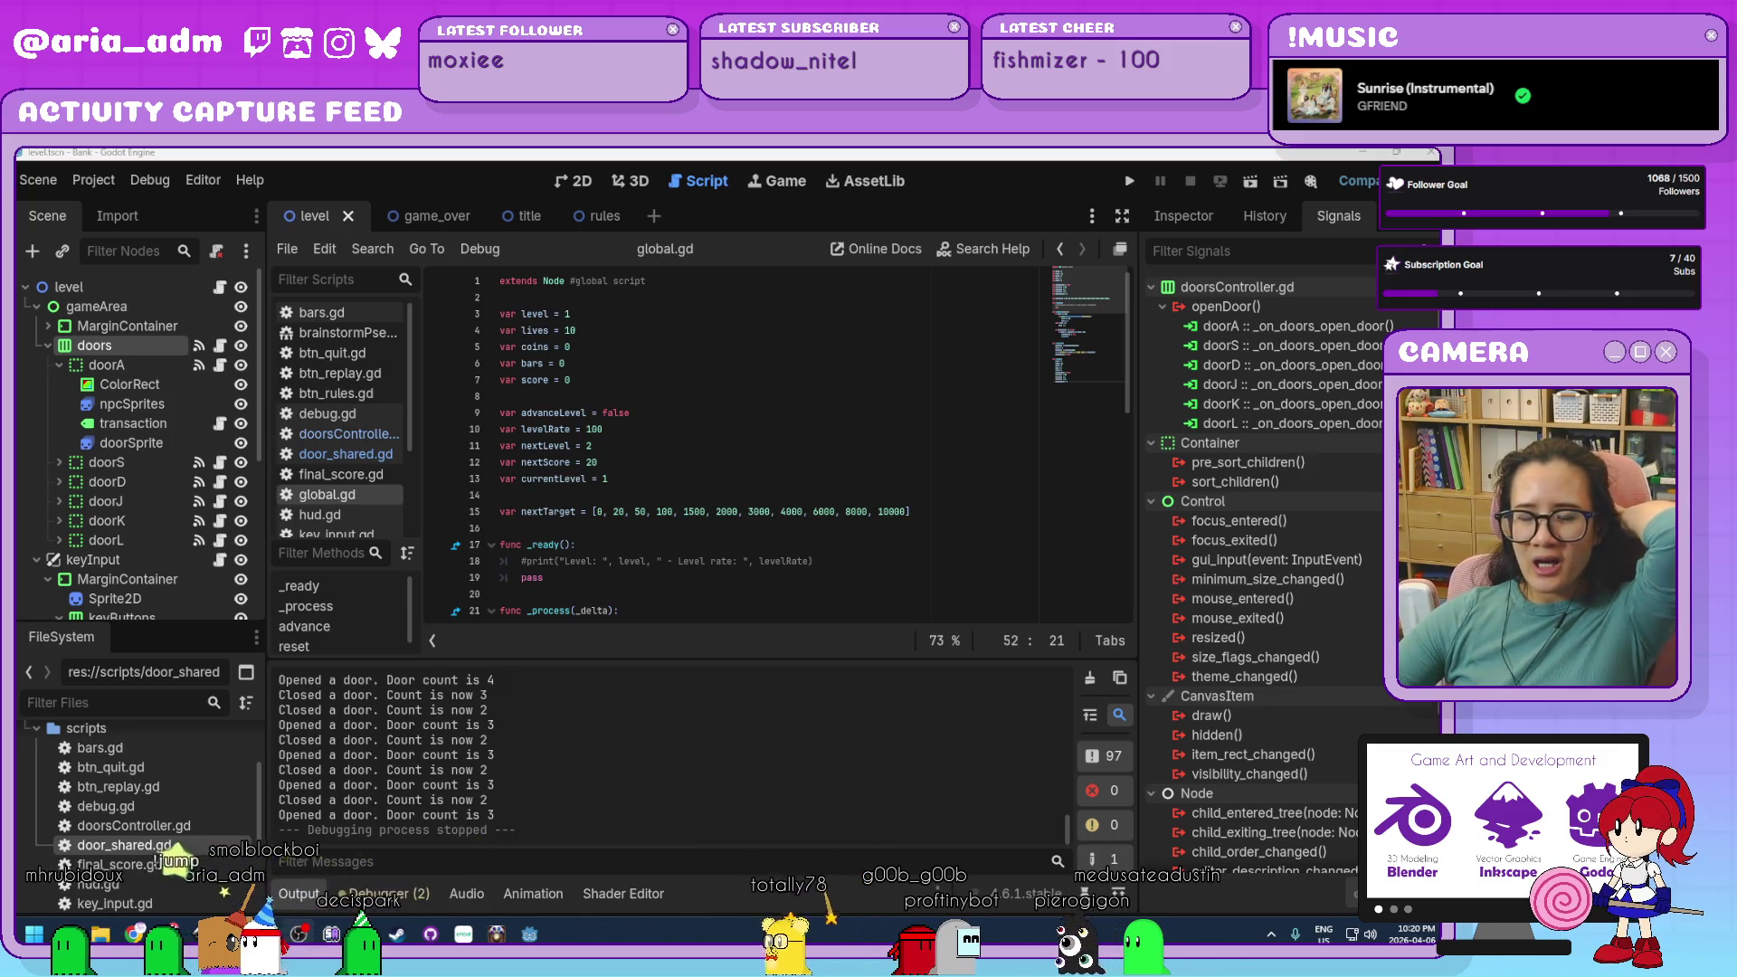
pyautogui.click(887, 574)
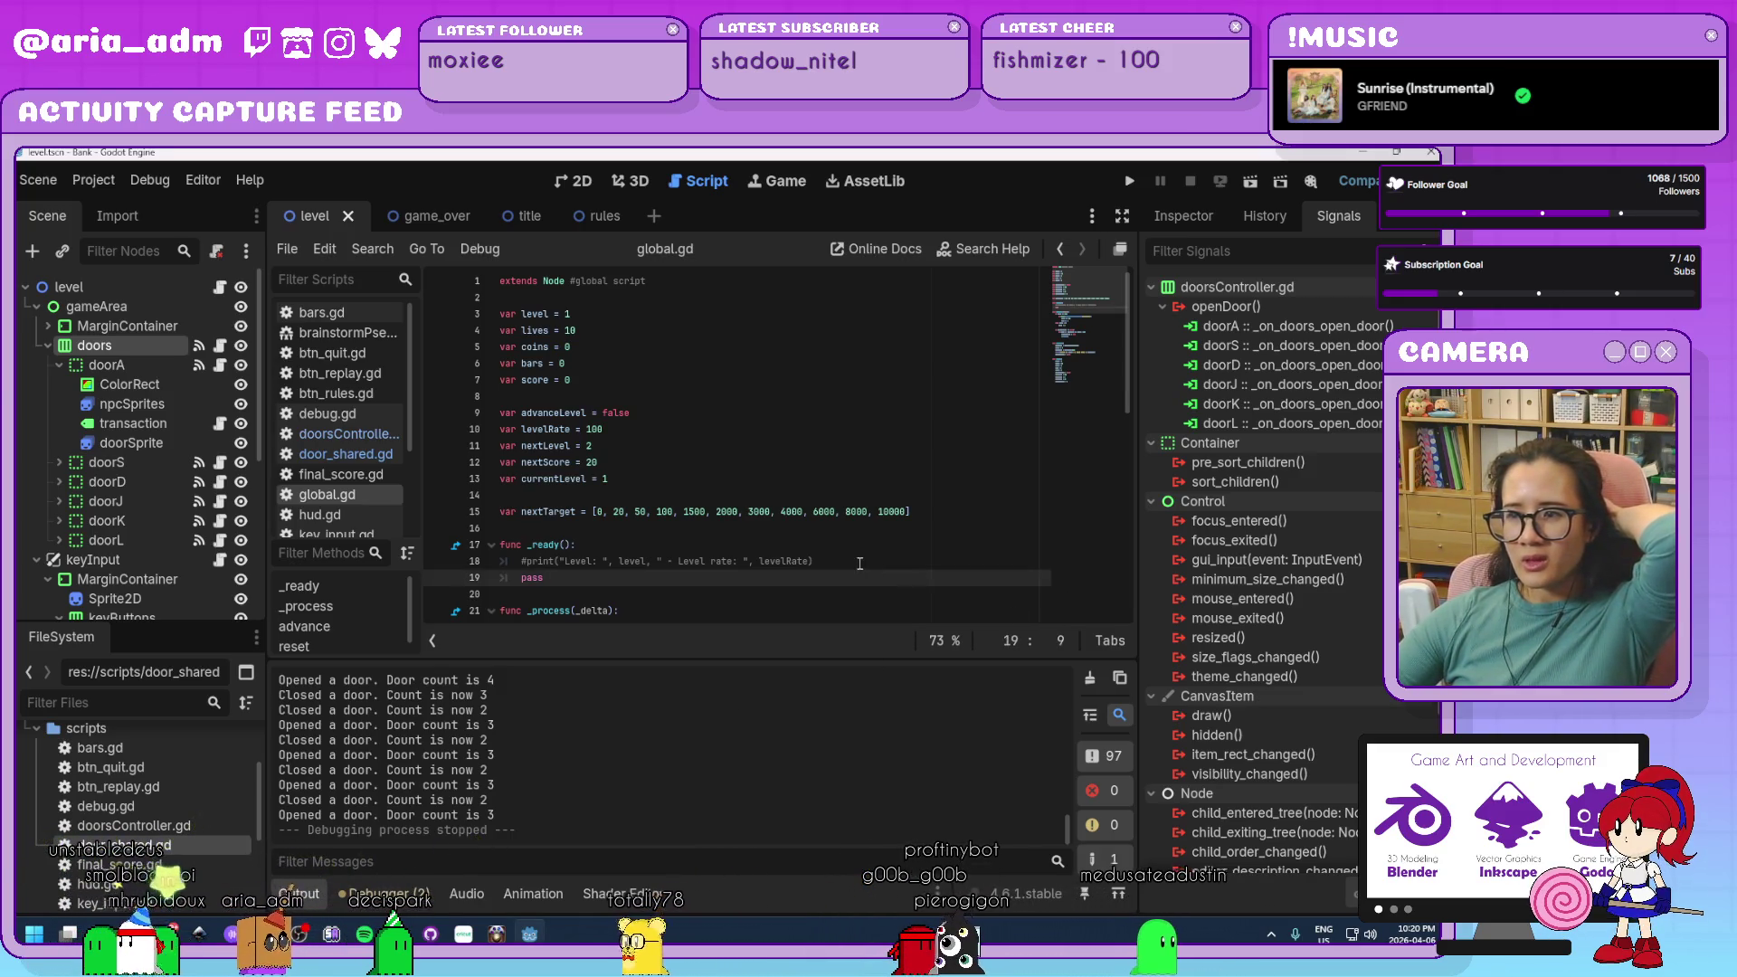
pyautogui.click(860, 561)
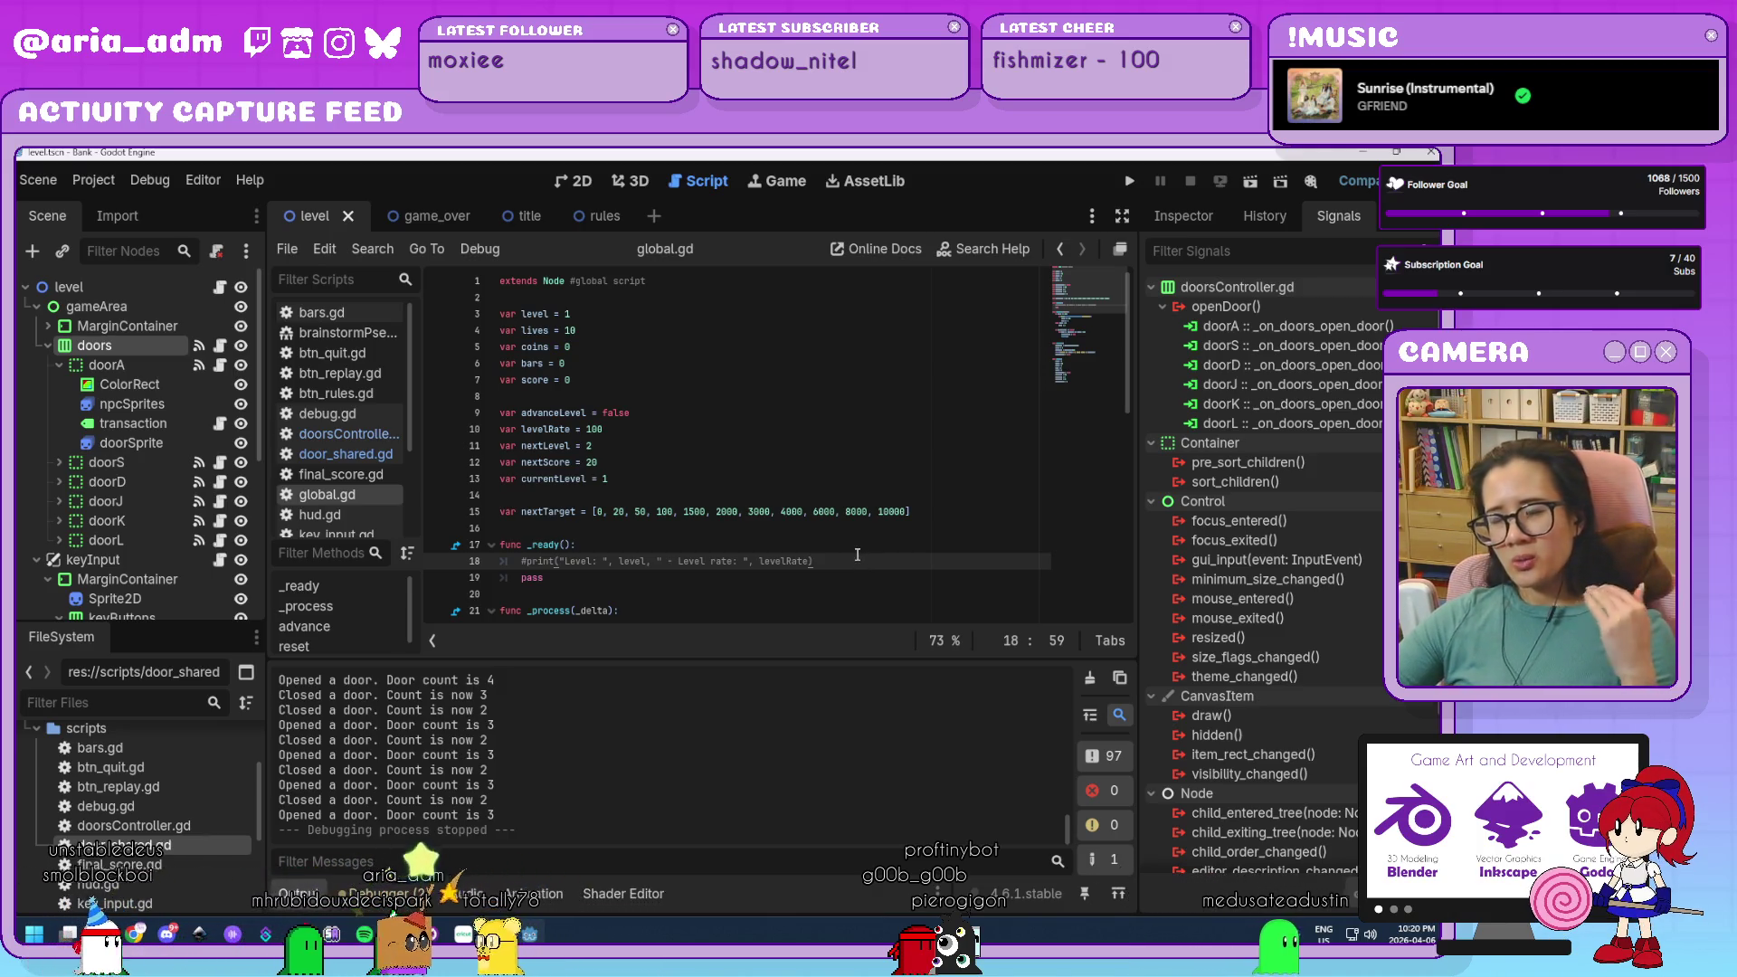